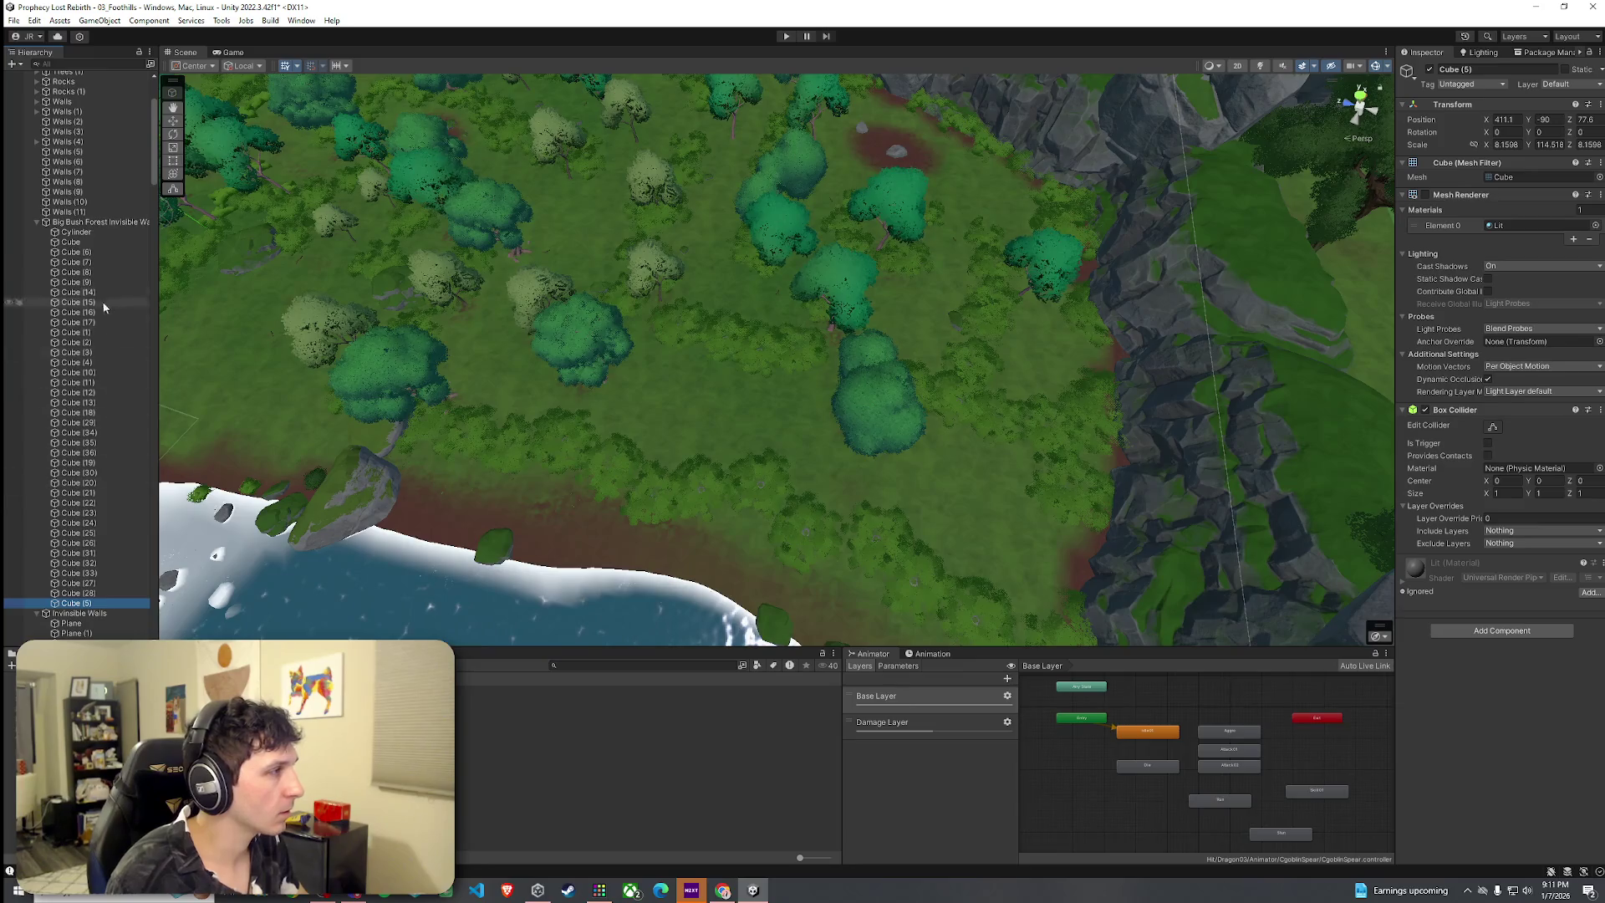
Select all the invisible wall cubes and enable their Mesh Renderer so they show
{"action": "left_click", "coordinate": [97, 233], "text": "shift"}
{"action": "mouse_move", "coordinate": [699, 410]}
{"action": "left_mouse_down"}
{"action": "mouse_move", "coordinate": [572, 365]}
{"action": "mouse_move", "coordinate": [624, 454]}
{"action": "mouse_move", "coordinate": [494, 468]}
{"action": "left_mouse_up"}
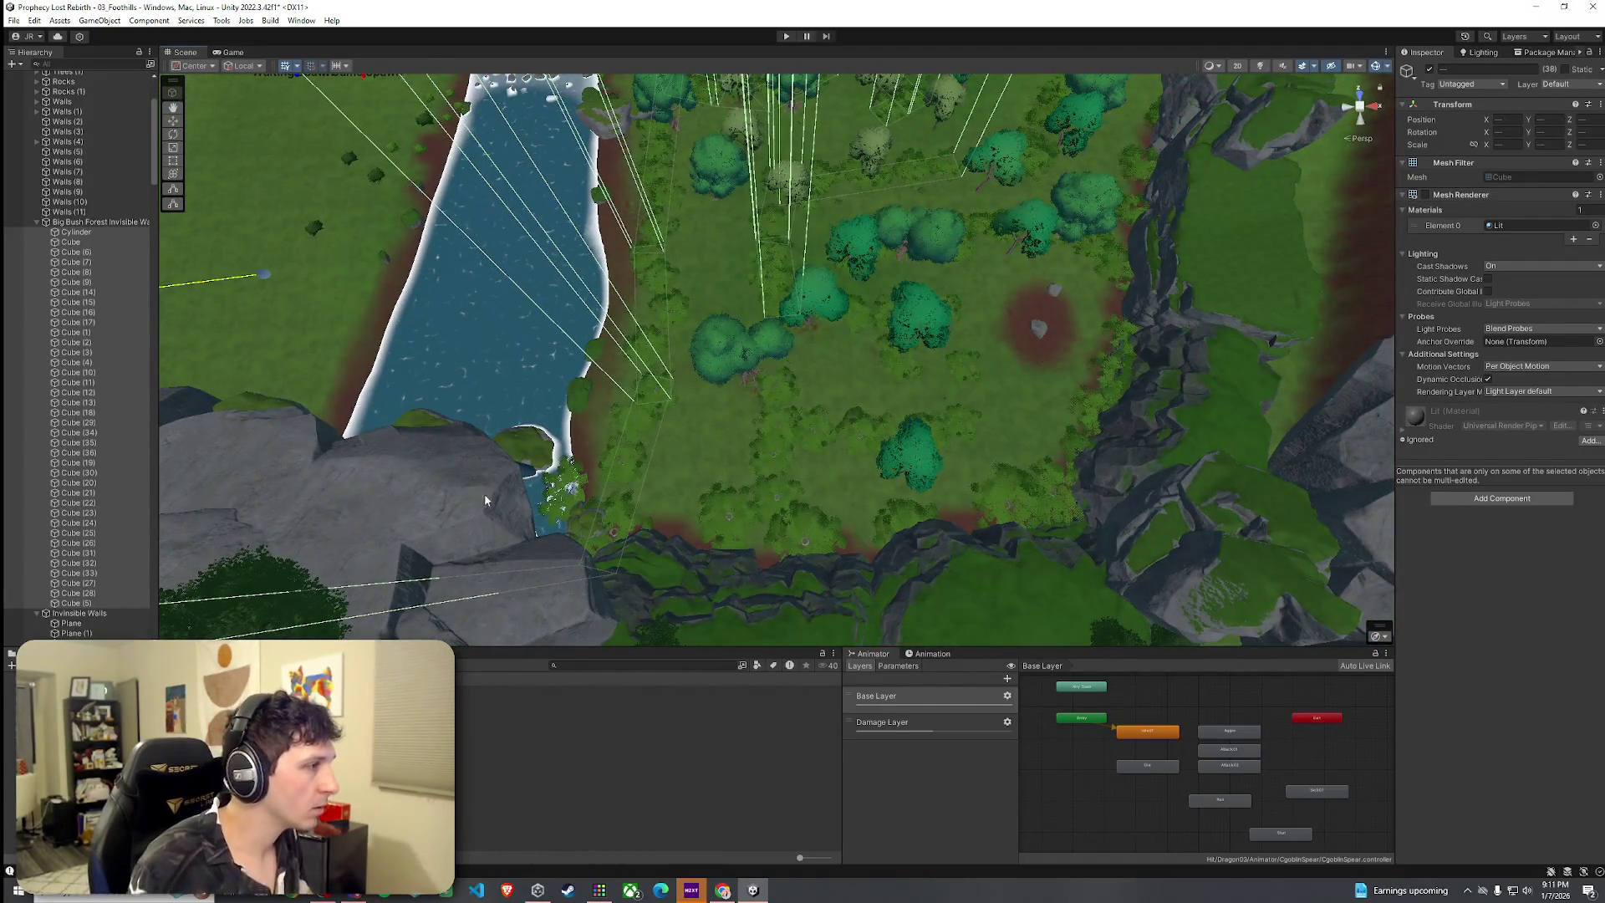
{"action": "left_click", "coordinate": [620, 439]}
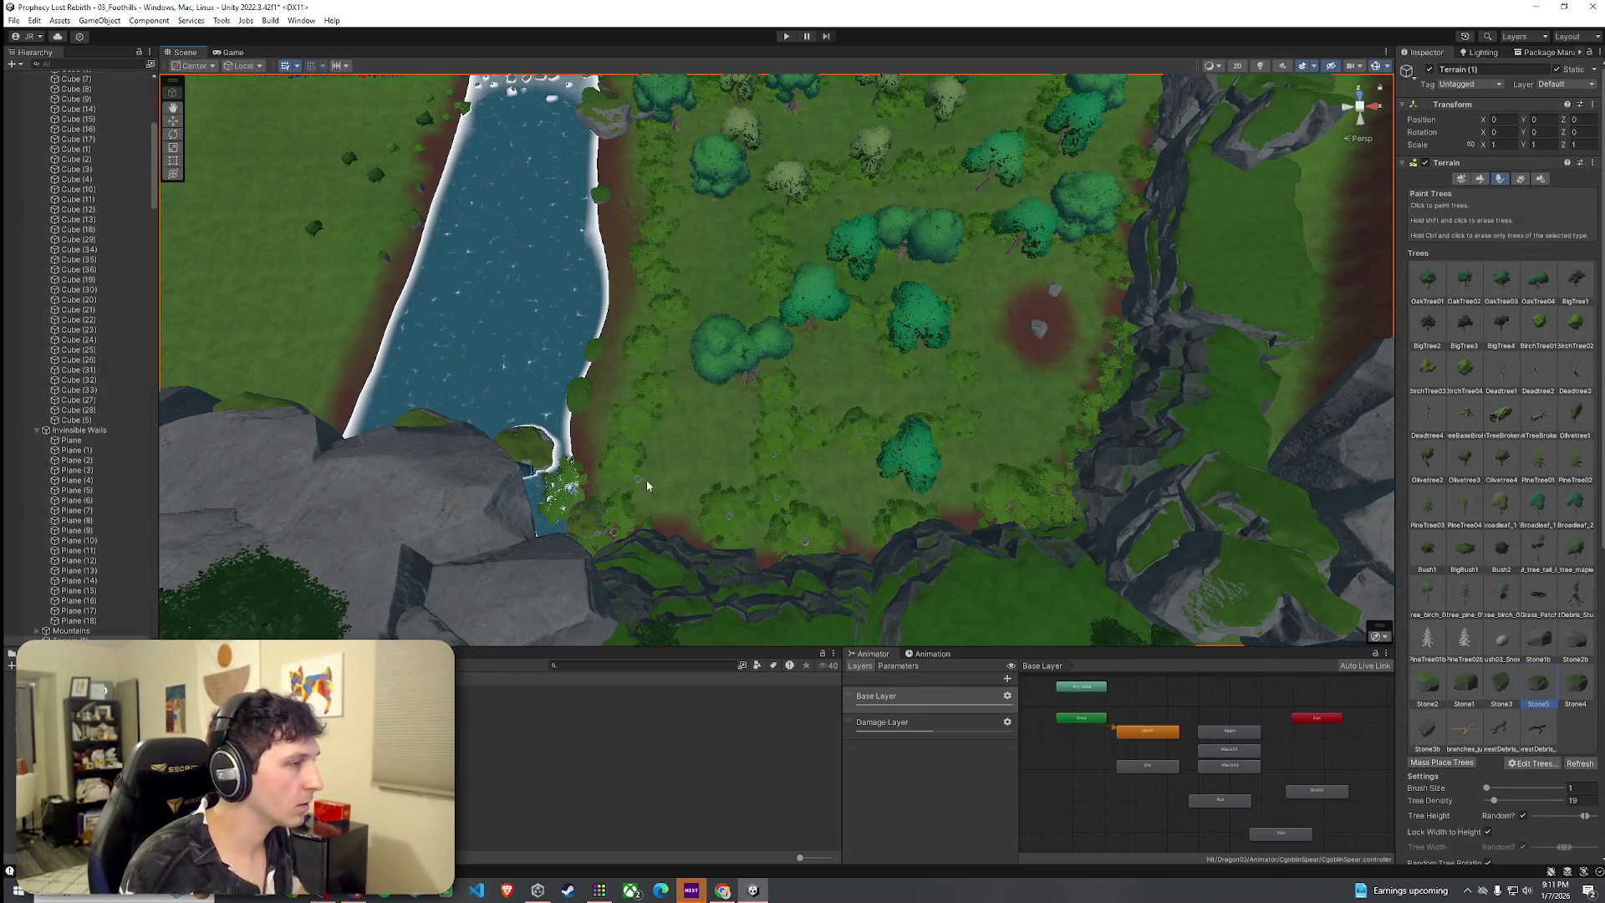
{"action": "key", "text": "ctrl+z"}
{"action": "left_click", "coordinate": [122, 419]}
{"action": "left_click", "coordinate": [112, 369]}
{"action": "key", "text": "Down"}
{"action": "key", "text": "Down"}
{"action": "key", "text": "Down"}
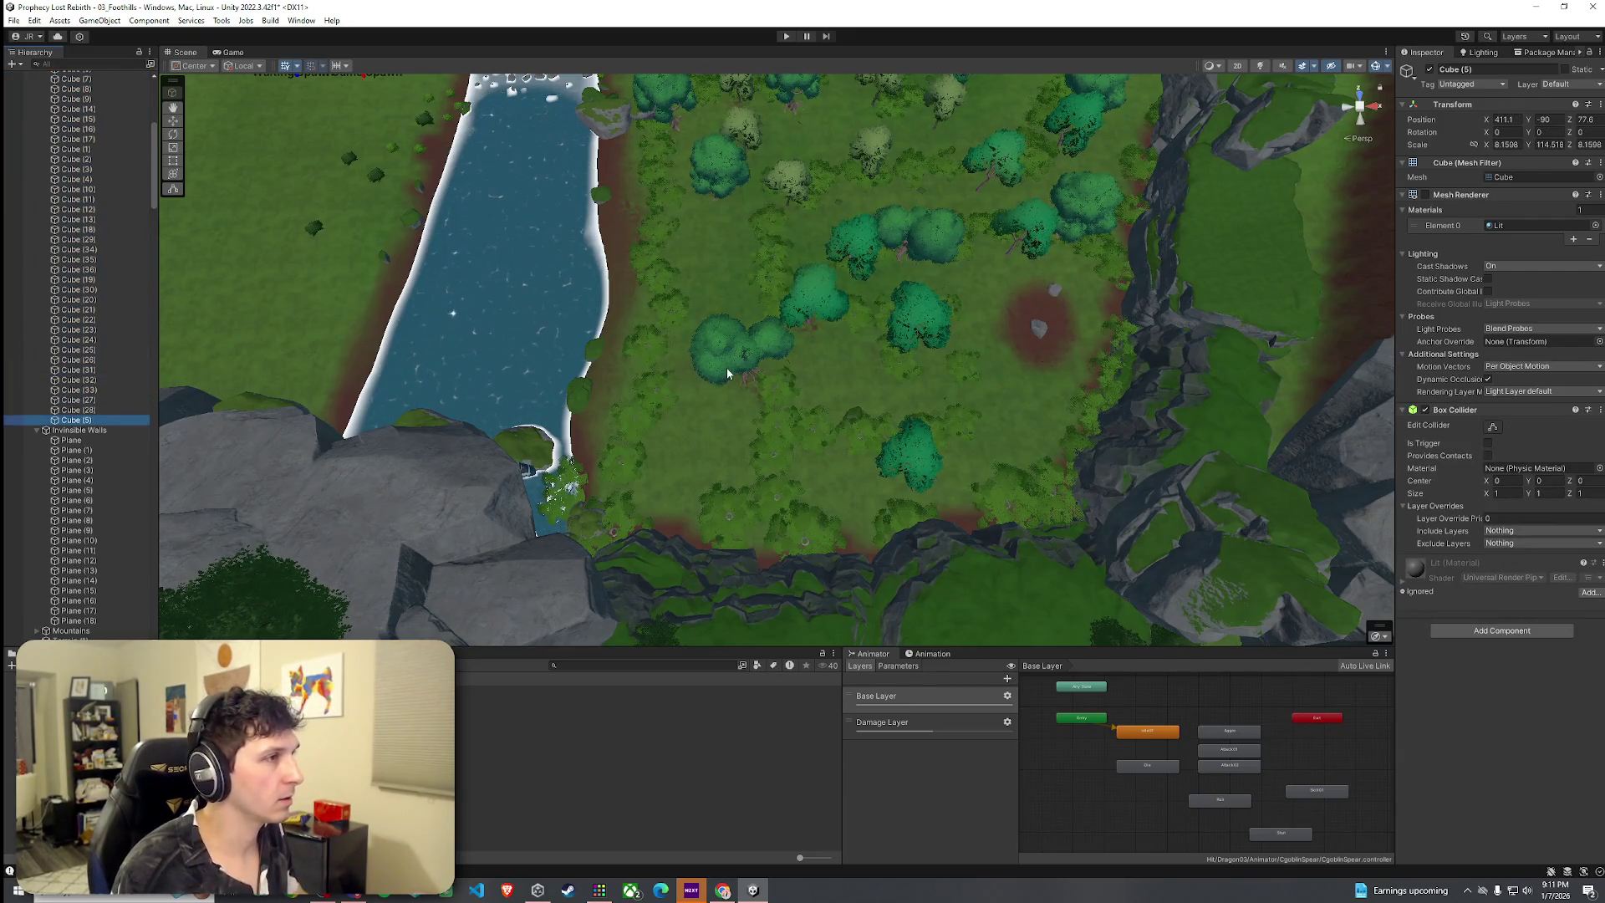
{"action": "key", "text": "ctrl+z"}
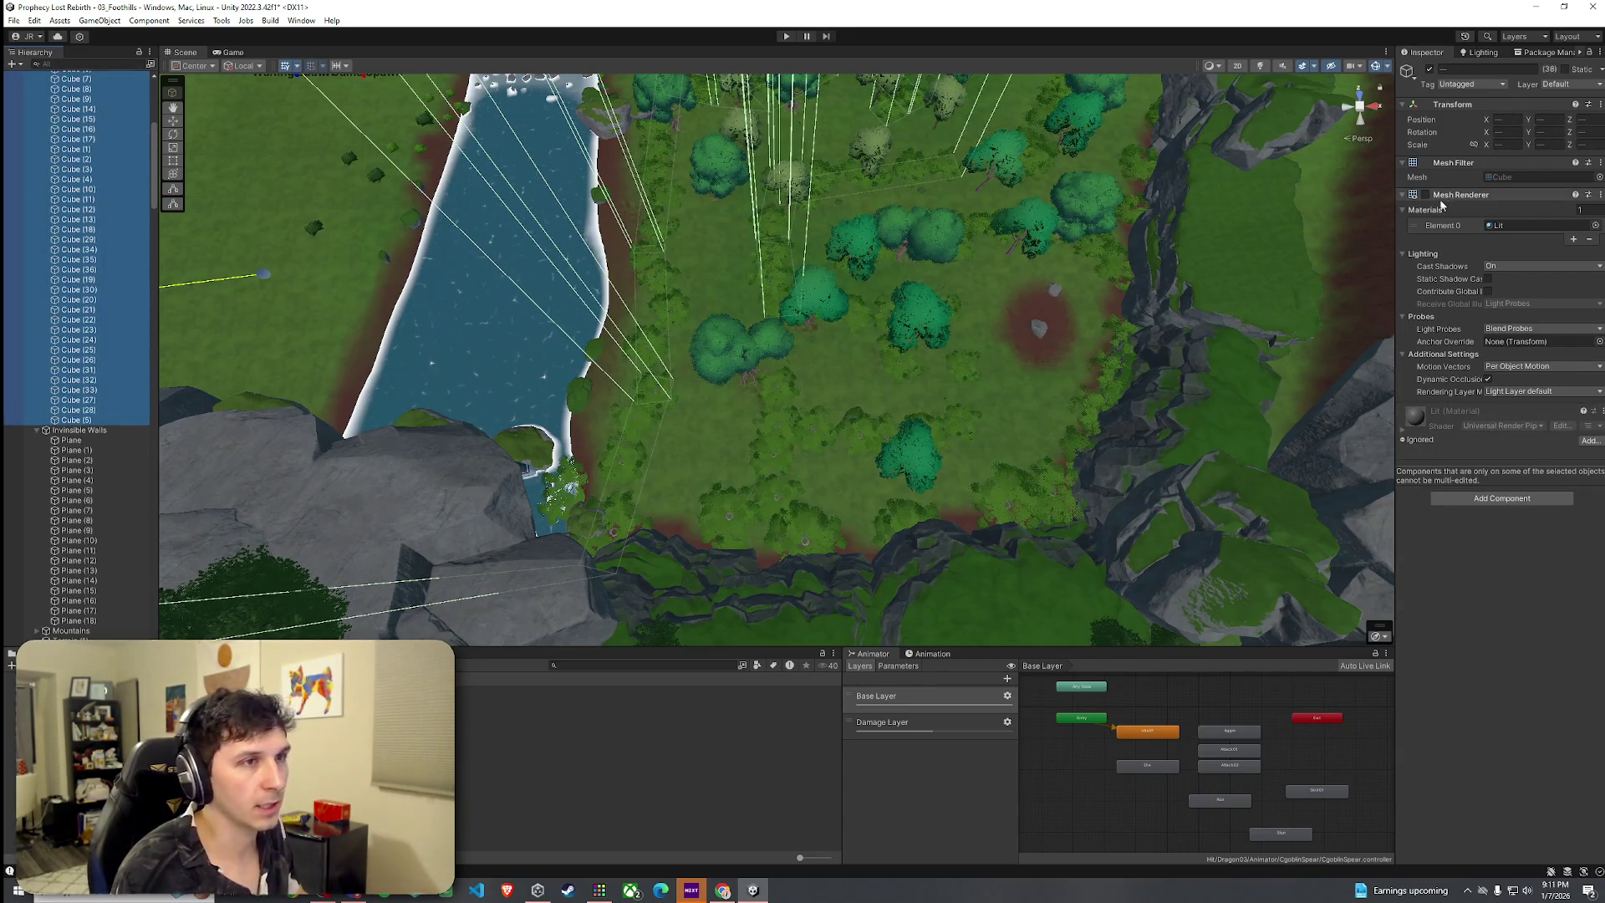
{"action": "left_click", "coordinate": [1425, 194]}
Duplicate Cube (33), move the copy off the grass and make it much narrower
{"action": "left_click_drag", "start_coordinate": [700, 431], "coordinate": [562, 438]}
{"action": "left_click", "coordinate": [562, 438]}
{"action": "key", "text": "ctrl+d"}
{"action": "mouse_move", "coordinate": [301, 309]}
{"action": "left_mouse_down"}
{"action": "mouse_move", "coordinate": [548, 358]}
{"action": "mouse_move", "coordinate": [798, 369]}
{"action": "mouse_move", "coordinate": [823, 403]}
{"action": "mouse_move", "coordinate": [778, 331]}
{"action": "left_mouse_up"}
{"action": "key", "text": "e"}
{"action": "key", "text": "w"}
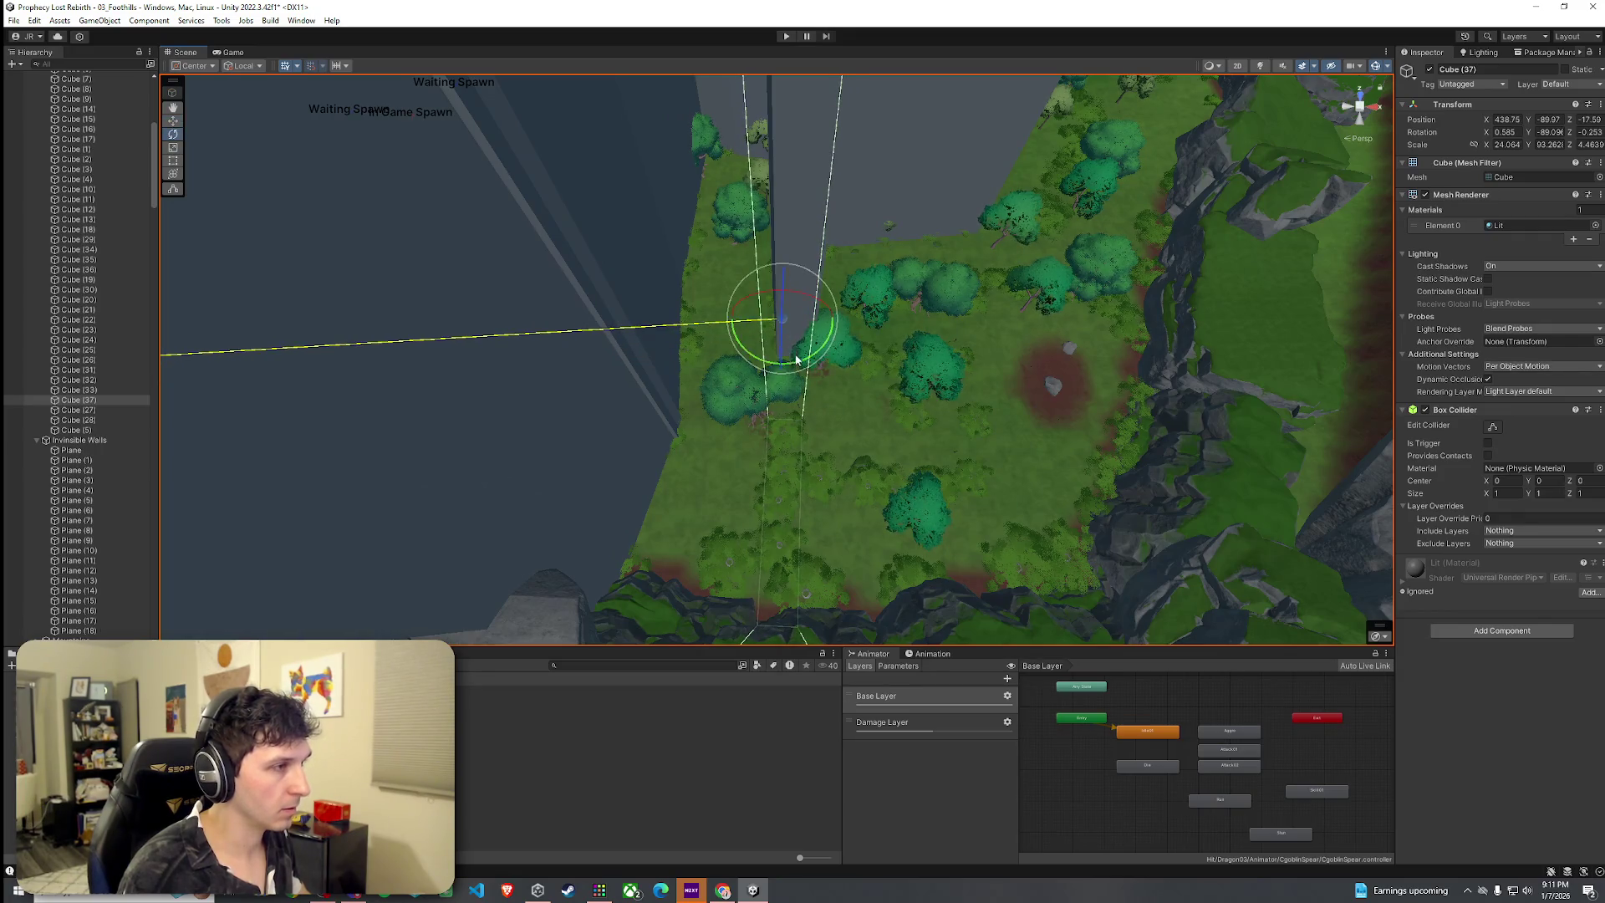
{"action": "left_click_drag", "start_coordinate": [793, 347], "coordinate": [565, 470]}
{"action": "mouse_move", "coordinate": [575, 406]}
{"action": "left_mouse_down"}
{"action": "mouse_move", "coordinate": [555, 455]}
{"action": "mouse_move", "coordinate": [592, 479]}
{"action": "left_mouse_up"}
{"action": "key", "text": "w"}
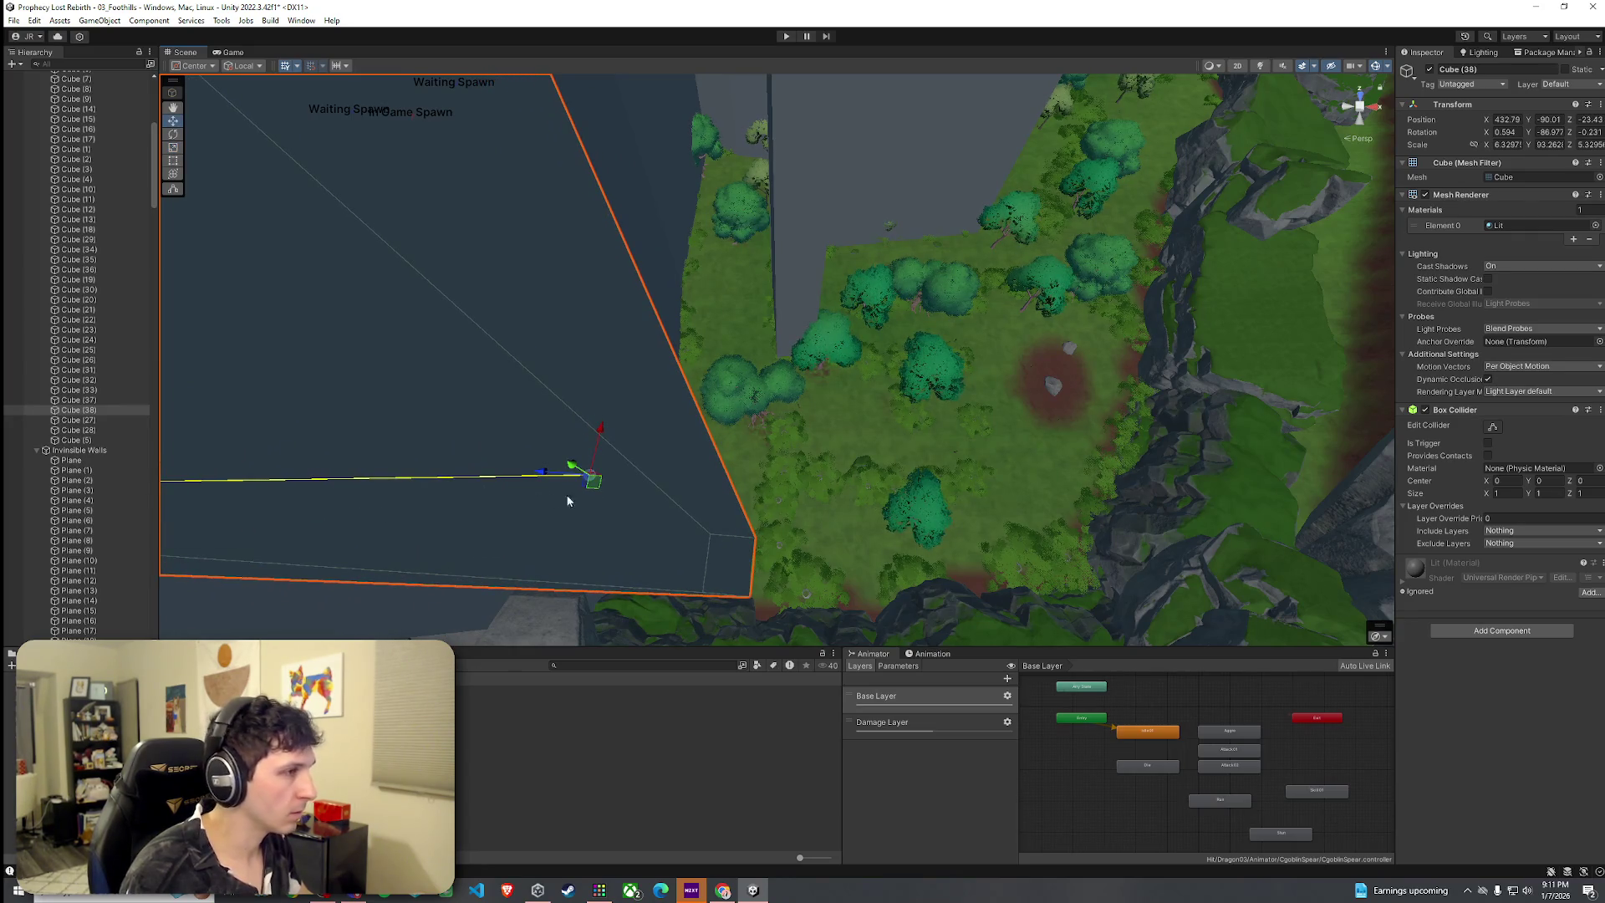
Lengthen Cube (38) along its depth and move the wall cube along the forest edge
{"action": "left_click", "coordinate": [103, 401], "text": "ctrl"}
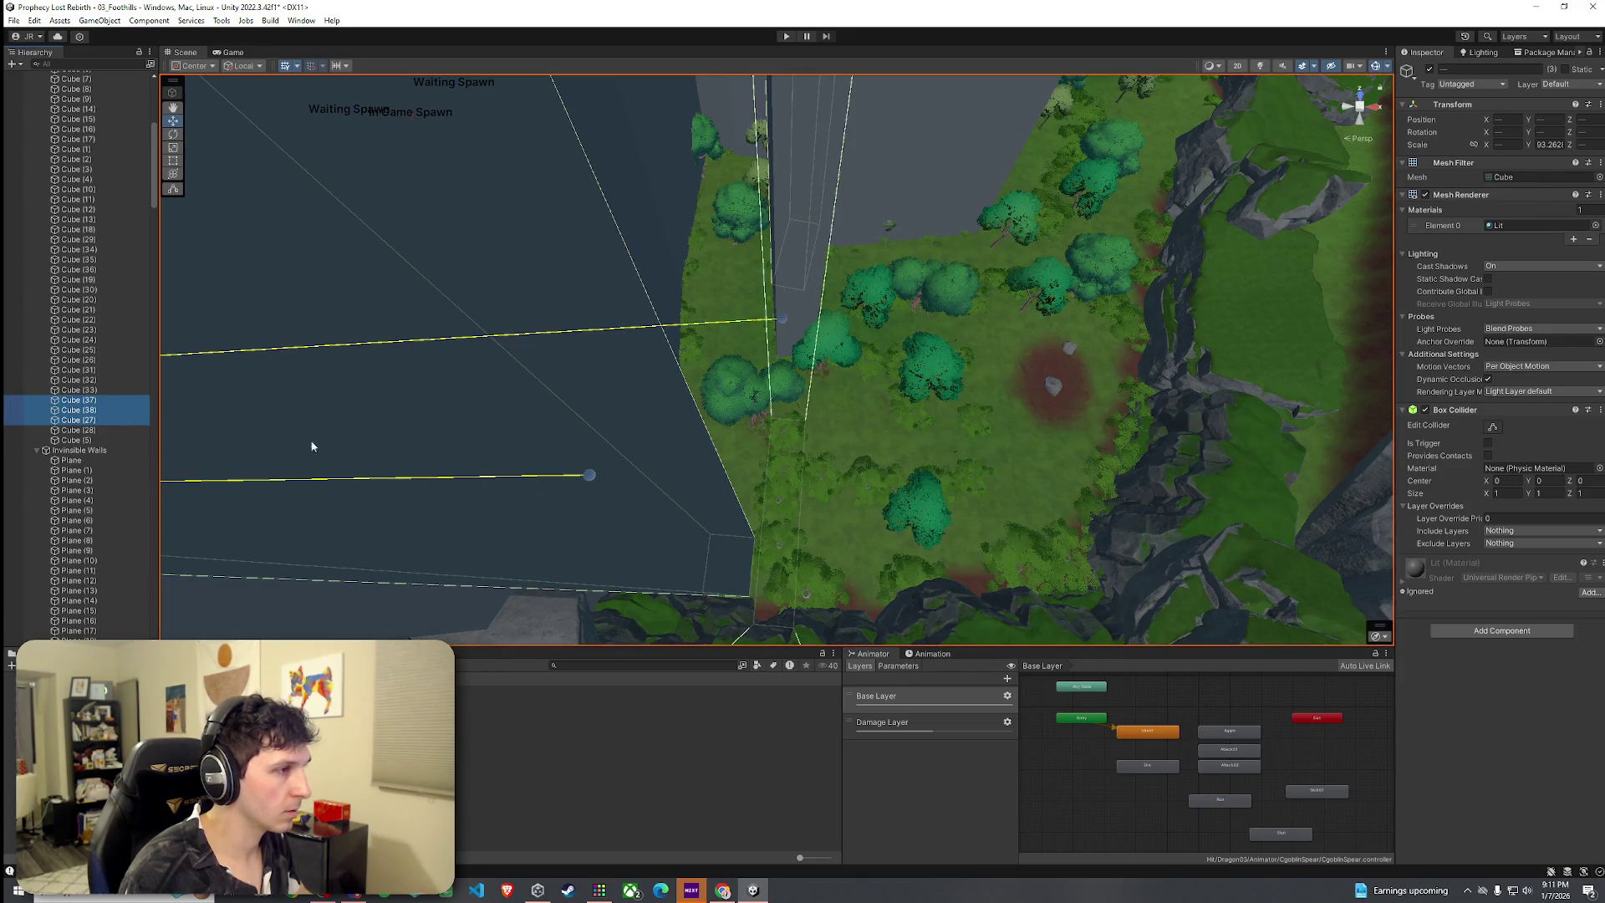
{"action": "key", "text": "f"}
{"action": "key", "text": "ctrl+z"}
{"action": "mouse_move", "coordinate": [666, 470]}
{"action": "left_mouse_down"}
{"action": "mouse_move", "coordinate": [648, 469]}
{"action": "mouse_move", "coordinate": [710, 470]}
{"action": "left_mouse_up"}
{"action": "mouse_move", "coordinate": [710, 470]}
{"action": "left_mouse_down"}
{"action": "mouse_move", "coordinate": [530, 491]}
{"action": "mouse_move", "coordinate": [713, 419]}
{"action": "mouse_move", "coordinate": [652, 439]}
{"action": "mouse_move", "coordinate": [728, 468]}
{"action": "mouse_move", "coordinate": [685, 469]}
{"action": "mouse_move", "coordinate": [682, 501]}
{"action": "left_mouse_up"}
{"action": "mouse_move", "coordinate": [554, 386]}
{"action": "left_mouse_down"}
{"action": "mouse_move", "coordinate": [717, 412]}
{"action": "mouse_move", "coordinate": [660, 445]}
{"action": "left_mouse_up"}
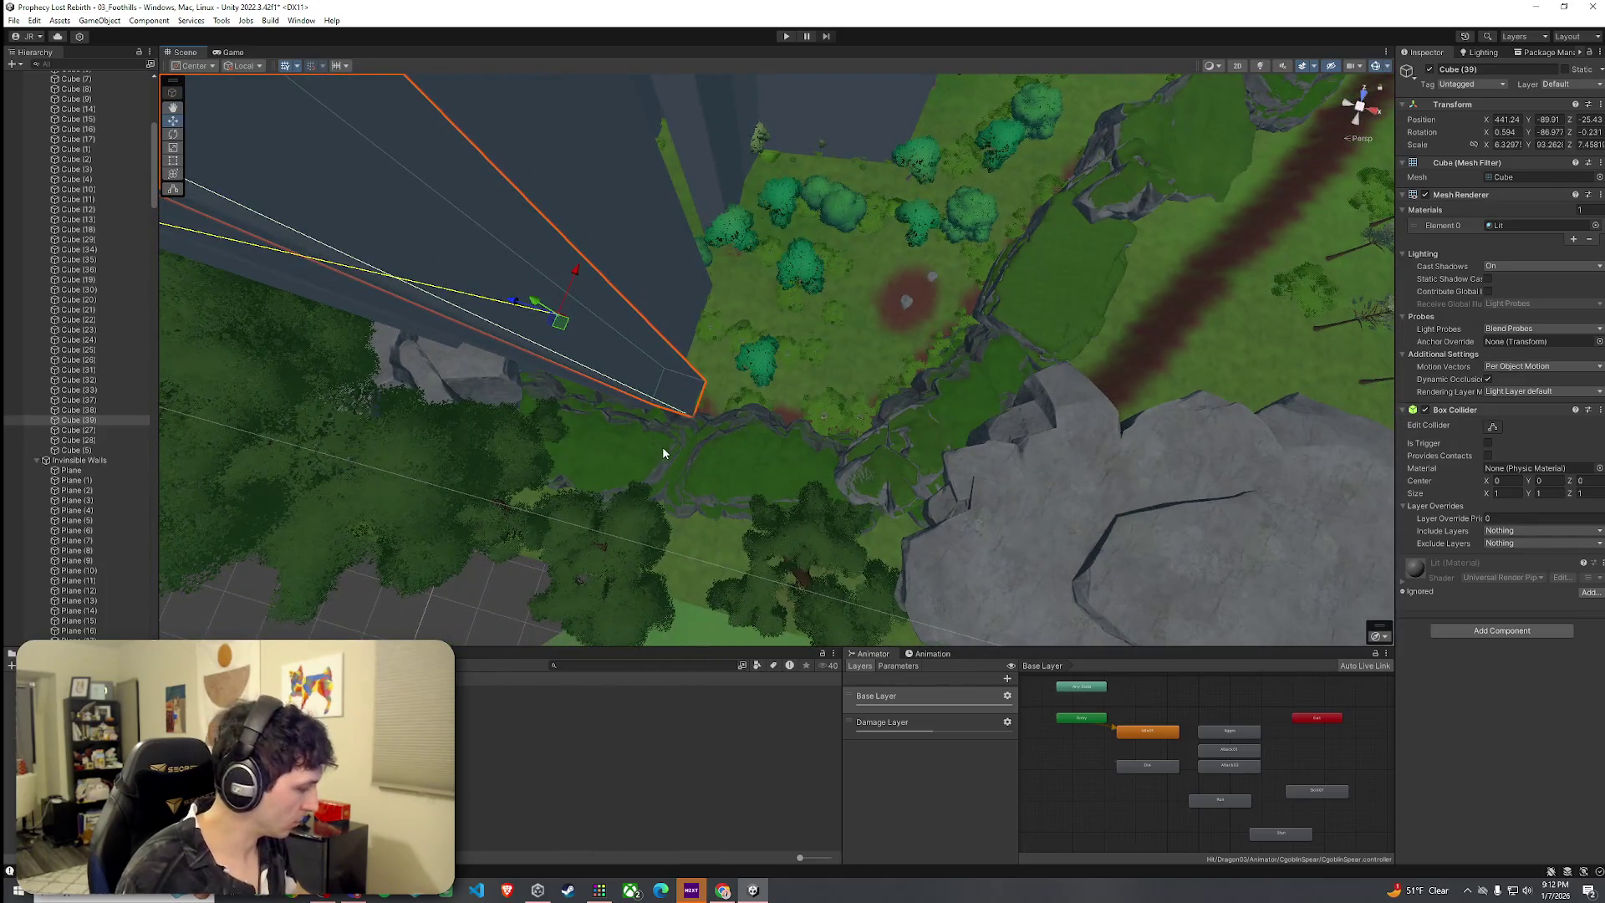
{"action": "mouse_move", "coordinate": [562, 330]}
{"action": "left_mouse_down"}
{"action": "mouse_move", "coordinate": [612, 355]}
{"action": "mouse_move", "coordinate": [713, 351]}
{"action": "mouse_move", "coordinate": [769, 387]}
{"action": "mouse_move", "coordinate": [722, 356]}
{"action": "mouse_move", "coordinate": [905, 367]}
{"action": "mouse_move", "coordinate": [890, 385]}
{"action": "mouse_move", "coordinate": [657, 404]}
{"action": "mouse_move", "coordinate": [669, 437]}
{"action": "mouse_move", "coordinate": [803, 437]}
{"action": "mouse_move", "coordinate": [806, 455]}
{"action": "mouse_move", "coordinate": [896, 469]}
{"action": "mouse_move", "coordinate": [829, 456]}
{"action": "mouse_move", "coordinate": [922, 435]}
{"action": "mouse_move", "coordinate": [788, 423]}
{"action": "mouse_move", "coordinate": [902, 419]}
{"action": "mouse_move", "coordinate": [954, 436]}
{"action": "left_mouse_up"}
Rotate Cube (41) and duplicate it into Cube (42)
{"action": "key", "text": "e"}
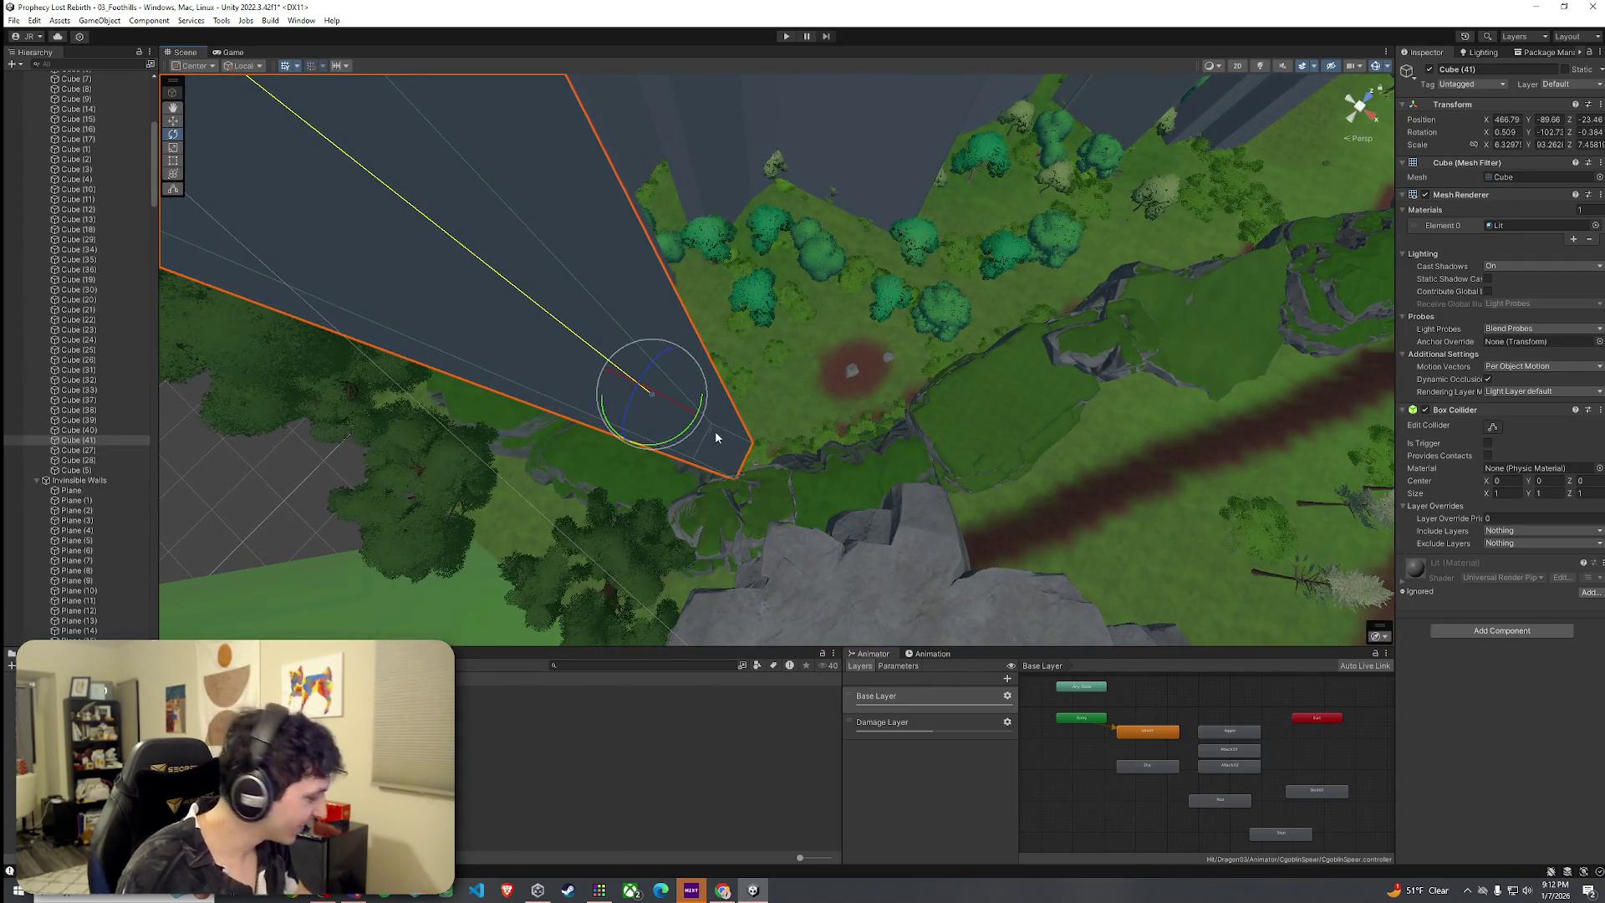
{"action": "key", "text": "ctrl+d"}
{"action": "key", "text": "w"}
{"action": "key", "text": "e"}
{"action": "left_click", "coordinate": [896, 470]}
{"action": "key", "text": "ctrl+z"}
{"action": "key", "text": "r"}
Duplicate Cube (42) into Cube (43) and move it along the edge, removing the unwanted Cube (44)
{"action": "key", "text": "ctrl+d"}
{"action": "key", "text": "w"}
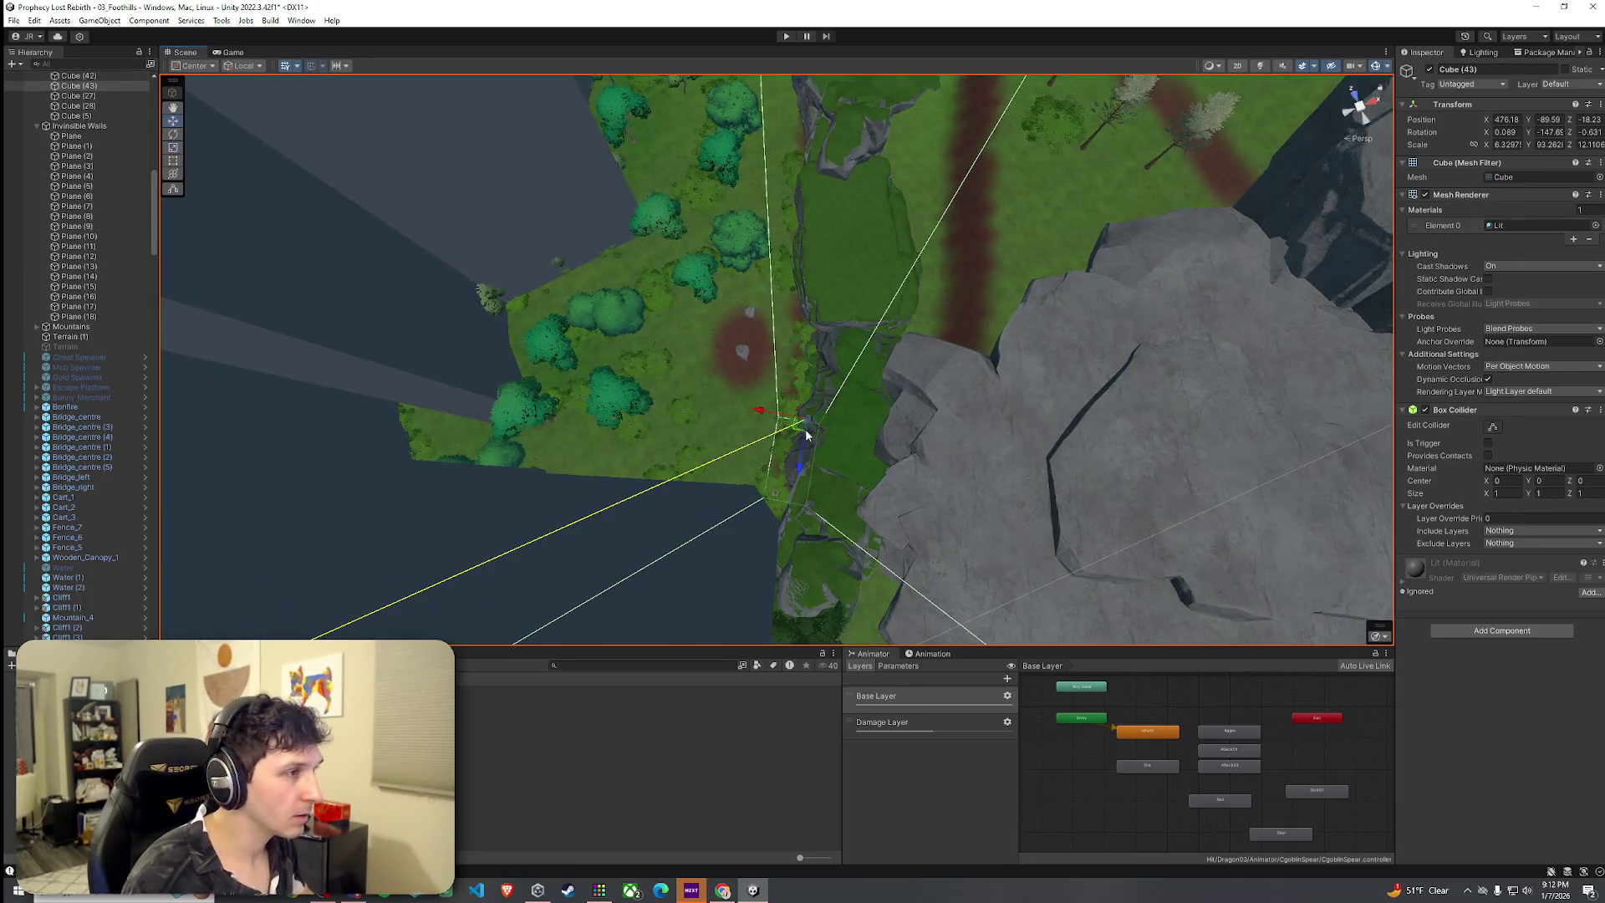
{"action": "mouse_move", "coordinate": [801, 432]}
{"action": "left_mouse_down"}
{"action": "mouse_move", "coordinate": [846, 348]}
{"action": "mouse_move", "coordinate": [845, 251]}
{"action": "mouse_move", "coordinate": [835, 268]}
{"action": "mouse_move", "coordinate": [864, 204]}
{"action": "mouse_move", "coordinate": [875, 287]}
{"action": "mouse_move", "coordinate": [843, 299]}
{"action": "left_mouse_up"}
{"action": "mouse_move", "coordinate": [891, 510]}
{"action": "left_mouse_down"}
{"action": "mouse_move", "coordinate": [878, 198]}
{"action": "mouse_move", "coordinate": [819, 393]}
{"action": "left_mouse_up"}
{"action": "key", "text": "ctrl+z"}
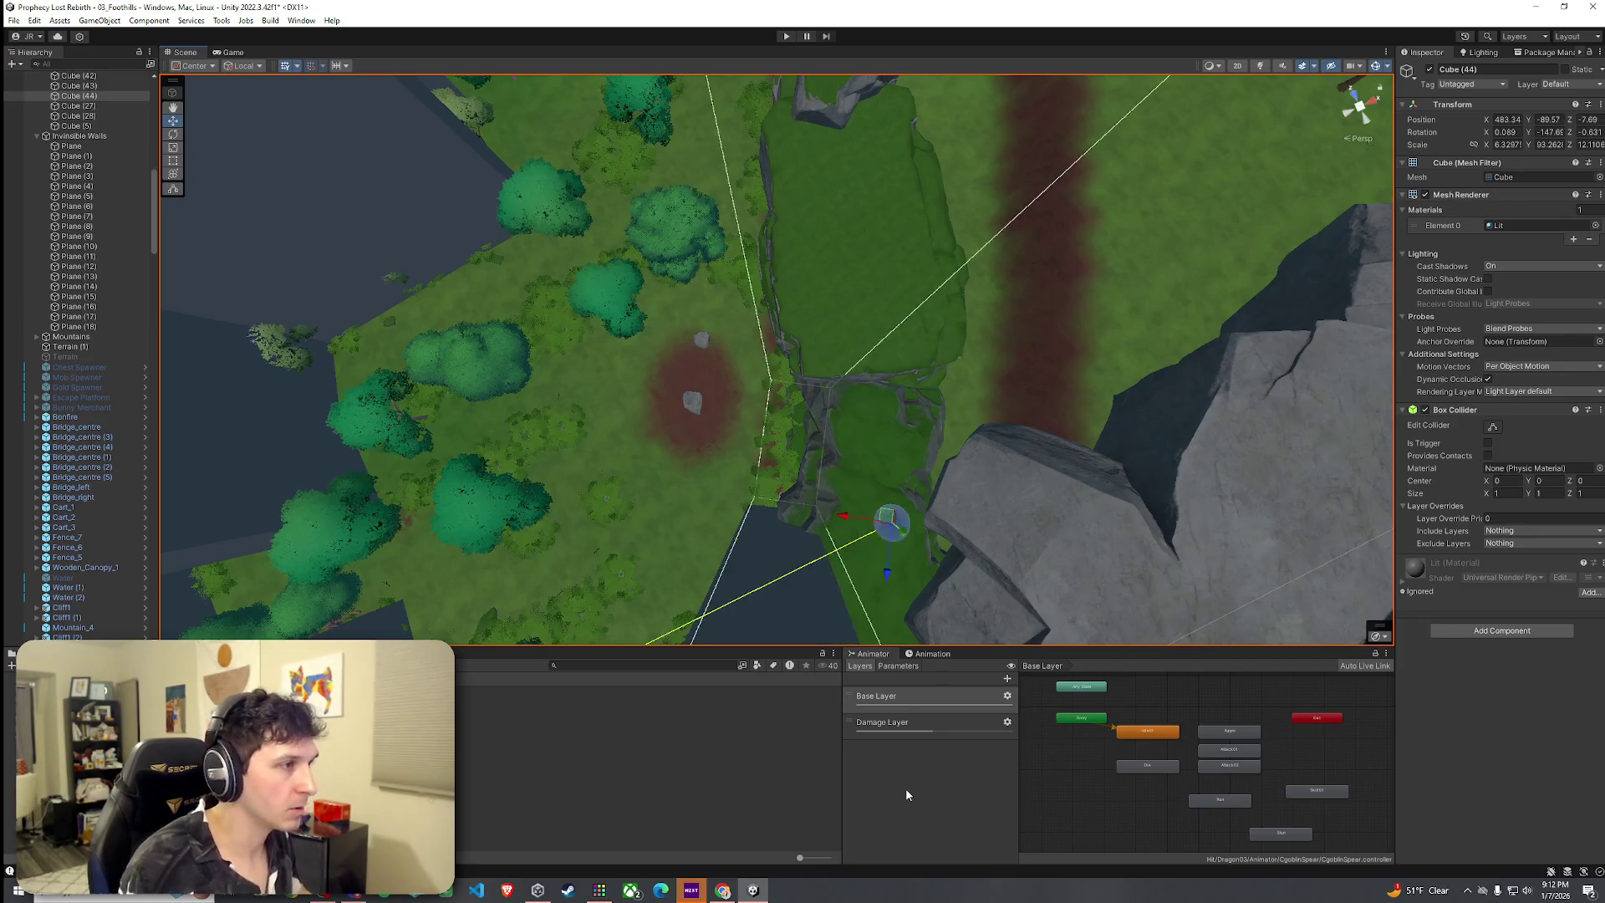
{"action": "left_click_drag", "start_coordinate": [889, 519], "coordinate": [827, 83]}
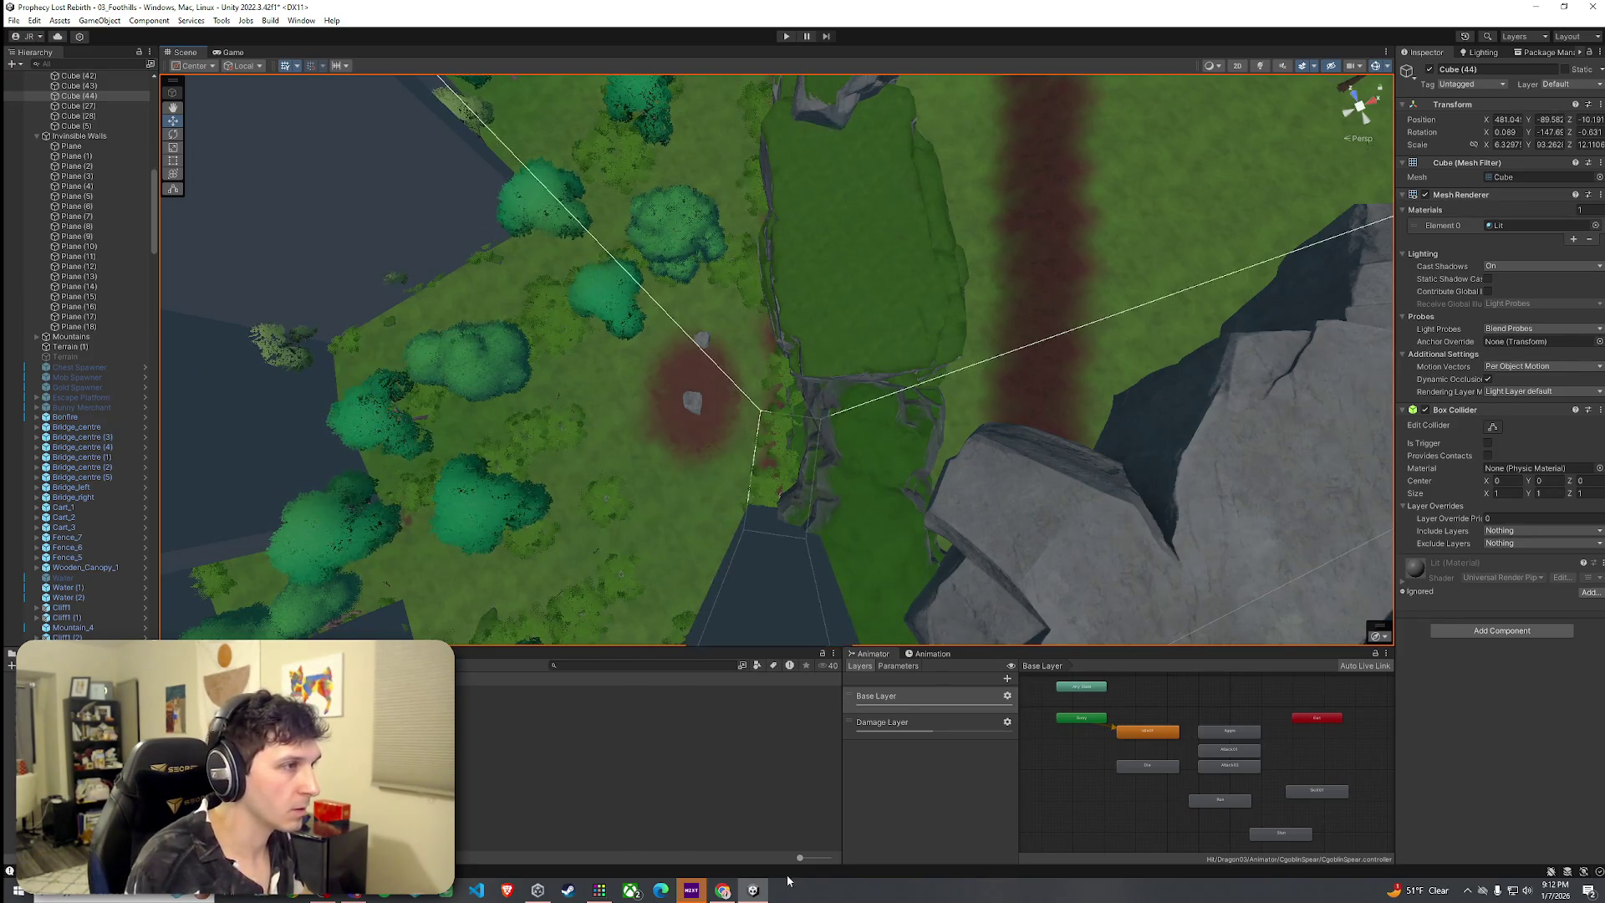
{"action": "key", "text": "ctrl+z"}
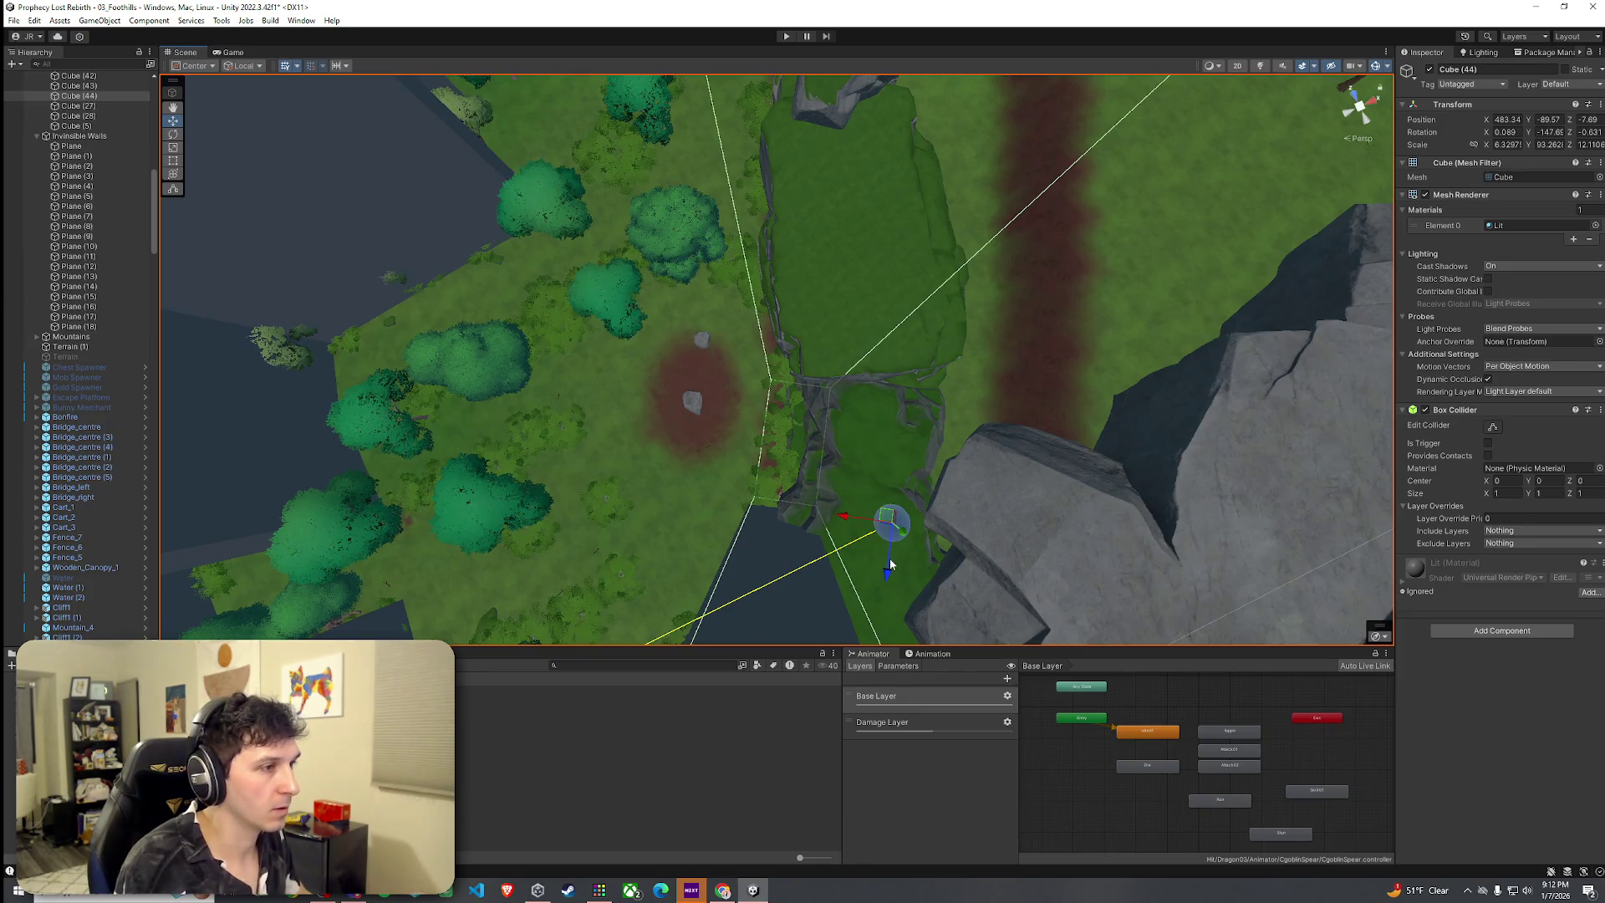
{"action": "key", "text": "ctrl+z"}
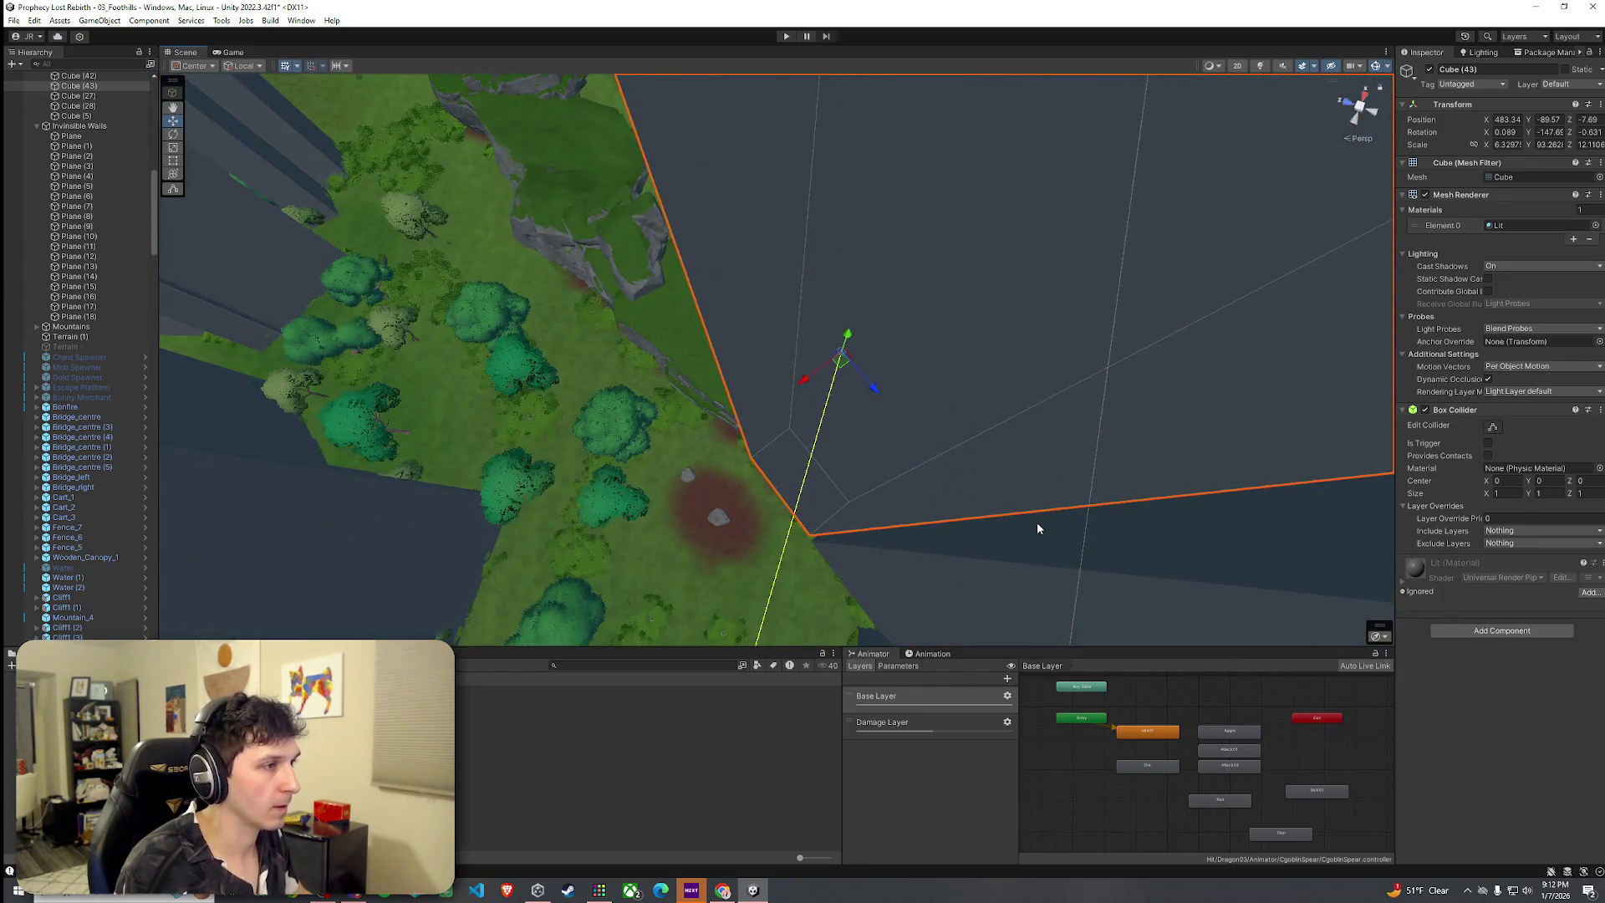
{"action": "scroll", "coordinate": [1037, 521], "scroll_direction": "up", "scroll_amount": 2}
{"action": "key", "text": "ctrl+z"}
Rotate Cube (42) to line up with the grey rocks, then select Cube (43)
{"action": "mouse_move", "coordinate": [996, 531]}
{"action": "left_mouse_down"}
{"action": "mouse_move", "coordinate": [993, 506]}
{"action": "mouse_move", "coordinate": [1010, 506]}
{"action": "mouse_move", "coordinate": [1139, 549]}
{"action": "mouse_move", "coordinate": [1322, 549]}
{"action": "mouse_move", "coordinate": [793, 487]}
{"action": "left_mouse_up"}
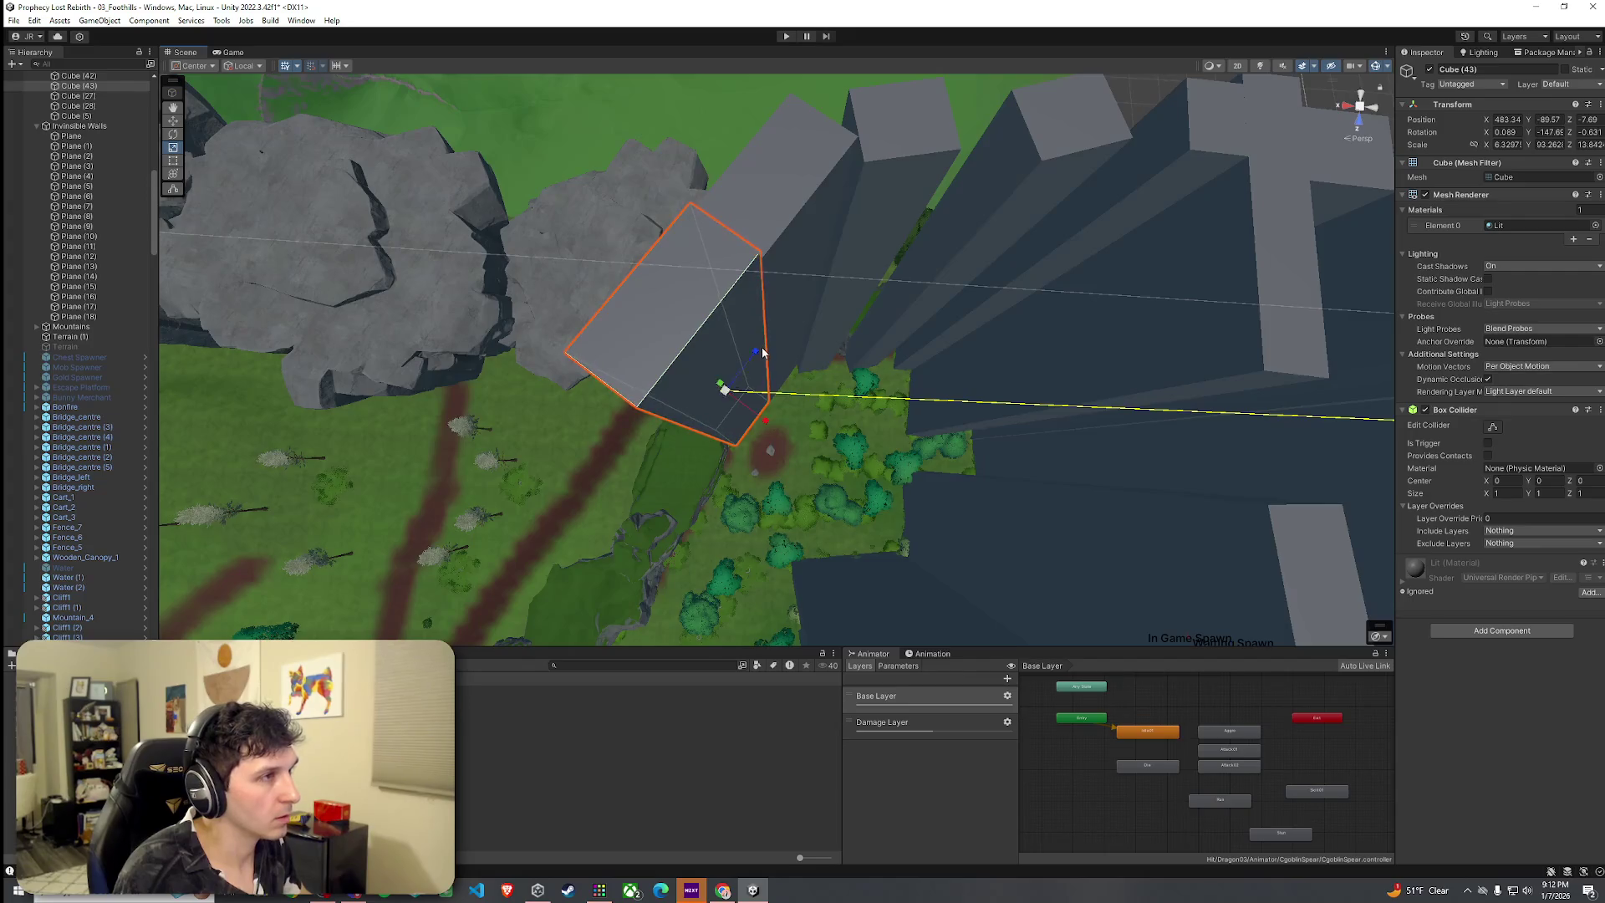
{"action": "left_click", "coordinate": [763, 352]}
{"action": "scroll", "coordinate": [693, 368], "scroll_direction": "up", "scroll_amount": 3}
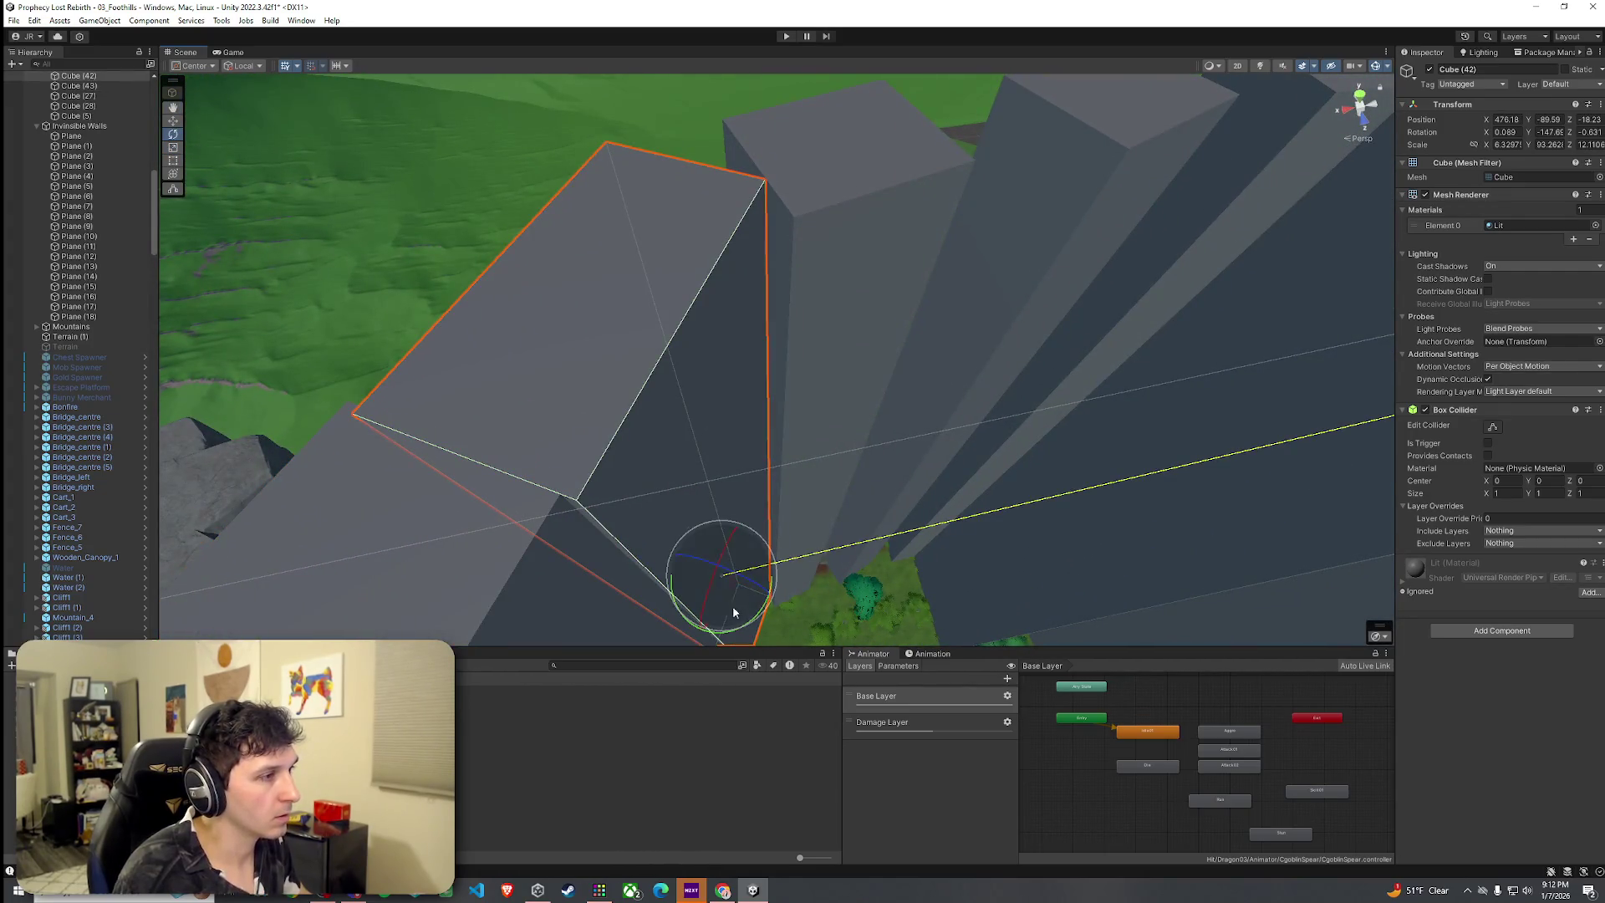
{"action": "mouse_move", "coordinate": [751, 623]}
{"action": "left_mouse_down"}
{"action": "mouse_move", "coordinate": [735, 617]}
{"action": "mouse_move", "coordinate": [724, 635]}
{"action": "mouse_move", "coordinate": [810, 692]}
{"action": "mouse_move", "coordinate": [740, 494]}
{"action": "left_mouse_up"}
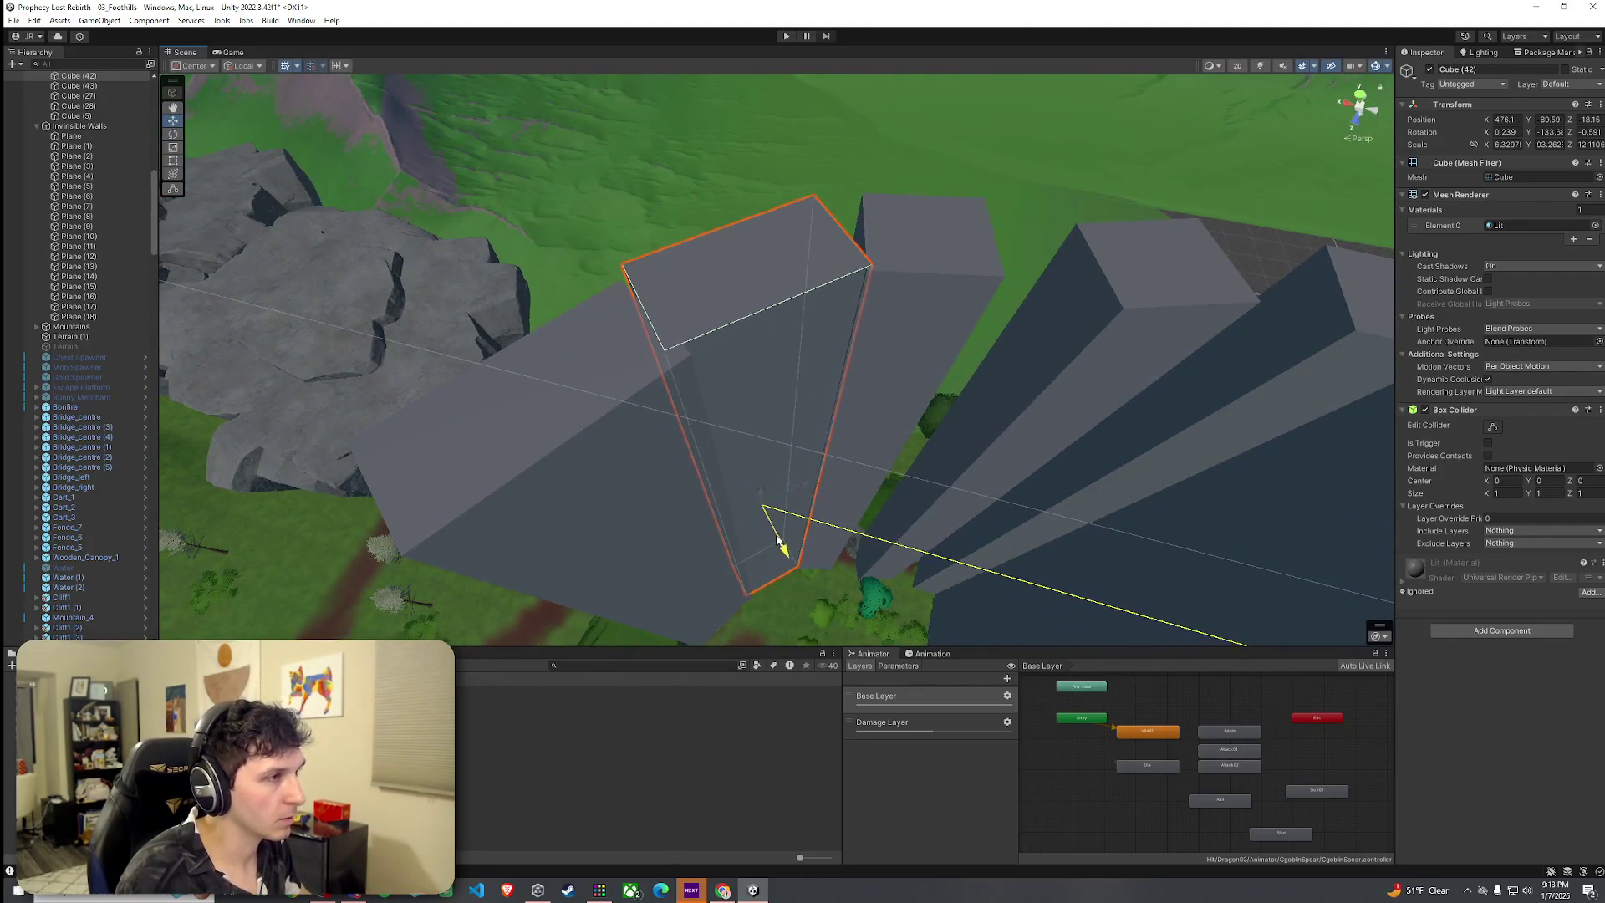
{"action": "left_click", "coordinate": [669, 509]}
{"action": "key", "text": "e"}
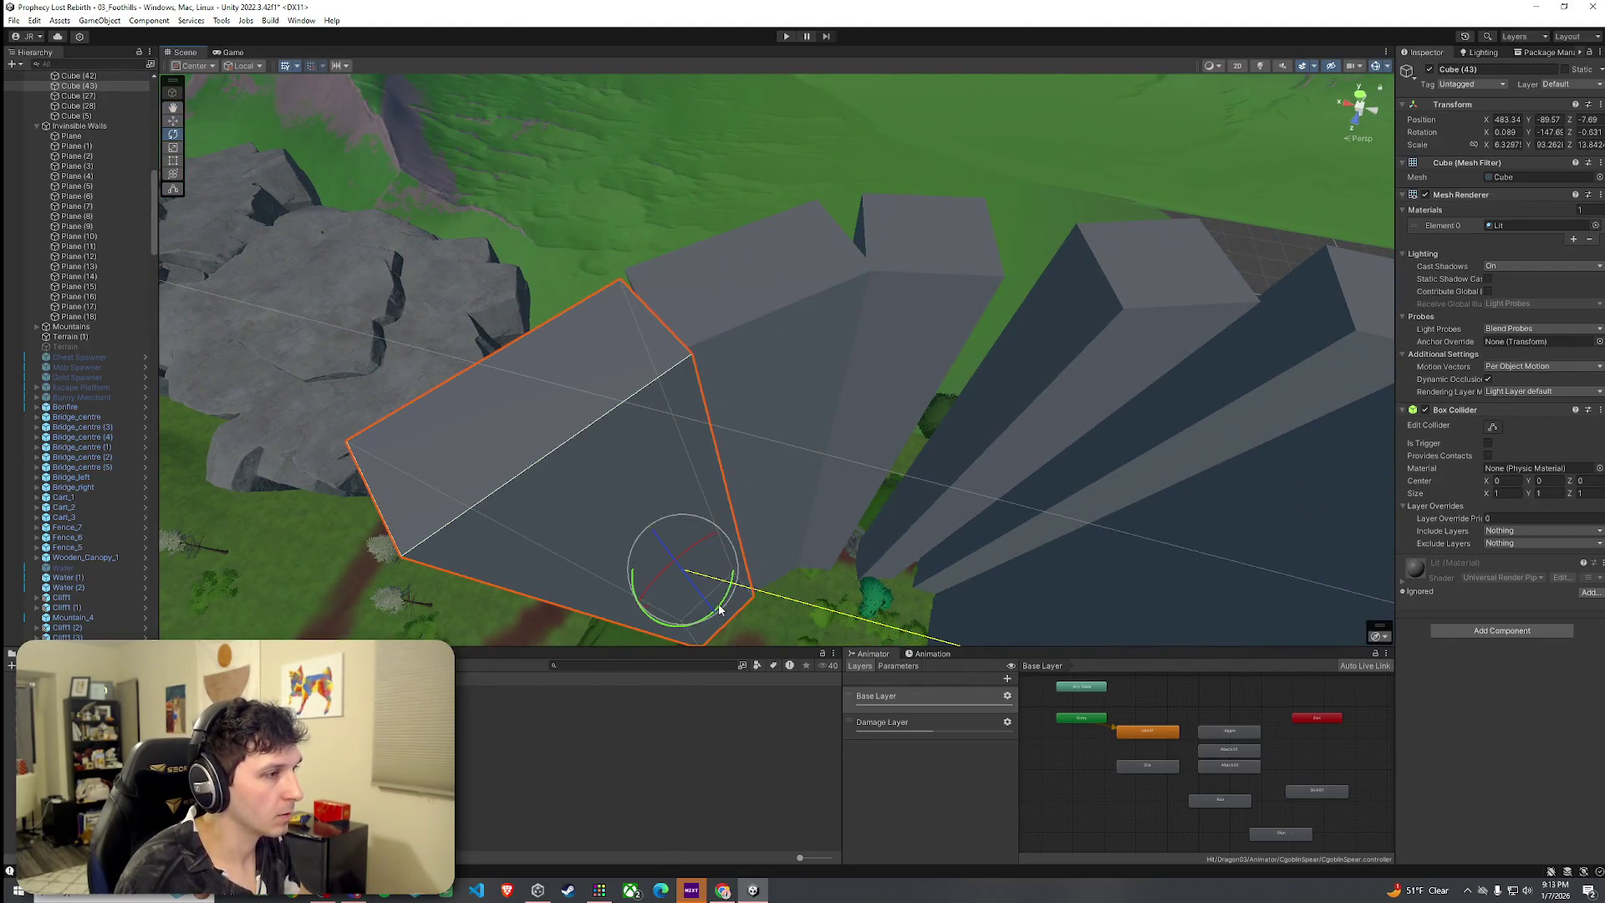
{"action": "mouse_move", "coordinate": [729, 605]}
{"action": "left_mouse_down"}
{"action": "mouse_move", "coordinate": [624, 523]}
{"action": "mouse_move", "coordinate": [684, 566]}
{"action": "mouse_move", "coordinate": [737, 569]}
{"action": "mouse_move", "coordinate": [808, 520]}
{"action": "mouse_move", "coordinate": [918, 506]}
{"action": "mouse_move", "coordinate": [788, 509]}
{"action": "mouse_move", "coordinate": [831, 537]}
{"action": "mouse_move", "coordinate": [799, 520]}
{"action": "mouse_move", "coordinate": [819, 523]}
{"action": "left_mouse_up"}
Duplicate Cube (43) into Cube (44), shorten it along its depth and nudge it onto the ridge
{"action": "key", "text": "ctrl+d"}
{"action": "key", "text": "w"}
{"action": "key", "text": "f"}
{"action": "mouse_move", "coordinate": [761, 383]}
{"action": "left_mouse_down"}
{"action": "mouse_move", "coordinate": [736, 323]}
{"action": "mouse_move", "coordinate": [752, 312]}
{"action": "mouse_move", "coordinate": [735, 358]}
{"action": "mouse_move", "coordinate": [824, 359]}
{"action": "mouse_move", "coordinate": [765, 398]}
{"action": "left_mouse_up"}
{"action": "key", "text": "e"}
{"action": "key", "text": "r"}
{"action": "key", "text": "w"}
{"action": "mouse_move", "coordinate": [702, 347]}
{"action": "left_mouse_down"}
{"action": "mouse_move", "coordinate": [762, 427]}
{"action": "mouse_move", "coordinate": [786, 422]}
{"action": "mouse_move", "coordinate": [763, 420]}
{"action": "mouse_move", "coordinate": [806, 448]}
{"action": "mouse_move", "coordinate": [914, 404]}
{"action": "mouse_move", "coordinate": [667, 432]}
{"action": "mouse_move", "coordinate": [772, 429]}
{"action": "left_mouse_up"}
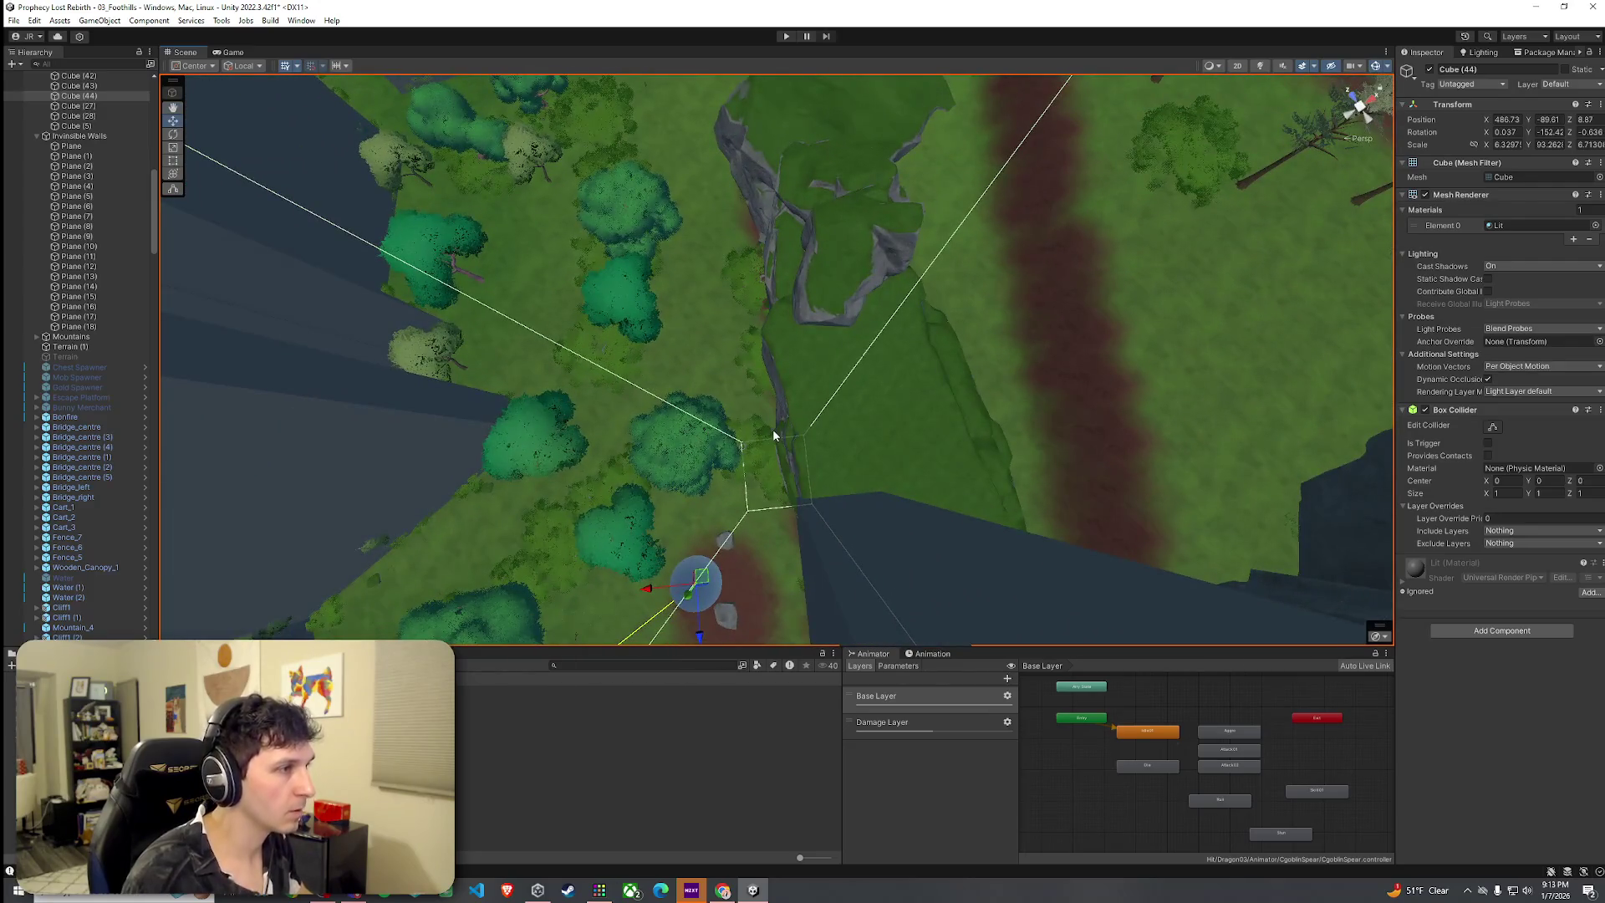
Move Cube (44) further along the ridge beside the dirt path
{"action": "key", "text": "r"}
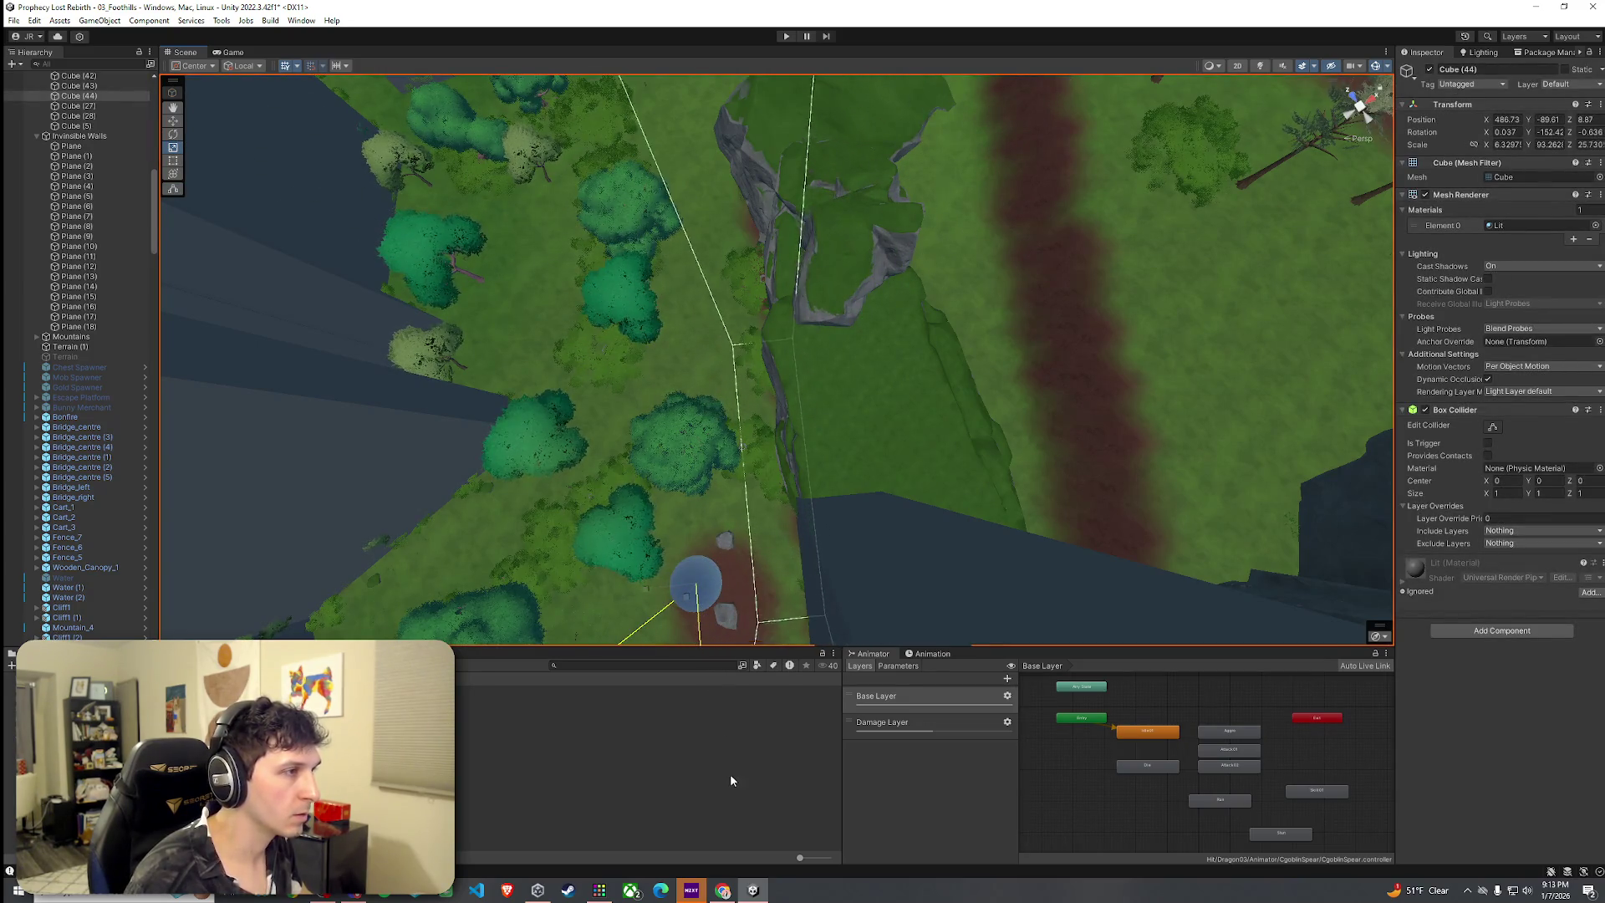
{"action": "mouse_move", "coordinate": [713, 542]}
{"action": "left_mouse_down"}
{"action": "mouse_move", "coordinate": [681, 204]}
{"action": "mouse_move", "coordinate": [693, 23]}
{"action": "left_mouse_up"}
{"action": "left_click_drag", "start_coordinate": [755, 403], "coordinate": [733, 11]}
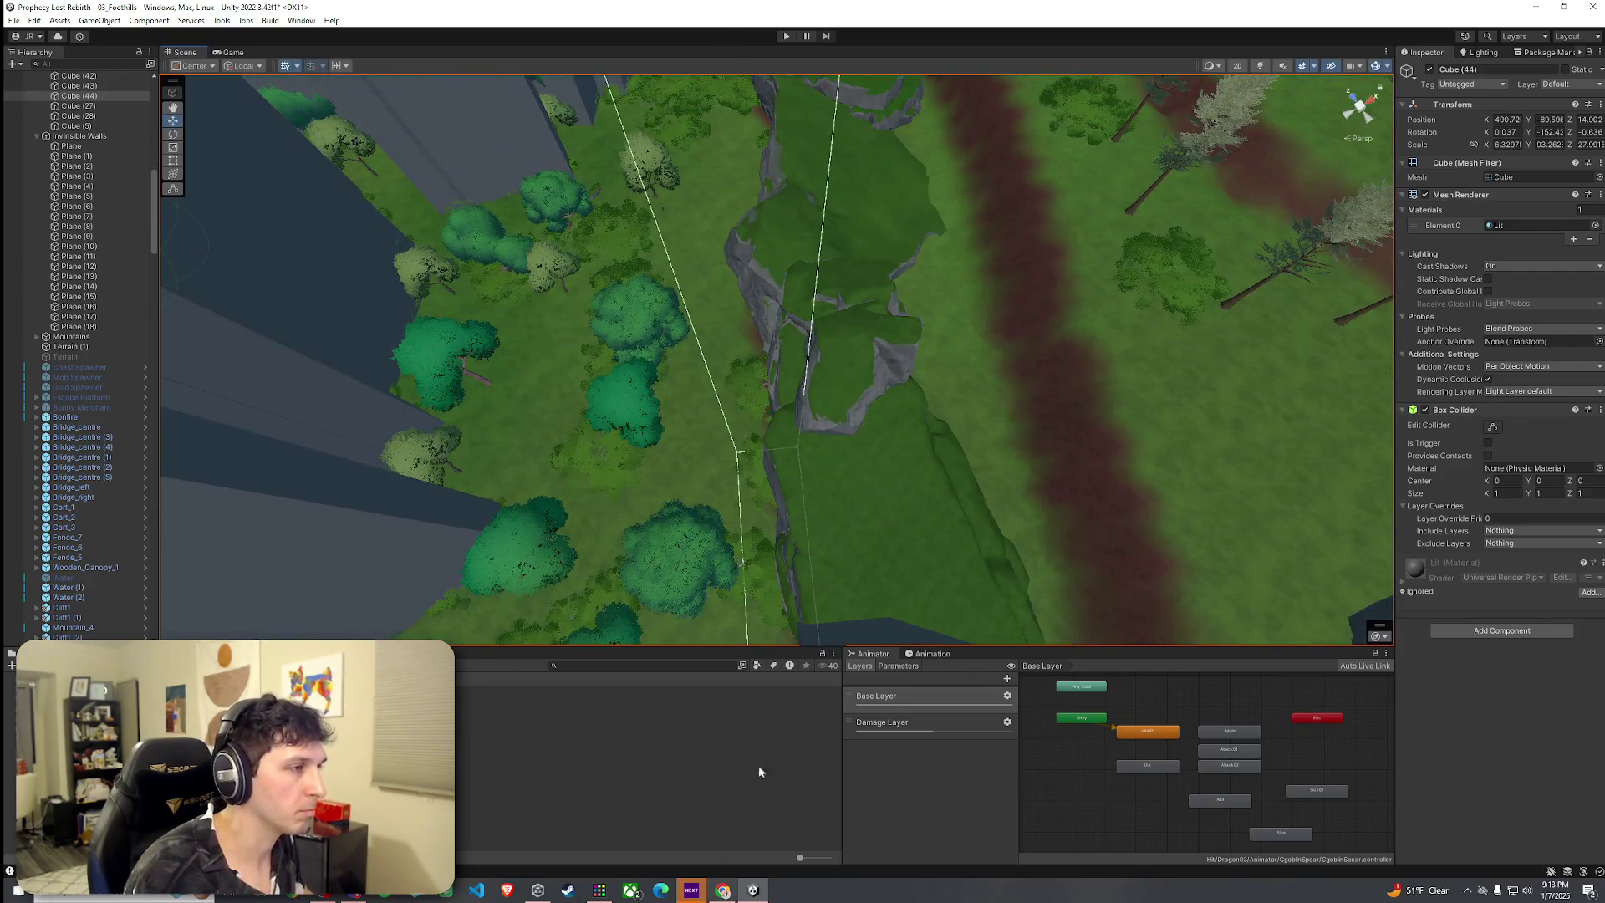
{"action": "key", "text": "ctrl+z"}
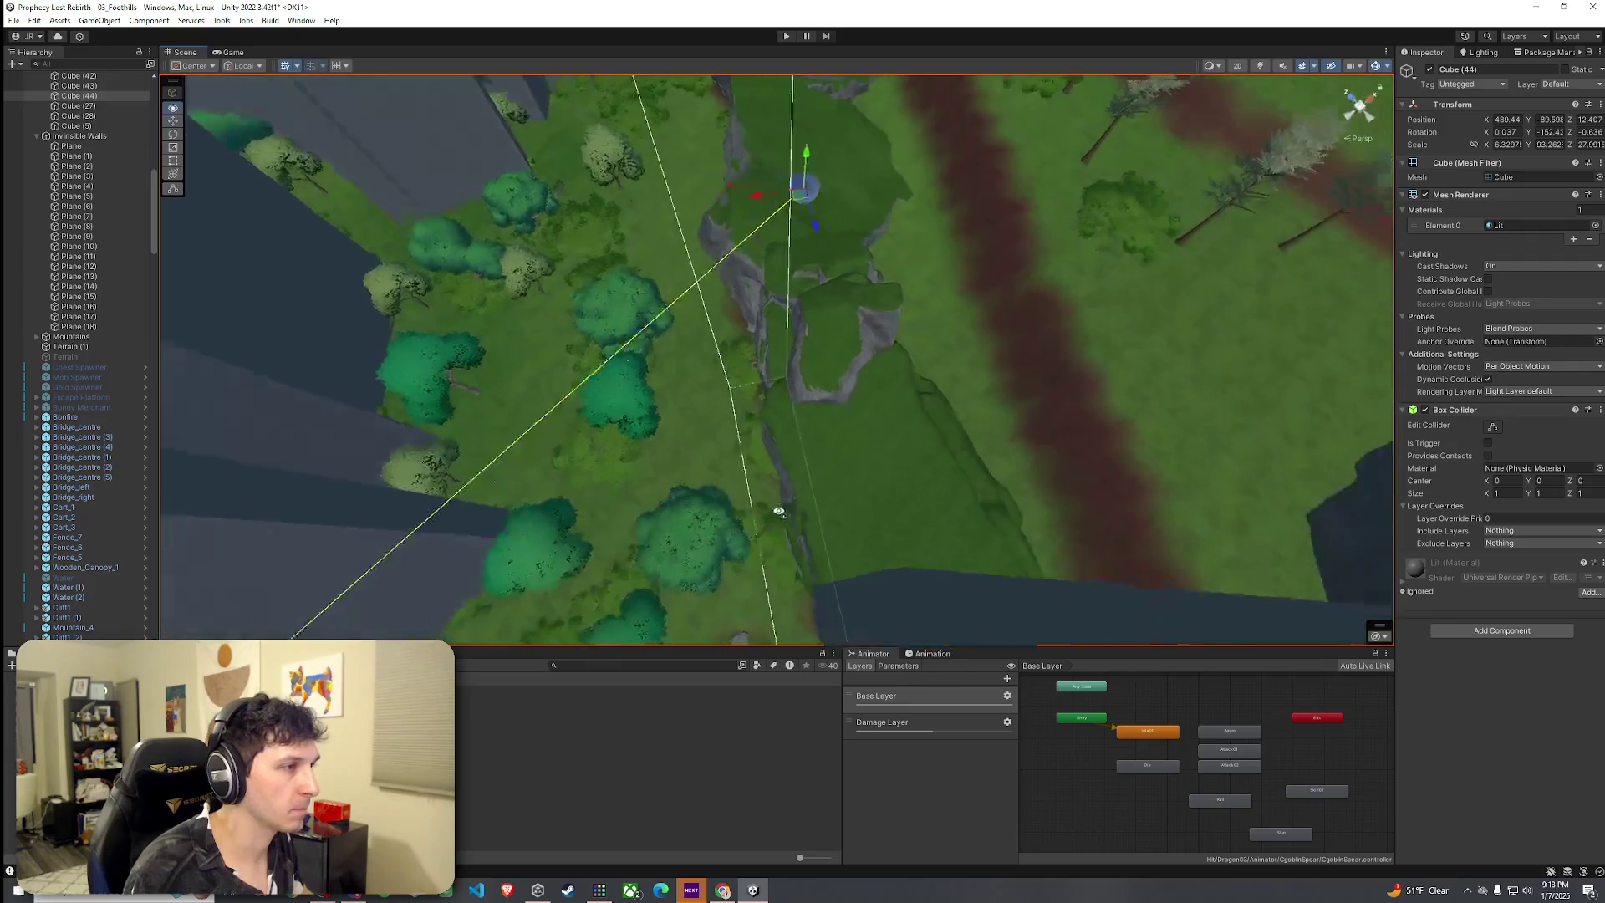
{"action": "key", "text": "f"}
{"action": "mouse_move", "coordinate": [862, 316]}
{"action": "left_mouse_down"}
{"action": "mouse_move", "coordinate": [804, 270]}
{"action": "mouse_move", "coordinate": [796, 337]}
{"action": "mouse_move", "coordinate": [778, 312]}
{"action": "mouse_move", "coordinate": [744, 329]}
{"action": "mouse_move", "coordinate": [514, 320]}
{"action": "mouse_move", "coordinate": [656, 359]}
{"action": "mouse_move", "coordinate": [326, 301]}
{"action": "mouse_move", "coordinate": [670, 323]}
{"action": "mouse_move", "coordinate": [384, 164]}
{"action": "mouse_move", "coordinate": [784, 229]}
{"action": "mouse_move", "coordinate": [466, 354]}
{"action": "mouse_move", "coordinate": [641, 348]}
{"action": "left_mouse_up"}
{"action": "left_click", "coordinate": [818, 305]}
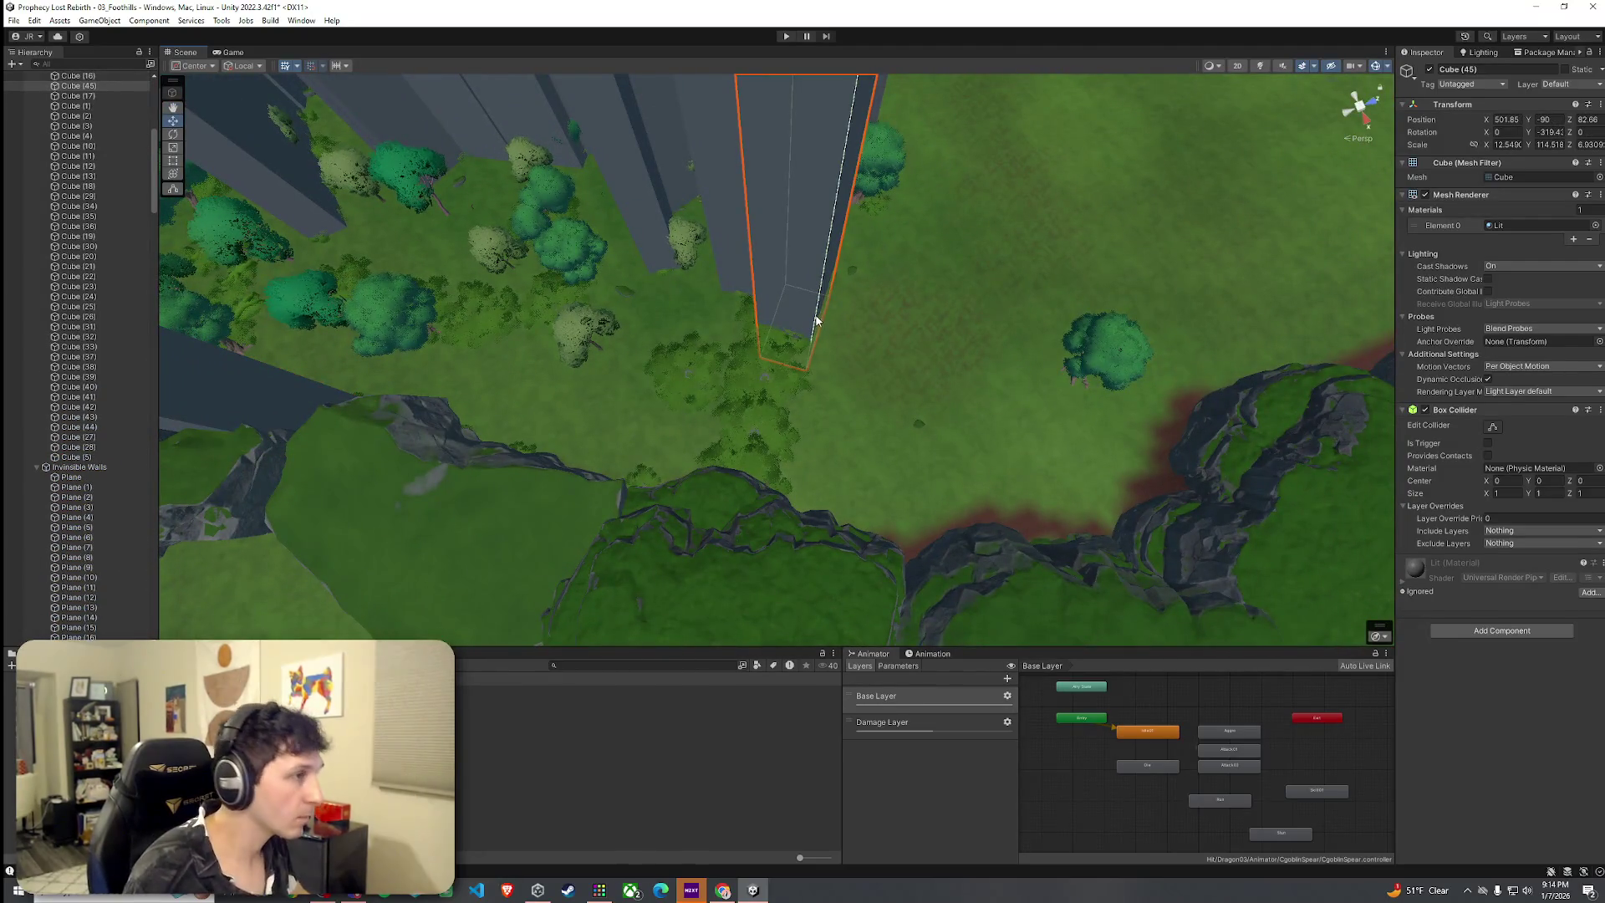
{"action": "key", "text": "ctrl+d"}
{"action": "scroll", "coordinate": [803, 251], "scroll_direction": "up", "scroll_amount": 3}
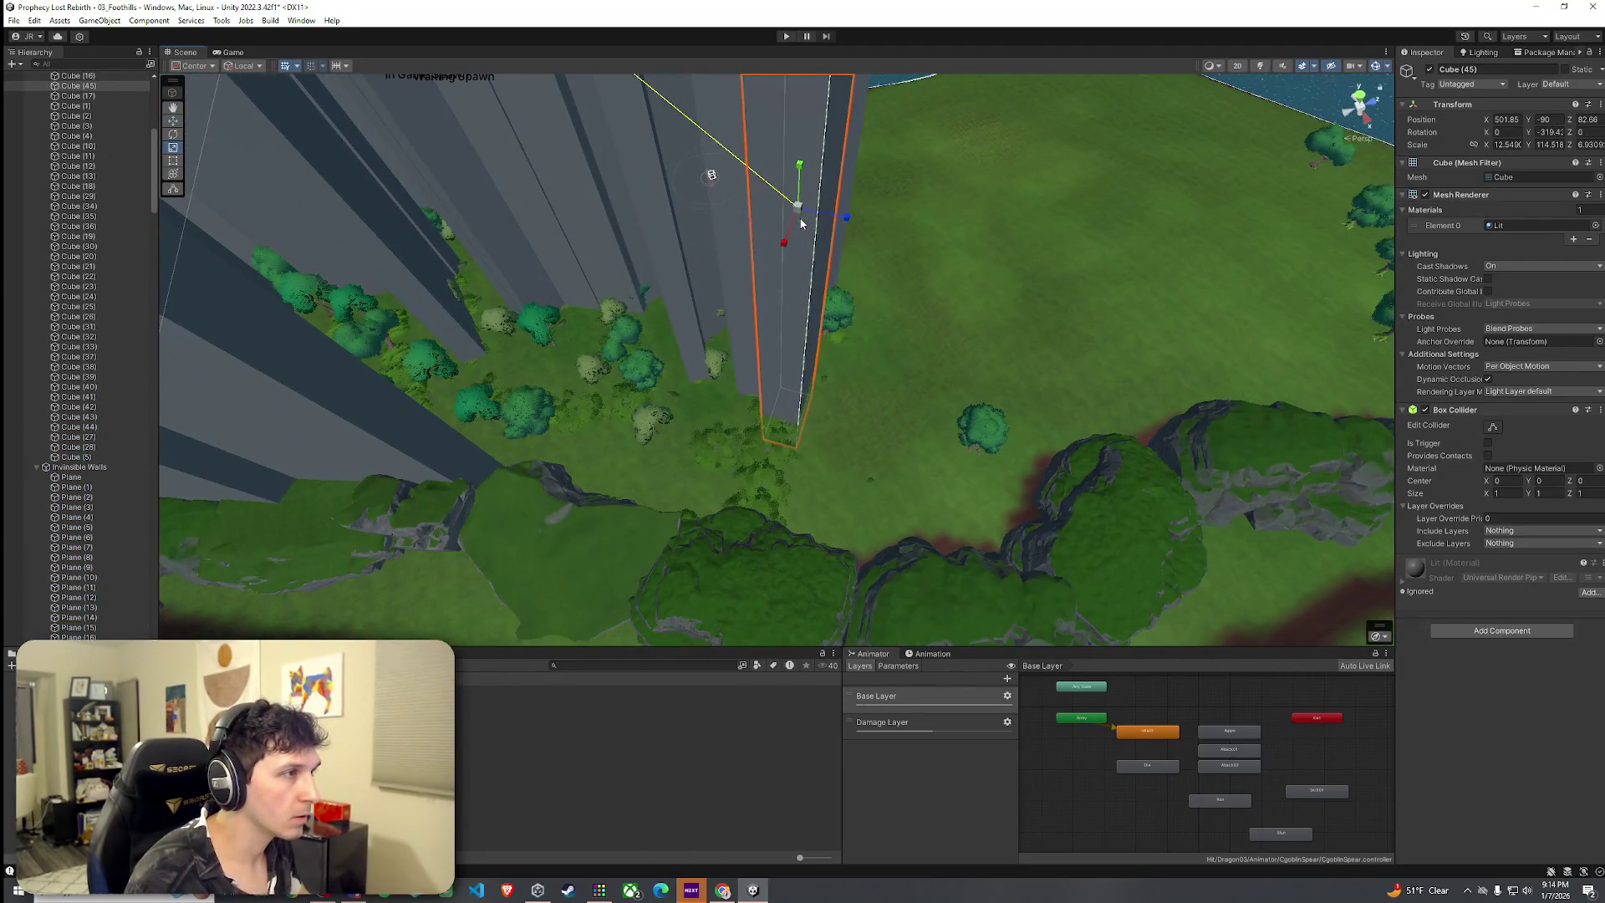
{"action": "left_click_drag", "start_coordinate": [783, 242], "coordinate": [770, 286]}
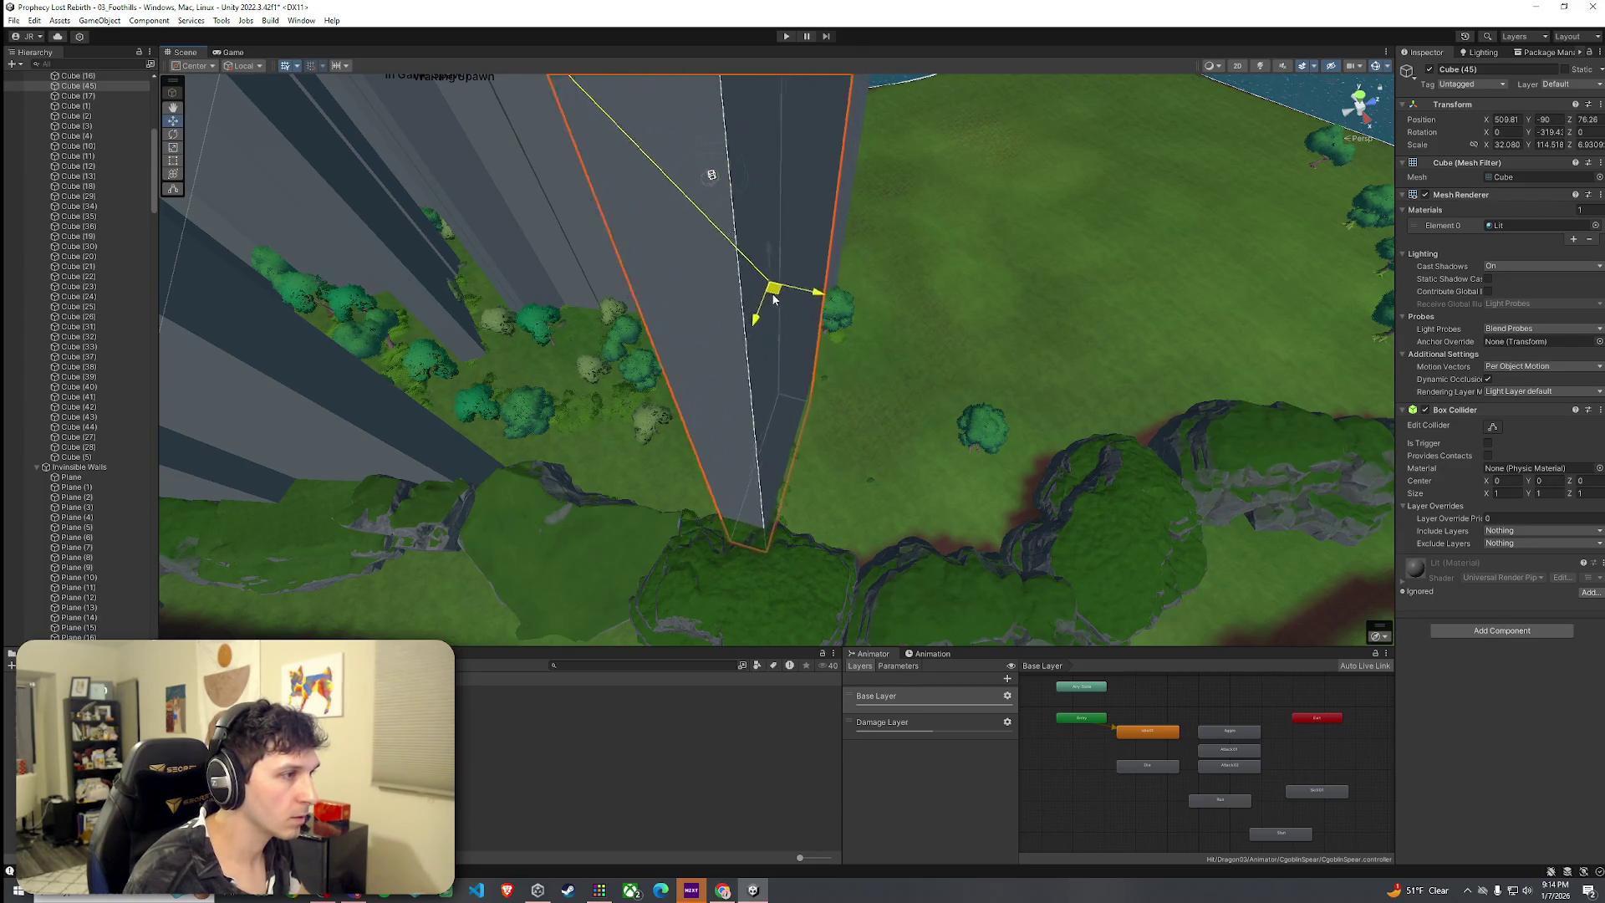
{"action": "scroll", "coordinate": [763, 243], "scroll_direction": "up", "scroll_amount": 3}
{"action": "scroll", "coordinate": [776, 252], "scroll_direction": "down", "scroll_amount": 5}
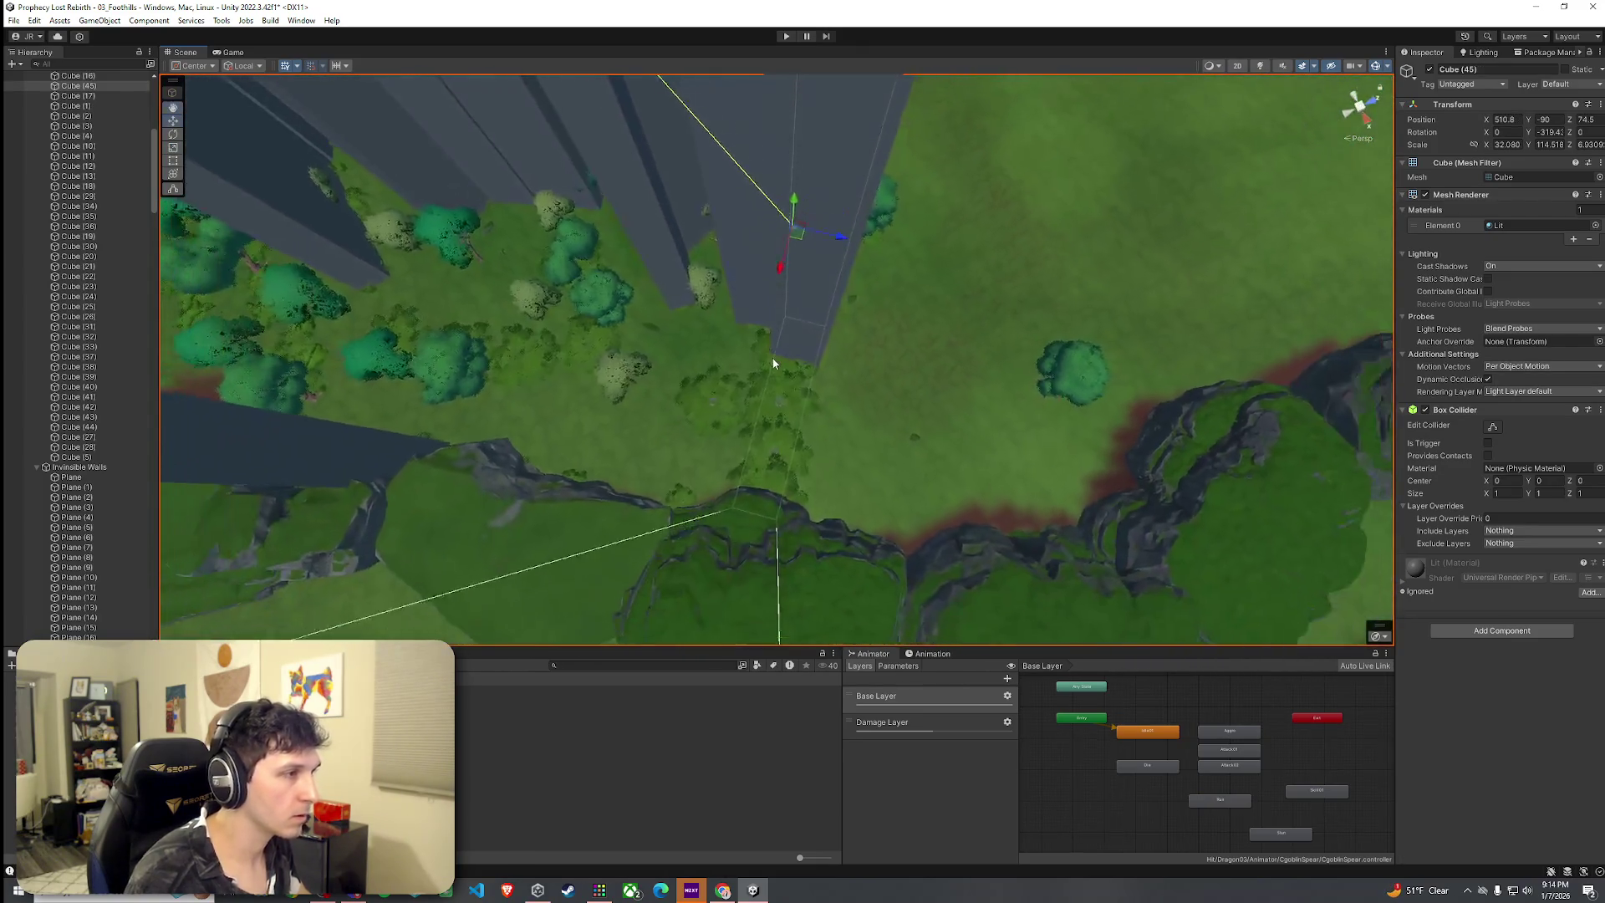
{"action": "key", "text": "ctrl+d"}
{"action": "mouse_move", "coordinate": [795, 243]}
{"action": "left_mouse_down"}
{"action": "mouse_move", "coordinate": [770, 262]}
{"action": "mouse_move", "coordinate": [557, 199]}
{"action": "mouse_move", "coordinate": [561, 216]}
{"action": "mouse_move", "coordinate": [671, 224]}
{"action": "mouse_move", "coordinate": [774, 315]}
{"action": "mouse_move", "coordinate": [741, 313]}
{"action": "mouse_move", "coordinate": [806, 279]}
{"action": "mouse_move", "coordinate": [837, 287]}
{"action": "mouse_move", "coordinate": [775, 409]}
{"action": "mouse_move", "coordinate": [788, 391]}
{"action": "mouse_move", "coordinate": [732, 298]}
{"action": "mouse_move", "coordinate": [785, 340]}
{"action": "mouse_move", "coordinate": [838, 326]}
{"action": "mouse_move", "coordinate": [1007, 351]}
{"action": "mouse_move", "coordinate": [1039, 335]}
{"action": "mouse_move", "coordinate": [1050, 379]}
{"action": "left_mouse_up"}
{"action": "key", "text": "r"}
{"action": "key", "text": "w"}
{"action": "key", "text": "w"}
{"action": "key", "text": "r"}
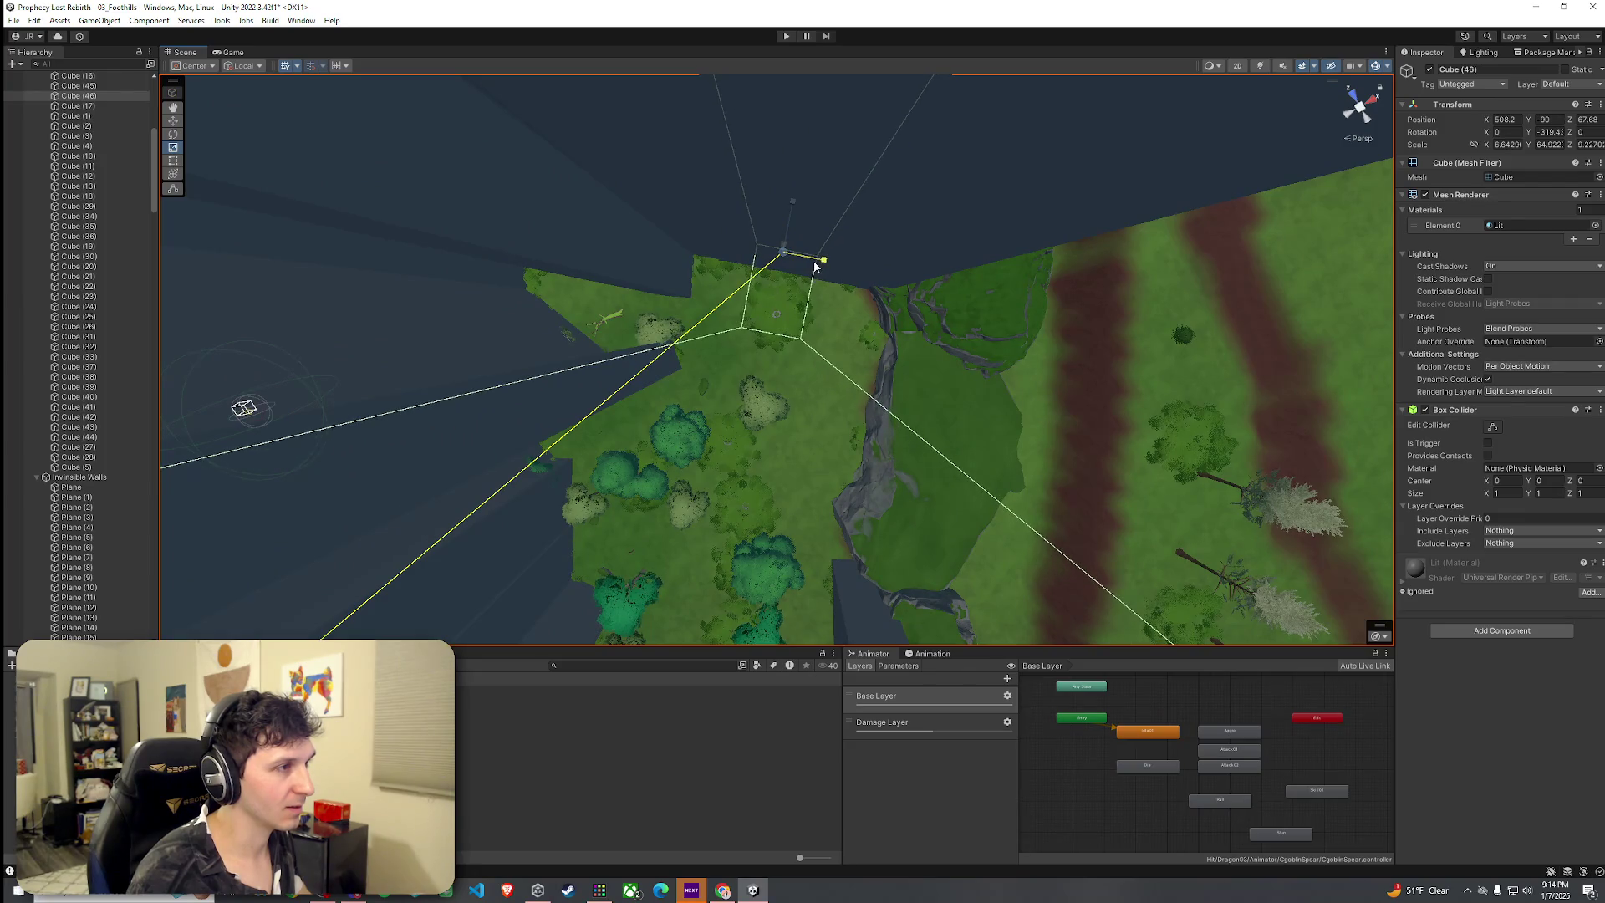
{"action": "left_click_drag", "start_coordinate": [788, 263], "coordinate": [795, 226]}
{"action": "left_click_drag", "start_coordinate": [795, 225], "coordinate": [858, 255]}
{"action": "left_click_drag", "start_coordinate": [1004, 202], "coordinate": [1315, 214]}
{"action": "key", "text": "f"}
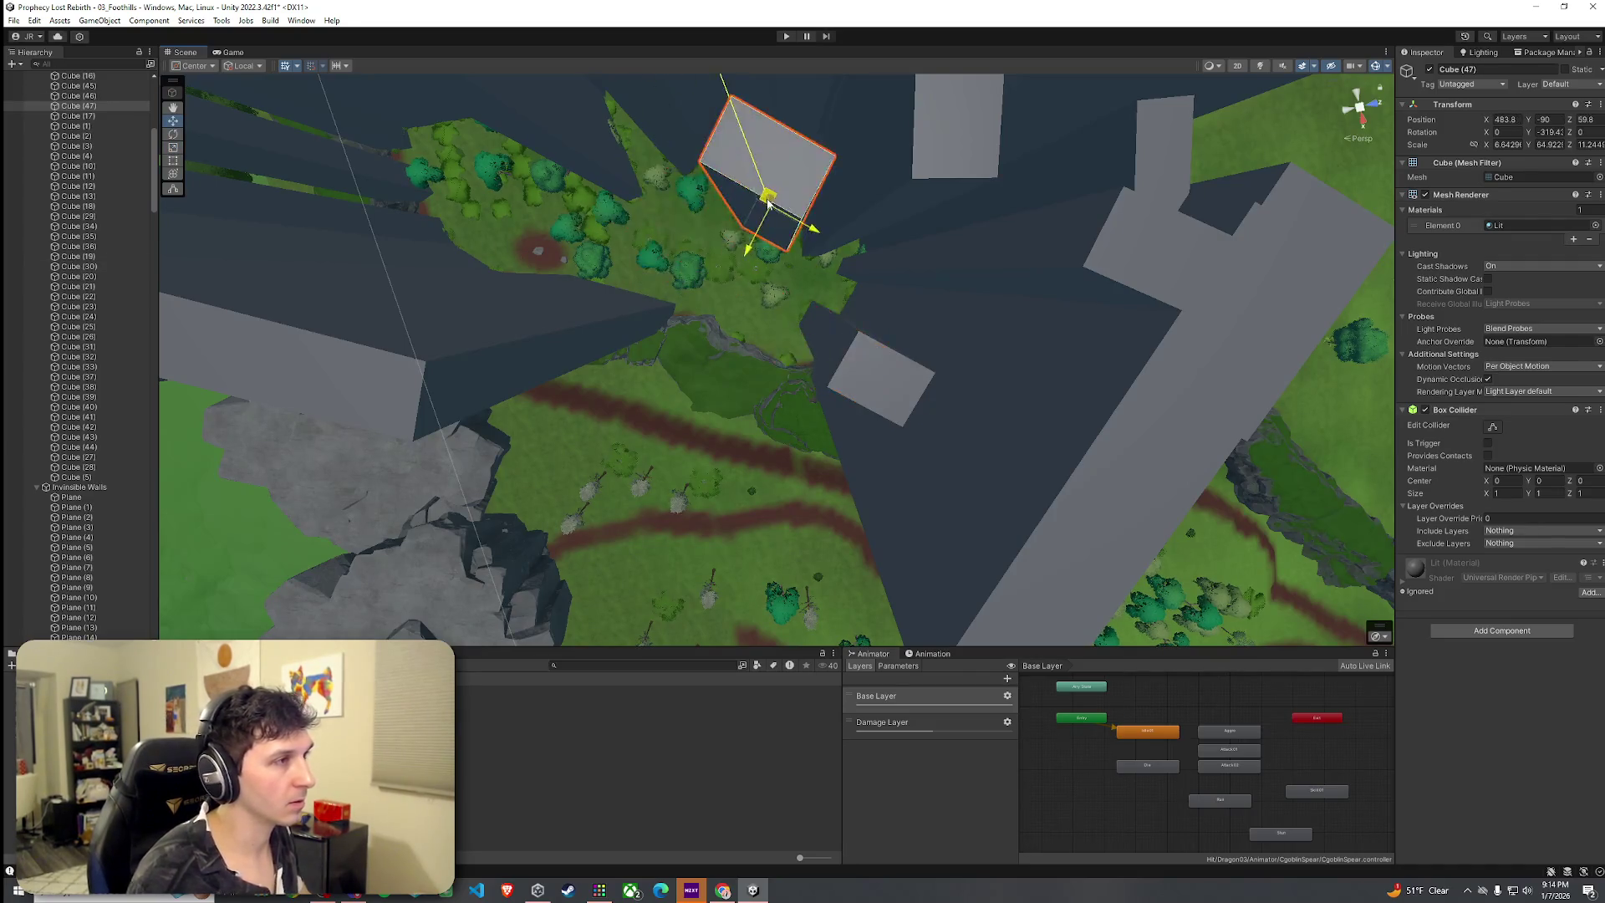
{"action": "mouse_move", "coordinate": [845, 218]}
{"action": "left_mouse_down"}
{"action": "mouse_move", "coordinate": [863, 114]}
{"action": "mouse_move", "coordinate": [877, 162]}
{"action": "mouse_move", "coordinate": [752, 151]}
{"action": "mouse_move", "coordinate": [760, 173]}
{"action": "left_mouse_up"}
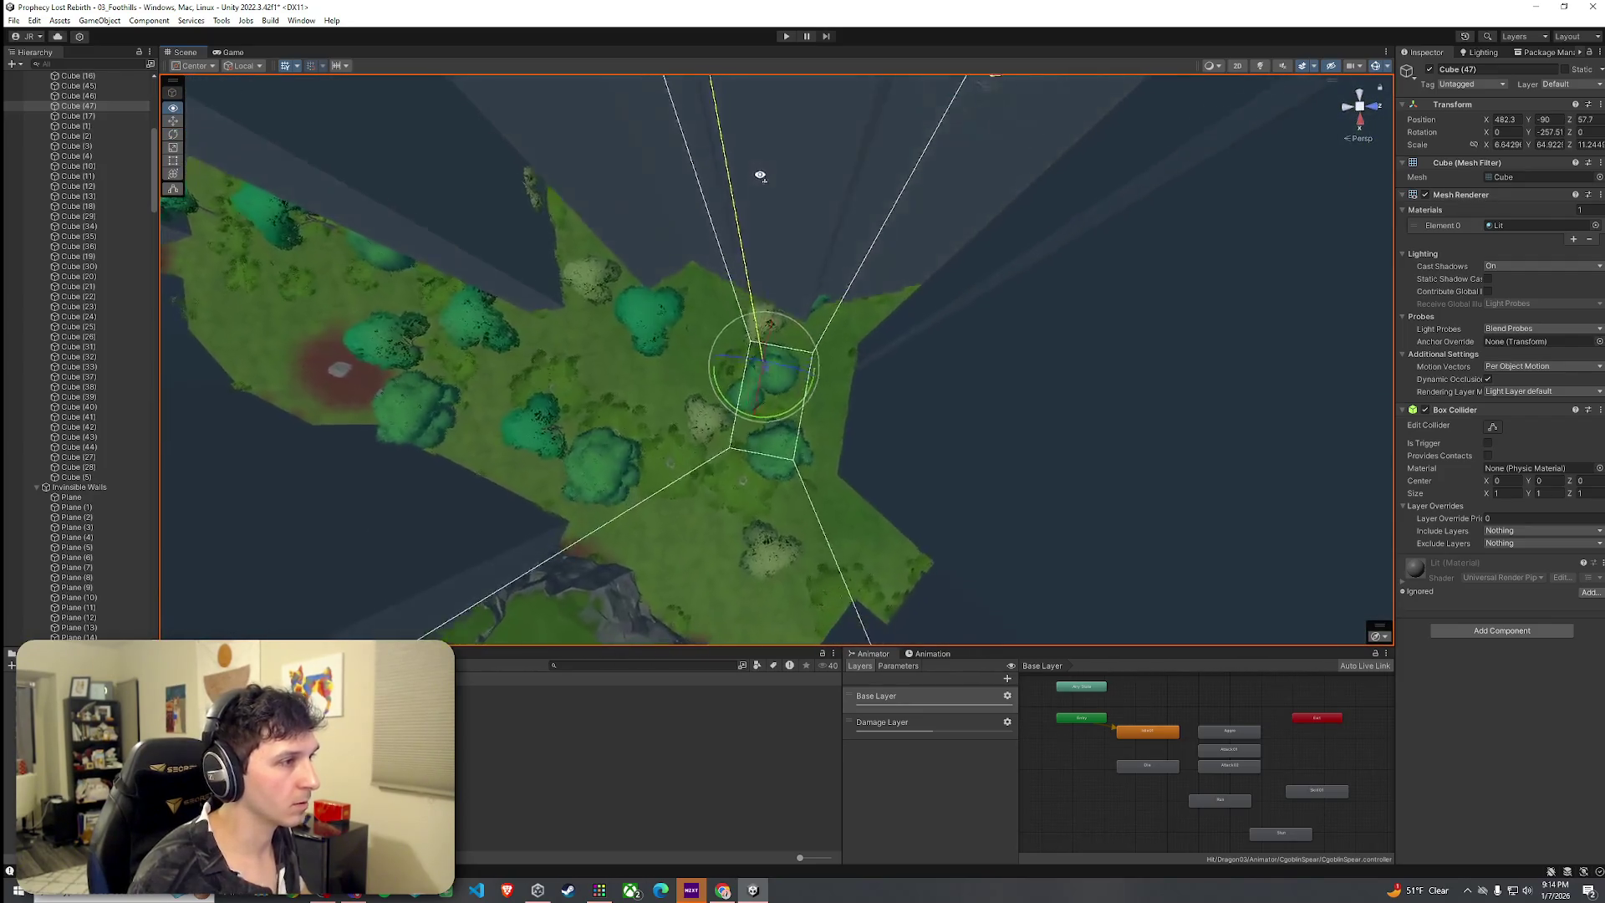
{"action": "scroll", "coordinate": [760, 174], "scroll_direction": "up", "scroll_amount": 10}
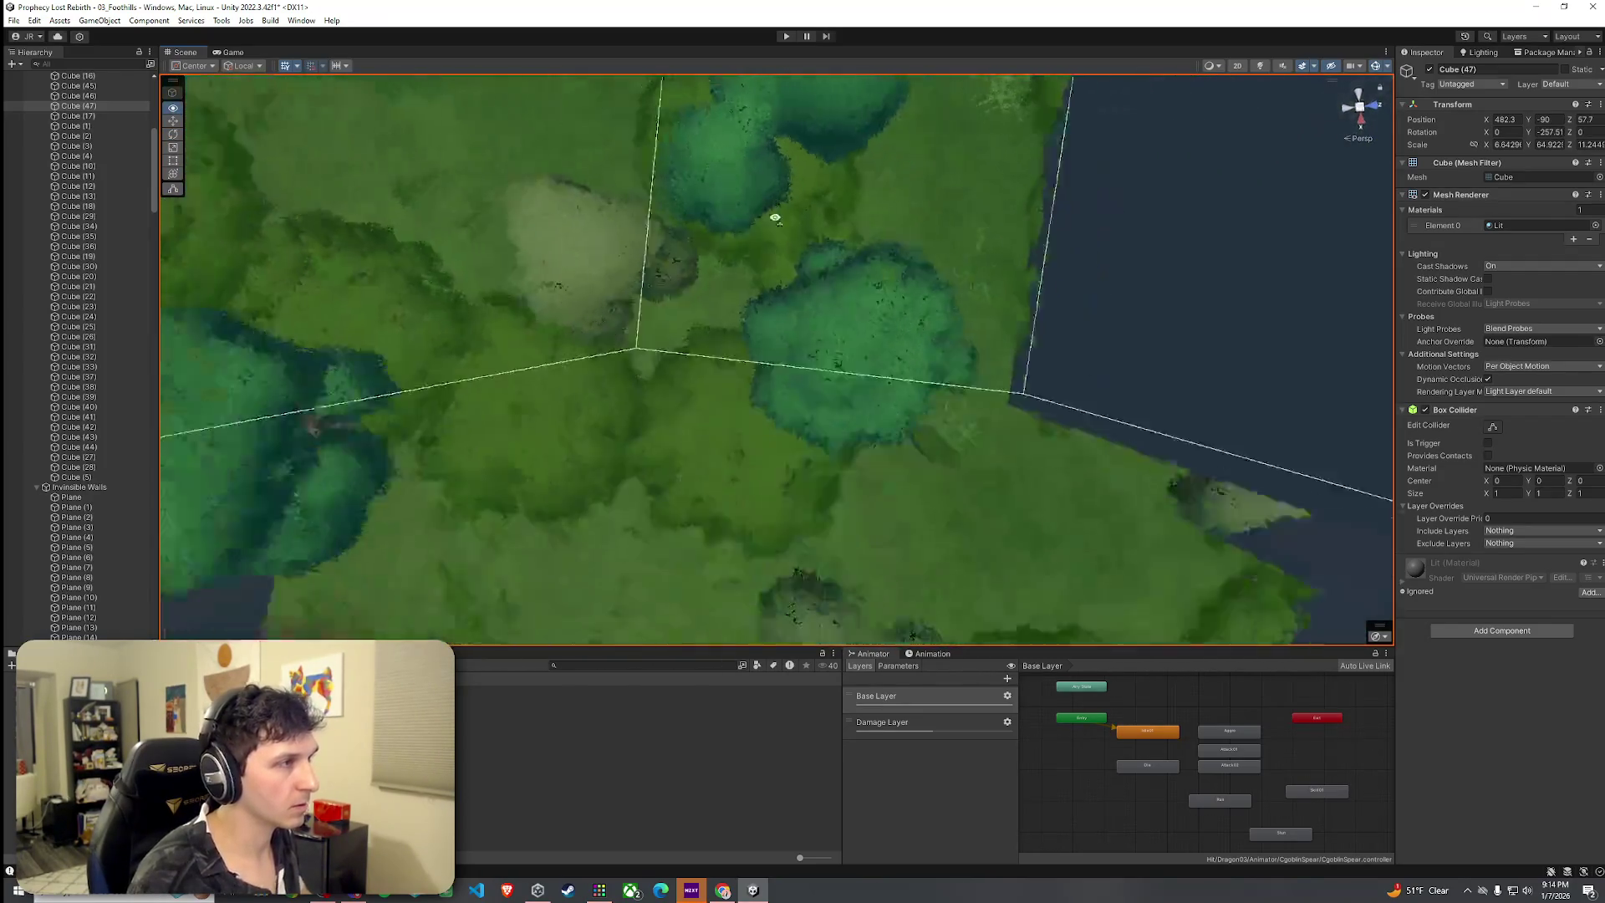
{"action": "scroll", "coordinate": [774, 214], "scroll_direction": "down", "scroll_amount": 5}
{"action": "mouse_move", "coordinate": [782, 222]}
{"action": "left_mouse_down"}
{"action": "mouse_move", "coordinate": [810, 237]}
{"action": "mouse_move", "coordinate": [1093, 150]}
{"action": "mouse_move", "coordinate": [1157, 80]}
{"action": "mouse_move", "coordinate": [1117, 887]}
{"action": "mouse_move", "coordinate": [1034, 725]}
{"action": "mouse_move", "coordinate": [982, 737]}
{"action": "mouse_move", "coordinate": [1011, 811]}
{"action": "mouse_move", "coordinate": [909, 711]}
{"action": "left_mouse_up"}
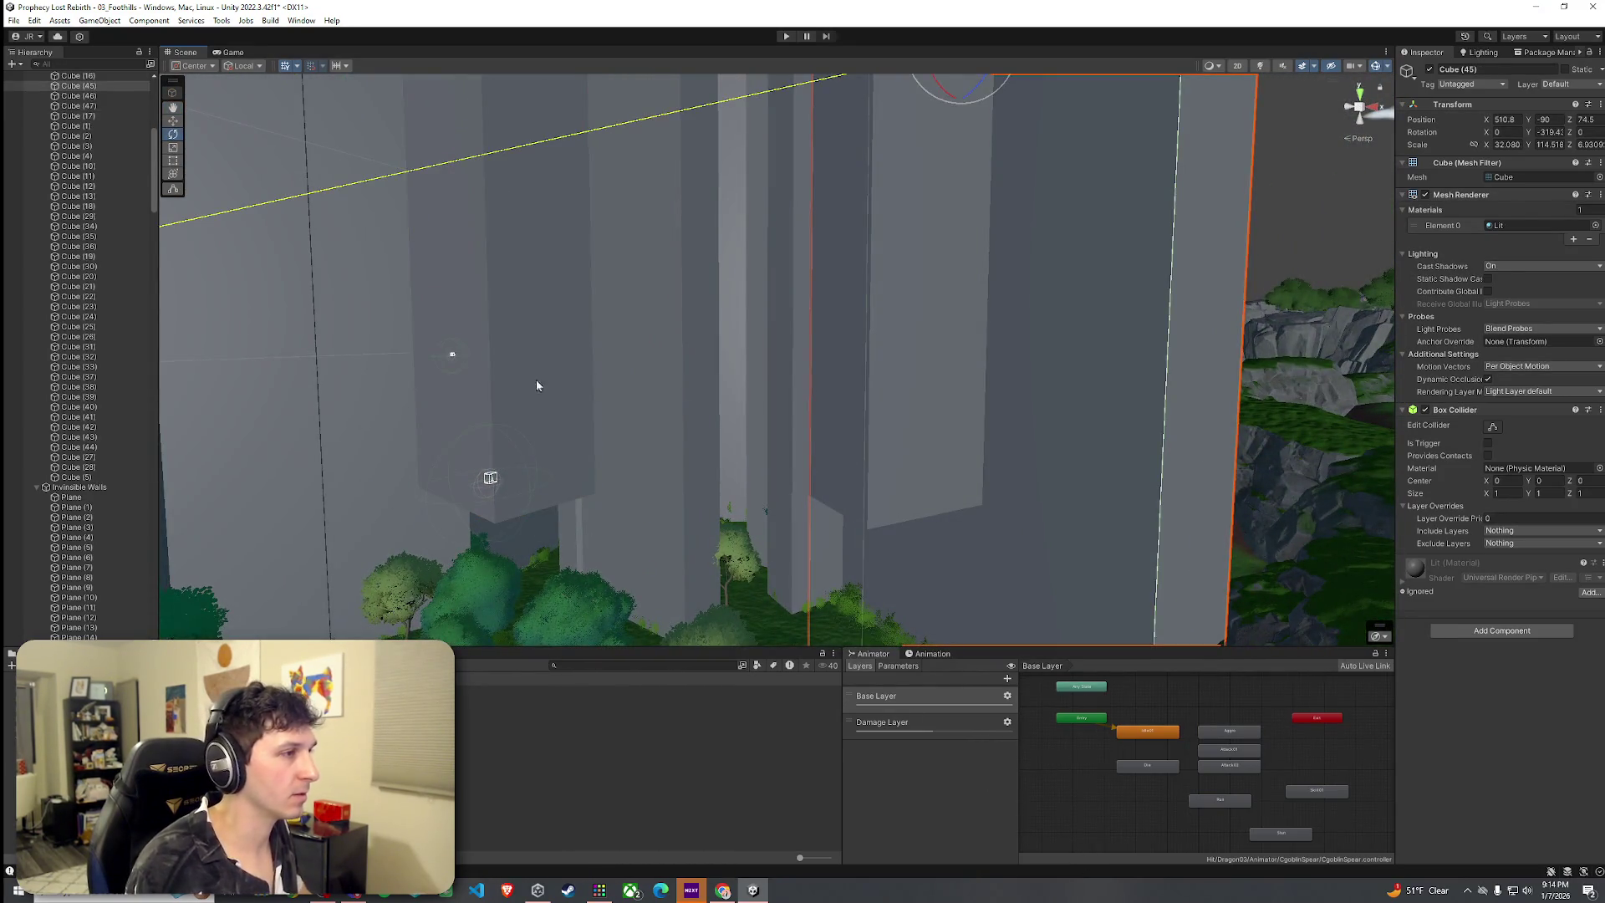
{"action": "left_click", "coordinate": [585, 441]}
{"action": "key", "text": "f"}
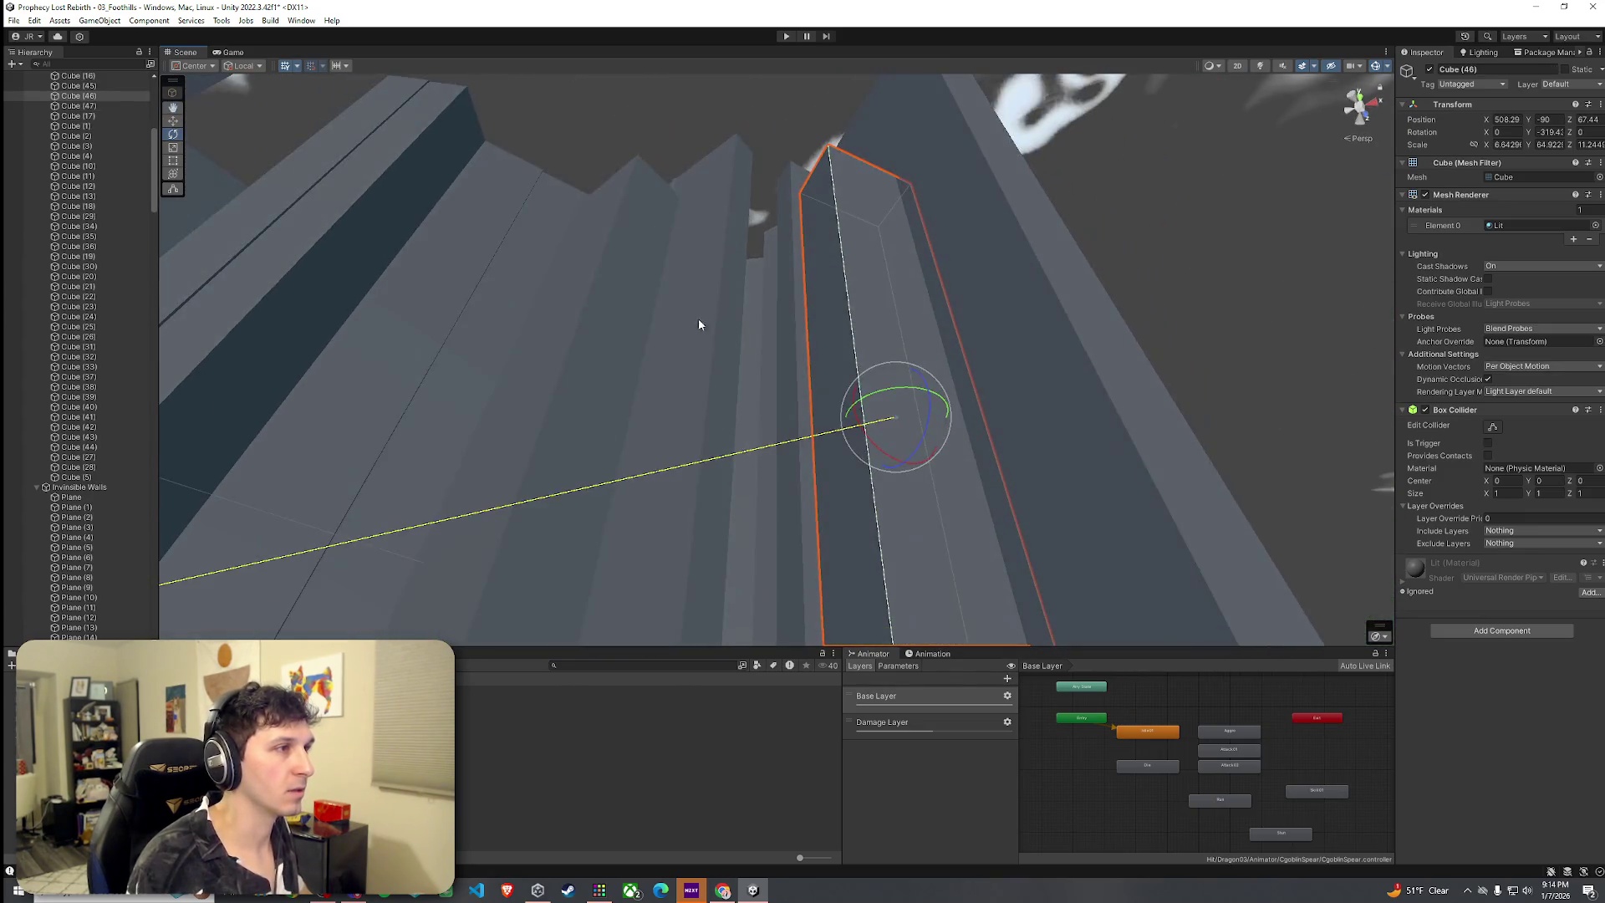
{"action": "mouse_move", "coordinate": [733, 352]}
{"action": "left_mouse_down"}
{"action": "mouse_move", "coordinate": [797, 637]}
{"action": "mouse_move", "coordinate": [1003, 635]}
{"action": "mouse_move", "coordinate": [1154, 610]}
{"action": "mouse_move", "coordinate": [1182, 756]}
{"action": "mouse_move", "coordinate": [1239, 744]}
{"action": "mouse_move", "coordinate": [1247, 769]}
{"action": "mouse_move", "coordinate": [1284, 776]}
{"action": "mouse_move", "coordinate": [1601, 795]}
{"action": "mouse_move", "coordinate": [552, 824]}
{"action": "mouse_move", "coordinate": [705, 816]}
{"action": "mouse_move", "coordinate": [569, 800]}
{"action": "mouse_move", "coordinate": [677, 620]}
{"action": "left_mouse_up"}
{"action": "left_click_drag", "start_coordinate": [694, 473], "coordinate": [767, 507]}
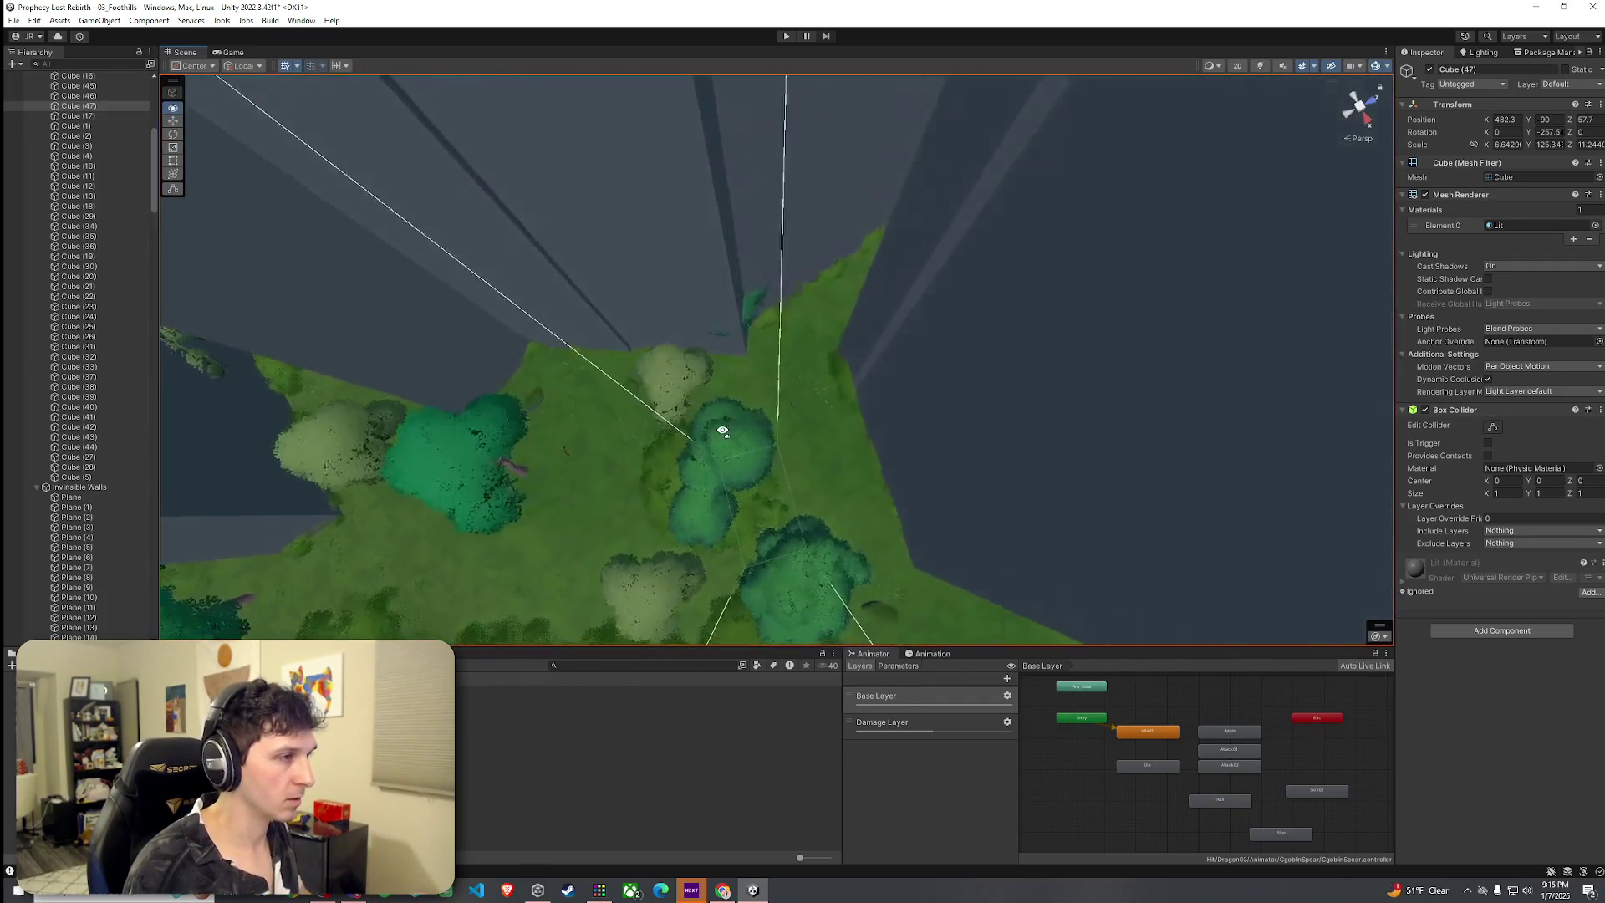
{"action": "left_click_drag", "start_coordinate": [724, 429], "coordinate": [714, 455]}
{"action": "left_click", "coordinate": [103, 477]}
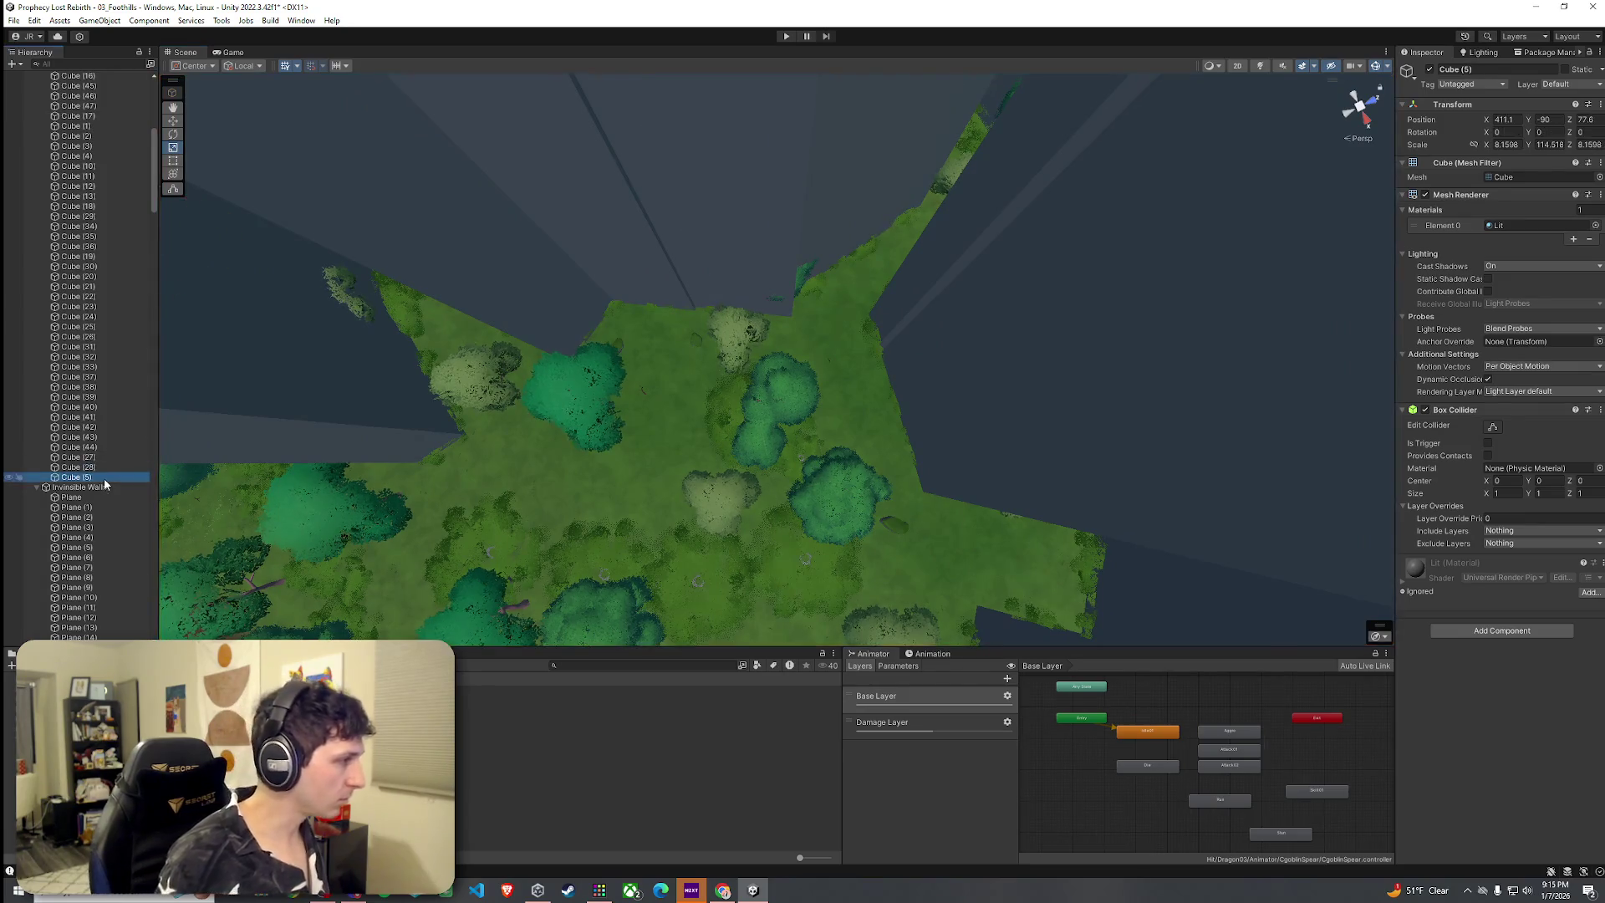
Create a Cylinder as a child of Cube (5) and move it across the ground to the terrain edge
{"action": "right_click", "coordinate": [103, 476]}
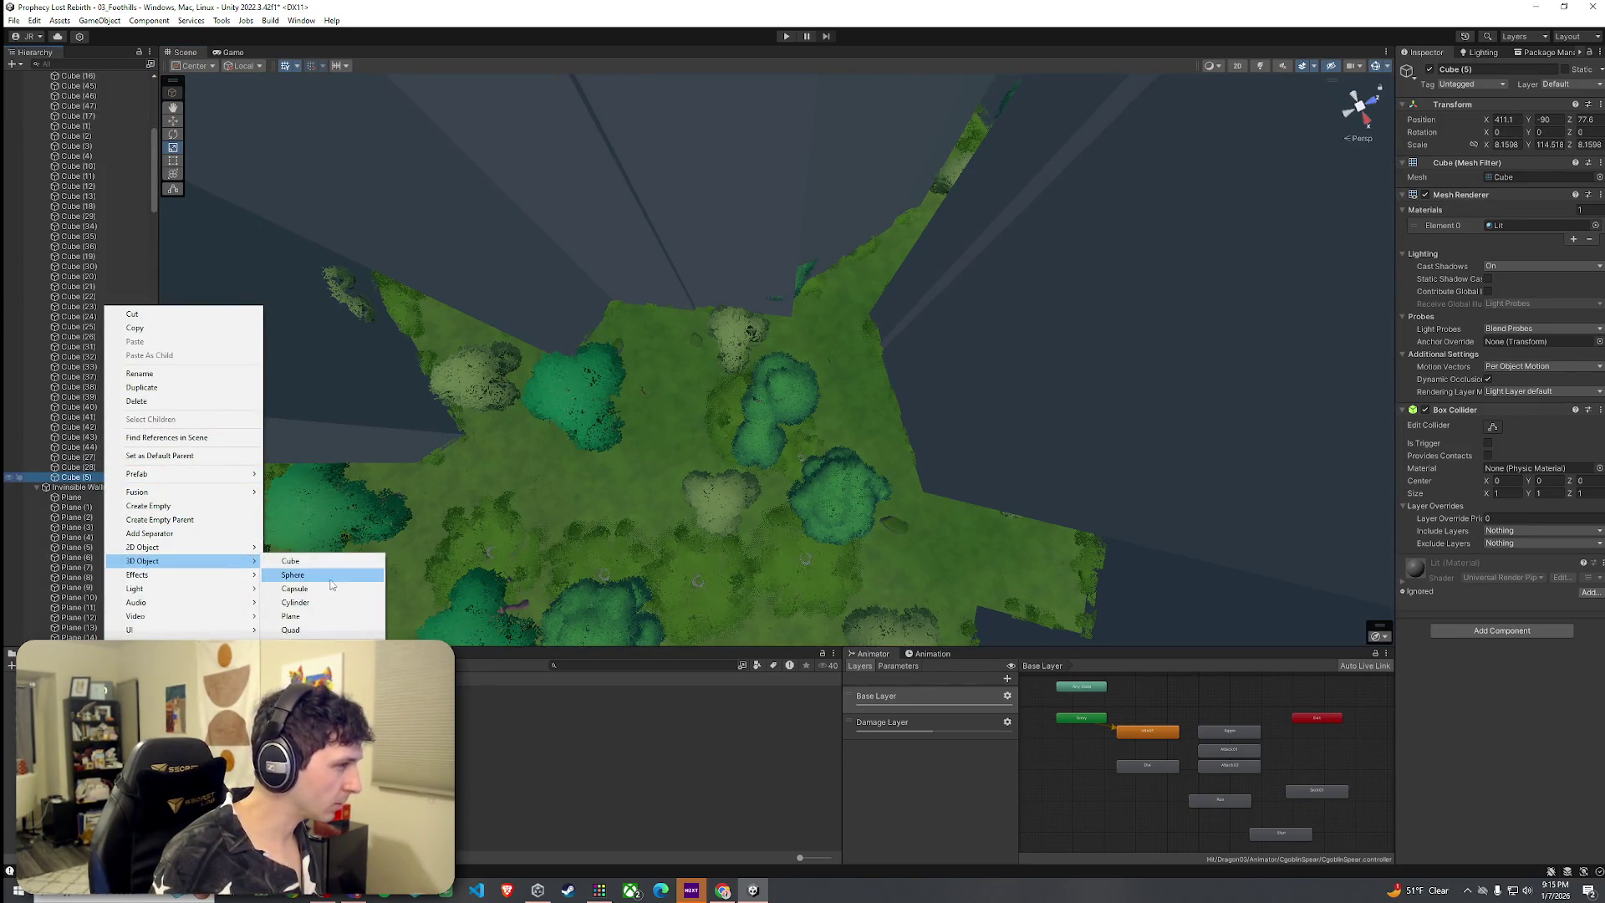
{"action": "left_click", "coordinate": [320, 604]}
{"action": "mouse_move", "coordinate": [681, 502]}
{"action": "left_mouse_down"}
{"action": "mouse_move", "coordinate": [734, 454]}
{"action": "mouse_move", "coordinate": [719, 334]}
{"action": "mouse_move", "coordinate": [782, 359]}
{"action": "mouse_move", "coordinate": [790, 460]}
{"action": "mouse_move", "coordinate": [875, 600]}
{"action": "mouse_move", "coordinate": [681, 213]}
{"action": "mouse_move", "coordinate": [735, 243]}
{"action": "mouse_move", "coordinate": [674, 233]}
{"action": "mouse_move", "coordinate": [720, 208]}
{"action": "mouse_move", "coordinate": [744, 227]}
{"action": "mouse_move", "coordinate": [724, 212]}
{"action": "left_mouse_up"}
{"action": "key", "text": "f"}
{"action": "mouse_move", "coordinate": [806, 270]}
{"action": "left_mouse_down"}
{"action": "mouse_move", "coordinate": [845, 340]}
{"action": "mouse_move", "coordinate": [901, 360]}
{"action": "mouse_move", "coordinate": [807, 393]}
{"action": "left_mouse_up"}
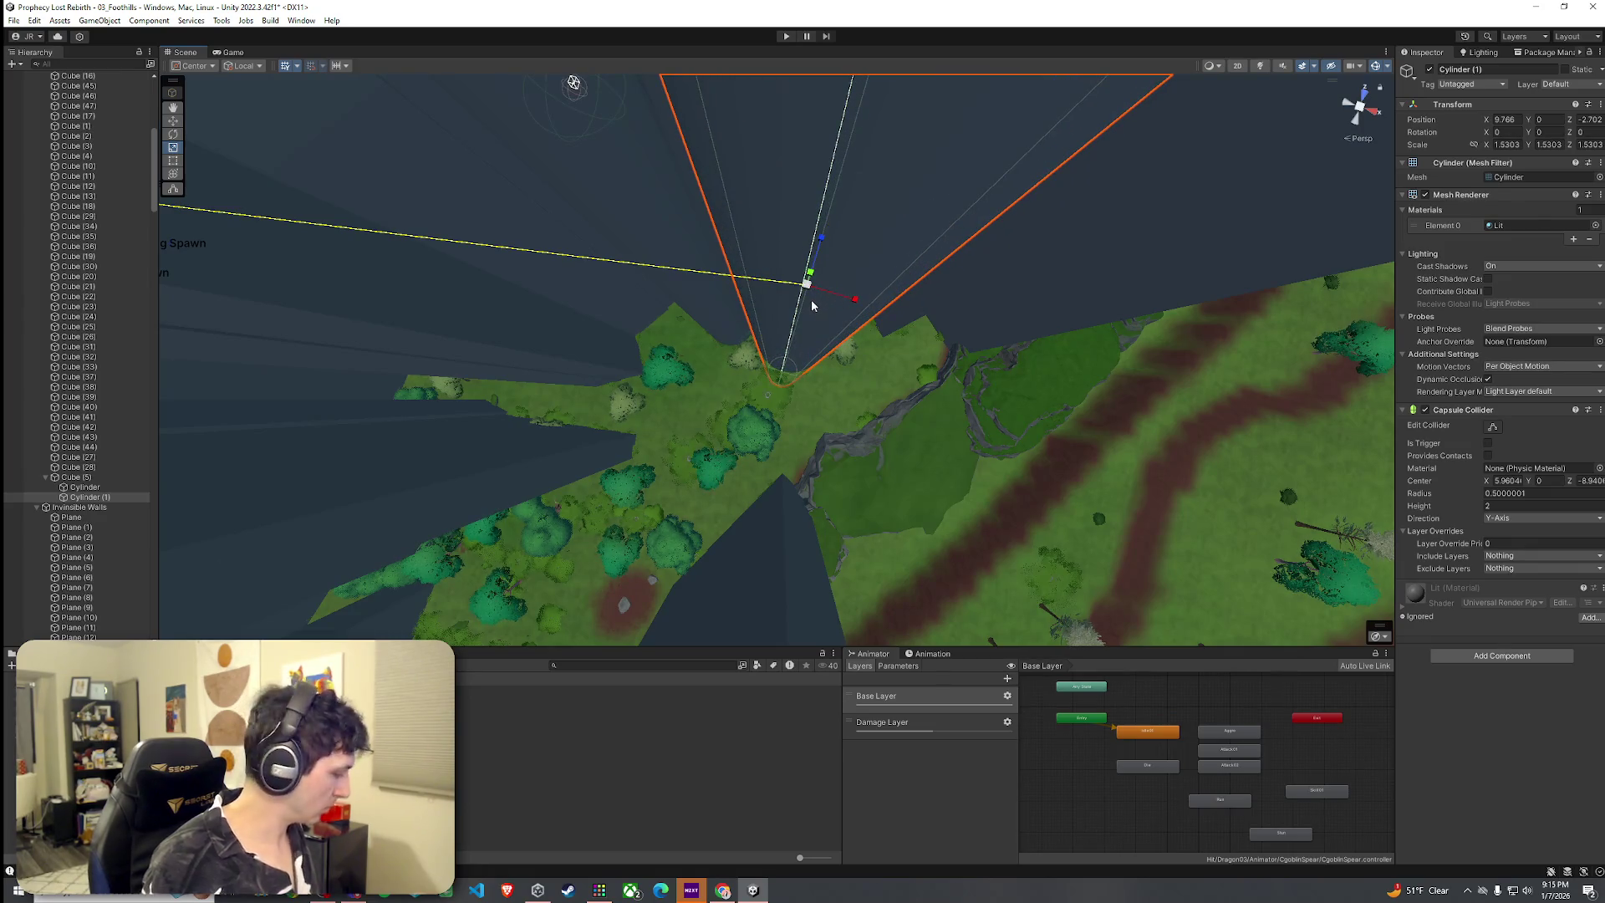
Reposition Cylinder (2), then duplicate it into Cylinder (3) and move it to a new spot
{"action": "mouse_move", "coordinate": [812, 294]}
{"action": "left_mouse_down"}
{"action": "mouse_move", "coordinate": [800, 351]}
{"action": "mouse_move", "coordinate": [786, 337]}
{"action": "mouse_move", "coordinate": [768, 374]}
{"action": "left_mouse_up"}
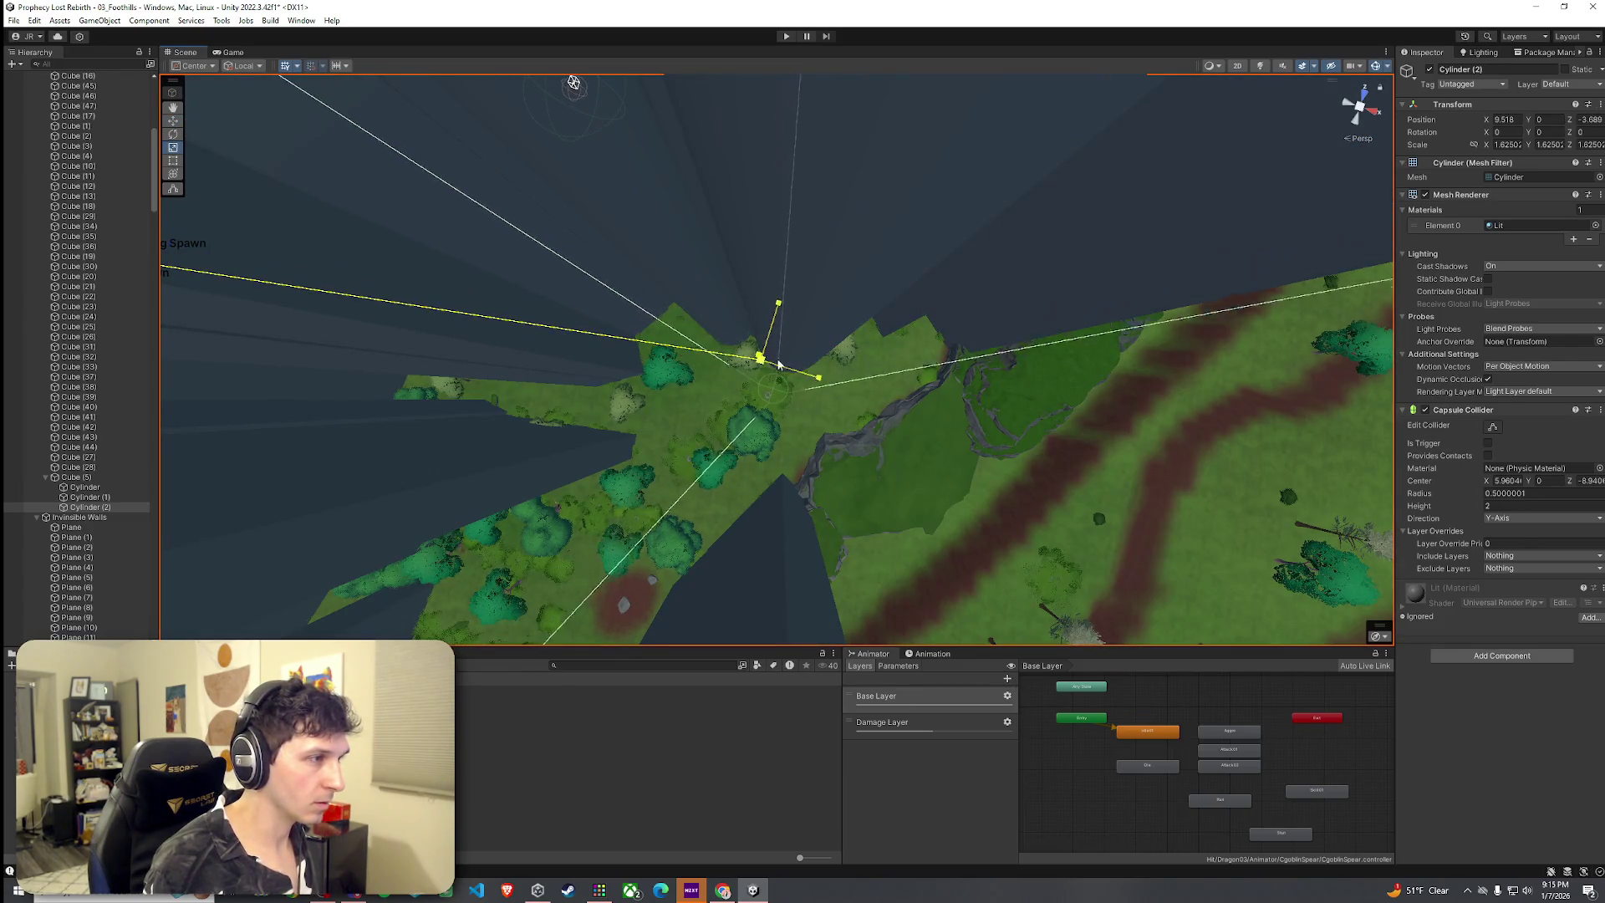
{"action": "mouse_move", "coordinate": [771, 369]}
{"action": "left_mouse_down"}
{"action": "mouse_move", "coordinate": [763, 216]}
{"action": "mouse_move", "coordinate": [781, 276]}
{"action": "mouse_move", "coordinate": [727, 211]}
{"action": "mouse_move", "coordinate": [616, 221]}
{"action": "mouse_move", "coordinate": [555, 143]}
{"action": "mouse_move", "coordinate": [558, 165]}
{"action": "mouse_move", "coordinate": [680, 248]}
{"action": "mouse_move", "coordinate": [649, 235]}
{"action": "mouse_move", "coordinate": [655, 301]}
{"action": "mouse_move", "coordinate": [817, 356]}
{"action": "mouse_move", "coordinate": [796, 316]}
{"action": "left_mouse_up"}
{"action": "key", "text": "ctrl+z"}
{"action": "key", "text": "ctrl+z"}
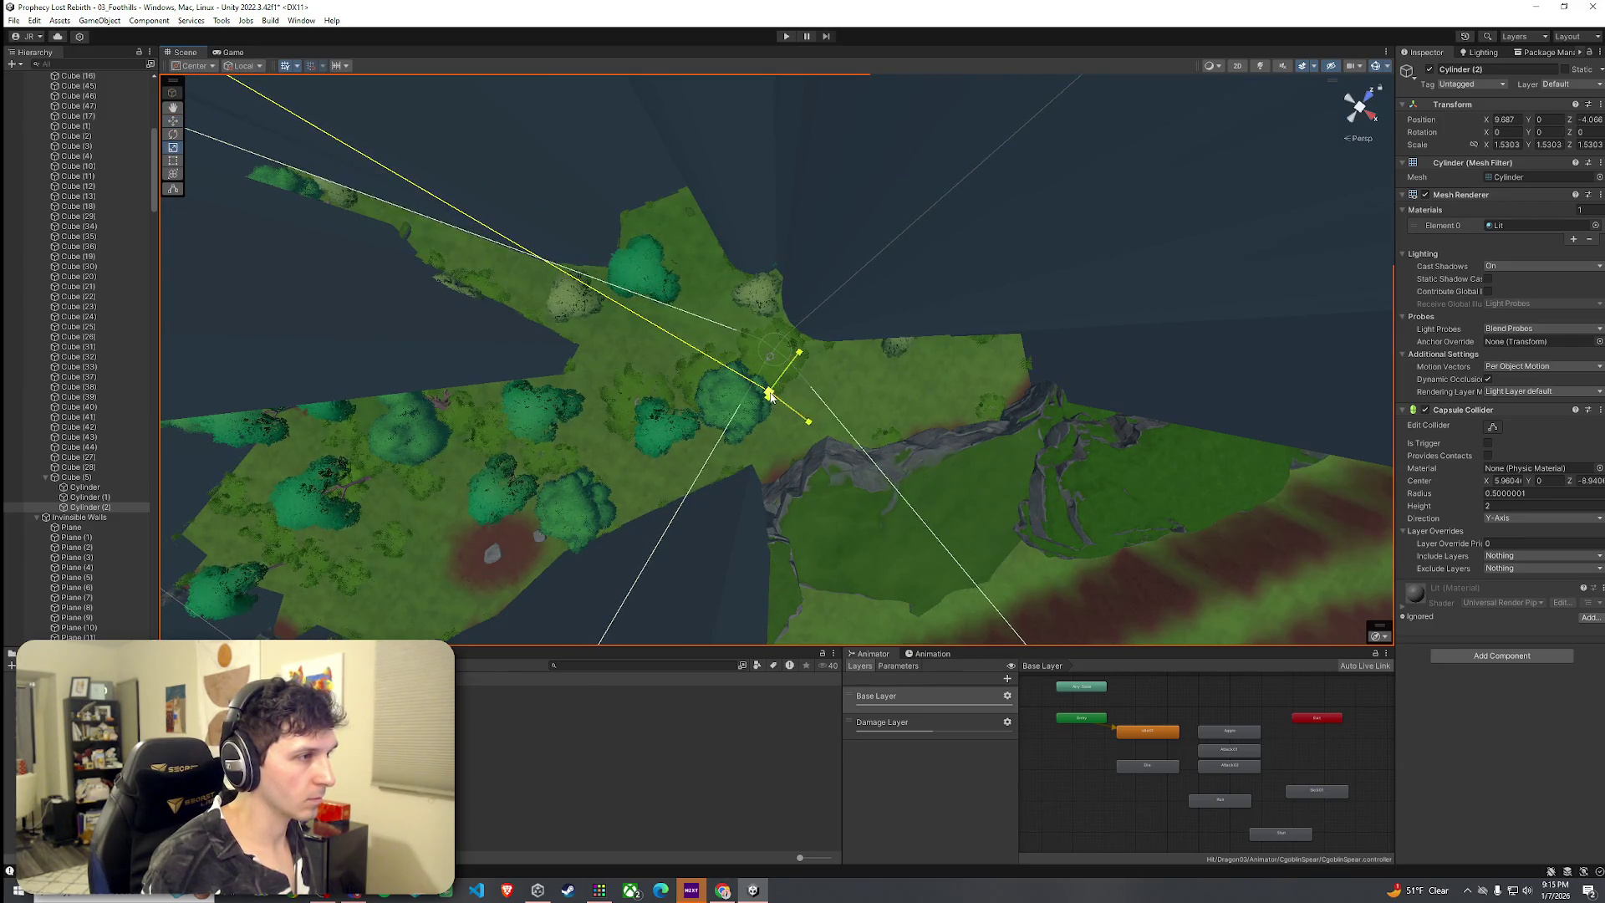
{"action": "mouse_move", "coordinate": [831, 383]}
{"action": "left_mouse_down"}
{"action": "mouse_move", "coordinate": [745, 362]}
{"action": "mouse_move", "coordinate": [759, 340]}
{"action": "mouse_move", "coordinate": [727, 265]}
{"action": "mouse_move", "coordinate": [735, 186]}
{"action": "mouse_move", "coordinate": [850, 365]}
{"action": "mouse_move", "coordinate": [781, 215]}
{"action": "mouse_move", "coordinate": [731, 361]}
{"action": "mouse_move", "coordinate": [735, 472]}
{"action": "mouse_move", "coordinate": [736, 372]}
{"action": "mouse_move", "coordinate": [763, 408]}
{"action": "mouse_move", "coordinate": [735, 382]}
{"action": "mouse_move", "coordinate": [685, 377]}
{"action": "left_mouse_up"}
{"action": "key", "text": "ctrl+d"}
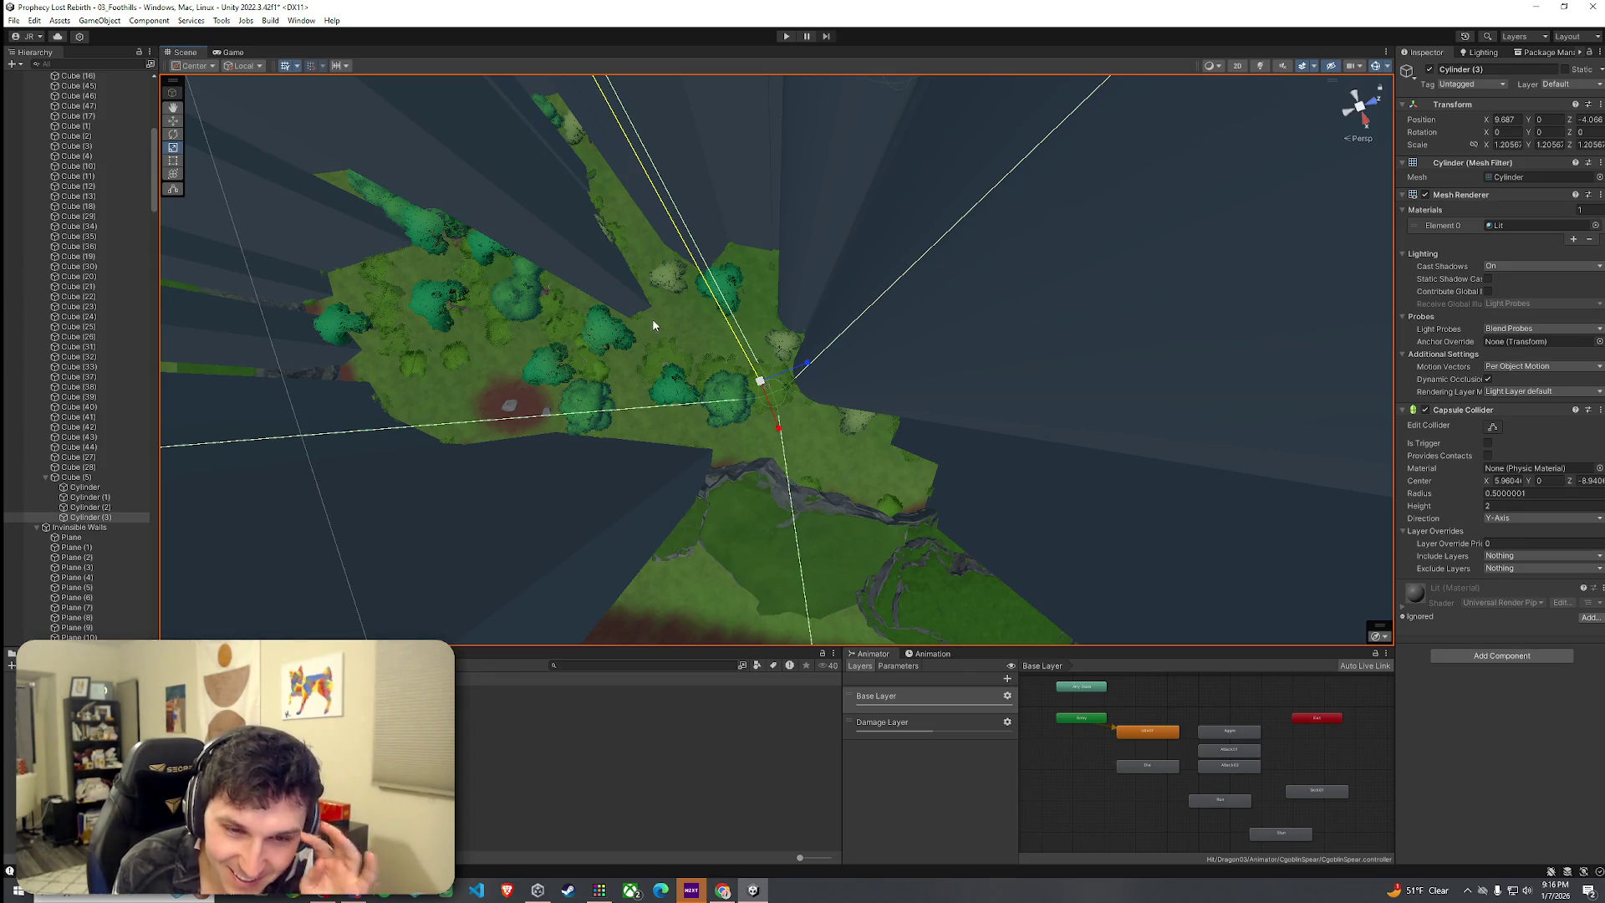
{"action": "mouse_move", "coordinate": [683, 341]}
{"action": "left_mouse_down"}
{"action": "mouse_move", "coordinate": [805, 378]}
{"action": "mouse_move", "coordinate": [775, 351]}
{"action": "mouse_move", "coordinate": [937, 361]}
{"action": "mouse_move", "coordinate": [836, 351]}
{"action": "mouse_move", "coordinate": [852, 332]}
{"action": "mouse_move", "coordinate": [831, 262]}
{"action": "mouse_move", "coordinate": [871, 272]}
{"action": "mouse_move", "coordinate": [834, 330]}
{"action": "mouse_move", "coordinate": [820, 315]}
{"action": "left_mouse_up"}
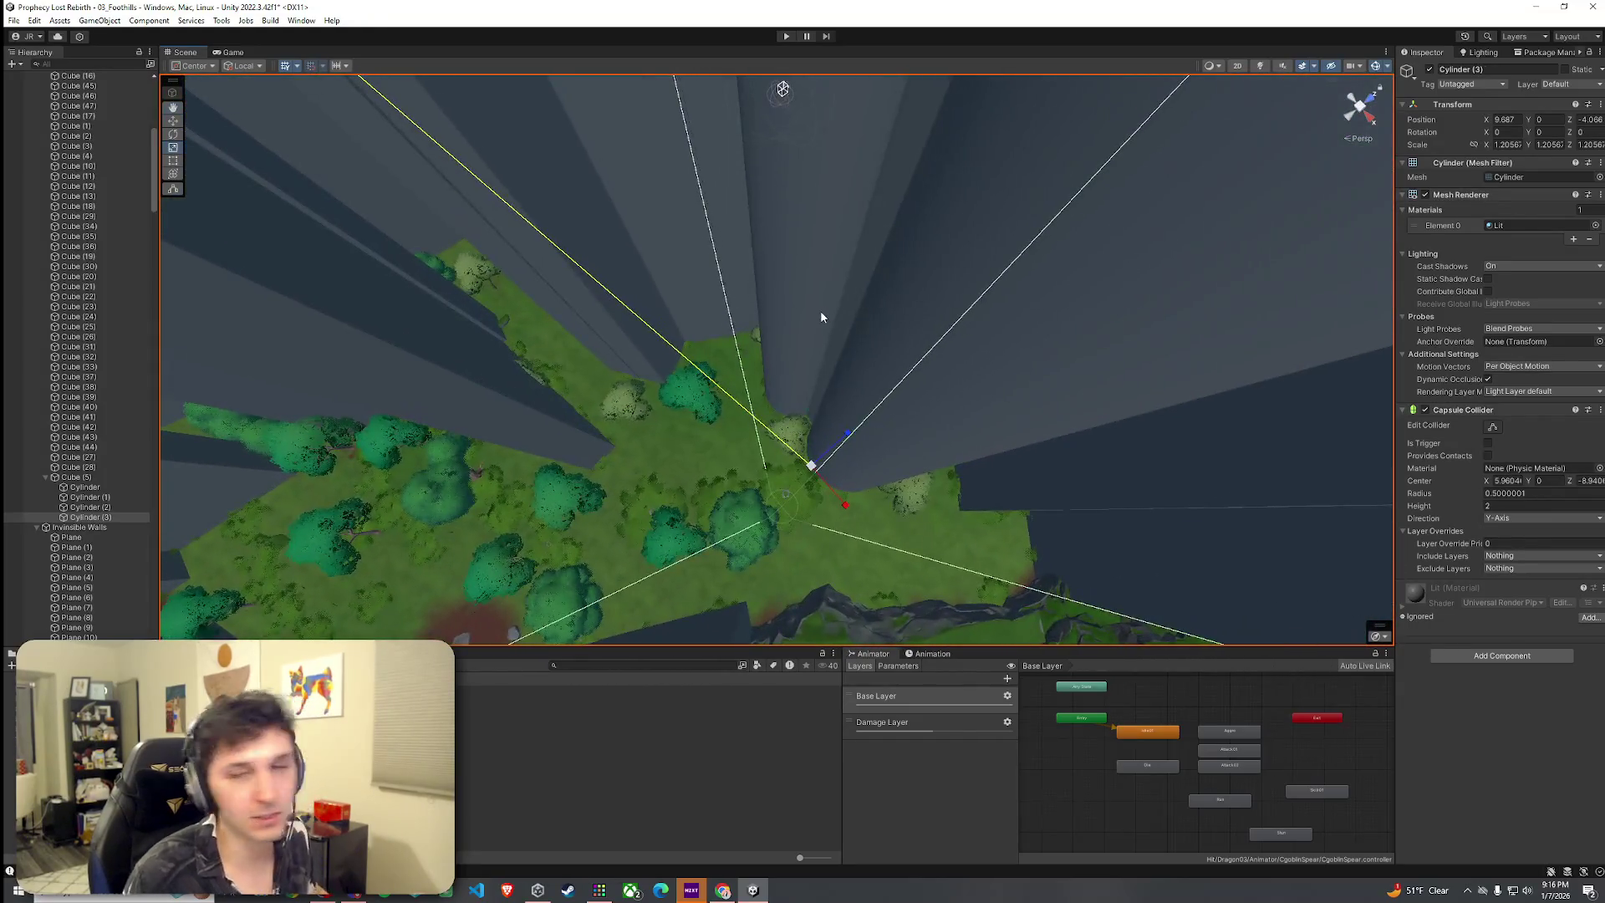
{"action": "mouse_move", "coordinate": [830, 391]}
{"action": "left_mouse_down"}
{"action": "mouse_move", "coordinate": [782, 441]}
{"action": "mouse_move", "coordinate": [793, 449]}
{"action": "left_mouse_up"}
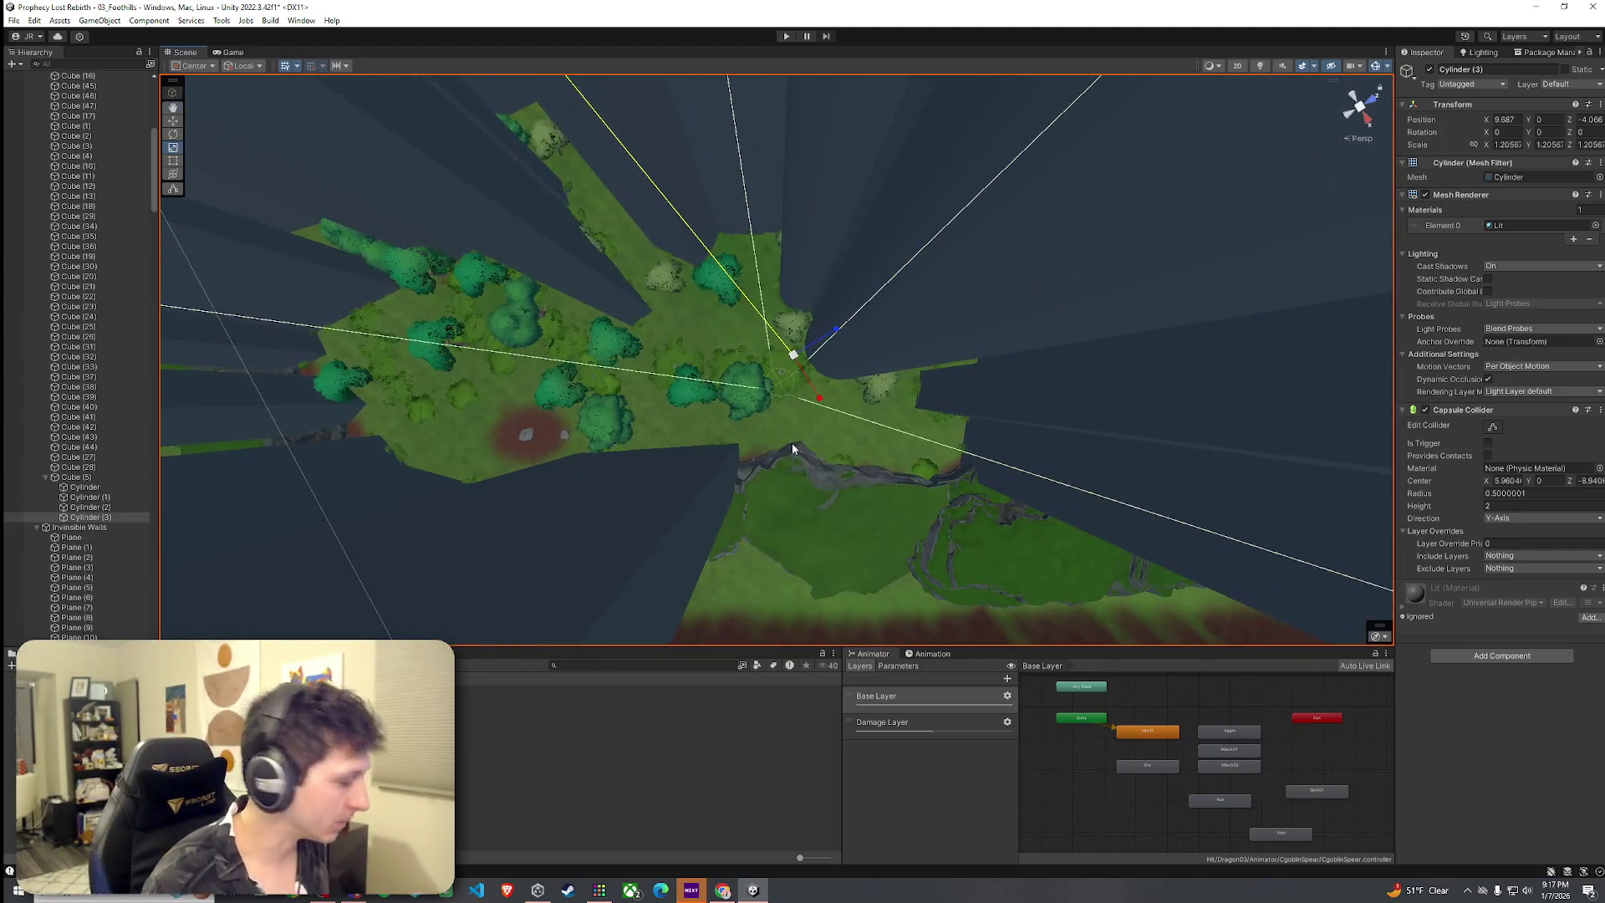
{"action": "mouse_move", "coordinate": [794, 368]}
{"action": "left_mouse_down"}
{"action": "mouse_move", "coordinate": [663, 351]}
{"action": "mouse_move", "coordinate": [746, 346]}
{"action": "mouse_move", "coordinate": [764, 358]}
{"action": "mouse_move", "coordinate": [707, 357]}
{"action": "mouse_move", "coordinate": [744, 370]}
{"action": "mouse_move", "coordinate": [659, 361]}
{"action": "mouse_move", "coordinate": [737, 388]}
{"action": "mouse_move", "coordinate": [717, 359]}
{"action": "mouse_move", "coordinate": [734, 398]}
{"action": "mouse_move", "coordinate": [798, 391]}
{"action": "left_mouse_up"}
{"action": "key", "text": "w"}
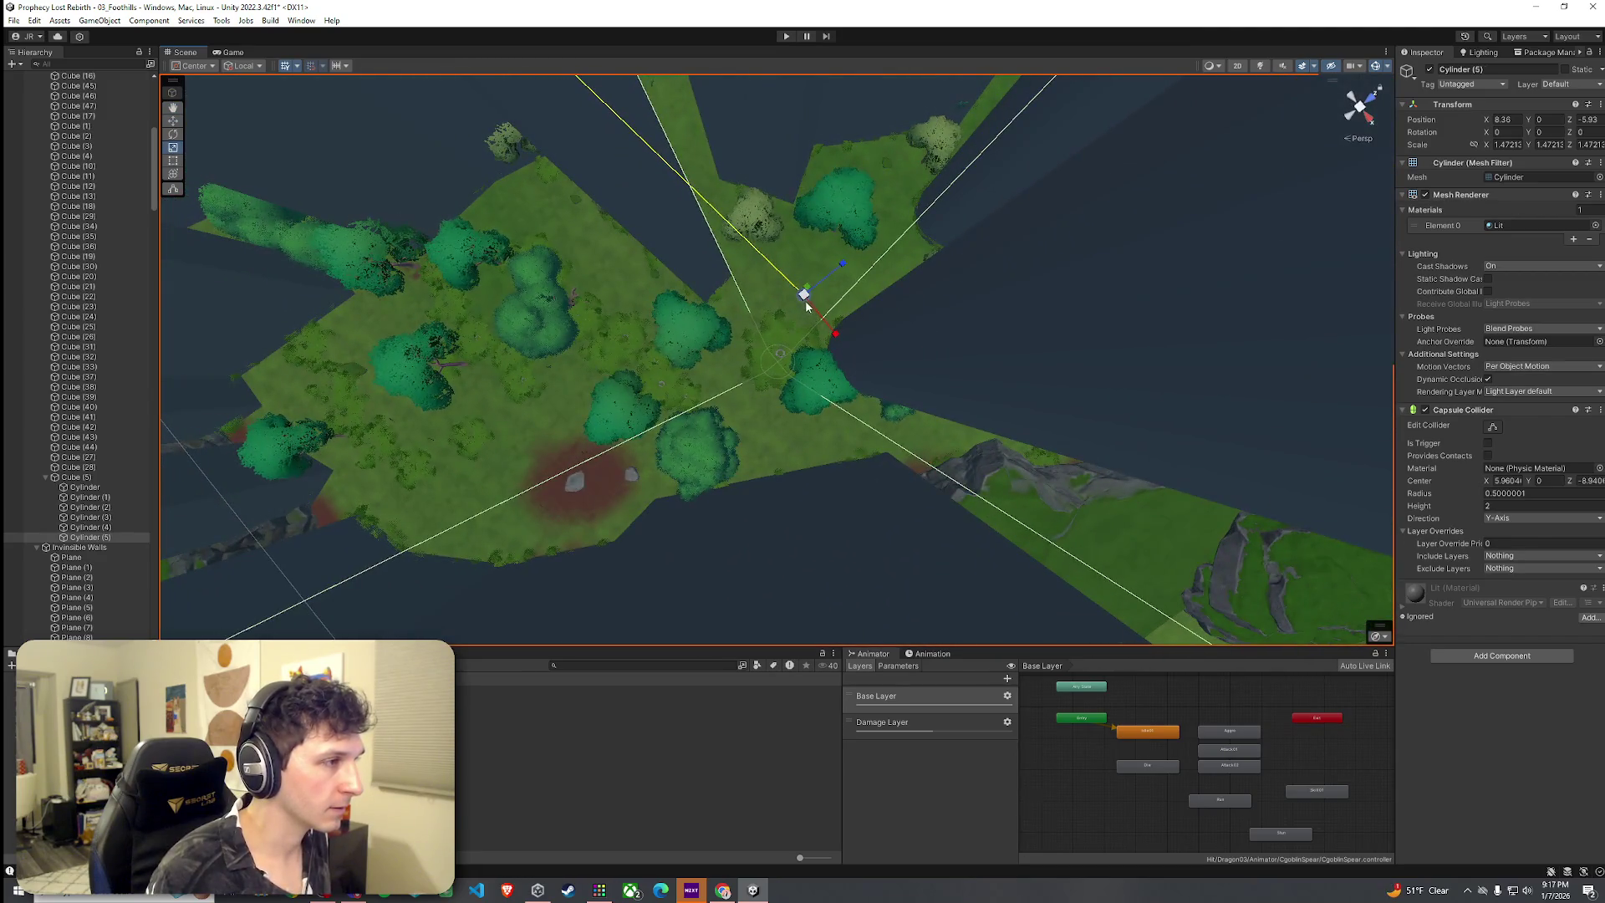
Resize Cylinder (6) and nudge it into place along the terrain edge
{"action": "mouse_move", "coordinate": [809, 310]}
{"action": "left_mouse_down"}
{"action": "mouse_move", "coordinate": [1120, 279]}
{"action": "mouse_move", "coordinate": [881, 293]}
{"action": "mouse_move", "coordinate": [993, 204]}
{"action": "mouse_move", "coordinate": [863, 215]}
{"action": "mouse_move", "coordinate": [735, 197]}
{"action": "mouse_move", "coordinate": [760, 251]}
{"action": "mouse_move", "coordinate": [905, 302]}
{"action": "mouse_move", "coordinate": [992, 222]}
{"action": "mouse_move", "coordinate": [939, 187]}
{"action": "mouse_move", "coordinate": [856, 244]}
{"action": "left_mouse_up"}
{"action": "key", "text": "r"}
{"action": "key", "text": "w"}
{"action": "scroll", "coordinate": [869, 268], "scroll_direction": "down", "scroll_amount": 10}
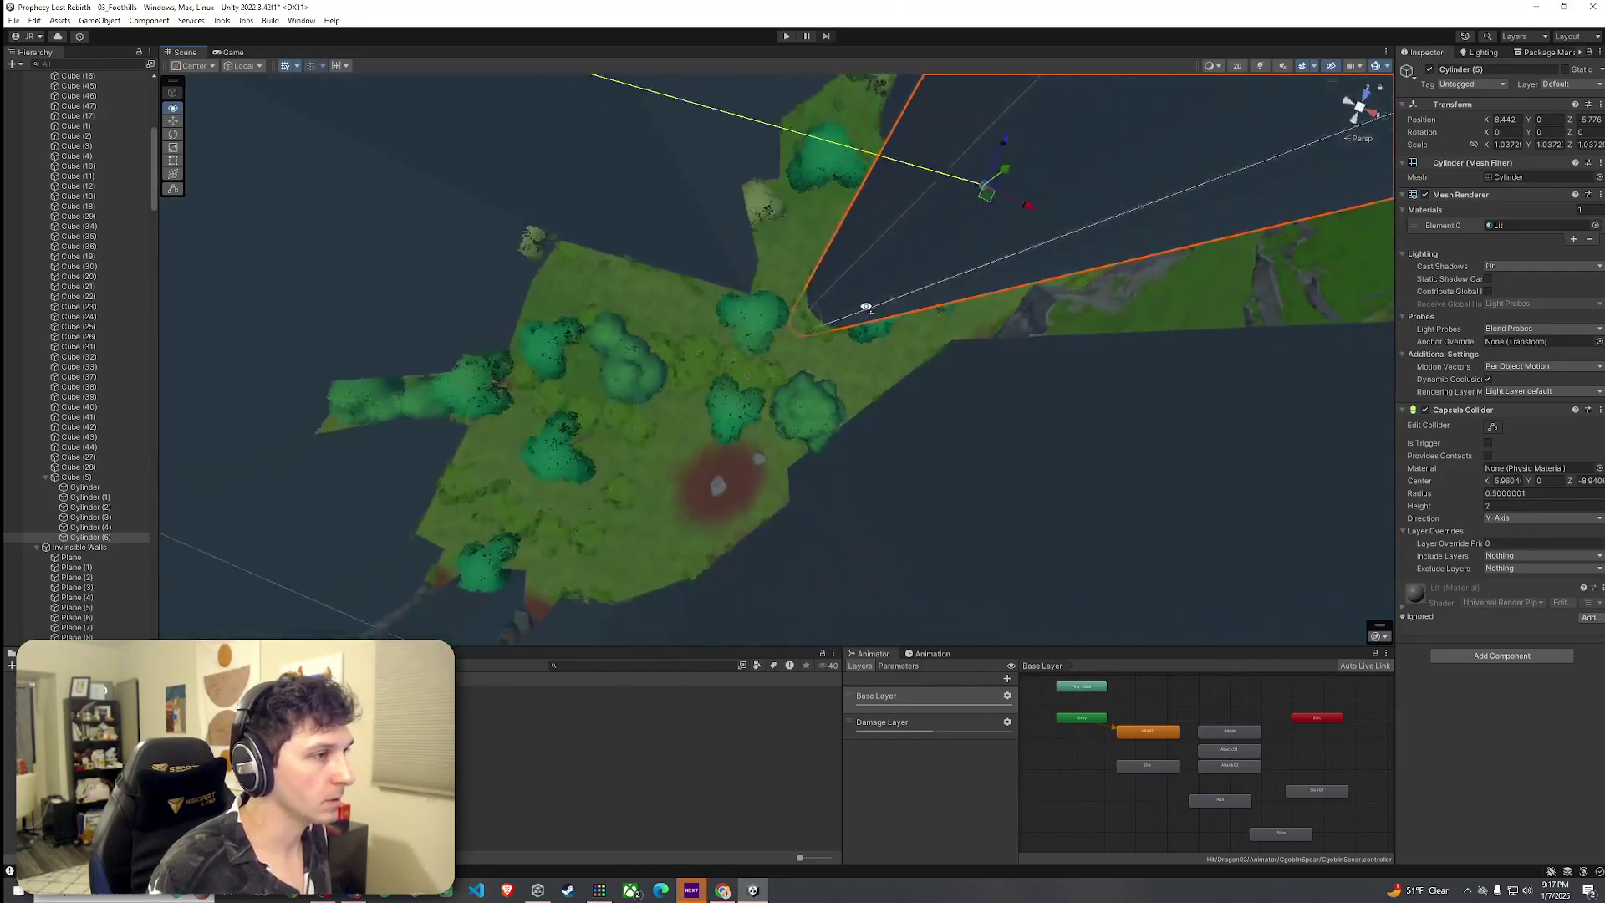
{"action": "mouse_move", "coordinate": [850, 304]}
{"action": "left_mouse_down"}
{"action": "mouse_move", "coordinate": [777, 340]}
{"action": "mouse_move", "coordinate": [732, 395]}
{"action": "mouse_move", "coordinate": [573, 416]}
{"action": "mouse_move", "coordinate": [801, 413]}
{"action": "left_mouse_up"}
{"action": "scroll", "coordinate": [773, 387], "scroll_direction": "up", "scroll_amount": 2}
{"action": "scroll", "coordinate": [771, 382], "scroll_direction": "down", "scroll_amount": 3}
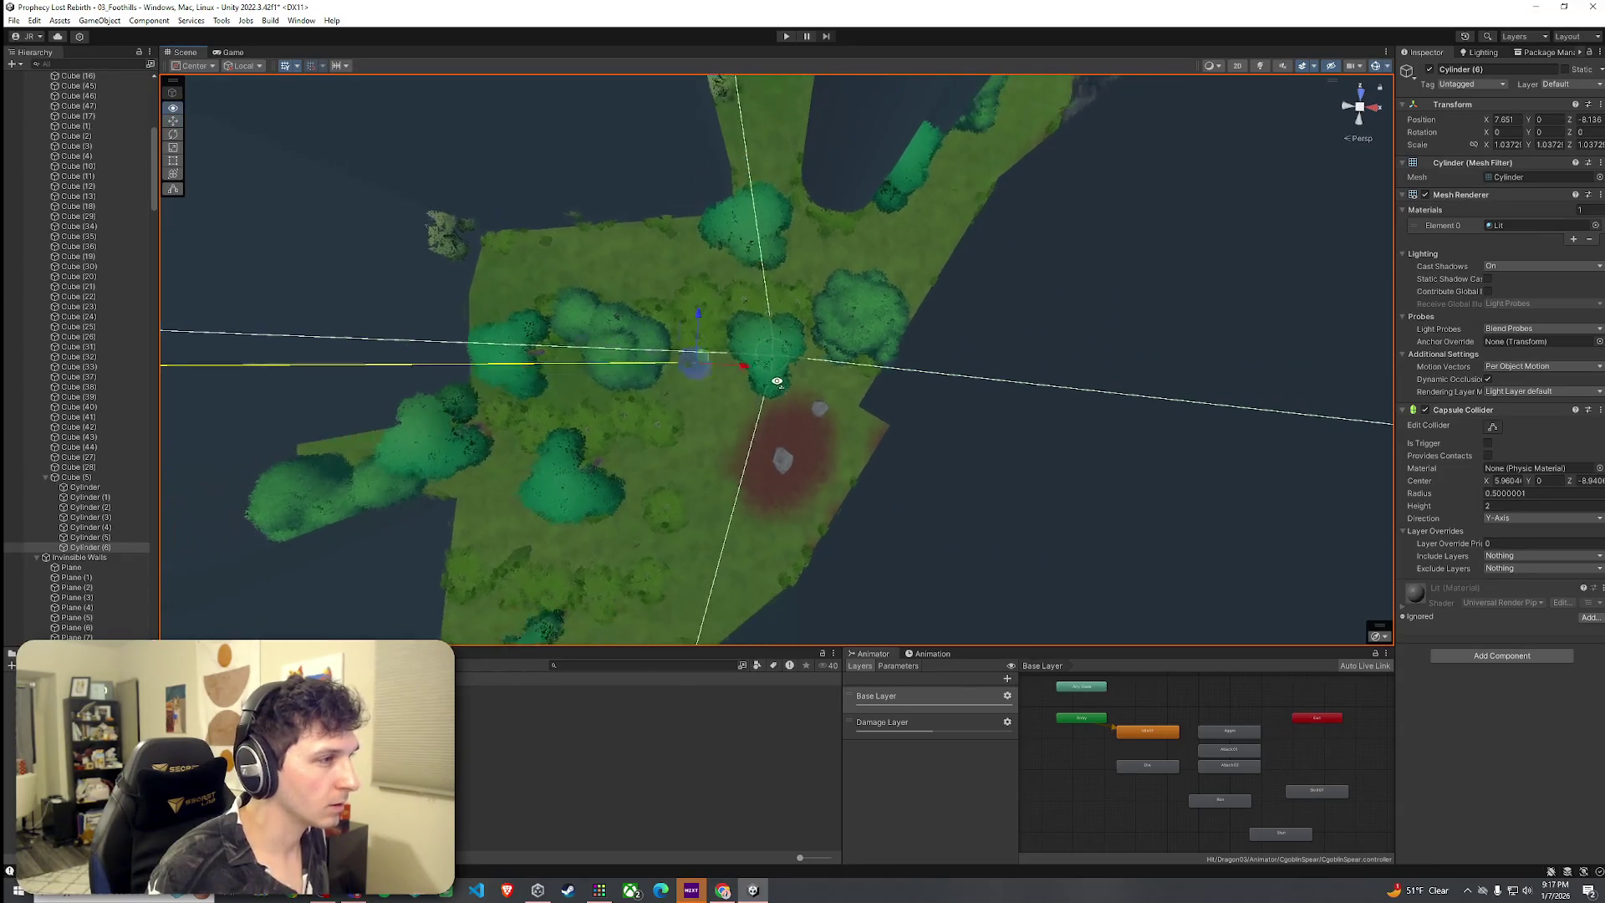
{"action": "scroll", "coordinate": [731, 365], "scroll_direction": "up", "scroll_amount": 2}
{"action": "left_click_drag", "start_coordinate": [817, 159], "coordinate": [871, 31]}
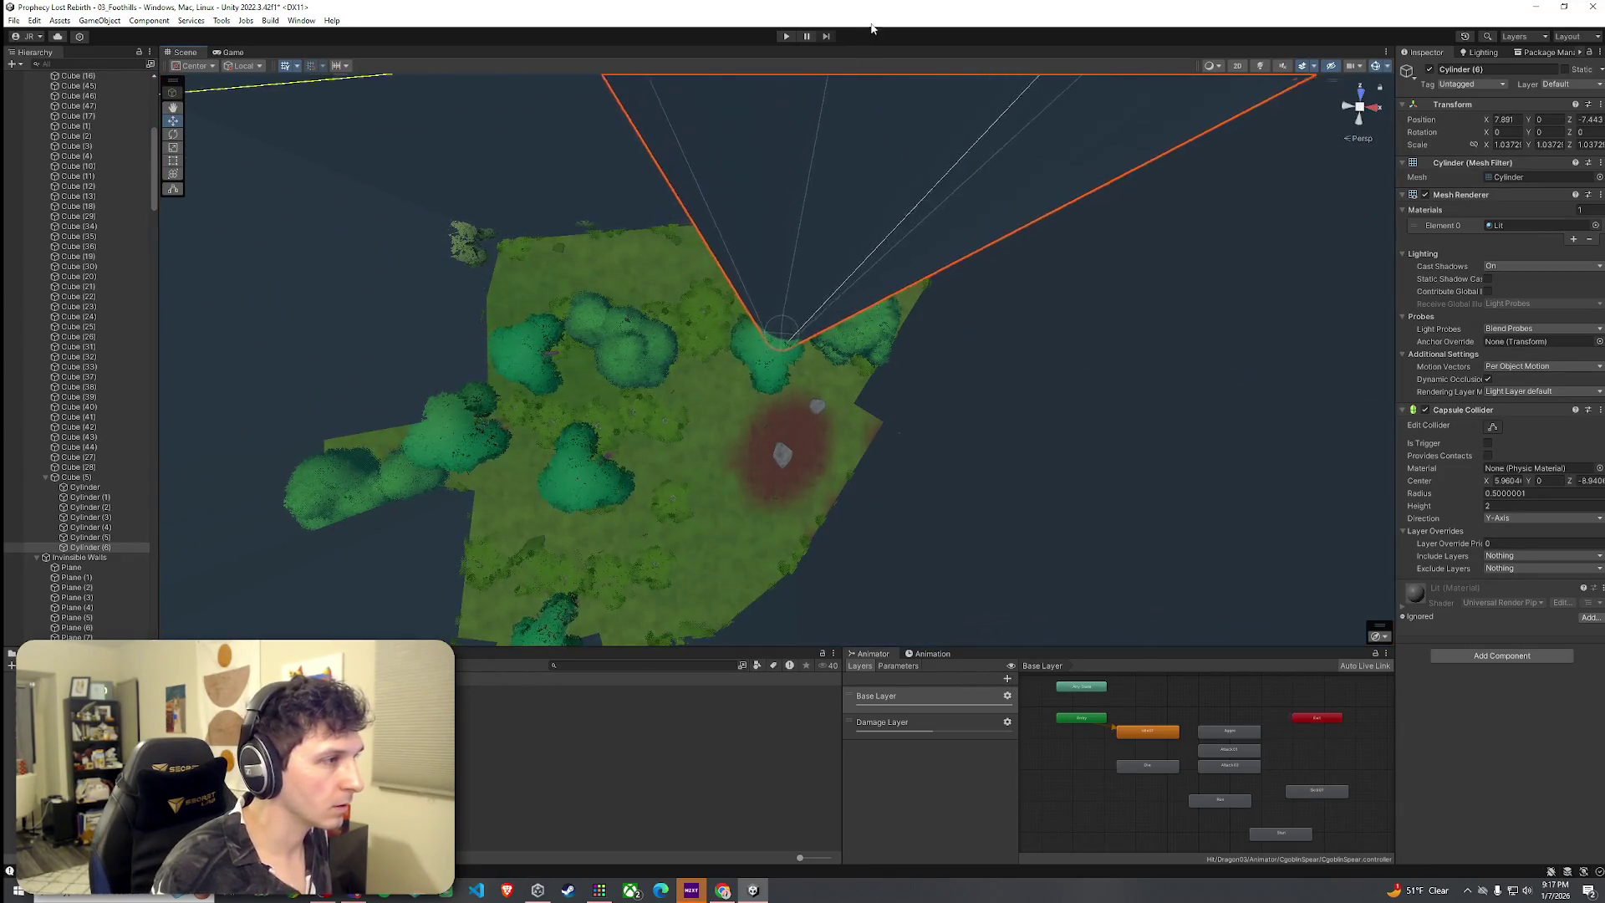
{"action": "mouse_move", "coordinate": [851, 90]}
{"action": "left_mouse_down"}
{"action": "mouse_move", "coordinate": [817, 143]}
{"action": "mouse_move", "coordinate": [1039, 891]}
{"action": "mouse_move", "coordinate": [989, 64]}
{"action": "mouse_move", "coordinate": [1014, 118]}
{"action": "mouse_move", "coordinate": [892, 147]}
{"action": "mouse_move", "coordinate": [920, 150]}
{"action": "left_mouse_up"}
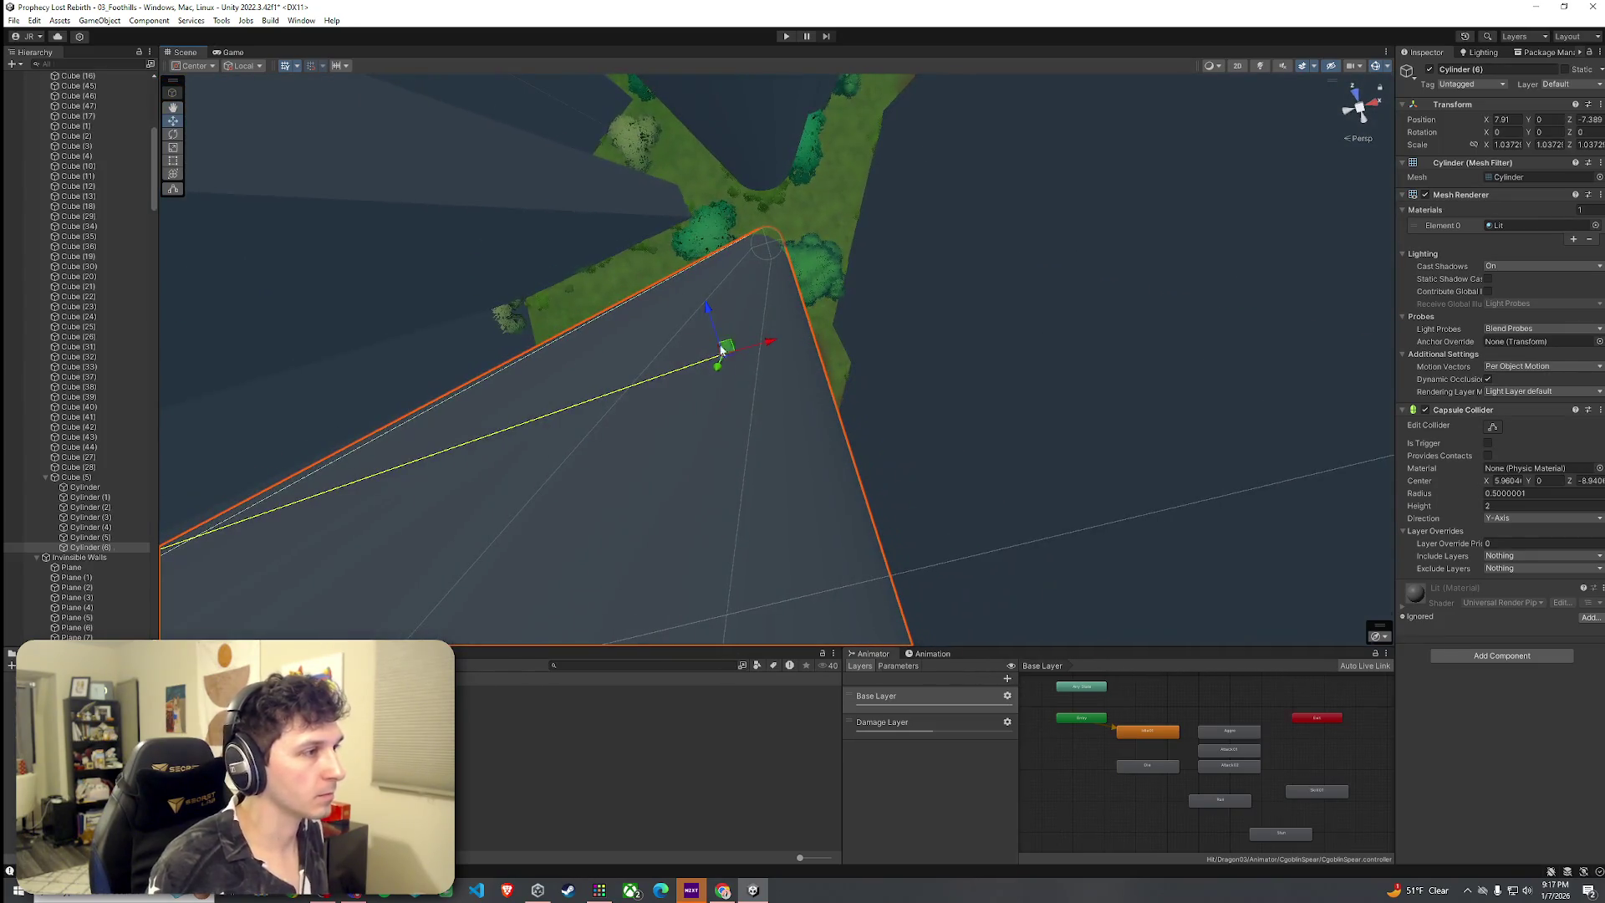
{"action": "left_click_drag", "start_coordinate": [724, 351], "coordinate": [767, 353]}
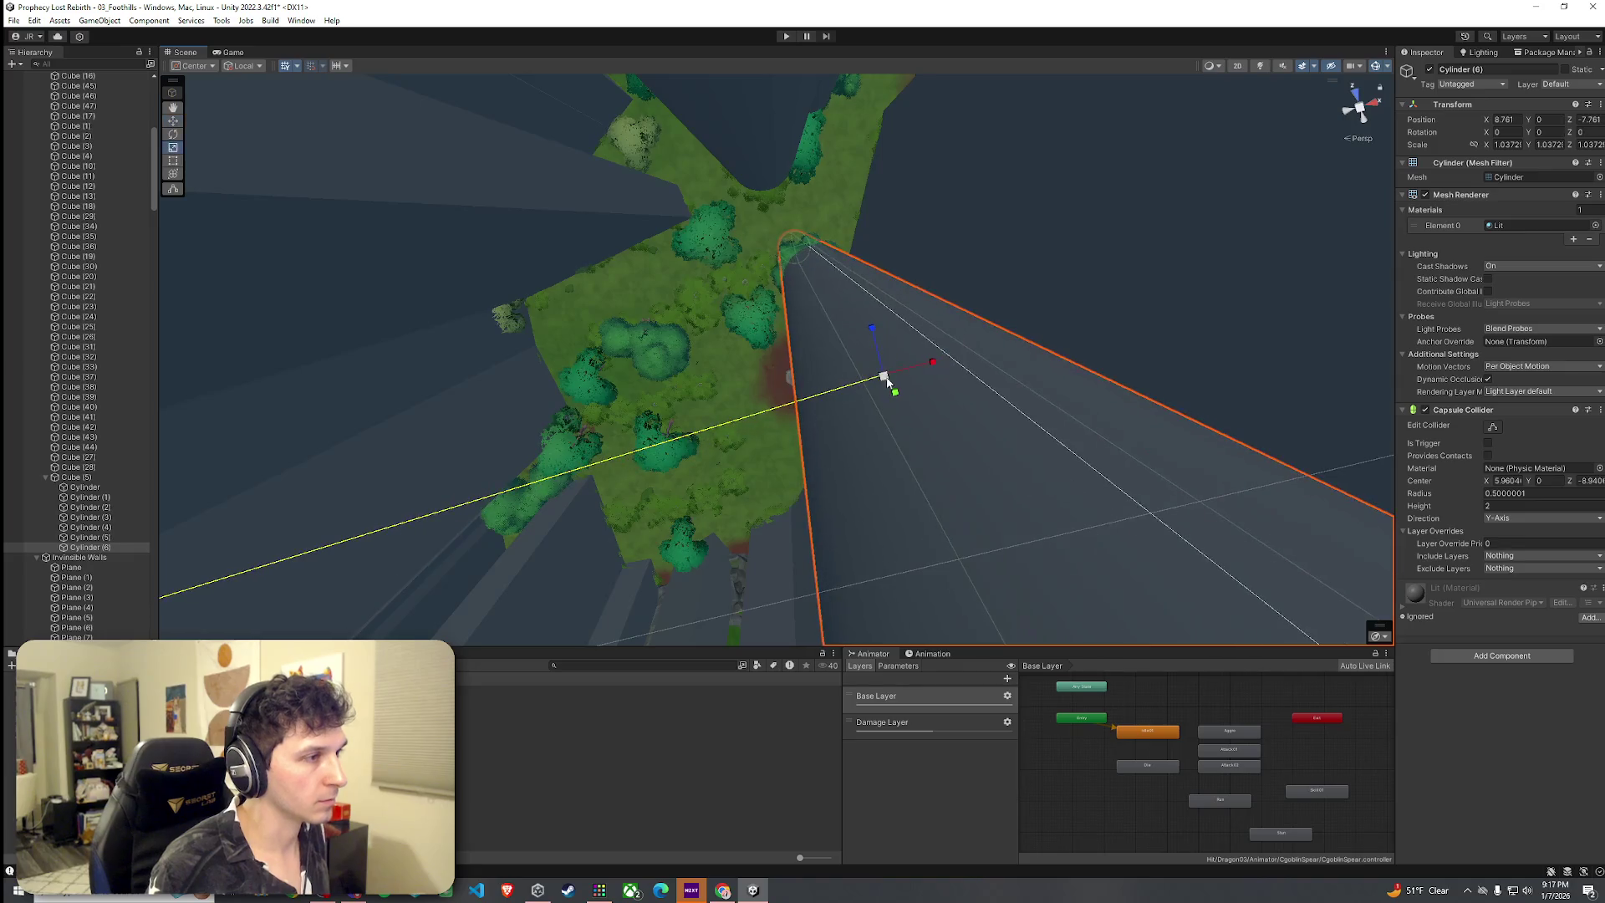
Move Cube (48) to a new position beside the terrain
{"action": "mouse_move", "coordinate": [922, 418]}
{"action": "left_mouse_down"}
{"action": "mouse_move", "coordinate": [1279, 251]}
{"action": "mouse_move", "coordinate": [1050, 259]}
{"action": "mouse_move", "coordinate": [1005, 272]}
{"action": "mouse_move", "coordinate": [1007, 322]}
{"action": "mouse_move", "coordinate": [953, 348]}
{"action": "mouse_move", "coordinate": [860, 301]}
{"action": "mouse_move", "coordinate": [744, 325]}
{"action": "mouse_move", "coordinate": [738, 355]}
{"action": "mouse_move", "coordinate": [759, 365]}
{"action": "mouse_move", "coordinate": [796, 305]}
{"action": "left_mouse_up"}
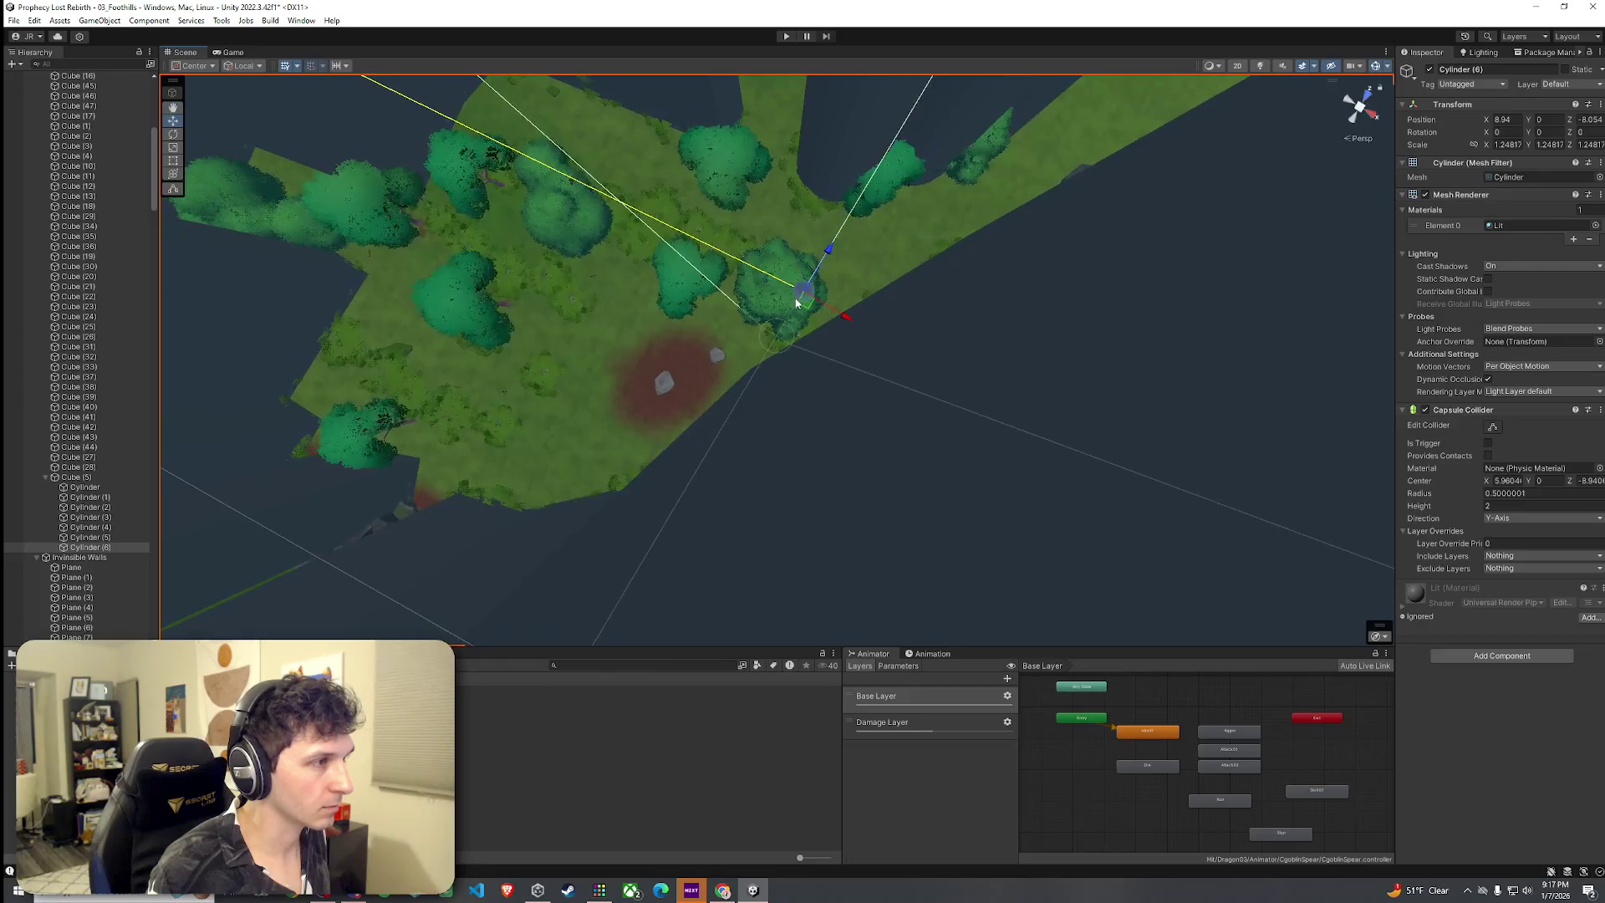
{"action": "mouse_move", "coordinate": [932, 292]}
{"action": "left_mouse_down"}
{"action": "mouse_move", "coordinate": [1046, 250]}
{"action": "mouse_move", "coordinate": [1043, 215]}
{"action": "mouse_move", "coordinate": [850, 245]}
{"action": "left_mouse_up"}
{"action": "left_click", "coordinate": [740, 278]}
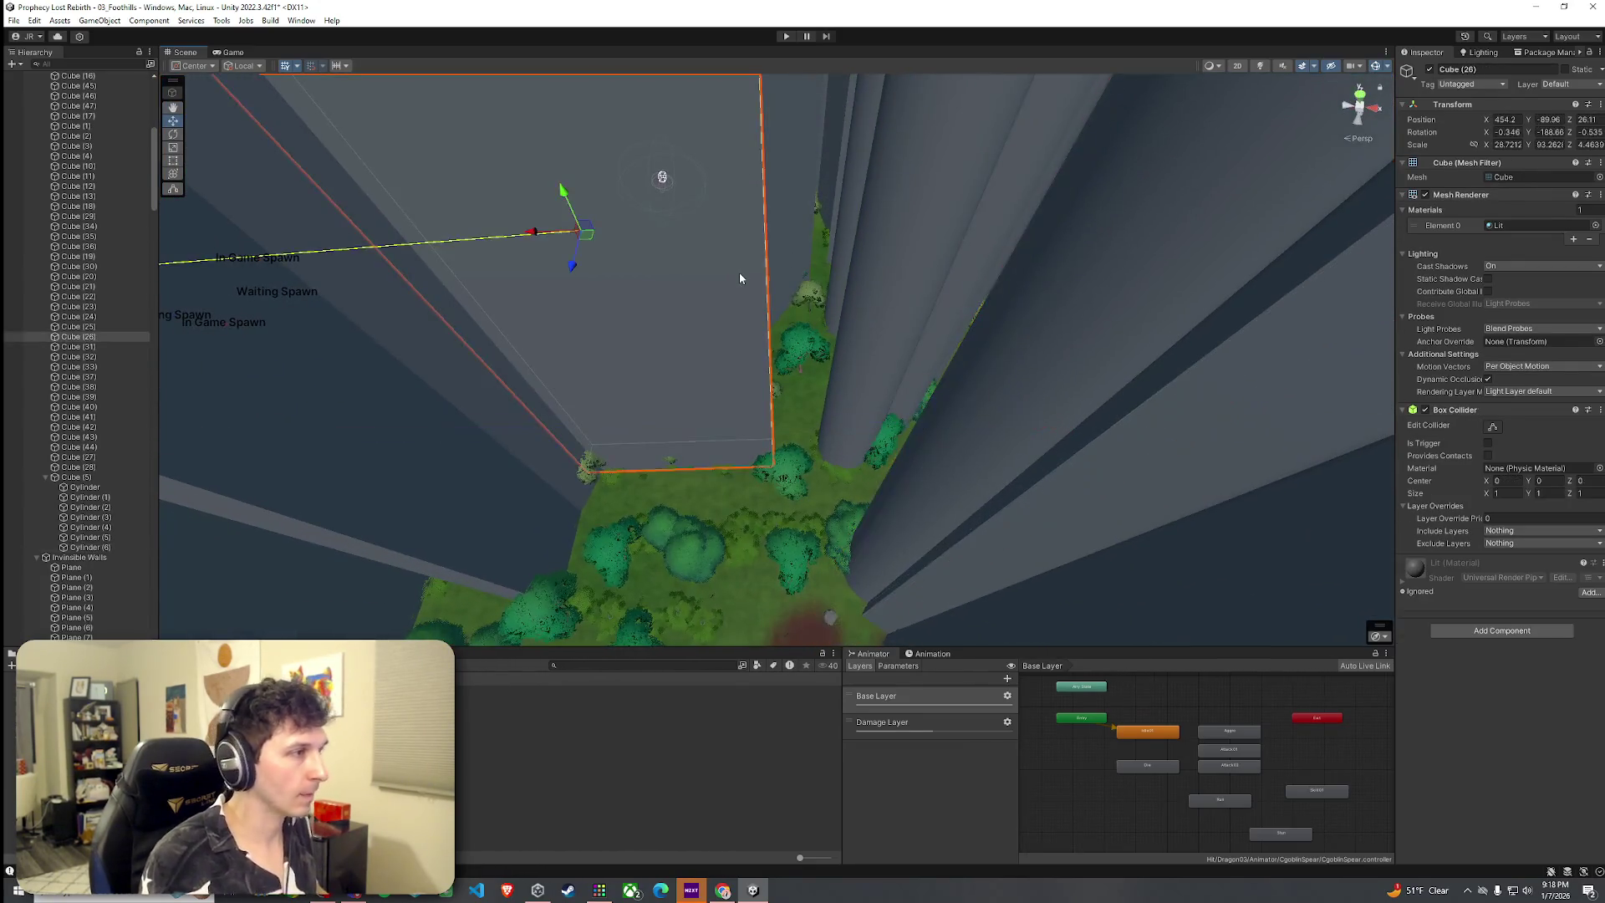
{"action": "mouse_move", "coordinate": [796, 394]}
{"action": "left_mouse_down"}
{"action": "mouse_move", "coordinate": [924, 455]}
{"action": "mouse_move", "coordinate": [1082, 481]}
{"action": "left_mouse_up"}
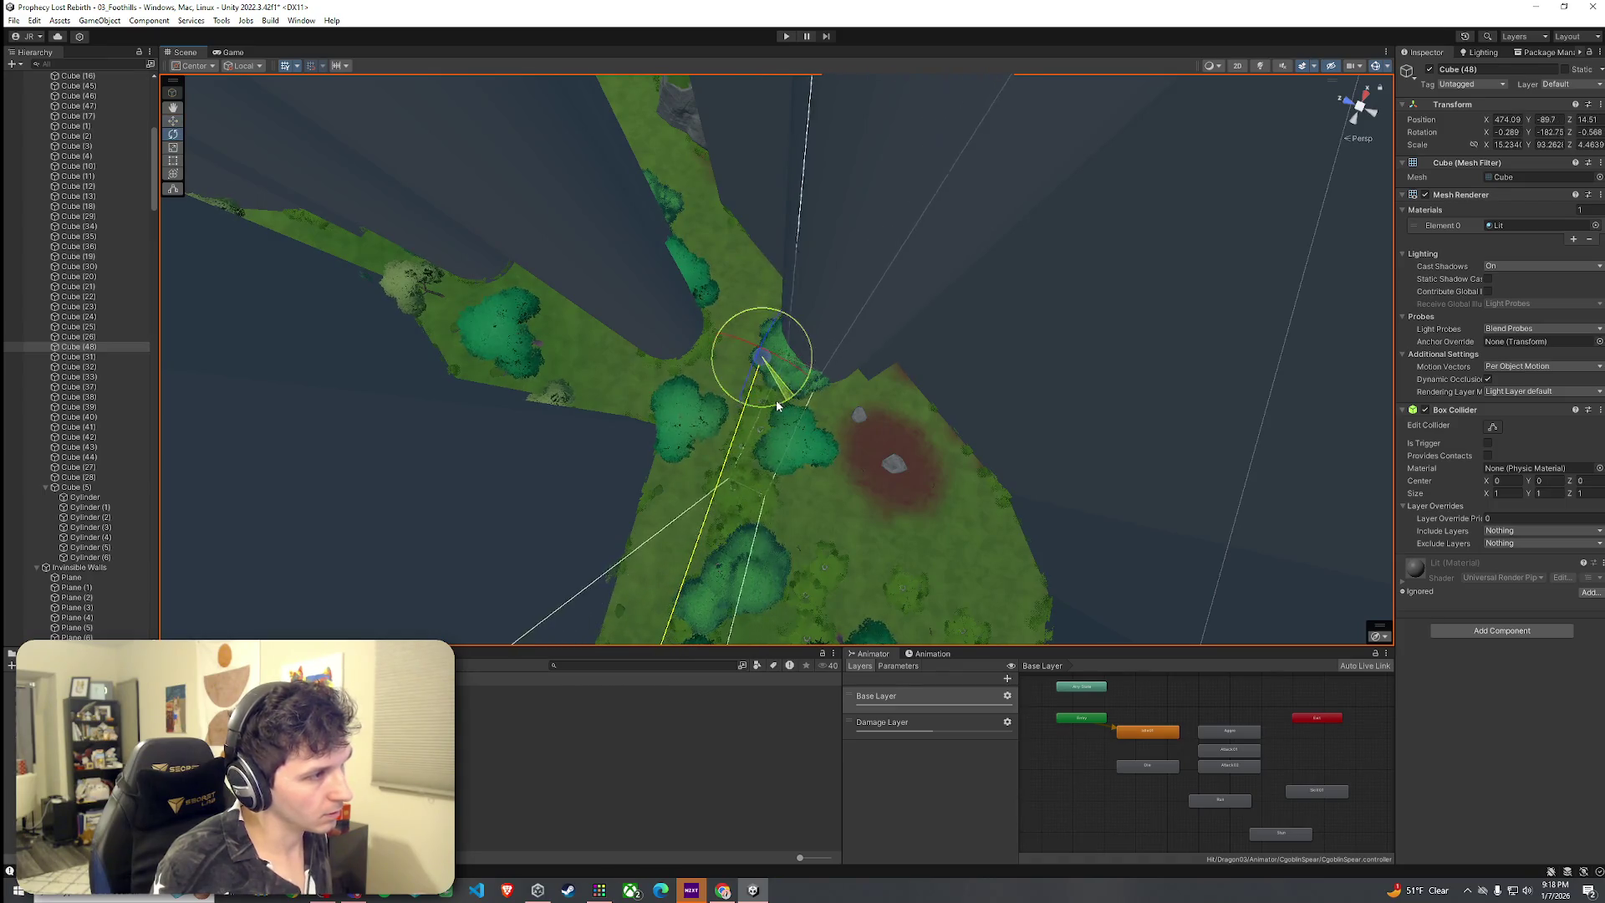
{"action": "mouse_move", "coordinate": [734, 320]}
{"action": "left_mouse_down"}
{"action": "mouse_move", "coordinate": [705, 293]}
{"action": "mouse_move", "coordinate": [788, 337]}
{"action": "mouse_move", "coordinate": [1153, 340]}
{"action": "mouse_move", "coordinate": [878, 358]}
{"action": "left_mouse_up"}
Duplicate Cylinder (6) into Cylinder (7), scaled 0.5972, and move it toward the terrain edge
{"action": "left_click", "coordinate": [584, 262]}
{"action": "mouse_move", "coordinate": [584, 261]}
{"action": "left_mouse_down"}
{"action": "mouse_move", "coordinate": [566, 282]}
{"action": "mouse_move", "coordinate": [585, 285]}
{"action": "left_mouse_up"}
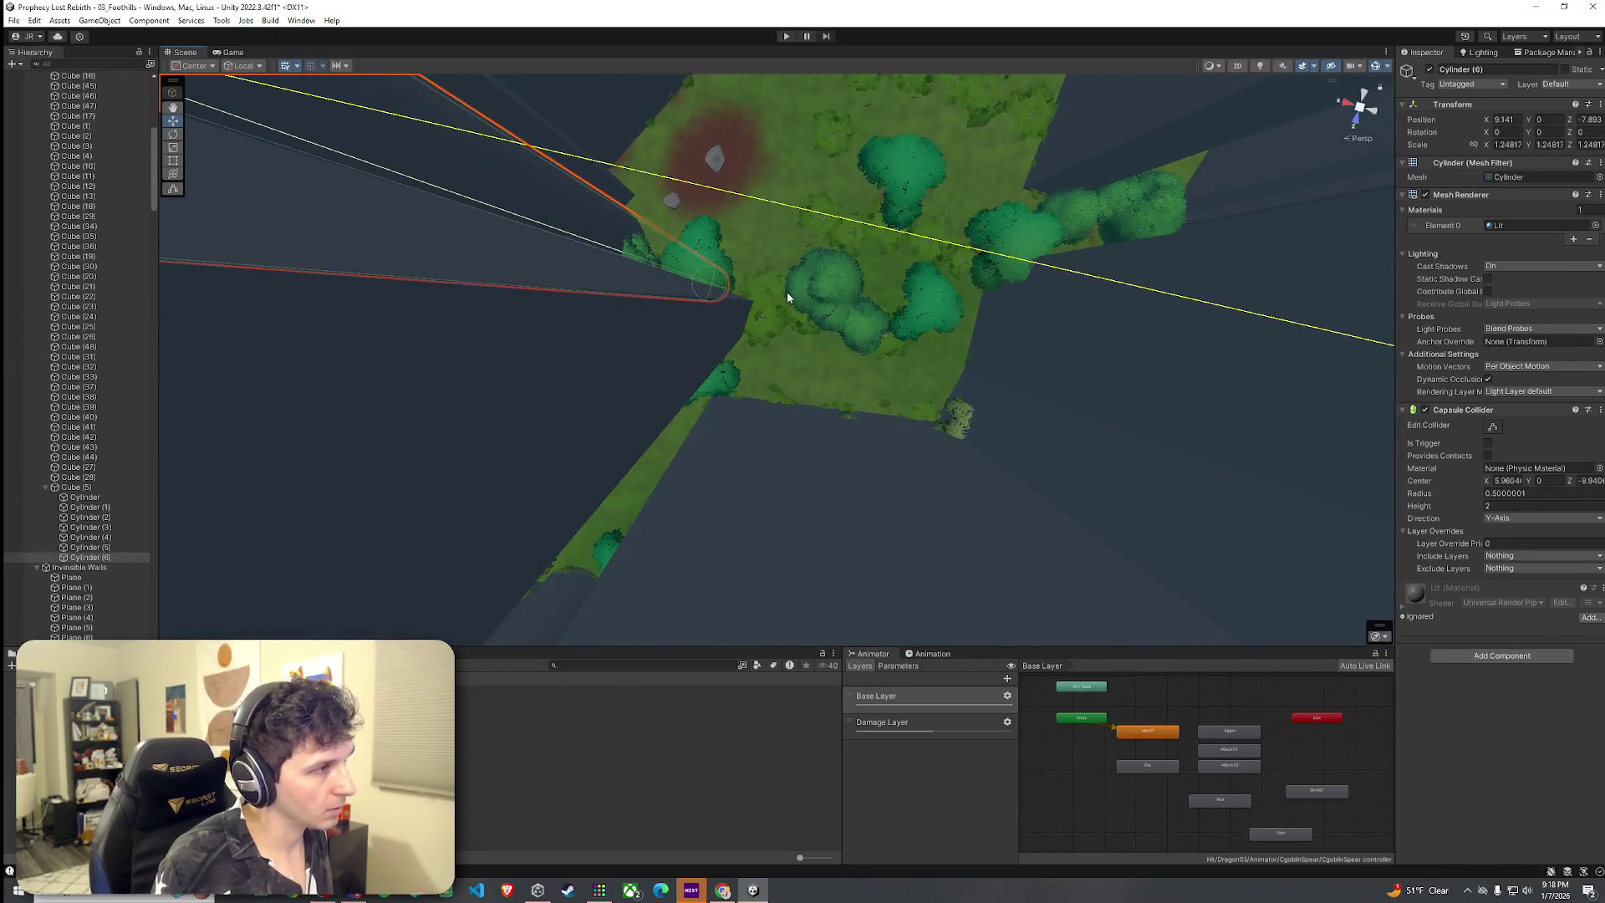
{"action": "key", "text": "ctrl+d"}
{"action": "mouse_move", "coordinate": [786, 305]}
{"action": "left_mouse_down"}
{"action": "mouse_move", "coordinate": [767, 344]}
{"action": "mouse_move", "coordinate": [594, 266]}
{"action": "left_mouse_up"}
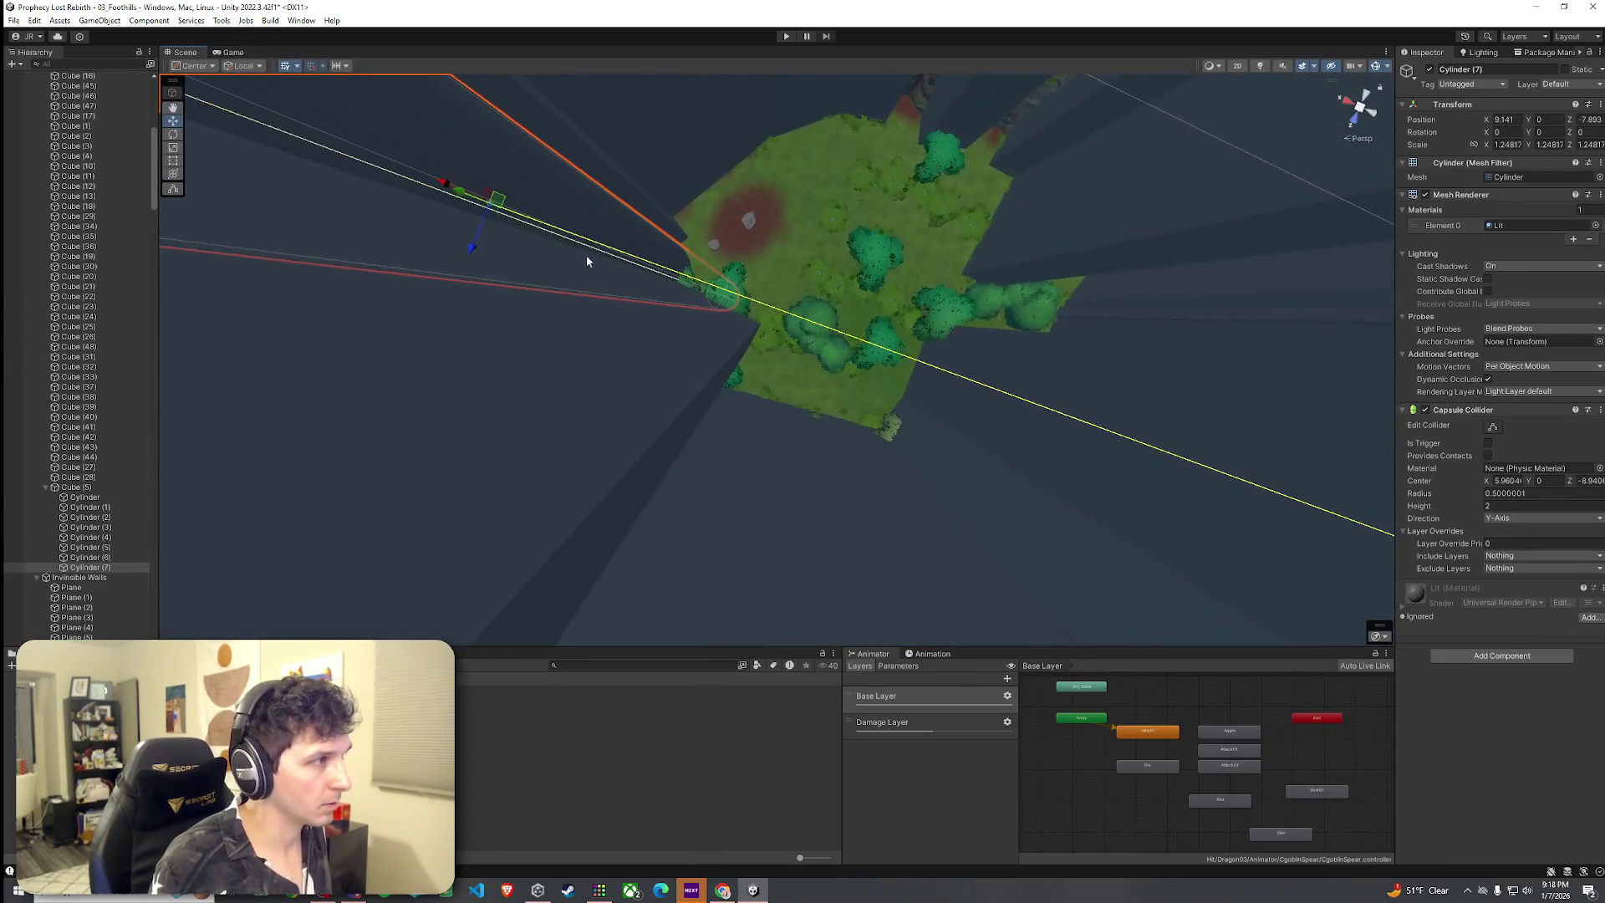
{"action": "mouse_move", "coordinate": [497, 202]}
{"action": "left_mouse_down"}
{"action": "mouse_move", "coordinate": [769, 318]}
{"action": "mouse_move", "coordinate": [649, 340]}
{"action": "mouse_move", "coordinate": [620, 308]}
{"action": "mouse_move", "coordinate": [638, 268]}
{"action": "mouse_move", "coordinate": [606, 257]}
{"action": "mouse_move", "coordinate": [673, 323]}
{"action": "mouse_move", "coordinate": [1042, 328]}
{"action": "mouse_move", "coordinate": [992, 409]}
{"action": "left_mouse_up"}
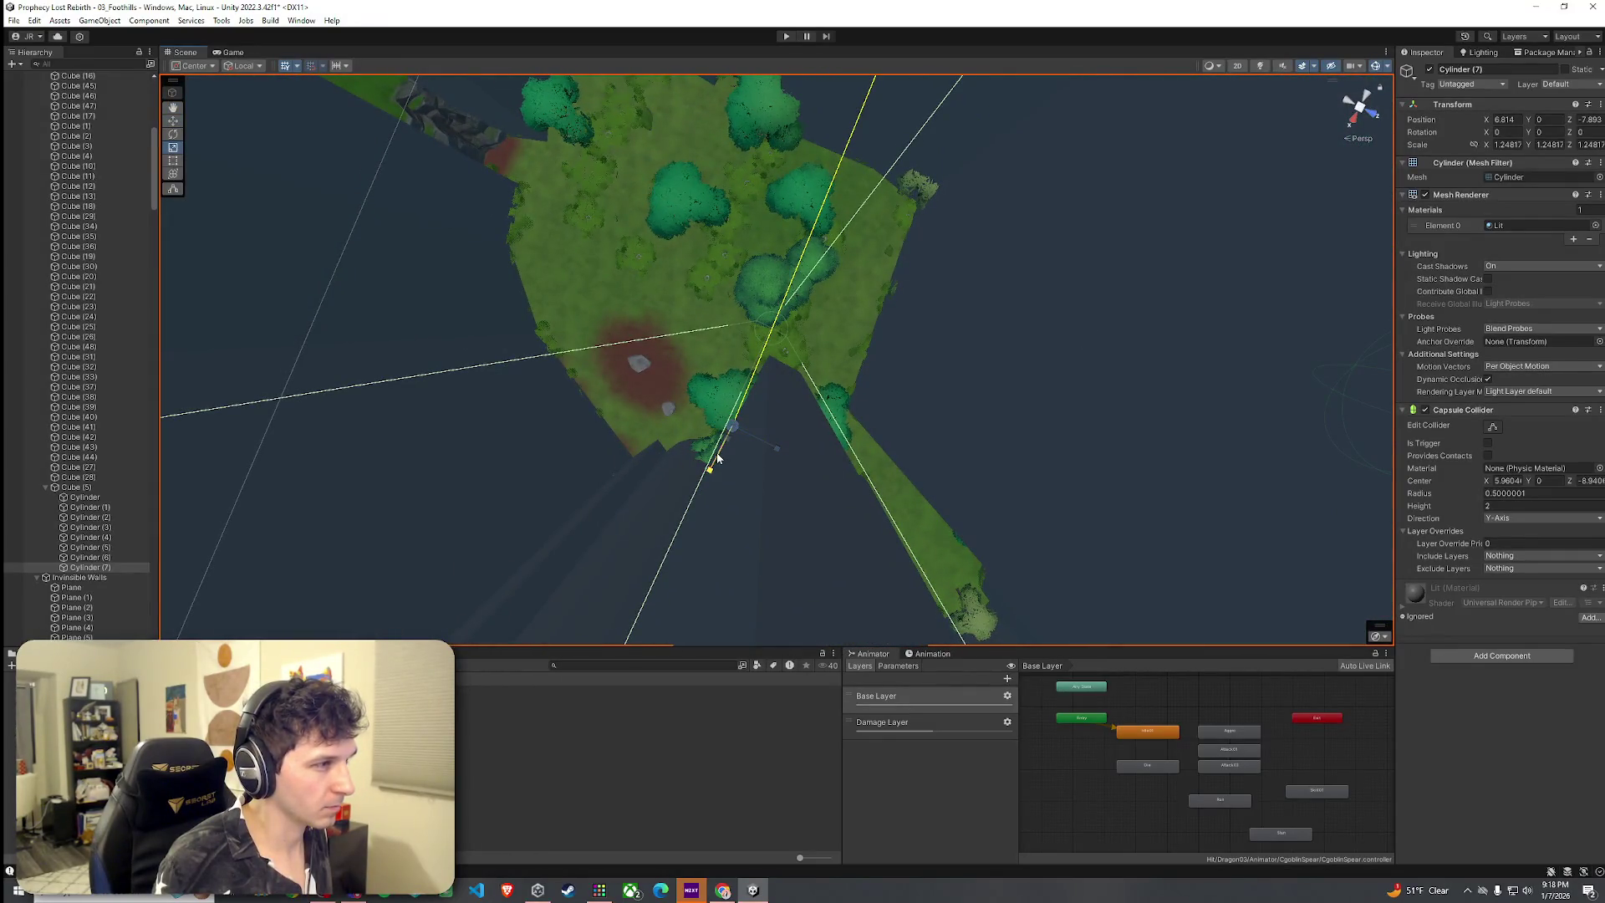
{"action": "mouse_move", "coordinate": [746, 434]}
{"action": "left_mouse_down"}
{"action": "mouse_move", "coordinate": [1101, 334]}
{"action": "mouse_move", "coordinate": [1031, 361]}
{"action": "mouse_move", "coordinate": [1054, 408]}
{"action": "mouse_move", "coordinate": [861, 324]}
{"action": "left_mouse_up"}
{"action": "key", "text": "ctrl+z"}
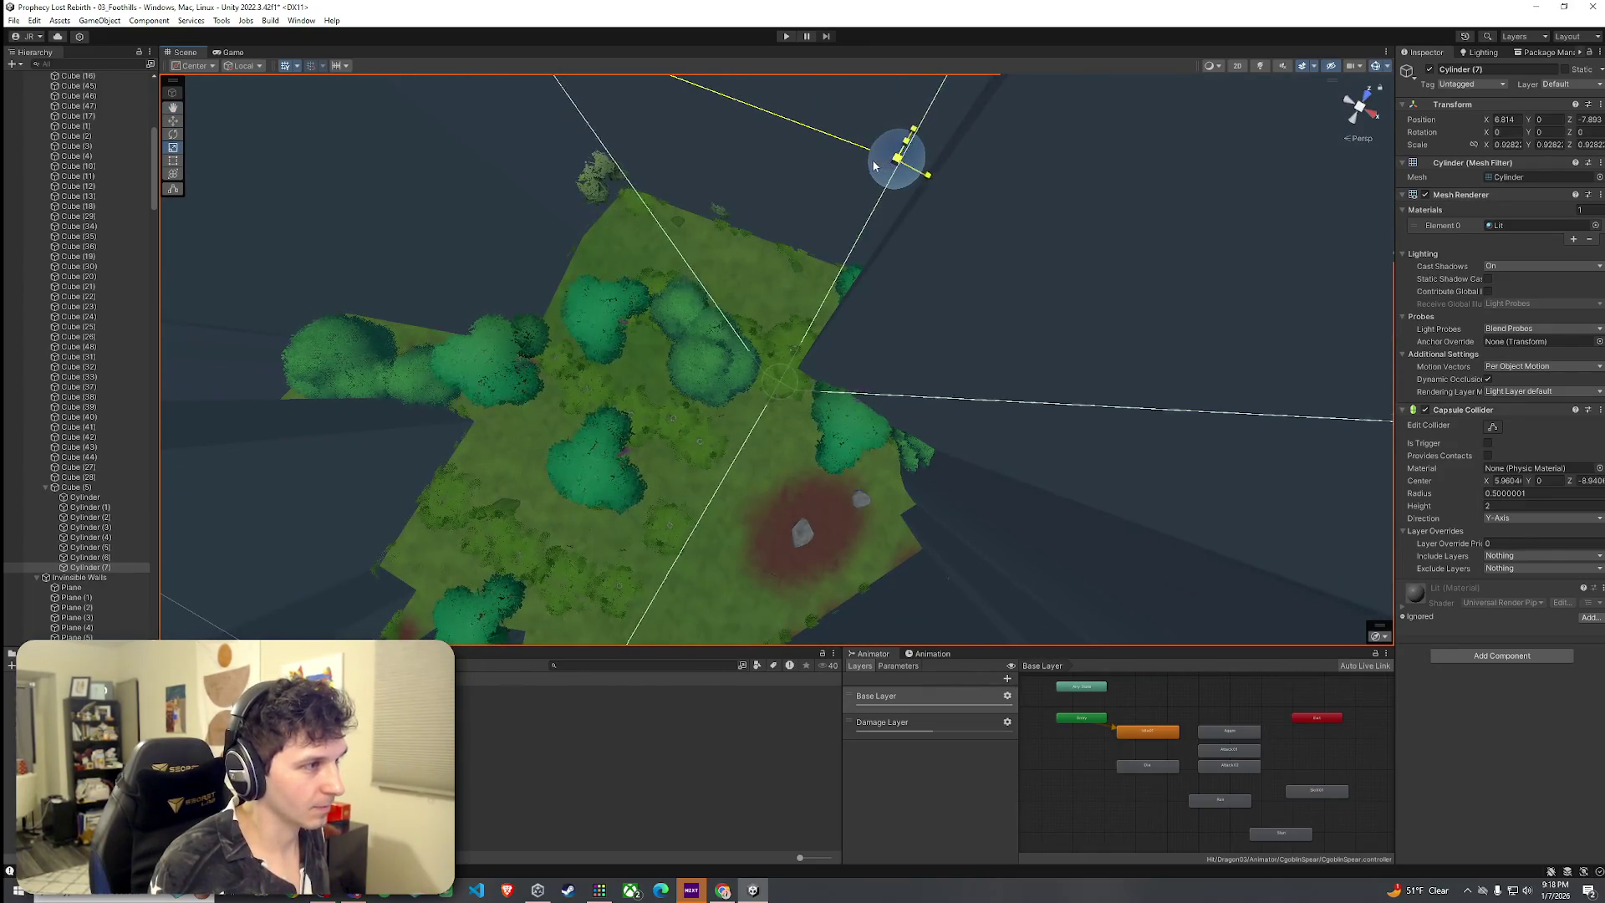
{"action": "mouse_move", "coordinate": [859, 167]}
{"action": "left_mouse_down"}
{"action": "mouse_move", "coordinate": [1165, 147]}
{"action": "mouse_move", "coordinate": [1188, 168]}
{"action": "left_mouse_up"}
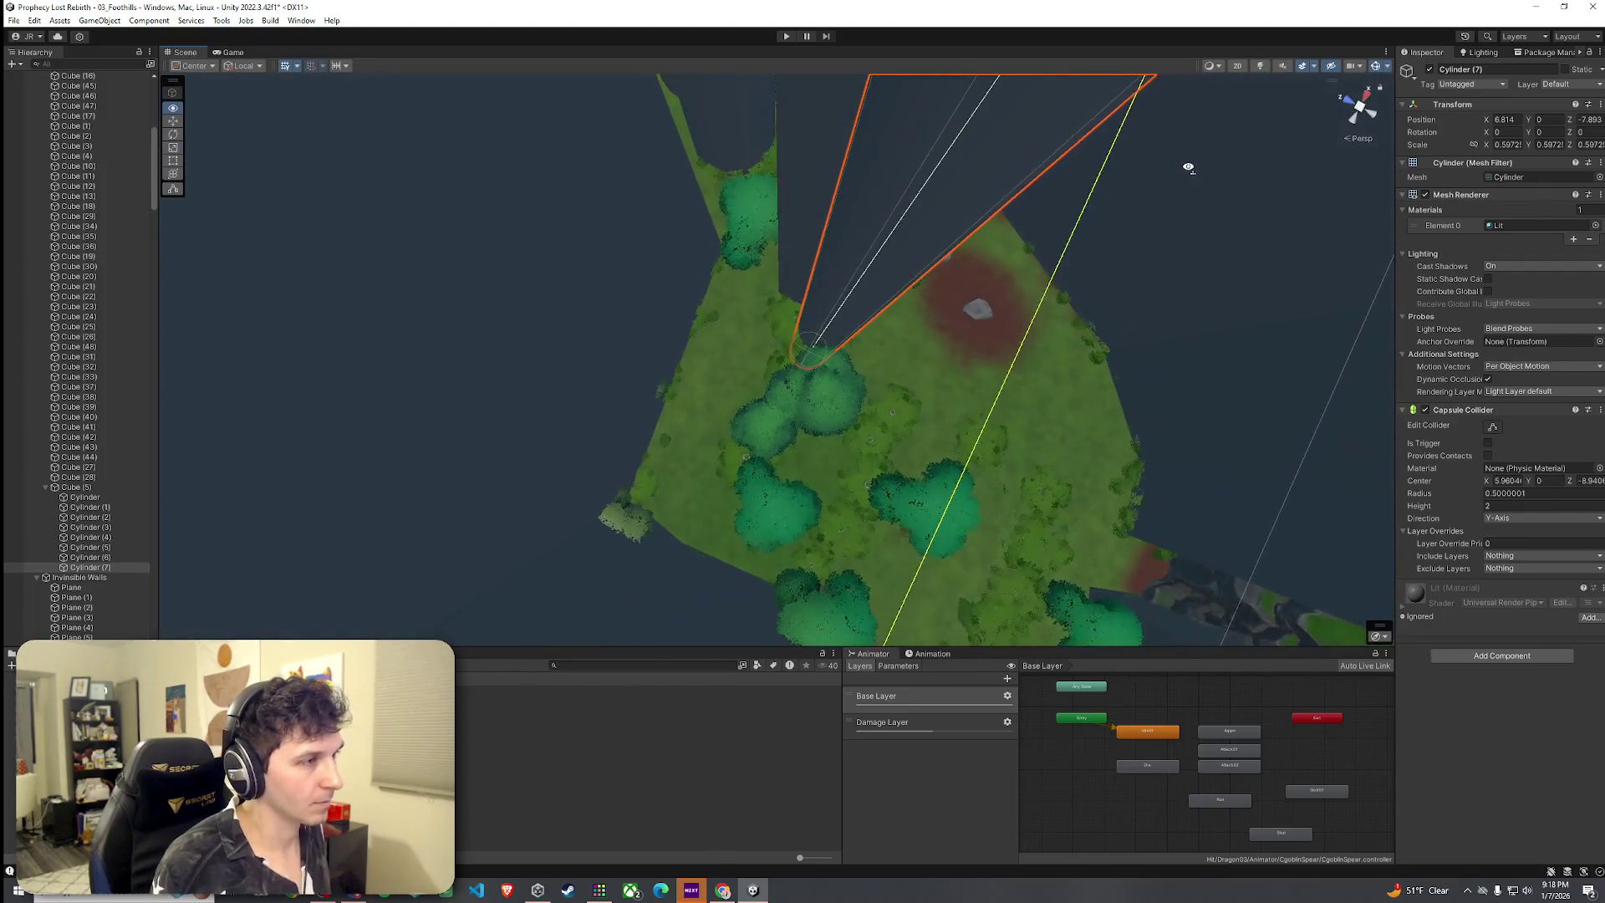
{"action": "mouse_move", "coordinate": [907, 269]}
{"action": "left_mouse_down"}
{"action": "mouse_move", "coordinate": [870, 287]}
{"action": "mouse_move", "coordinate": [1053, 233]}
{"action": "mouse_move", "coordinate": [1064, 333]}
{"action": "mouse_move", "coordinate": [1216, 71]}
{"action": "mouse_move", "coordinate": [1095, 79]}
{"action": "mouse_move", "coordinate": [1081, 111]}
{"action": "mouse_move", "coordinate": [978, 175]}
{"action": "left_mouse_up"}
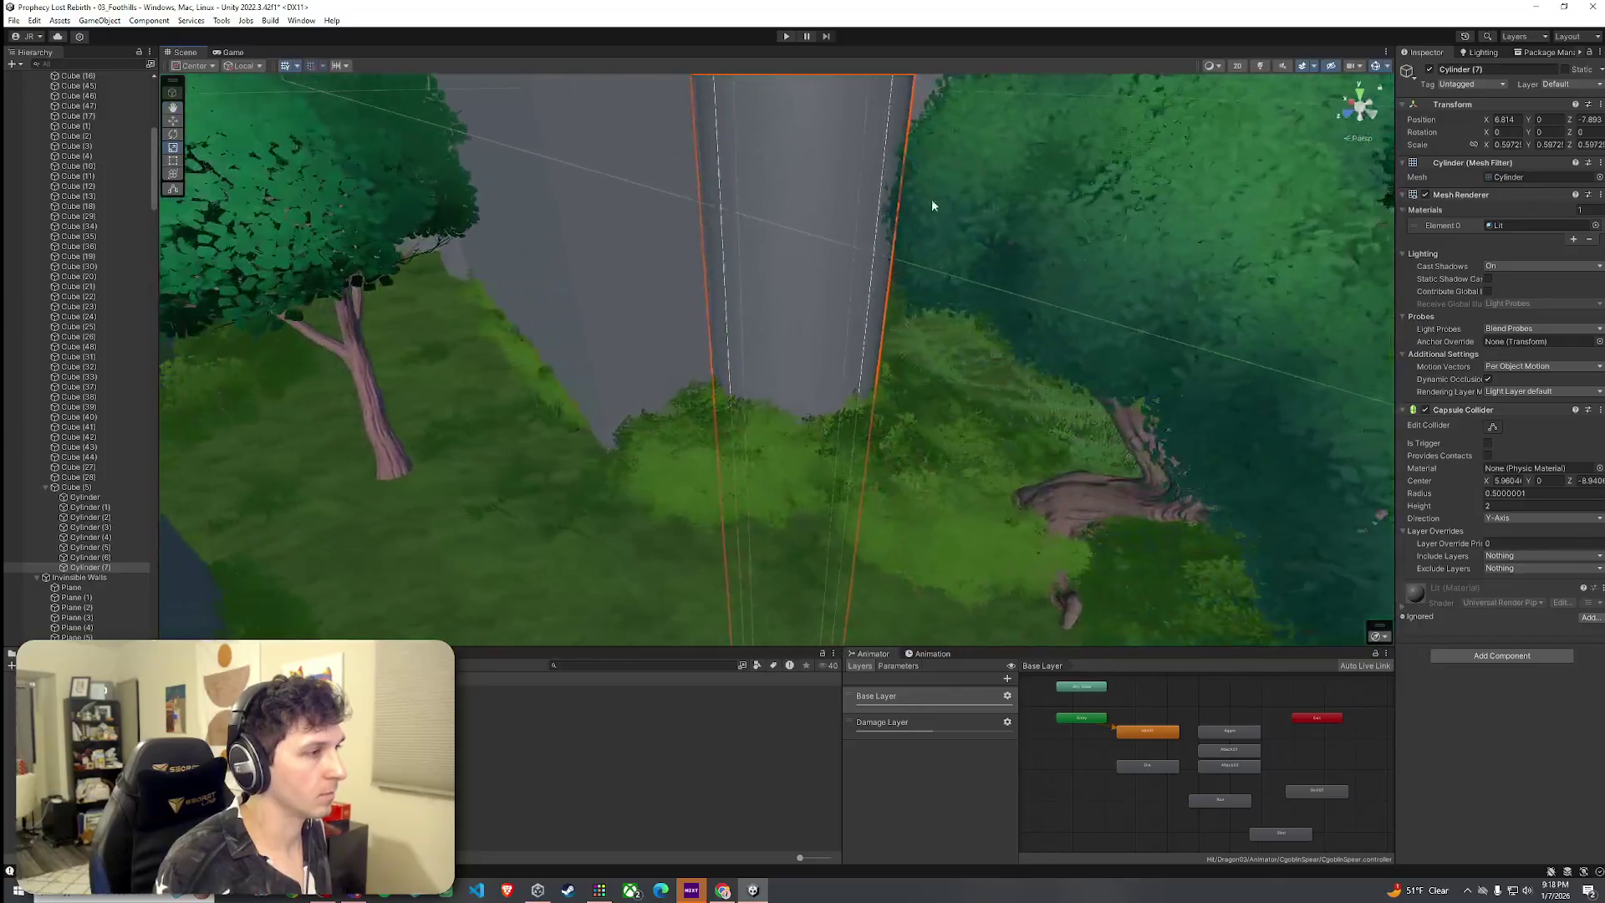
Duplicate Cube (48) into Cube (49) and slide the wall cube along the terrain edge
{"action": "left_click", "coordinate": [677, 288]}
{"action": "key", "text": "ctrl+d"}
{"action": "mouse_move", "coordinate": [695, 296]}
{"action": "left_mouse_down"}
{"action": "mouse_move", "coordinate": [660, 294]}
{"action": "mouse_move", "coordinate": [631, 136]}
{"action": "mouse_move", "coordinate": [666, 119]}
{"action": "left_mouse_up"}
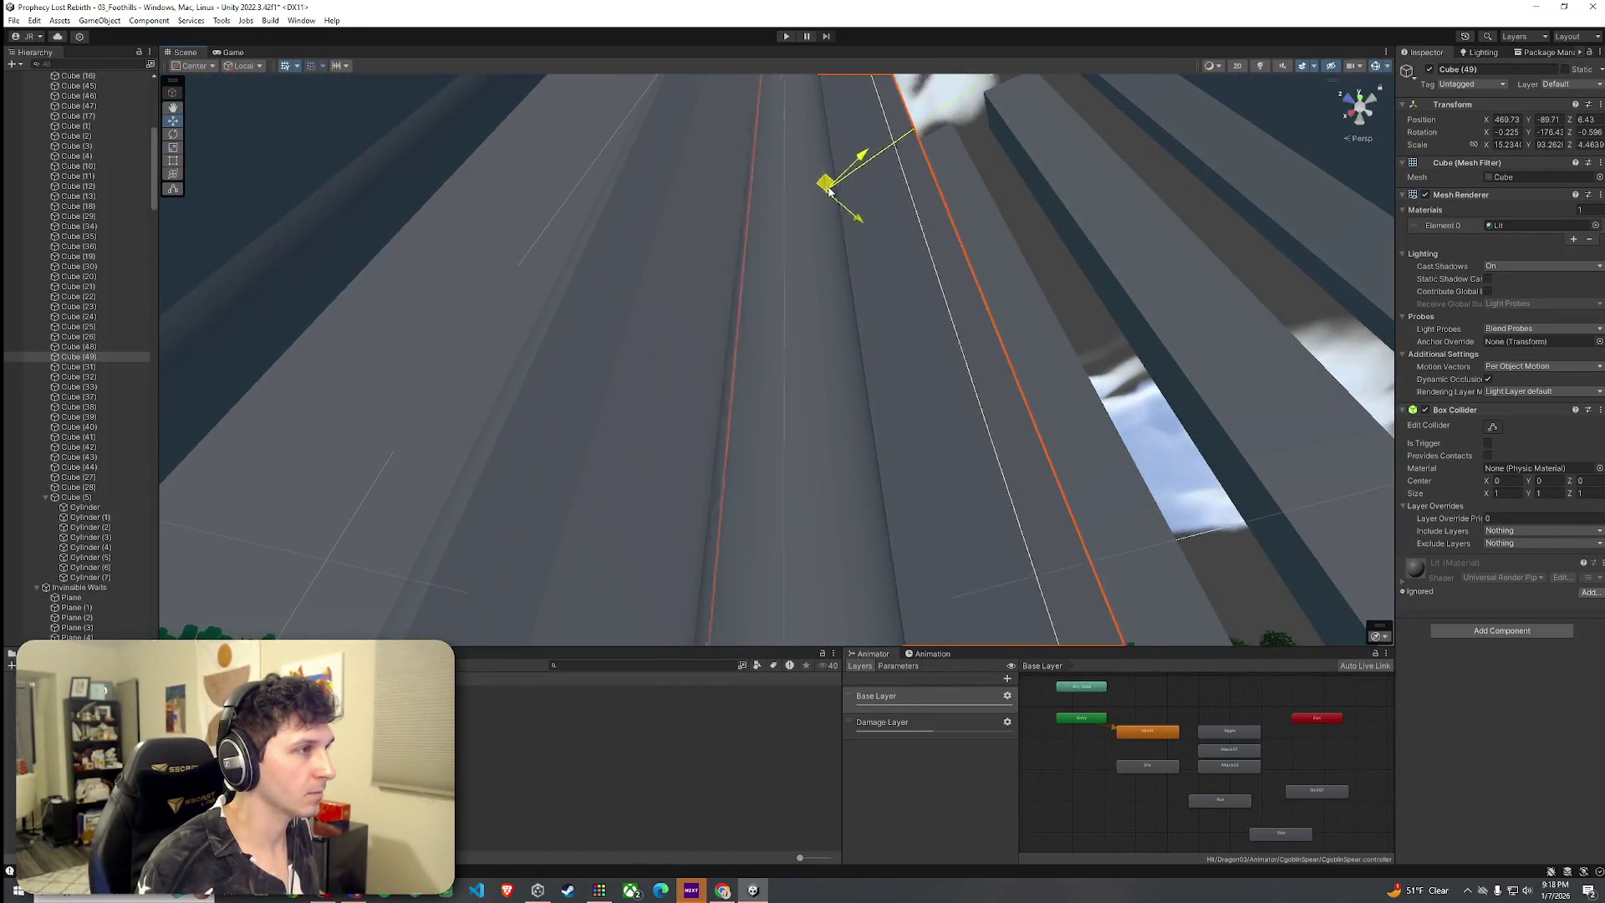
{"action": "mouse_move", "coordinate": [830, 180]}
{"action": "left_mouse_down"}
{"action": "mouse_move", "coordinate": [860, 78]}
{"action": "mouse_move", "coordinate": [835, 358]}
{"action": "mouse_move", "coordinate": [859, 383]}
{"action": "mouse_move", "coordinate": [920, 634]}
{"action": "mouse_move", "coordinate": [1128, 573]}
{"action": "mouse_move", "coordinate": [978, 573]}
{"action": "mouse_move", "coordinate": [974, 609]}
{"action": "mouse_move", "coordinate": [817, 479]}
{"action": "left_mouse_up"}
{"action": "mouse_move", "coordinate": [666, 238]}
{"action": "left_mouse_down"}
{"action": "mouse_move", "coordinate": [832, 314]}
{"action": "mouse_move", "coordinate": [781, 286]}
{"action": "mouse_move", "coordinate": [860, 250]}
{"action": "mouse_move", "coordinate": [854, 328]}
{"action": "mouse_move", "coordinate": [749, 348]}
{"action": "mouse_move", "coordinate": [627, 333]}
{"action": "mouse_move", "coordinate": [617, 352]}
{"action": "left_mouse_up"}
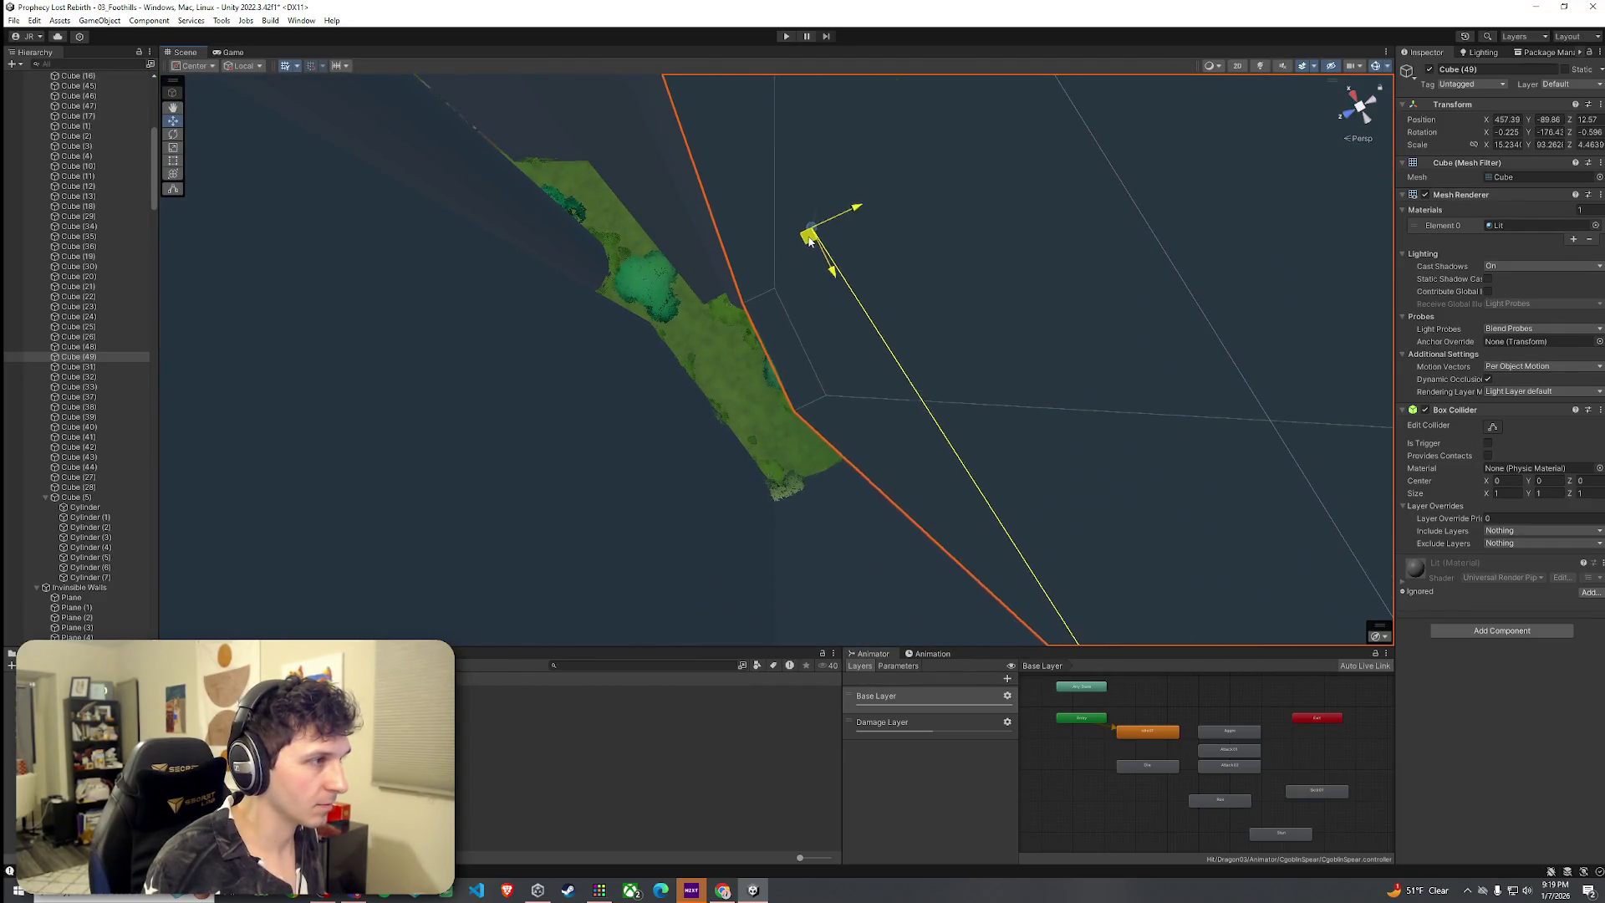
{"action": "mouse_move", "coordinate": [786, 243]}
{"action": "left_mouse_down"}
{"action": "mouse_move", "coordinate": [752, 243]}
{"action": "mouse_move", "coordinate": [746, 264]}
{"action": "mouse_move", "coordinate": [755, 277]}
{"action": "mouse_move", "coordinate": [790, 249]}
{"action": "mouse_move", "coordinate": [778, 269]}
{"action": "left_mouse_up"}
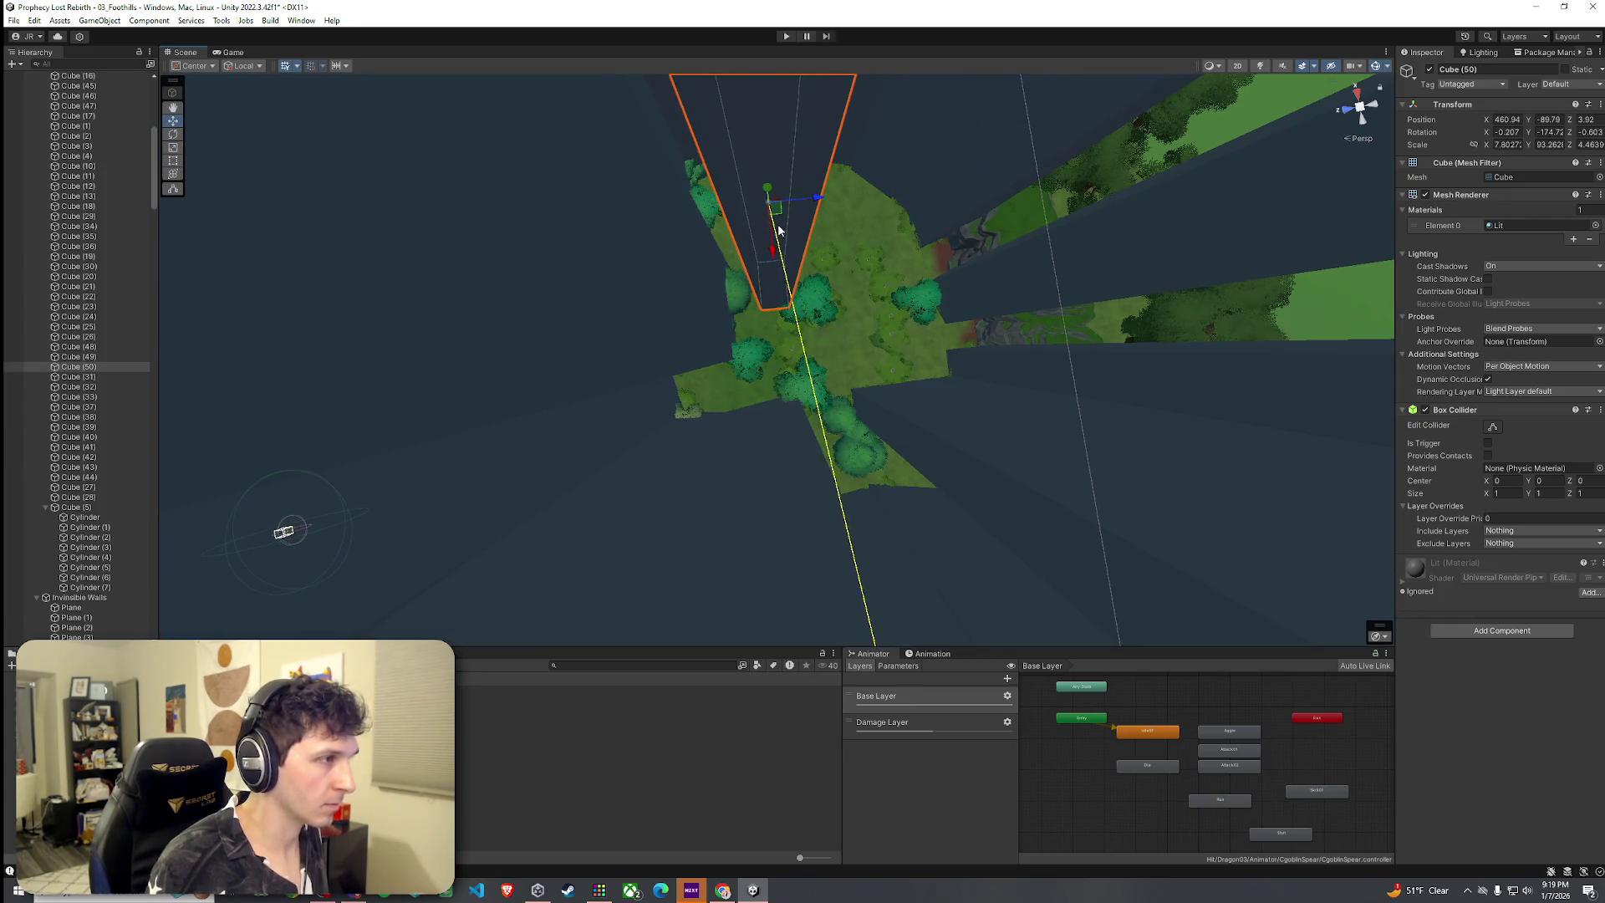
{"action": "mouse_move", "coordinate": [846, 256]}
{"action": "left_mouse_down"}
{"action": "mouse_move", "coordinate": [805, 362]}
{"action": "mouse_move", "coordinate": [803, 318]}
{"action": "mouse_move", "coordinate": [995, 276]}
{"action": "mouse_move", "coordinate": [1090, 230]}
{"action": "mouse_move", "coordinate": [1096, 189]}
{"action": "mouse_move", "coordinate": [1011, 262]}
{"action": "mouse_move", "coordinate": [960, 348]}
{"action": "mouse_move", "coordinate": [1003, 374]}
{"action": "mouse_move", "coordinate": [936, 377]}
{"action": "left_mouse_up"}
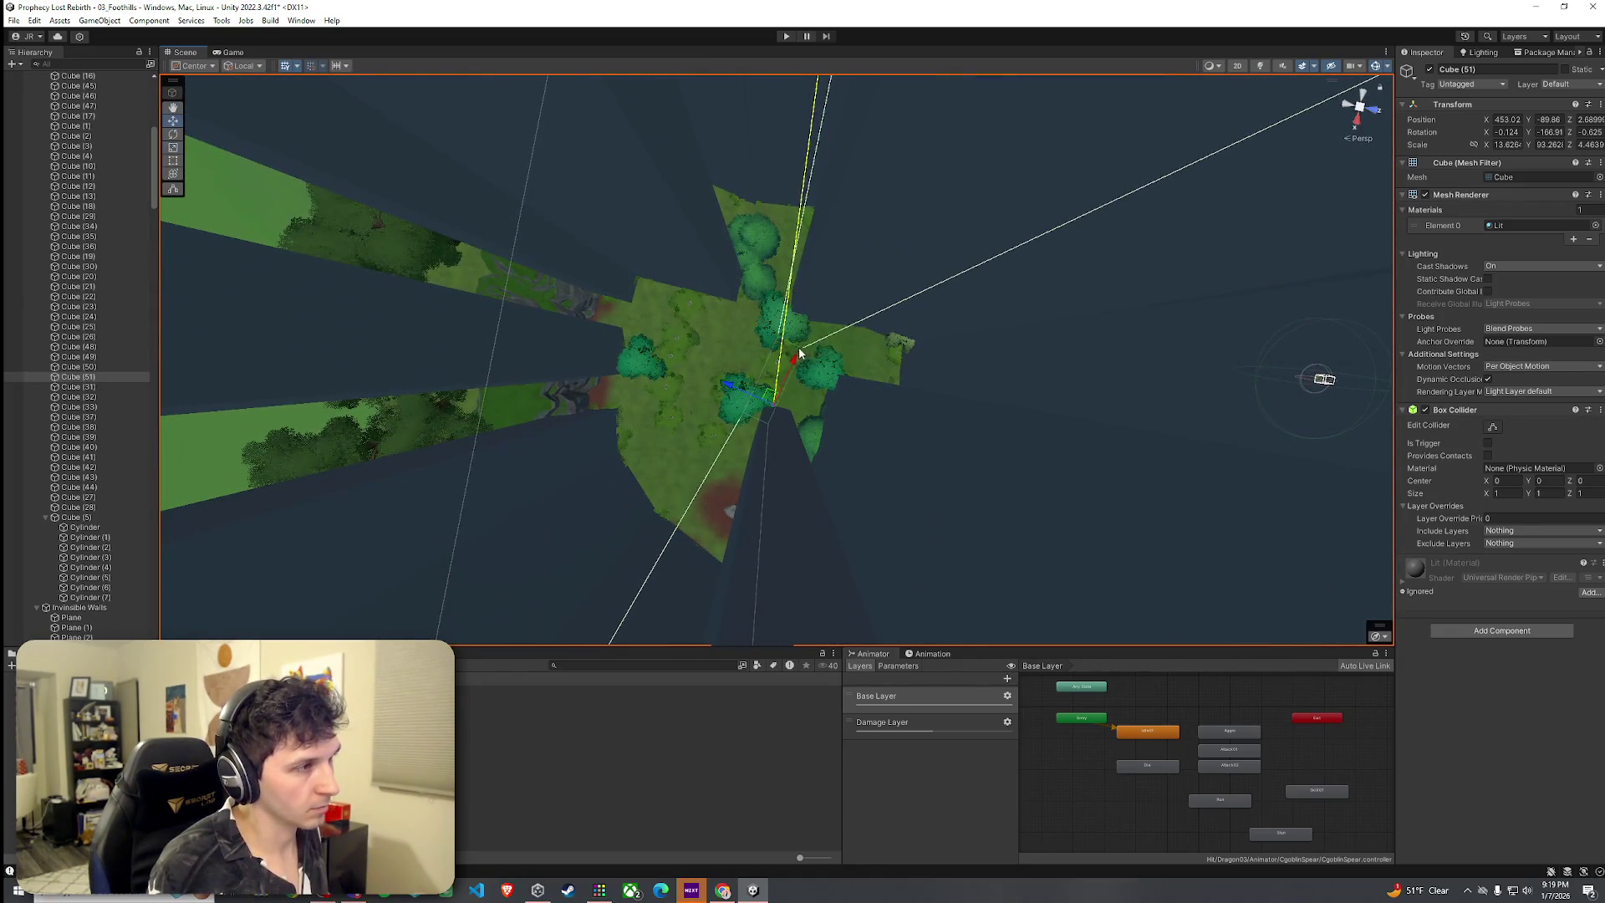
{"action": "mouse_move", "coordinate": [829, 293]}
{"action": "left_mouse_down"}
{"action": "mouse_move", "coordinate": [595, 323]}
{"action": "mouse_move", "coordinate": [509, 315]}
{"action": "mouse_move", "coordinate": [575, 350]}
{"action": "mouse_move", "coordinate": [591, 301]}
{"action": "mouse_move", "coordinate": [537, 240]}
{"action": "mouse_move", "coordinate": [581, 208]}
{"action": "mouse_move", "coordinate": [564, 257]}
{"action": "mouse_move", "coordinate": [573, 348]}
{"action": "mouse_move", "coordinate": [906, 341]}
{"action": "mouse_move", "coordinate": [924, 315]}
{"action": "mouse_move", "coordinate": [759, 228]}
{"action": "mouse_move", "coordinate": [813, 202]}
{"action": "mouse_move", "coordinate": [936, 210]}
{"action": "mouse_move", "coordinate": [940, 226]}
{"action": "left_mouse_up"}
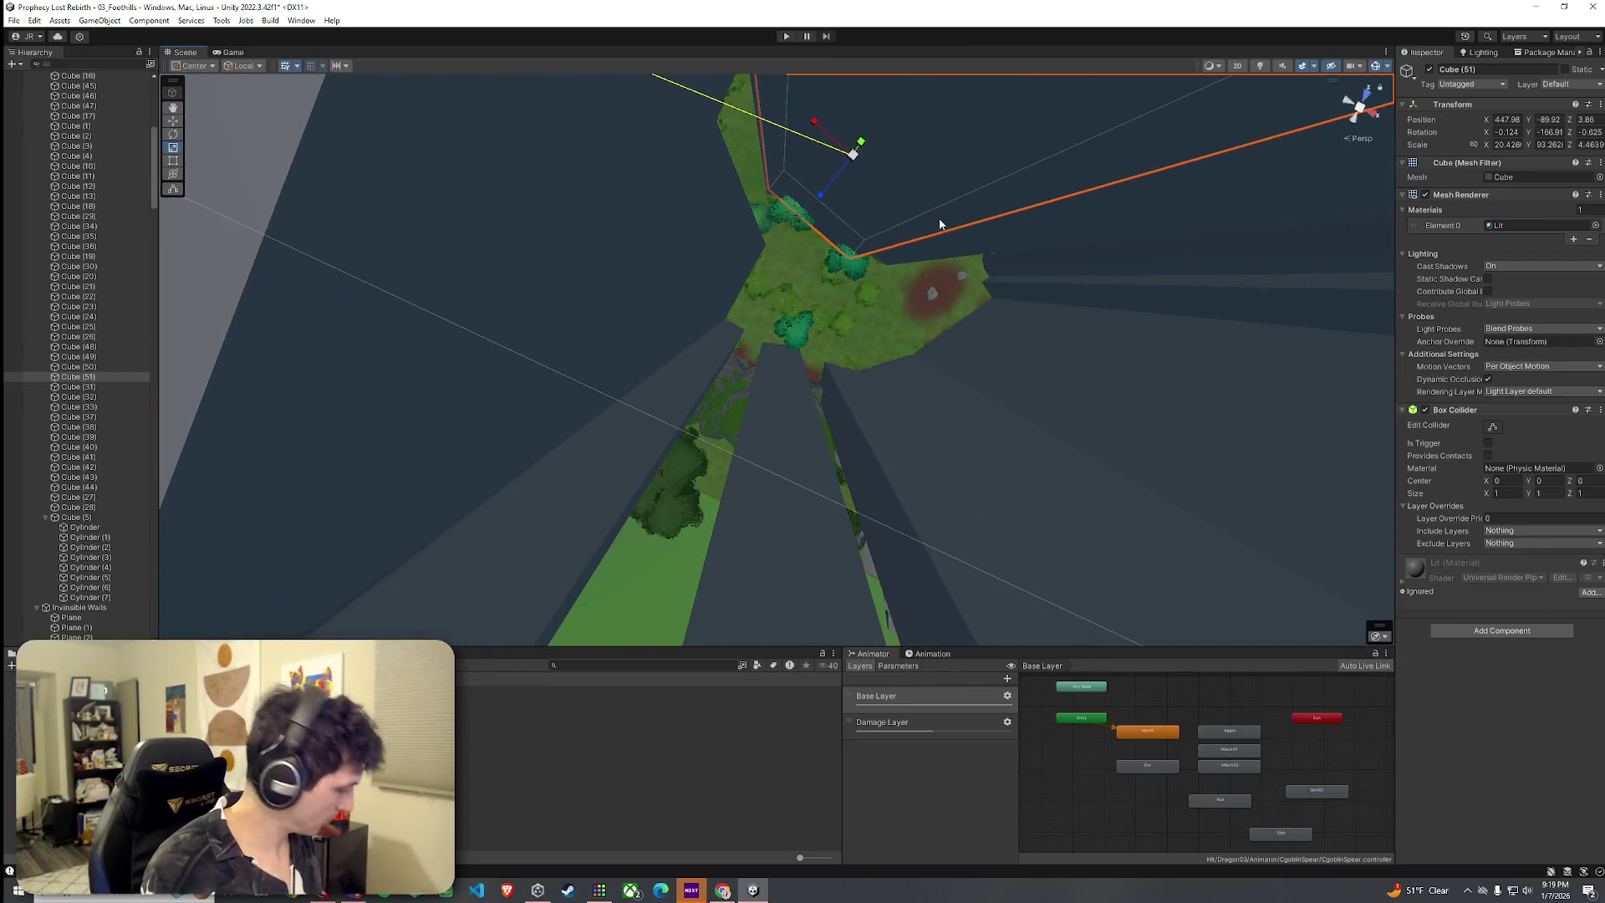
{"action": "mouse_move", "coordinate": [853, 171]}
{"action": "left_mouse_down"}
{"action": "mouse_move", "coordinate": [760, 329]}
{"action": "mouse_move", "coordinate": [717, 326]}
{"action": "mouse_move", "coordinate": [780, 273]}
{"action": "mouse_move", "coordinate": [783, 293]}
{"action": "mouse_move", "coordinate": [760, 279]}
{"action": "mouse_move", "coordinate": [810, 243]}
{"action": "mouse_move", "coordinate": [752, 333]}
{"action": "mouse_move", "coordinate": [717, 348]}
{"action": "mouse_move", "coordinate": [741, 311]}
{"action": "mouse_move", "coordinate": [751, 323]}
{"action": "left_mouse_up"}
{"action": "left_click", "coordinate": [811, 273]}
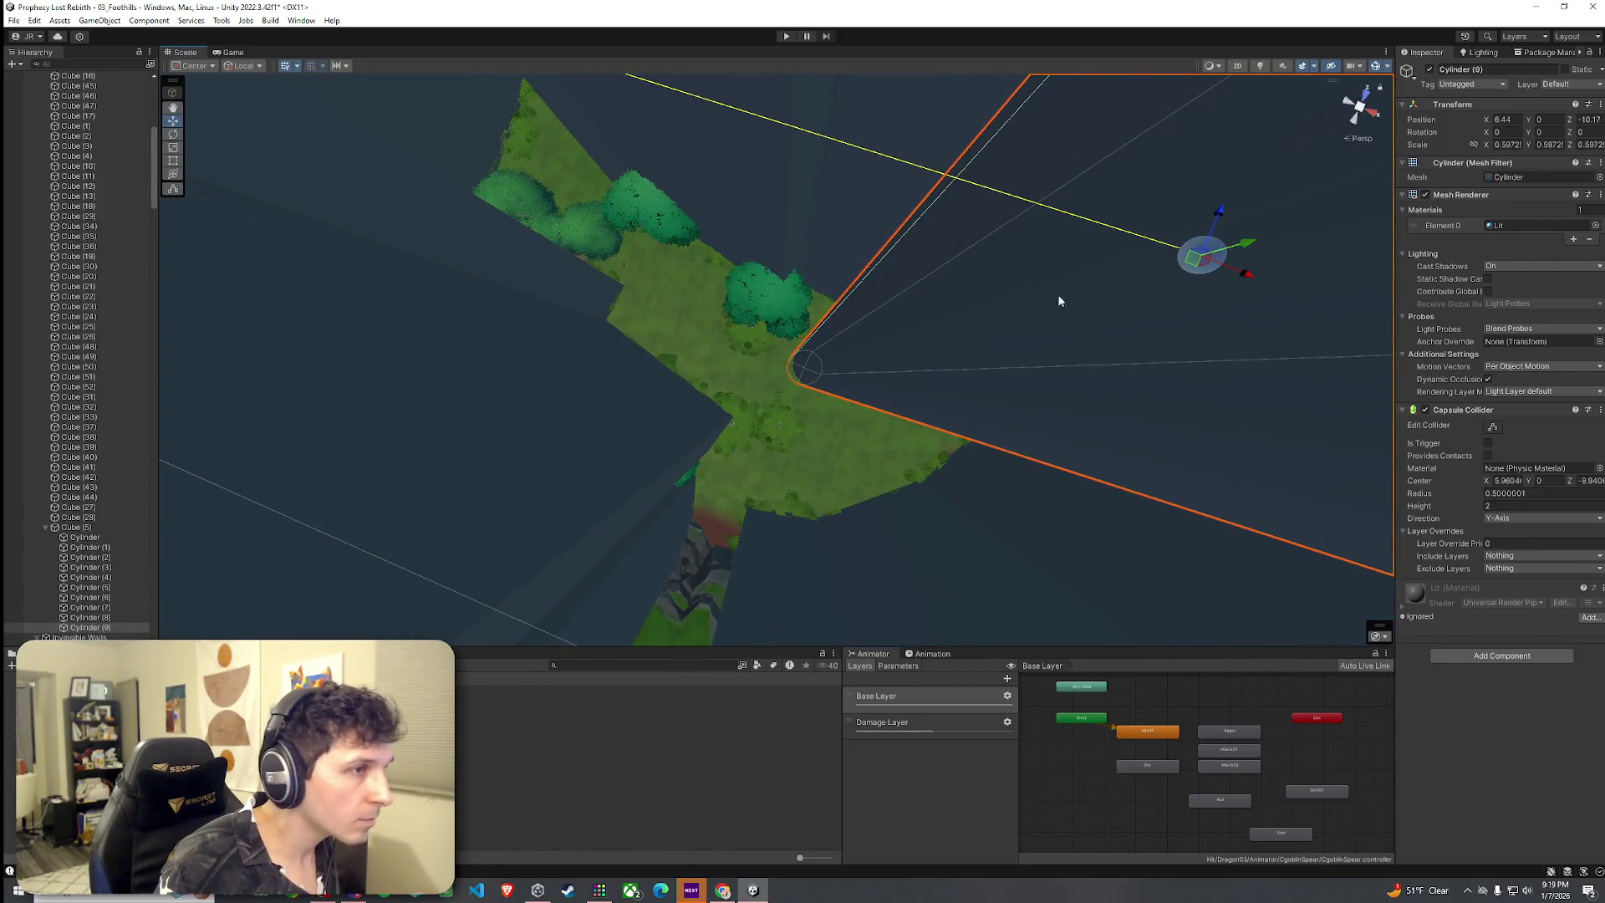
Move Cylinder (9) along the terrain edge toward the wall gap
{"action": "left_click_drag", "start_coordinate": [1201, 262], "coordinate": [939, 231]}
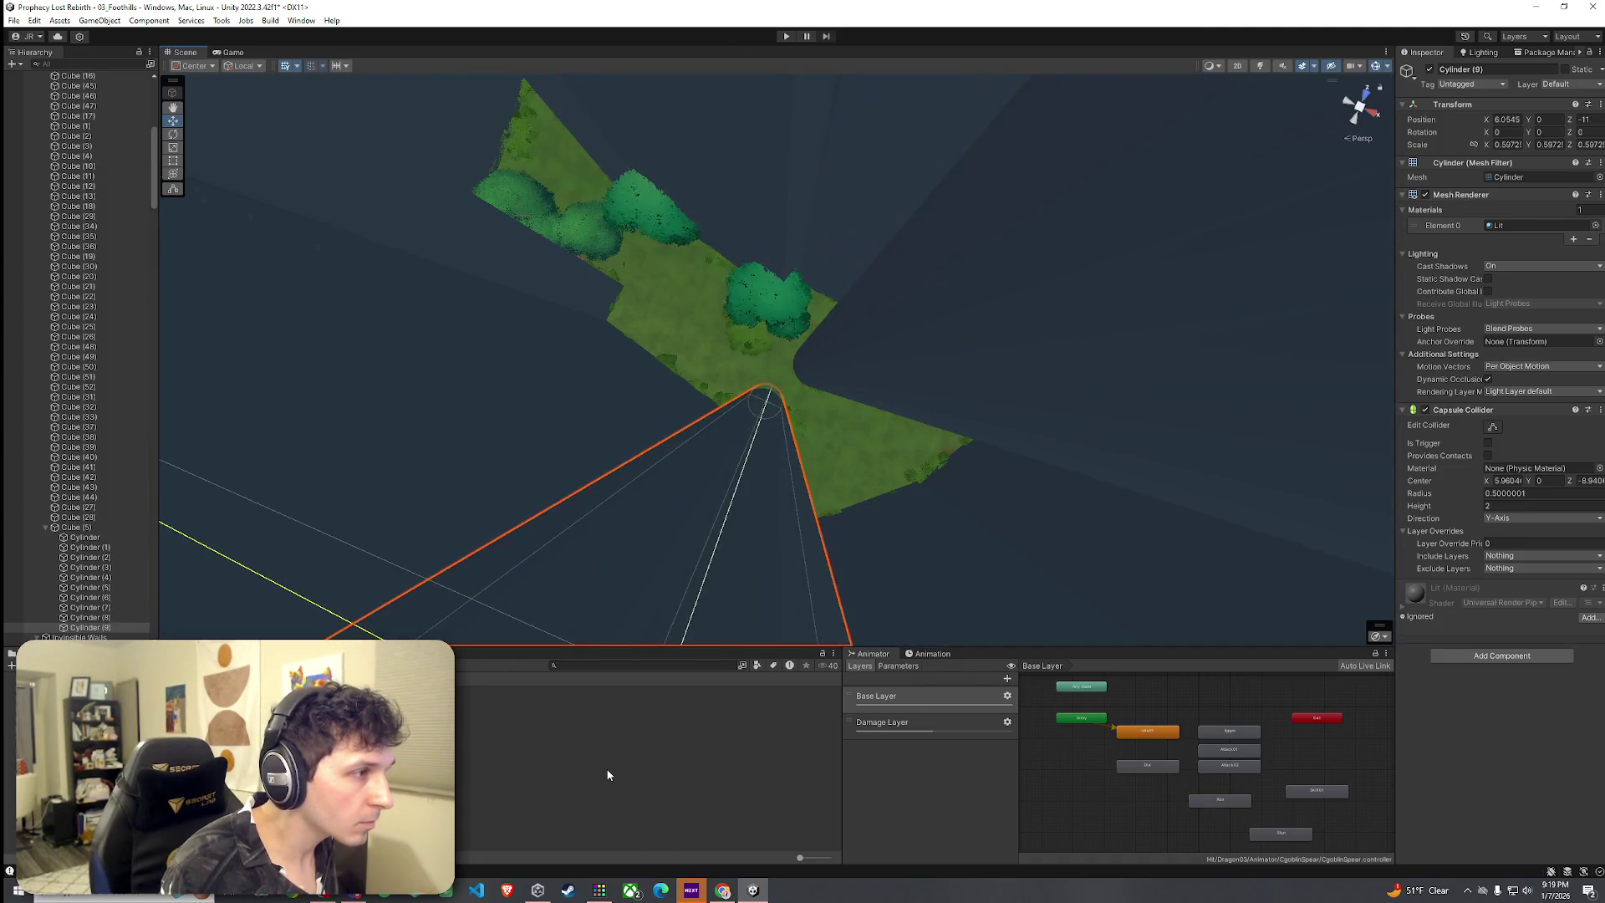
{"action": "left_click_drag", "start_coordinate": [650, 583], "coordinate": [653, 164]}
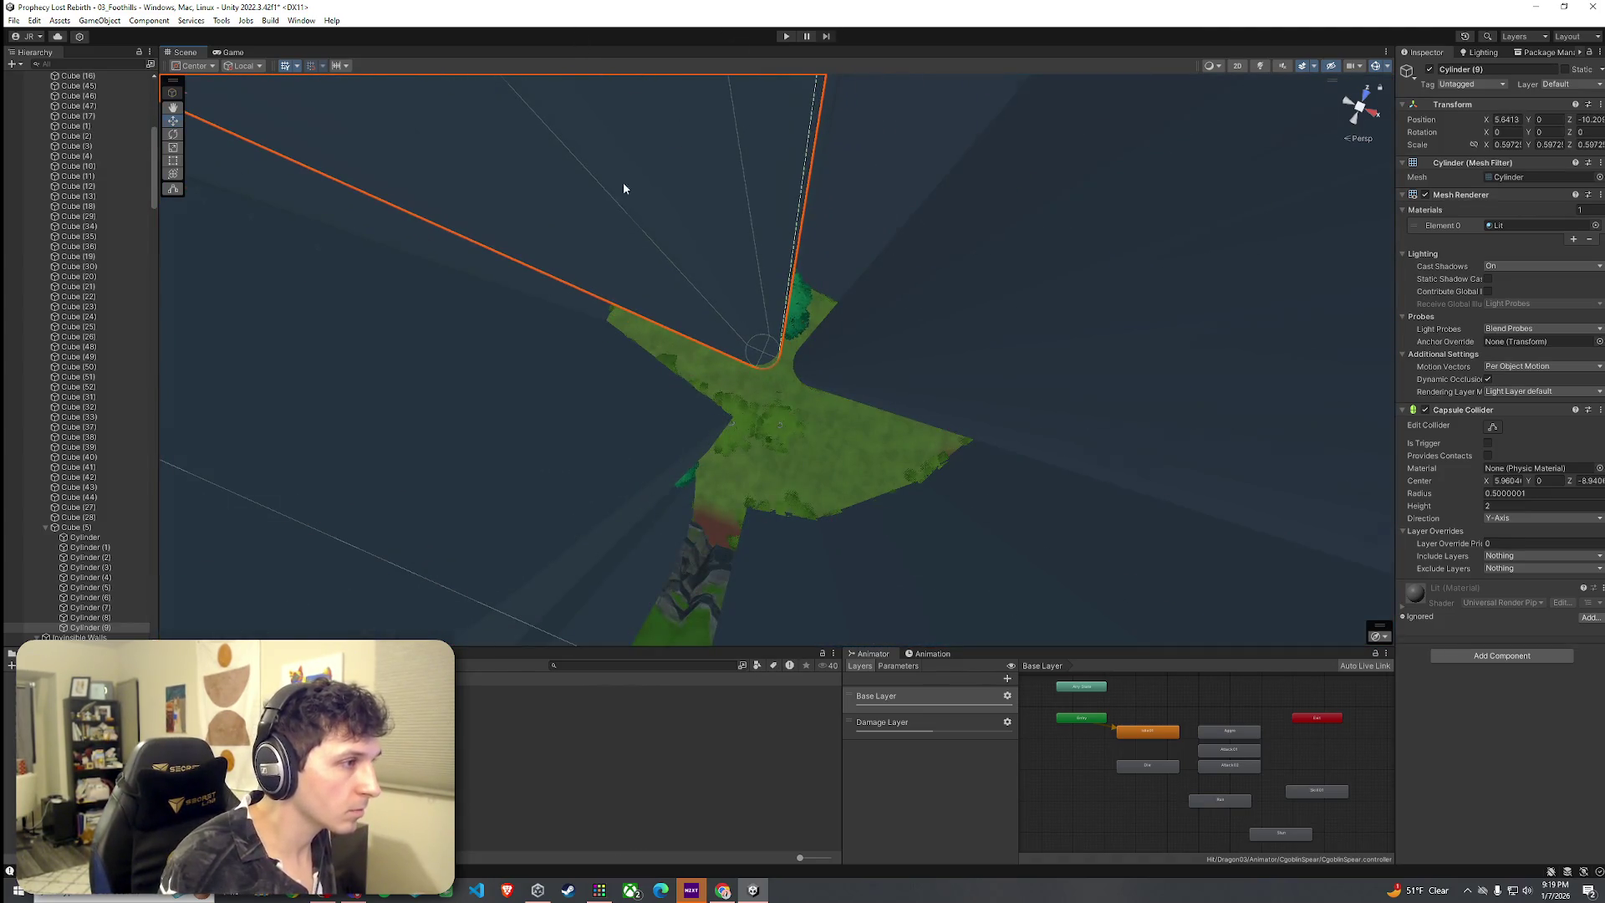
{"action": "key", "text": "f"}
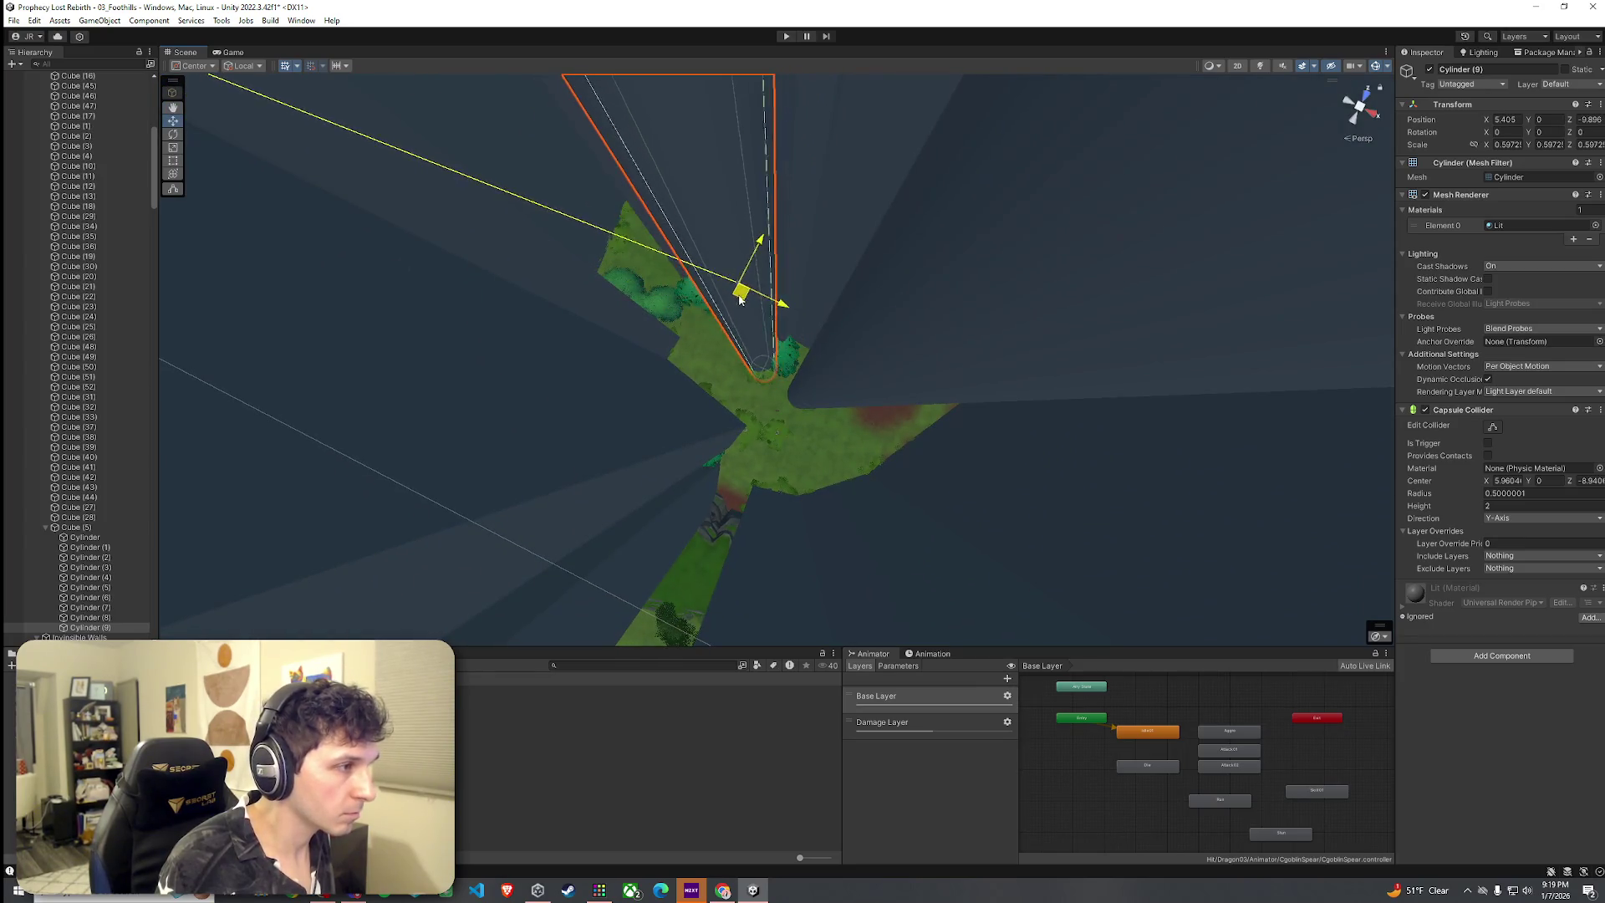
{"action": "mouse_move", "coordinate": [731, 304]}
{"action": "left_mouse_down"}
{"action": "mouse_move", "coordinate": [706, 312]}
{"action": "mouse_move", "coordinate": [738, 287]}
{"action": "mouse_move", "coordinate": [770, 312]}
{"action": "mouse_move", "coordinate": [1143, 272]}
{"action": "mouse_move", "coordinate": [1118, 362]}
{"action": "mouse_move", "coordinate": [555, 312]}
{"action": "mouse_move", "coordinate": [885, 268]}
{"action": "mouse_move", "coordinate": [780, 273]}
{"action": "mouse_move", "coordinate": [755, 248]}
{"action": "mouse_move", "coordinate": [763, 348]}
{"action": "left_mouse_up"}
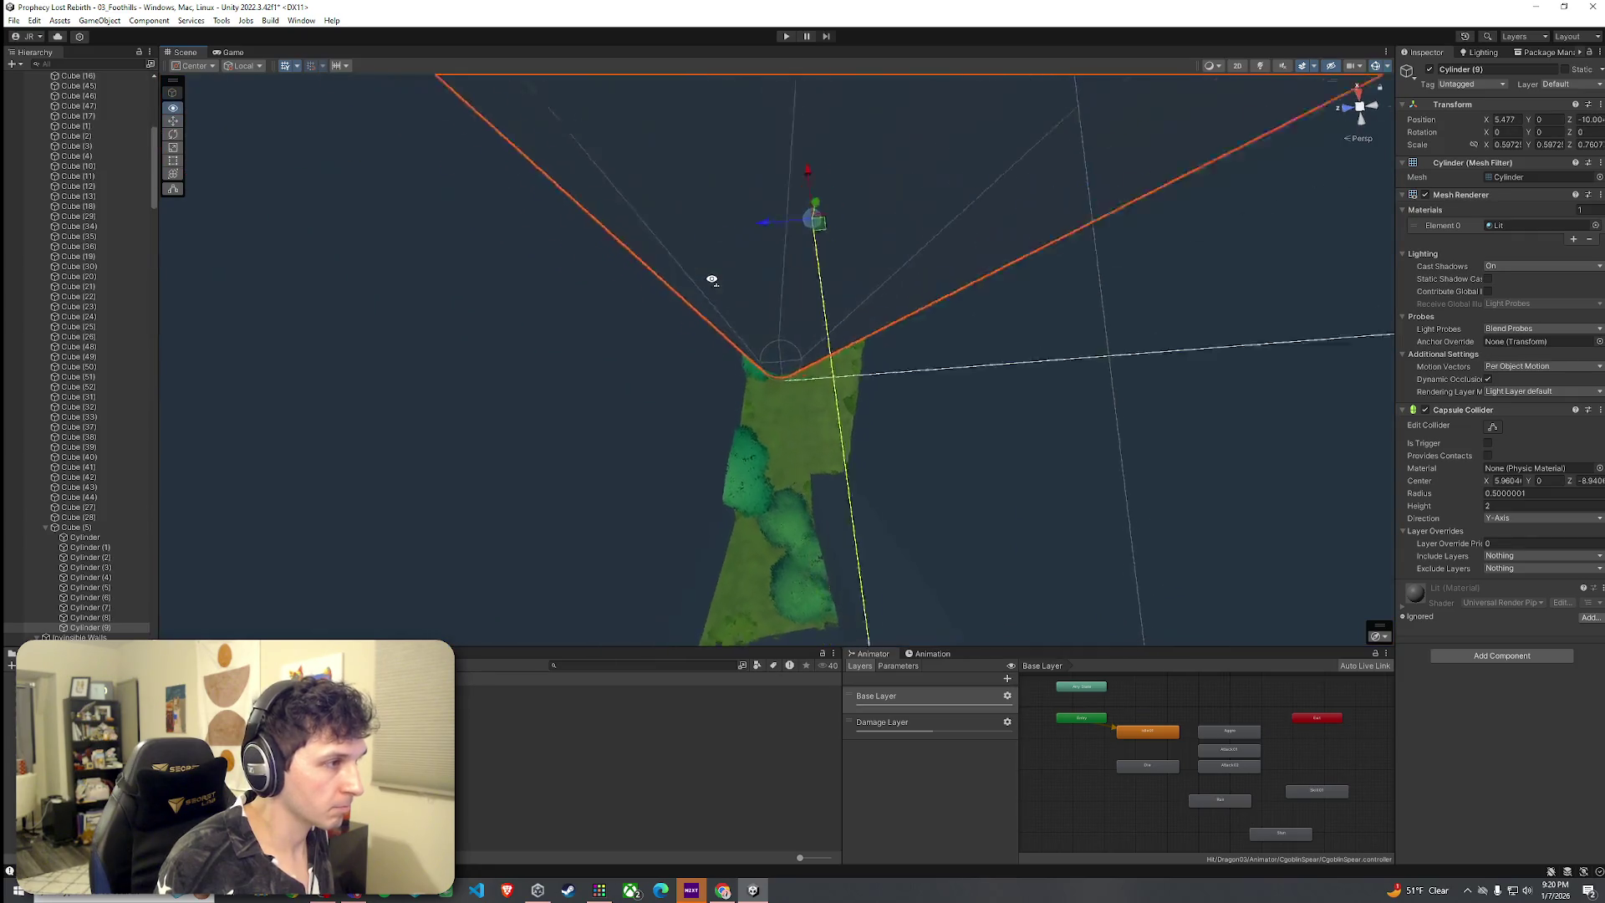
Move Cylinder (10) into the gap by the walls, to X 6.18, Z -11.26
{"action": "mouse_move", "coordinate": [707, 280]}
{"action": "left_mouse_down"}
{"action": "mouse_move", "coordinate": [674, 251]}
{"action": "mouse_move", "coordinate": [714, 97]}
{"action": "mouse_move", "coordinate": [728, 240]}
{"action": "mouse_move", "coordinate": [758, 267]}
{"action": "left_mouse_up"}
{"action": "scroll", "coordinate": [679, 248], "scroll_direction": "up", "scroll_amount": 3}
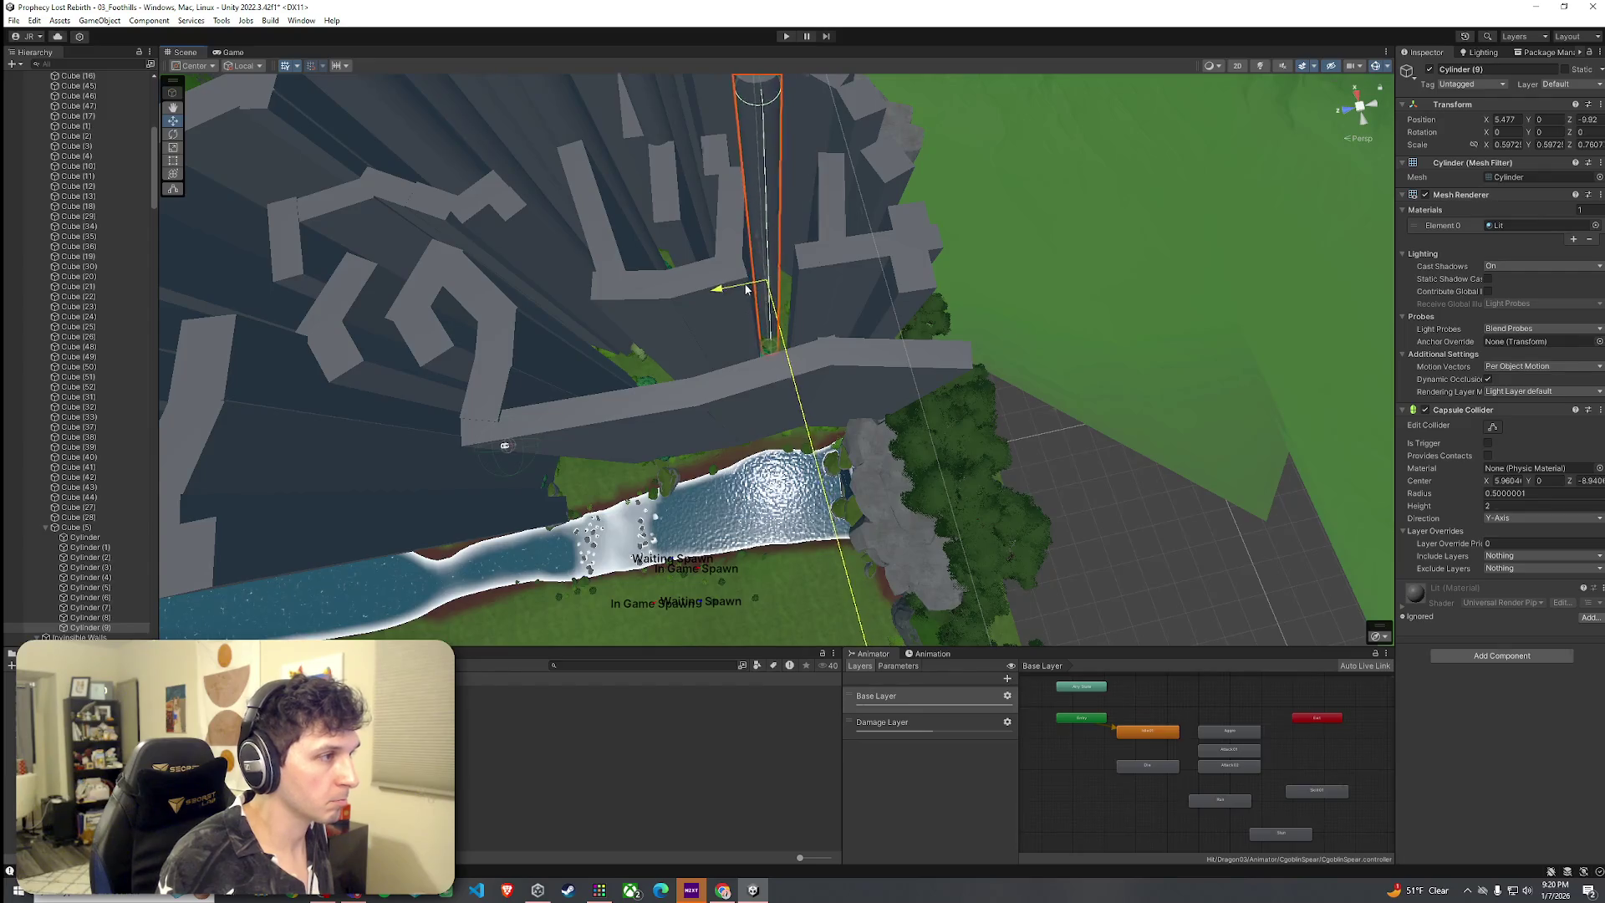
{"action": "key", "text": "f"}
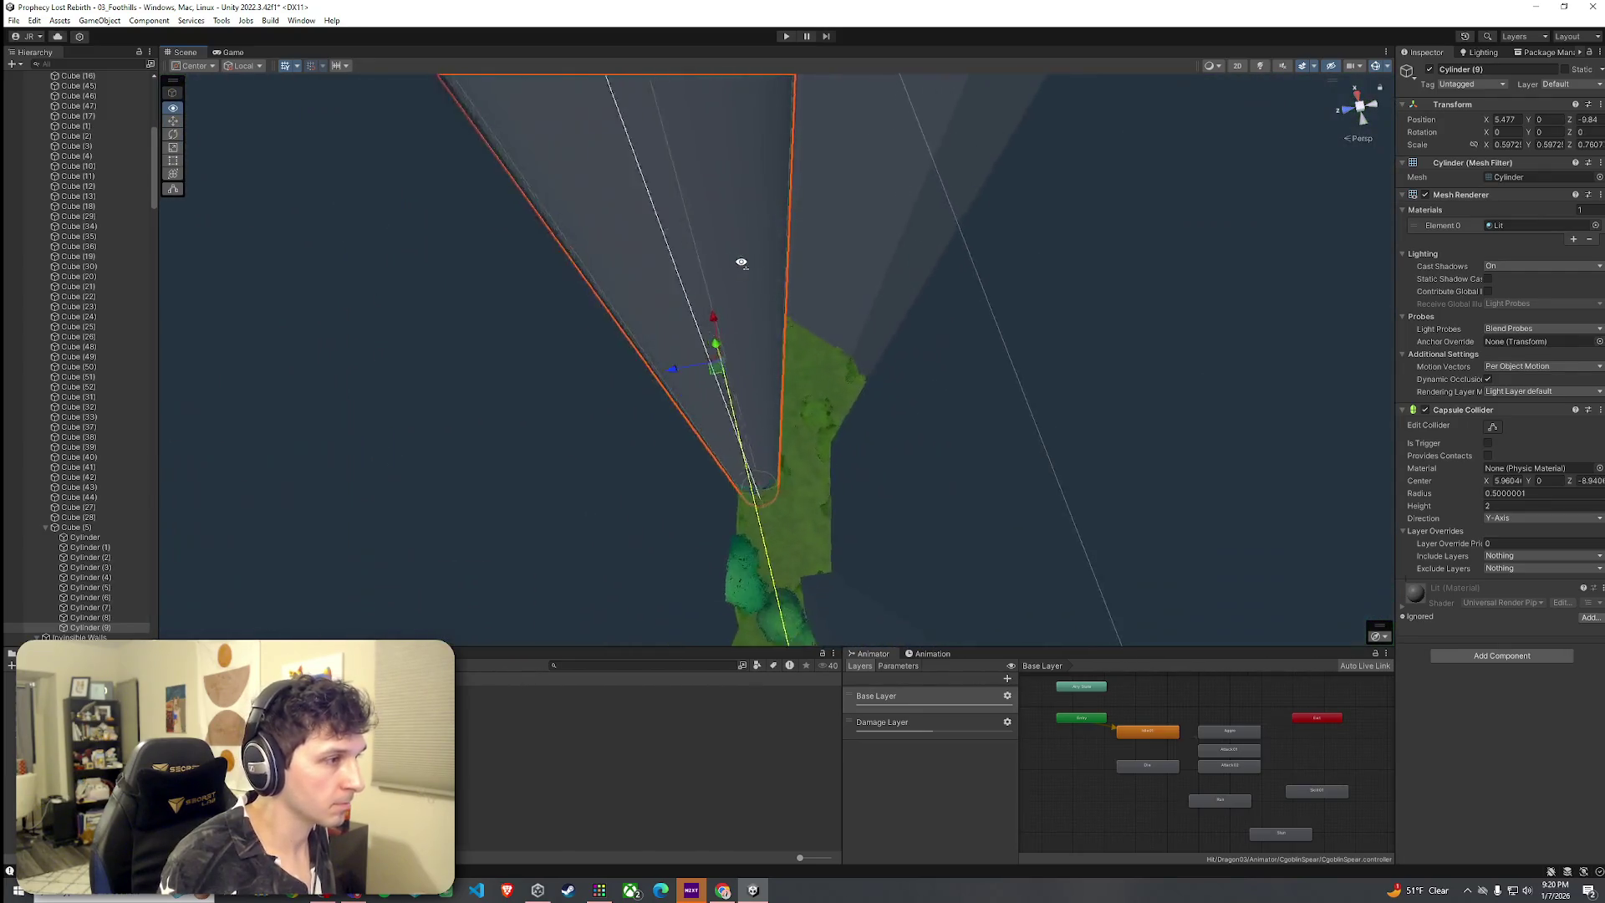
{"action": "left_click_drag", "start_coordinate": [740, 262], "coordinate": [744, 273]}
{"action": "mouse_move", "coordinate": [537, 325]}
{"action": "left_mouse_down"}
{"action": "mouse_move", "coordinate": [669, 326]}
{"action": "mouse_move", "coordinate": [874, 137]}
{"action": "mouse_move", "coordinate": [861, 165]}
{"action": "mouse_move", "coordinate": [853, 125]}
{"action": "mouse_move", "coordinate": [759, 124]}
{"action": "mouse_move", "coordinate": [766, 143]}
{"action": "mouse_move", "coordinate": [931, 219]}
{"action": "left_mouse_up"}
{"action": "scroll", "coordinate": [931, 219], "scroll_direction": "down", "scroll_amount": 10}
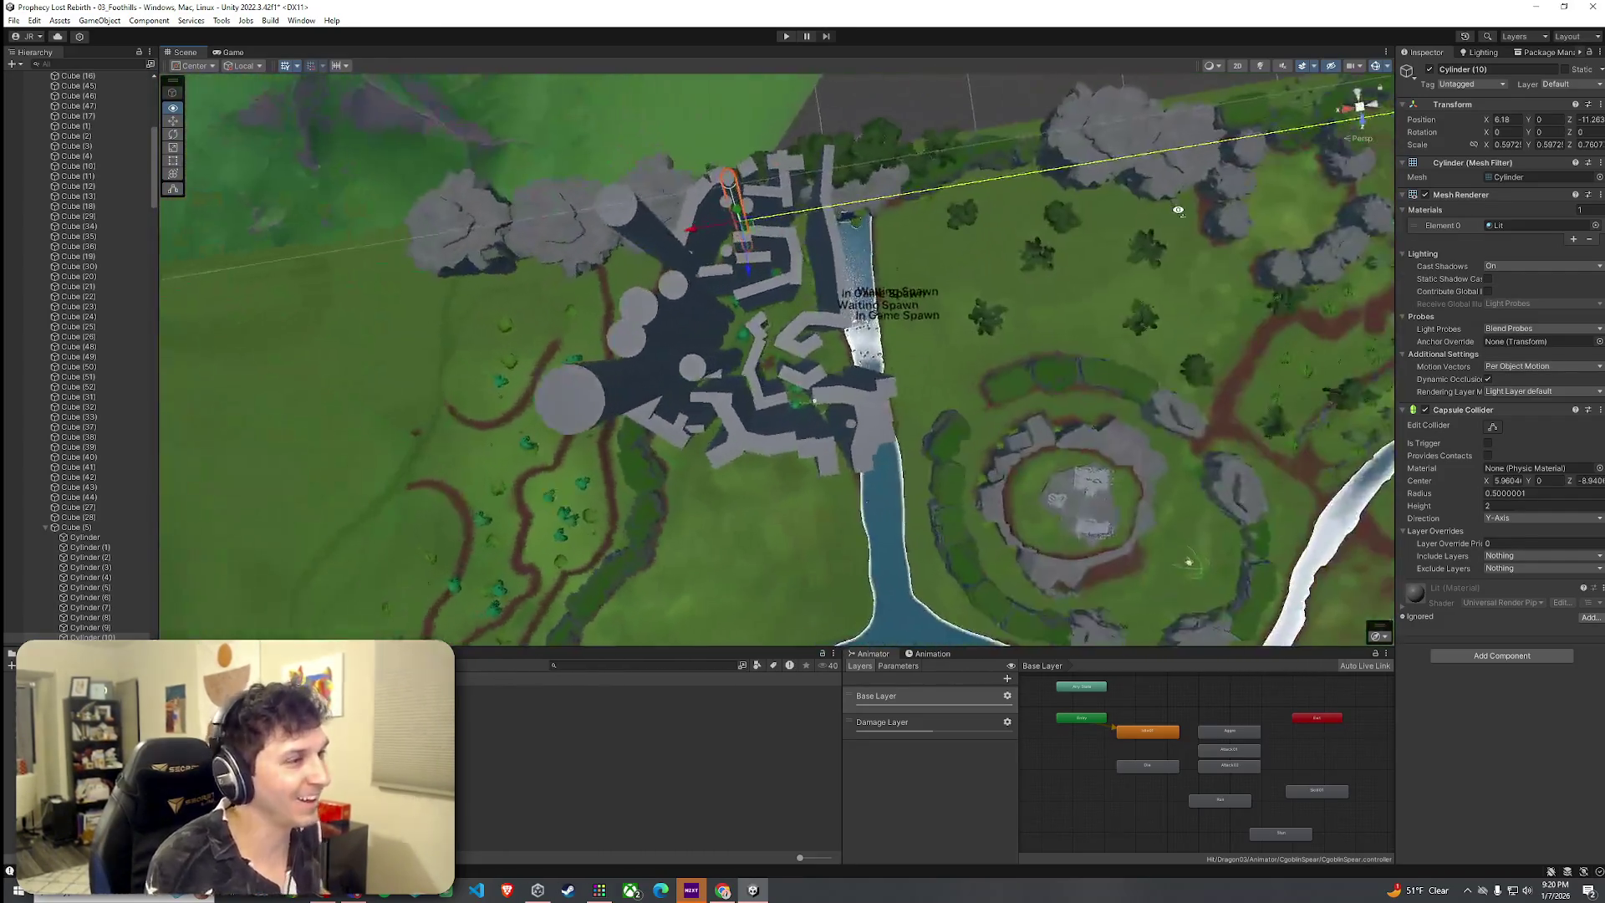
{"action": "mouse_move", "coordinate": [1178, 211]}
{"action": "left_mouse_down"}
{"action": "mouse_move", "coordinate": [1082, 179]}
{"action": "mouse_move", "coordinate": [544, 136]}
{"action": "left_mouse_up"}
Save the scene and turn on scene lighting in the Scene view
{"action": "left_click", "coordinate": [14, 20]}
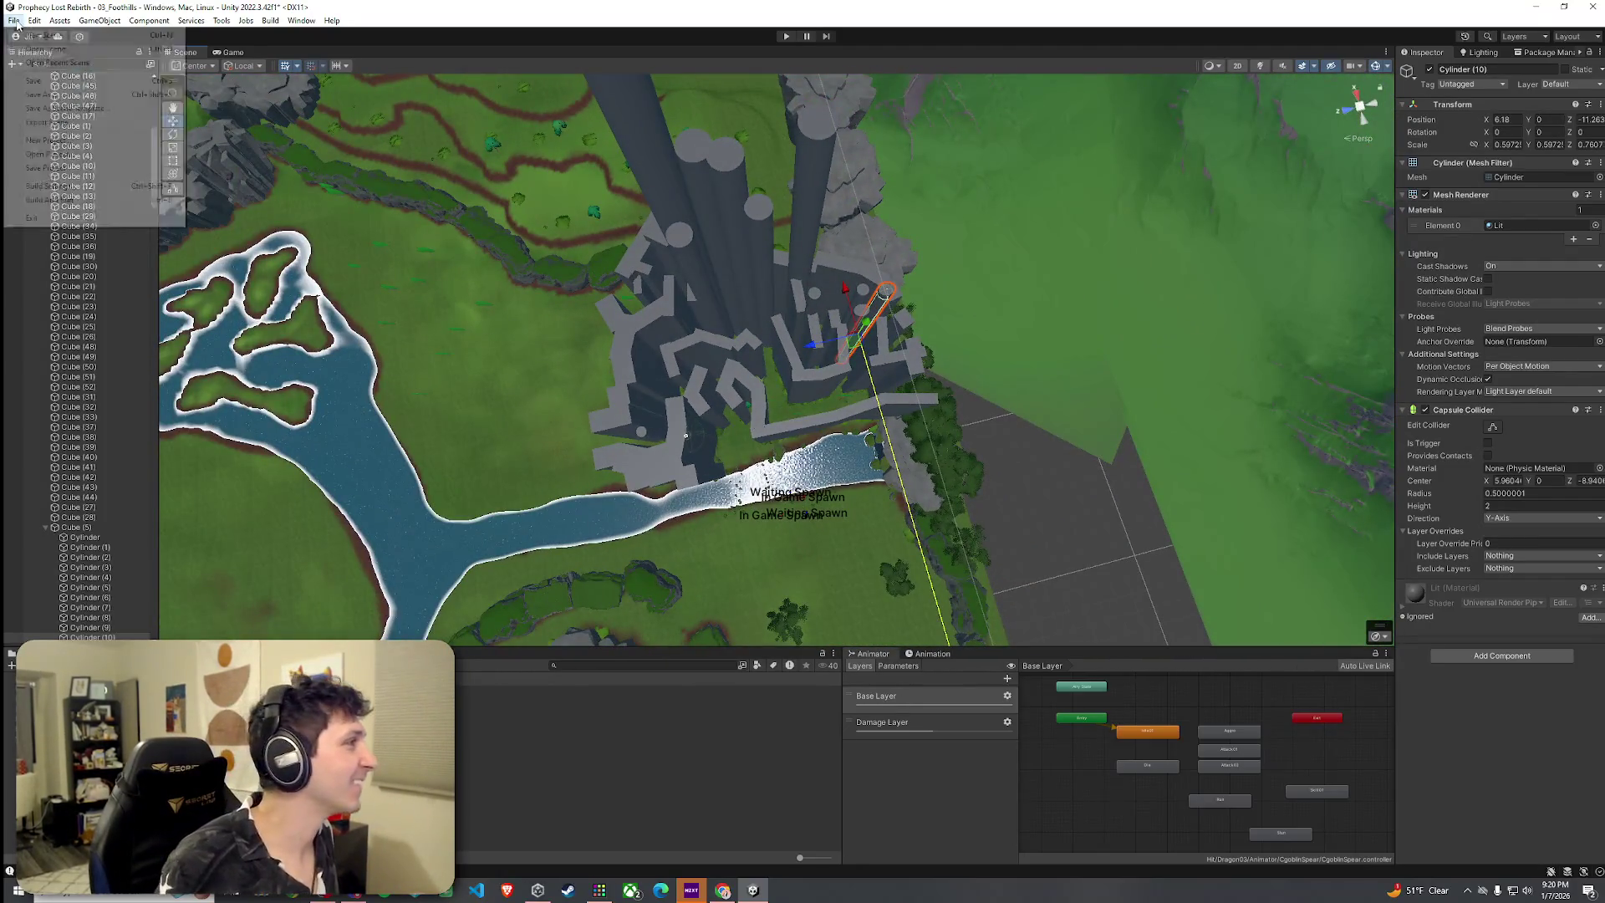
{"action": "left_click", "coordinate": [34, 76]}
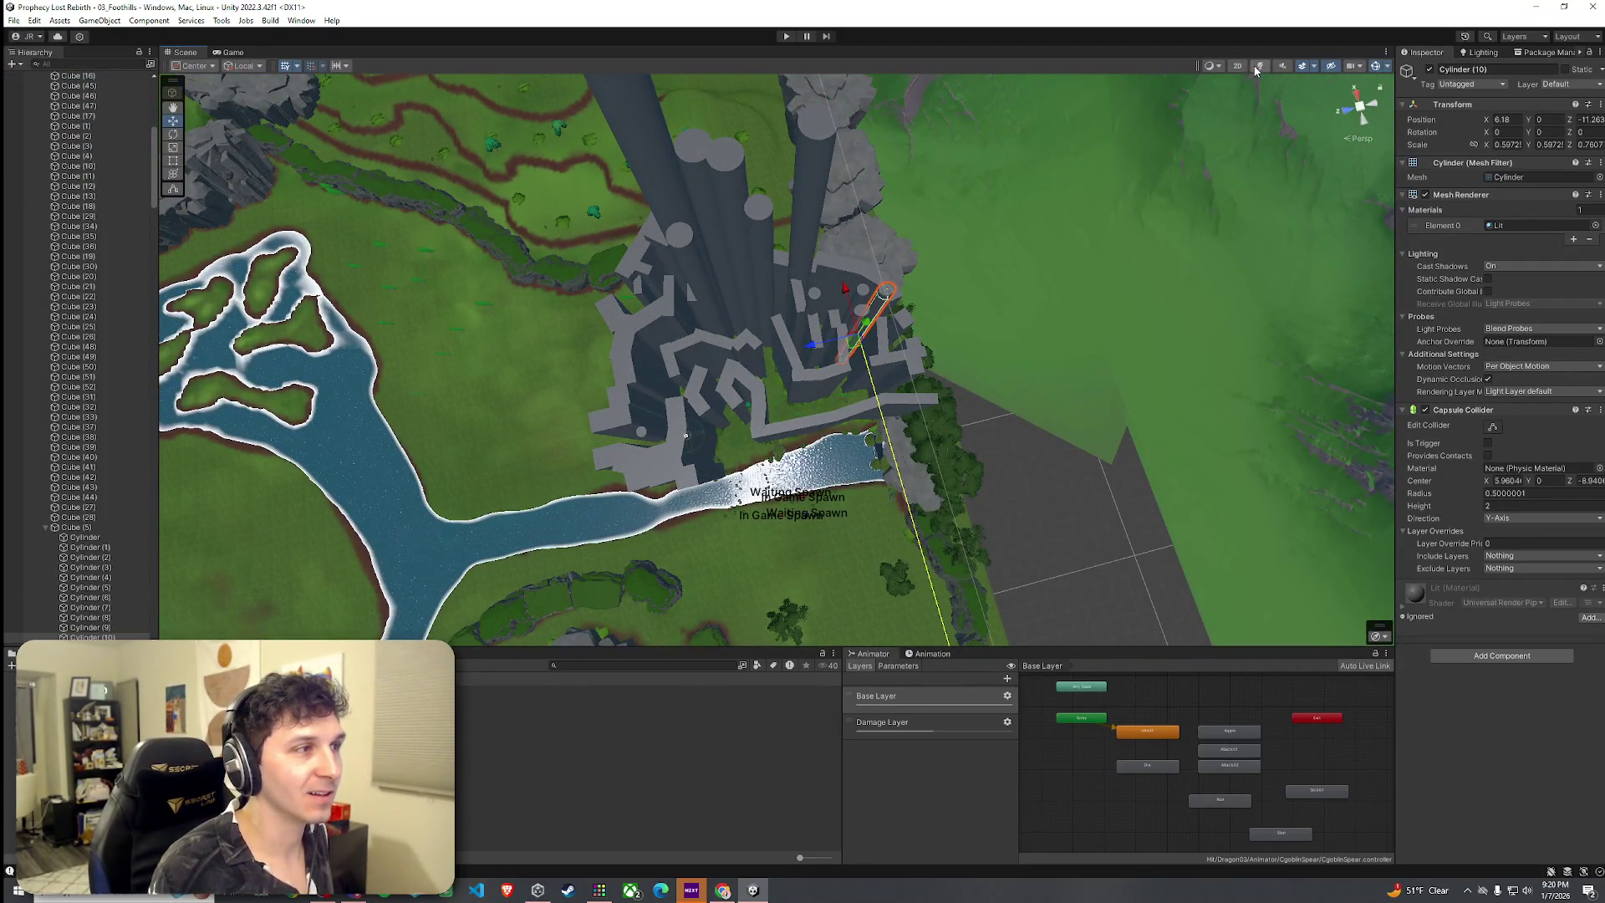
{"action": "left_click", "coordinate": [1260, 66]}
{"action": "left_click_drag", "start_coordinate": [828, 468], "coordinate": [807, 298]}
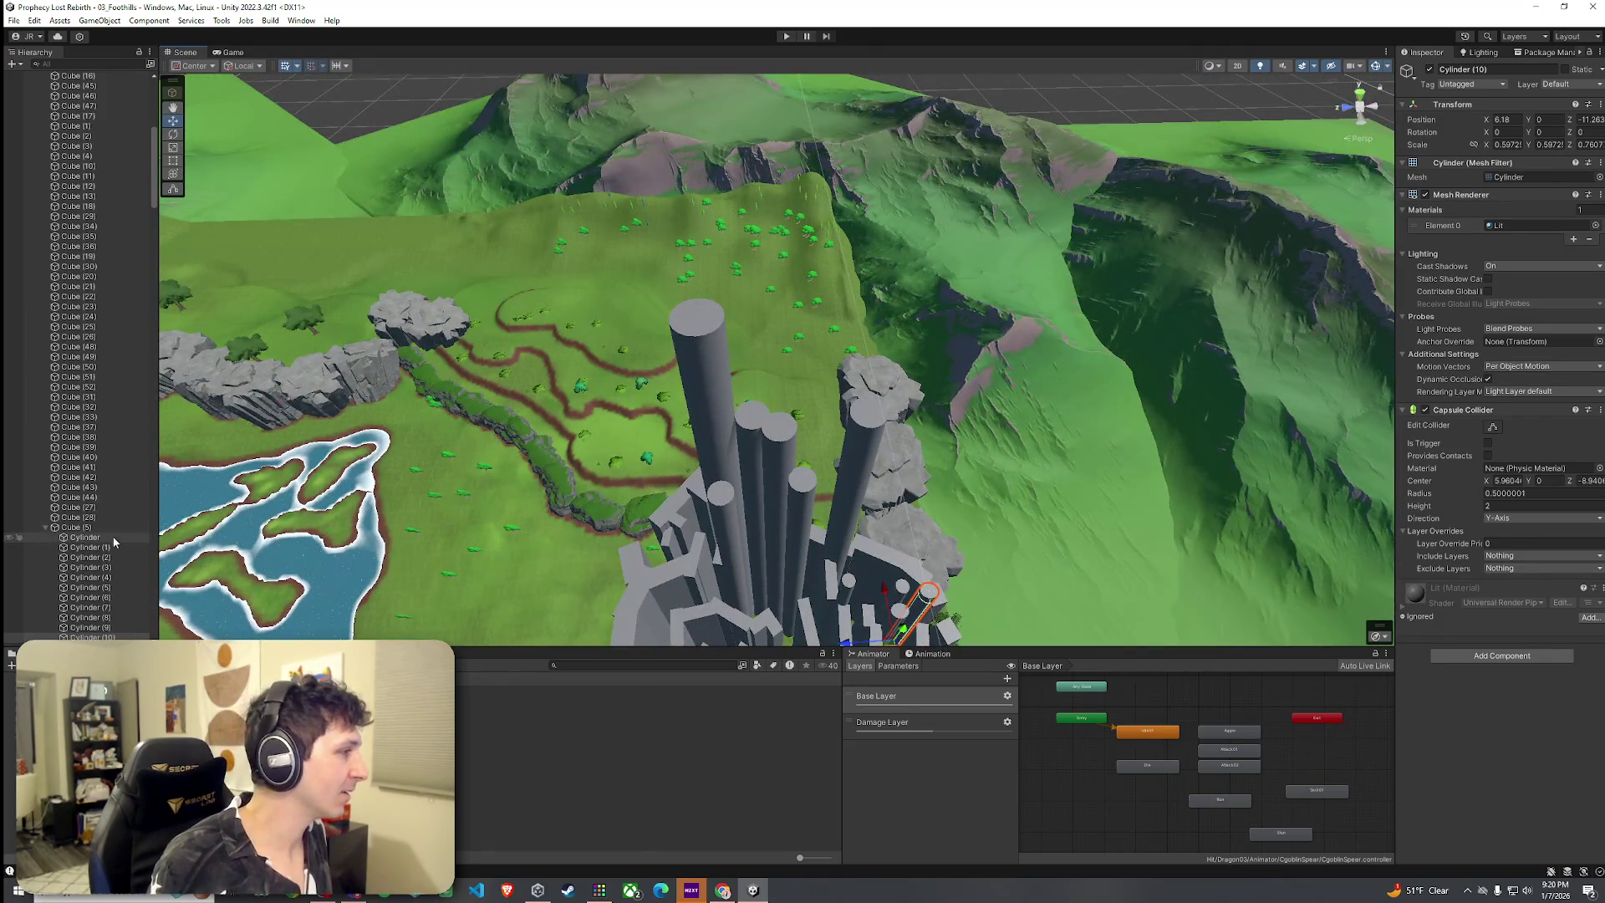
{"action": "scroll", "coordinate": [112, 534], "scroll_direction": "down", "scroll_amount": 3}
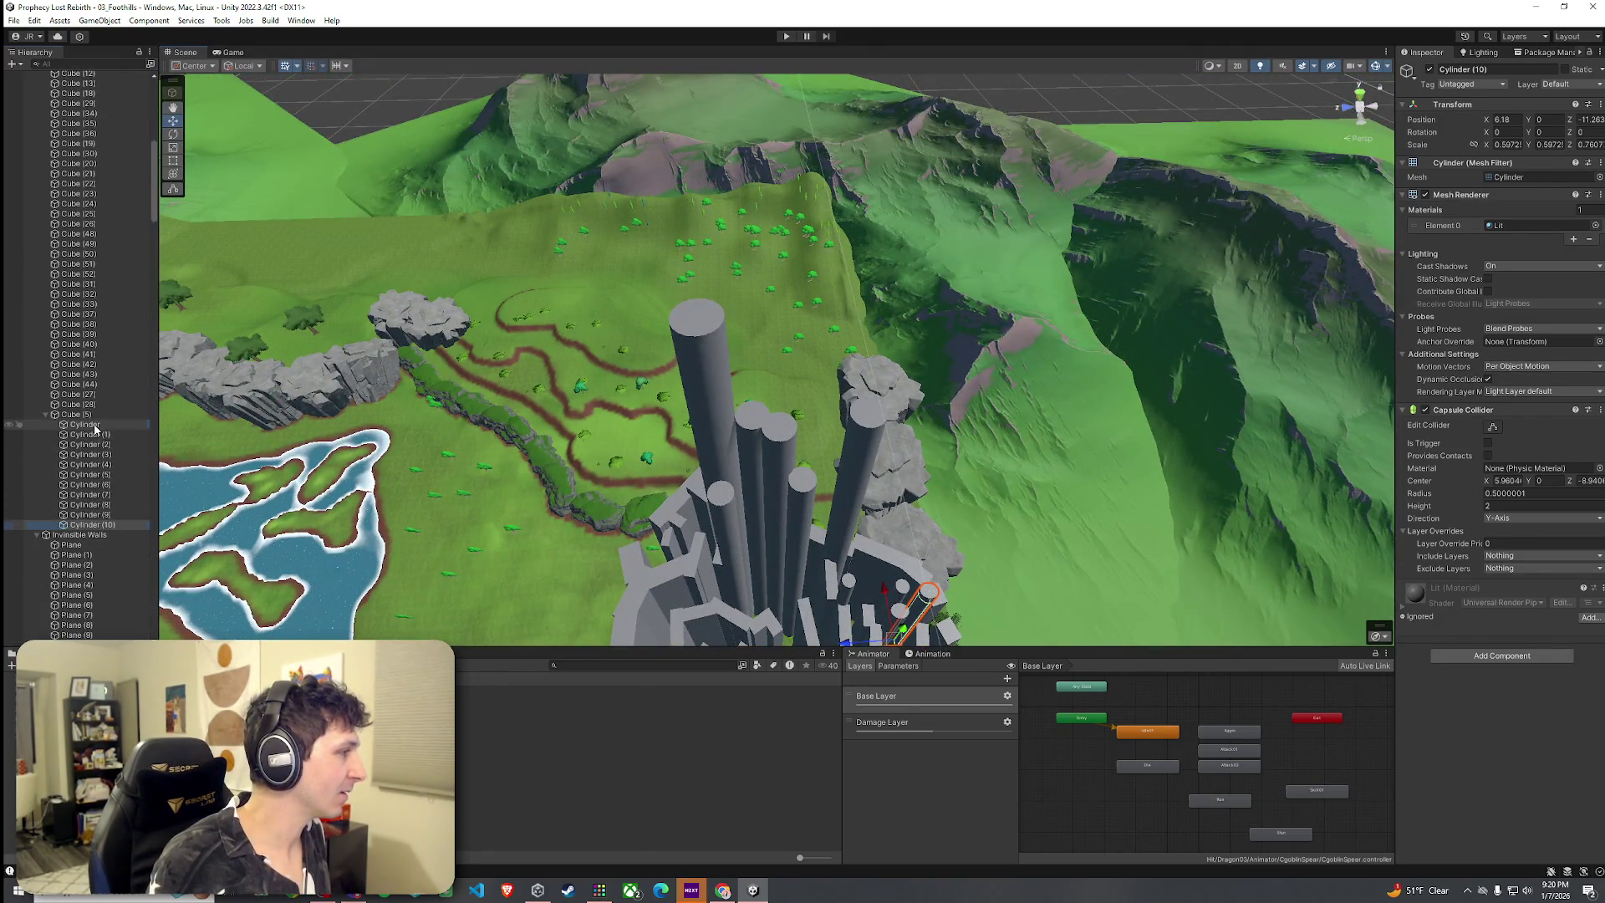
Untick Mesh Renderer on all wall cylinders and cubes, then save the scene
{"action": "left_click", "coordinate": [94, 424], "text": "shift"}
{"action": "left_click", "coordinate": [115, 523]}
{"action": "scroll", "coordinate": [103, 403], "scroll_direction": "up", "scroll_amount": 12}
{"action": "left_click", "coordinate": [82, 369], "text": "shift"}
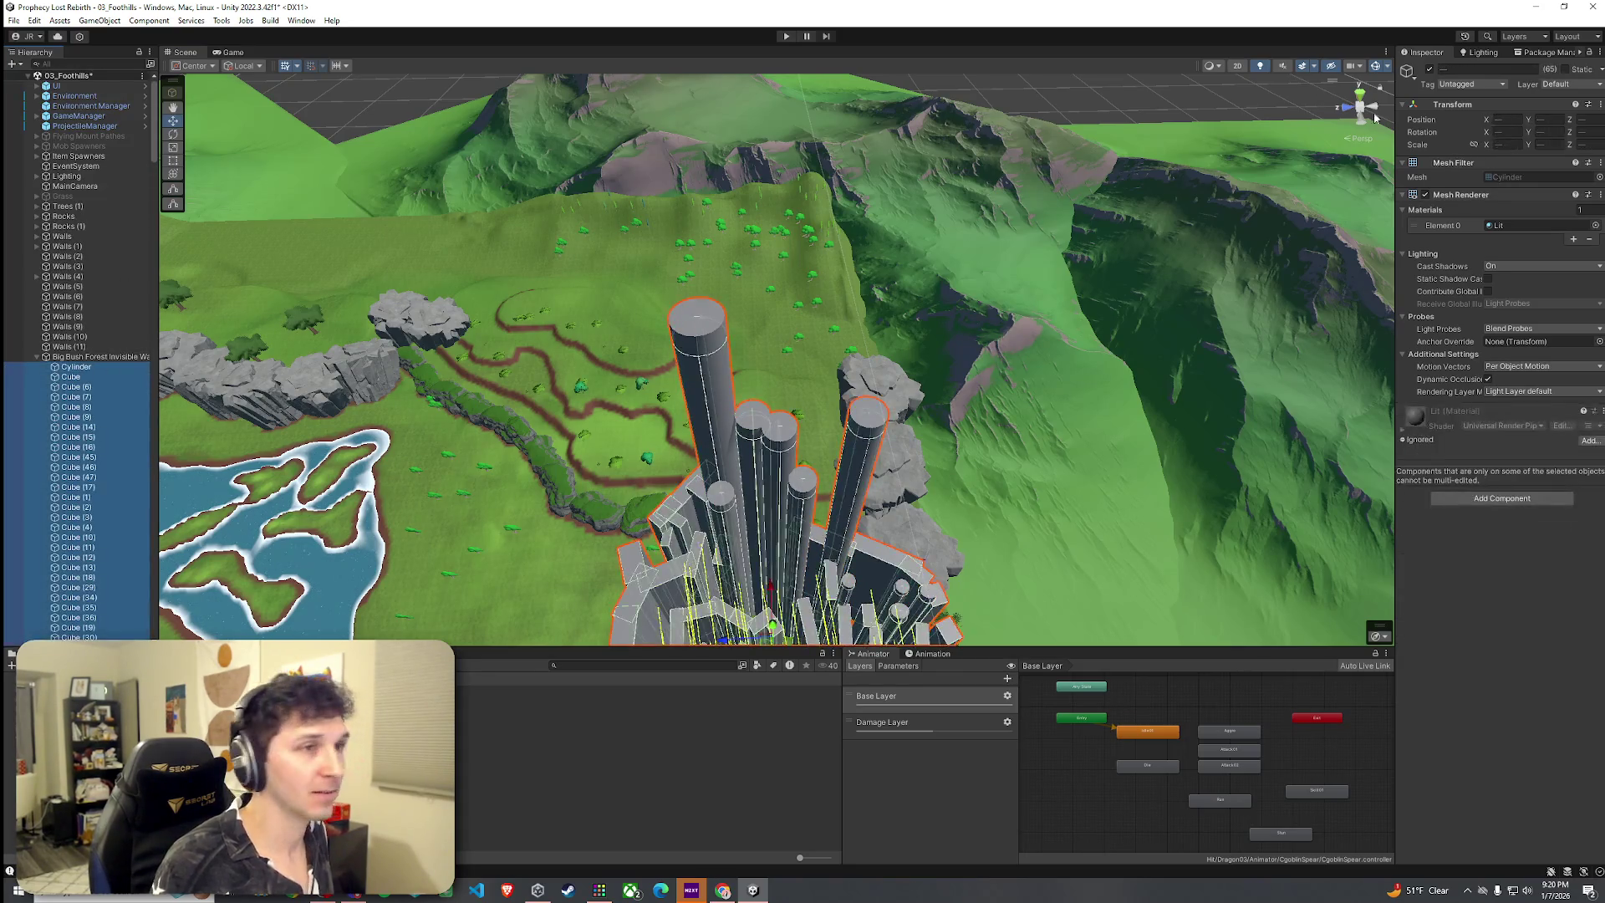
{"action": "left_click", "coordinate": [1426, 195]}
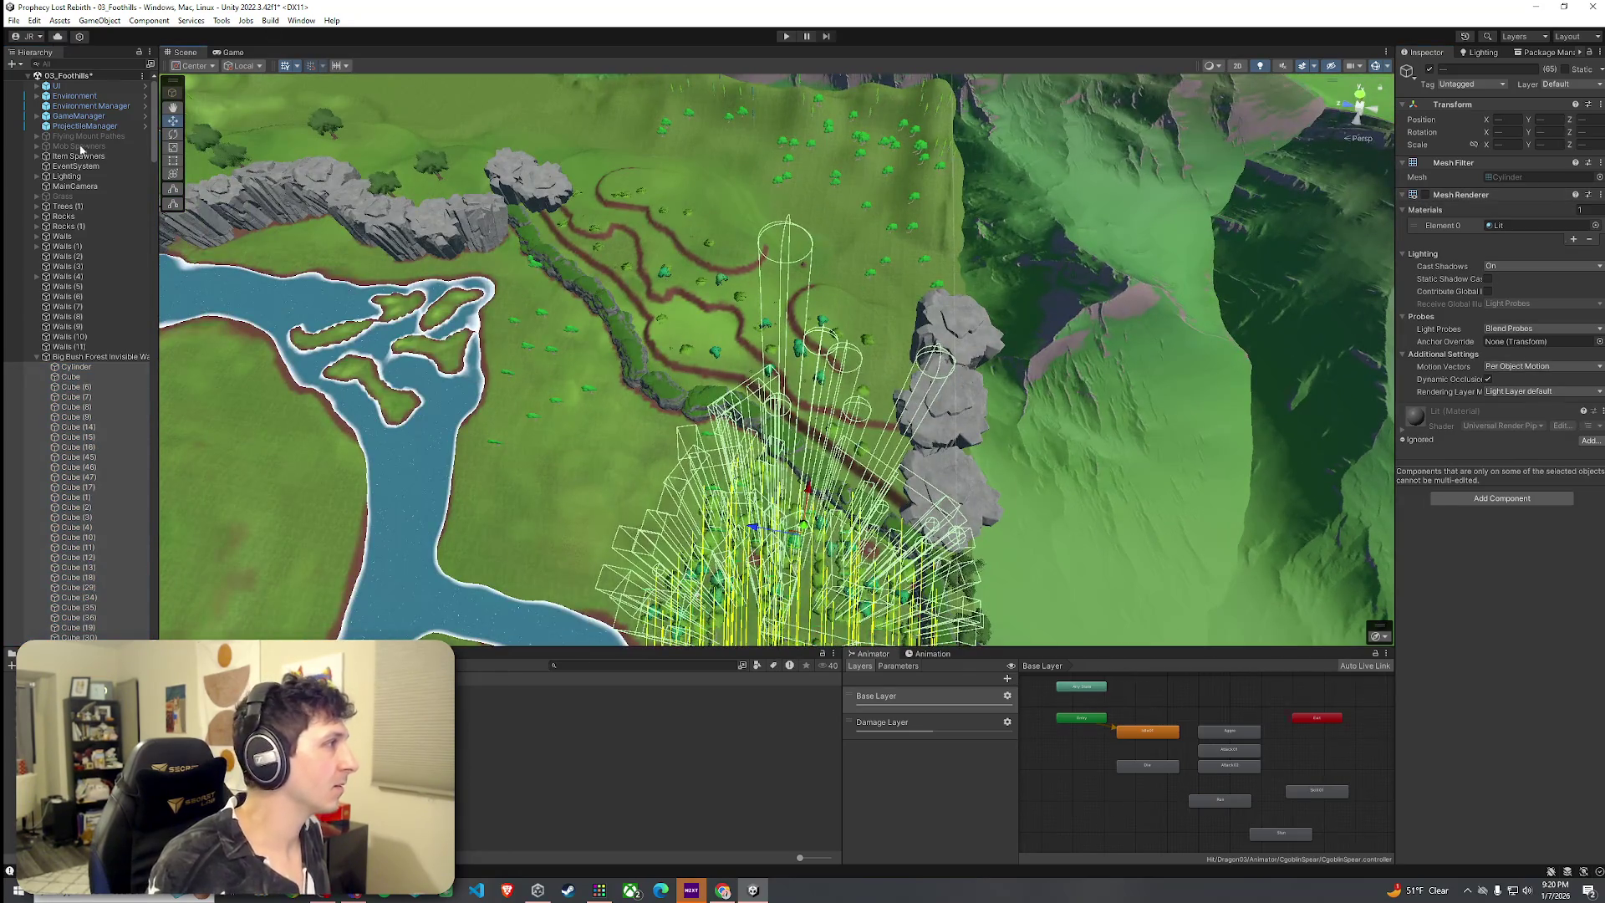
{"action": "left_click", "coordinate": [80, 145]}
{"action": "key", "text": "ctrl+s"}
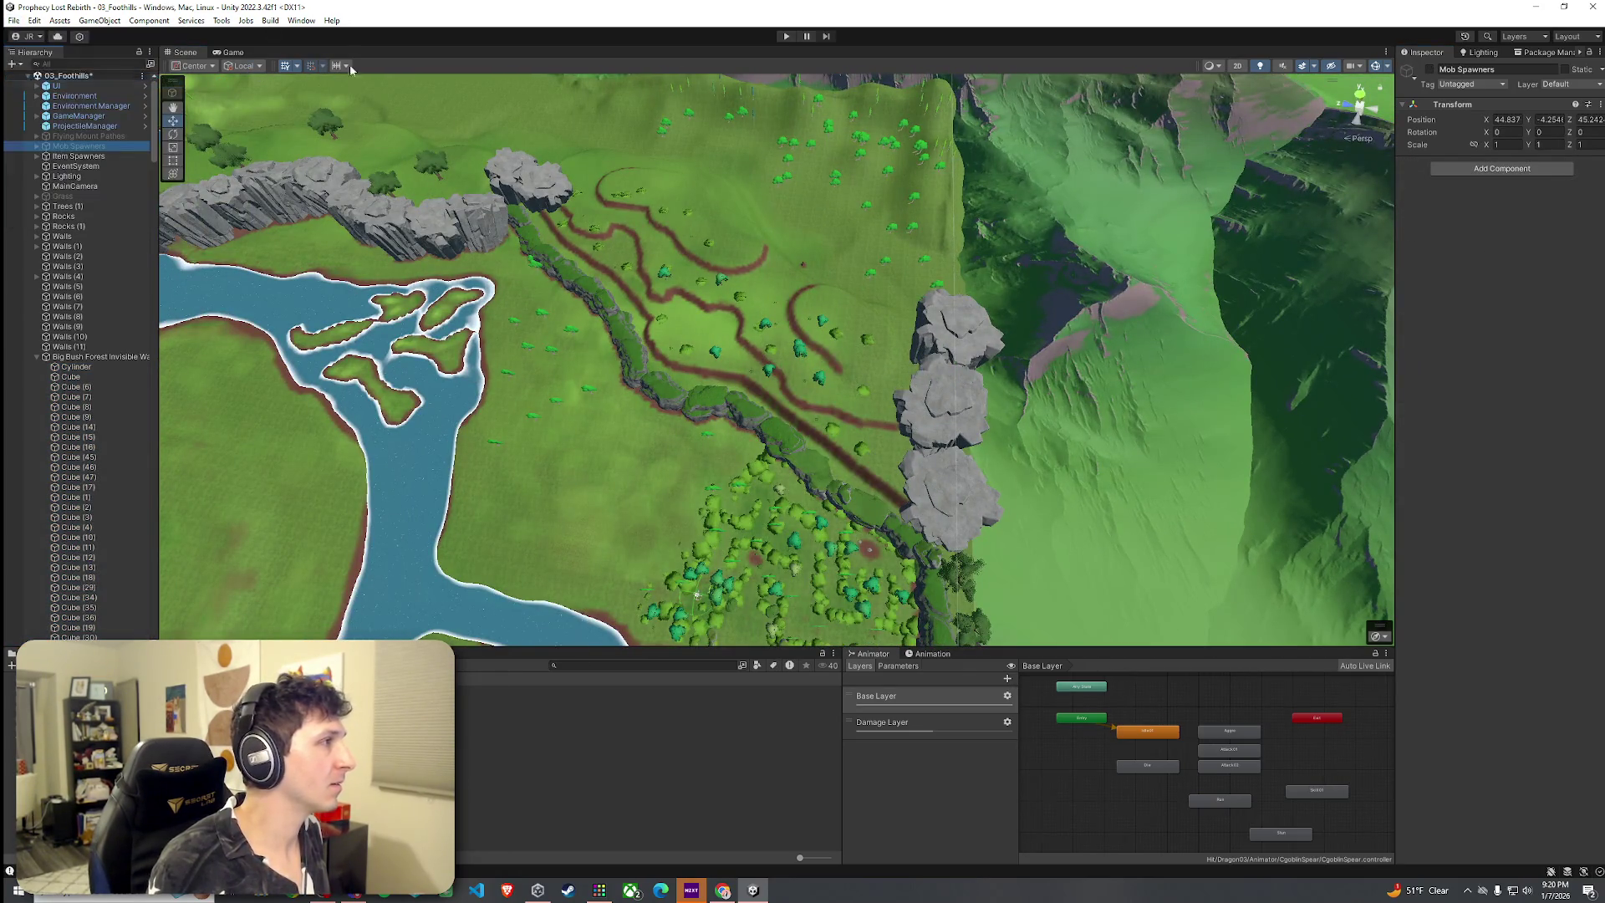
Maximize the Game view to show the Prophecy Lost title screen
{"action": "double_click", "coordinate": [224, 53]}
{"action": "left_click", "coordinate": [12, 24]}
{"action": "key", "text": "Escape"}
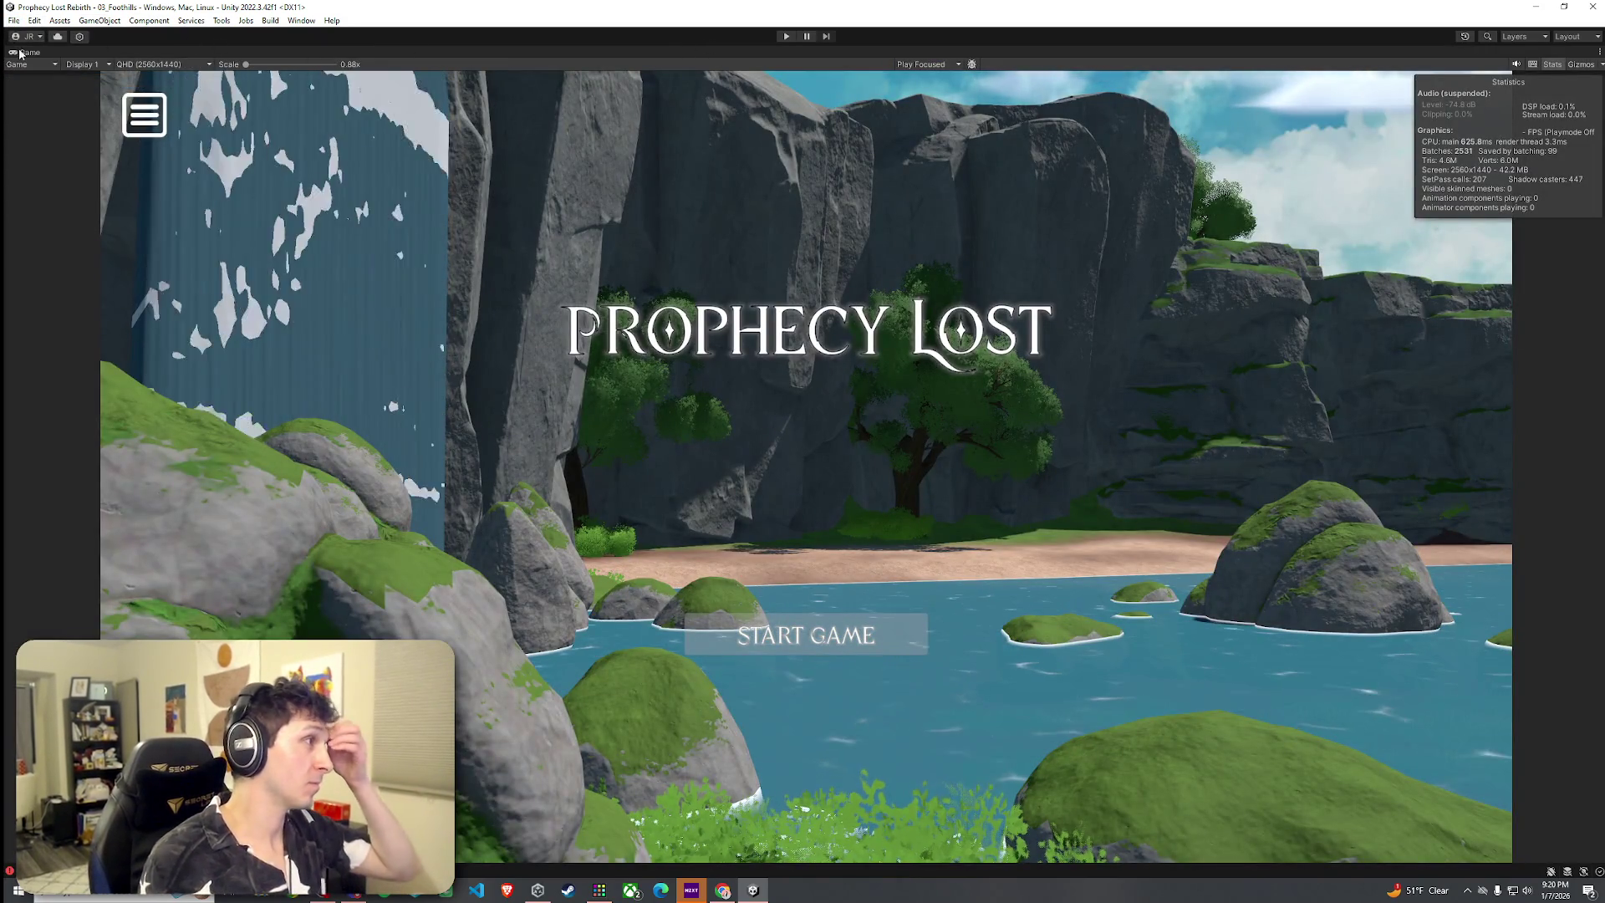
Dock a widened Game view right of the Scene view and start a playtest
{"action": "double_click", "coordinate": [19, 54]}
{"action": "left_click_drag", "start_coordinate": [228, 52], "coordinate": [1354, 350]}
{"action": "left_click_drag", "start_coordinate": [980, 309], "coordinate": [490, 272]}
{"action": "left_click", "coordinate": [790, 38]}
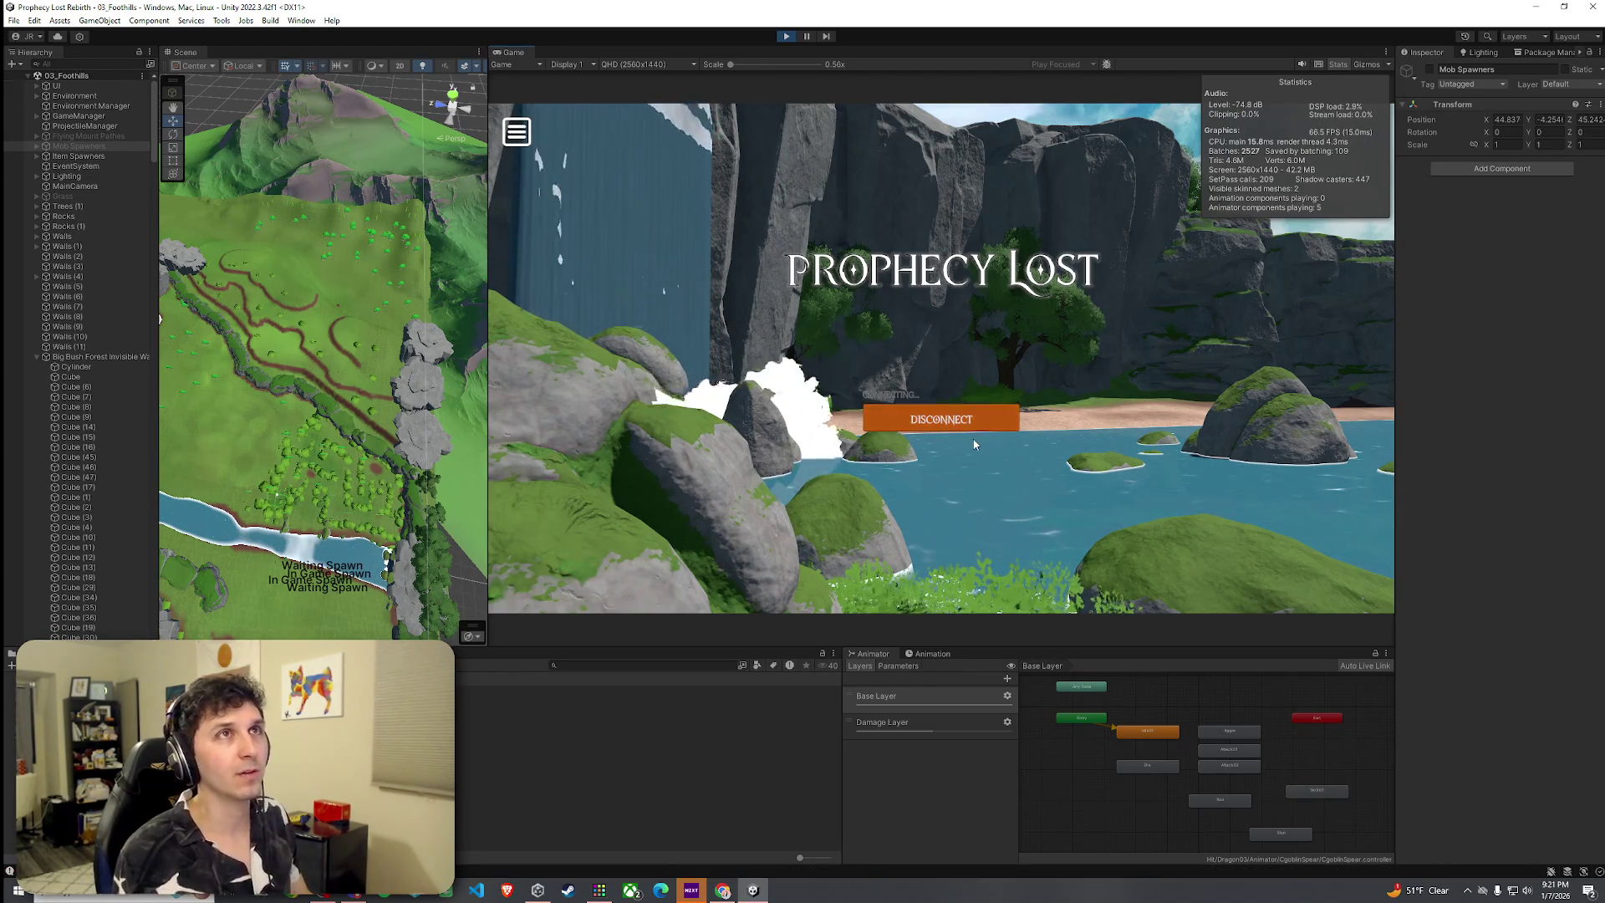
{"action": "key", "text": "w"}
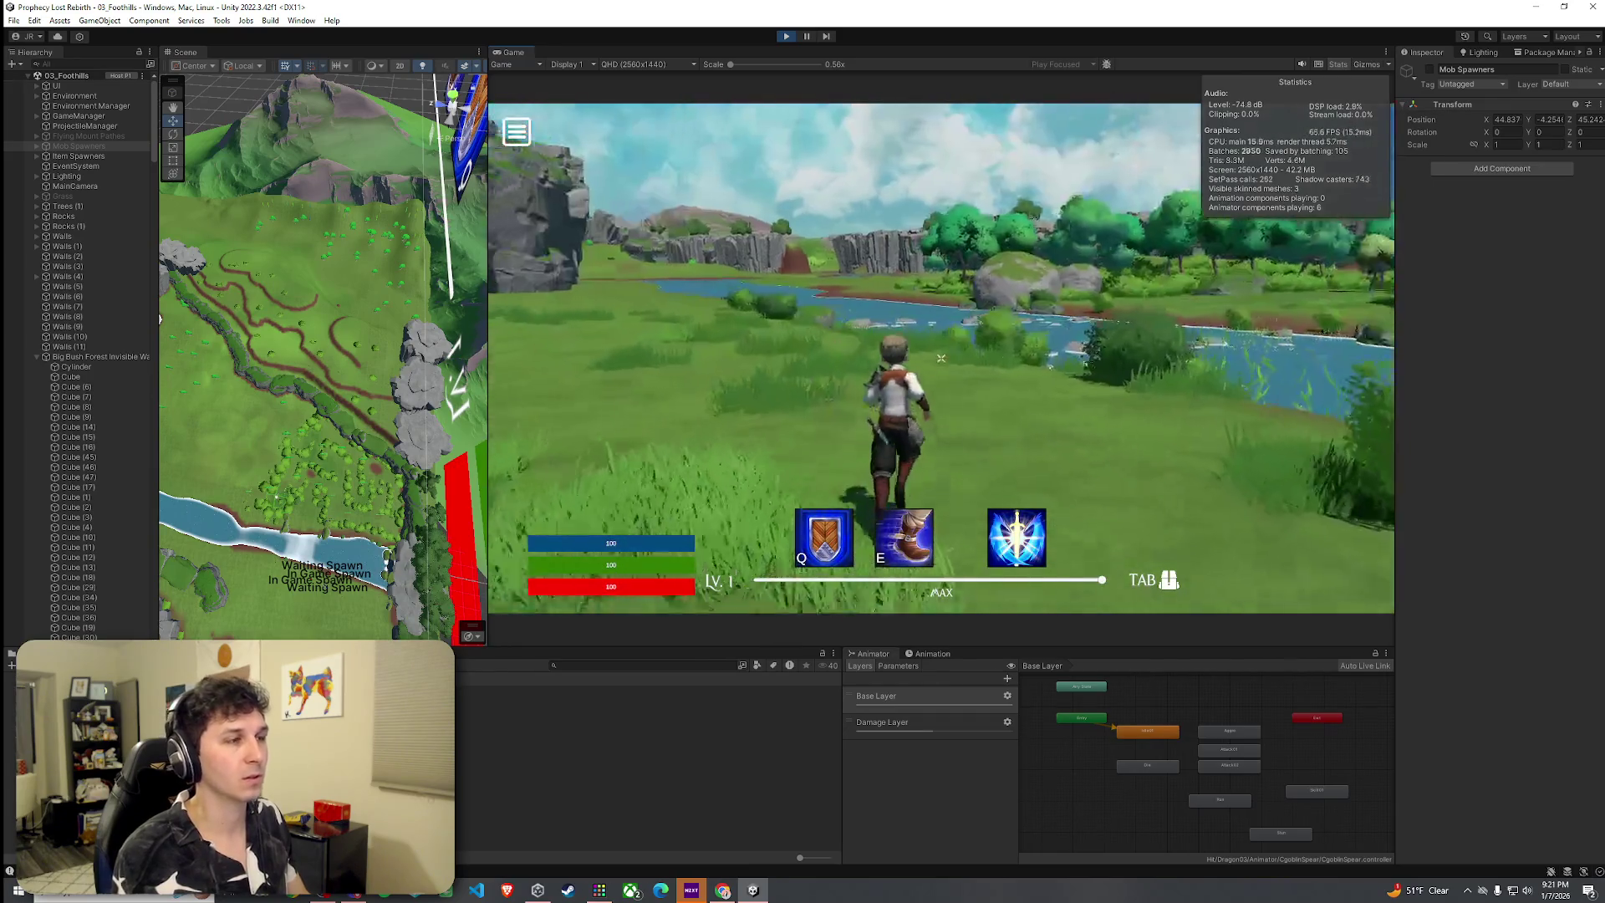
Run the character across the river, onto the bank and through the forest bushes
{"action": "key", "text": "space"}
{"action": "key", "text": "space"}
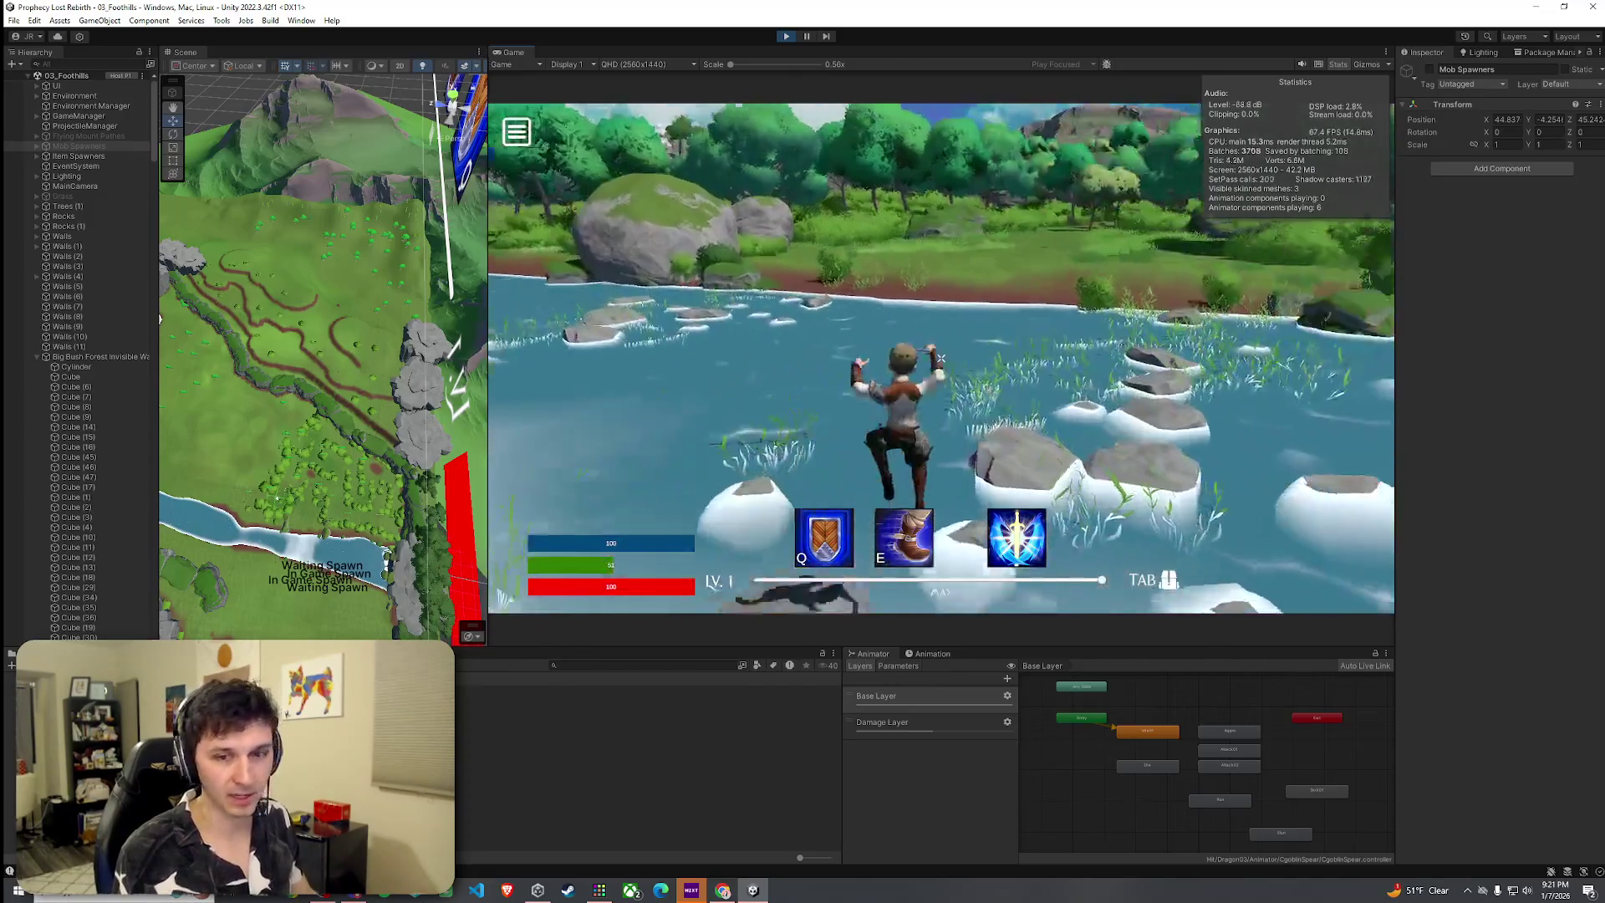
{"action": "key", "text": "w"}
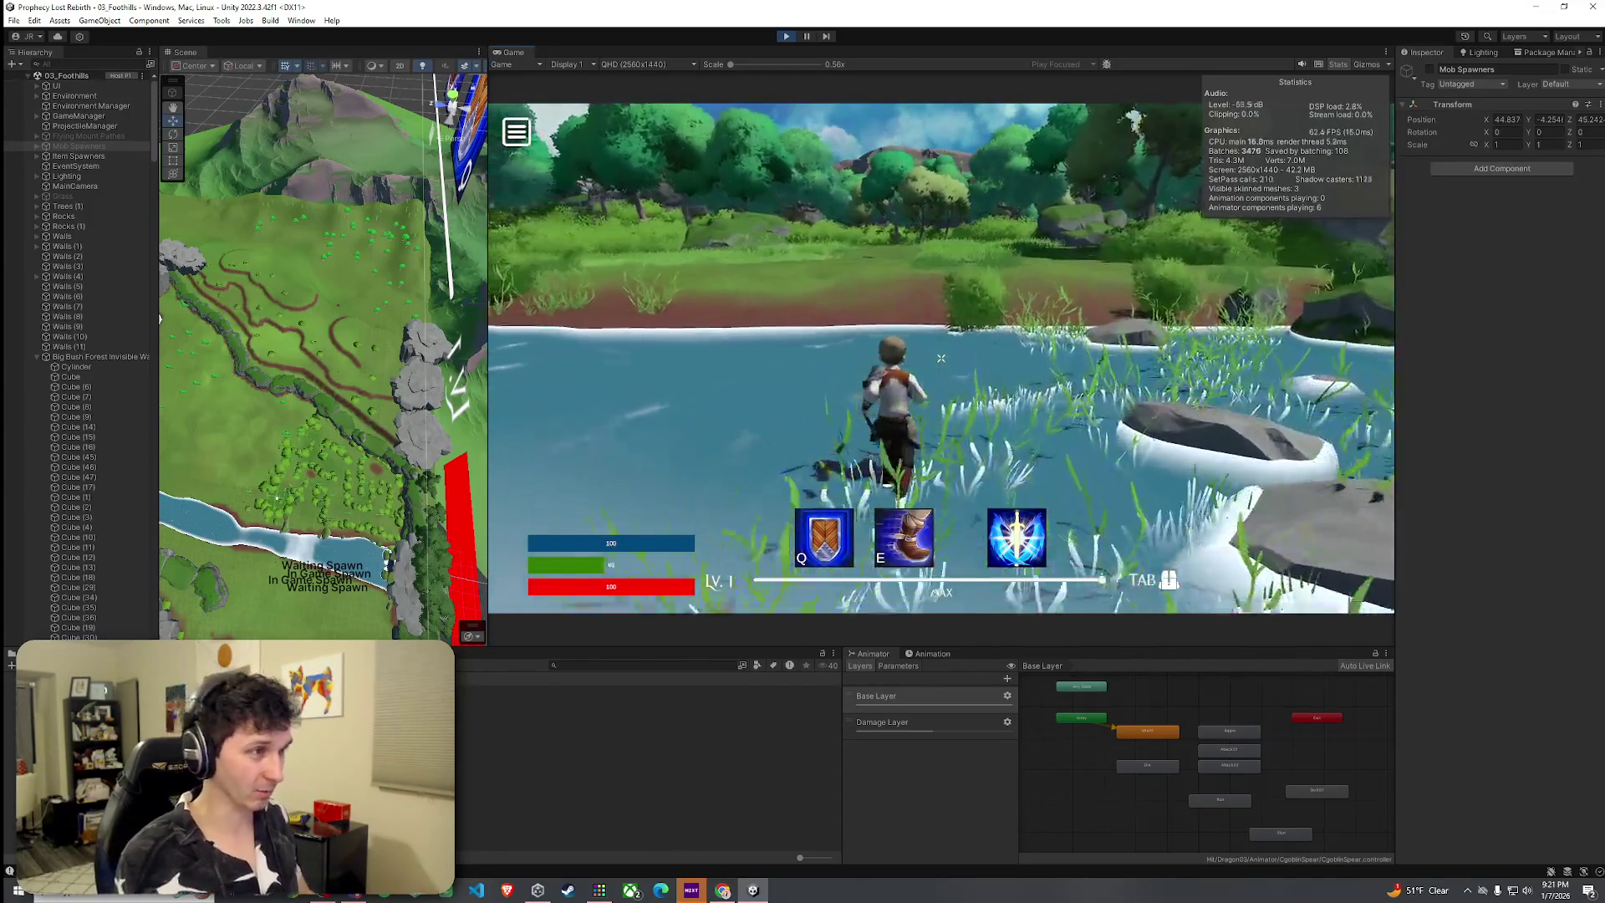
{"action": "key", "text": "w"}
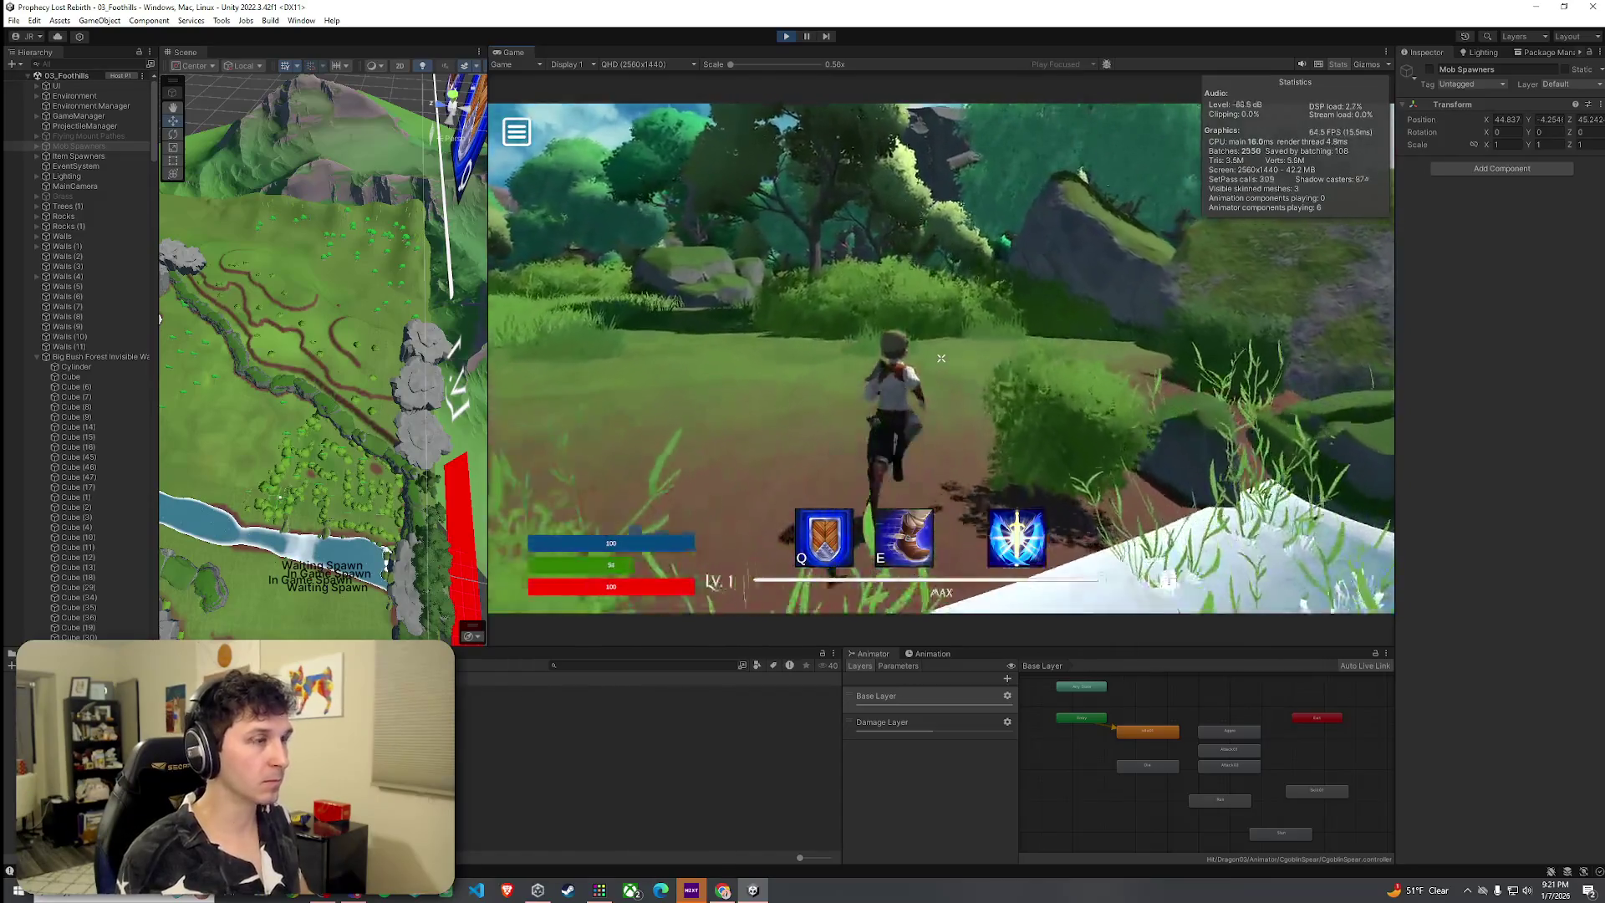
{"action": "key", "text": "w"}
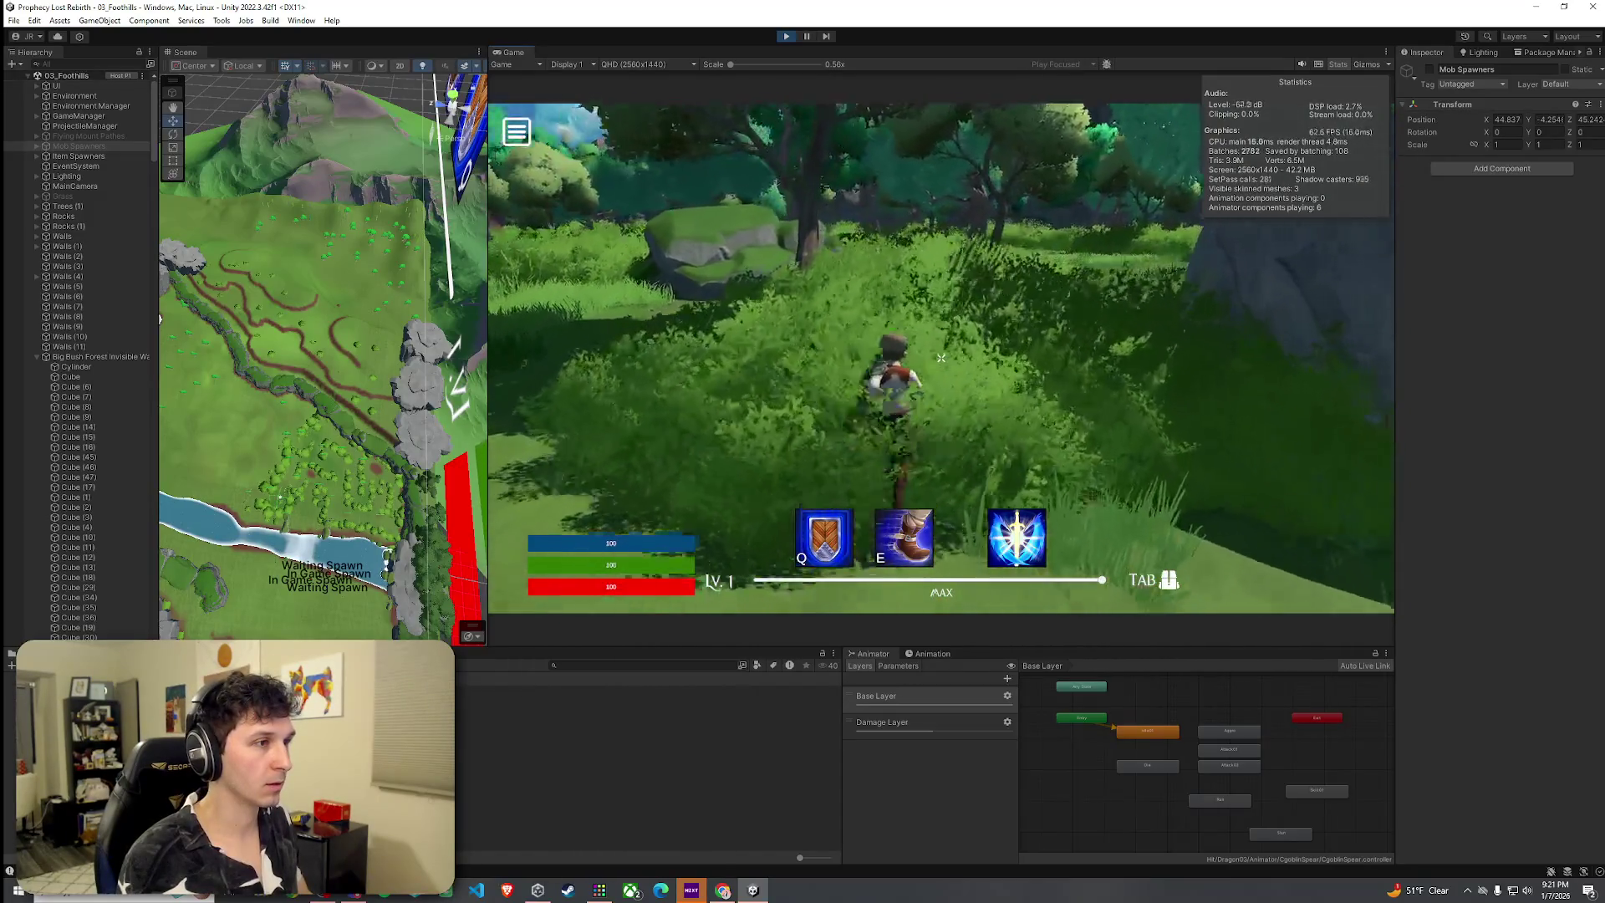
{"action": "key", "text": "w"}
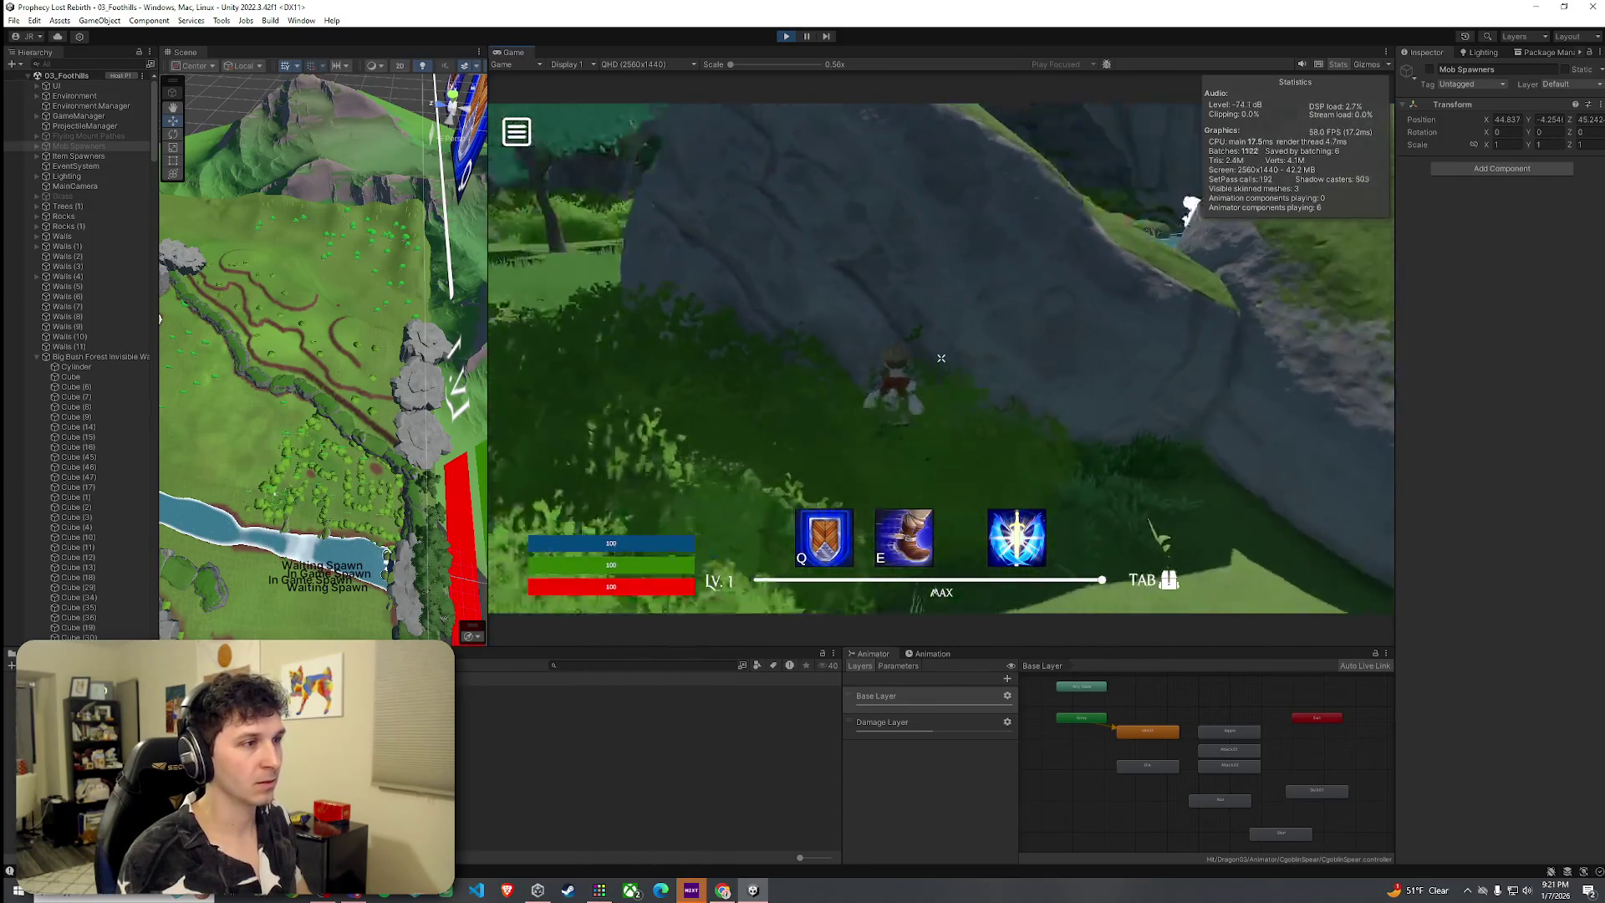
{"action": "key", "text": "w"}
{"action": "key", "text": "w"}
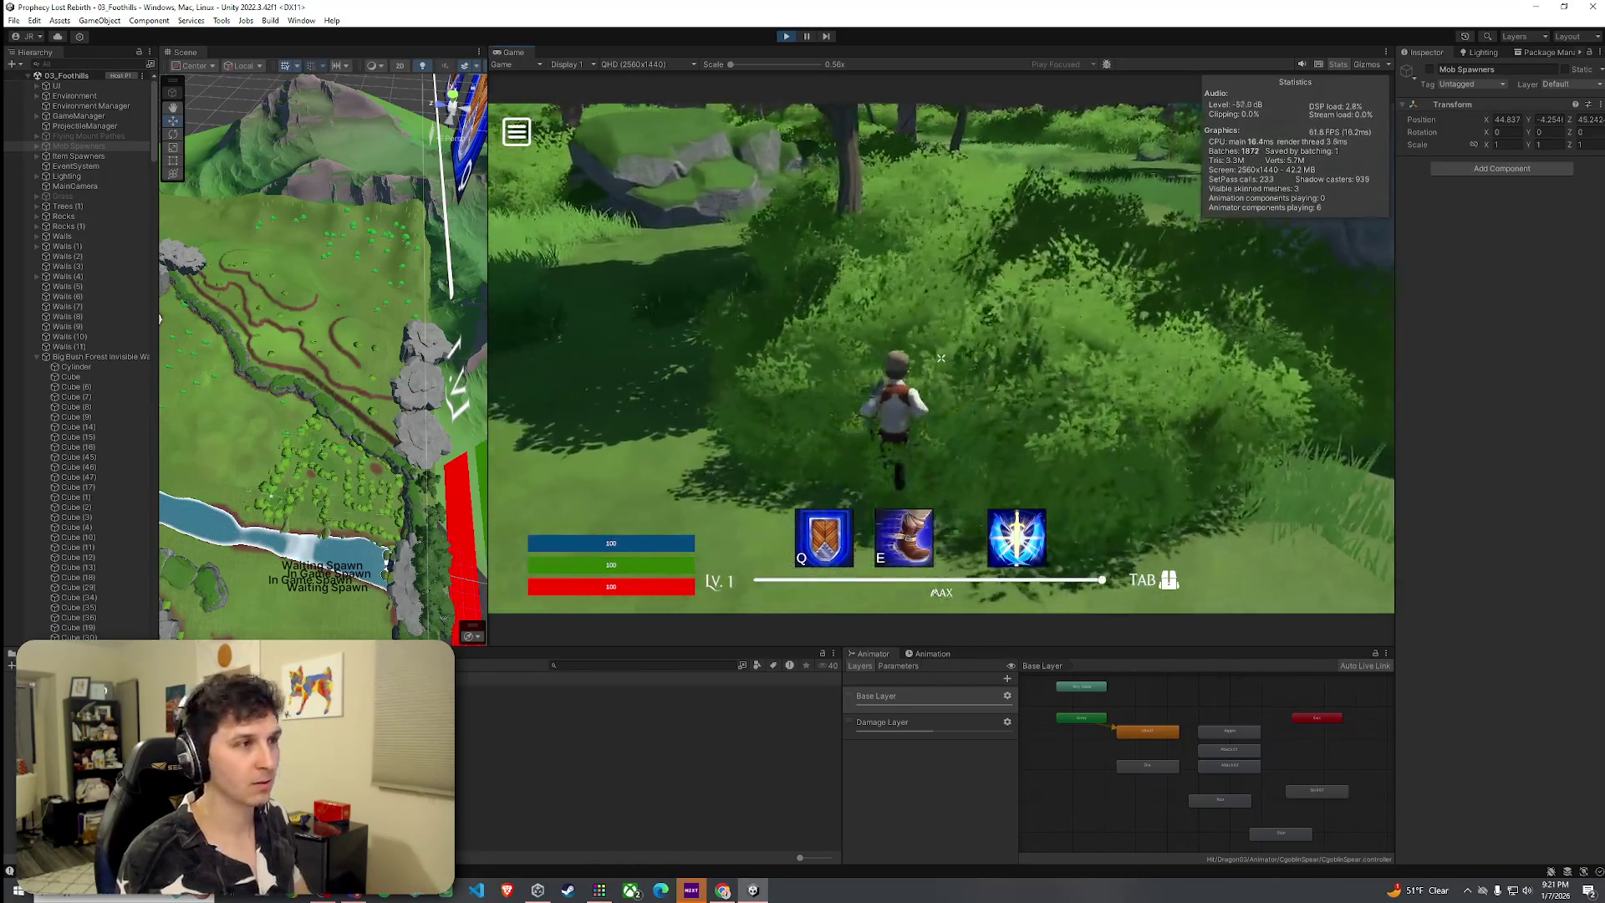
{"action": "key", "text": "w"}
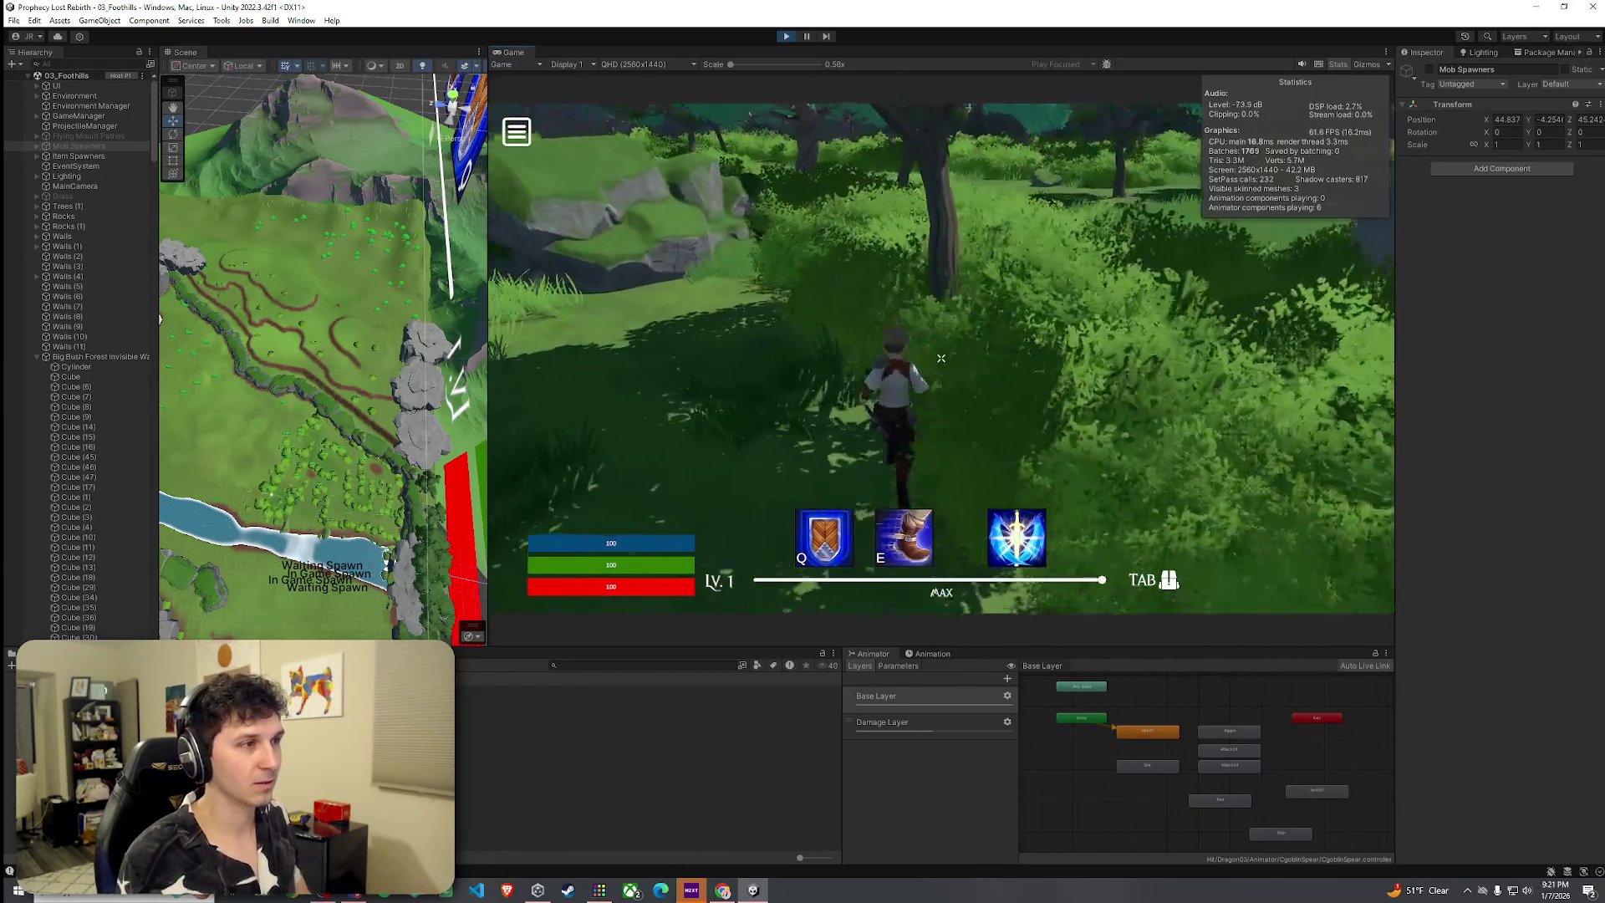
{"action": "key", "text": "w"}
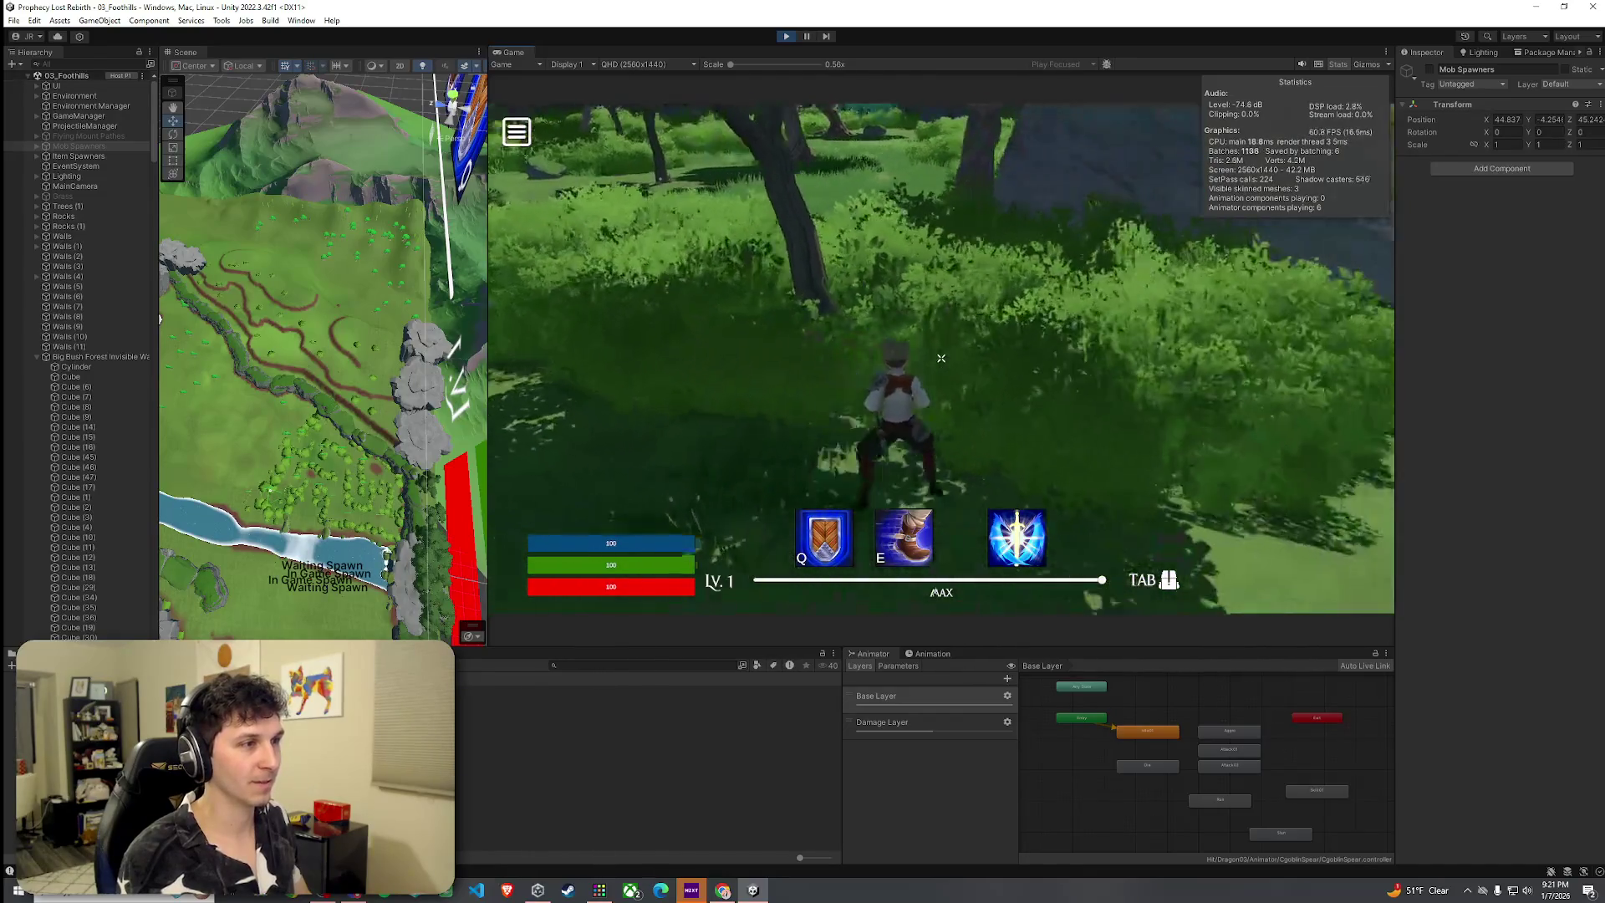
{"action": "key", "text": "w"}
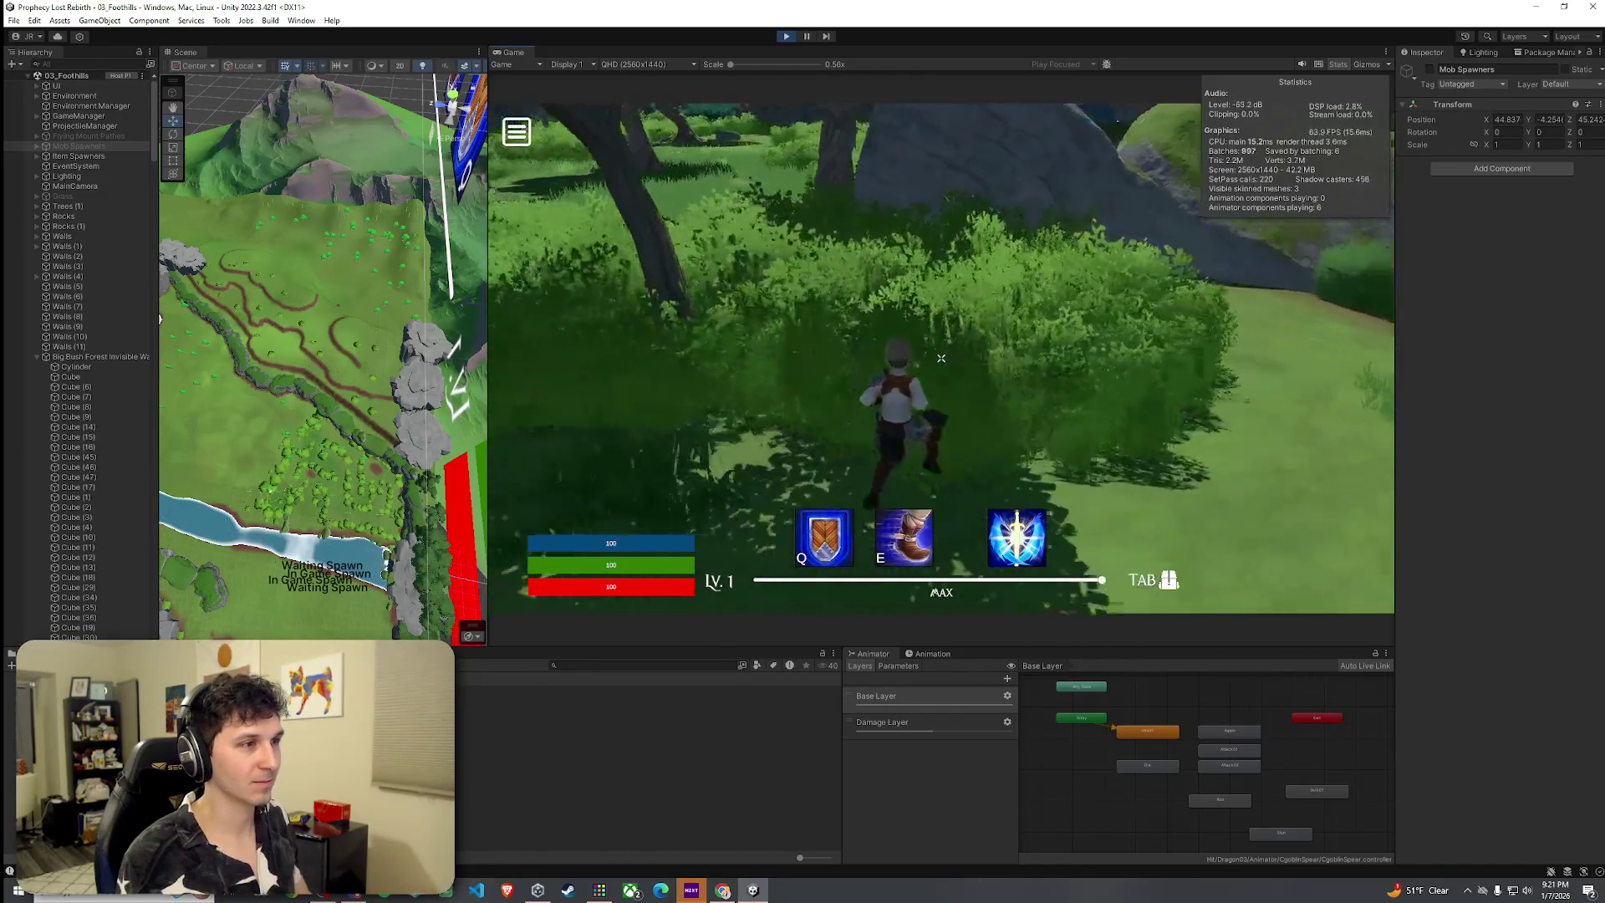
{"action": "key", "text": "w"}
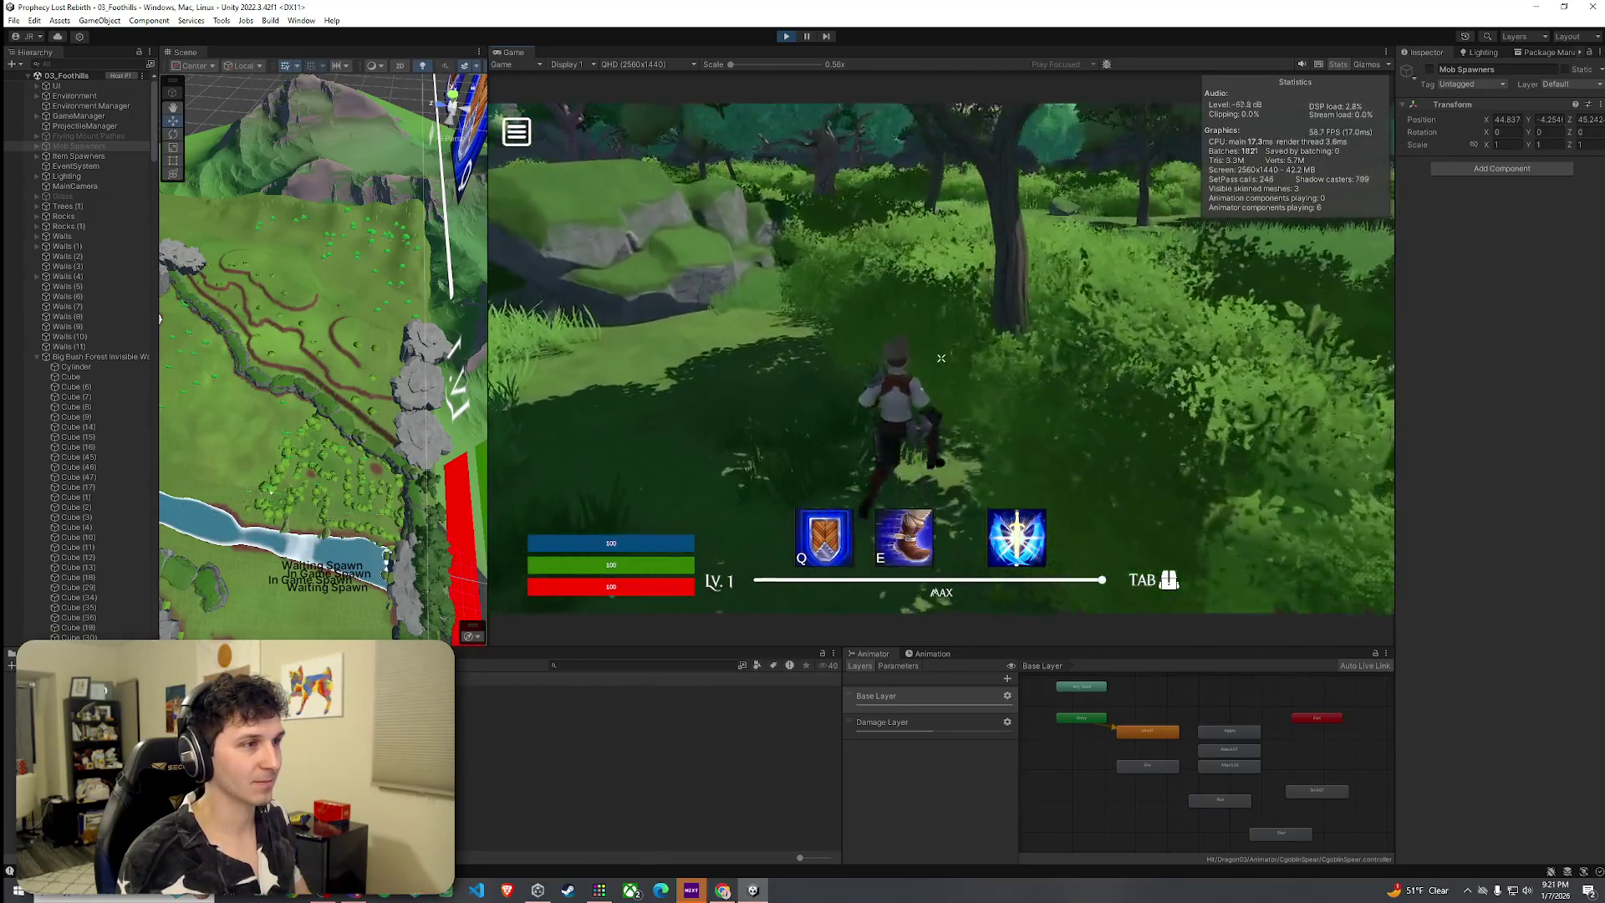
{"action": "key", "text": "w"}
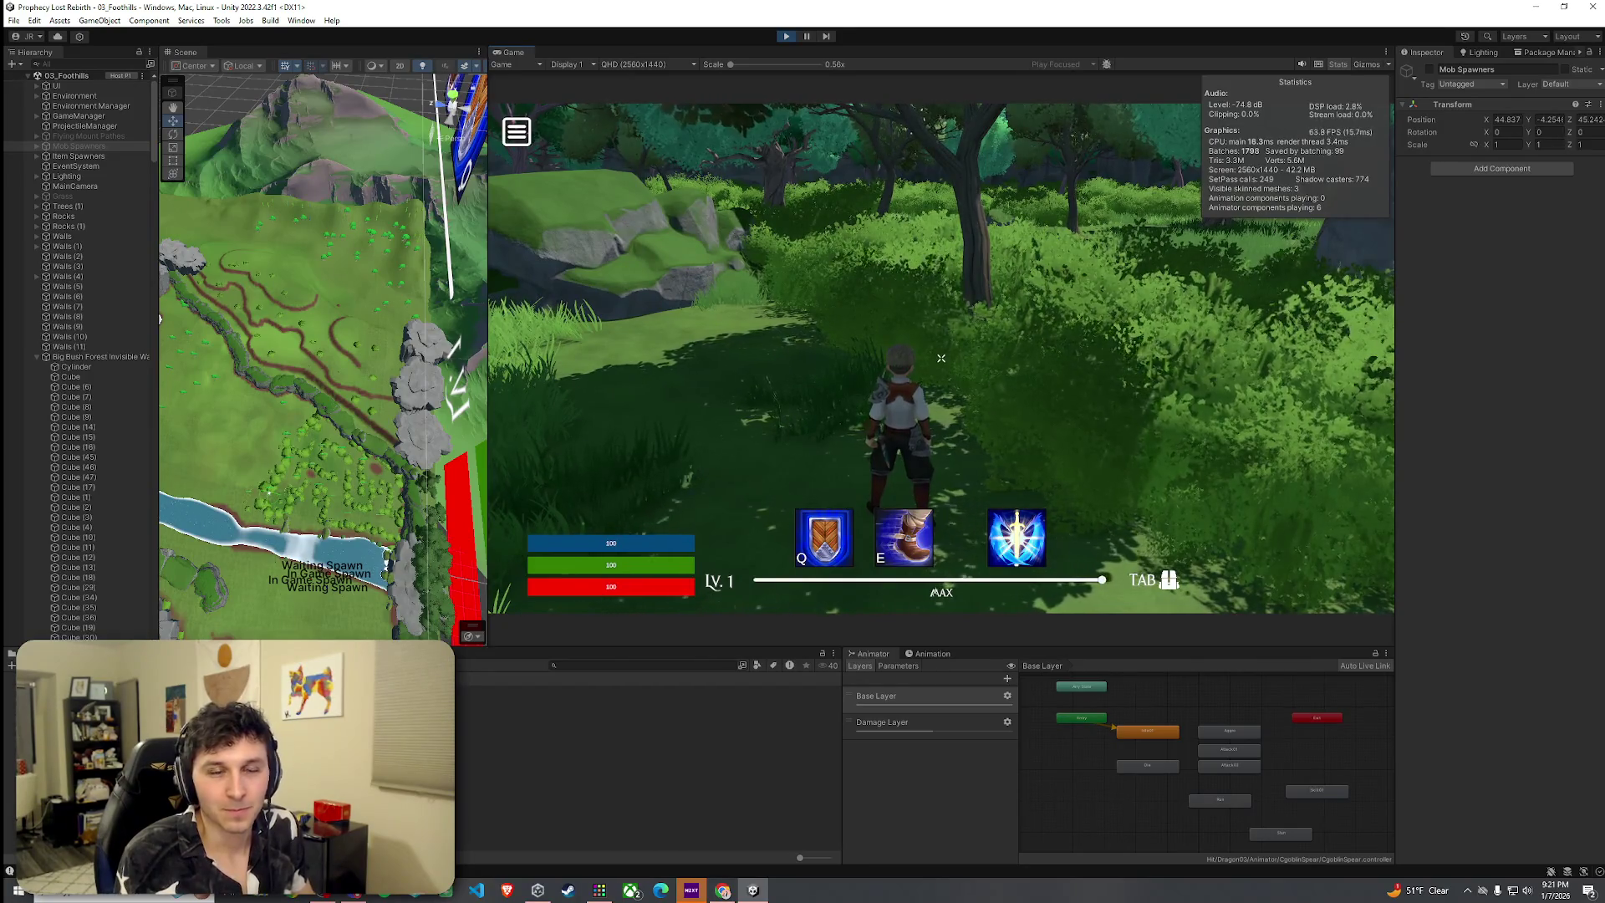
Stop the playtest and dock the Scene view in the centre area
{"action": "key", "text": "super"}
{"action": "left_click", "coordinate": [786, 38]}
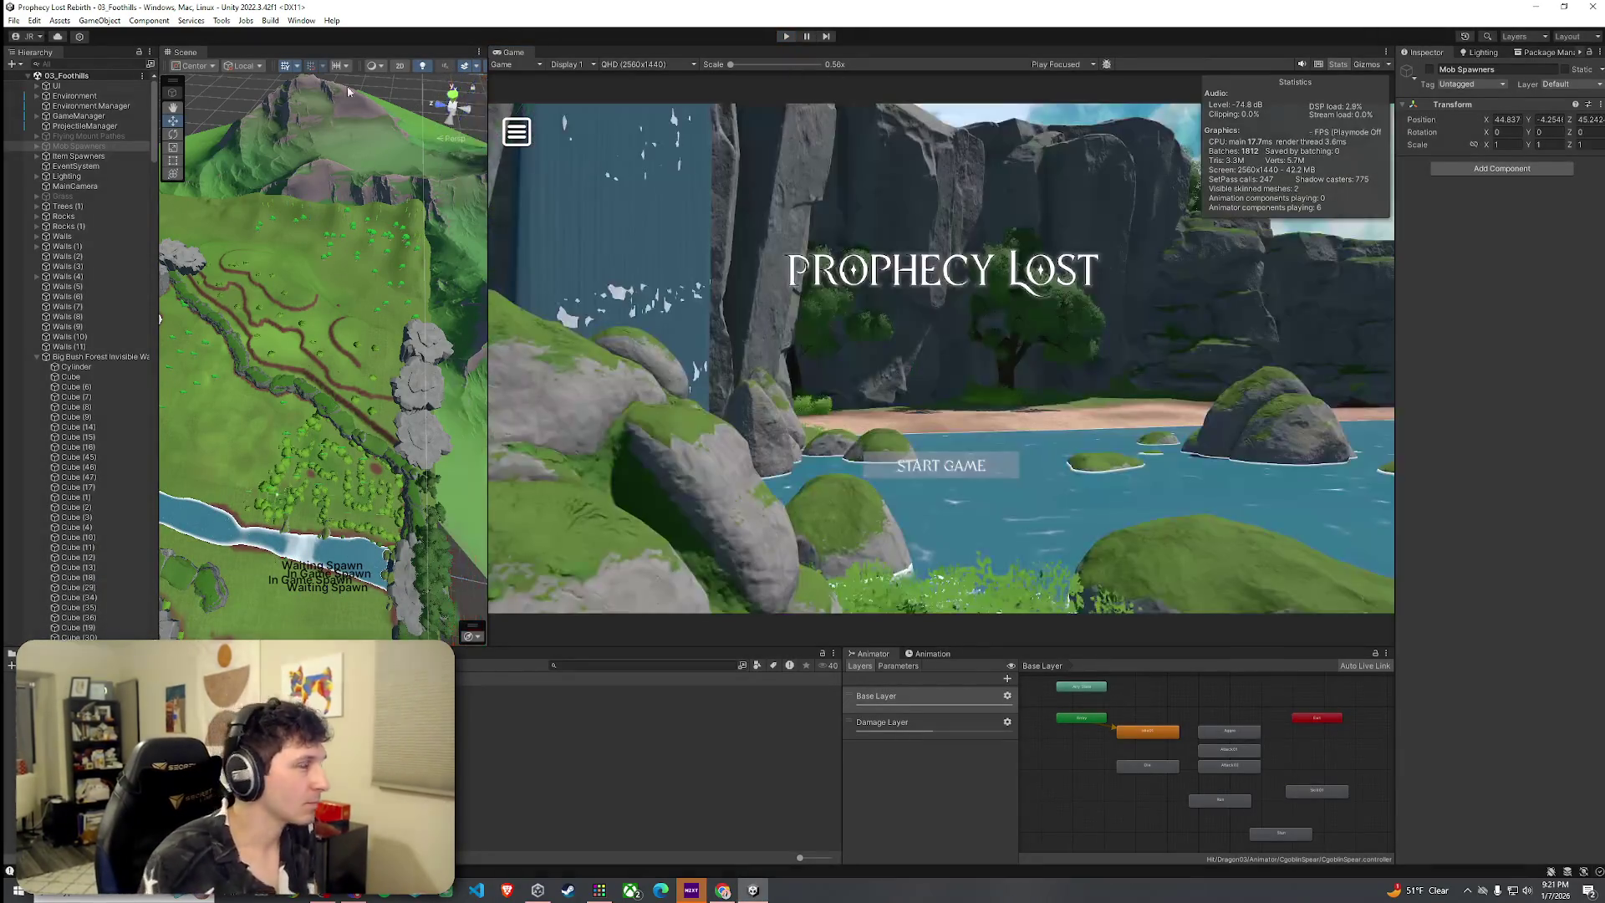
{"action": "left_click_drag", "start_coordinate": [526, 56], "coordinate": [479, 56]}
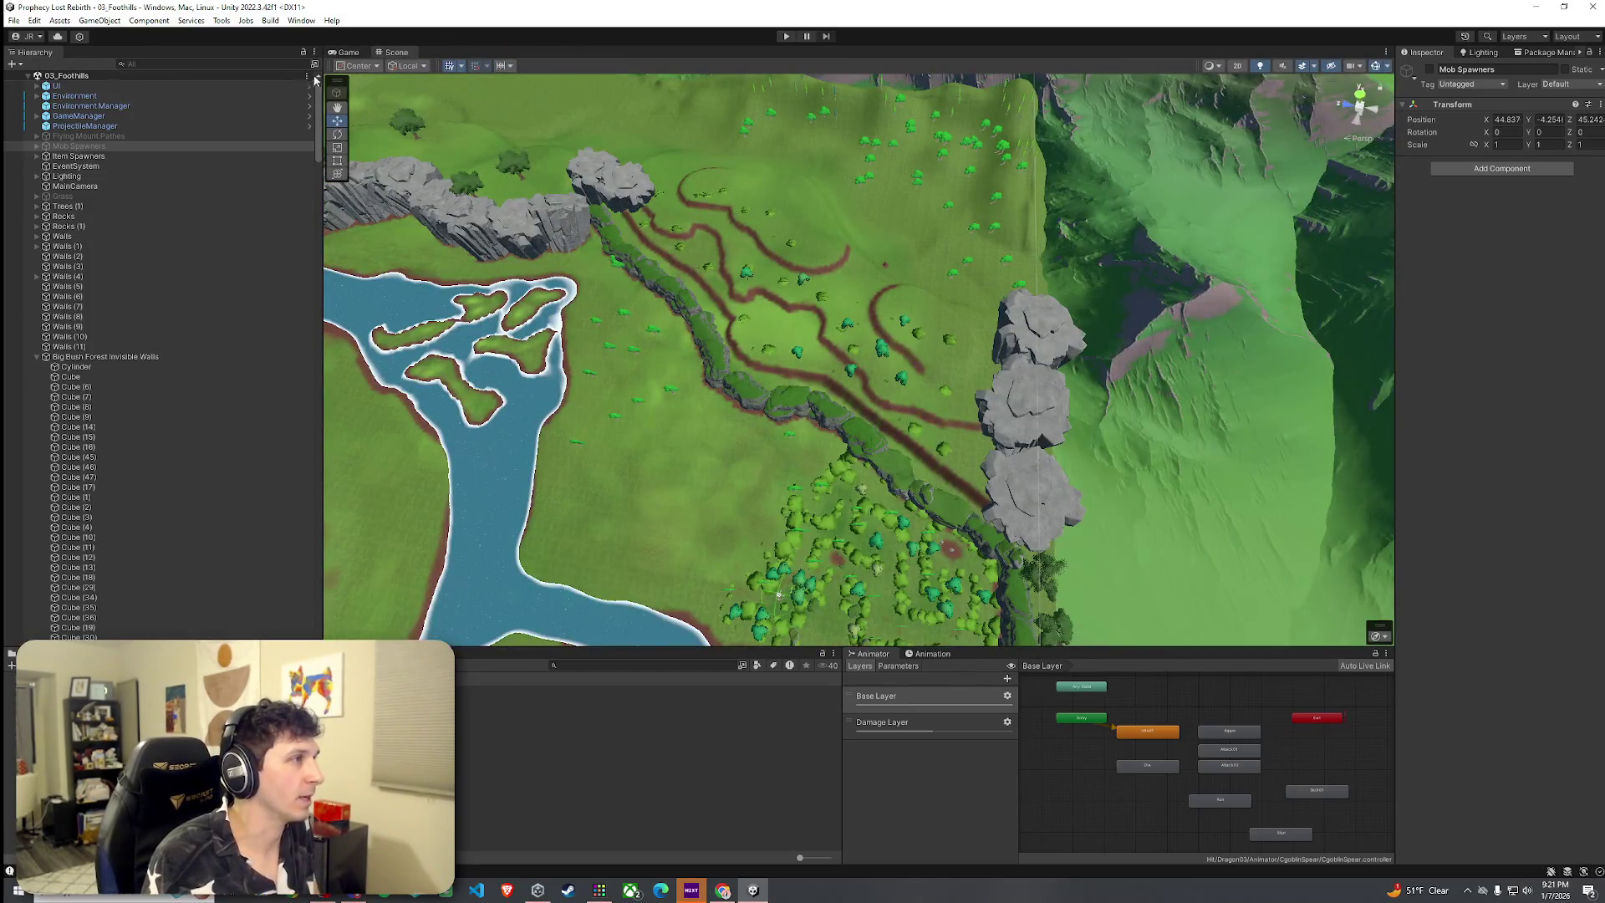
Select Terrain (1), view its Paint Trees list, and open then close BigBush1's tree settings
{"action": "left_click_drag", "start_coordinate": [321, 95], "coordinate": [184, 95]}
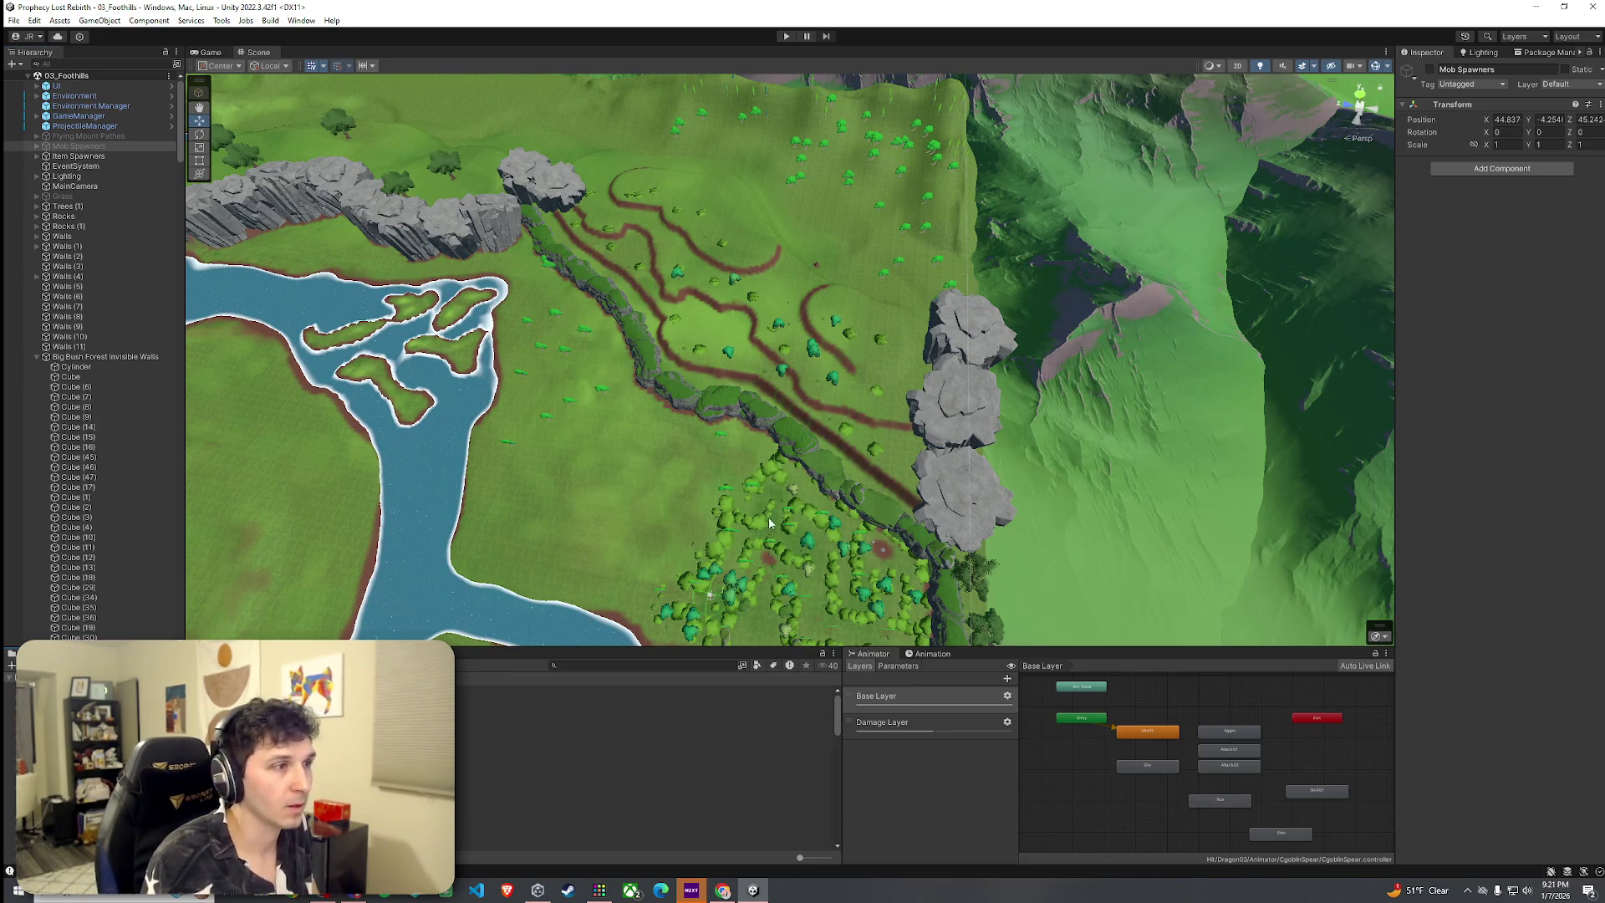
{"action": "left_click", "coordinate": [700, 510]}
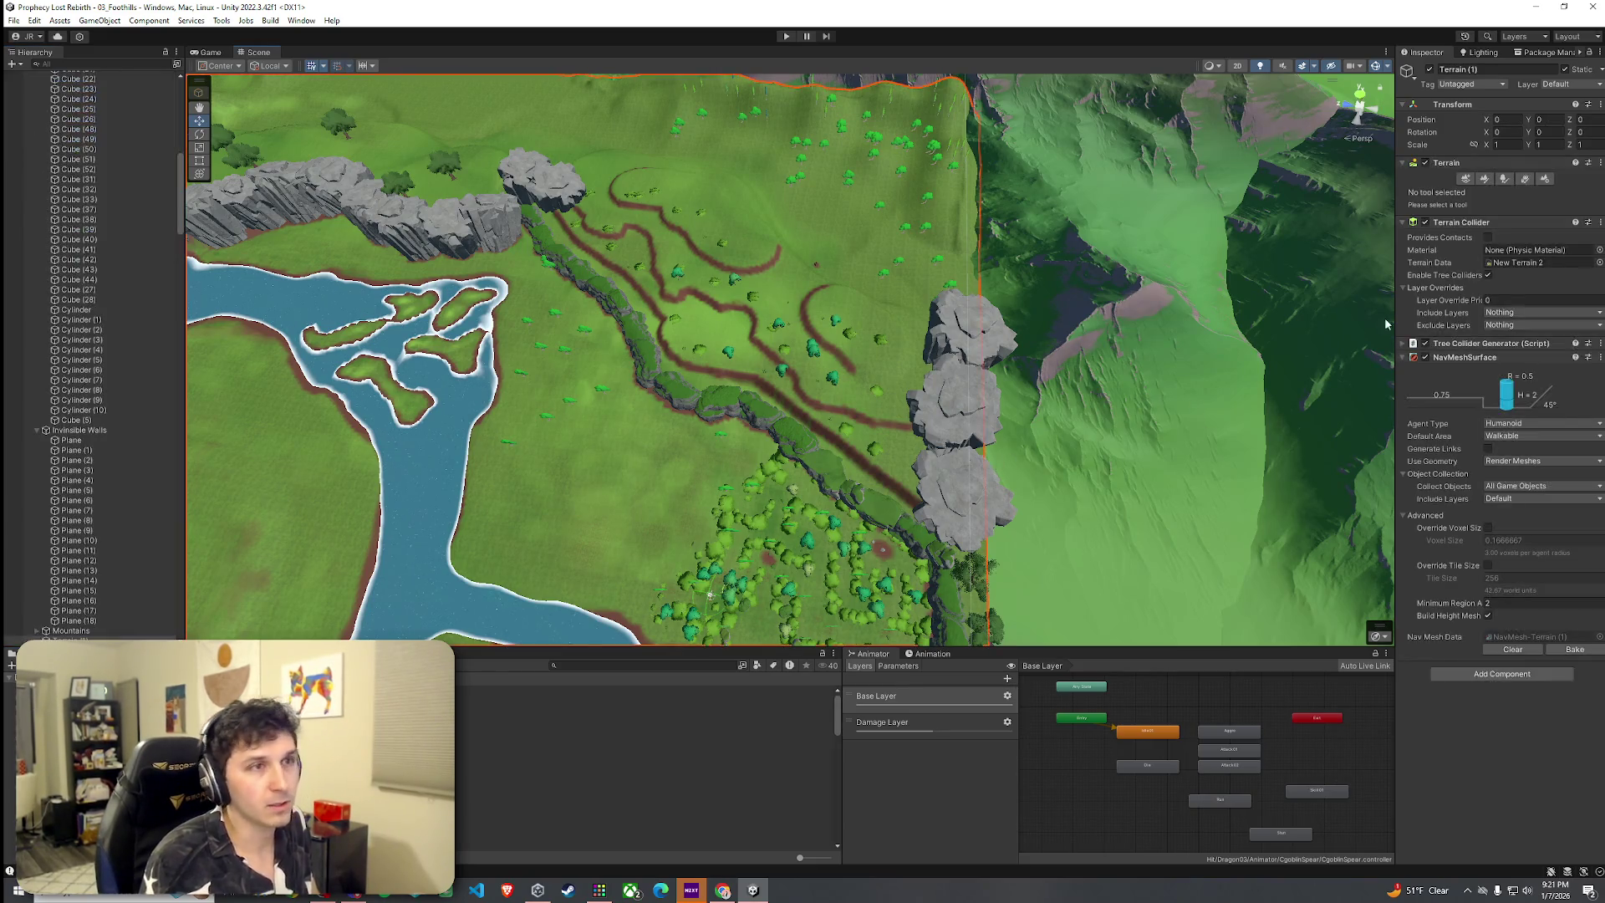
{"action": "left_click", "coordinate": [1486, 180]}
{"action": "left_click", "coordinate": [1498, 181]}
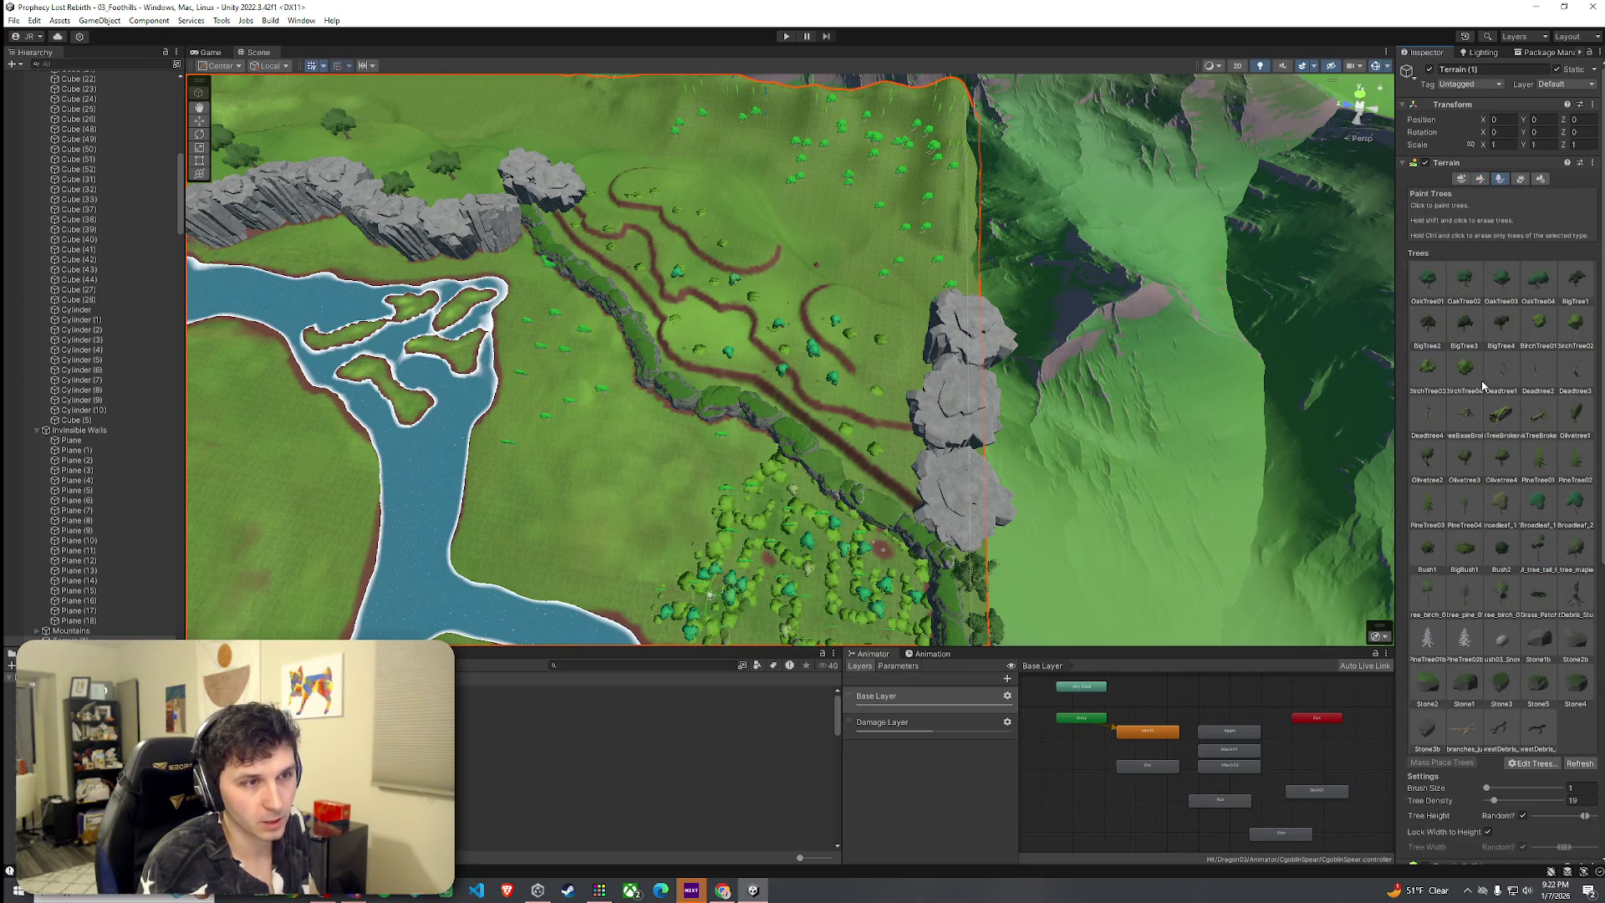
{"action": "double_click", "coordinate": [1472, 548]}
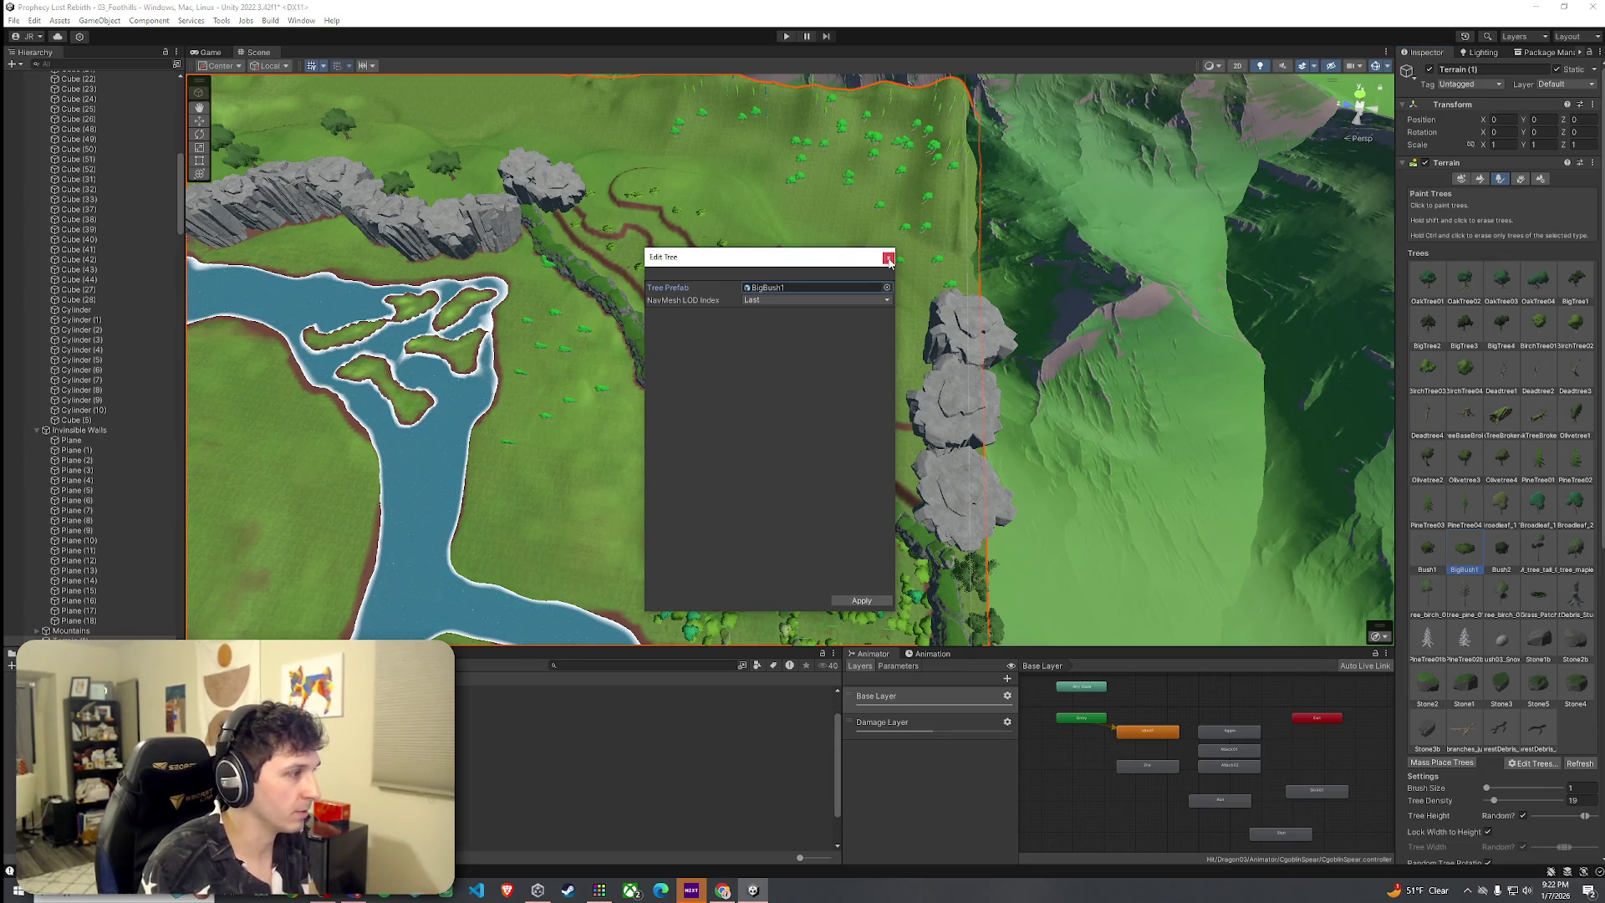
{"action": "left_click", "coordinate": [888, 258]}
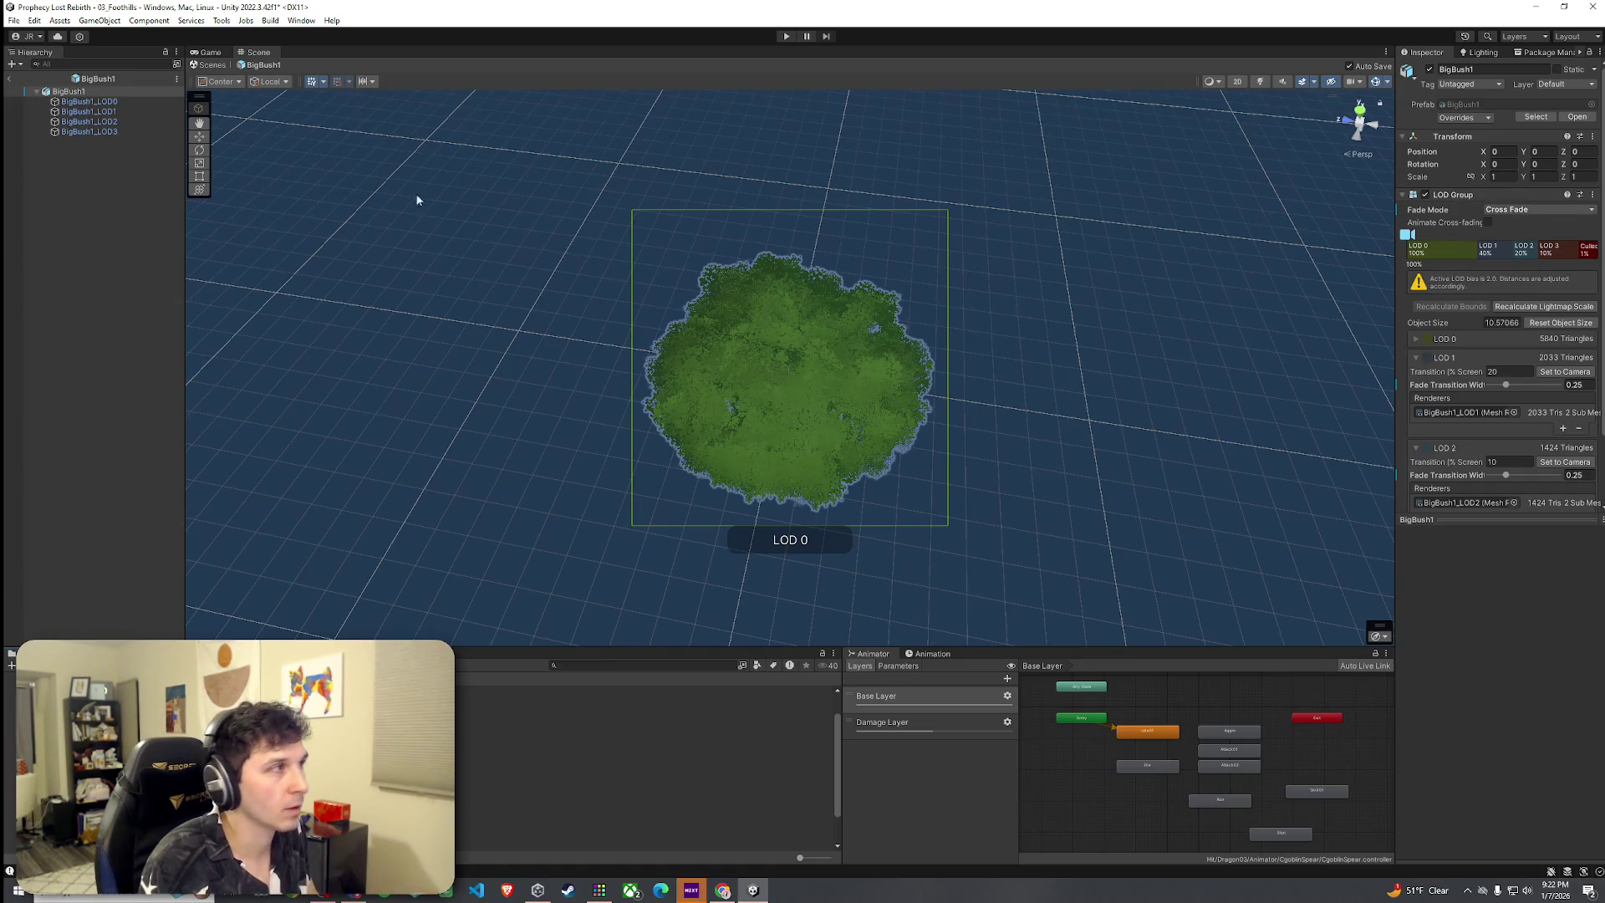
Add a Capsule Collider 2D to BigBush1 via a 'collid' component search
{"action": "left_click_drag", "start_coordinate": [1452, 524], "coordinate": [1452, 668]}
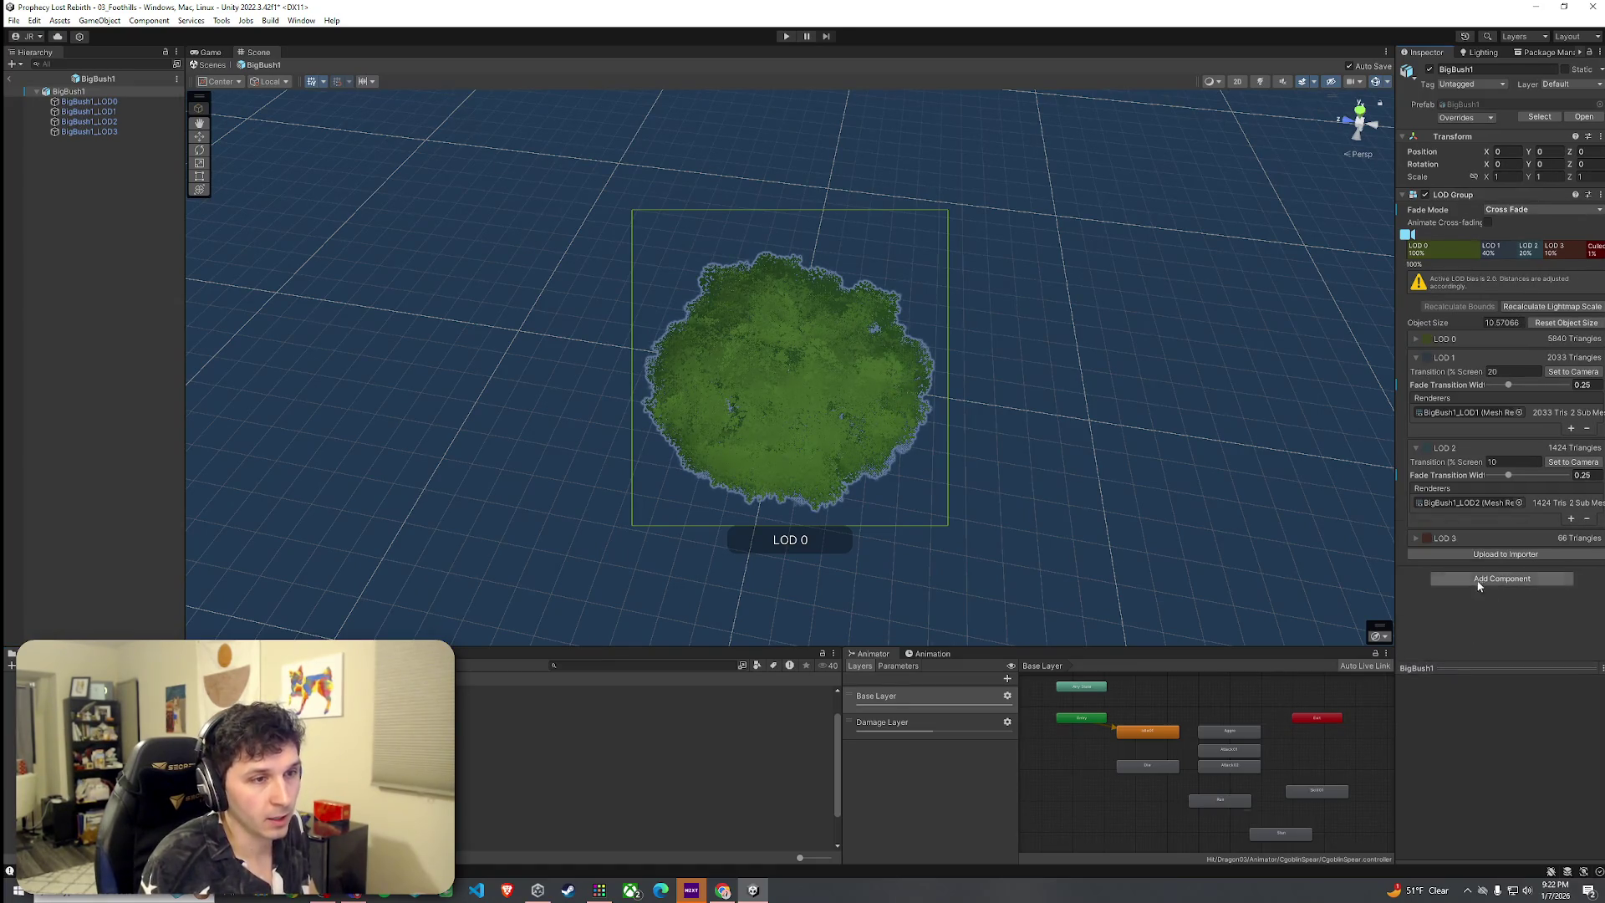
{"action": "left_click", "coordinate": [1478, 581]}
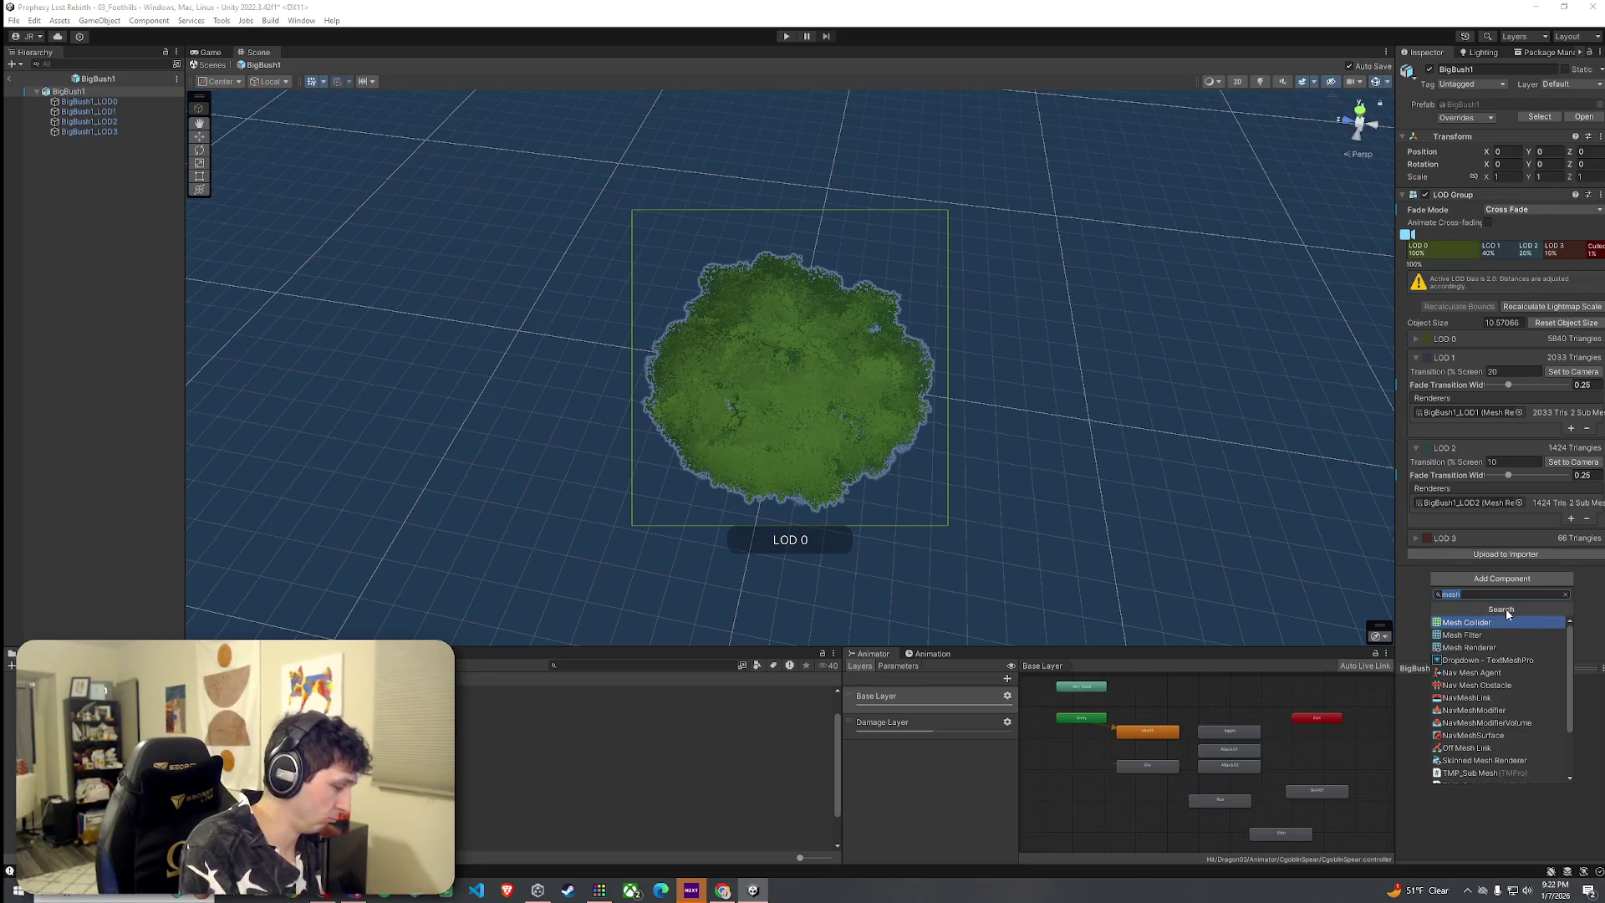
{"action": "type", "text": "cy"}
{"action": "key", "text": "BackSpace"}
{"action": "type", "text": "ollider"}
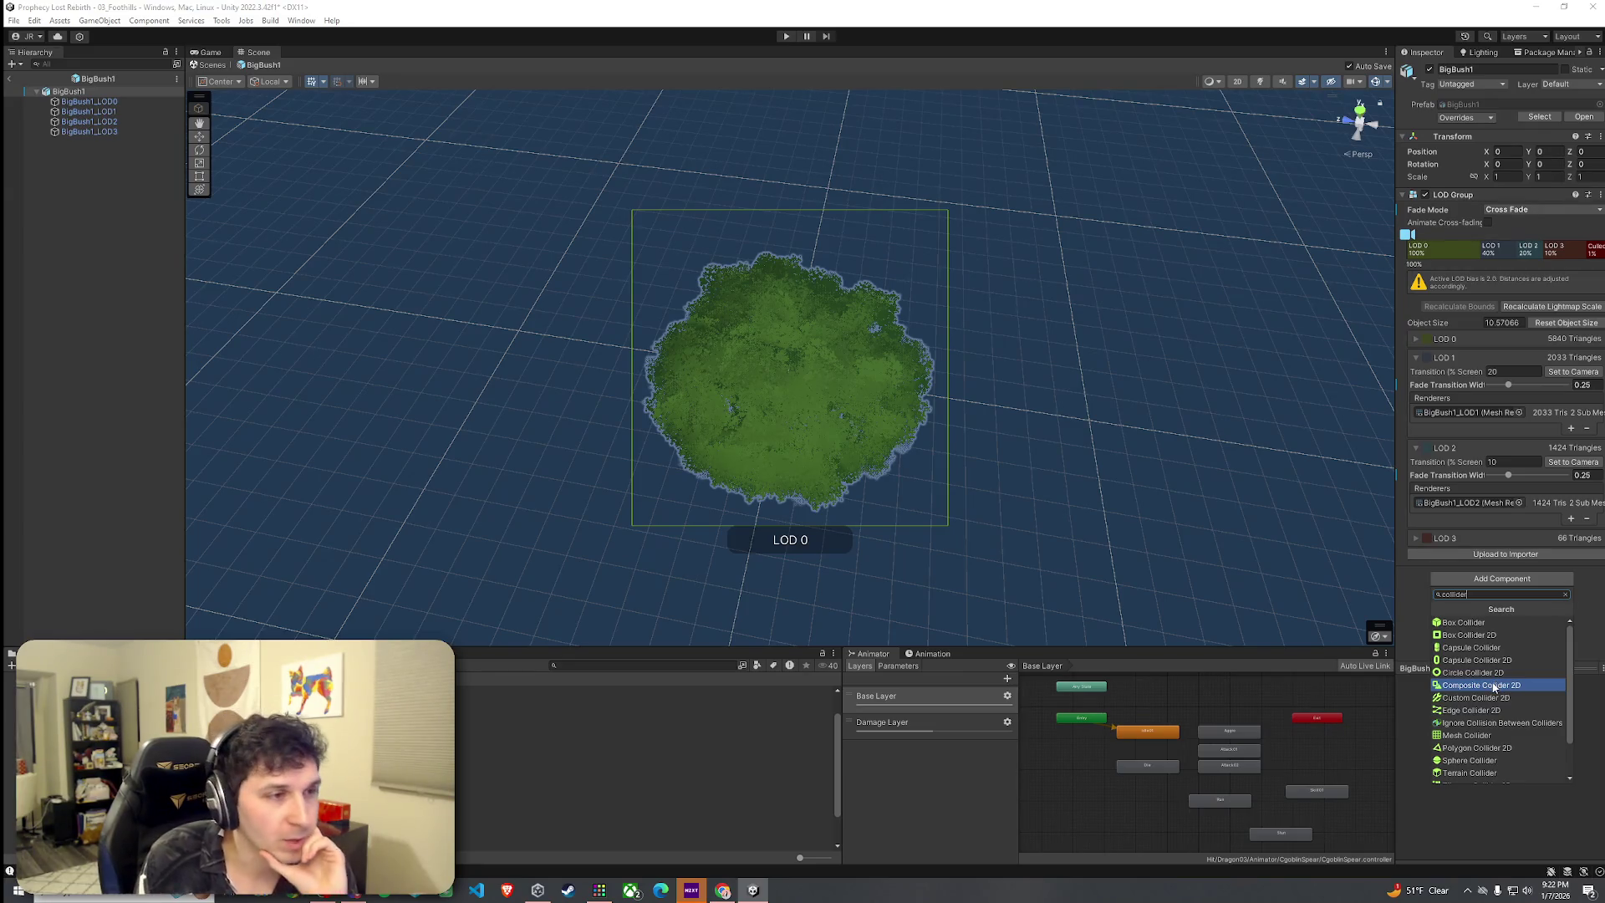
{"action": "left_click", "coordinate": [1489, 660]}
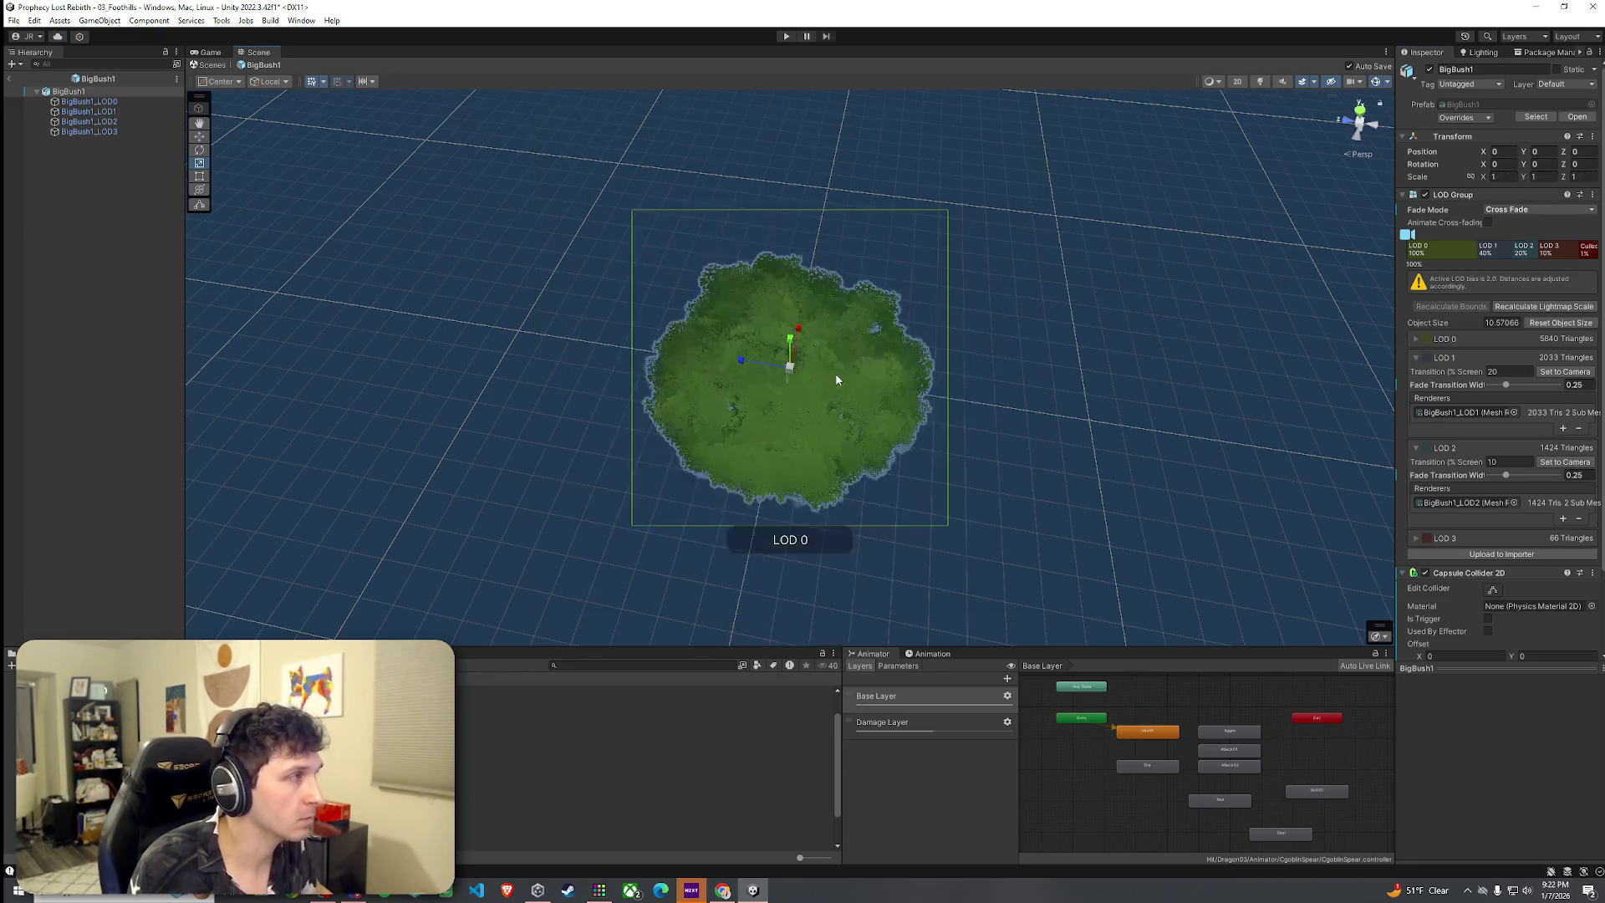
Resize the 2D collider to 1.46, undo it, and reopen the collider list
{"action": "scroll", "coordinate": [1500, 637], "scroll_direction": "down", "scroll_amount": 3}
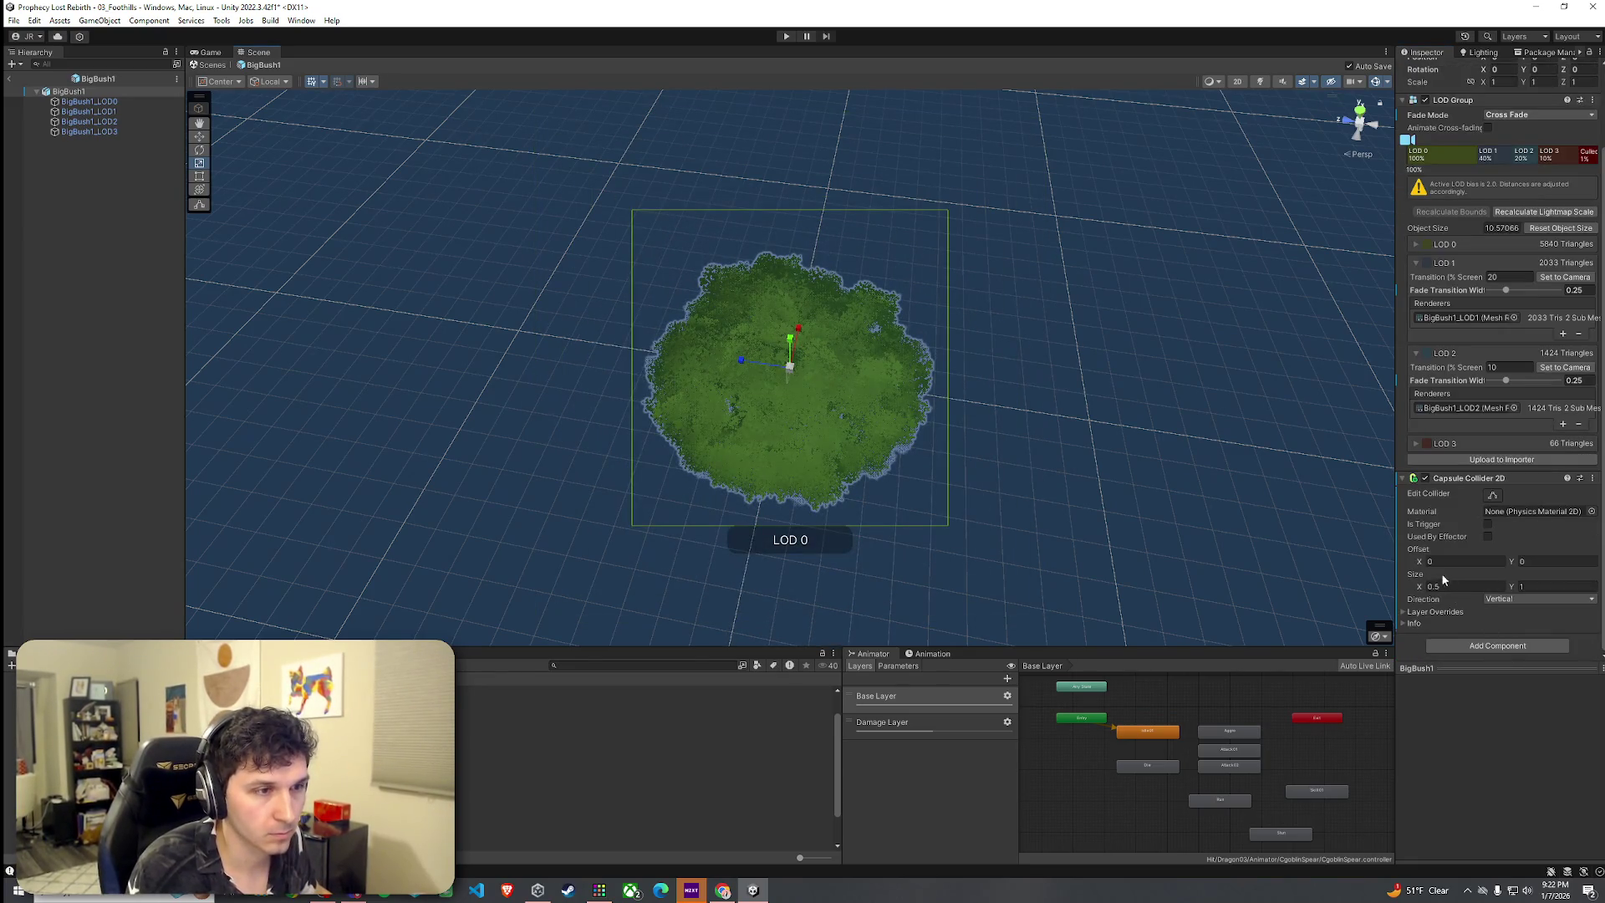
{"action": "left_click_drag", "start_coordinate": [1422, 588], "coordinate": [1524, 591]}
{"action": "type", "text": "1.46"}
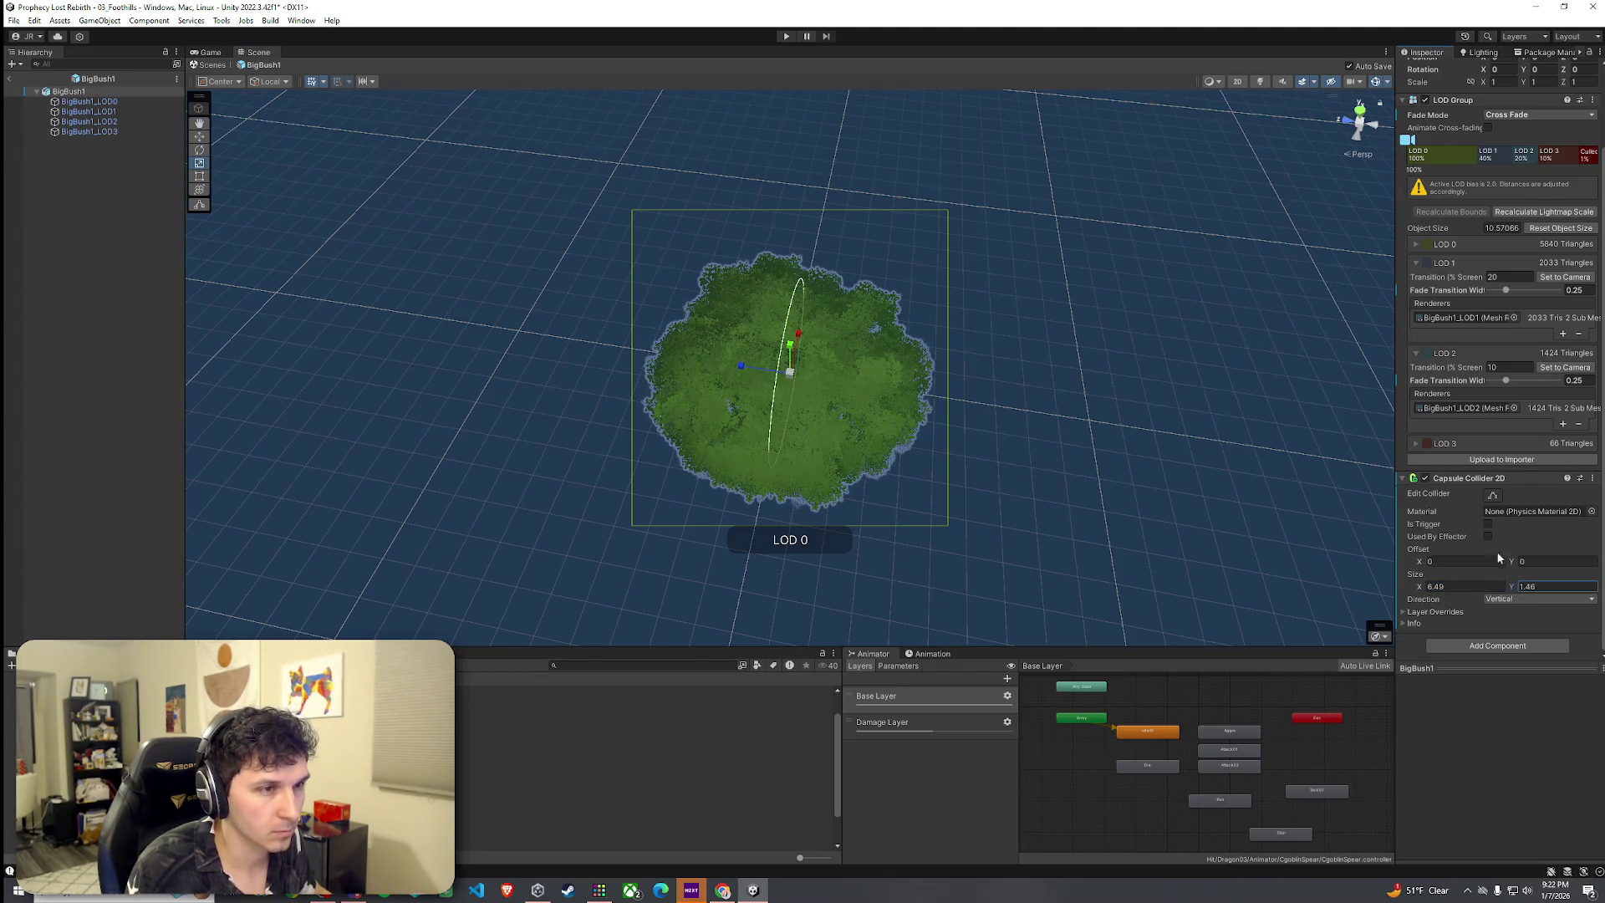
{"action": "key", "text": "ctrl+z"}
{"action": "key", "text": "ctrl+z"}
{"action": "key", "text": "ctrl+z"}
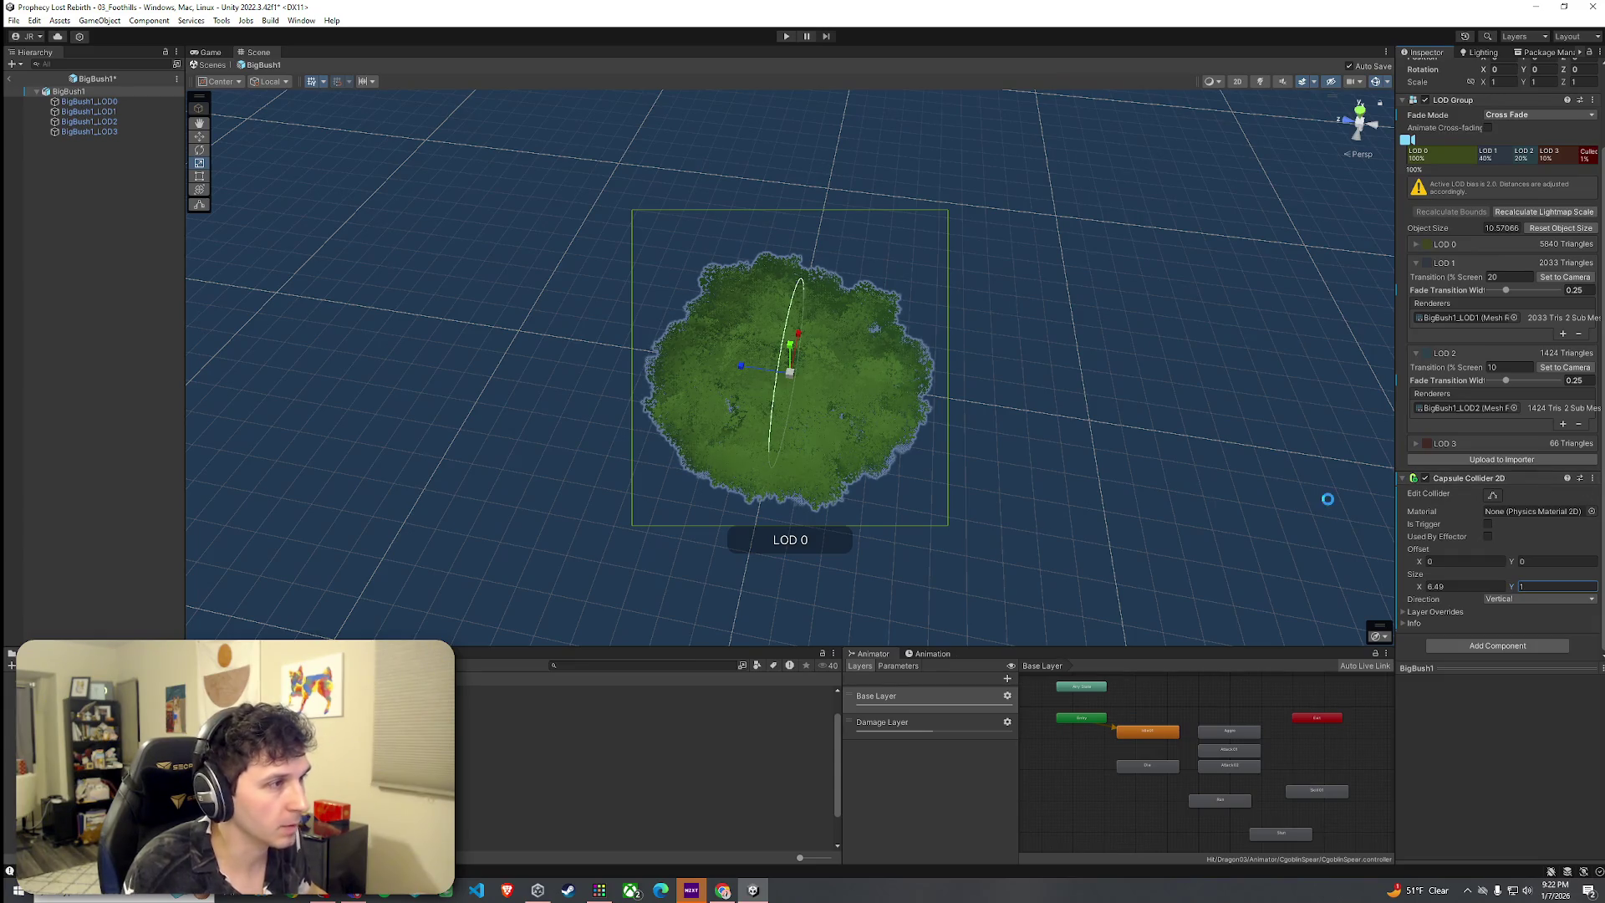
{"action": "left_click", "coordinate": [1488, 578]}
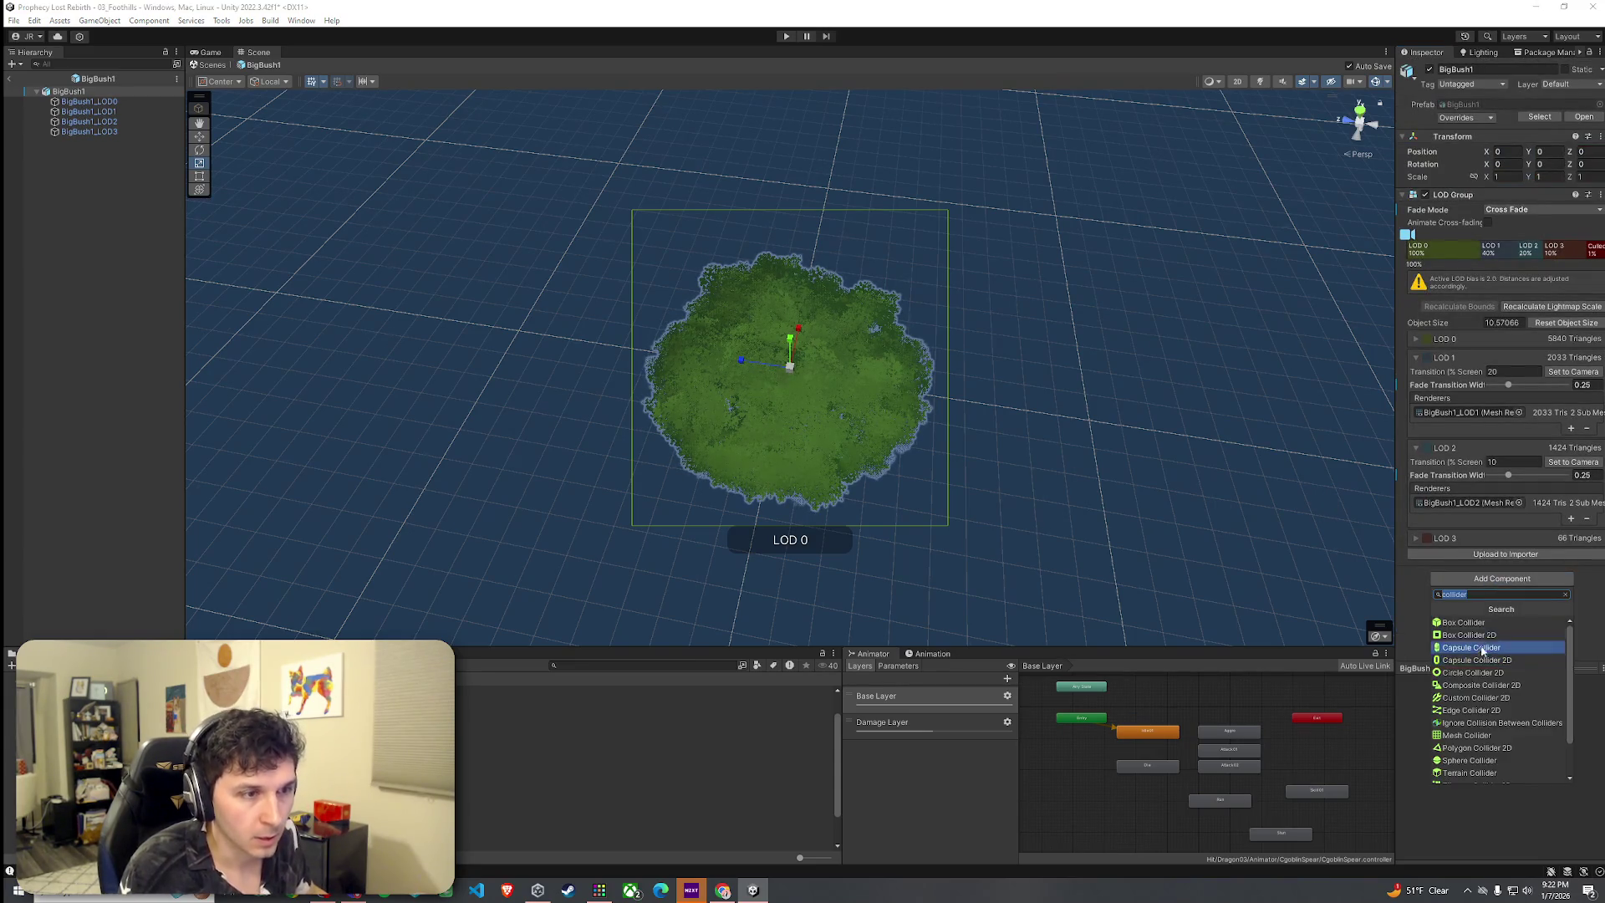
Add a 3D Capsule Collider to BigBush1 with radius 4.55 and height 7.54
{"action": "left_click", "coordinate": [1480, 649]}
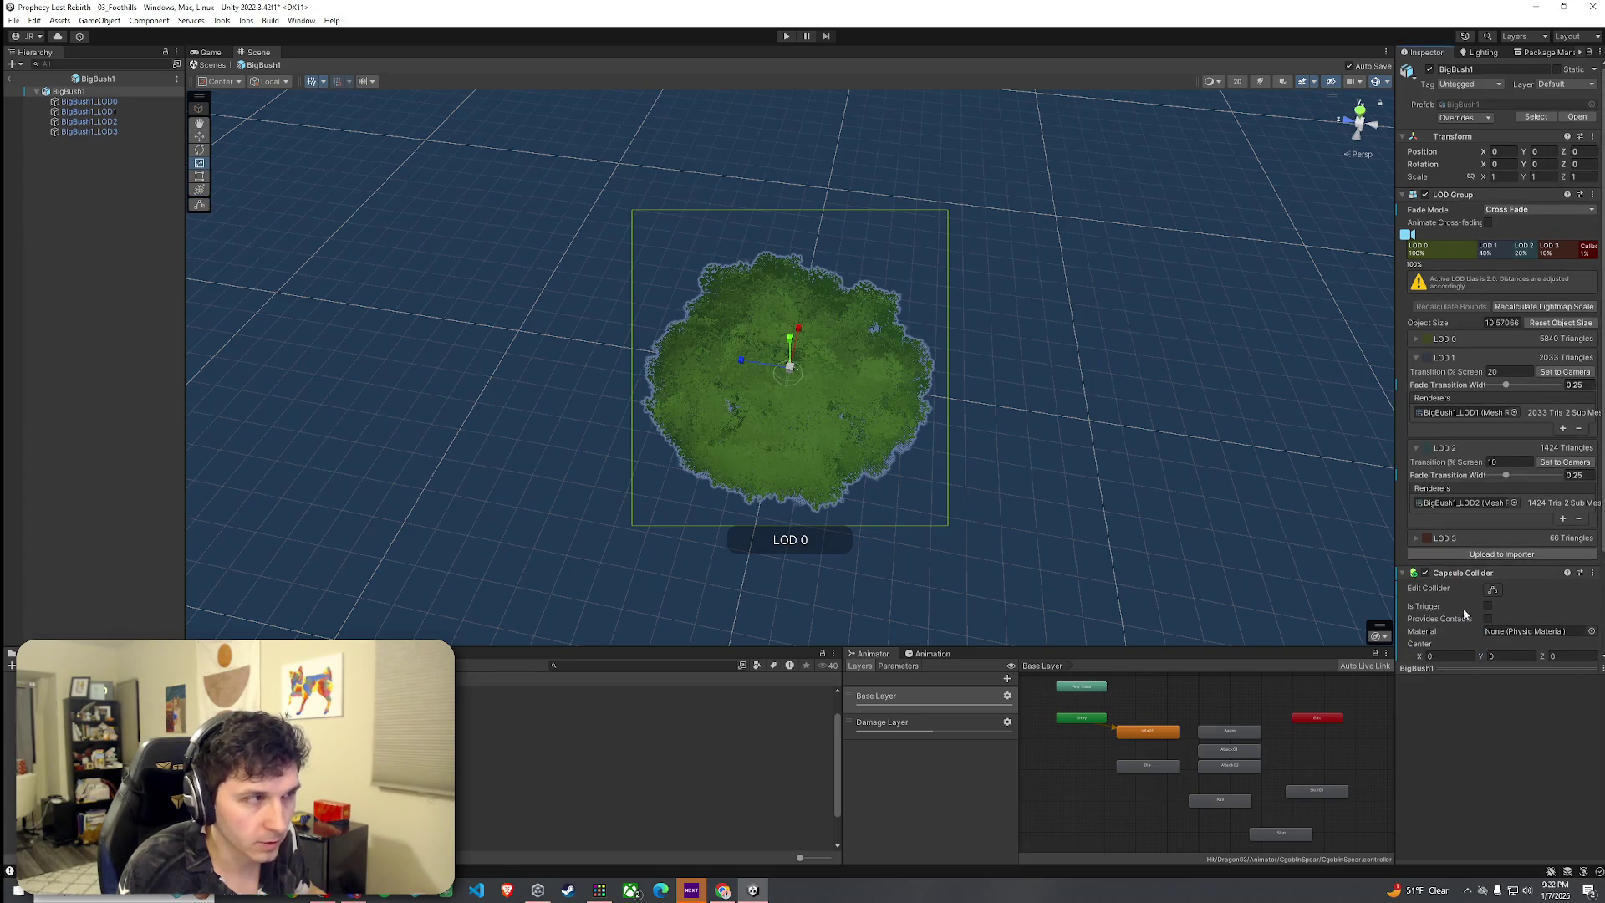
{"action": "scroll", "coordinate": [1484, 627], "scroll_direction": "down", "scroll_amount": 4}
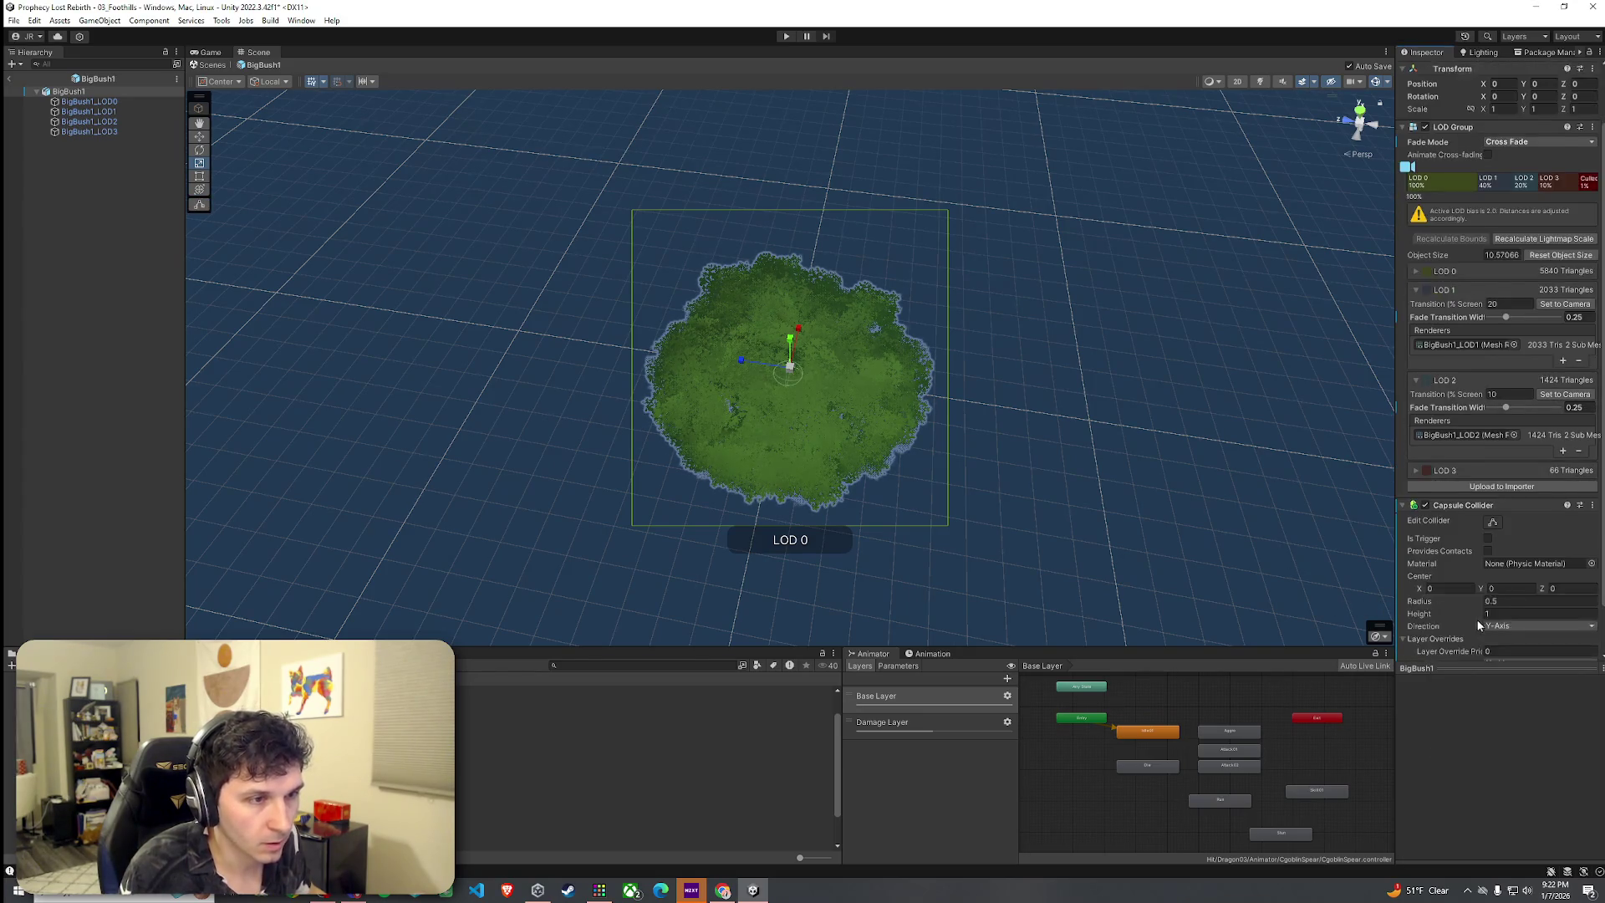
{"action": "mouse_move", "coordinate": [1470, 549]}
{"action": "left_mouse_down"}
{"action": "mouse_move", "coordinate": [1591, 564]}
{"action": "mouse_move", "coordinate": [1577, 562]}
{"action": "left_mouse_up"}
{"action": "mouse_move", "coordinate": [1130, 510]}
{"action": "left_mouse_down", "text": "alt"}
{"action": "mouse_move", "coordinate": [1017, 469]}
{"action": "mouse_move", "coordinate": [1086, 466]}
{"action": "mouse_move", "coordinate": [1113, 442]}
{"action": "mouse_move", "coordinate": [1223, 475]}
{"action": "left_mouse_up", "text": "alt"}
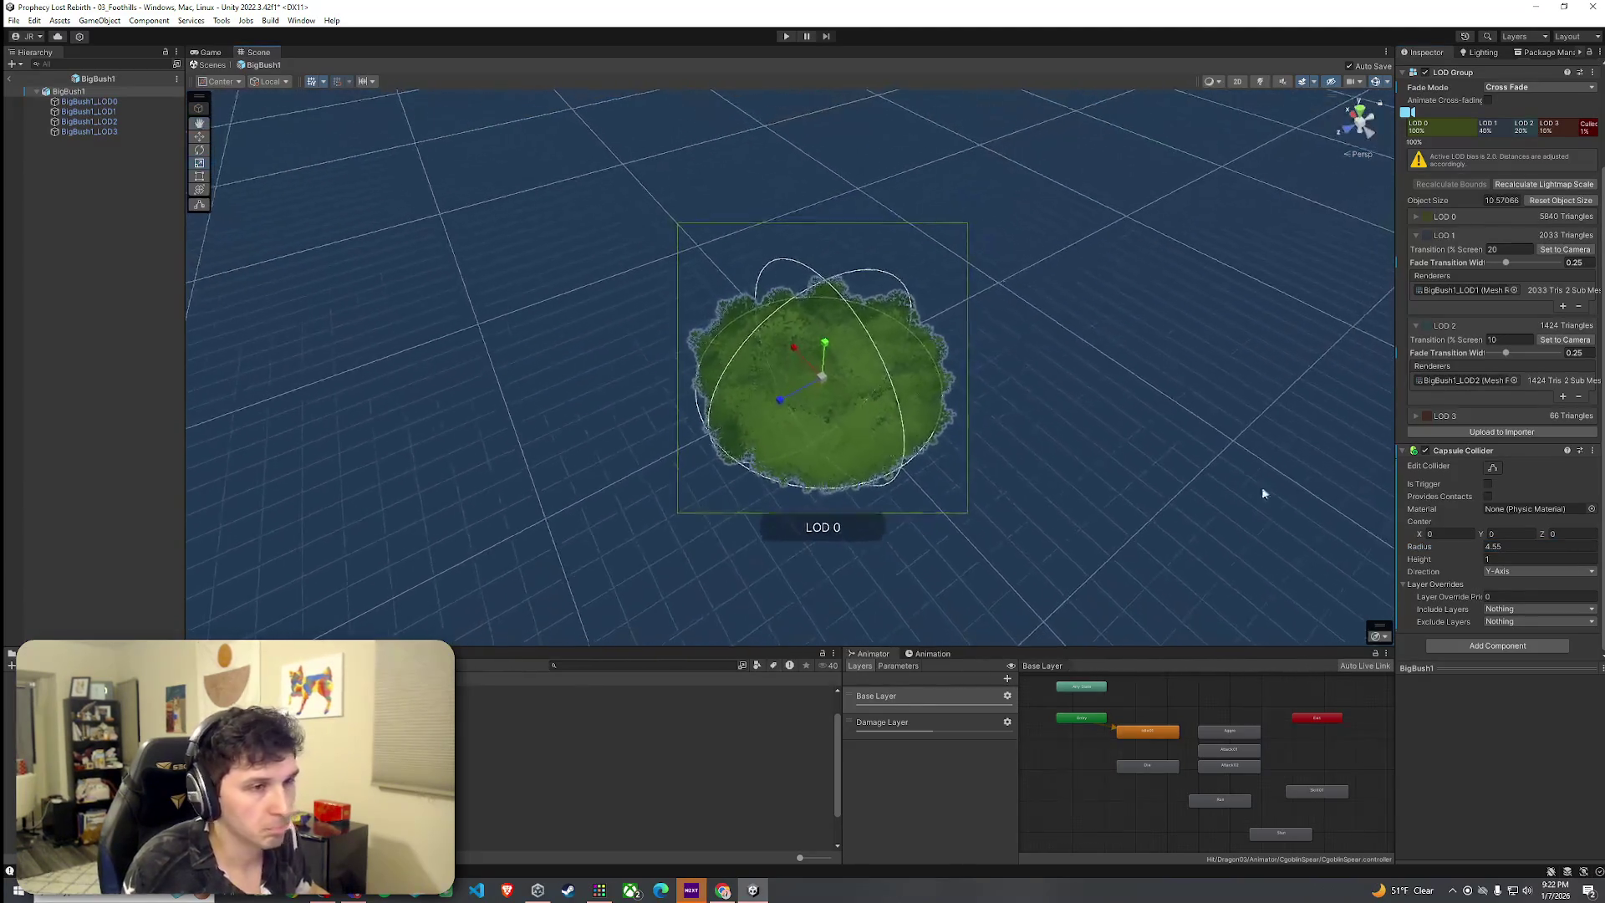
{"action": "mouse_move", "coordinate": [1478, 565]}
{"action": "left_mouse_down"}
{"action": "mouse_move", "coordinate": [1601, 567]}
{"action": "mouse_move", "coordinate": [17, 560]}
{"action": "mouse_move", "coordinate": [1580, 571]}
{"action": "left_mouse_up"}
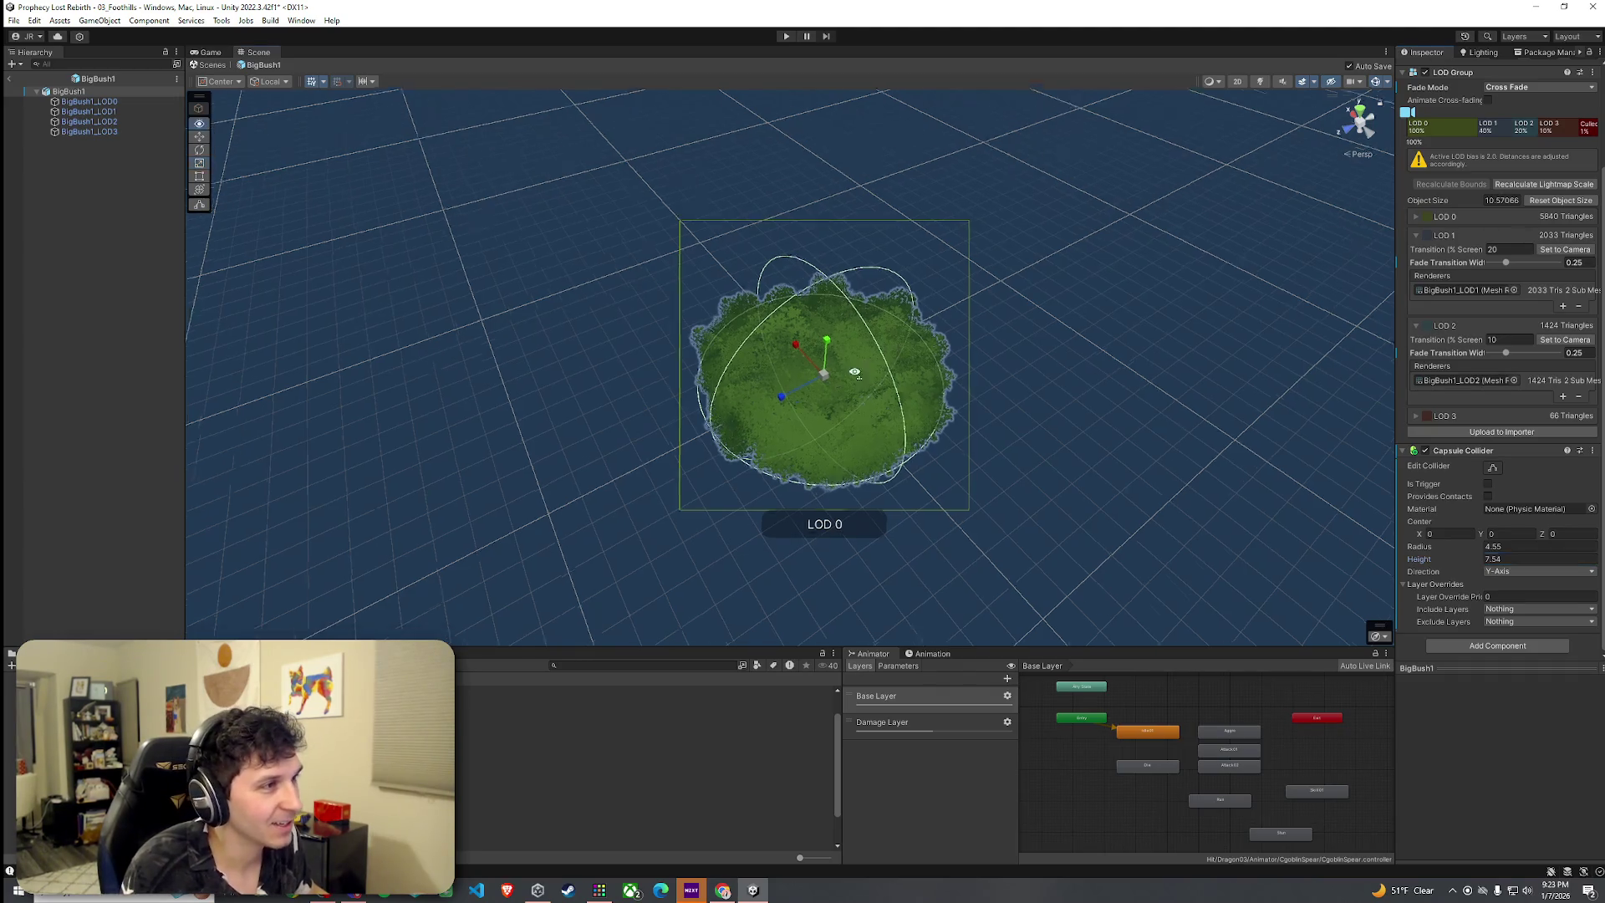
{"action": "scroll", "coordinate": [806, 401], "scroll_direction": "up", "scroll_amount": 10}
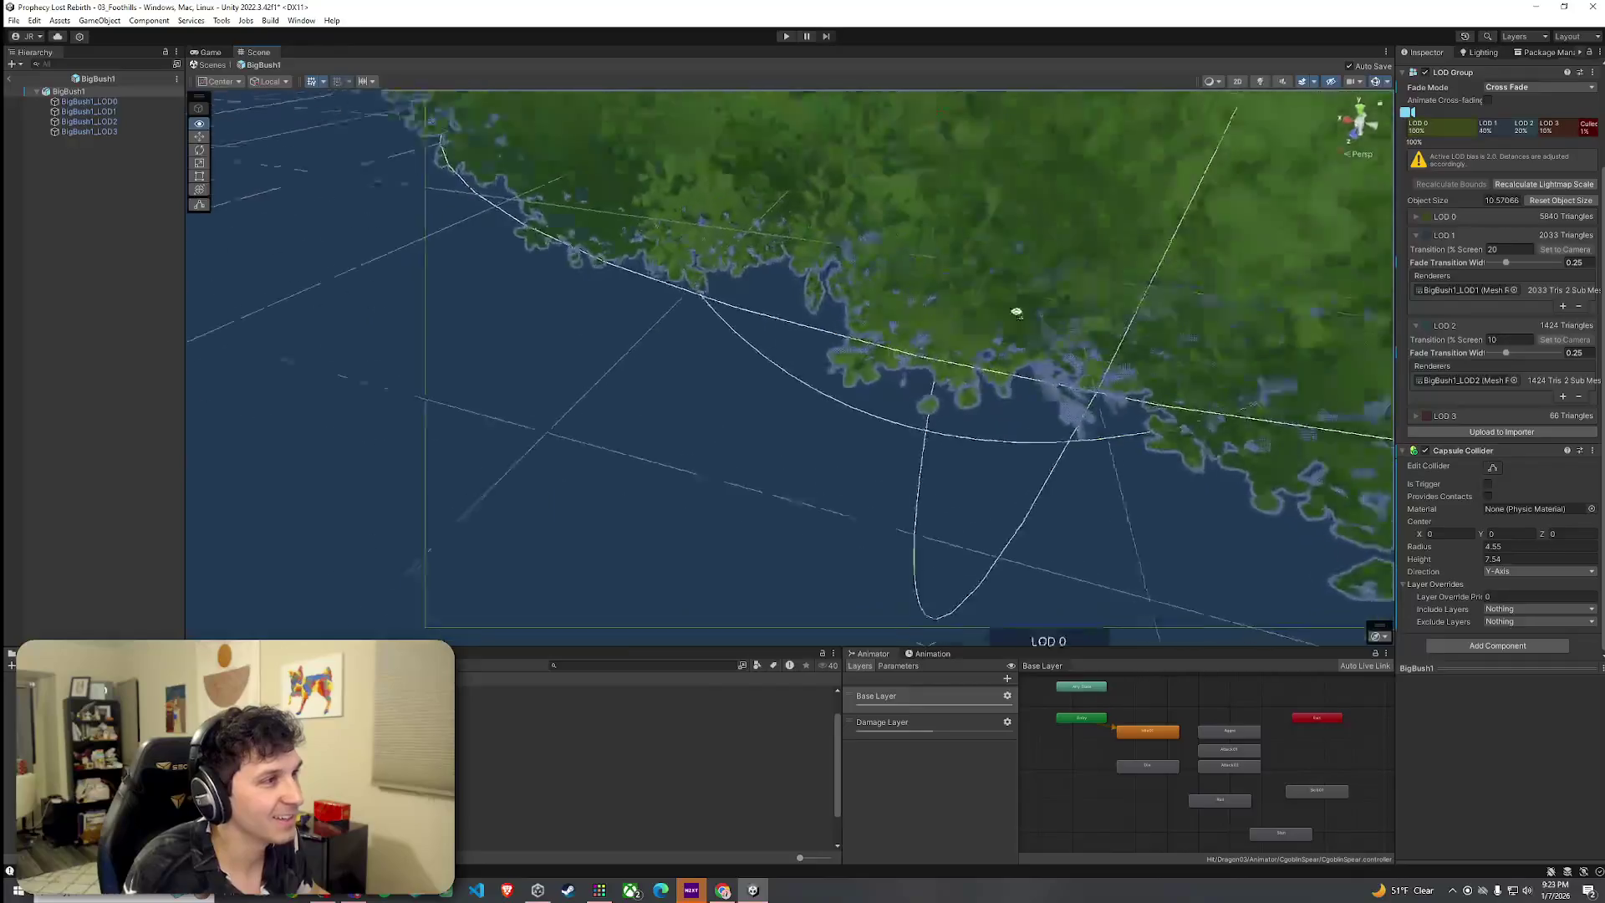
{"action": "scroll", "coordinate": [1182, 240], "scroll_direction": "down", "scroll_amount": 10}
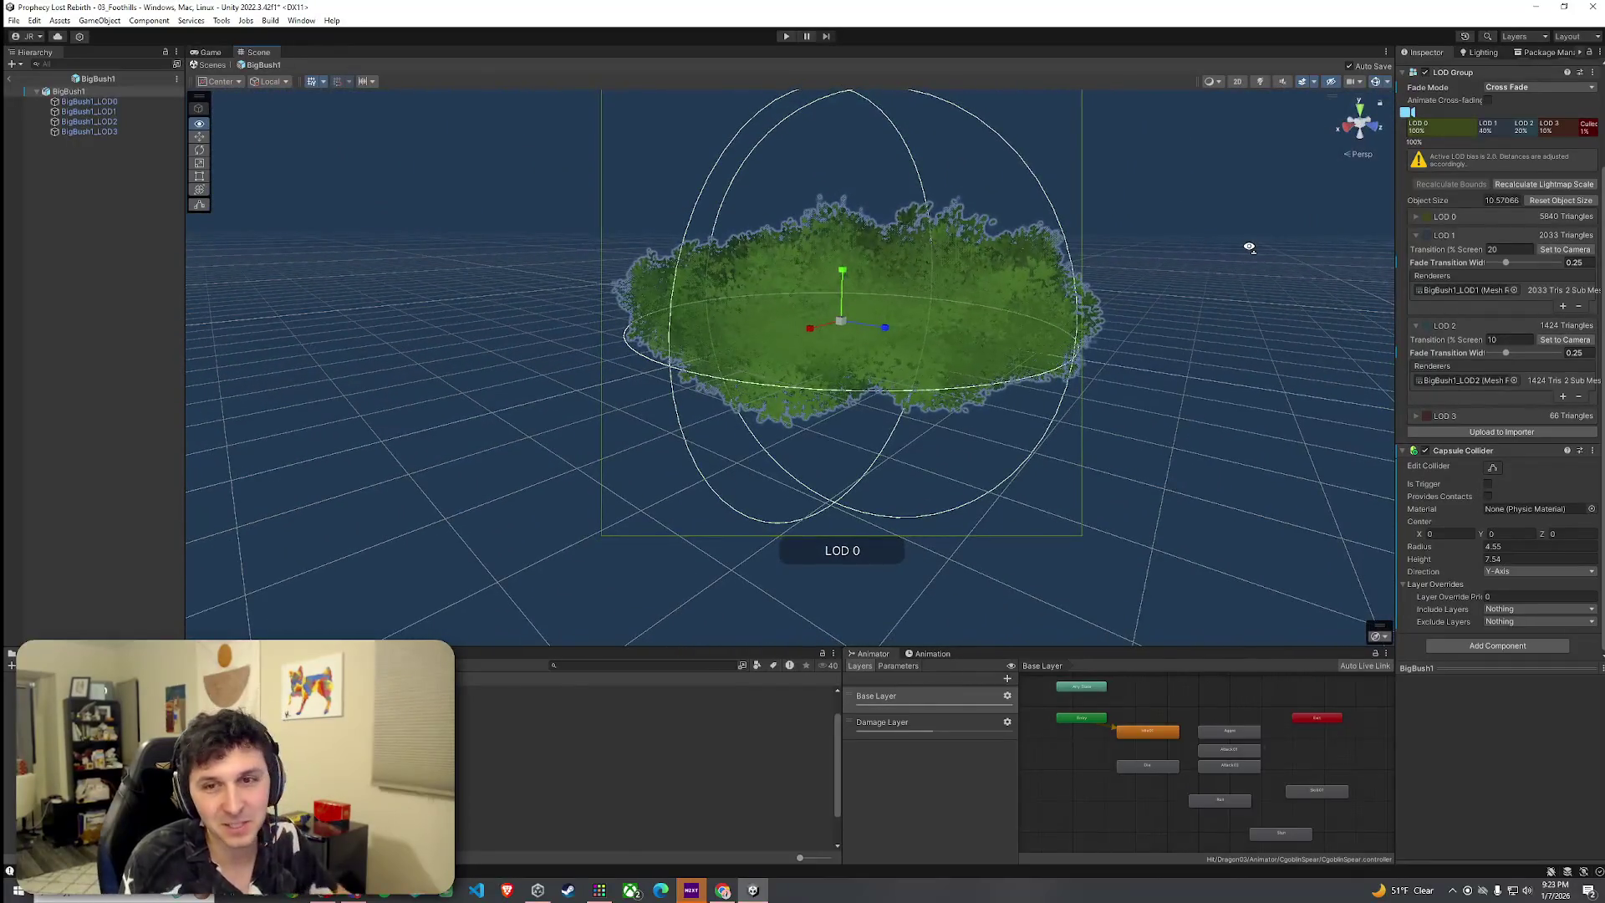
{"action": "left_click_drag", "start_coordinate": [1249, 244], "coordinate": [1247, 233]}
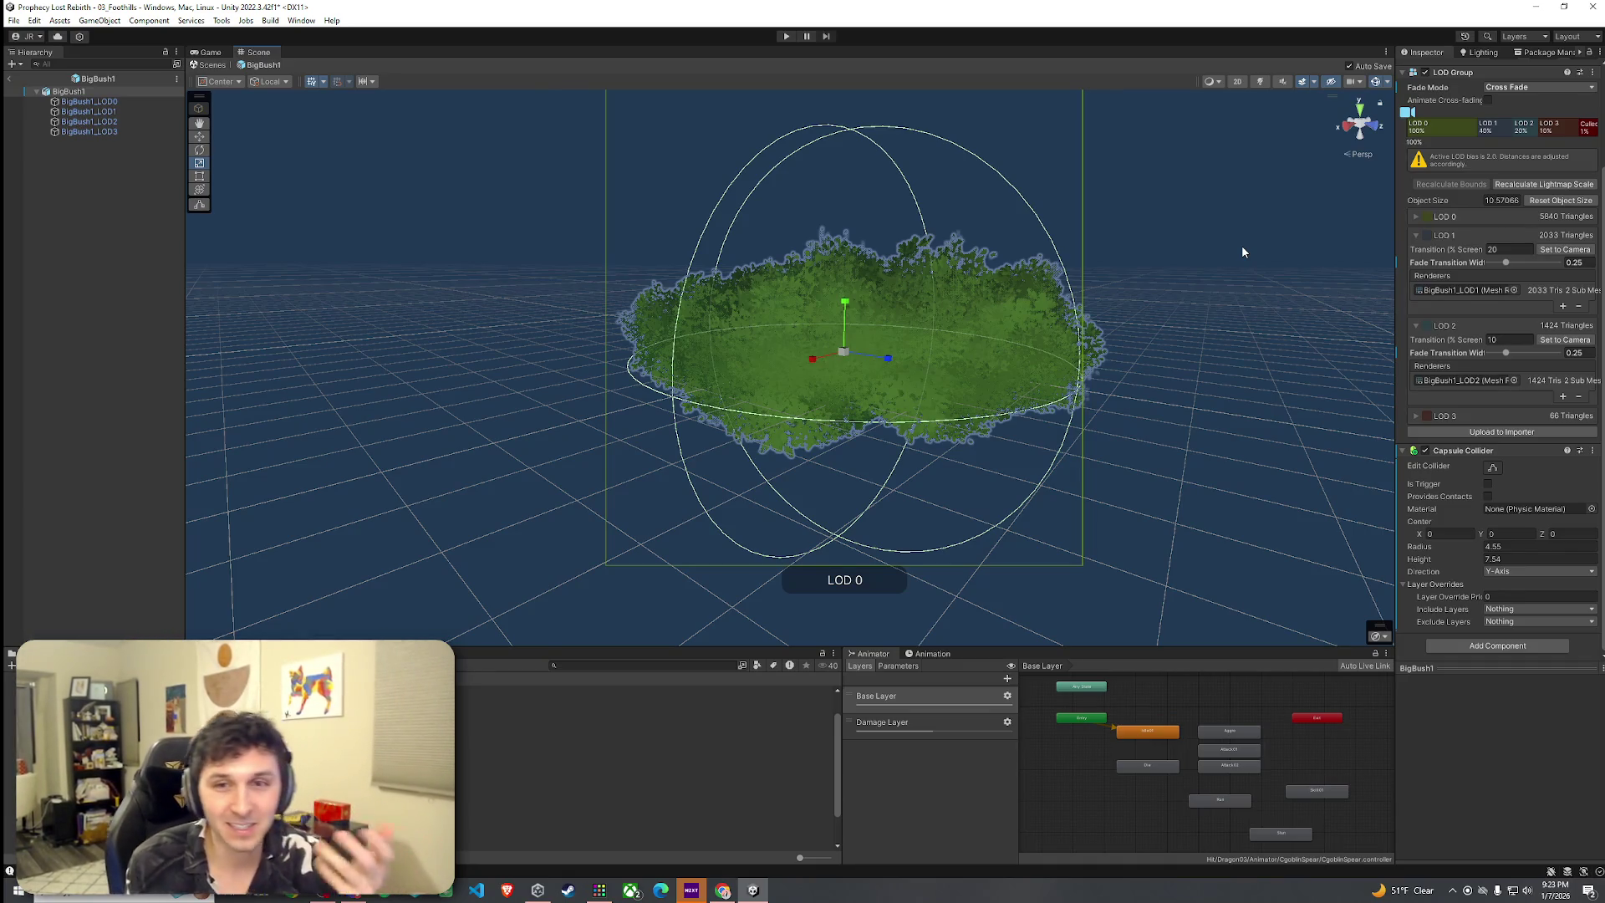
{"action": "mouse_move", "coordinate": [1187, 289]}
{"action": "left_mouse_down"}
{"action": "mouse_move", "coordinate": [1068, 316]}
{"action": "mouse_move", "coordinate": [1068, 287]}
{"action": "mouse_move", "coordinate": [1069, 321]}
{"action": "mouse_move", "coordinate": [1075, 304]}
{"action": "left_mouse_up"}
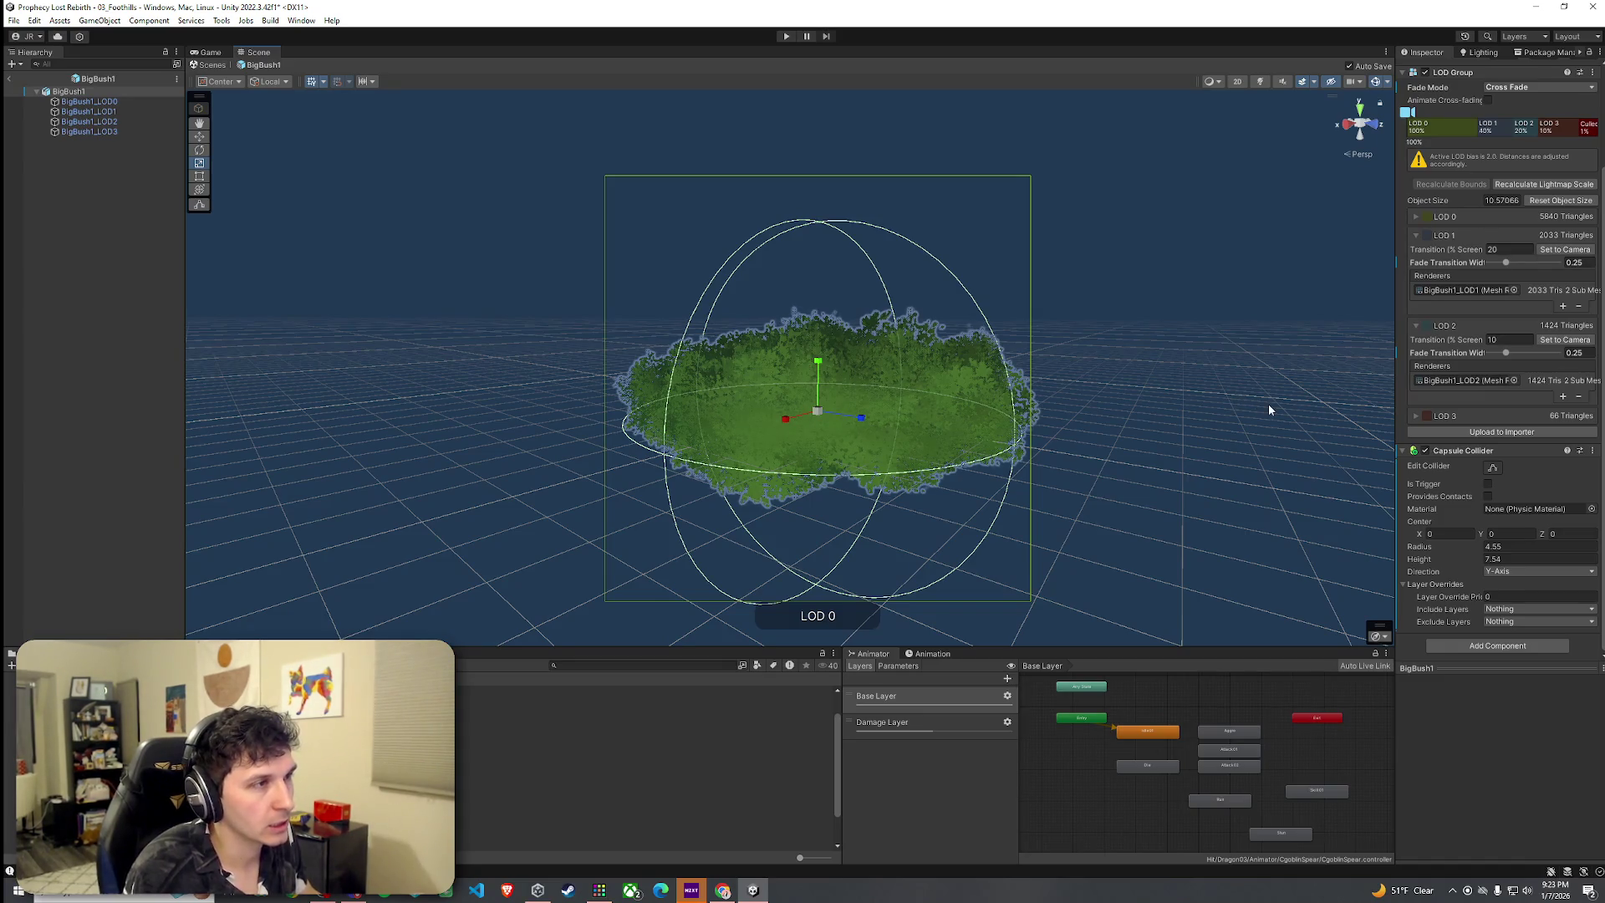
Try a capsule height of 16.23 and centre of 3.24, then undo those changes
{"action": "left_click", "coordinate": [1461, 564]}
{"action": "left_click_drag", "start_coordinate": [1461, 564], "coordinate": [1573, 567]}
{"action": "left_click", "coordinate": [1488, 533]}
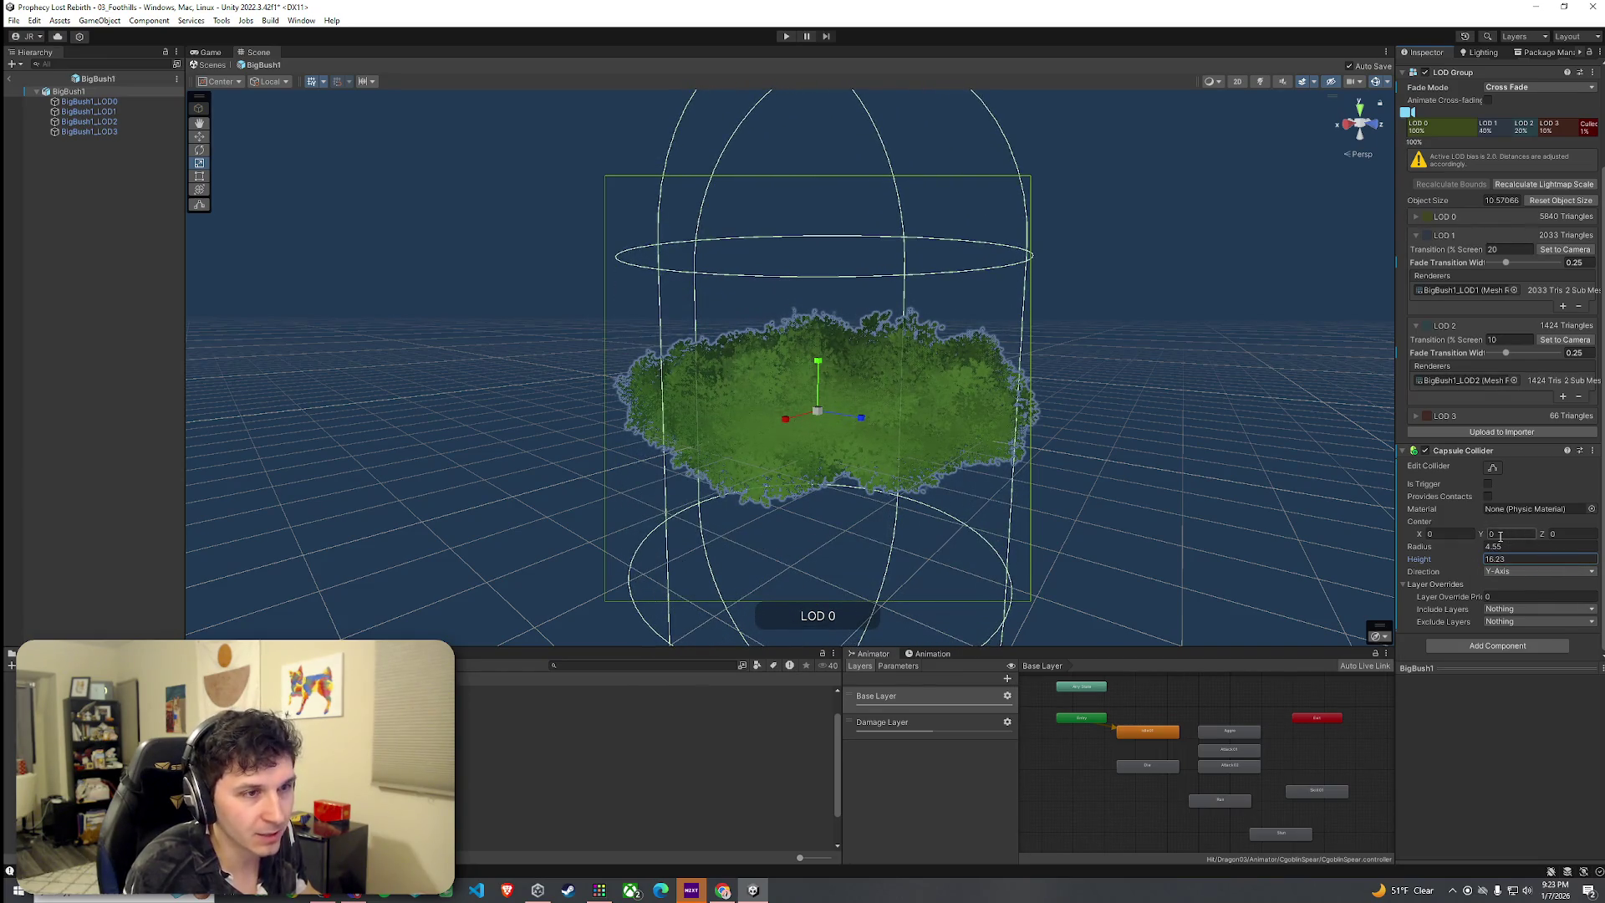
{"action": "left_click_drag", "start_coordinate": [1484, 540], "coordinate": [1505, 540]}
{"action": "mouse_move", "coordinate": [1041, 434]}
{"action": "left_mouse_down"}
{"action": "mouse_move", "coordinate": [1012, 446]}
{"action": "mouse_move", "coordinate": [1129, 466]}
{"action": "left_mouse_up"}
{"action": "key", "text": "f"}
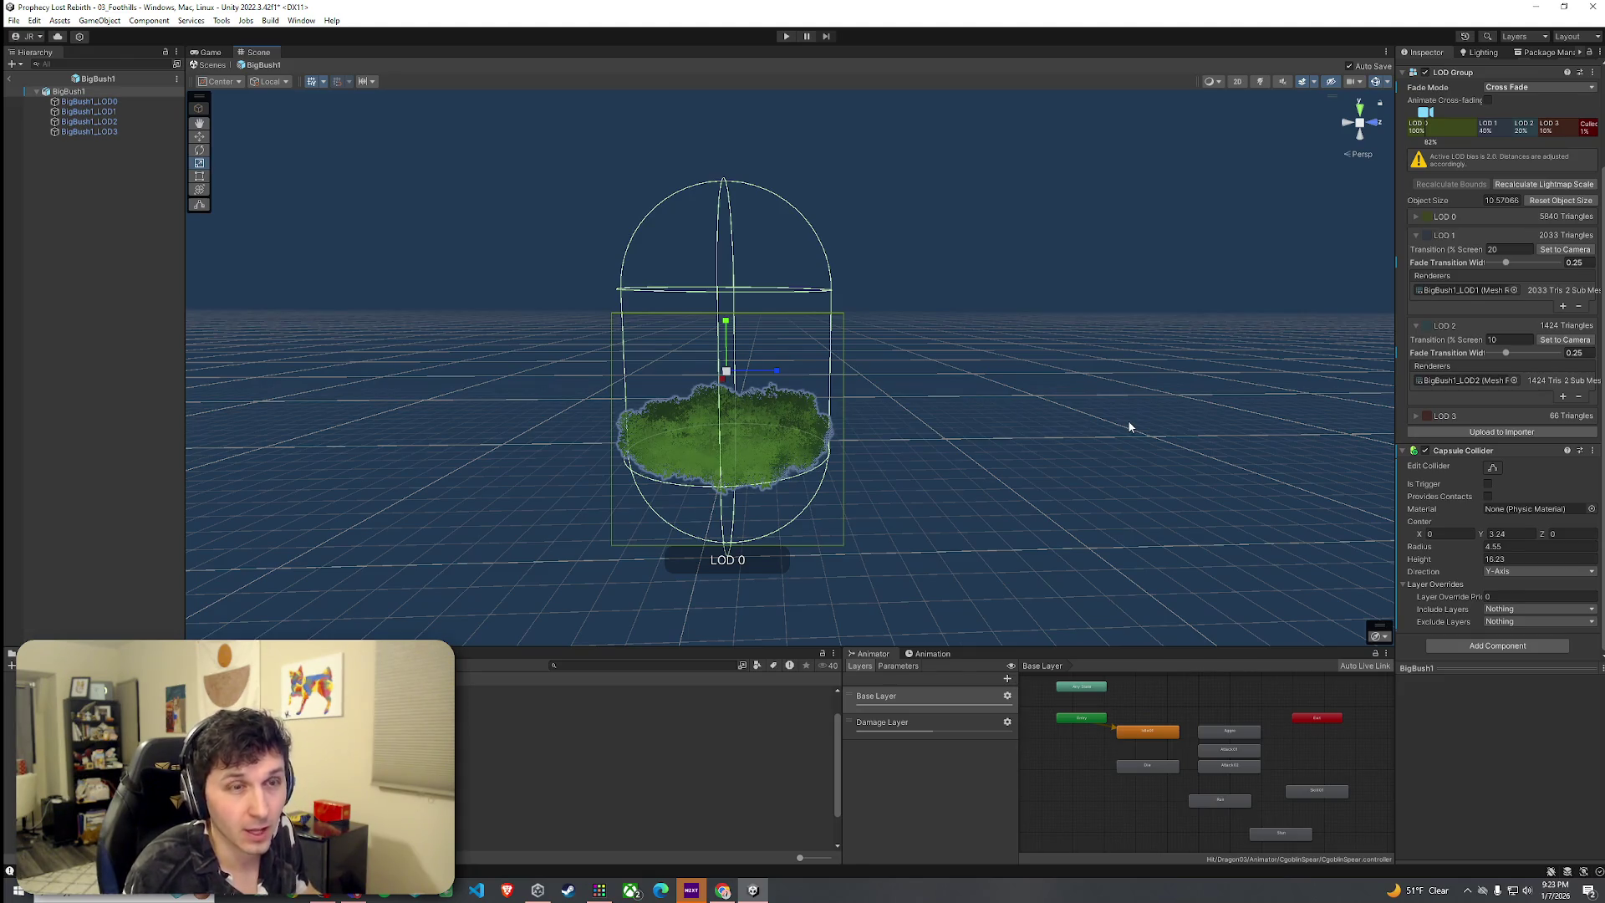
{"action": "key", "text": "ctrl+z"}
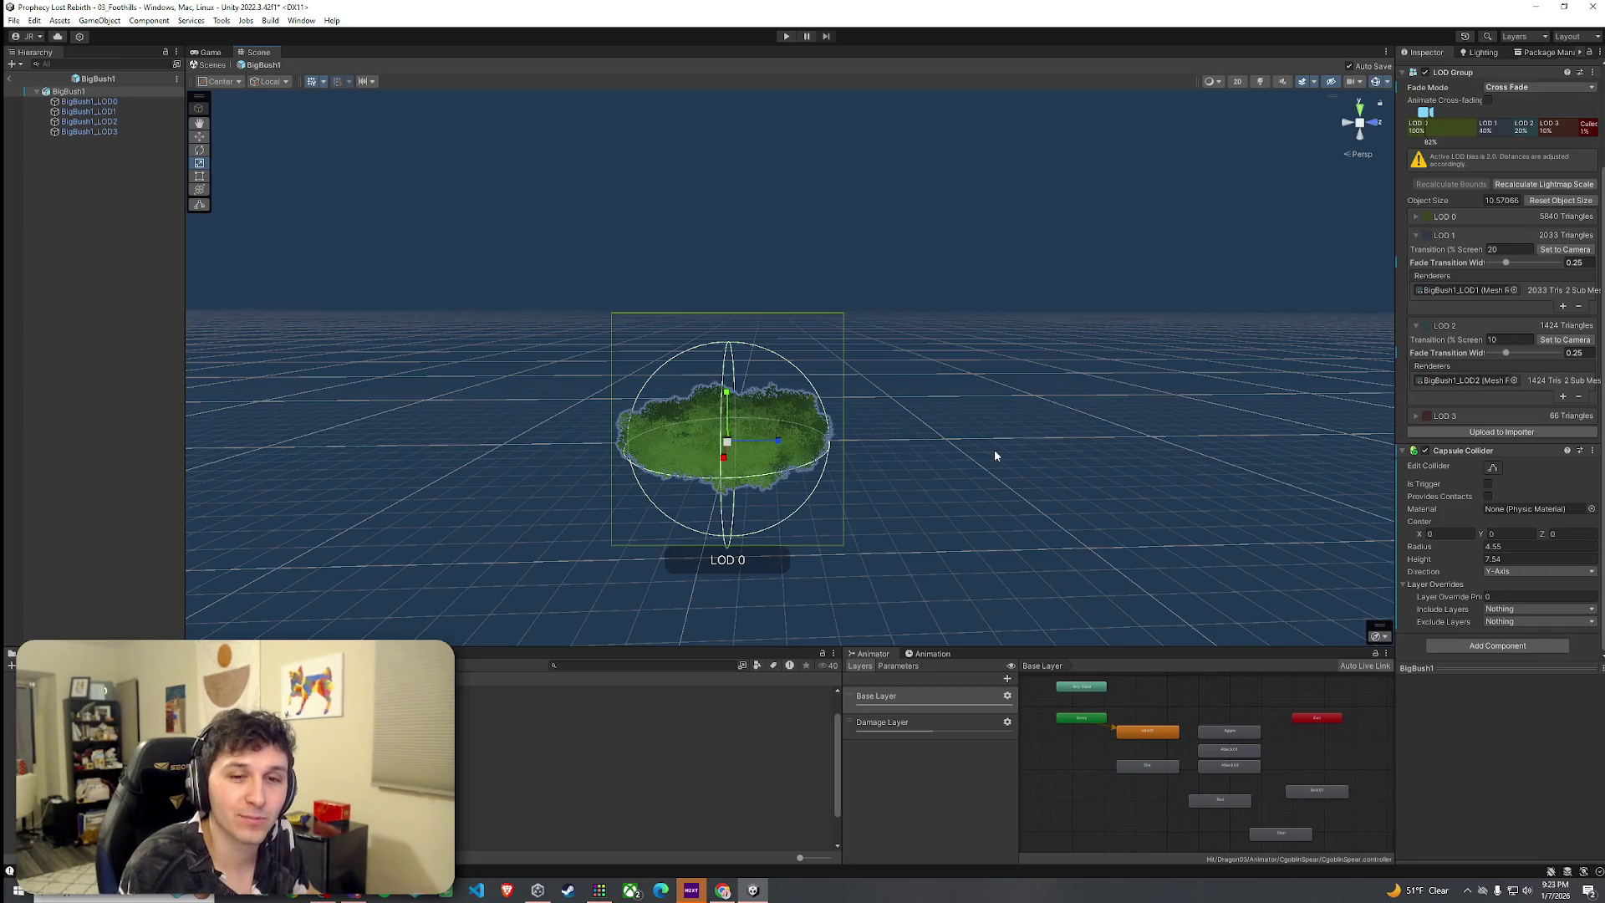
Orbit and zoom around the bush to inspect the collider, then open its component options
{"action": "left_click_drag", "start_coordinate": [996, 455], "coordinate": [900, 458]}
{"action": "scroll", "coordinate": [886, 460], "scroll_direction": "up", "scroll_amount": 5}
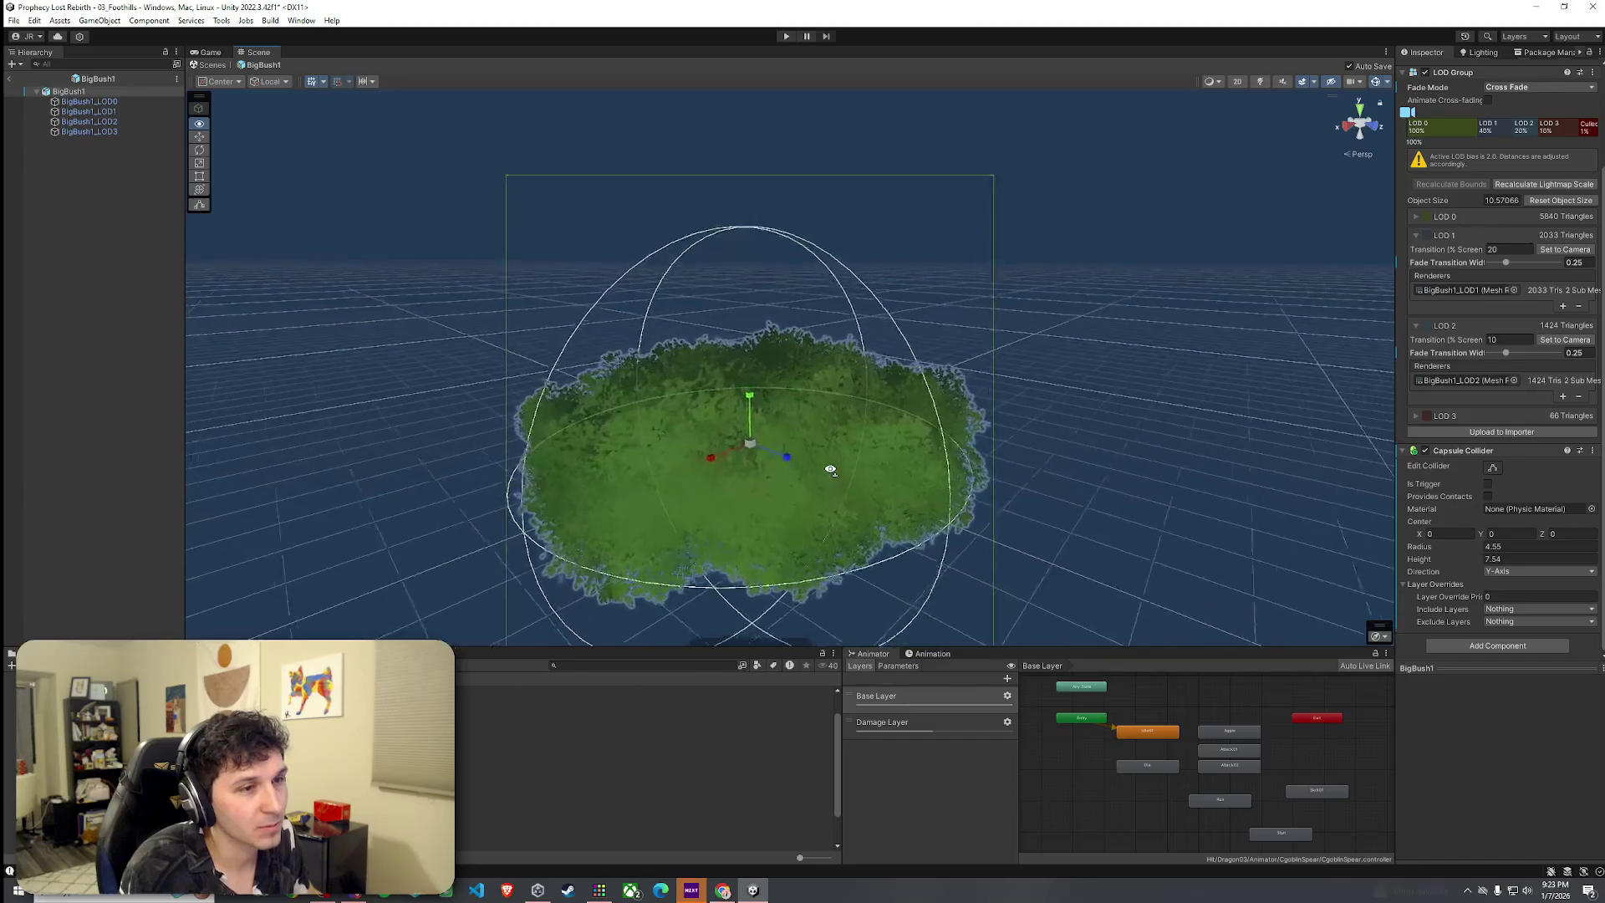
{"action": "scroll", "coordinate": [832, 485], "scroll_direction": "down", "scroll_amount": 5}
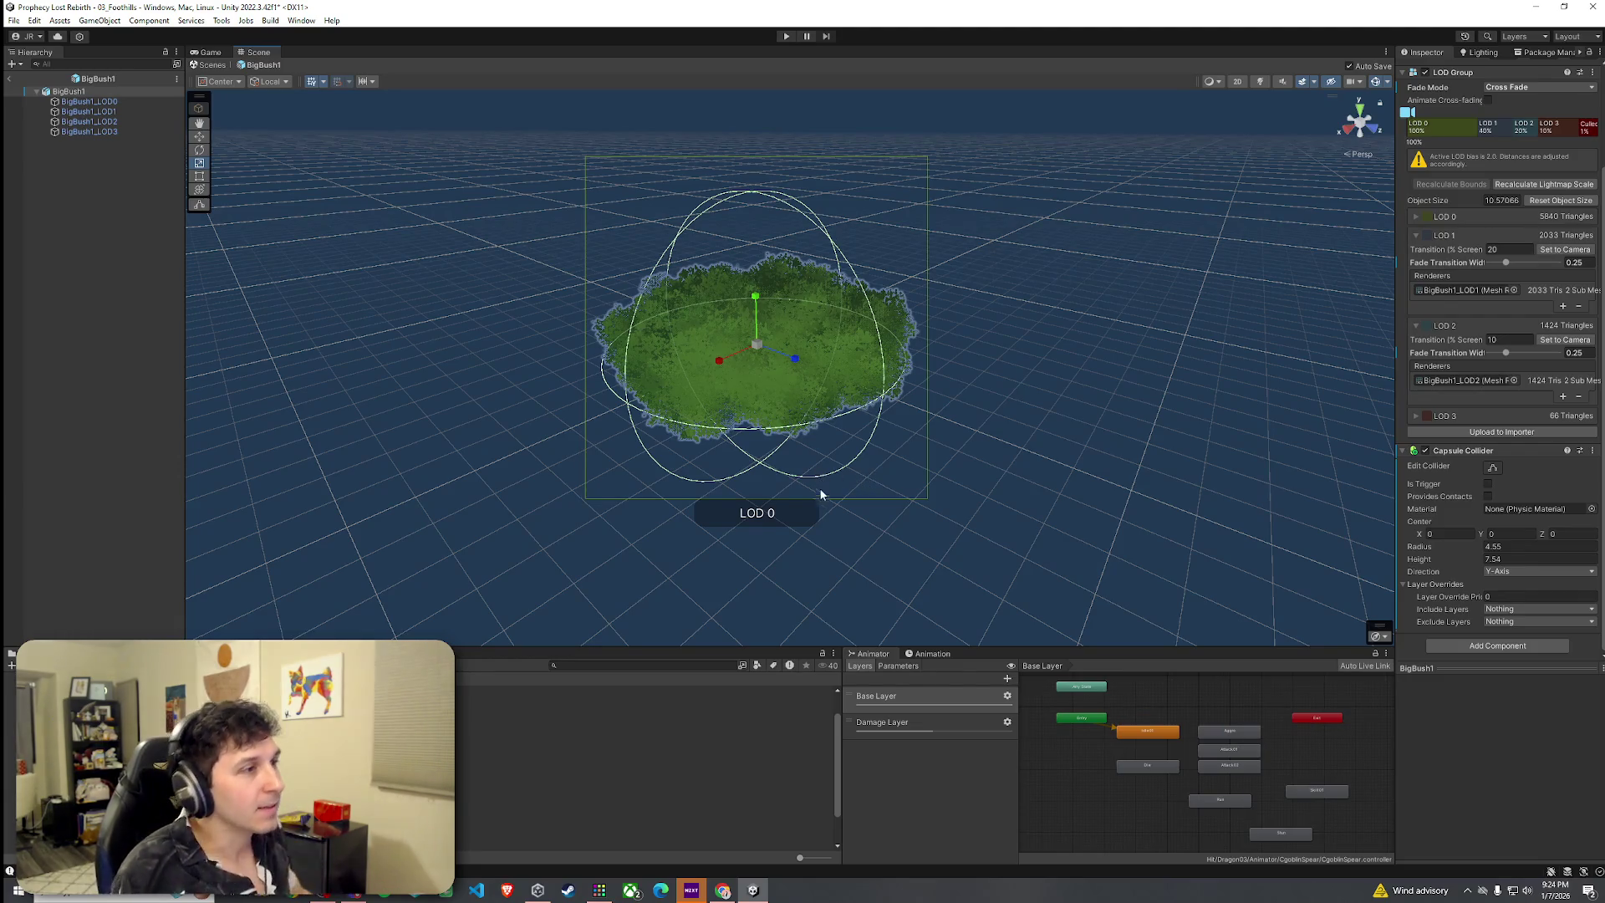
{"action": "scroll", "coordinate": [786, 481], "scroll_direction": "up", "scroll_amount": 10}
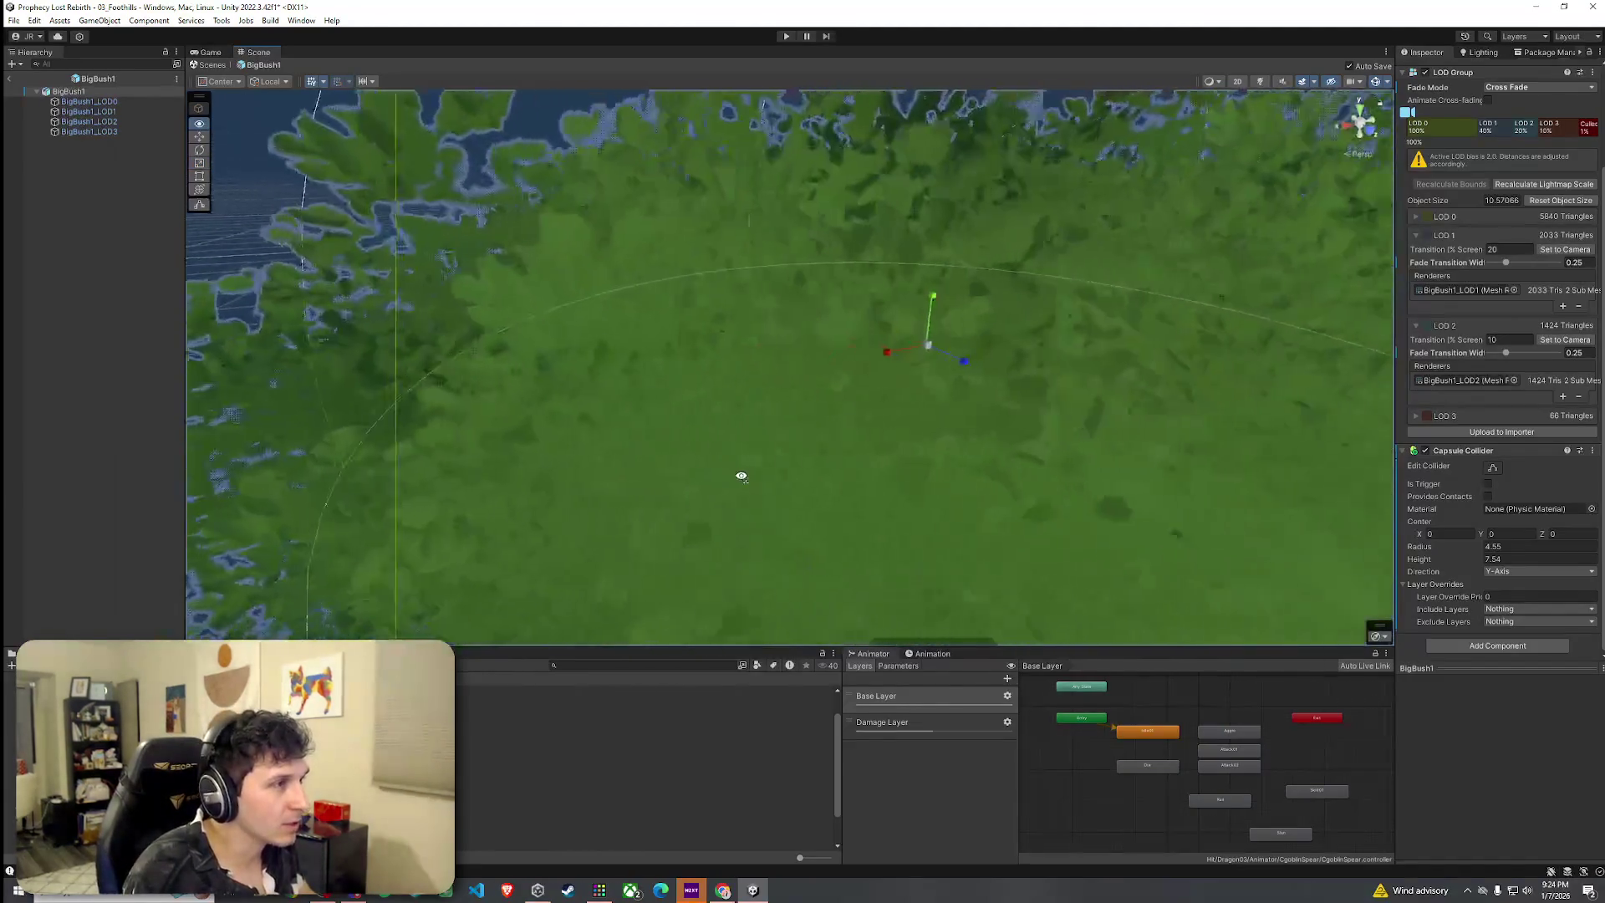
{"action": "scroll", "coordinate": [742, 477], "scroll_direction": "down", "scroll_amount": 10}
{"action": "scroll", "coordinate": [678, 466], "scroll_direction": "up", "scroll_amount": 5}
{"action": "scroll", "coordinate": [781, 451], "scroll_direction": "down", "scroll_amount": 10}
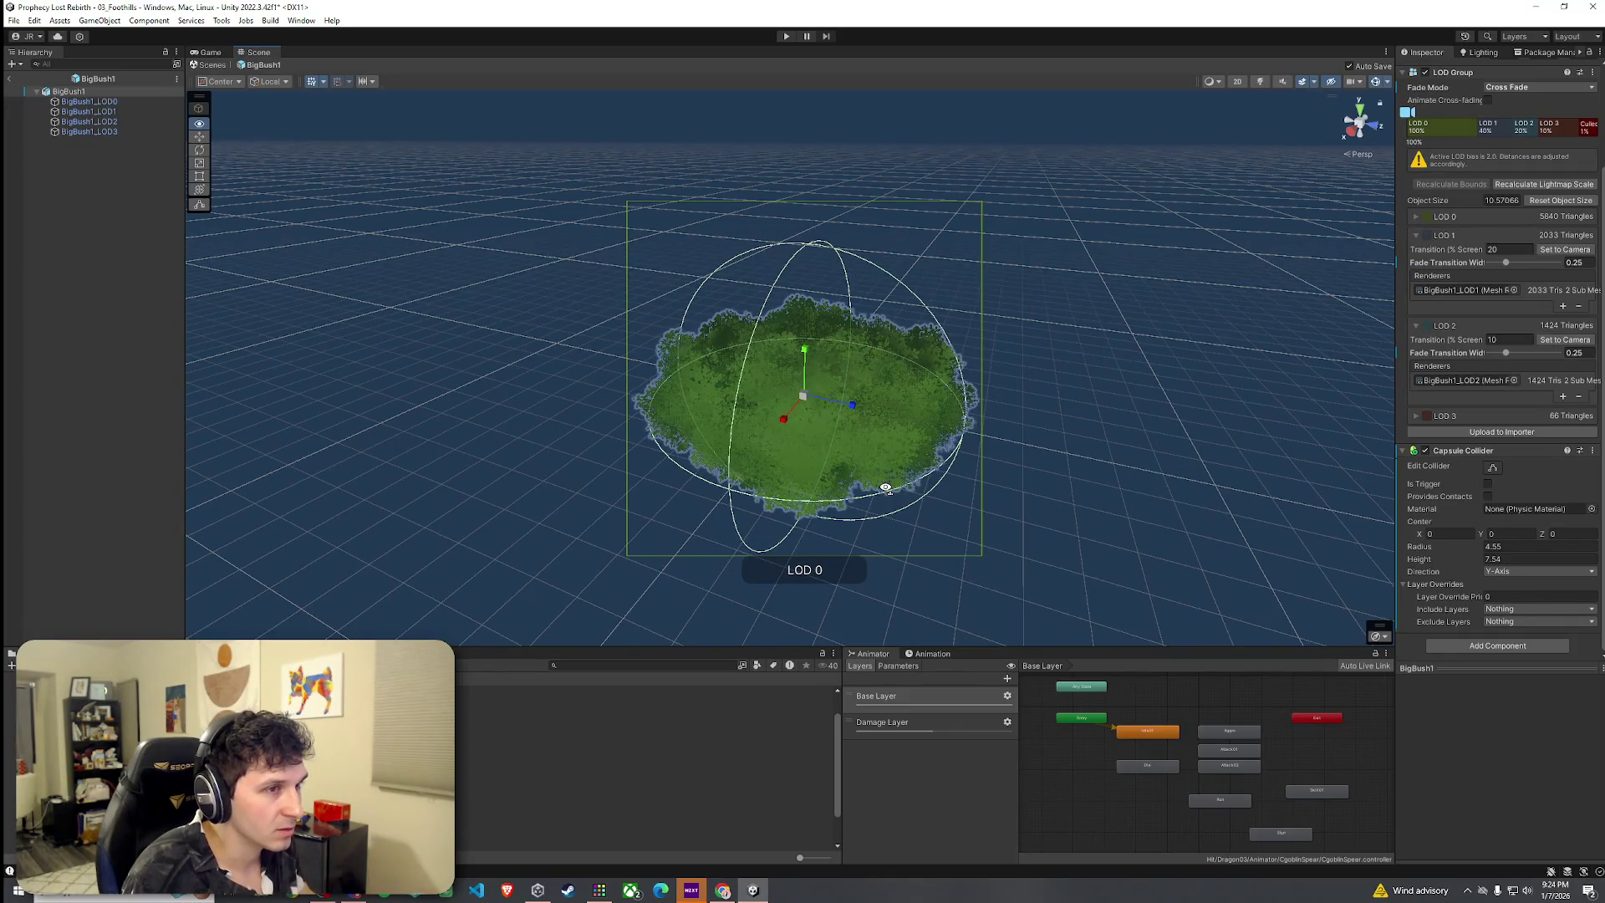
{"action": "left_click", "coordinate": [1593, 450]}
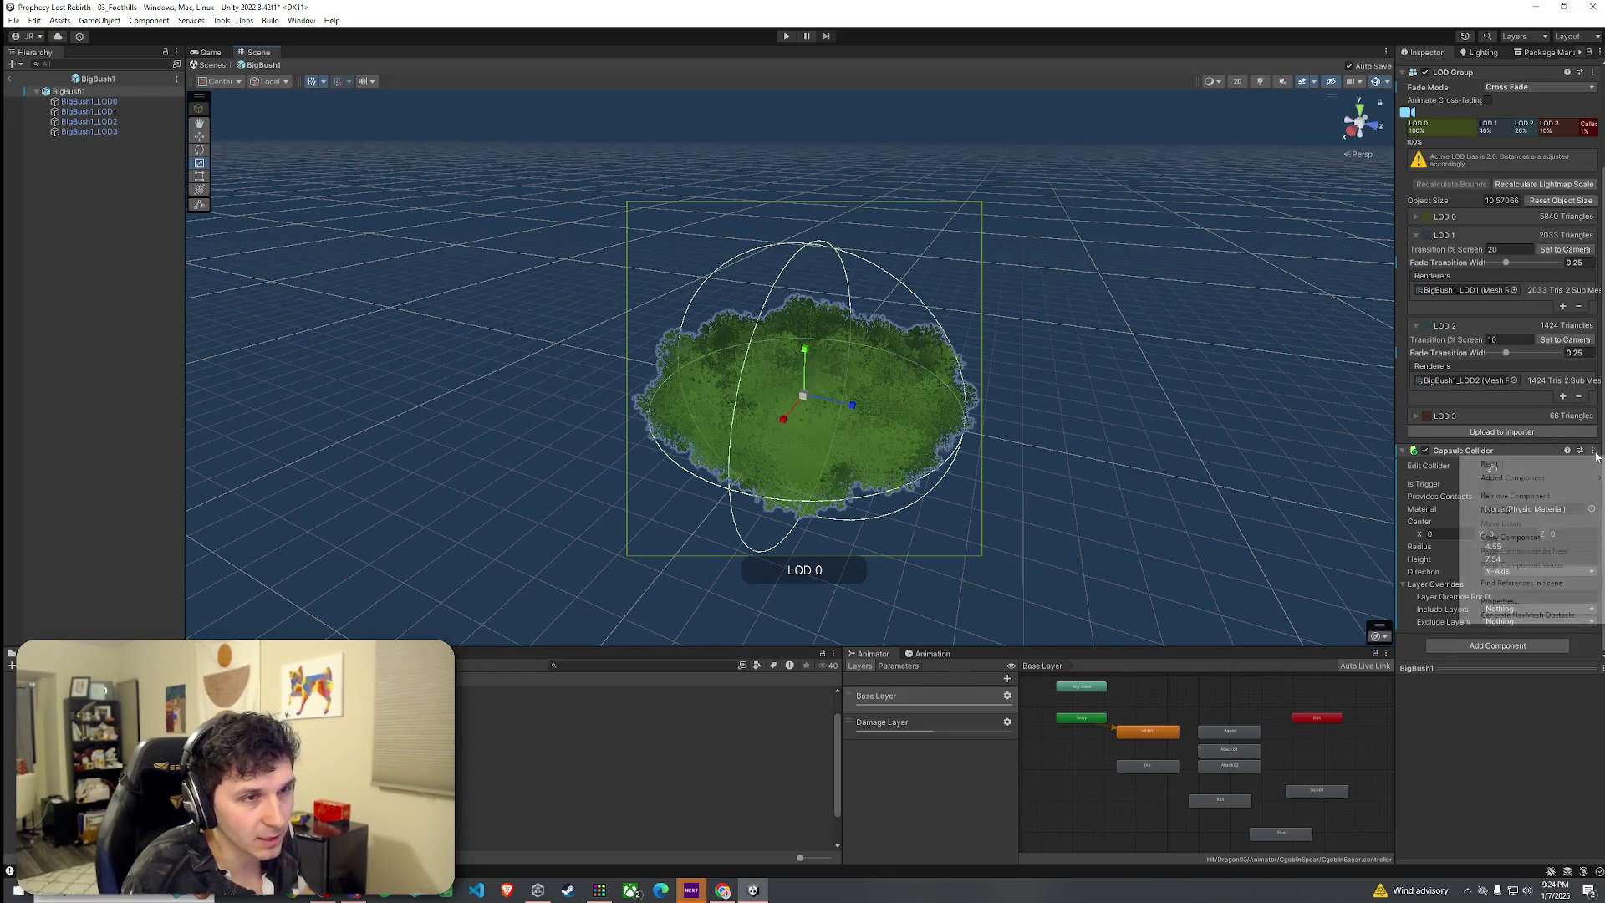
Remove the old Capsule Collider and add a fresh one via the 'collid' search
{"action": "left_click", "coordinate": [1537, 495]}
{"action": "left_click", "coordinate": [1476, 578]}
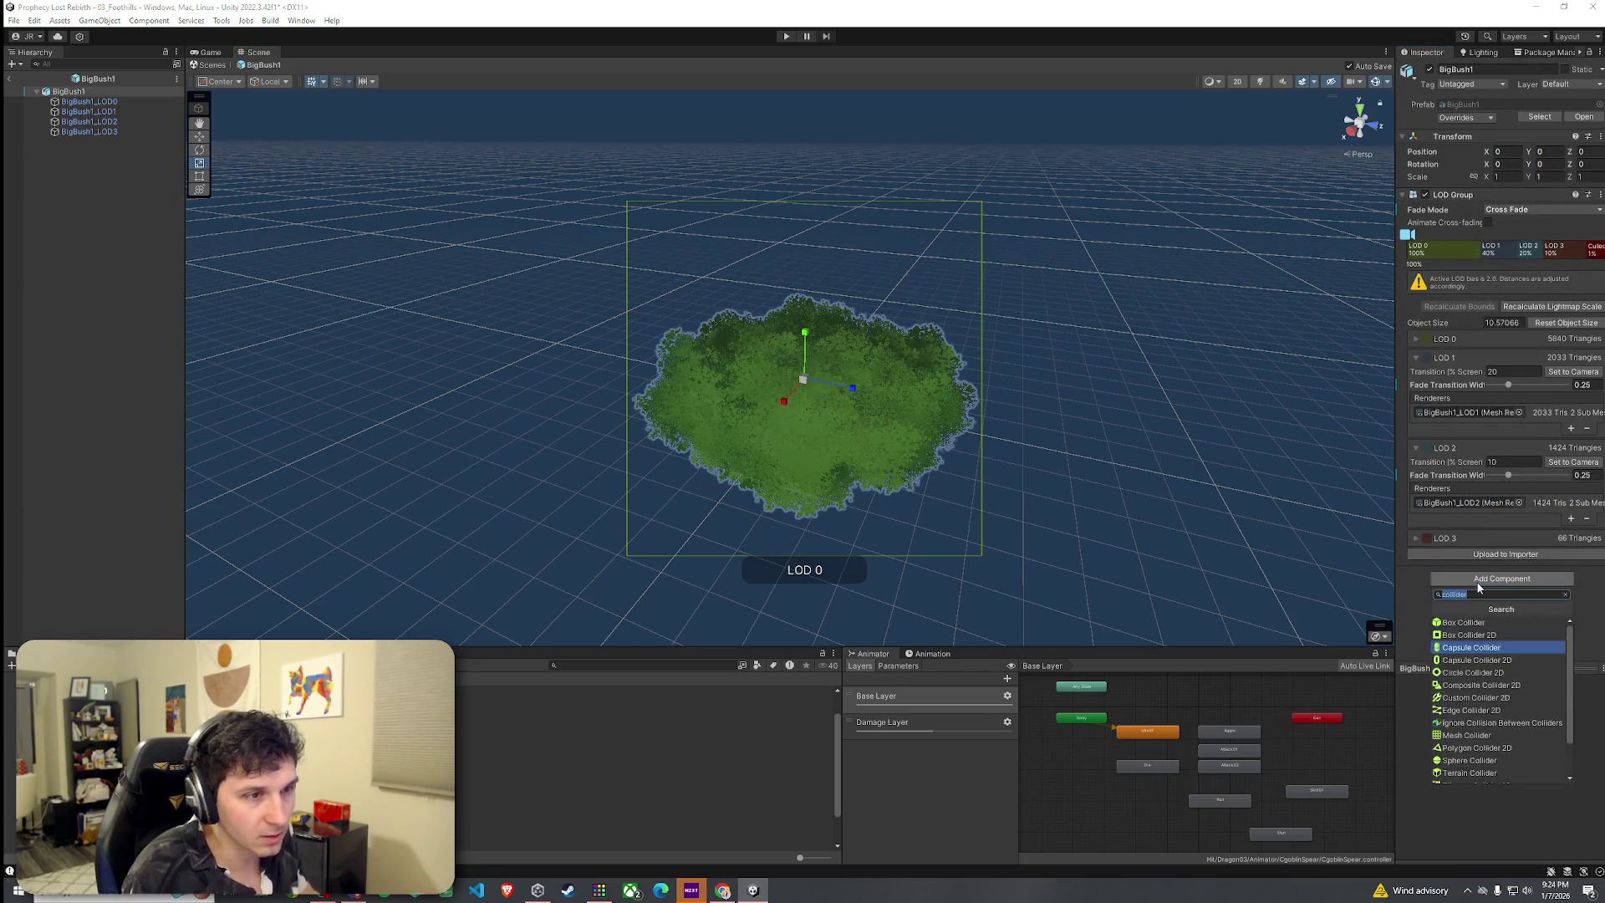
{"action": "type", "text": "cylinder"}
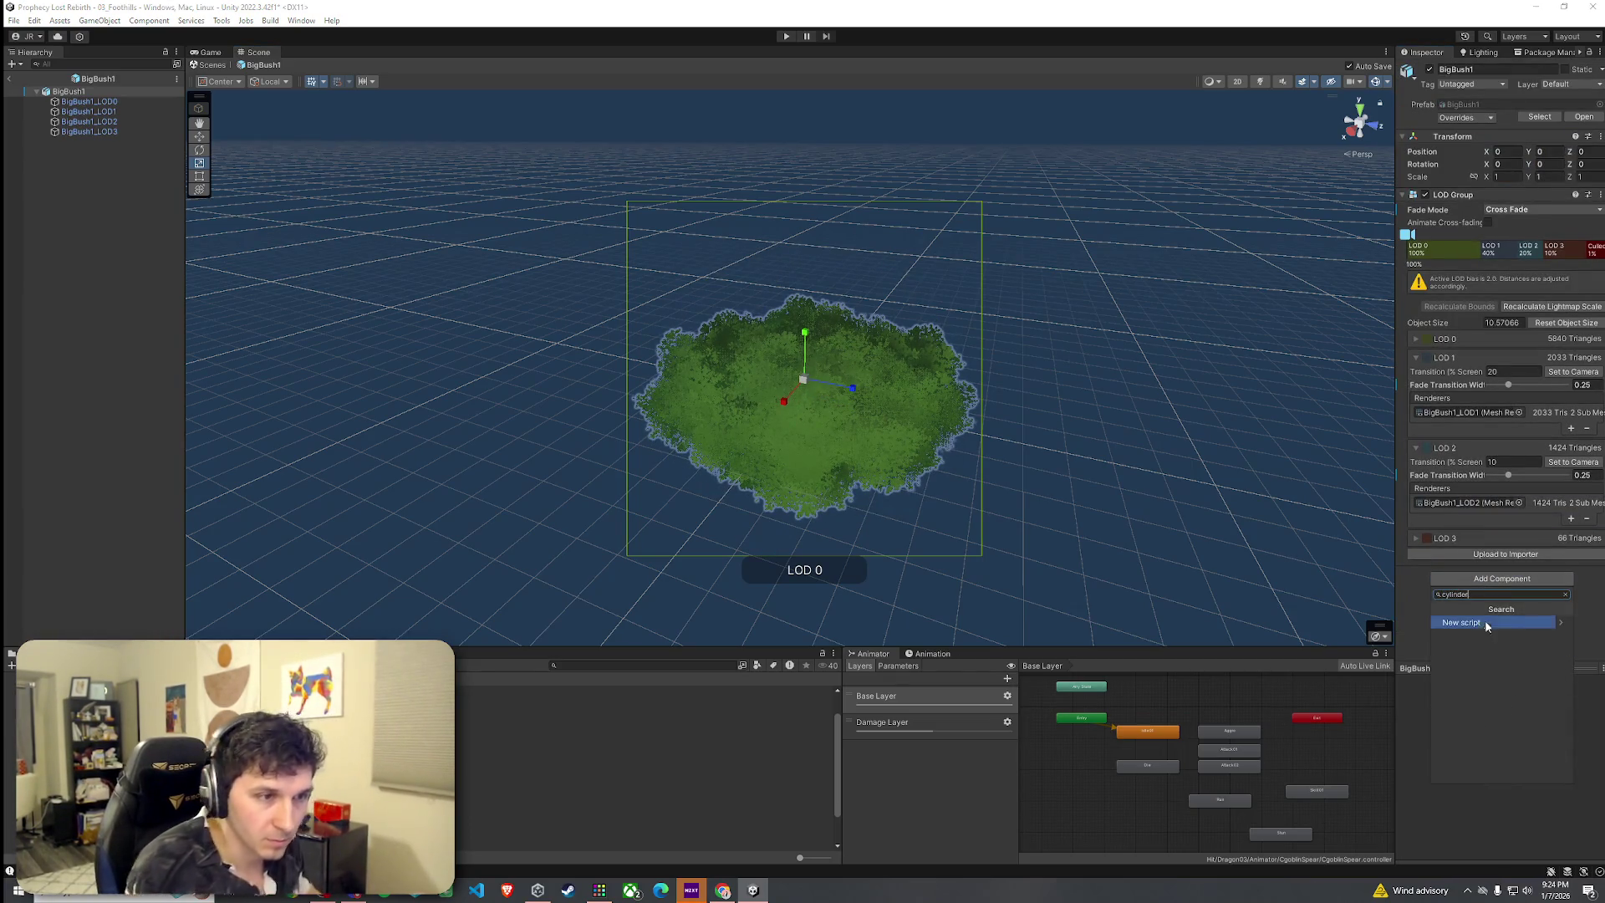
{"action": "key", "text": "BackSpace"}
{"action": "key", "text": "BackSpace"}
{"action": "key", "text": "BackSpace"}
{"action": "type", "text": "collid"}
{"action": "scroll", "coordinate": [1473, 663], "scroll_direction": "down", "scroll_amount": 2}
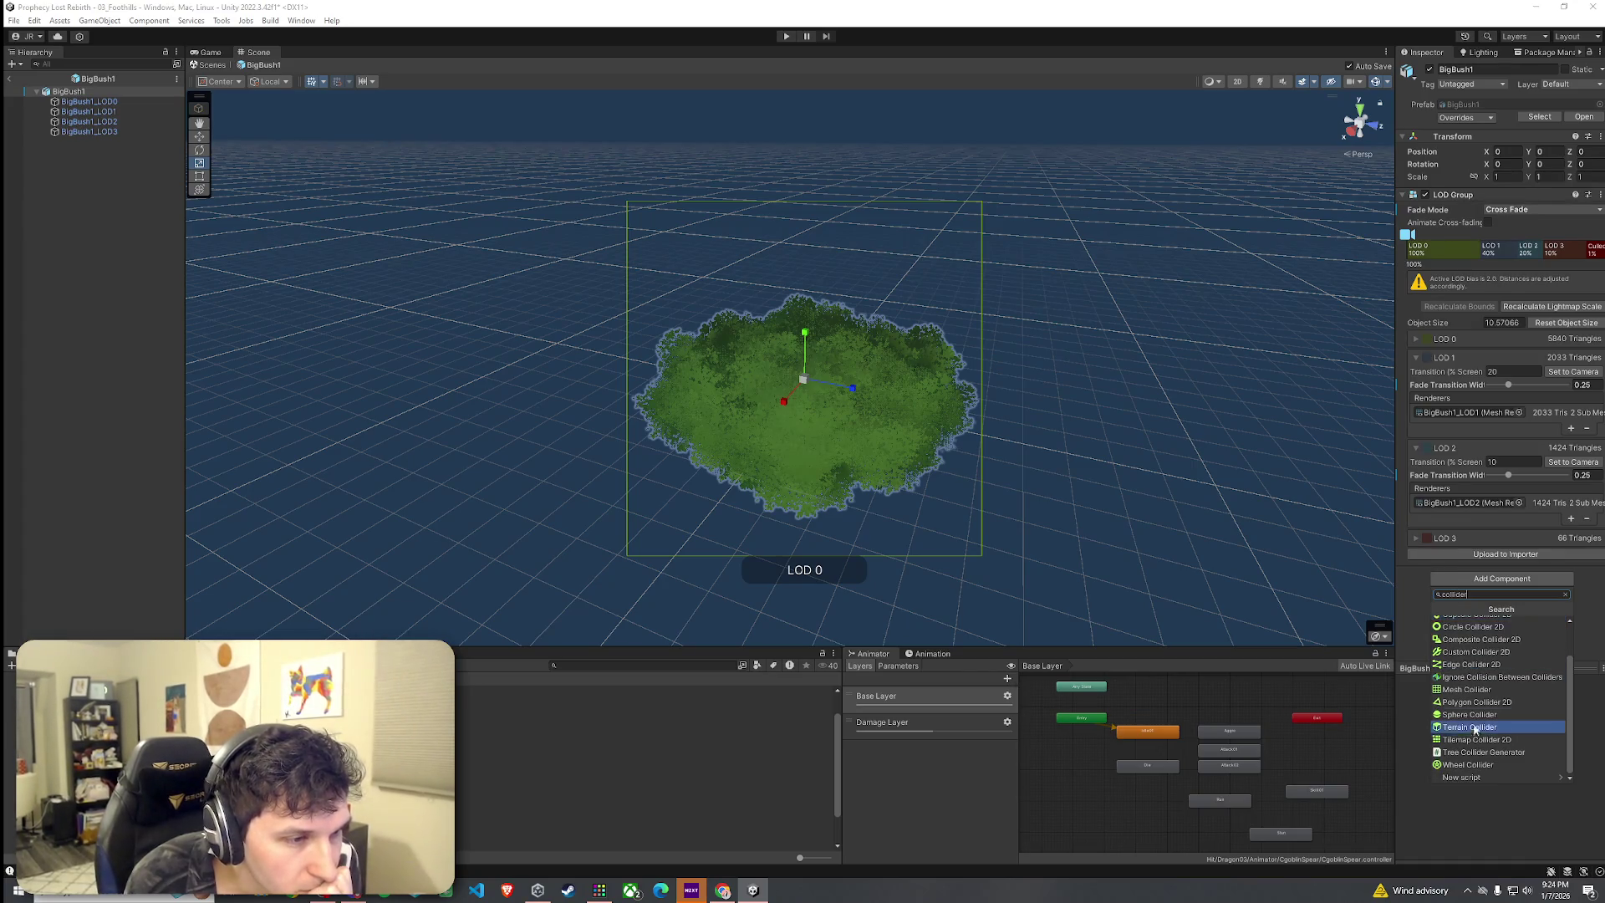
{"action": "scroll", "coordinate": [1477, 717], "scroll_direction": "up", "scroll_amount": 2}
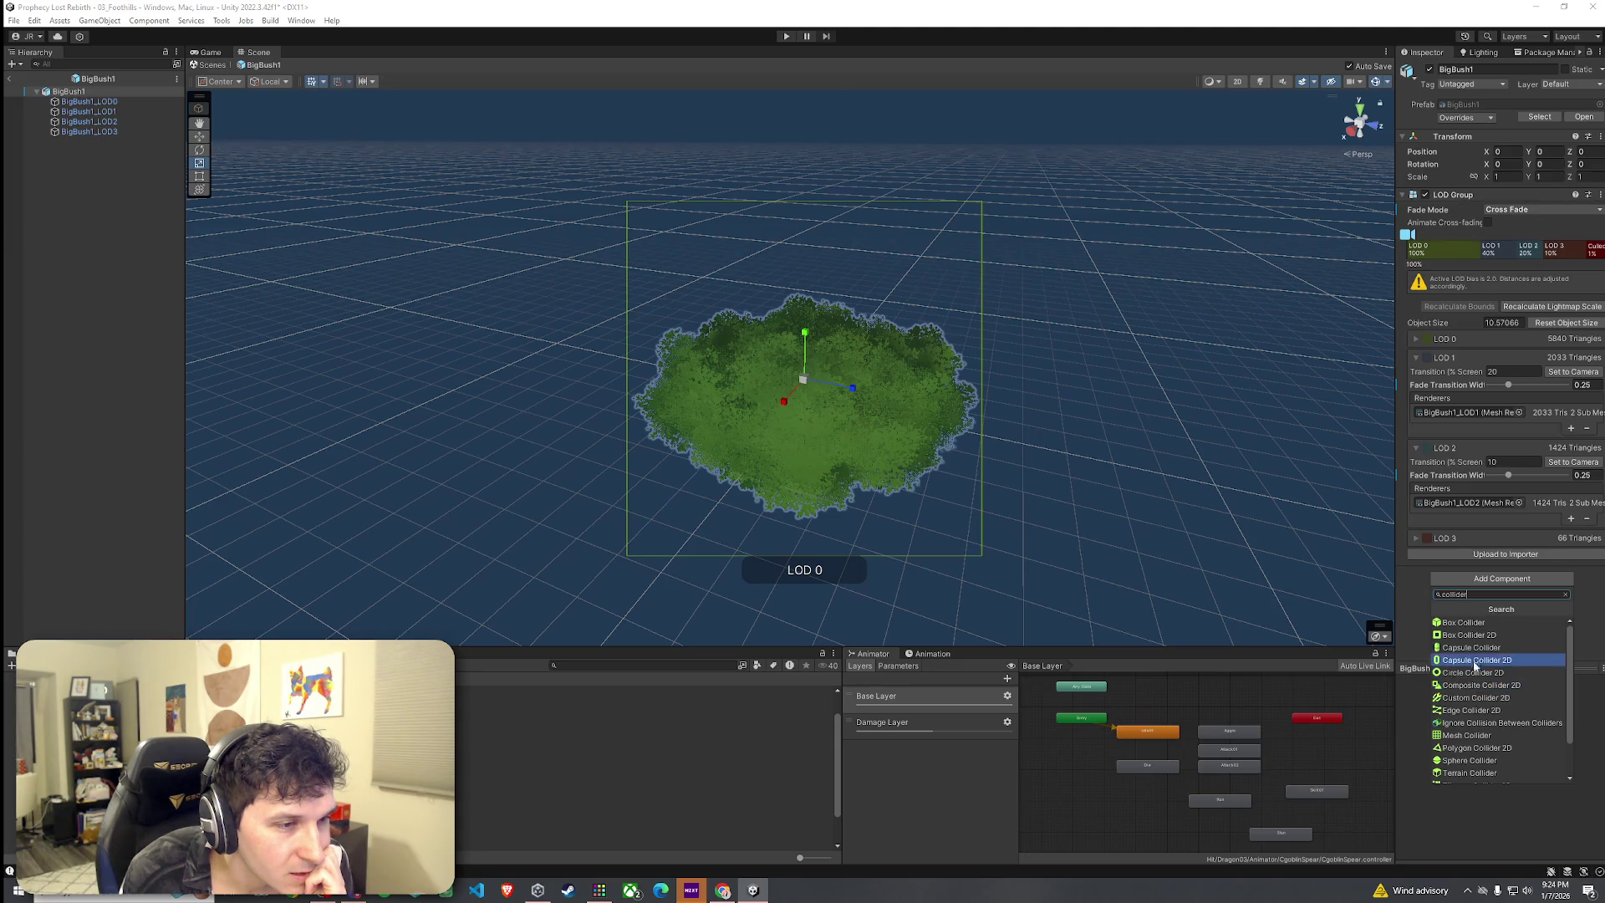
{"action": "left_click", "coordinate": [1473, 648]}
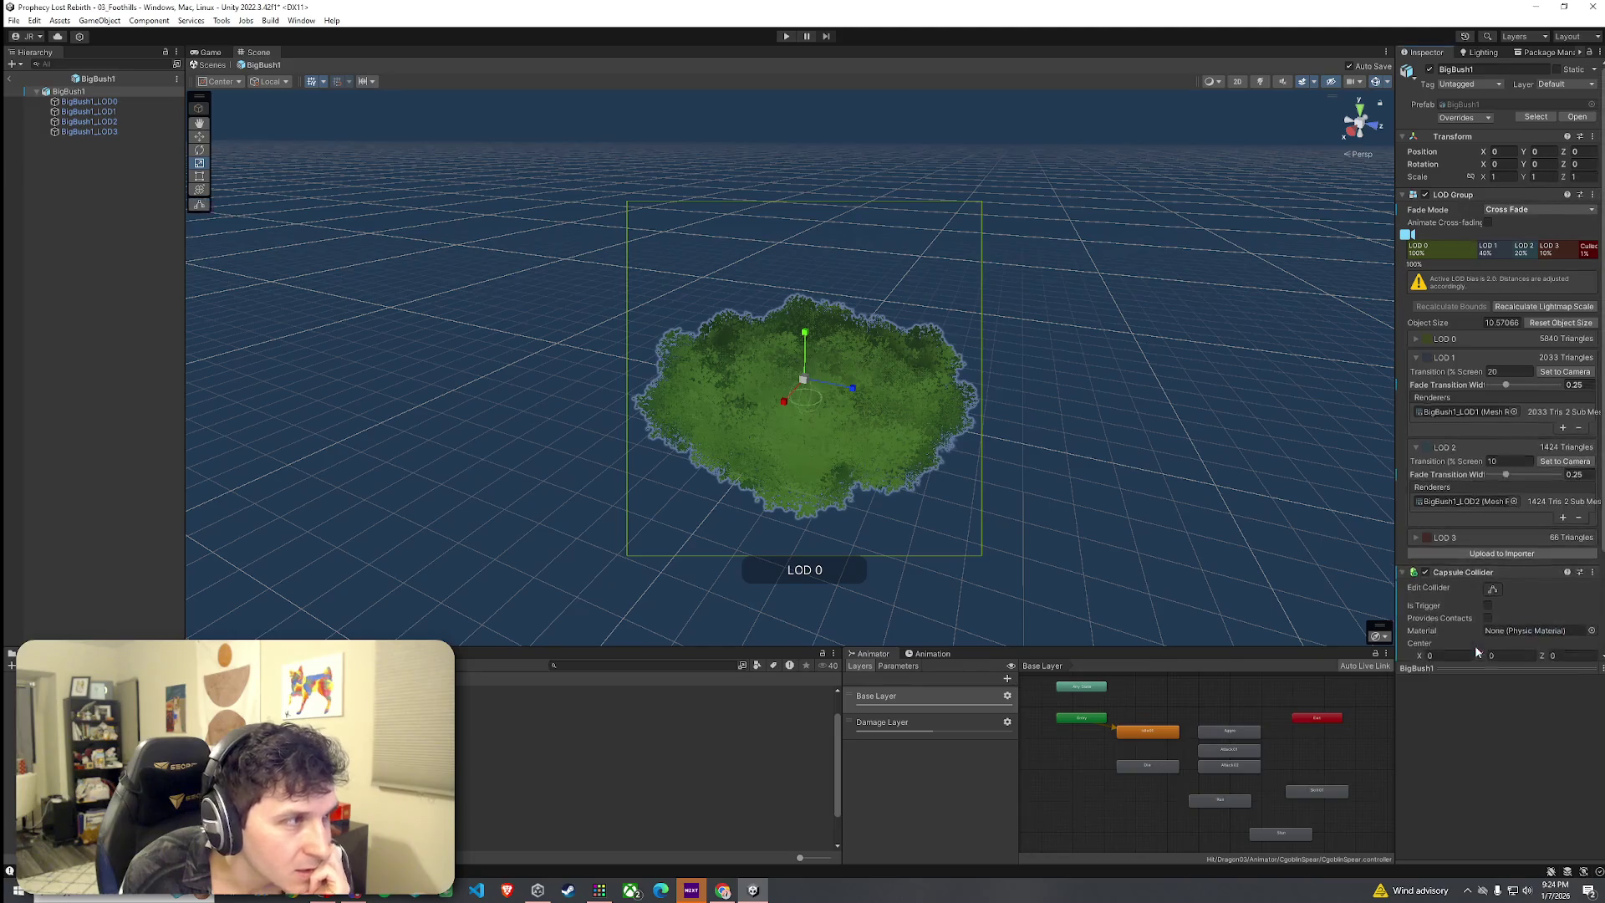
Set the new collider to radius 4.45 and height 1.91, checking its fit around the bush
{"action": "scroll", "coordinate": [1464, 643], "scroll_direction": "down", "scroll_amount": 3}
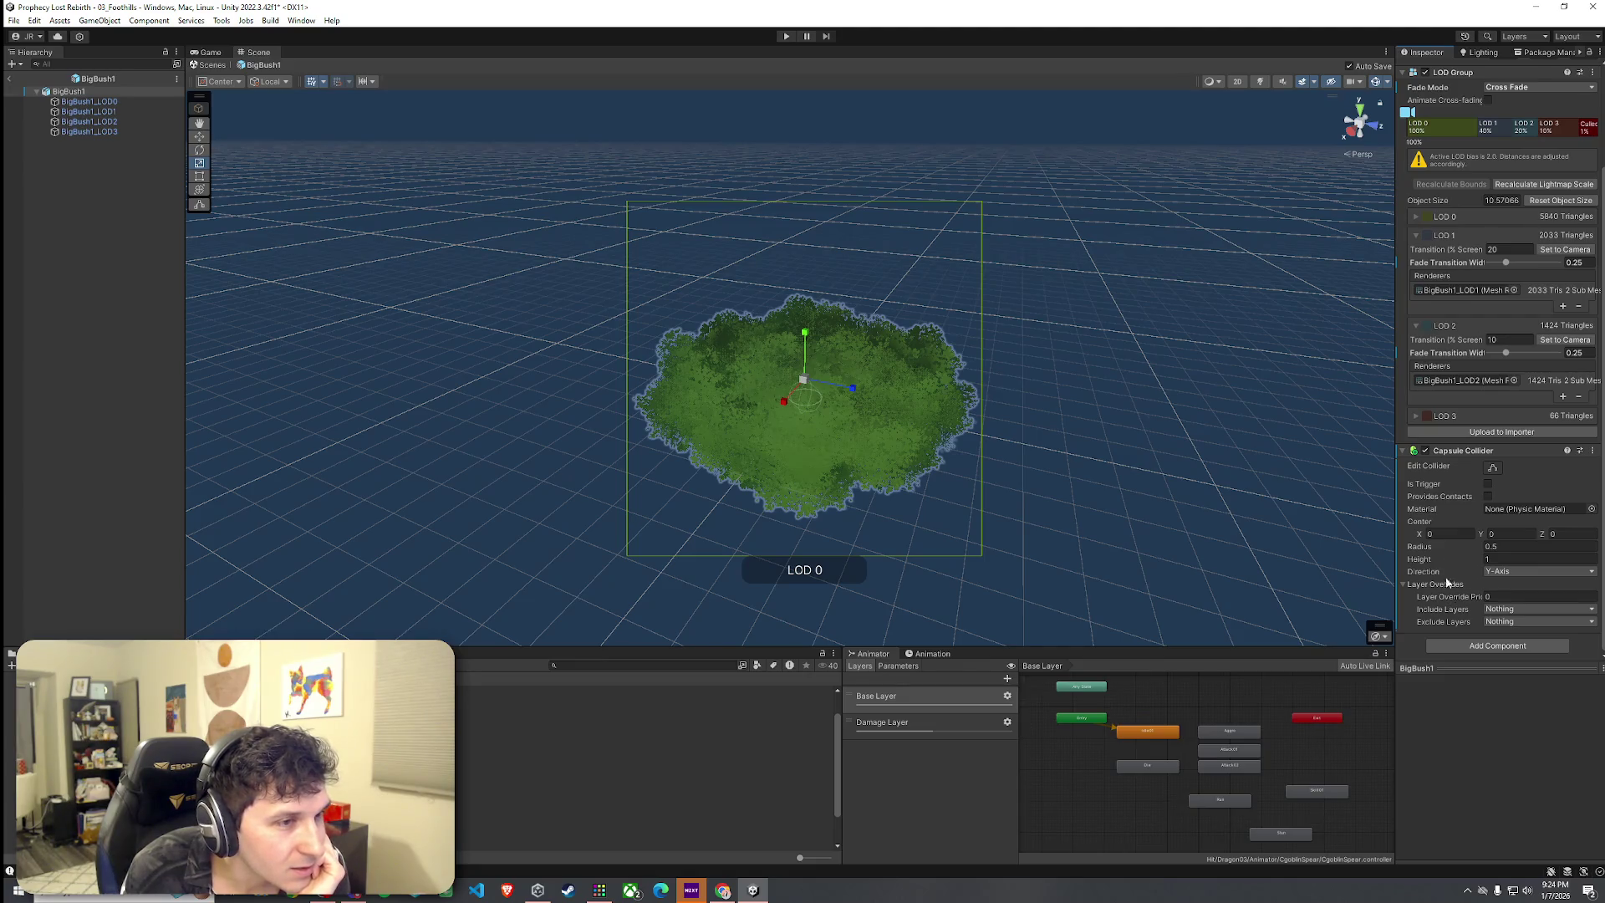
{"action": "left_click_drag", "start_coordinate": [1415, 558], "coordinate": [1522, 550]}
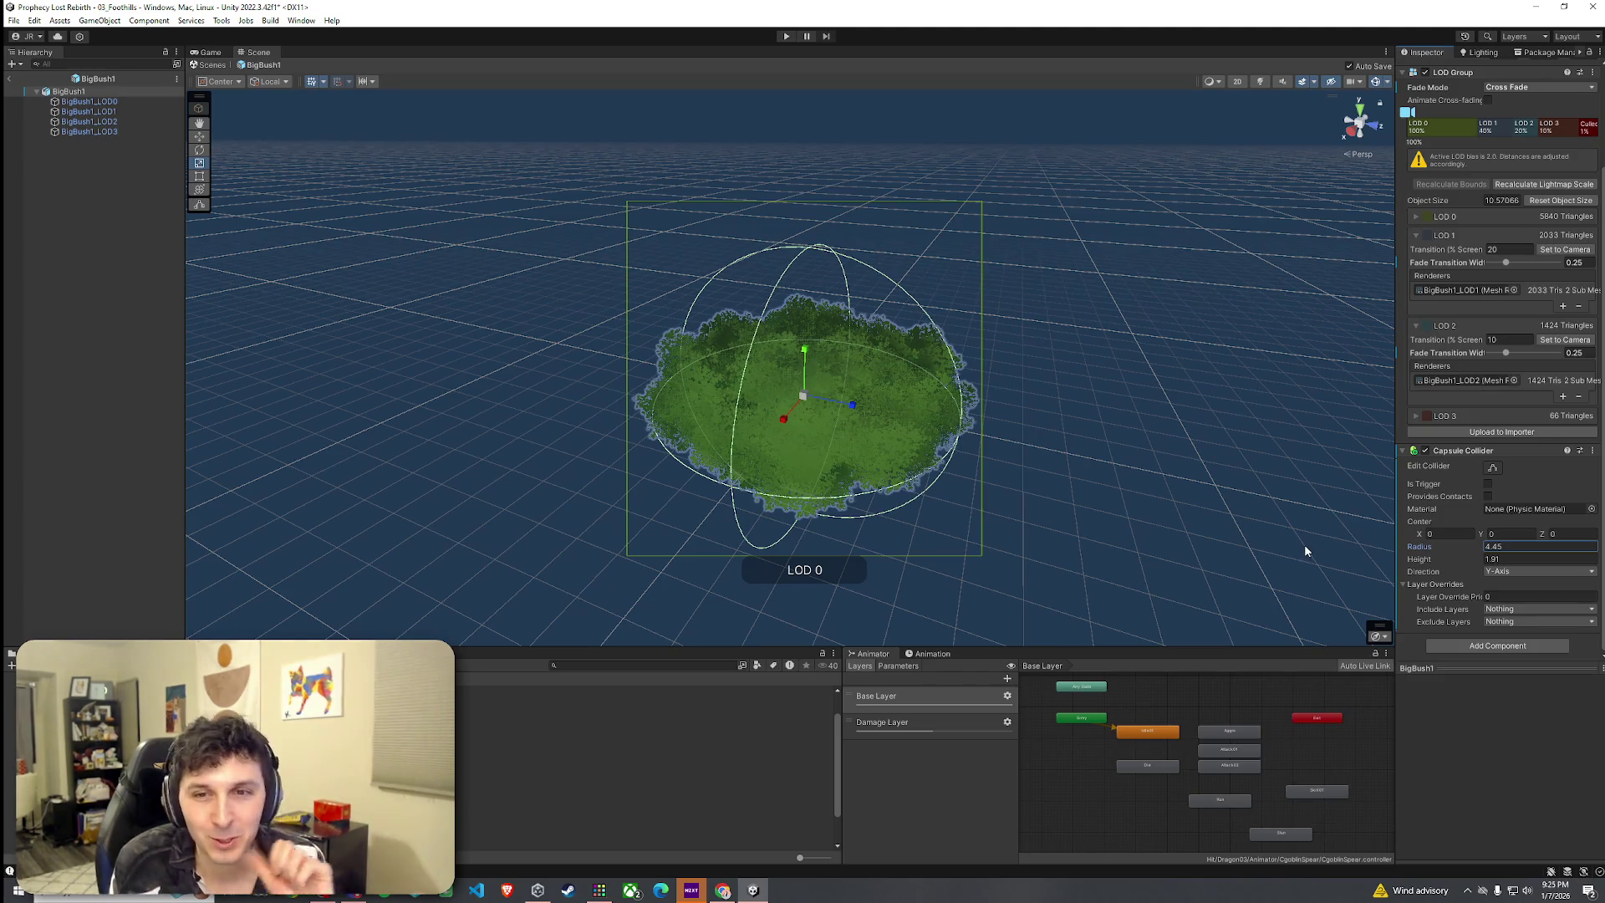
{"action": "mouse_move", "coordinate": [1011, 484]}
{"action": "left_mouse_down"}
{"action": "mouse_move", "coordinate": [810, 469]}
{"action": "mouse_move", "coordinate": [828, 498]}
{"action": "mouse_move", "coordinate": [906, 498]}
{"action": "left_mouse_up"}
{"action": "scroll", "coordinate": [872, 489], "scroll_direction": "up", "scroll_amount": 6}
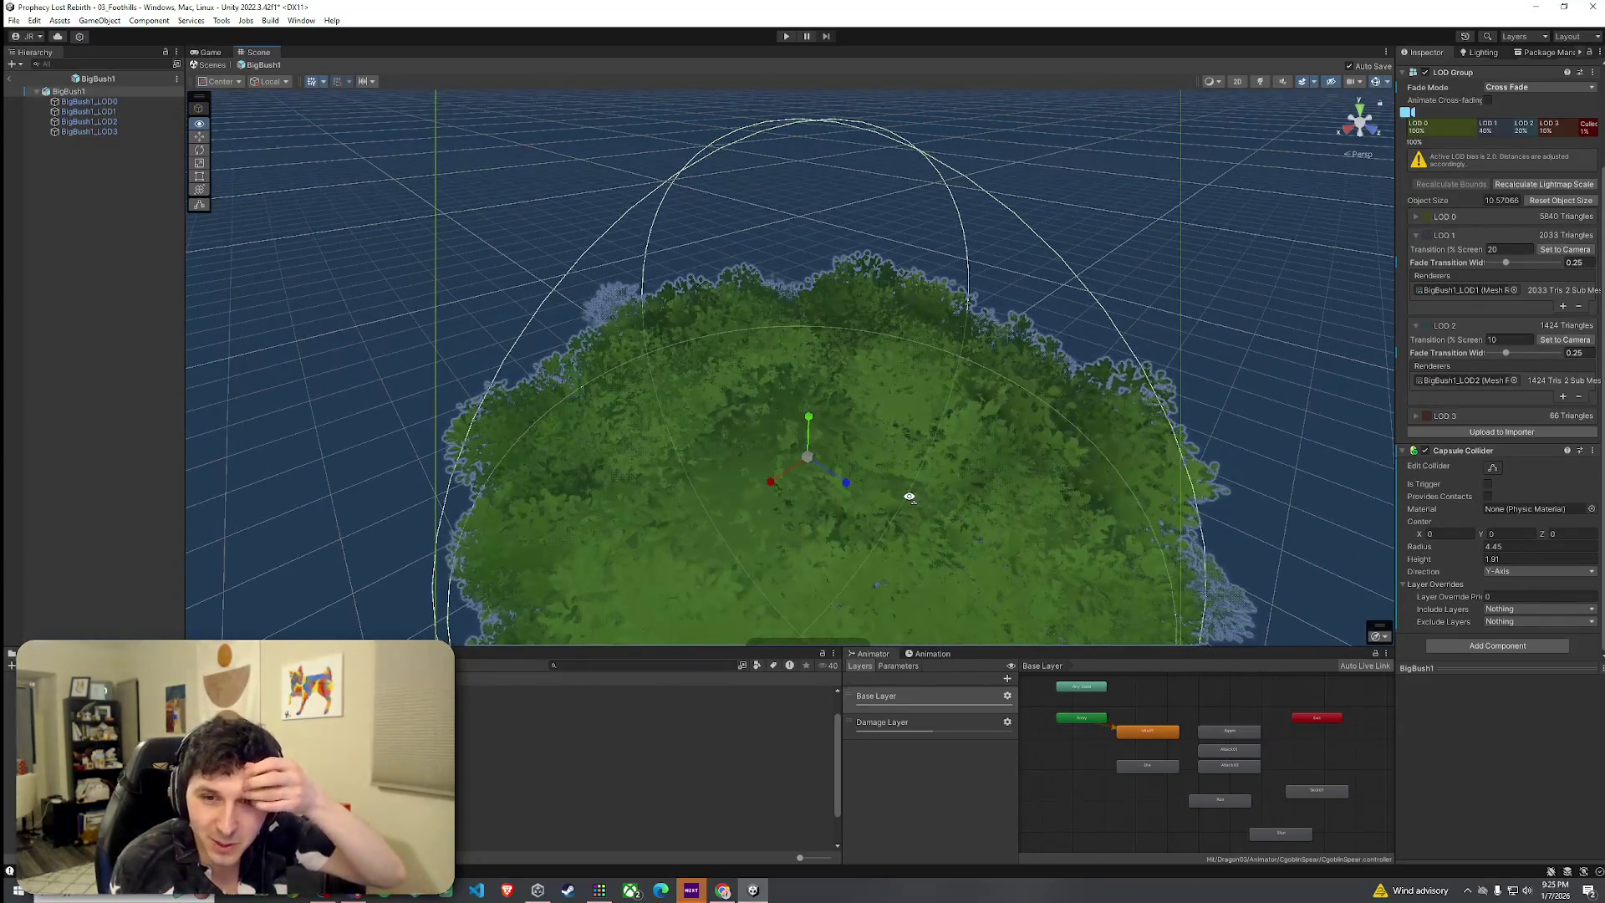
{"action": "mouse_move", "coordinate": [910, 496]}
{"action": "left_mouse_down"}
{"action": "mouse_move", "coordinate": [1007, 526]}
{"action": "mouse_move", "coordinate": [891, 525]}
{"action": "mouse_move", "coordinate": [961, 502]}
{"action": "left_mouse_up"}
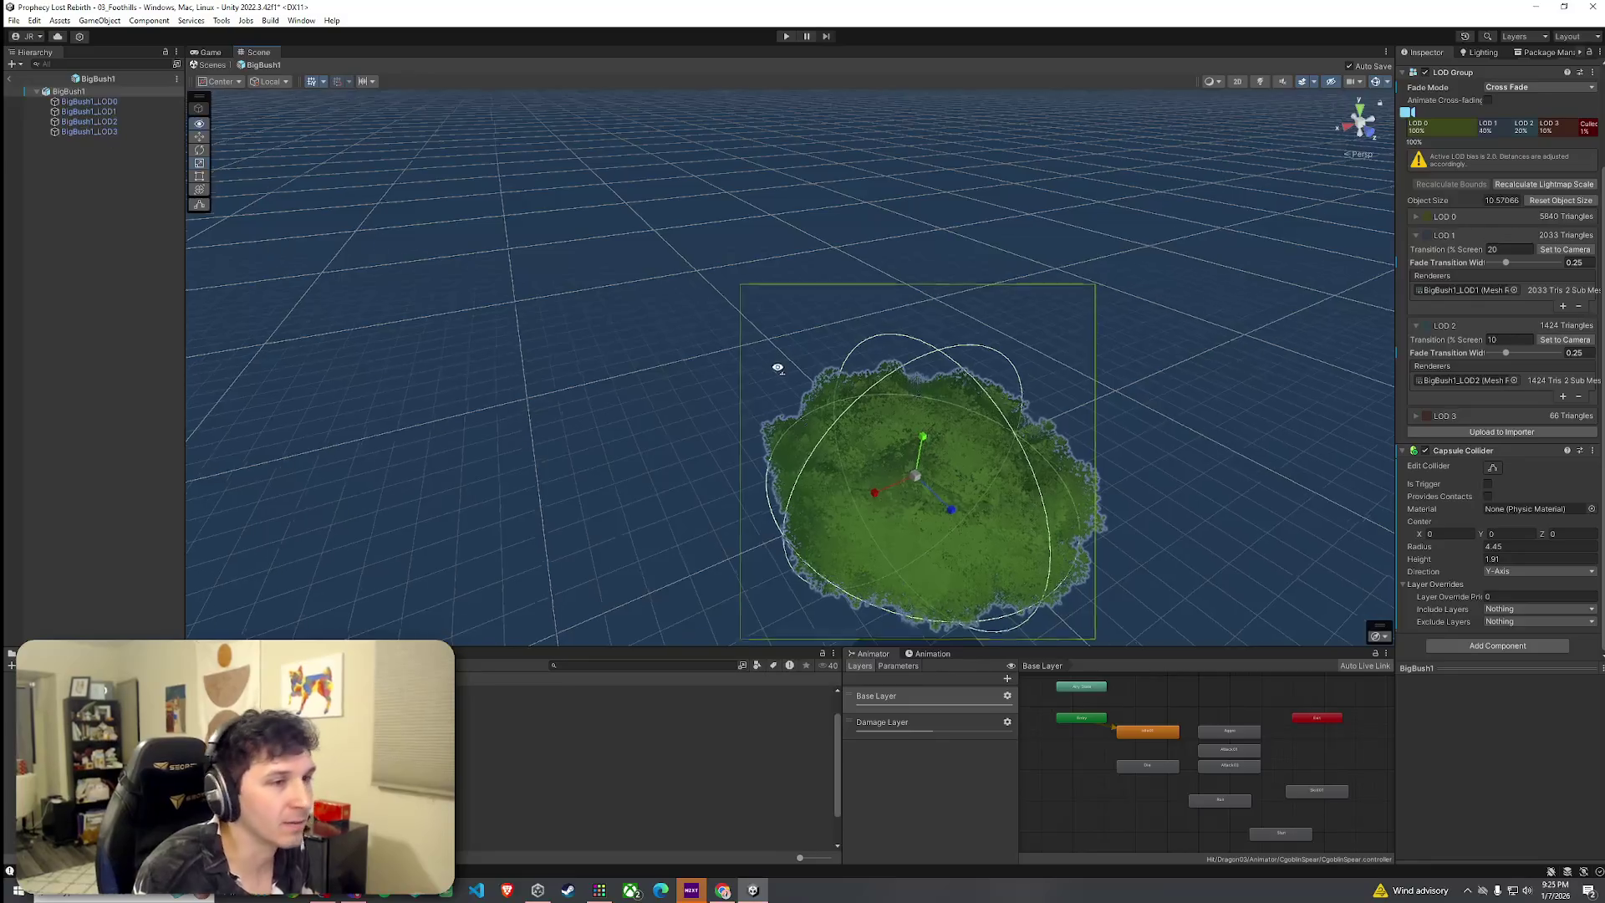
{"action": "scroll", "coordinate": [776, 366], "scroll_direction": "down", "scroll_amount": 3}
Exit prefab mode back to the forest scene and save with File > Save
{"action": "left_click", "coordinate": [9, 78]}
{"action": "left_click", "coordinate": [14, 20]}
{"action": "left_click", "coordinate": [49, 84]}
{"action": "scroll", "coordinate": [108, 376], "scroll_direction": "up", "scroll_amount": 15}
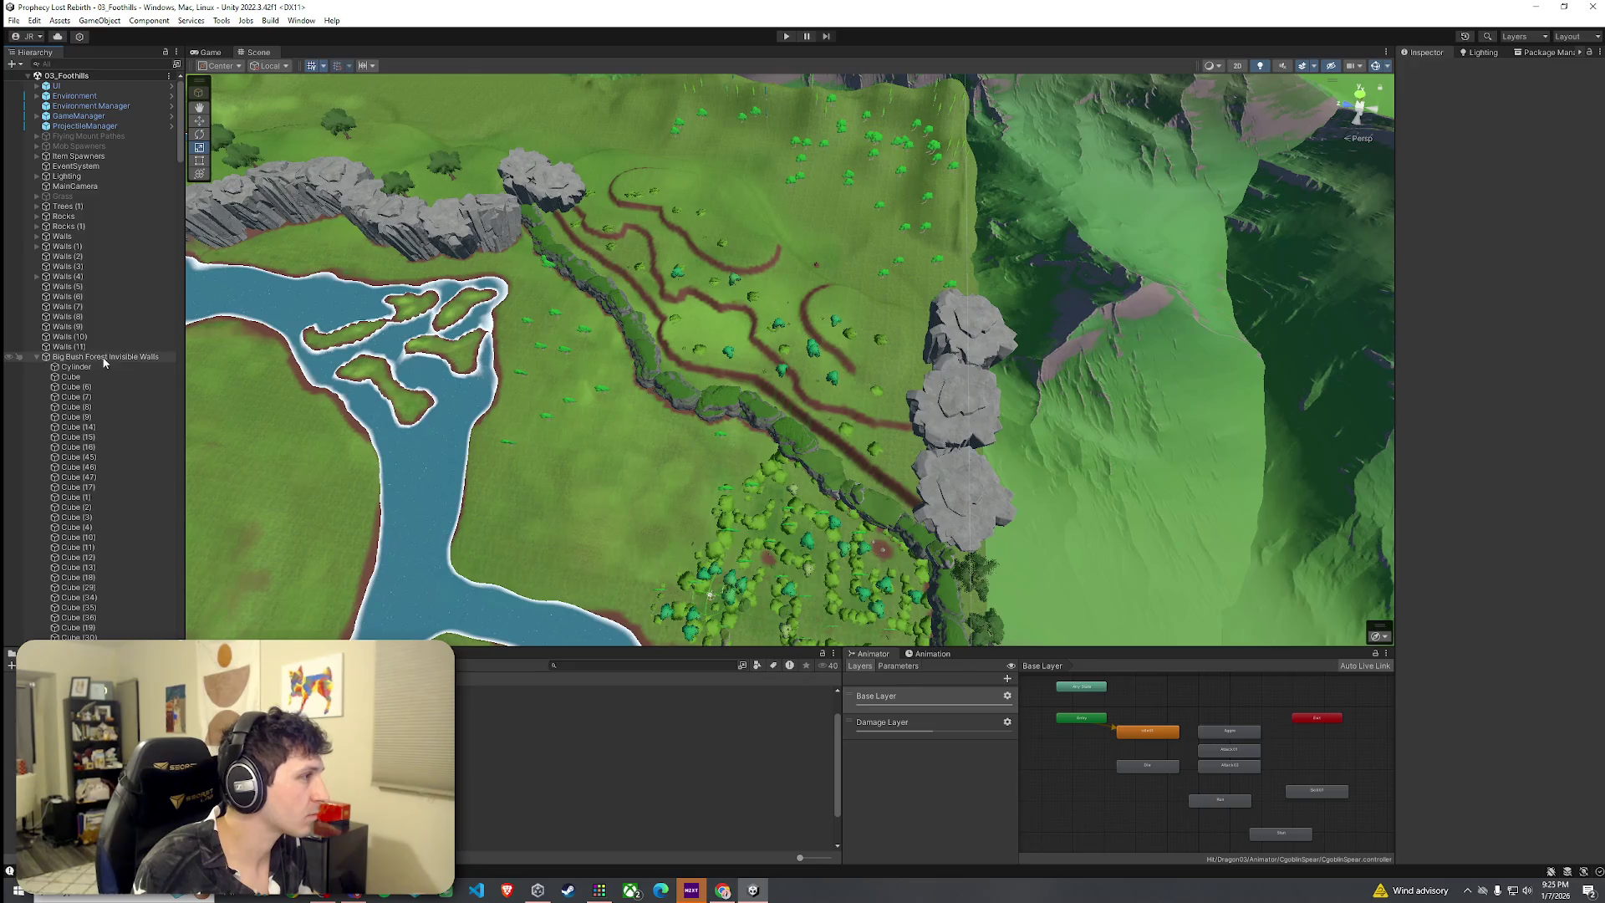
Deactivate Big Bush Forest Invisible Walls and save the scene
{"action": "left_click", "coordinate": [104, 357]}
{"action": "left_click", "coordinate": [1430, 70]}
{"action": "left_click_drag", "start_coordinate": [685, 351], "coordinate": [615, 393]}
{"action": "left_click", "coordinate": [14, 20]}
{"action": "left_click", "coordinate": [48, 84]}
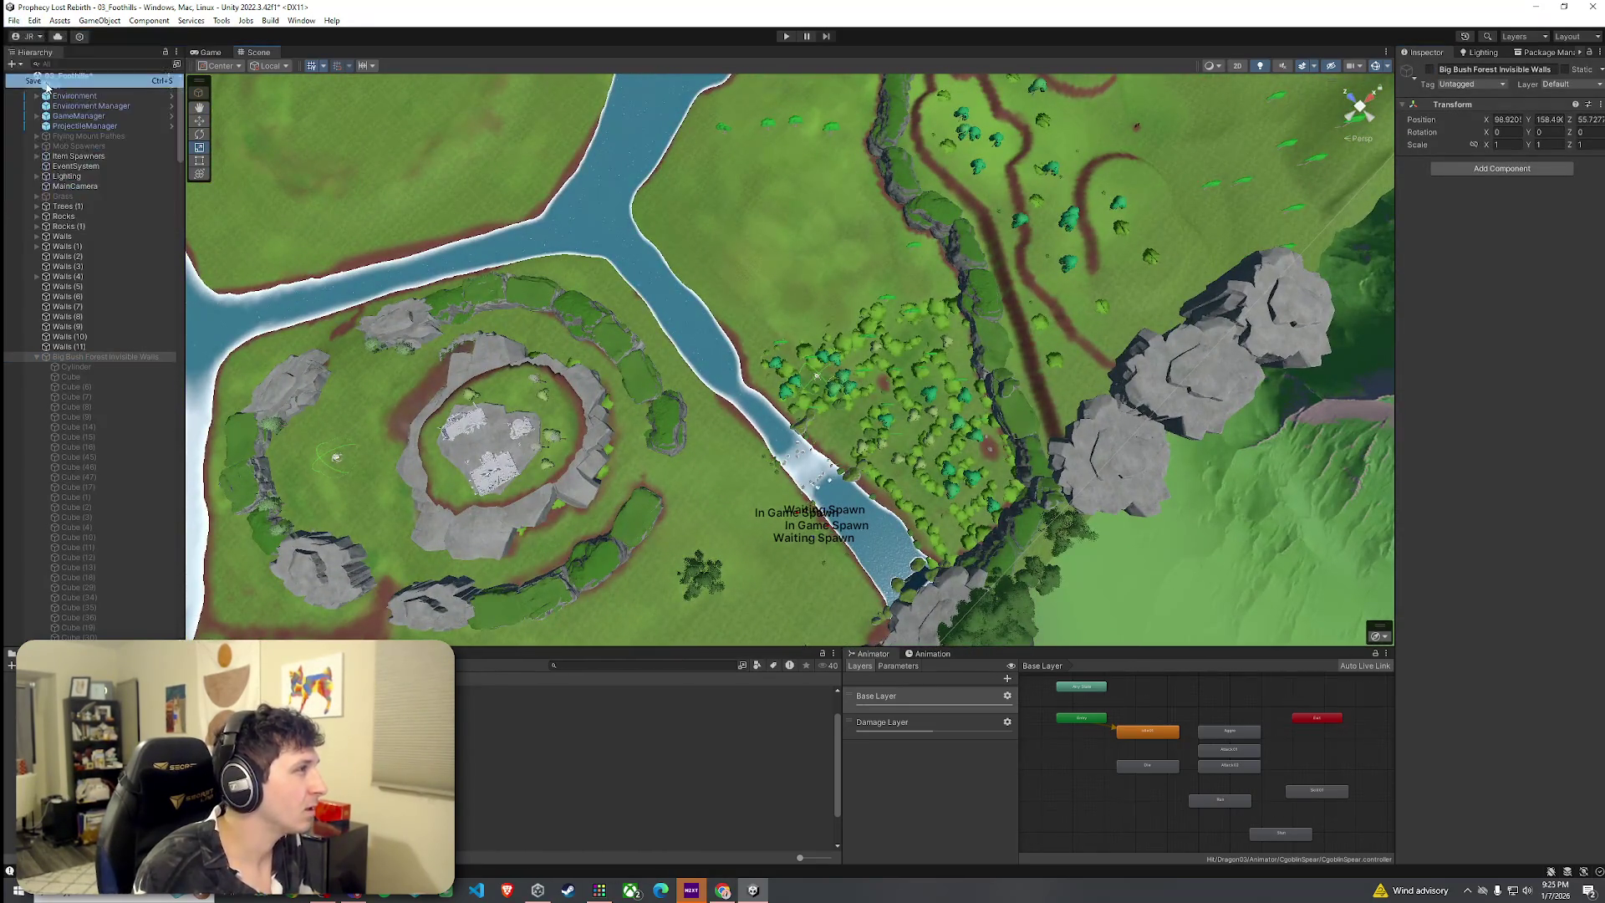
Open Terrain (1)'s Tree Collider Generator script in Visual Studio Code
{"action": "left_click", "coordinate": [598, 252]}
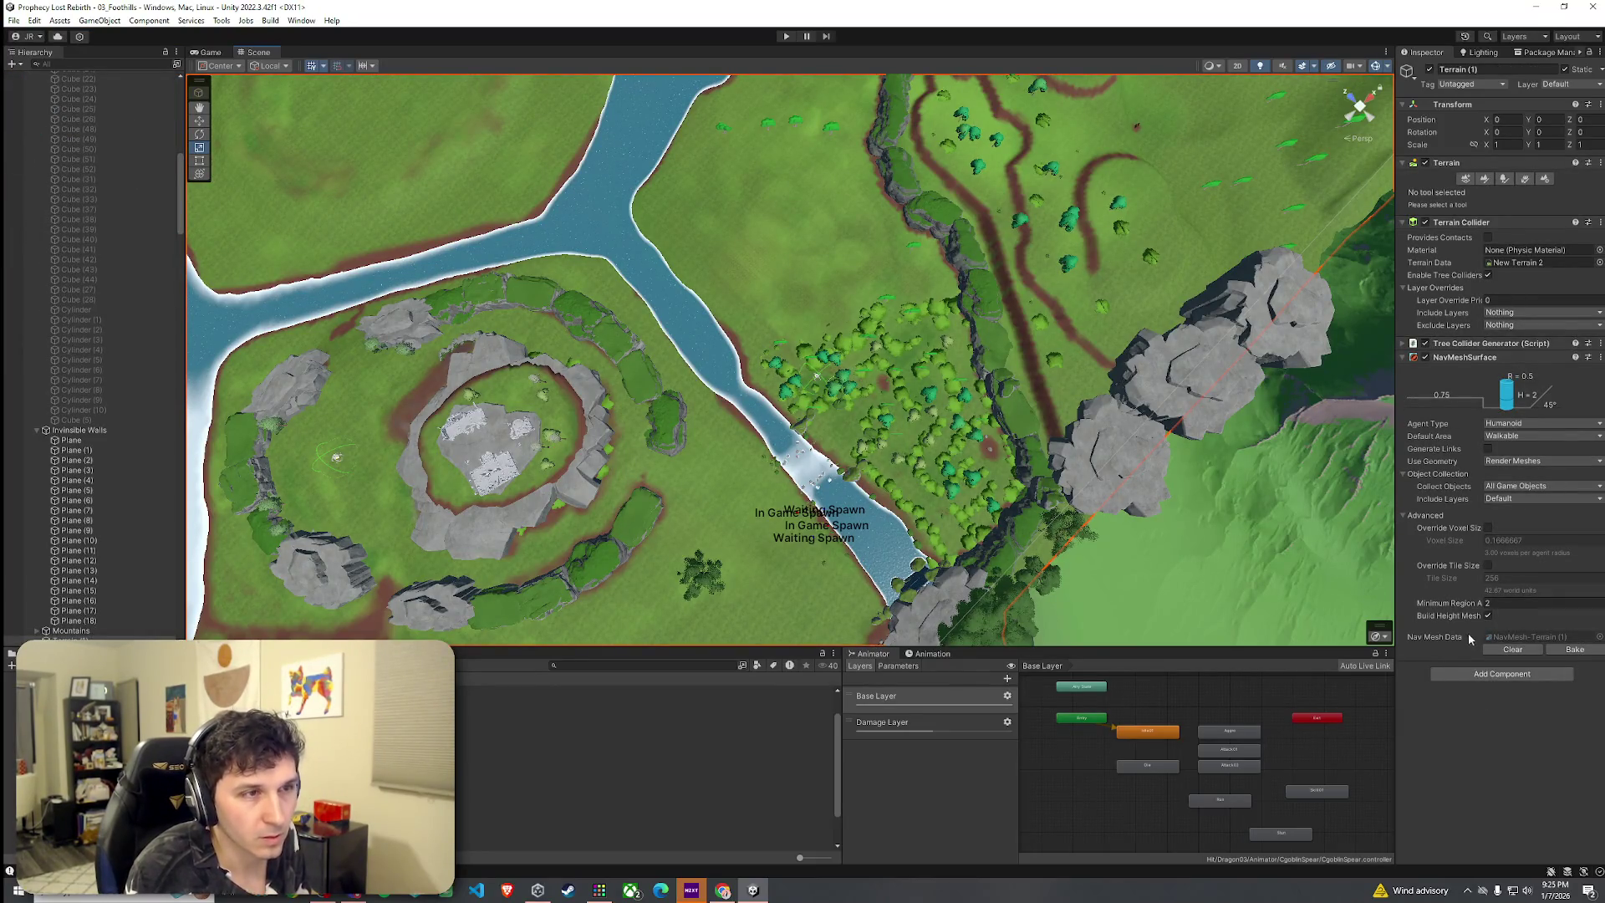
{"action": "left_click", "coordinate": [1404, 345]}
{"action": "double_click", "coordinate": [1503, 360]}
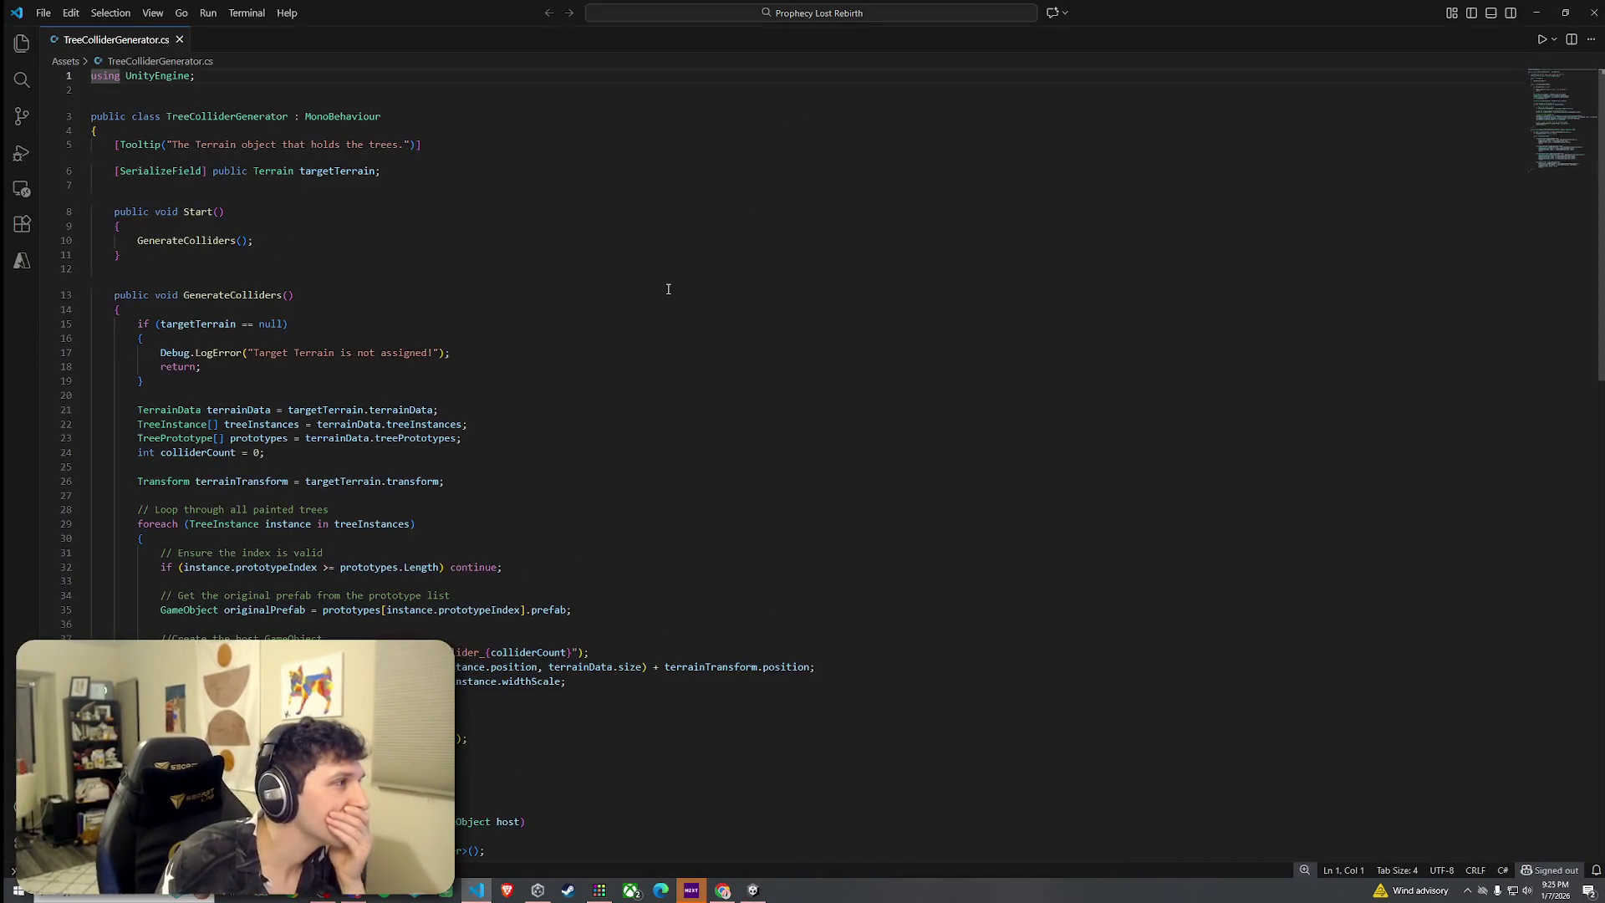
Scroll through TreeColliderGenerator.cs's collider-copying code, then return to Unity with Alt+Tab
{"action": "scroll", "coordinate": [564, 341], "scroll_direction": "down", "scroll_amount": 3}
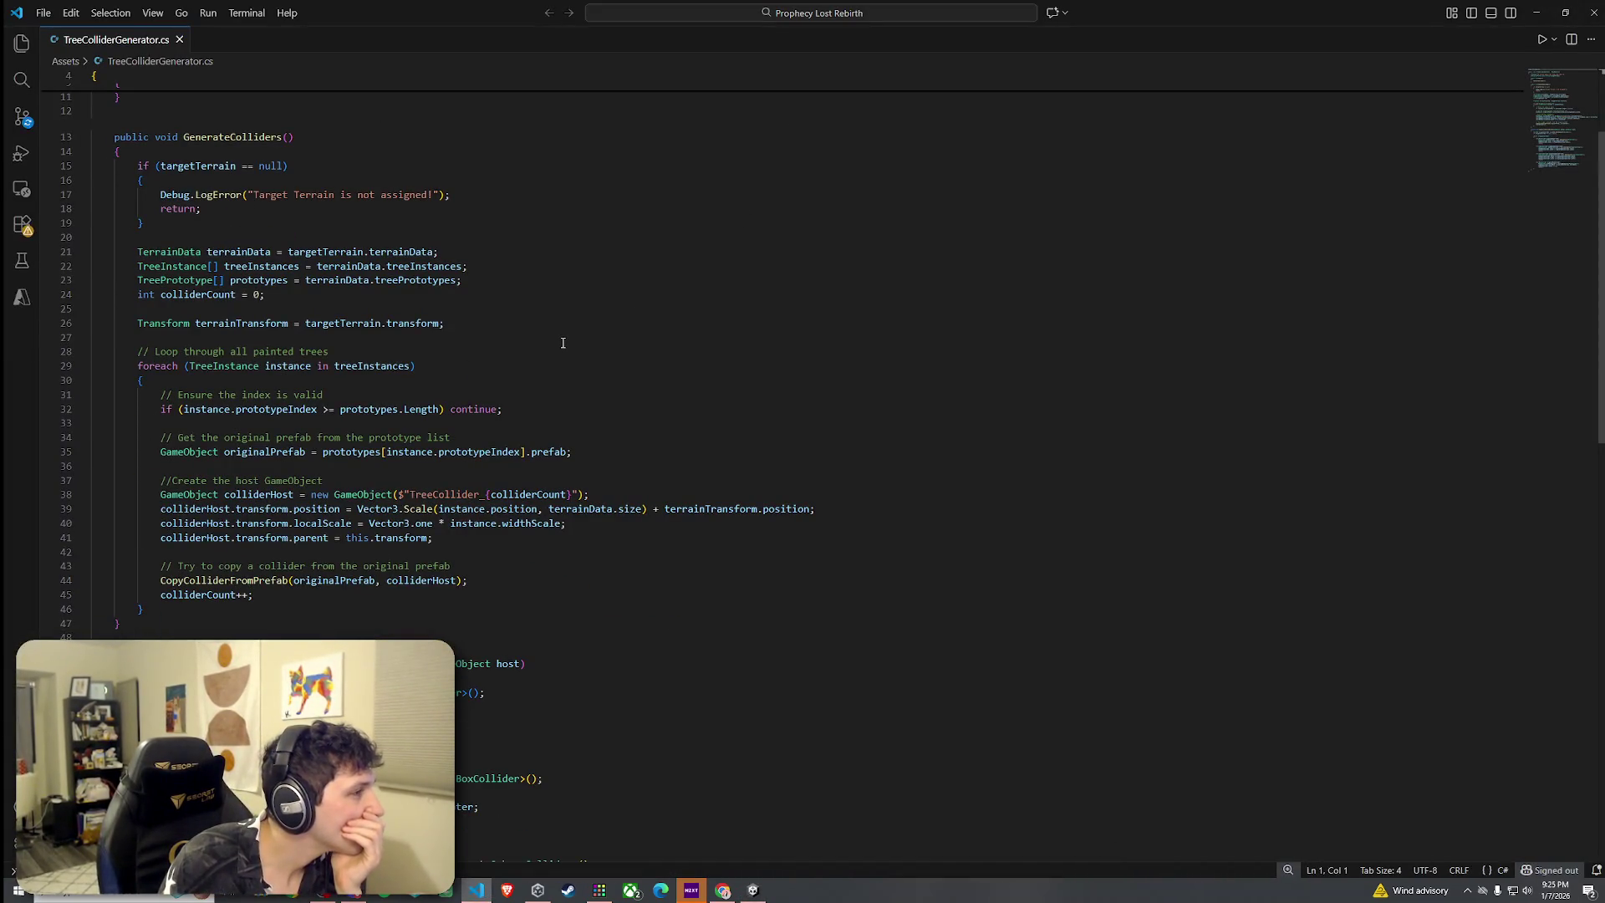
{"action": "scroll", "coordinate": [563, 343], "scroll_direction": "up", "scroll_amount": 3}
{"action": "scroll", "coordinate": [773, 246], "scroll_direction": "down", "scroll_amount": 12}
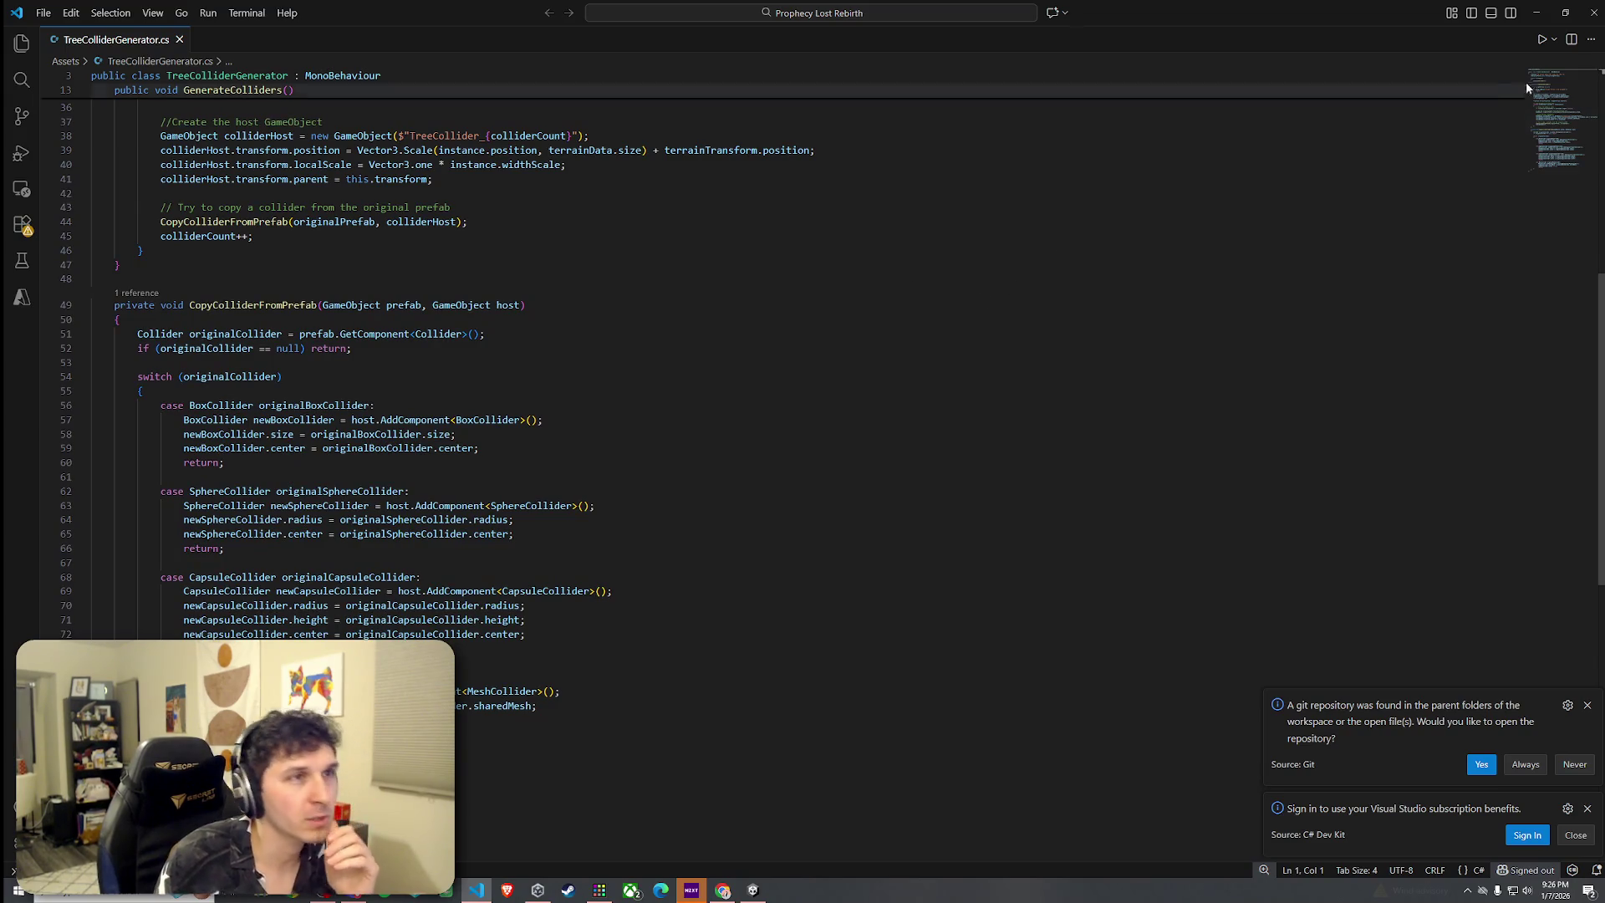
{"action": "key", "text": "alt+Tab"}
Enter Play mode with Ctrl+P and start the game session
{"action": "left_click", "coordinate": [35, 20]}
{"action": "left_click", "coordinate": [239, 52]}
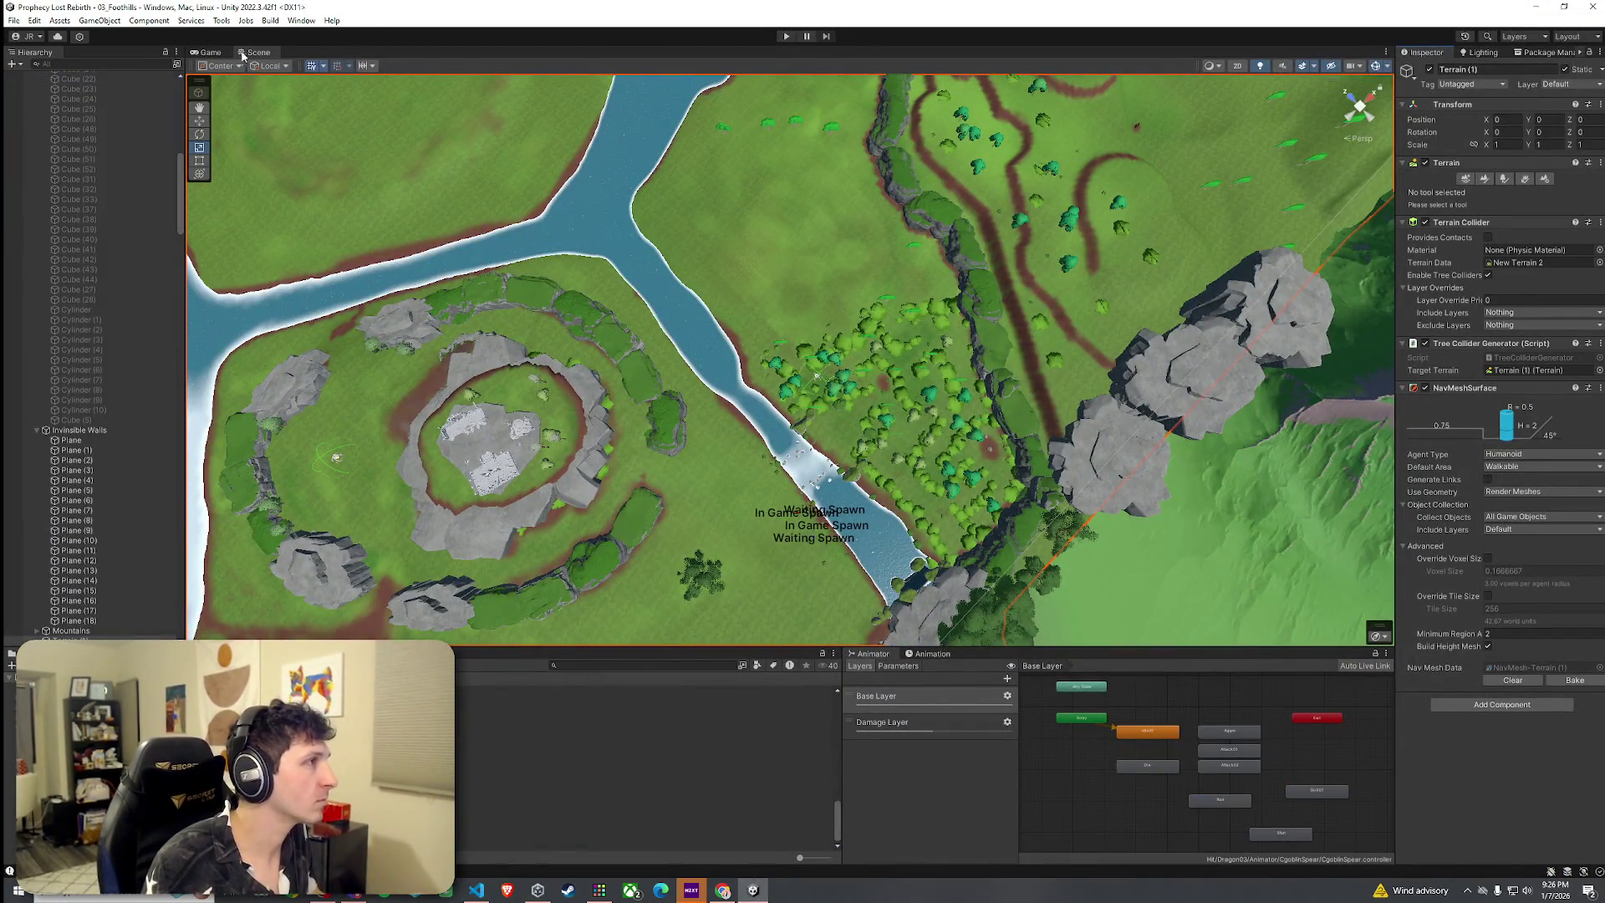
{"action": "key", "text": "ctrl+p"}
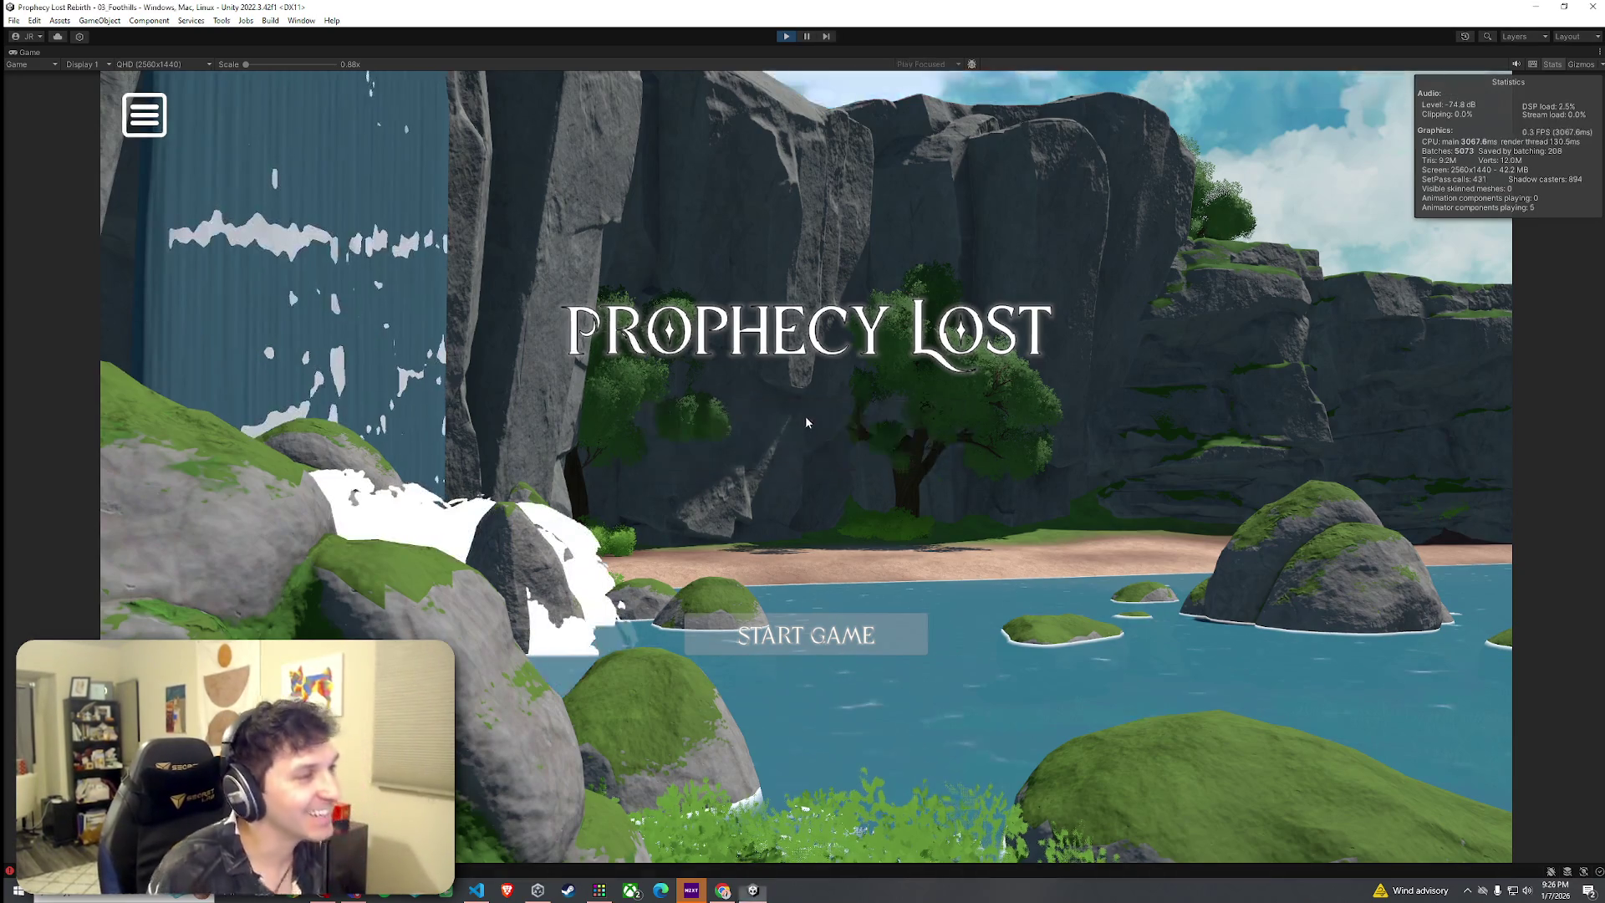
{"action": "left_click", "coordinate": [804, 647]}
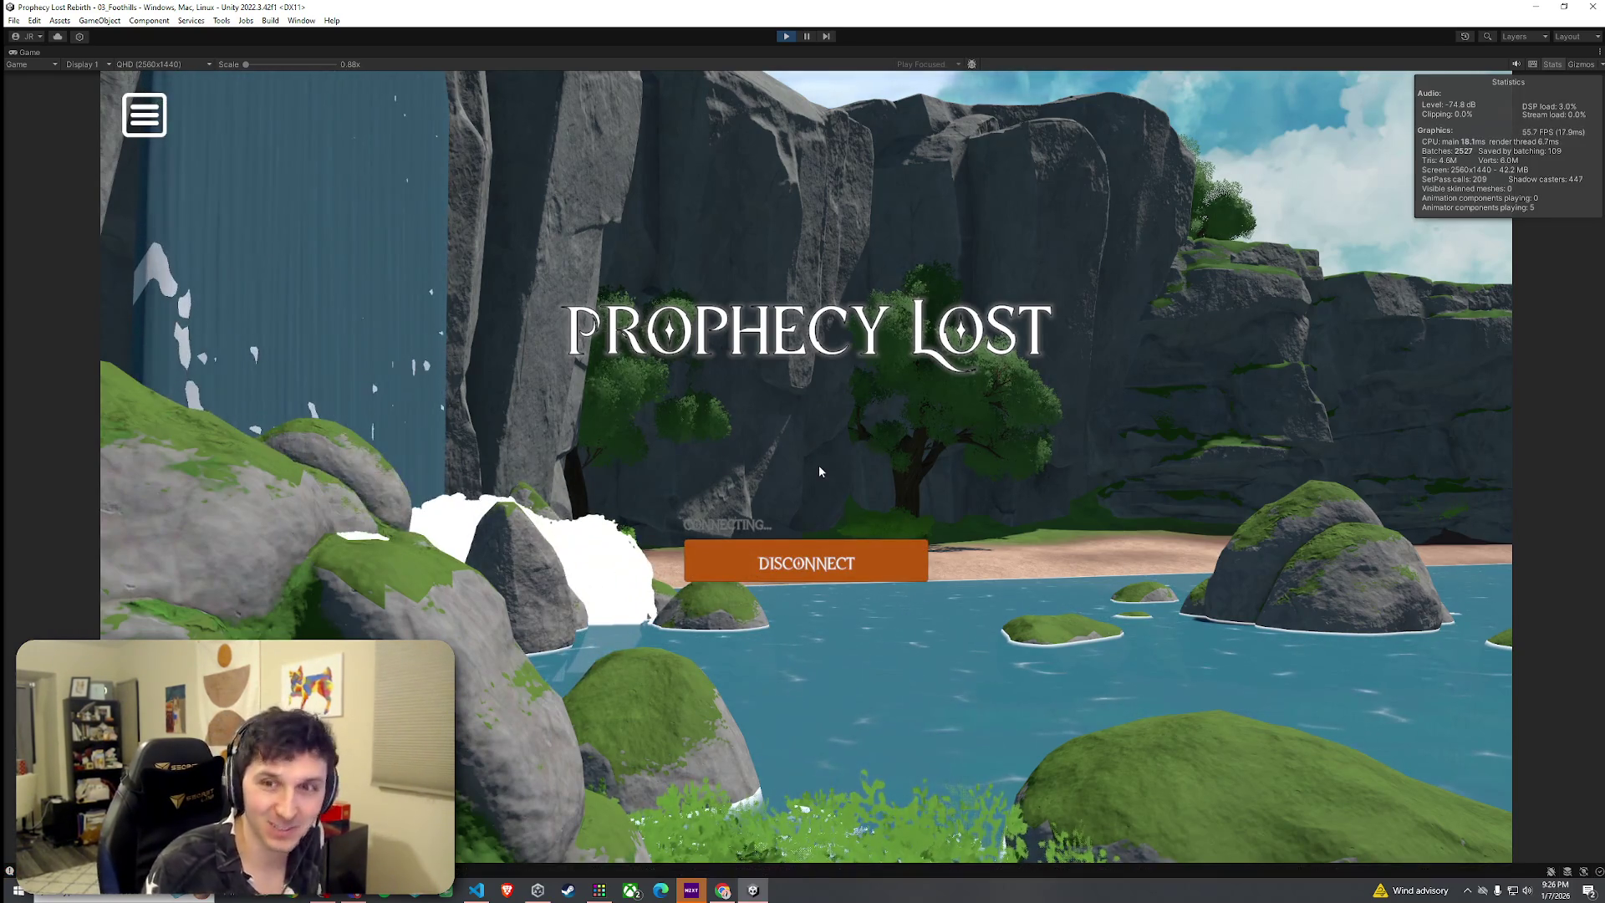
Cross the river, run through the bushes onto the grassy path, then exit Play mode
{"action": "key", "text": "w"}
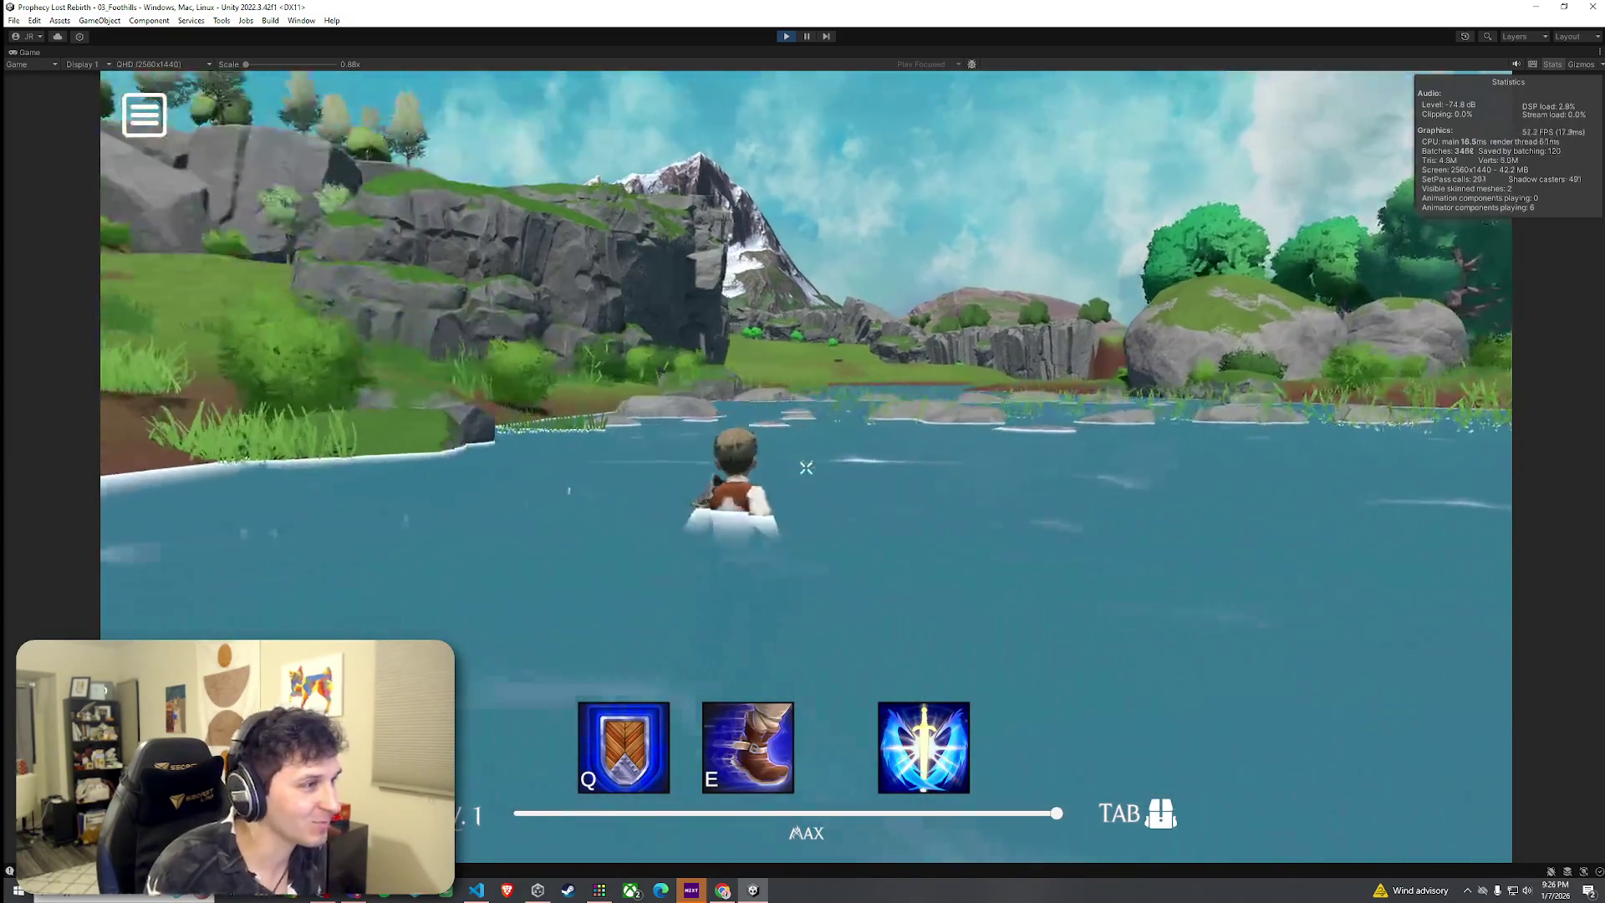
{"action": "key", "text": "space"}
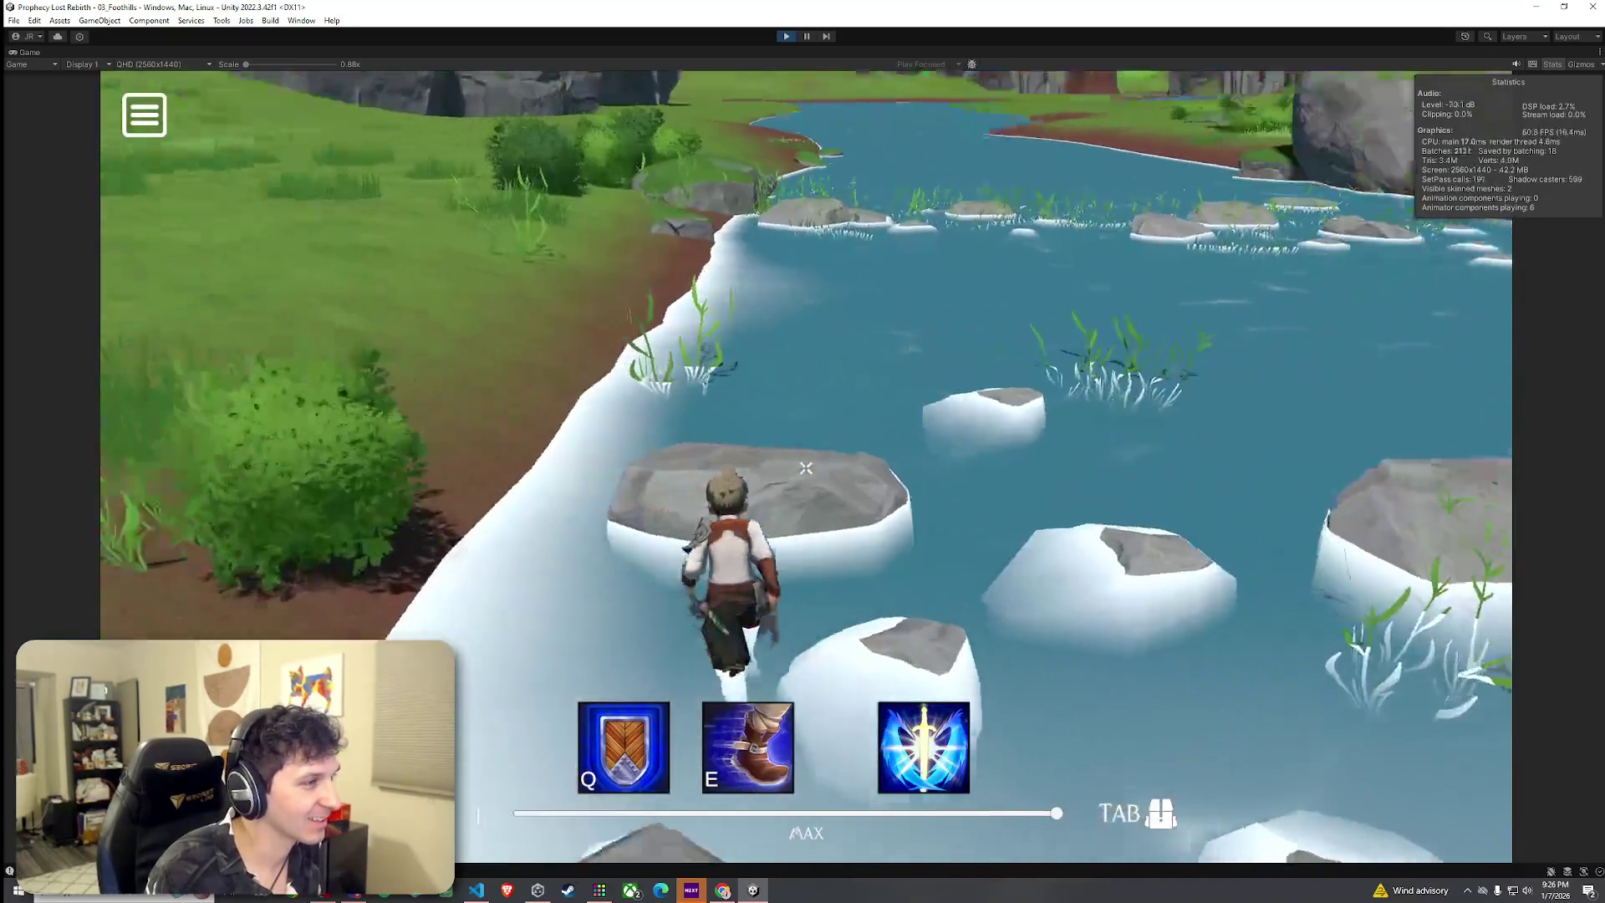
{"action": "key", "text": "w"}
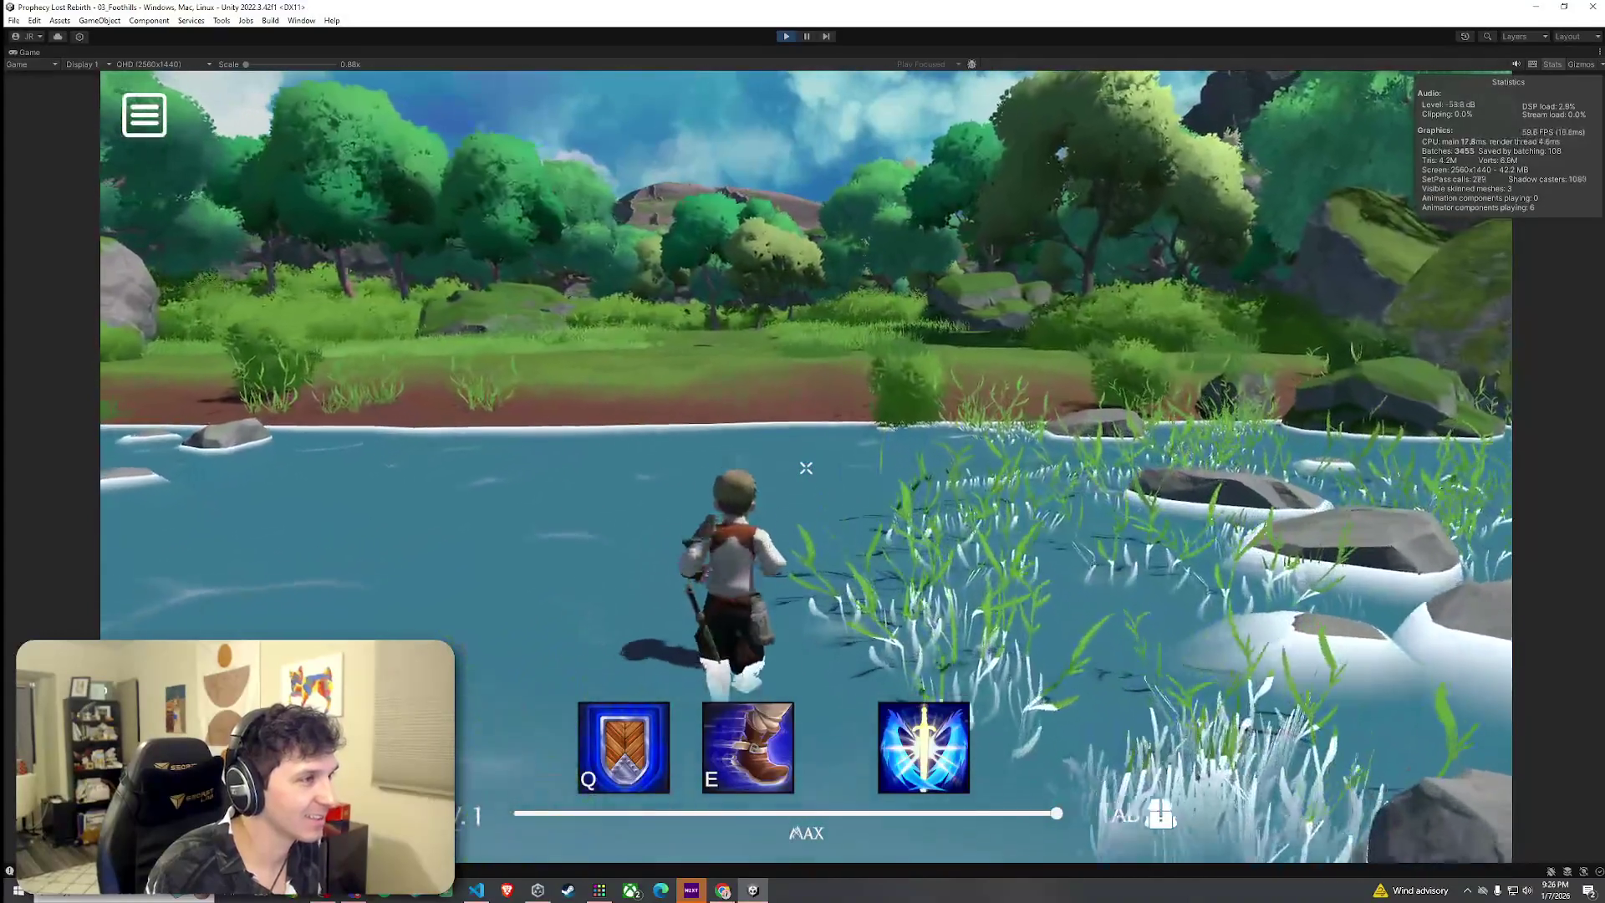
{"action": "key", "text": "w"}
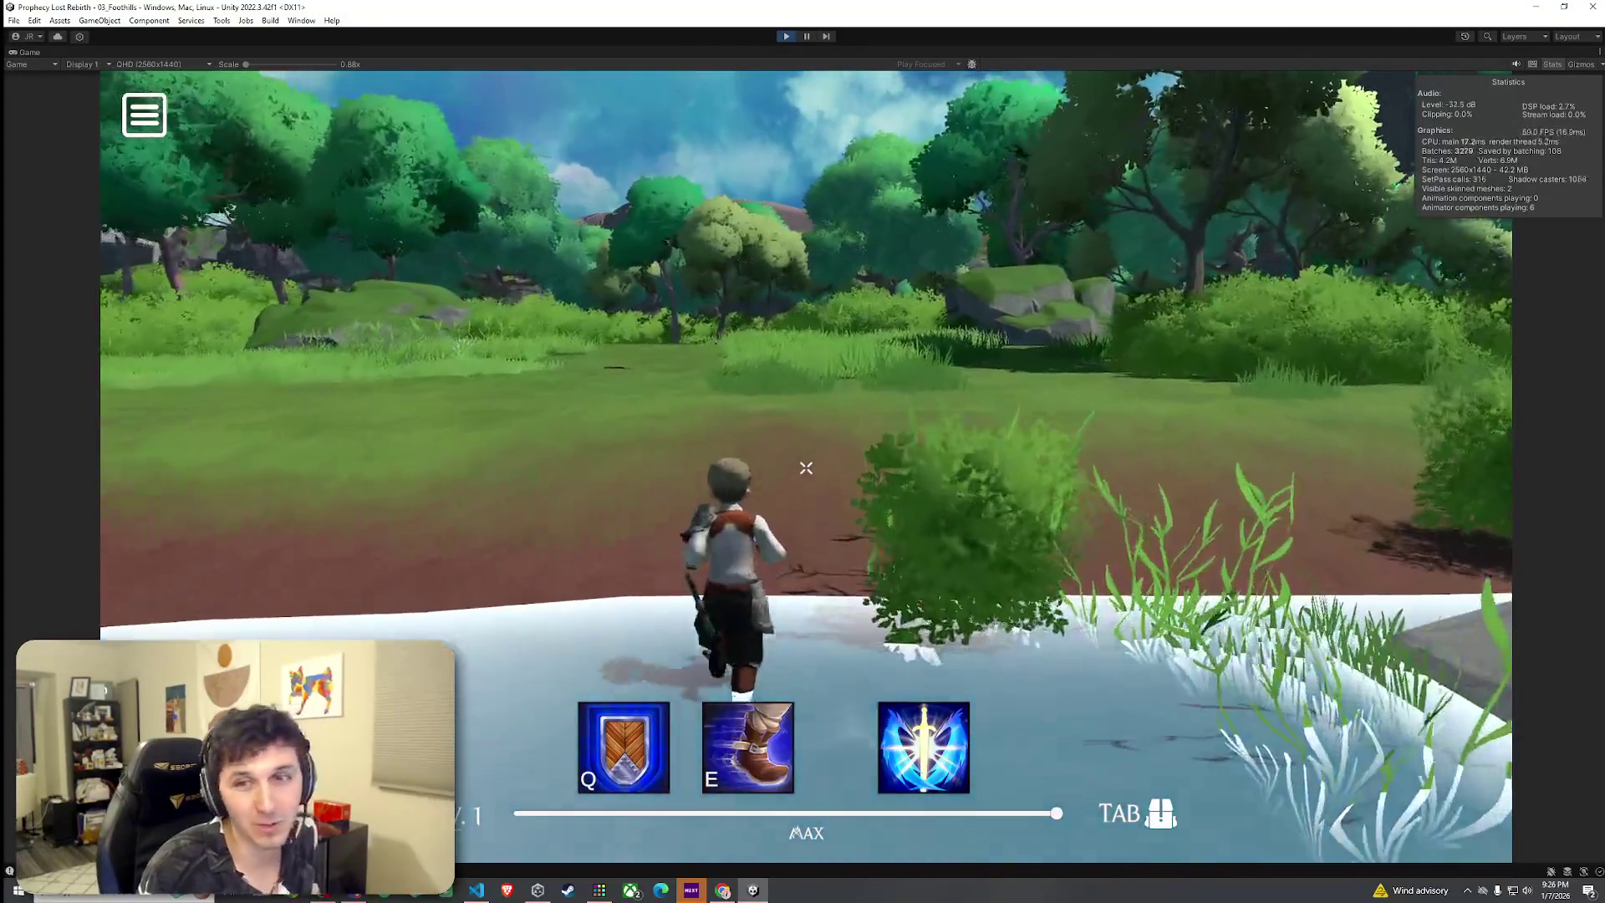
{"action": "key", "text": "w"}
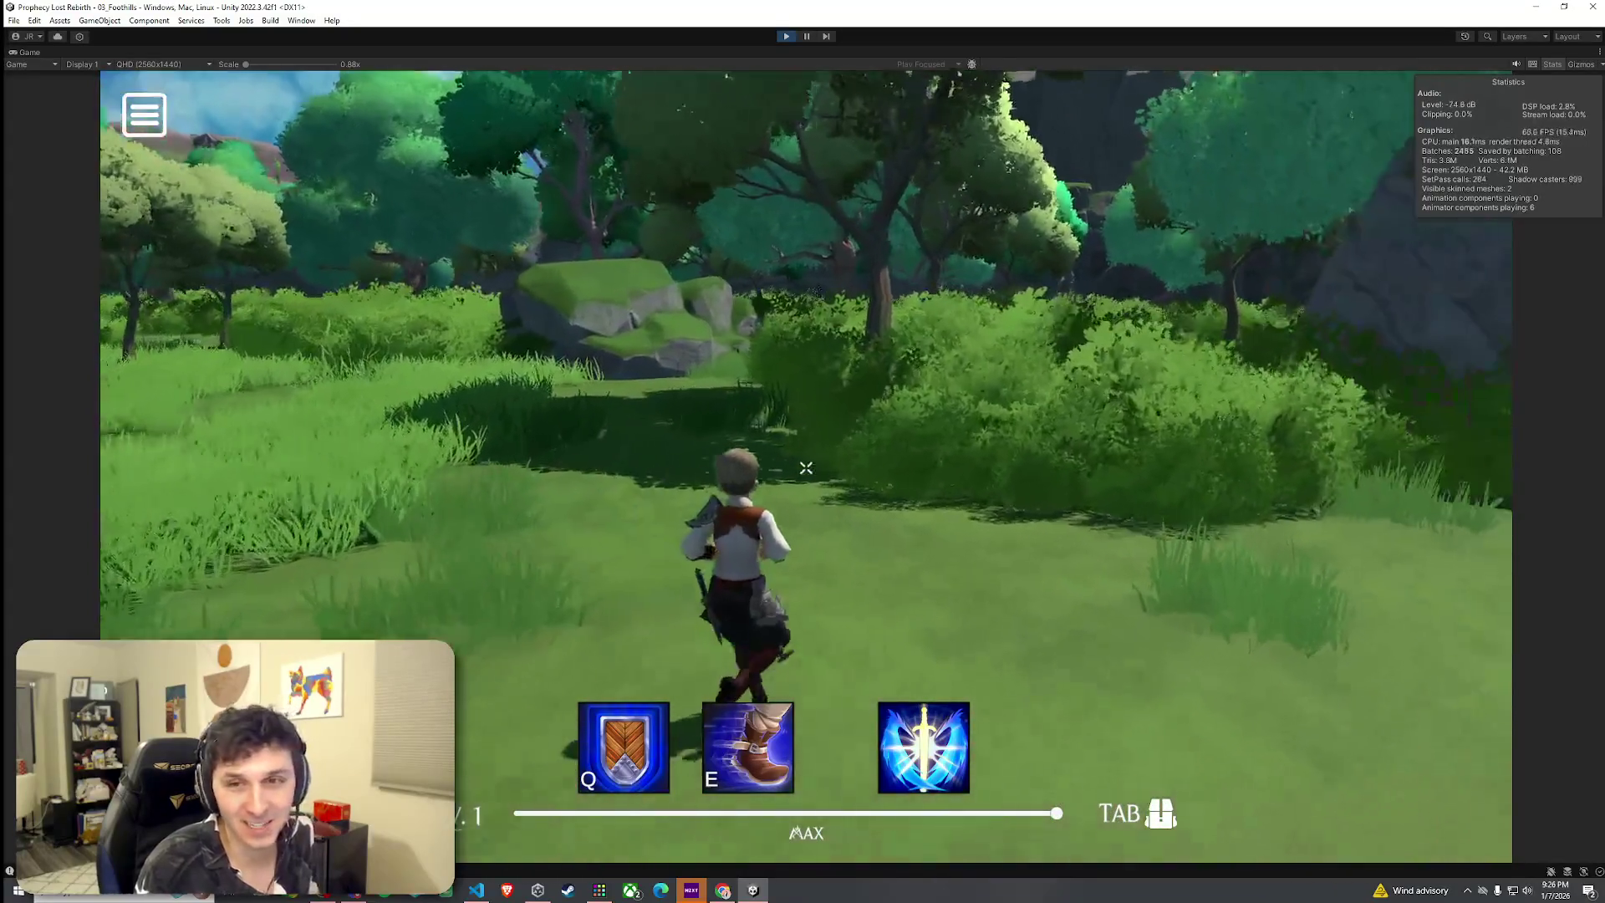
{"action": "key", "text": "w"}
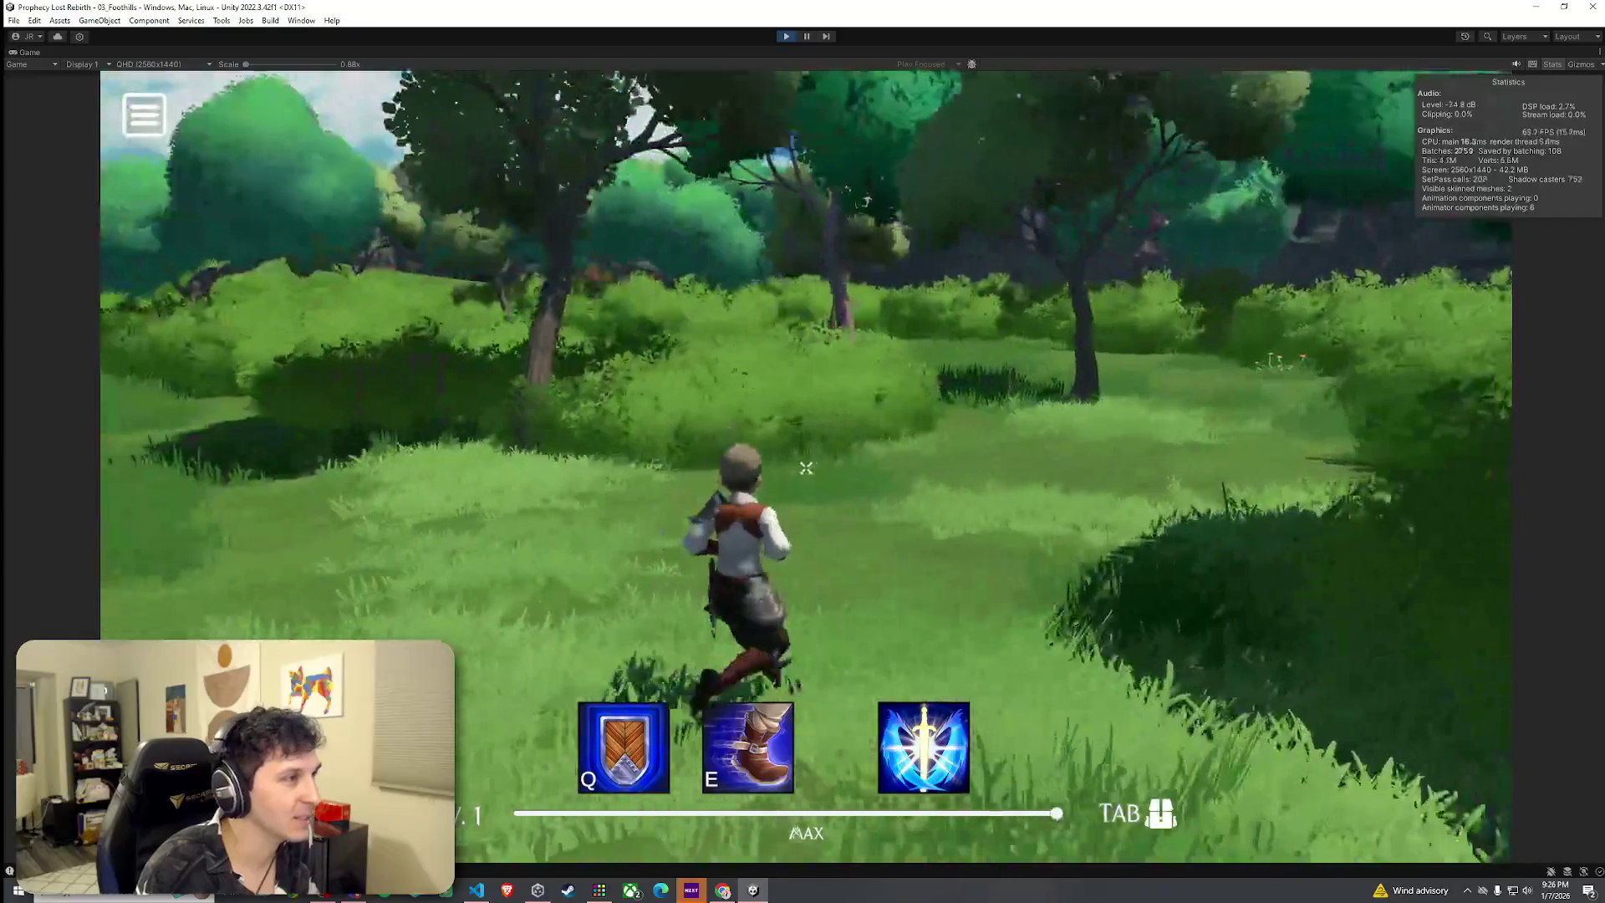
{"action": "key", "text": "w"}
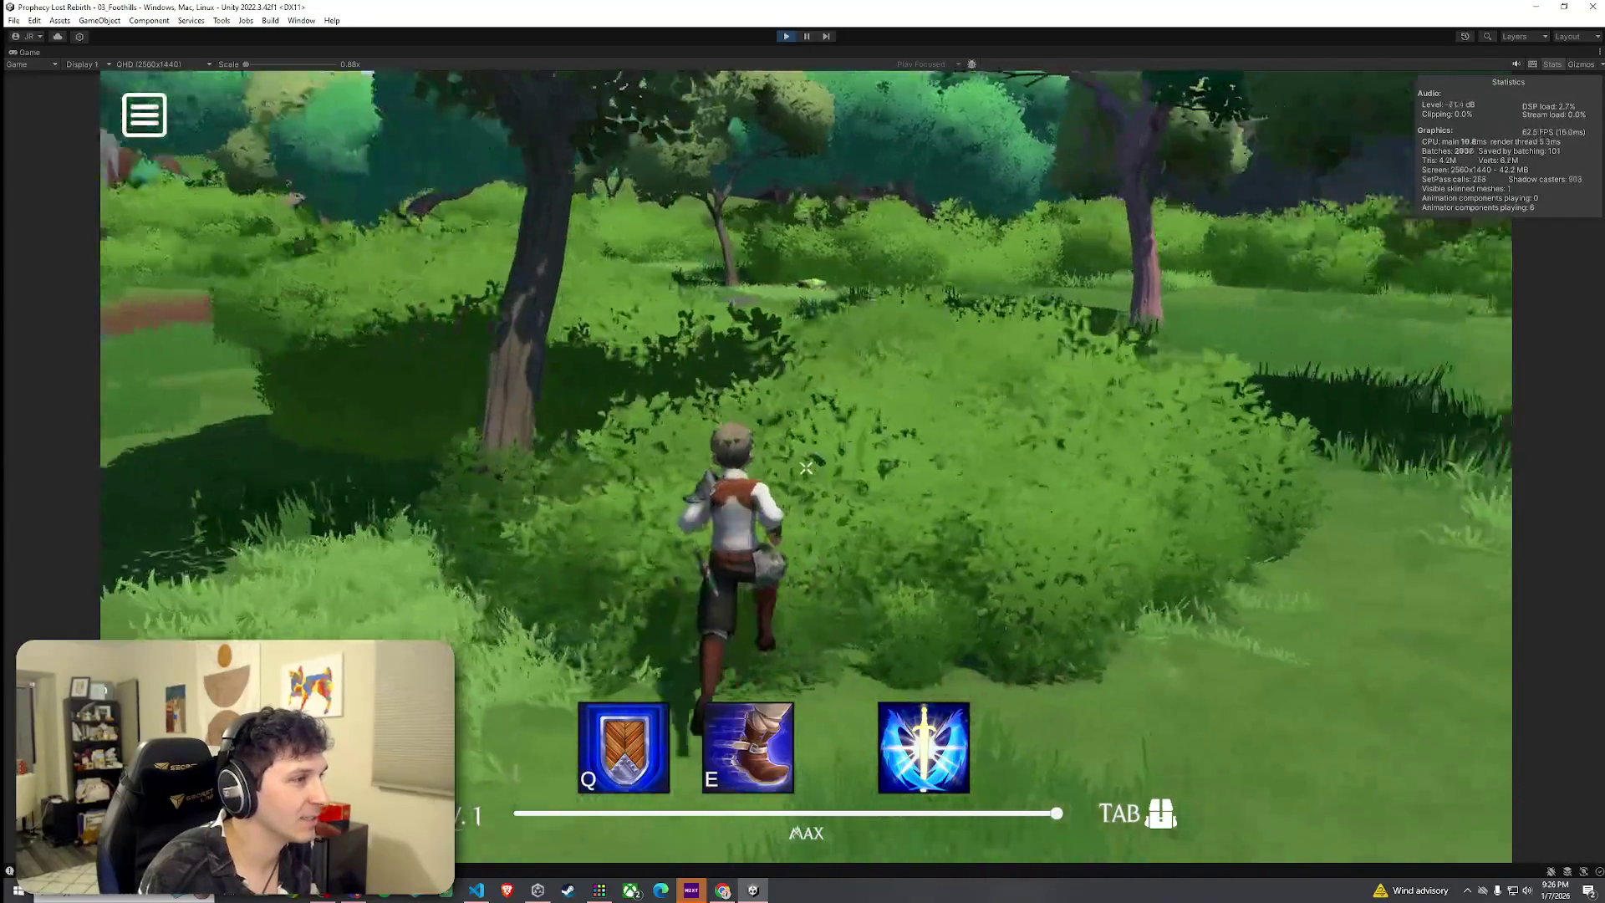
{"action": "key", "text": "w"}
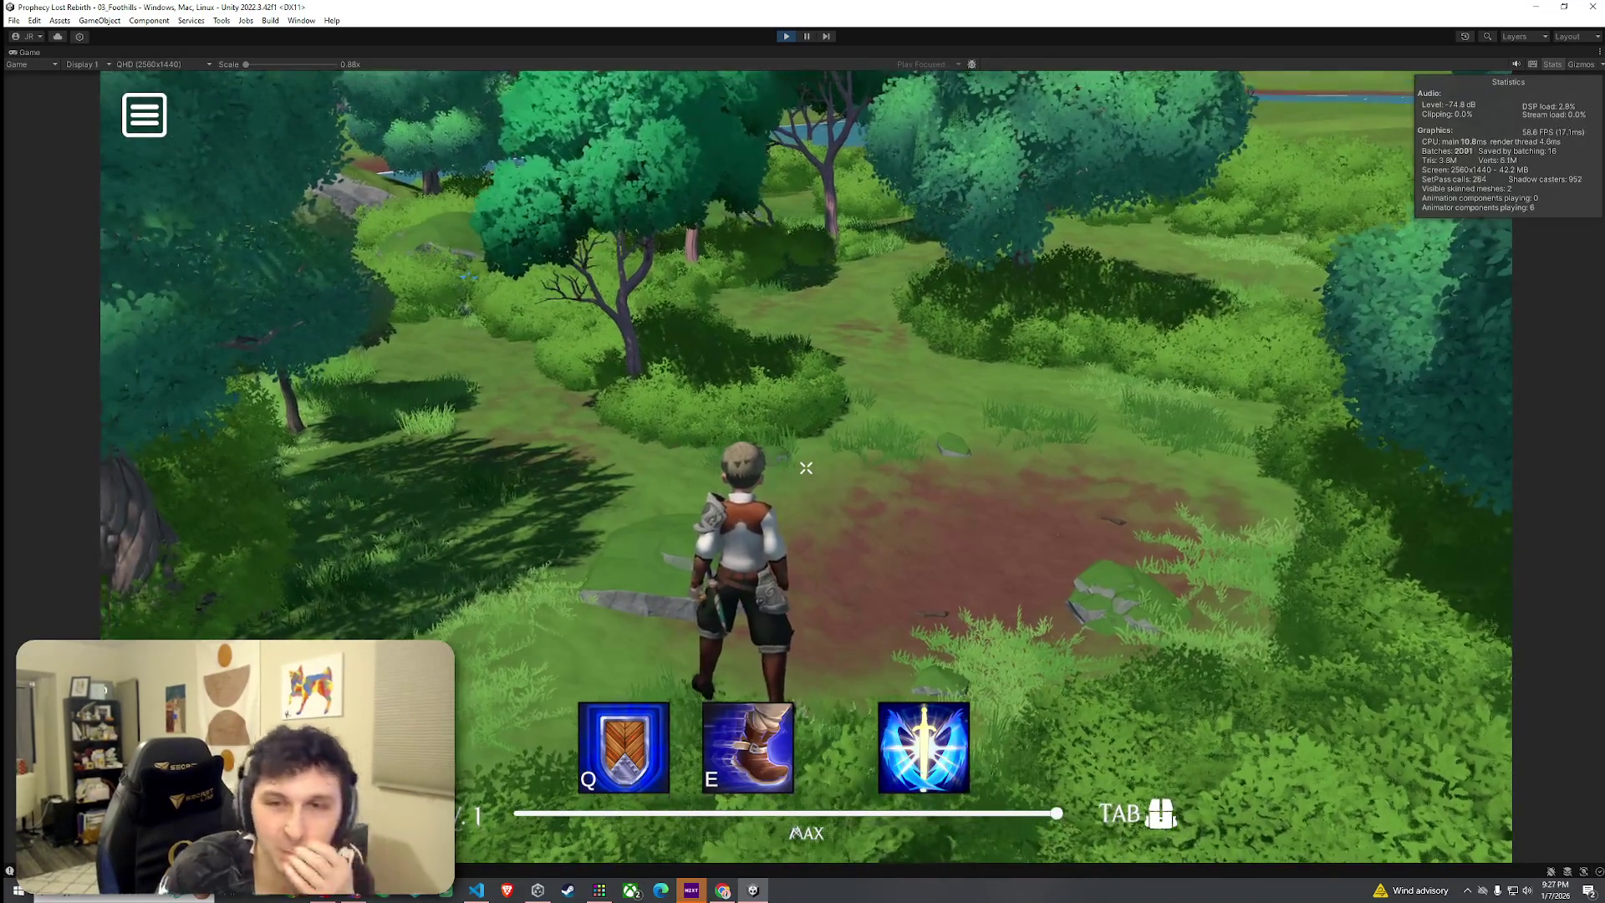
{"action": "key", "text": "Escape"}
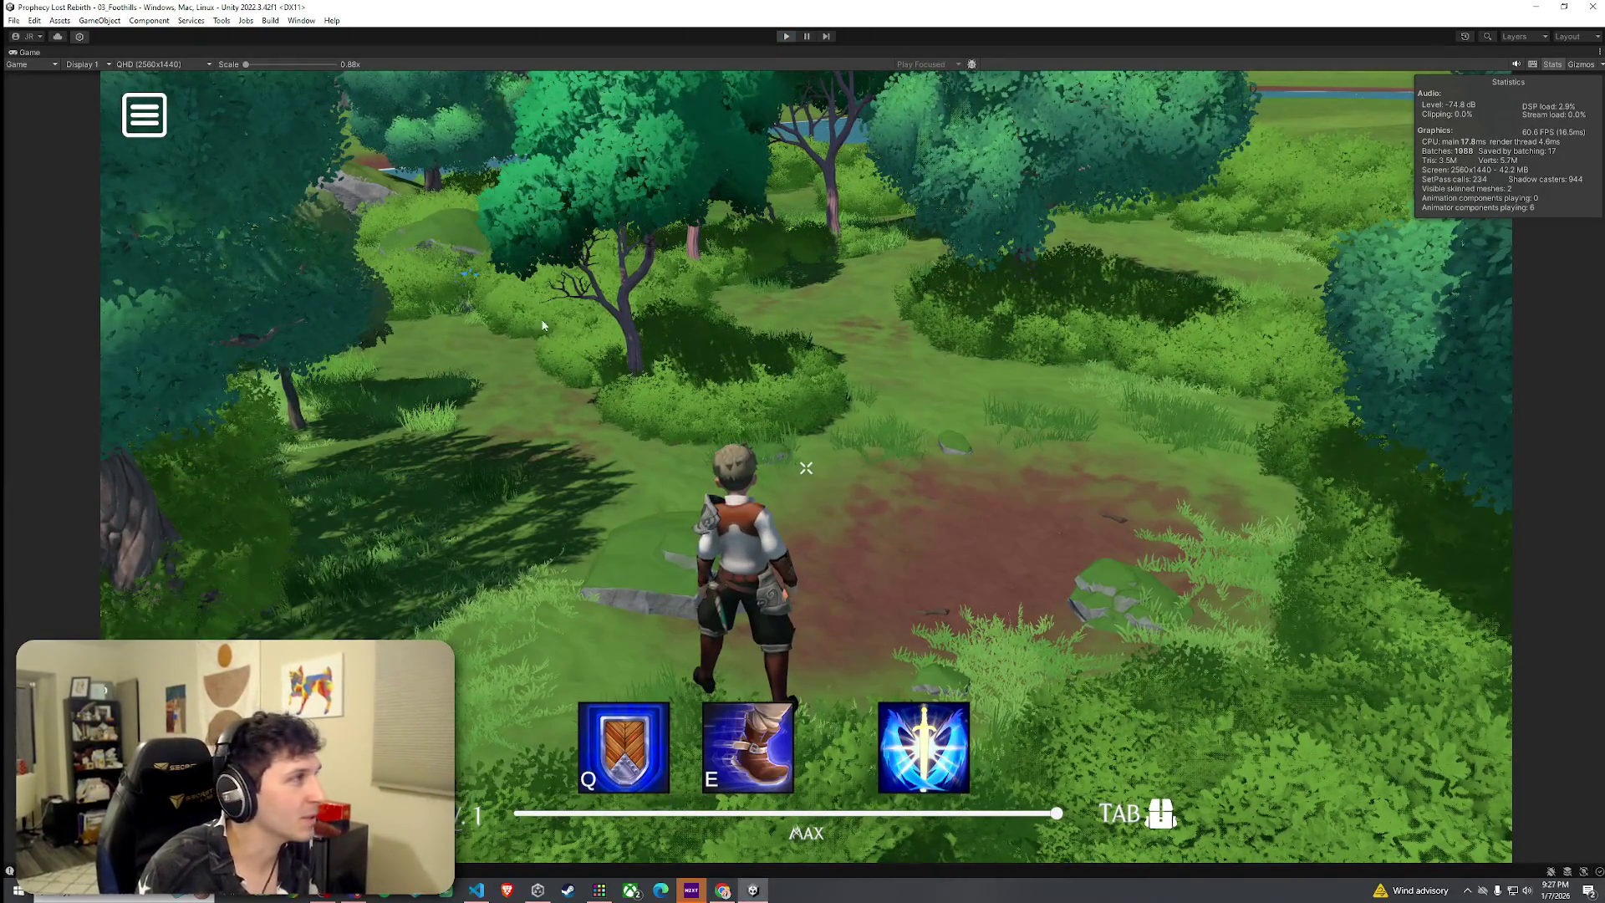
{"action": "key", "text": "ctrl+p"}
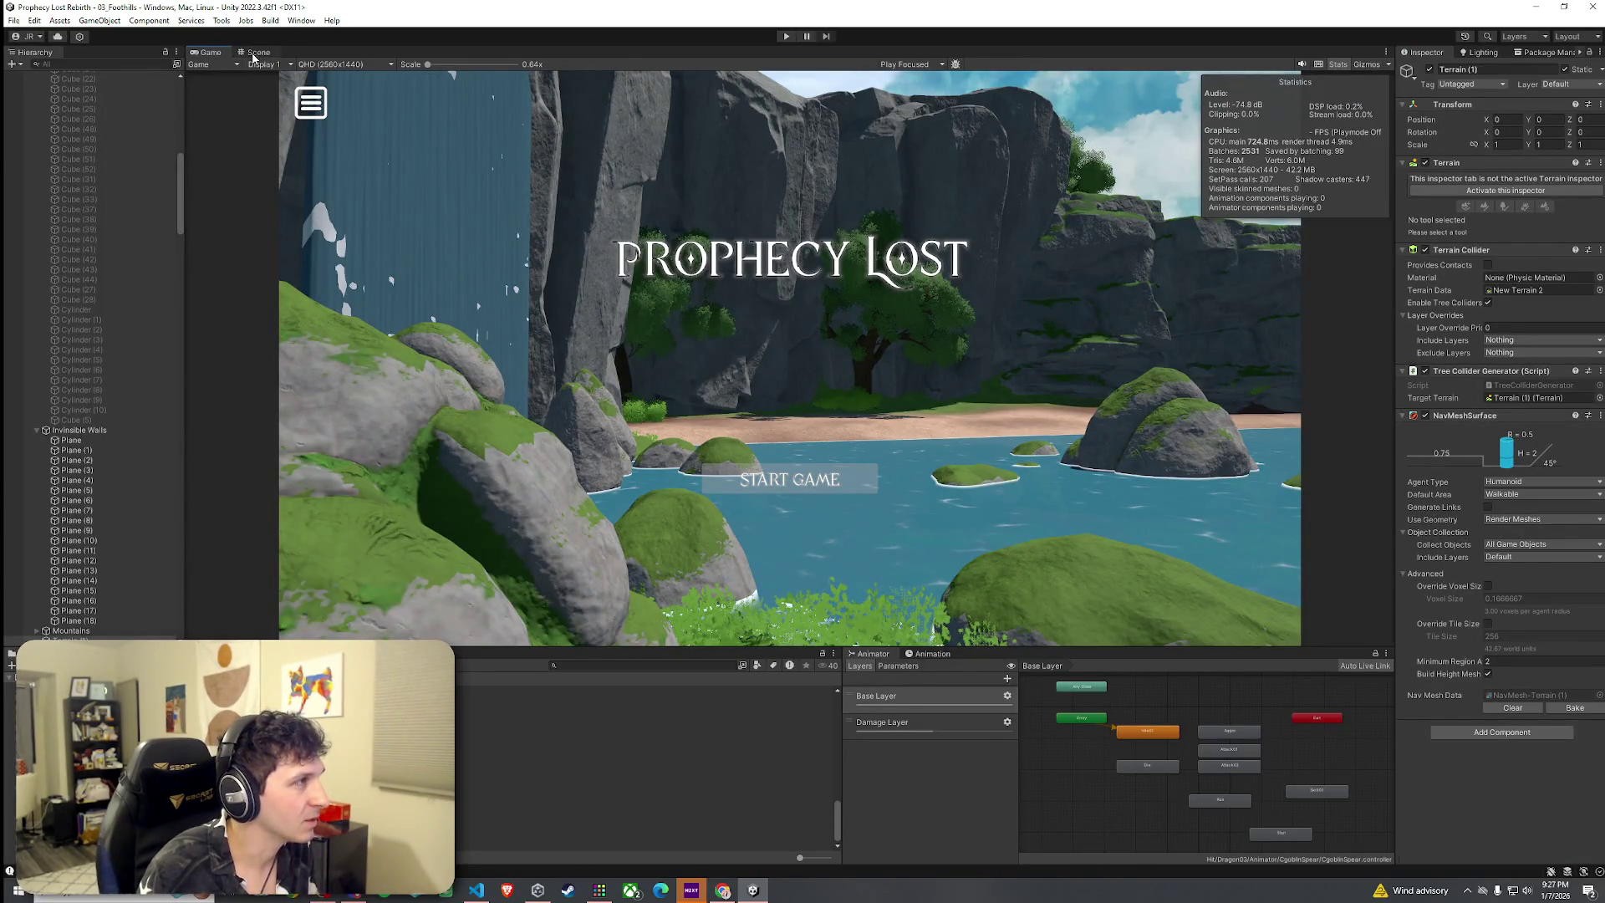
Switch to the Scene view and select Terrain (1), undoing an accidental deletion of it
{"action": "left_click", "coordinate": [255, 52]}
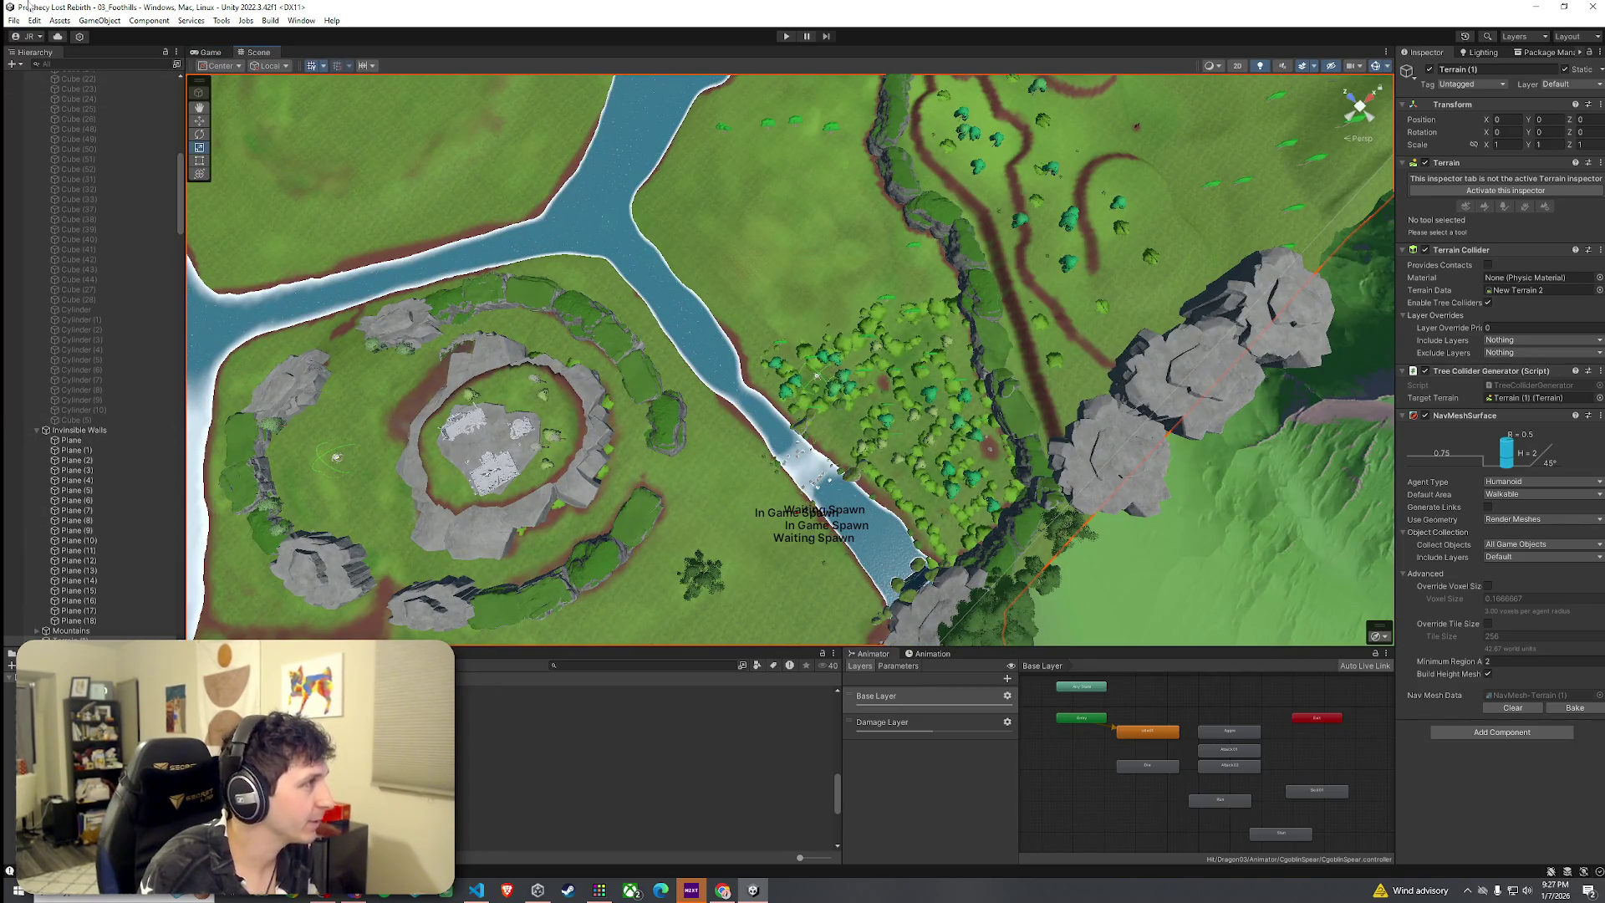
{"action": "left_click", "coordinate": [13, 20]}
{"action": "left_click", "coordinate": [38, 97]}
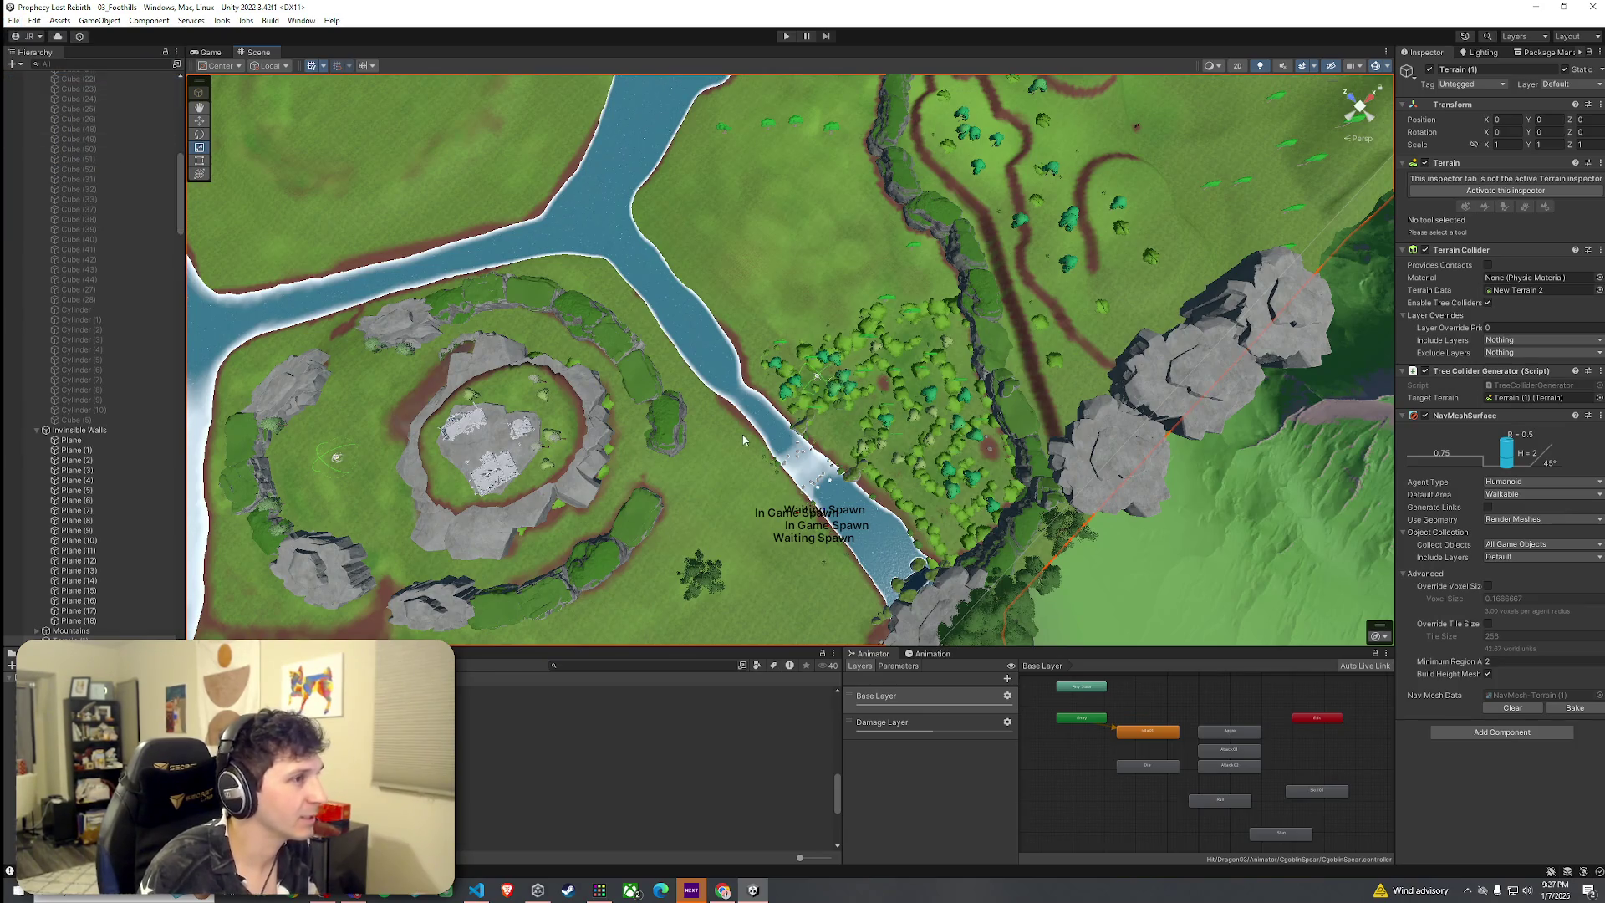
{"action": "left_click_drag", "start_coordinate": [743, 439], "coordinate": [761, 359]}
{"action": "key", "text": "Delete"}
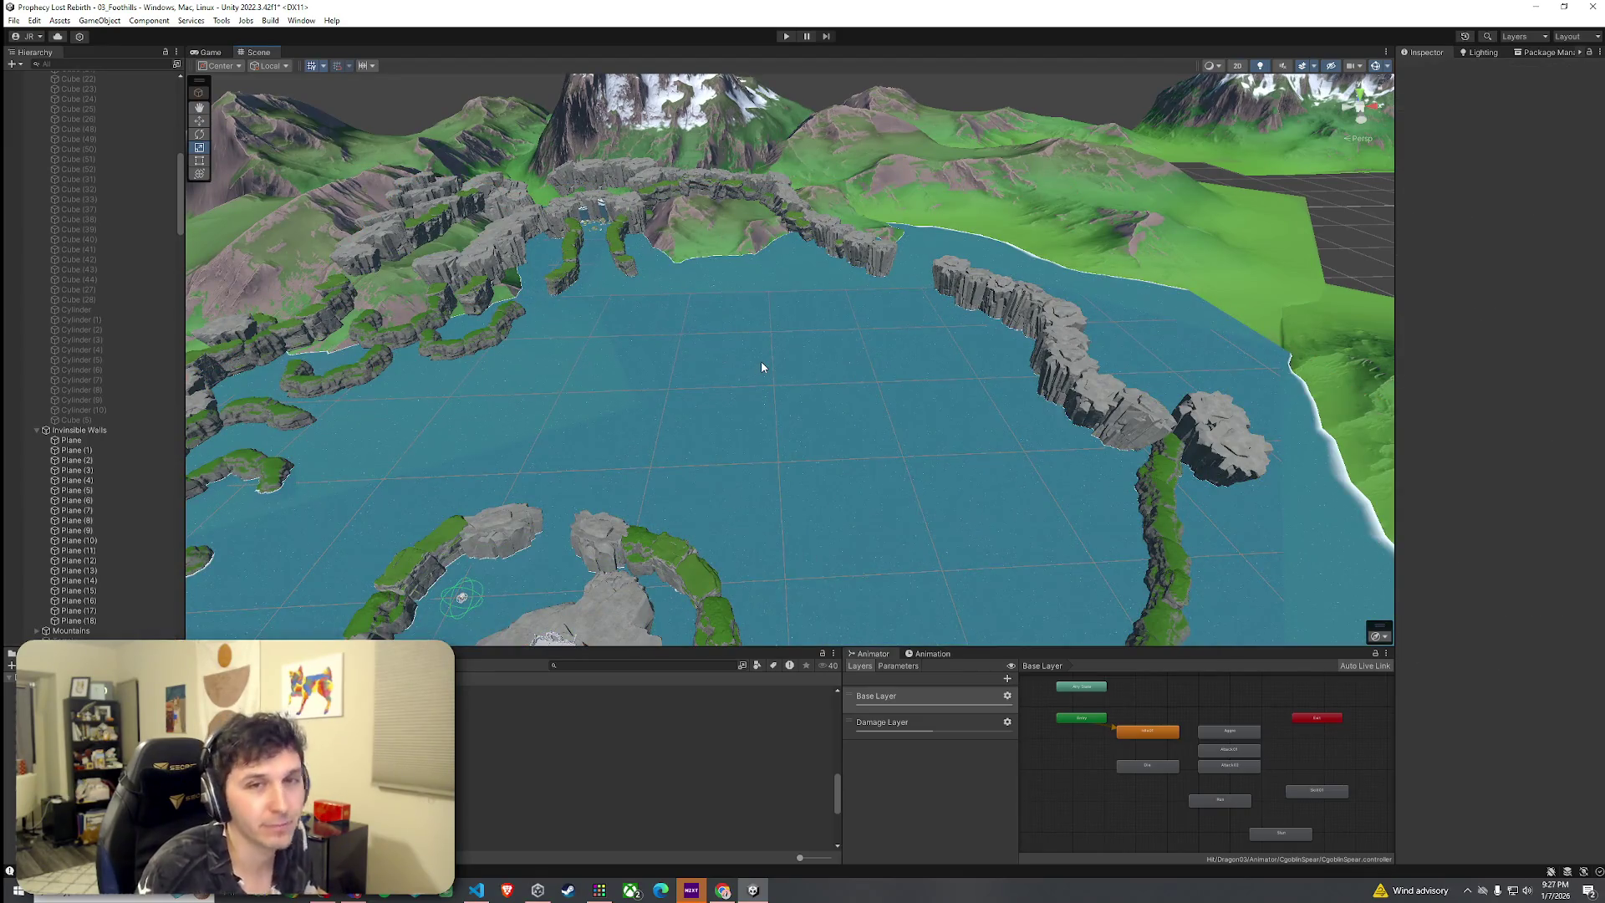
{"action": "key", "text": "ctrl+z"}
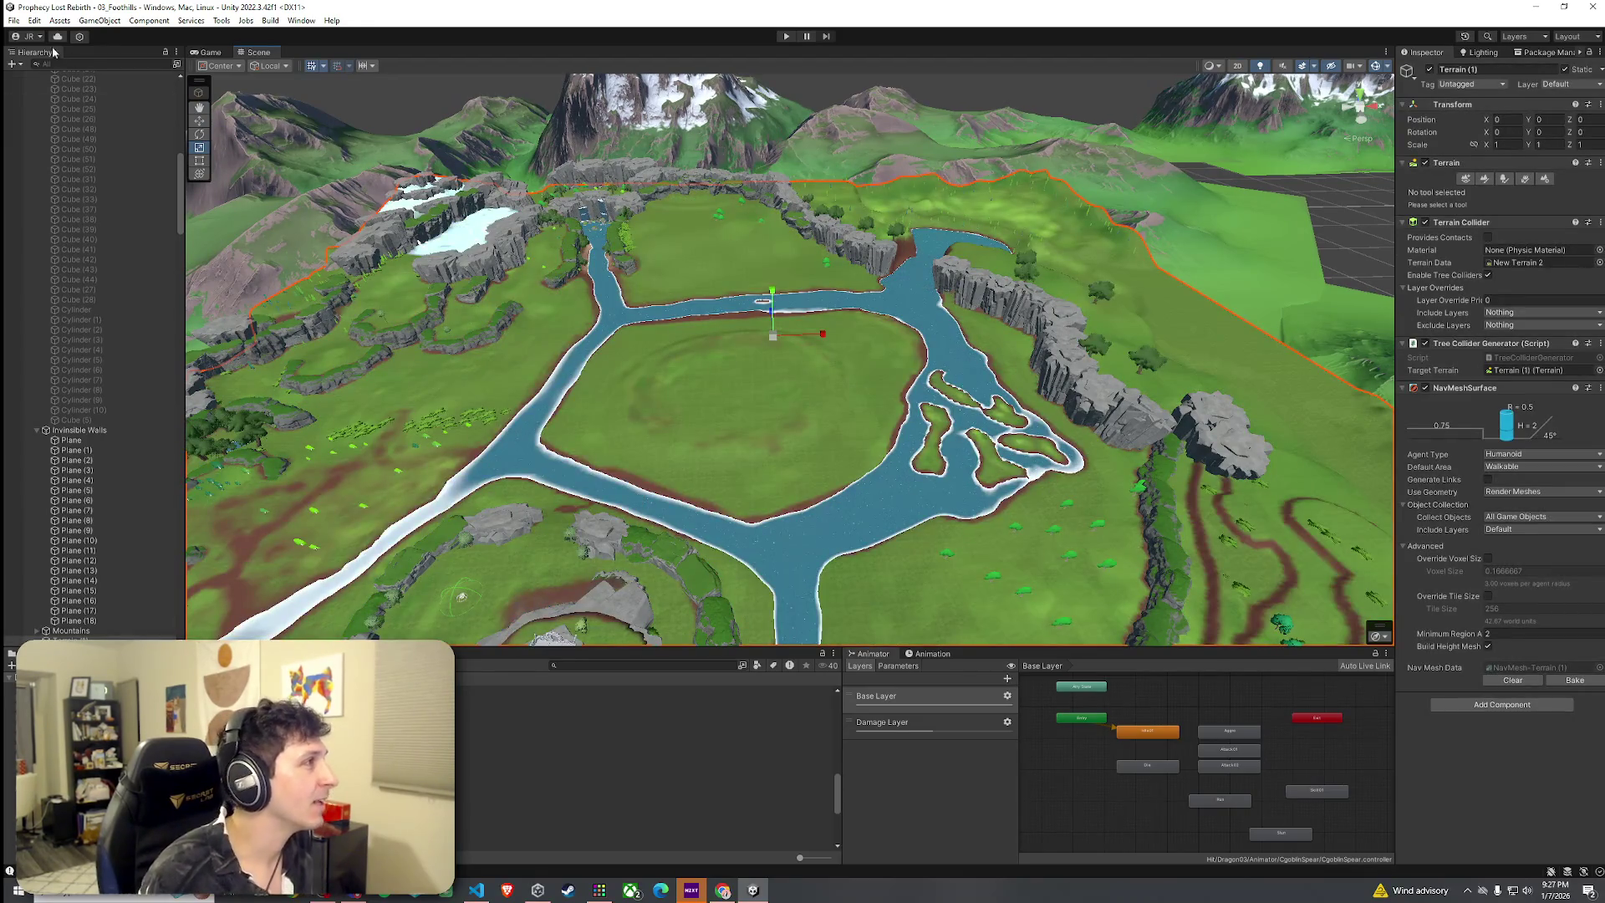
Use Terrain (1)'s Paint Trees tool and pick the BigBush1 tree prototype
{"action": "mouse_move", "coordinate": [770, 498]}
{"action": "left_mouse_down"}
{"action": "mouse_move", "coordinate": [972, 575]}
{"action": "mouse_move", "coordinate": [572, 714]}
{"action": "left_mouse_up"}
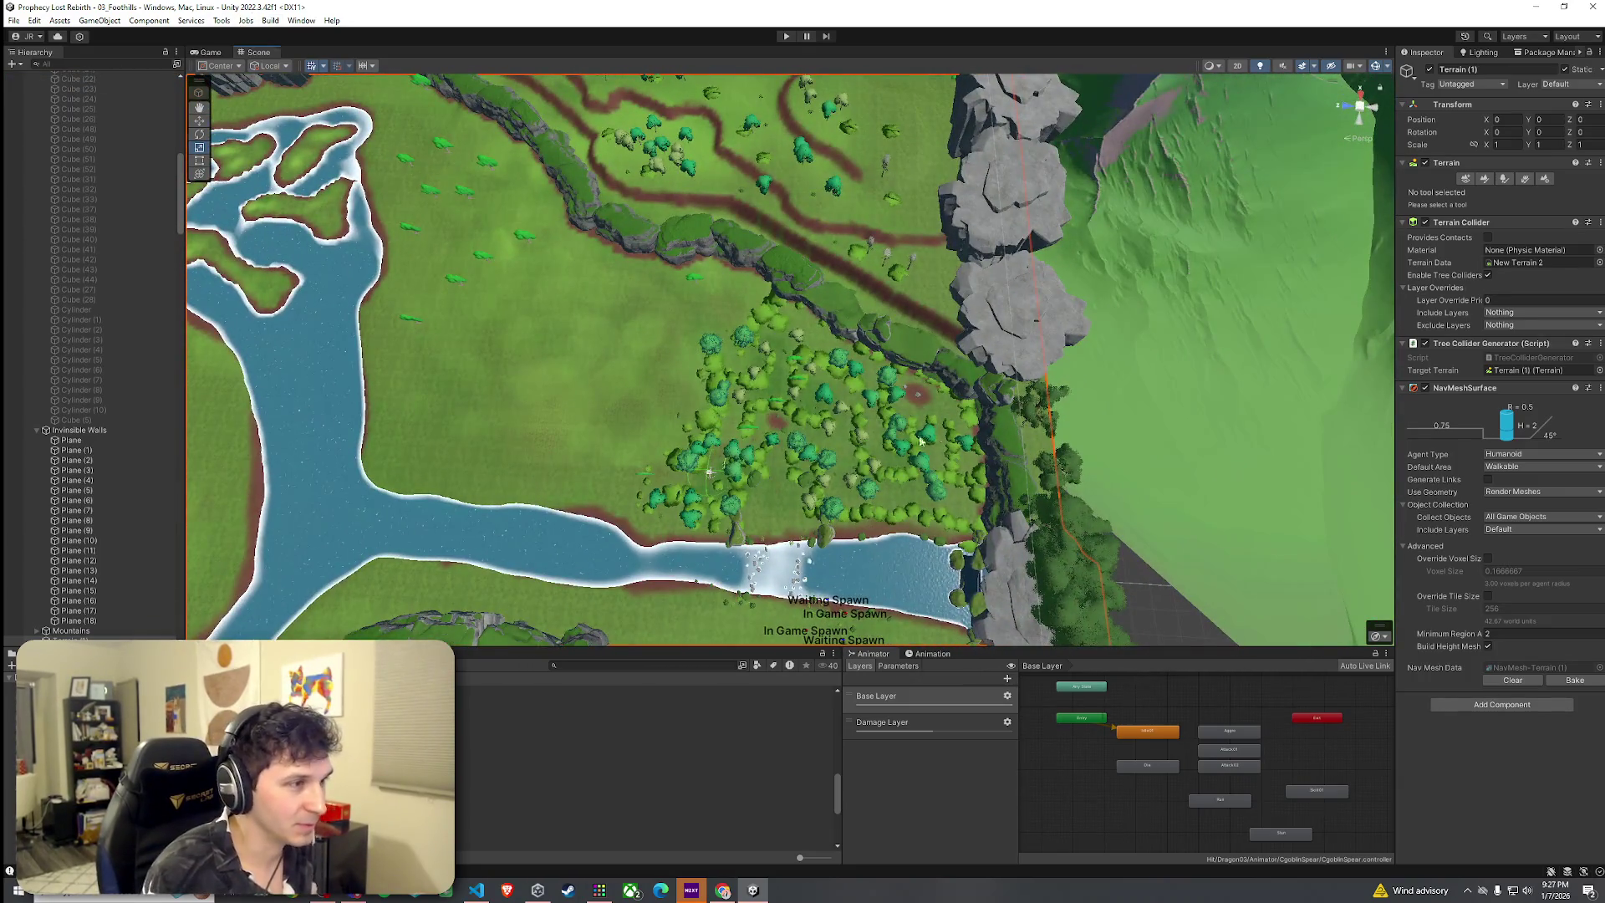
{"action": "left_click", "coordinate": [1503, 180]}
{"action": "left_click", "coordinate": [1518, 181]}
{"action": "left_click", "coordinate": [1502, 180]}
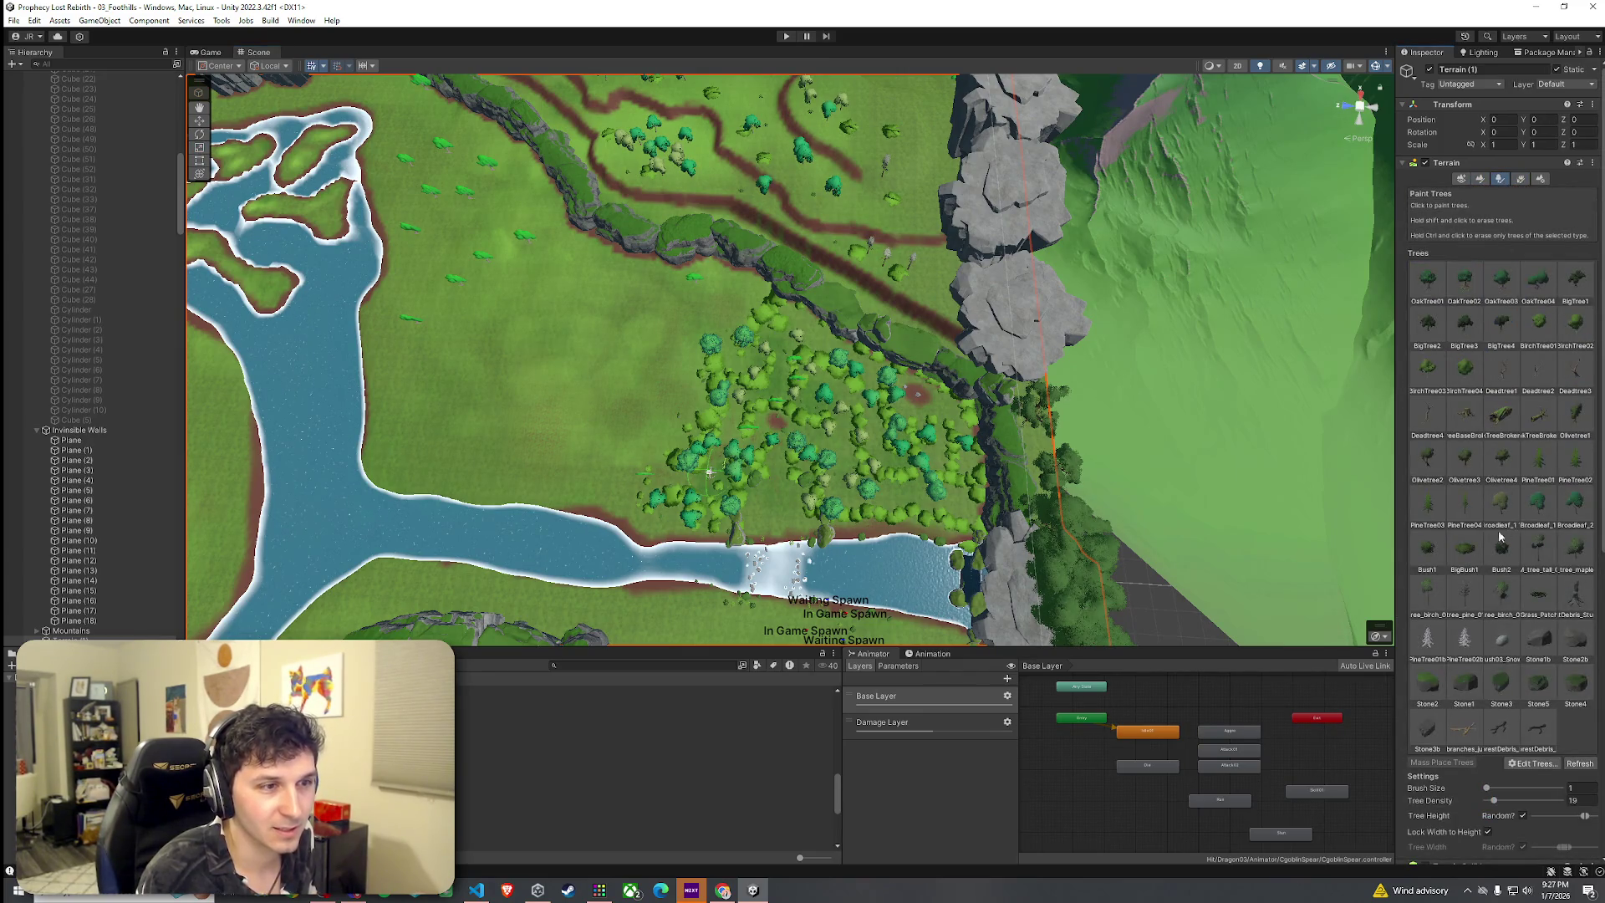
Open BigBush1 from the Trees palette in Prefab Mode, closing the Edit Tree dialog
{"action": "double_click", "coordinate": [1464, 547]}
{"action": "double_click", "coordinate": [767, 287]}
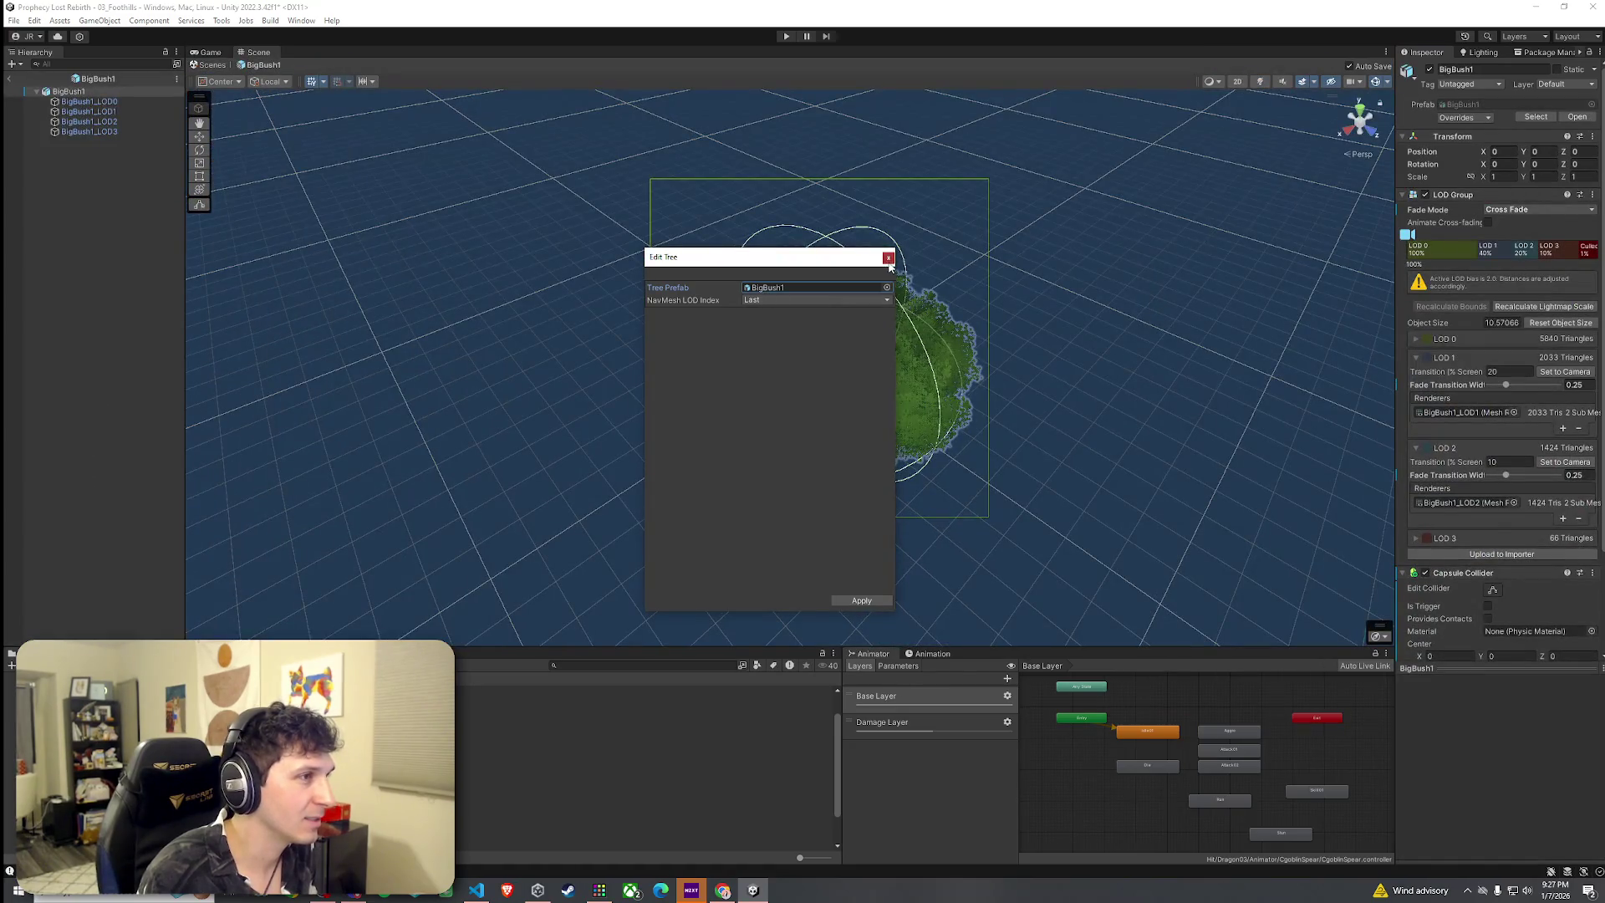
{"action": "left_click", "coordinate": [888, 258]}
{"action": "scroll", "coordinate": [498, 445], "scroll_direction": "up", "scroll_amount": 5}
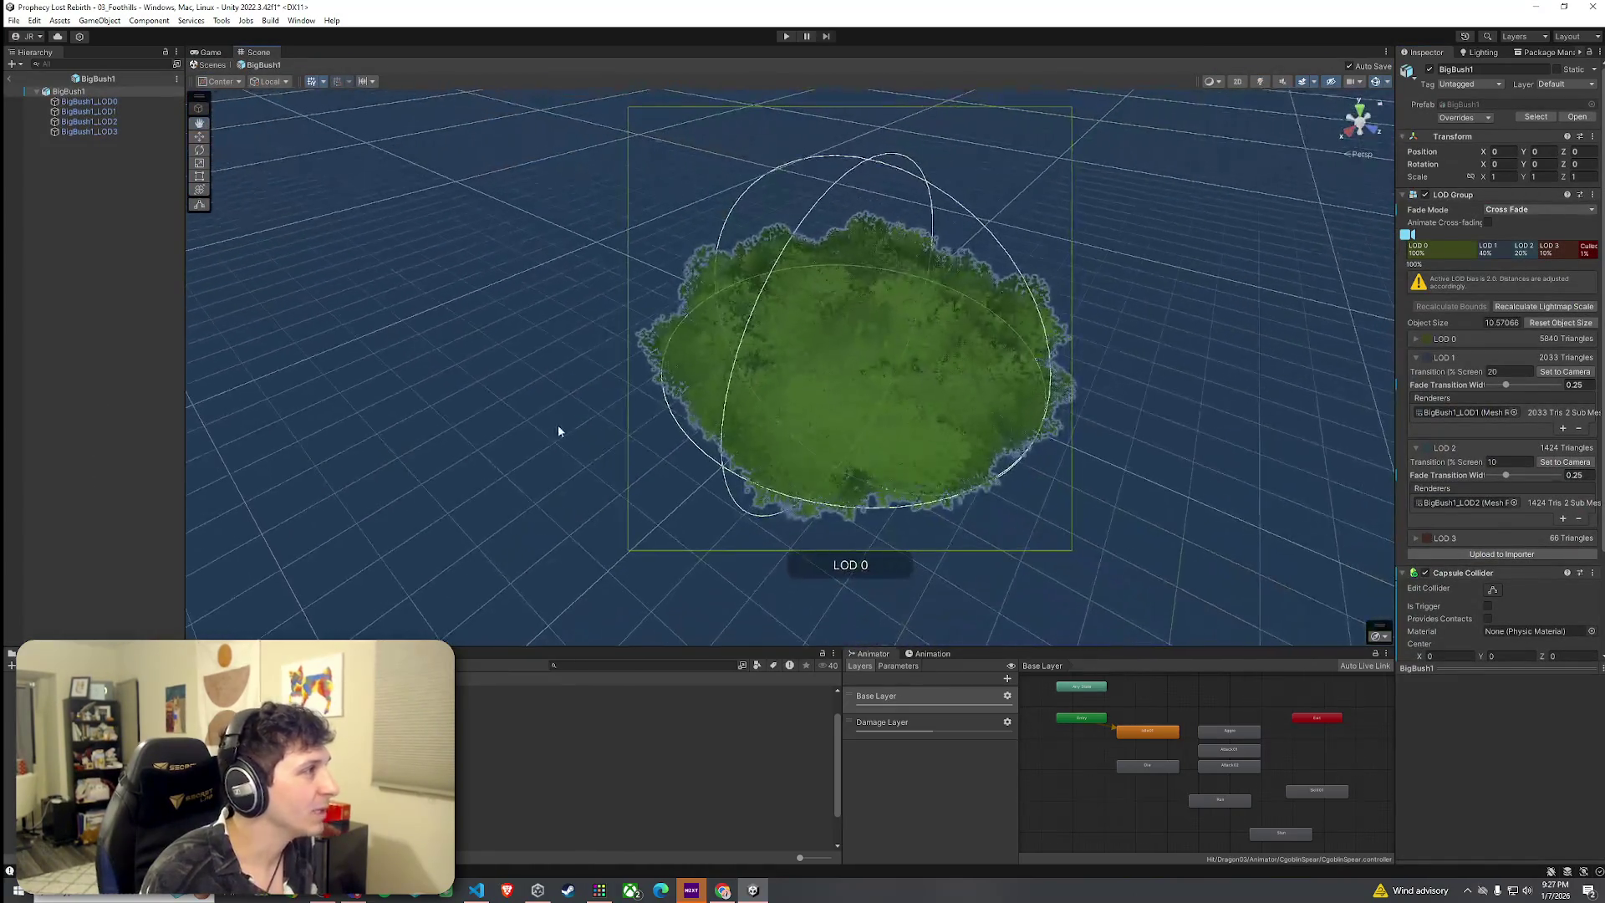
{"action": "scroll", "coordinate": [605, 421], "scroll_direction": "down", "scroll_amount": 2}
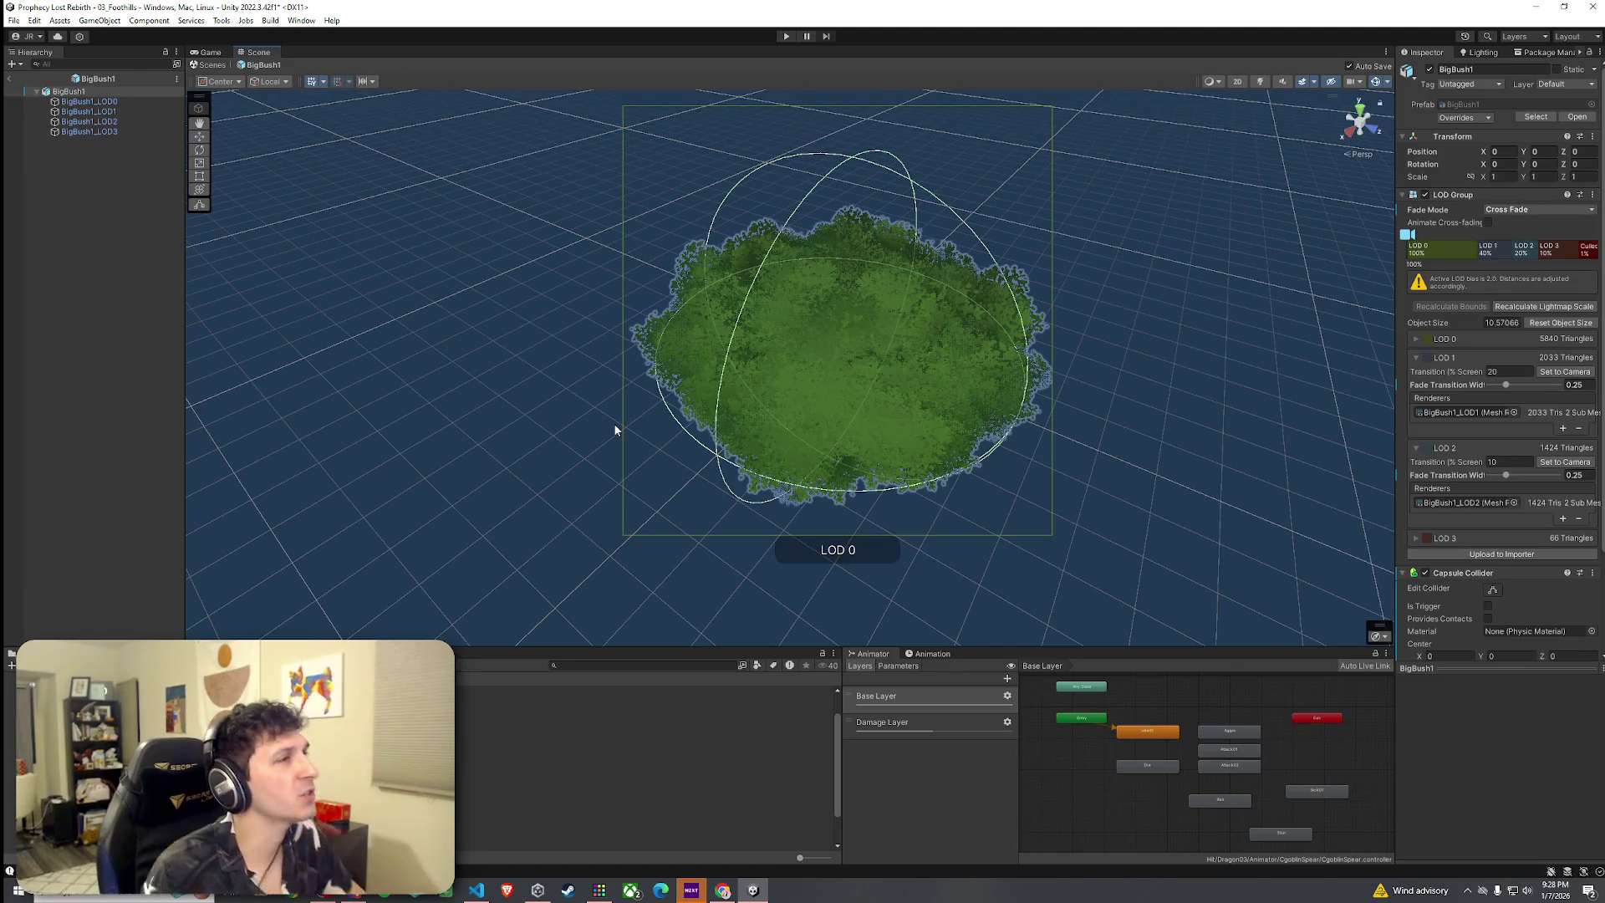
Add a Capsule Collider to BigBush1_LOD0, undoing an accidentally added Box Collider
{"action": "right_click", "coordinate": [70, 91]}
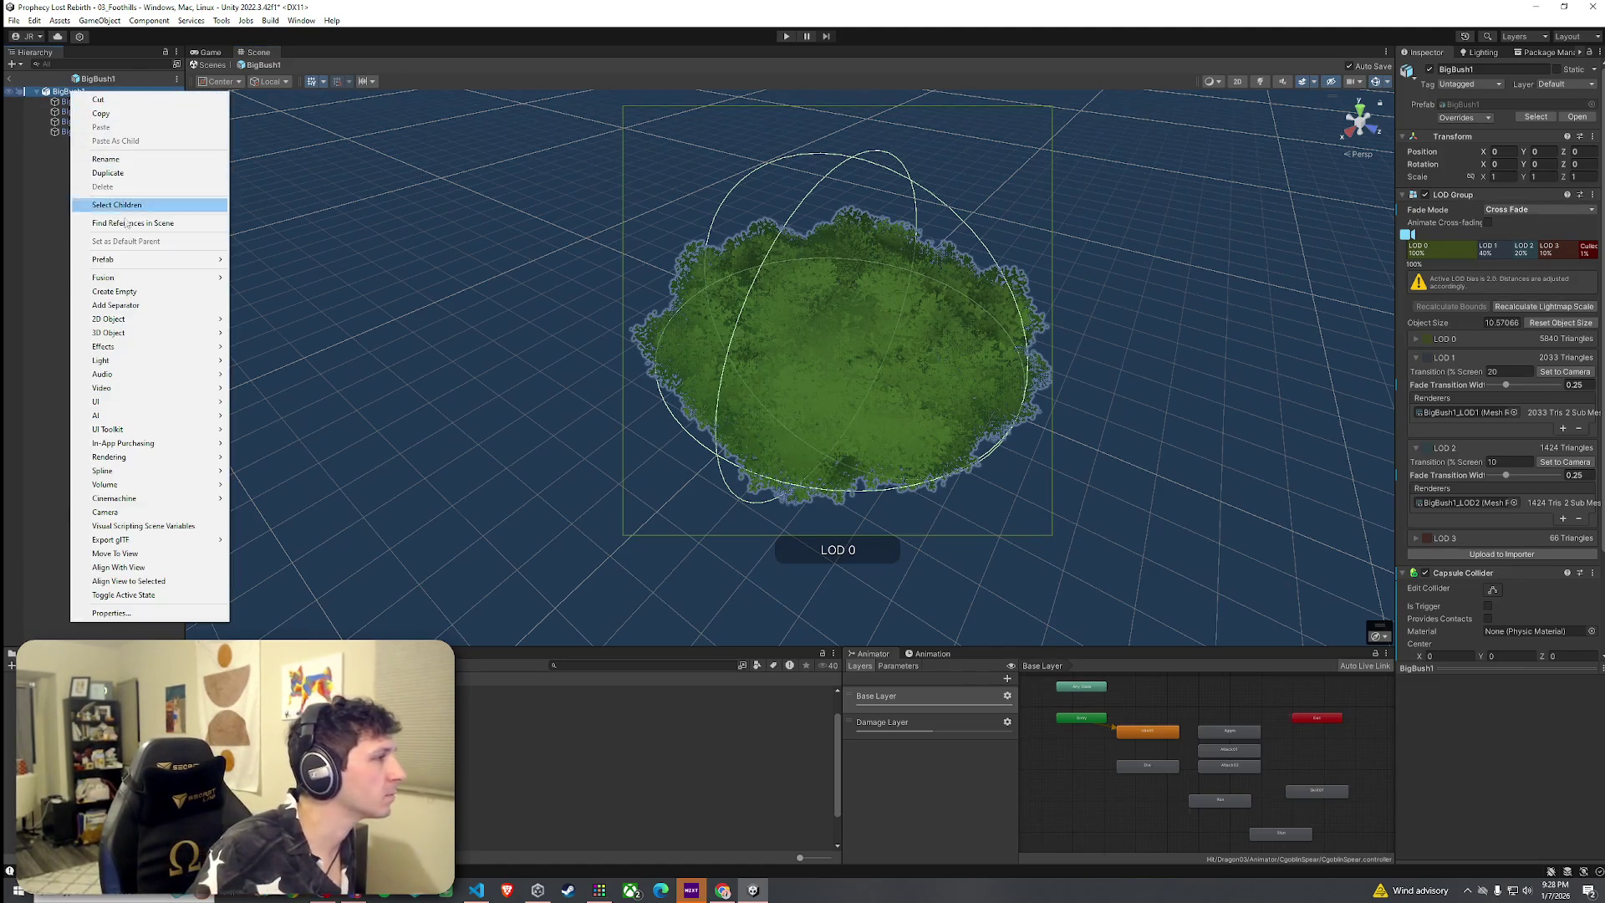
{"action": "left_click", "coordinate": [72, 104]}
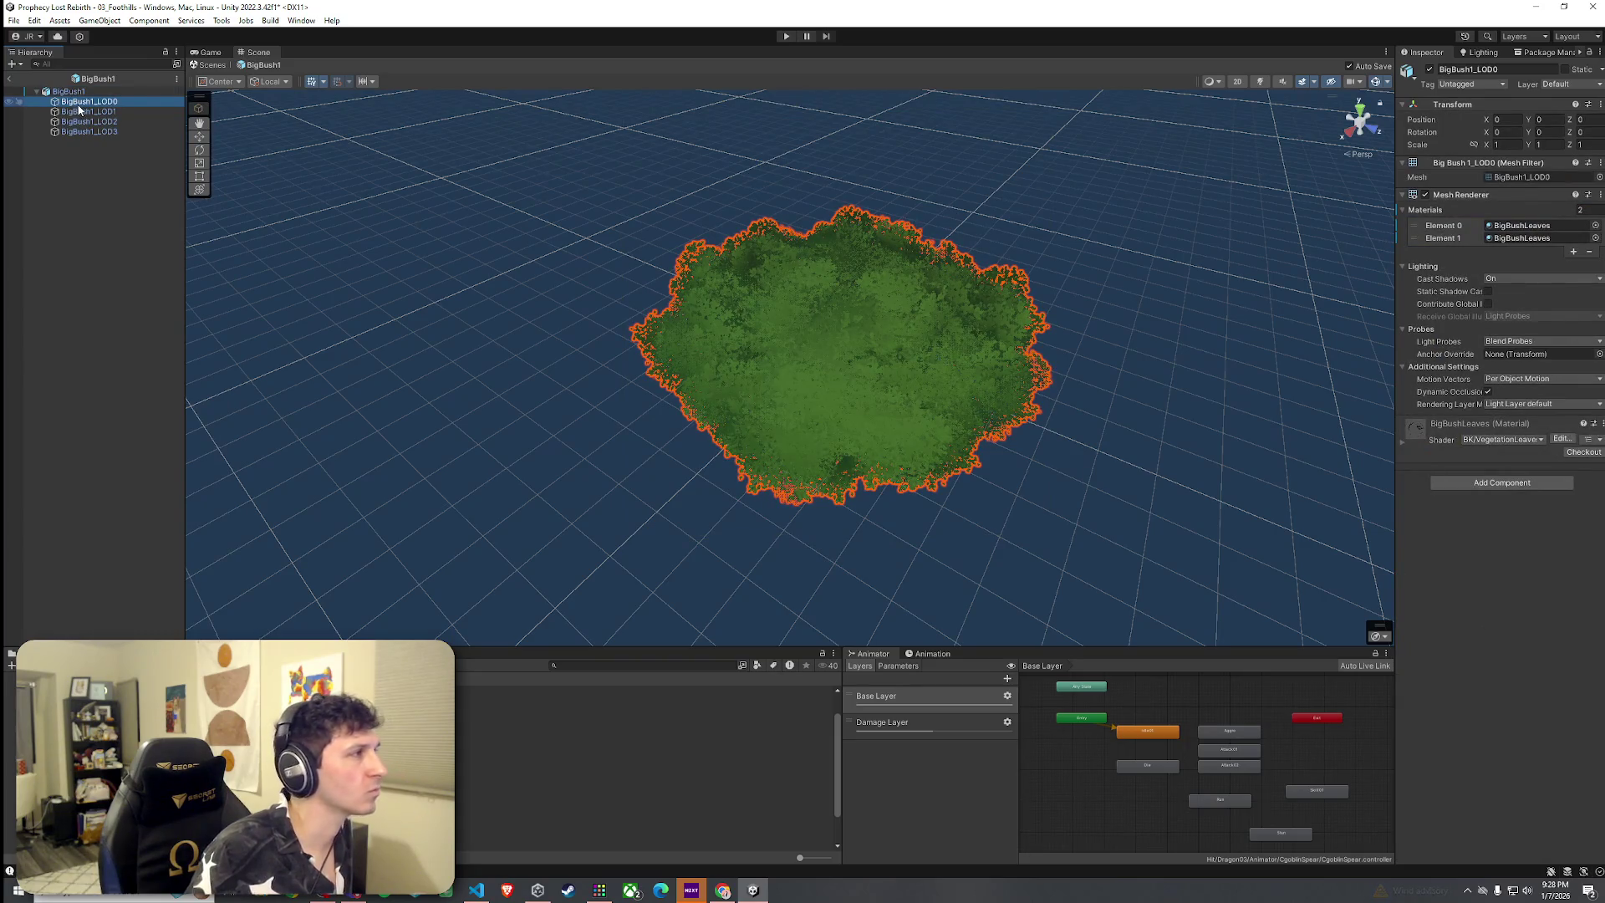
{"action": "right_click", "coordinate": [78, 106]}
{"action": "left_click", "coordinate": [1502, 482]}
{"action": "left_click", "coordinate": [1503, 482]}
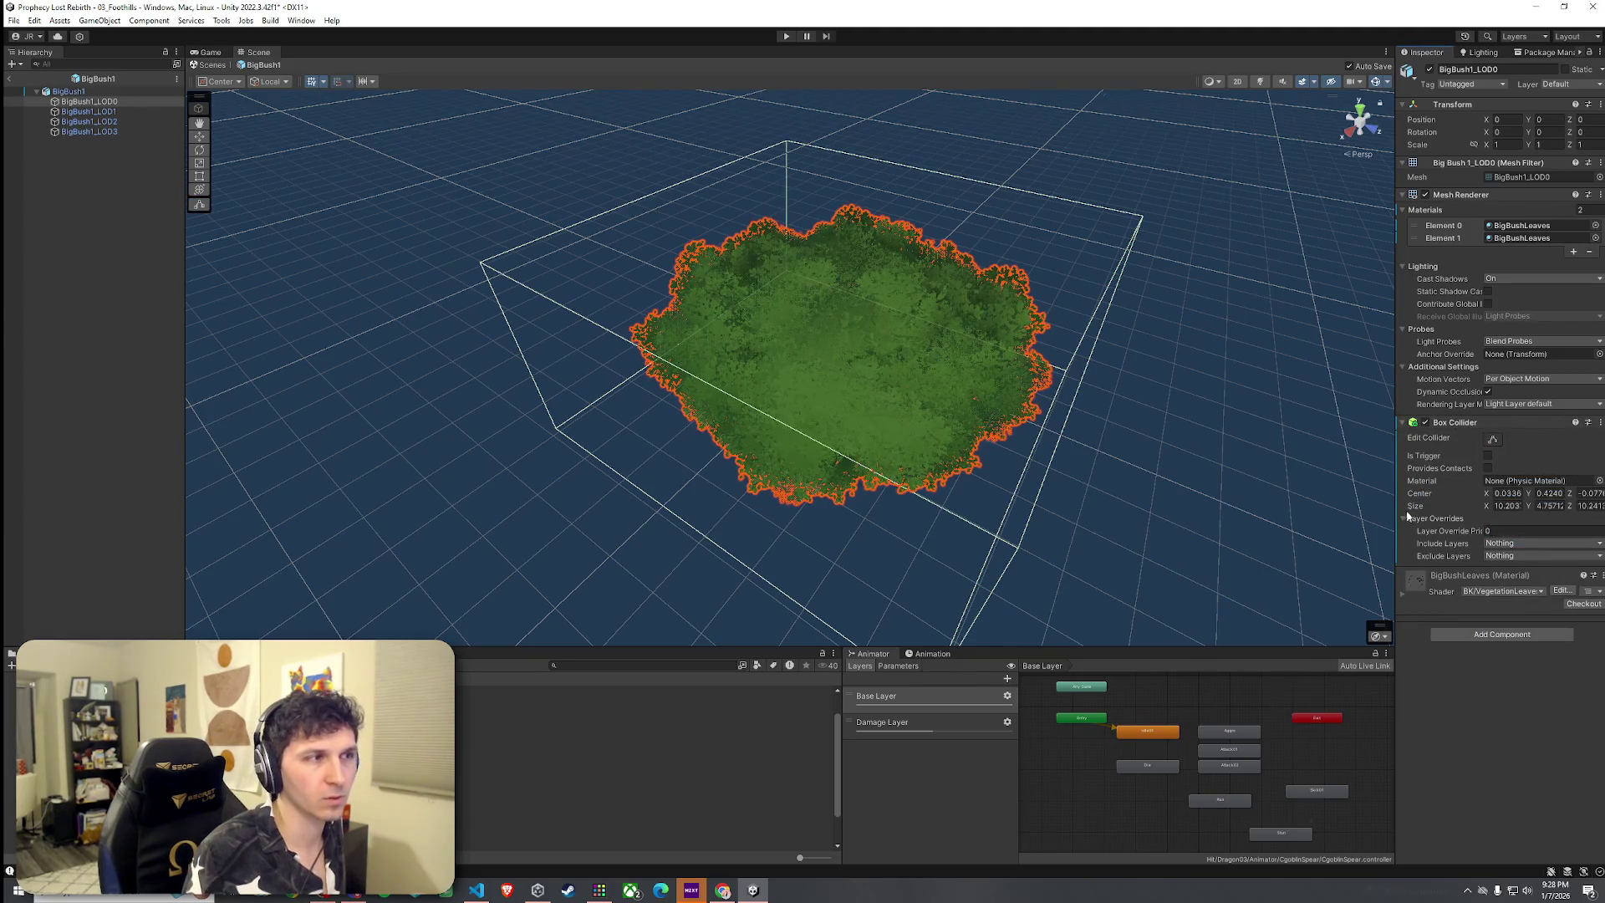
{"action": "key", "text": "ctrl+z"}
{"action": "left_click", "coordinate": [1502, 482]}
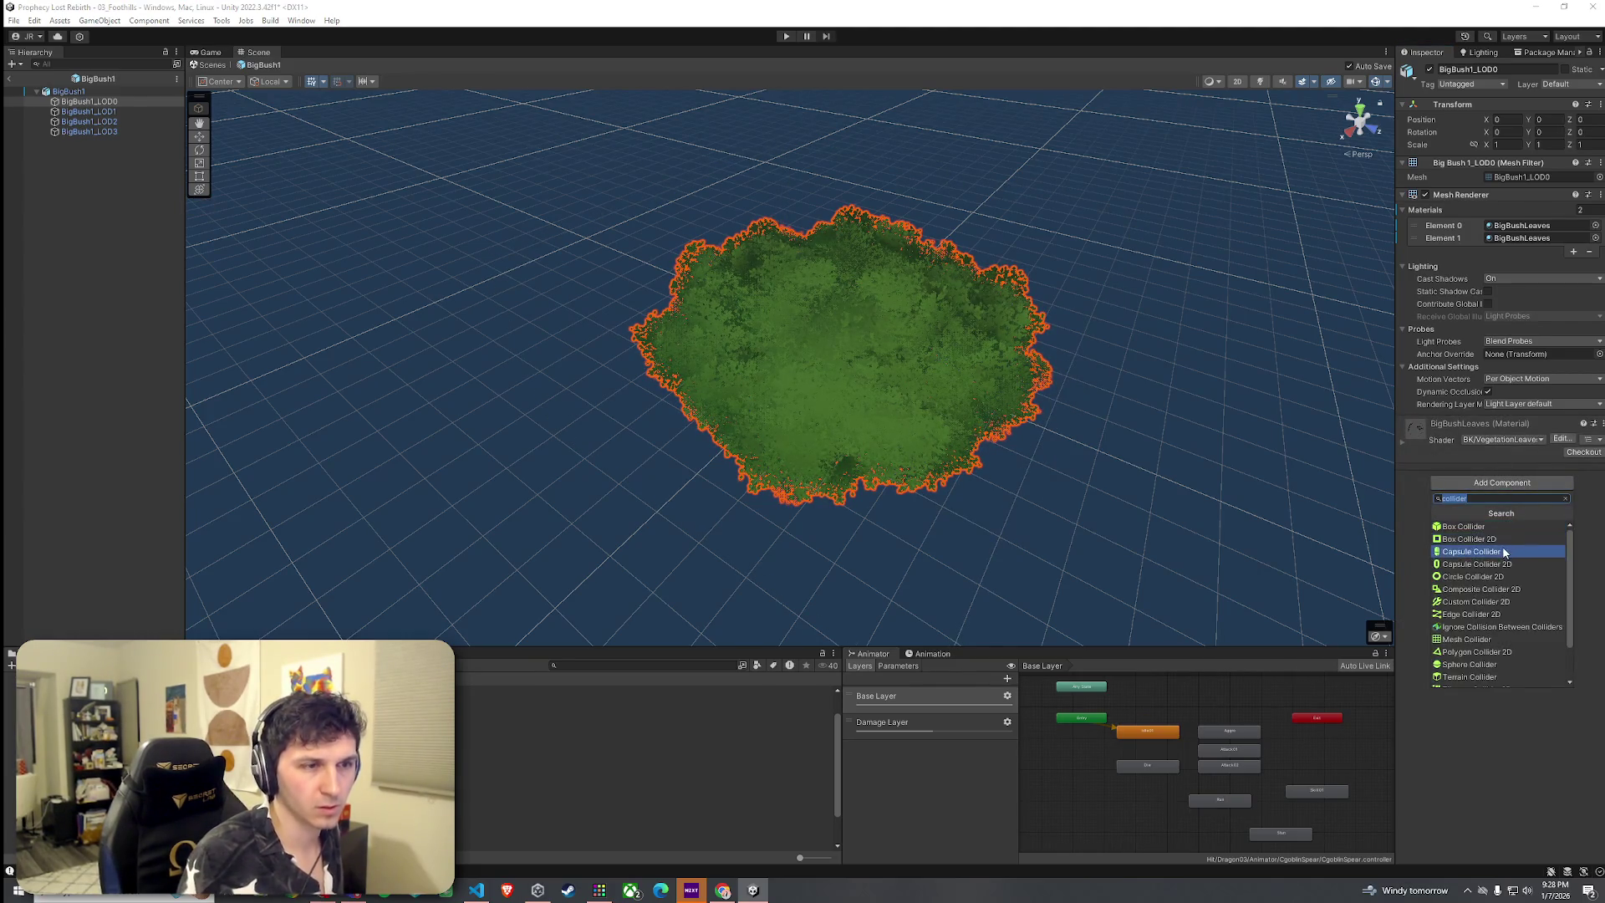
{"action": "left_click", "coordinate": [1471, 552]}
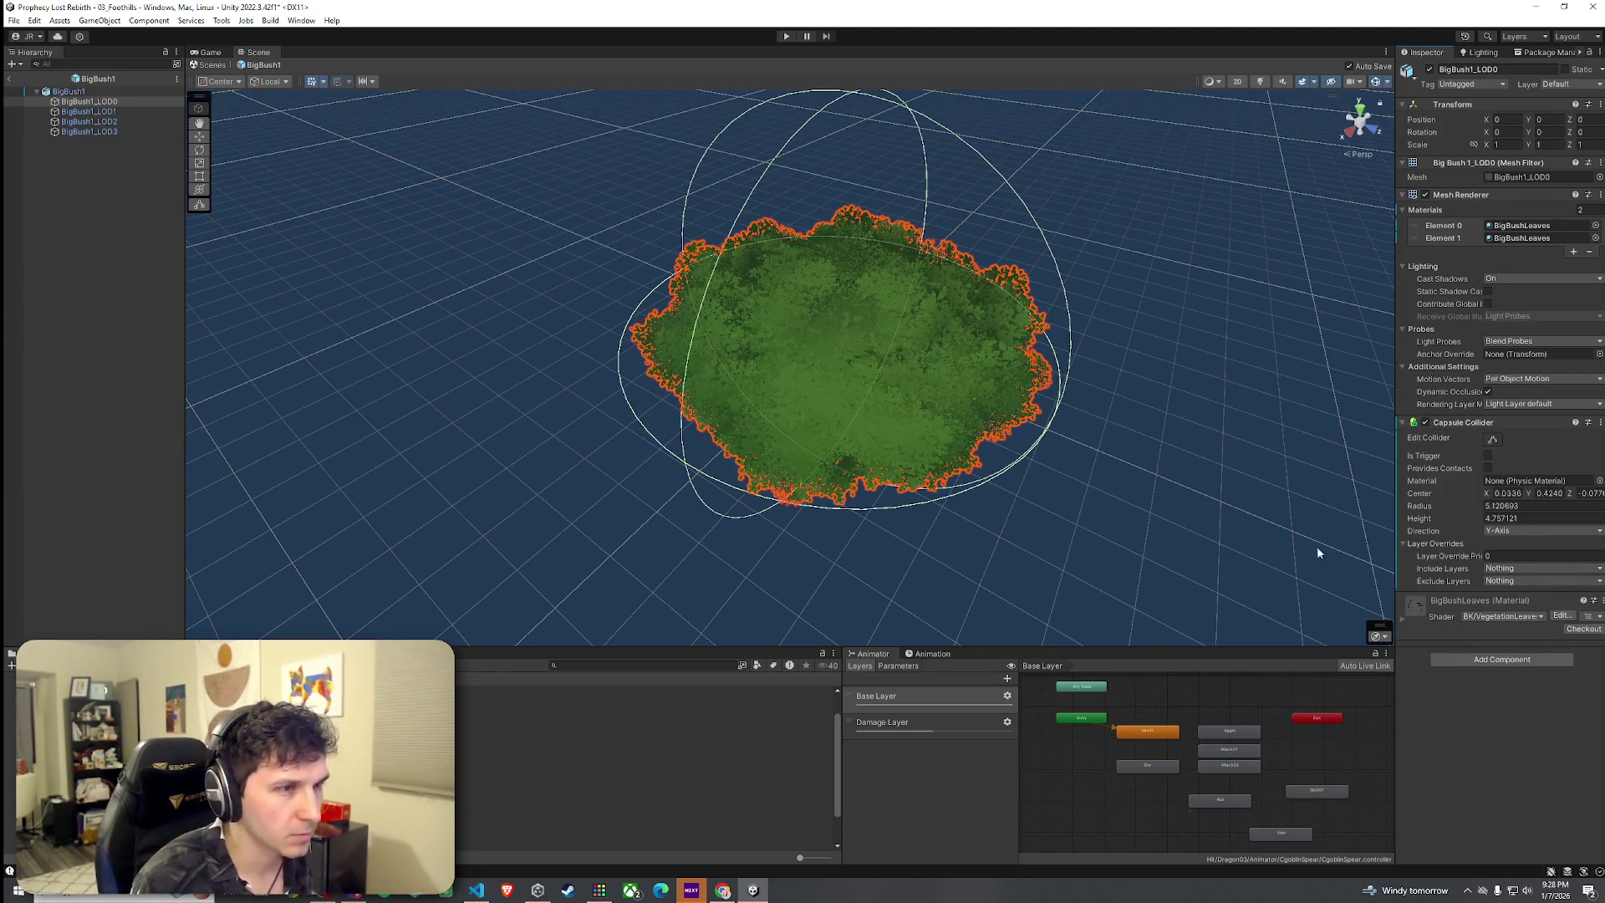
Shrink the LOD0 capsule collider's radius to 4.1 and view it from a low side angle
{"action": "left_click_drag", "start_coordinate": [1456, 507], "coordinate": [1433, 509]}
{"action": "mouse_move", "coordinate": [995, 411]}
{"action": "left_mouse_down"}
{"action": "mouse_move", "coordinate": [967, 321]}
{"action": "mouse_move", "coordinate": [1039, 430]}
{"action": "left_mouse_up"}
{"action": "scroll", "coordinate": [1057, 462], "scroll_direction": "down", "scroll_amount": 6}
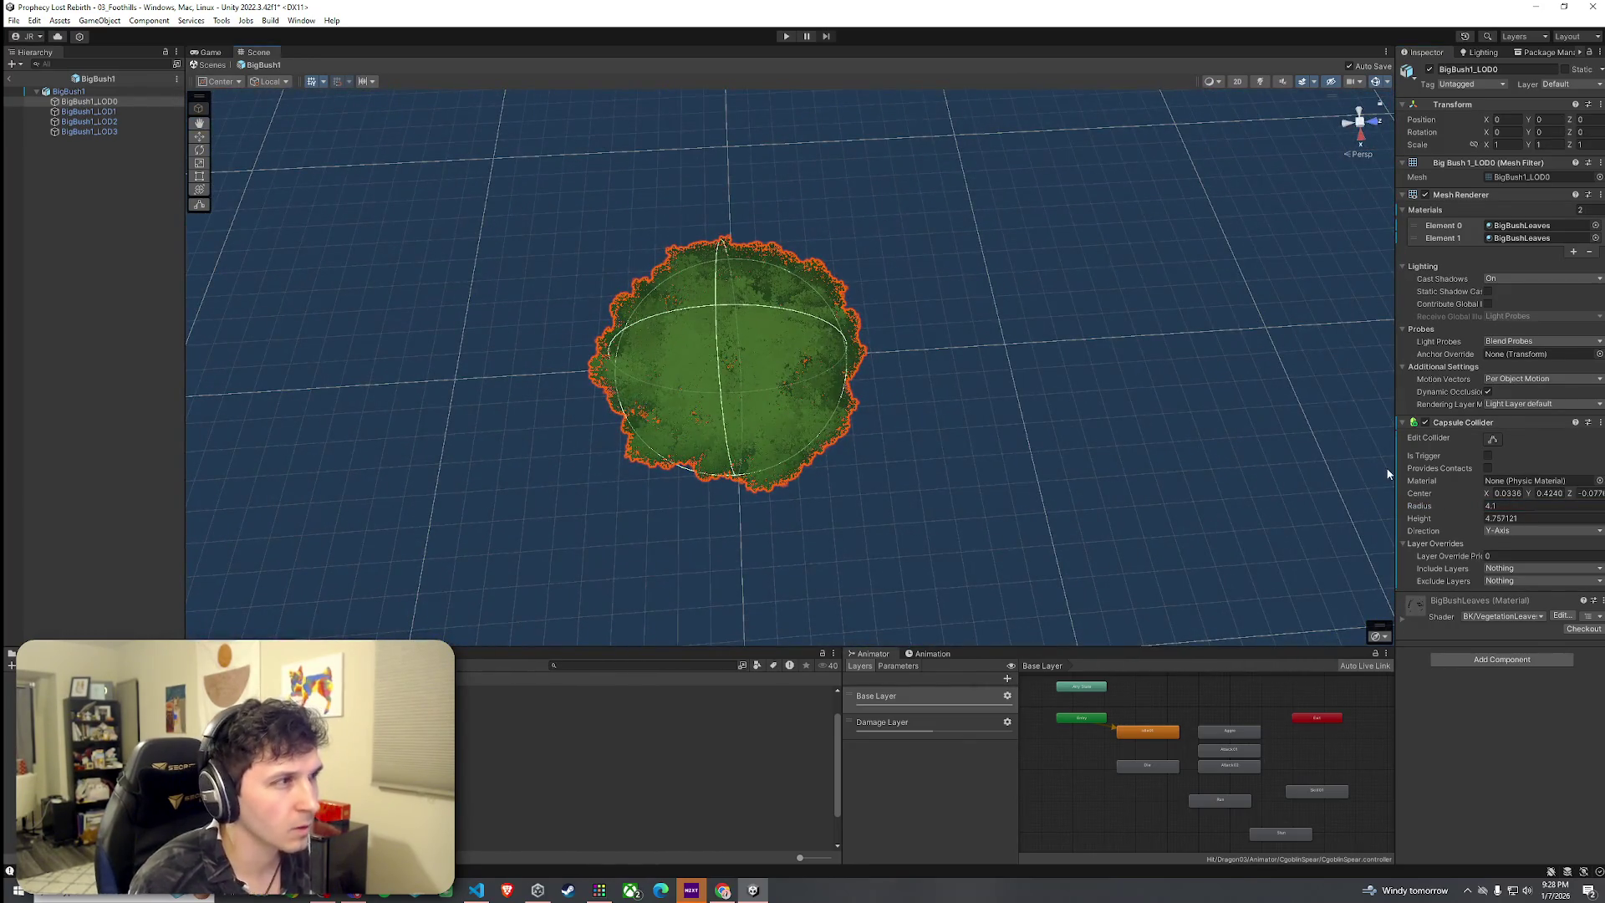
{"action": "scroll", "coordinate": [845, 301], "scroll_direction": "up", "scroll_amount": 5}
{"action": "mouse_move", "coordinate": [845, 301]}
{"action": "left_mouse_down"}
{"action": "mouse_move", "coordinate": [1075, 250]}
{"action": "mouse_move", "coordinate": [775, 352]}
{"action": "mouse_move", "coordinate": [1101, 226]}
{"action": "mouse_move", "coordinate": [1046, 172]}
{"action": "mouse_move", "coordinate": [1014, 236]}
{"action": "mouse_move", "coordinate": [989, 215]}
{"action": "mouse_move", "coordinate": [1021, 148]}
{"action": "mouse_move", "coordinate": [1020, 220]}
{"action": "left_mouse_up"}
{"action": "scroll", "coordinate": [775, 351], "scroll_direction": "down", "scroll_amount": 5}
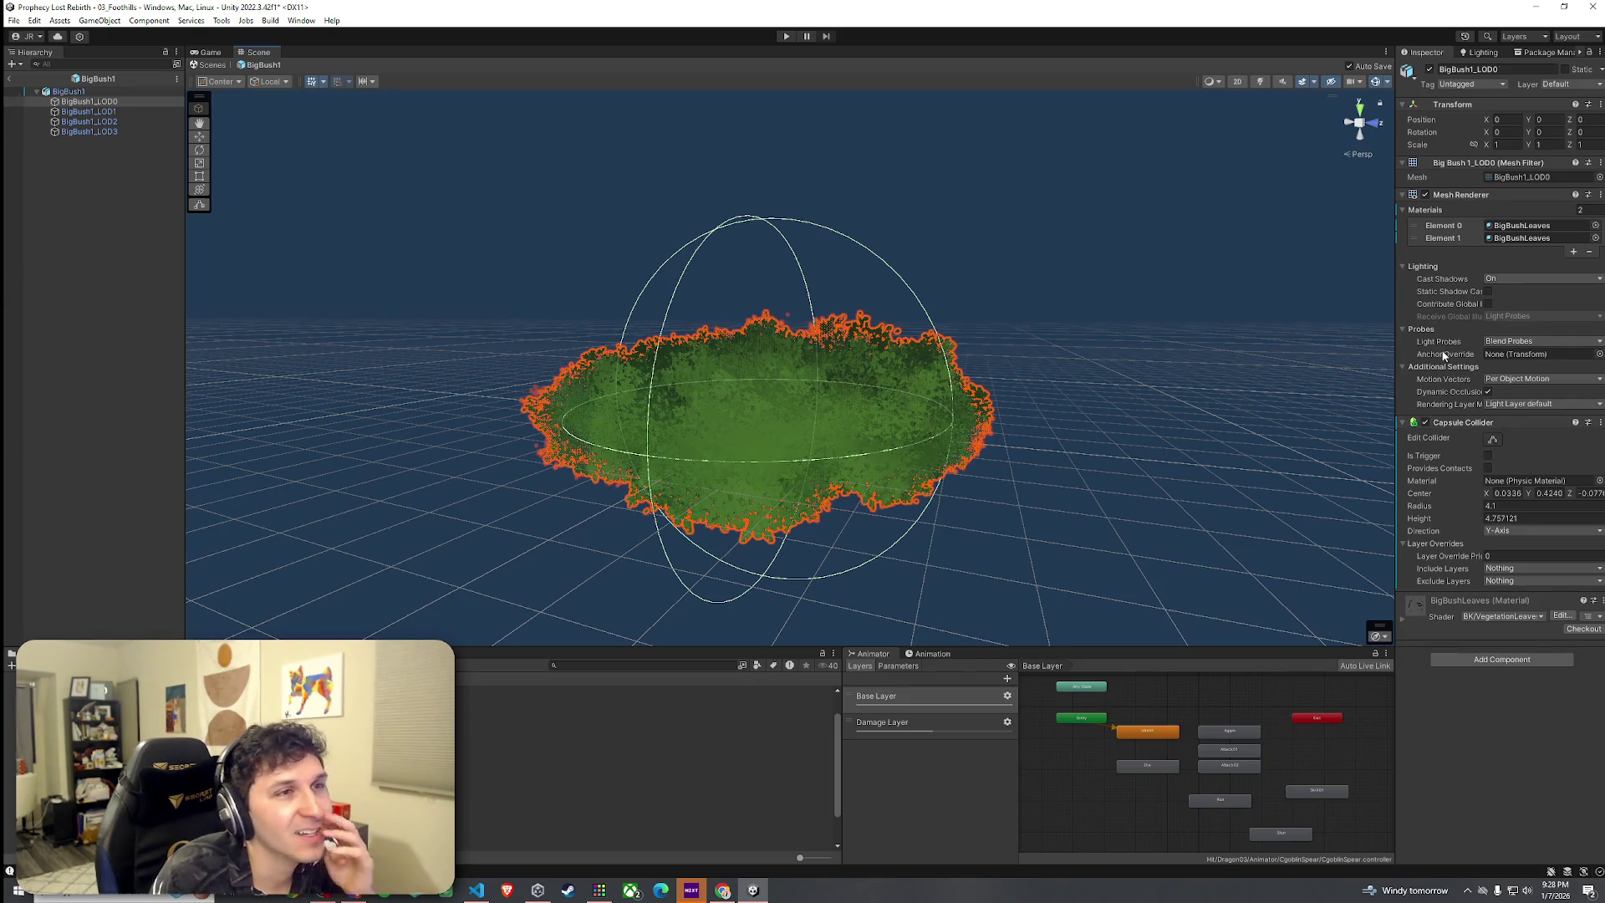
{"action": "left_click", "coordinate": [1598, 86]}
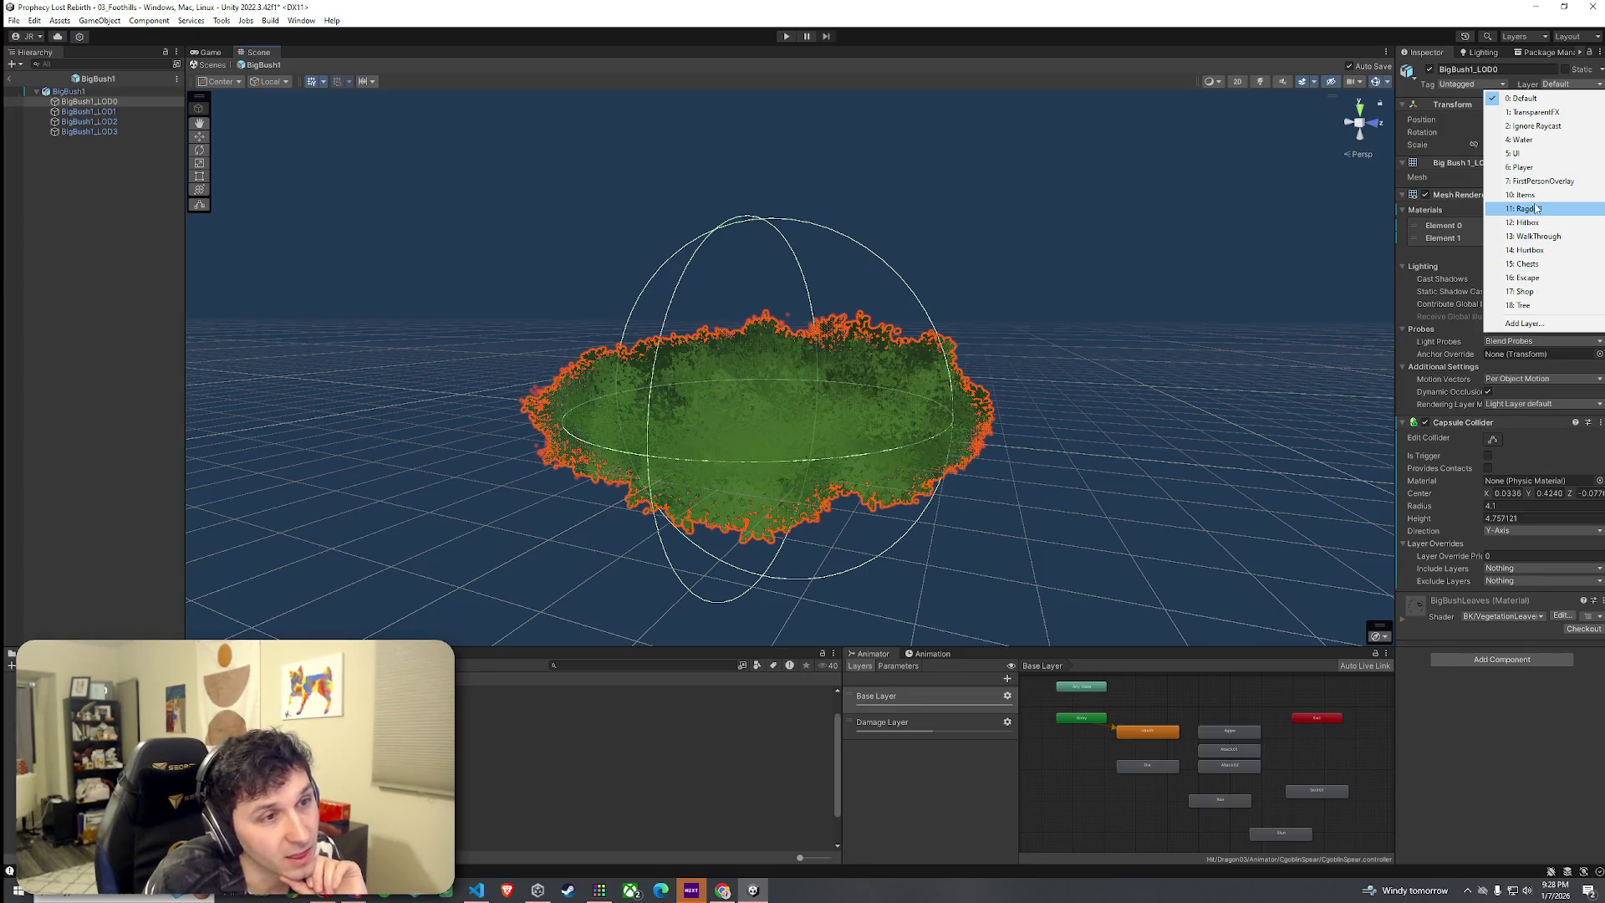
Make the LOD0 capsule collider a trigger and name User Layer 19 BlockProjectile
{"action": "left_click", "coordinate": [1488, 456]}
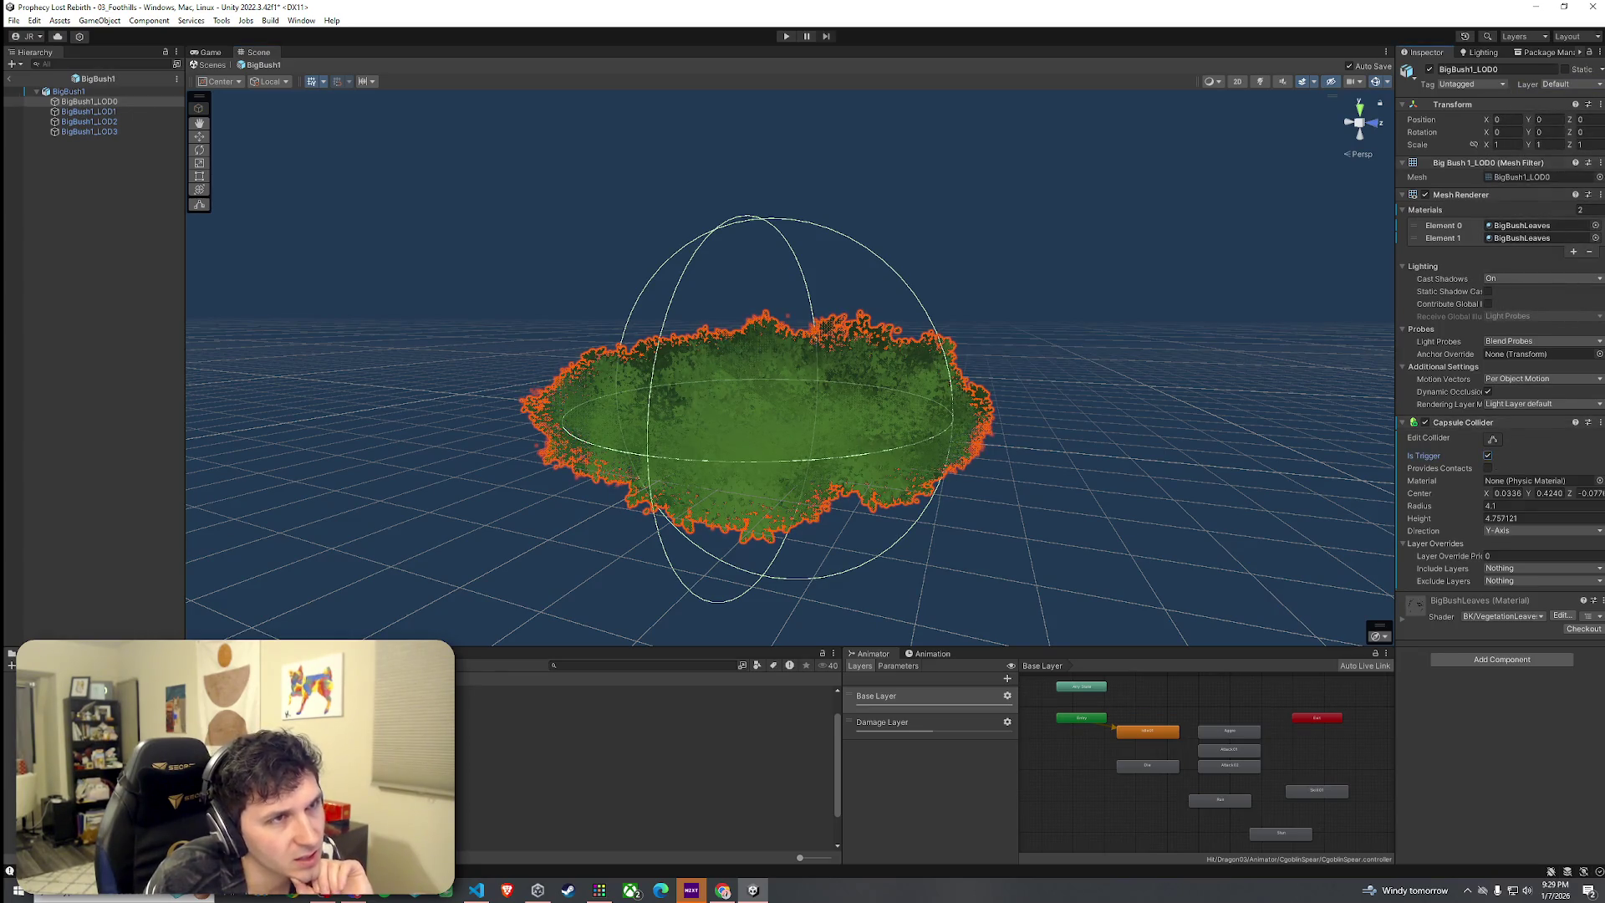
{"action": "left_click", "coordinate": [1572, 84]}
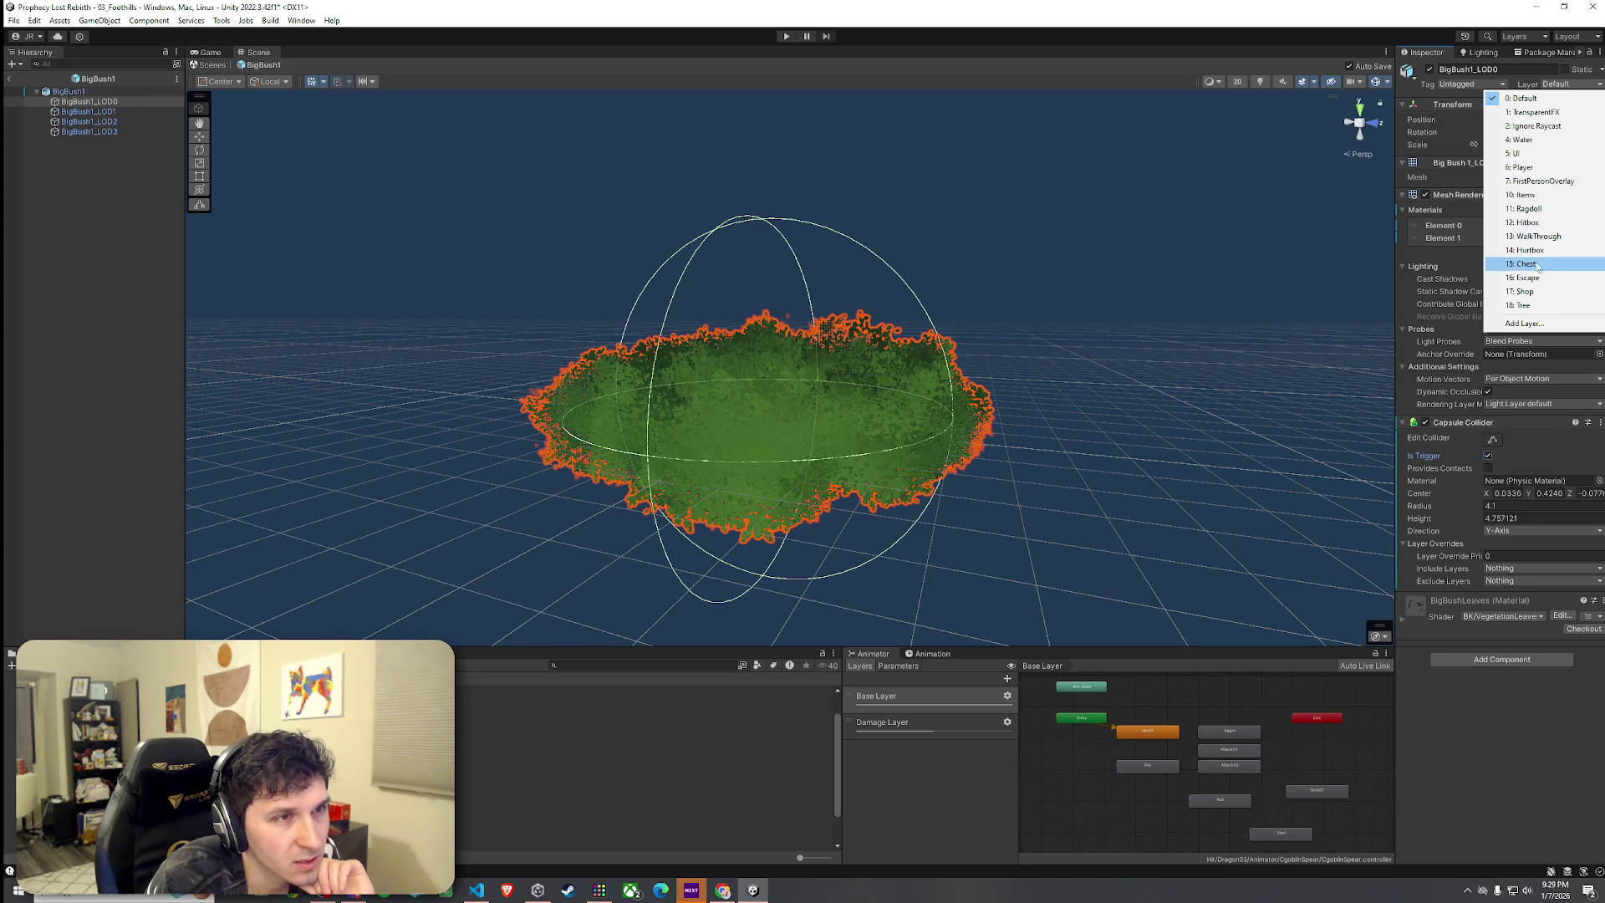
{"action": "left_click", "coordinate": [1534, 324]}
{"action": "left_click", "coordinate": [1528, 409]}
{"action": "type", "text": "ckProjectile"}
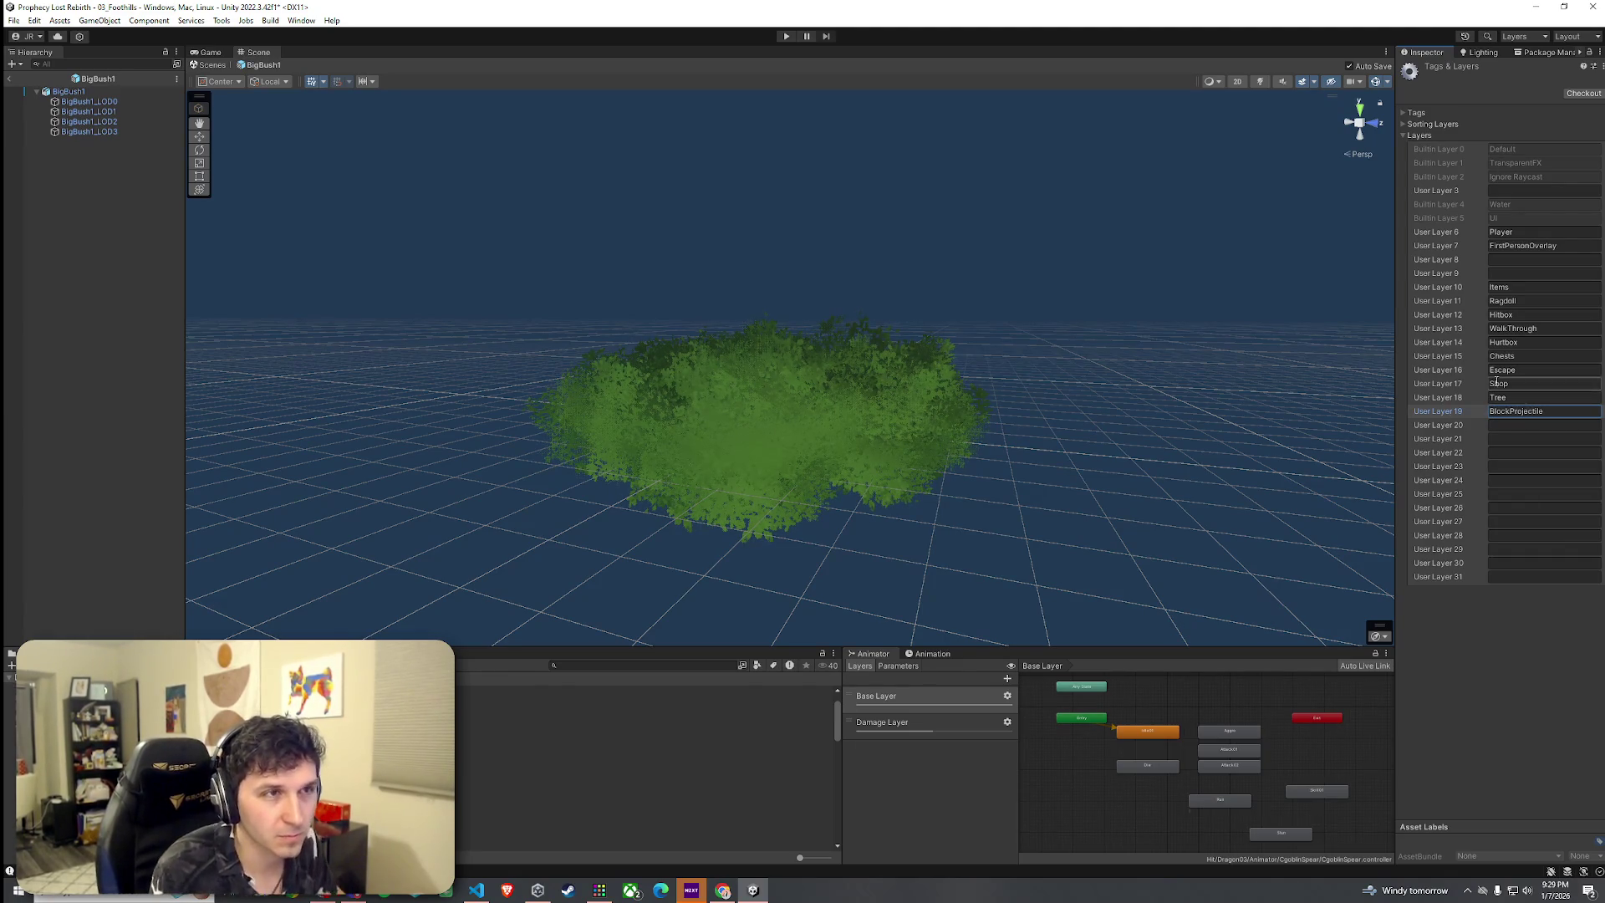
Put BigBush1_LOD0 on the BlockProjectile layer
{"action": "left_click", "coordinate": [108, 102]}
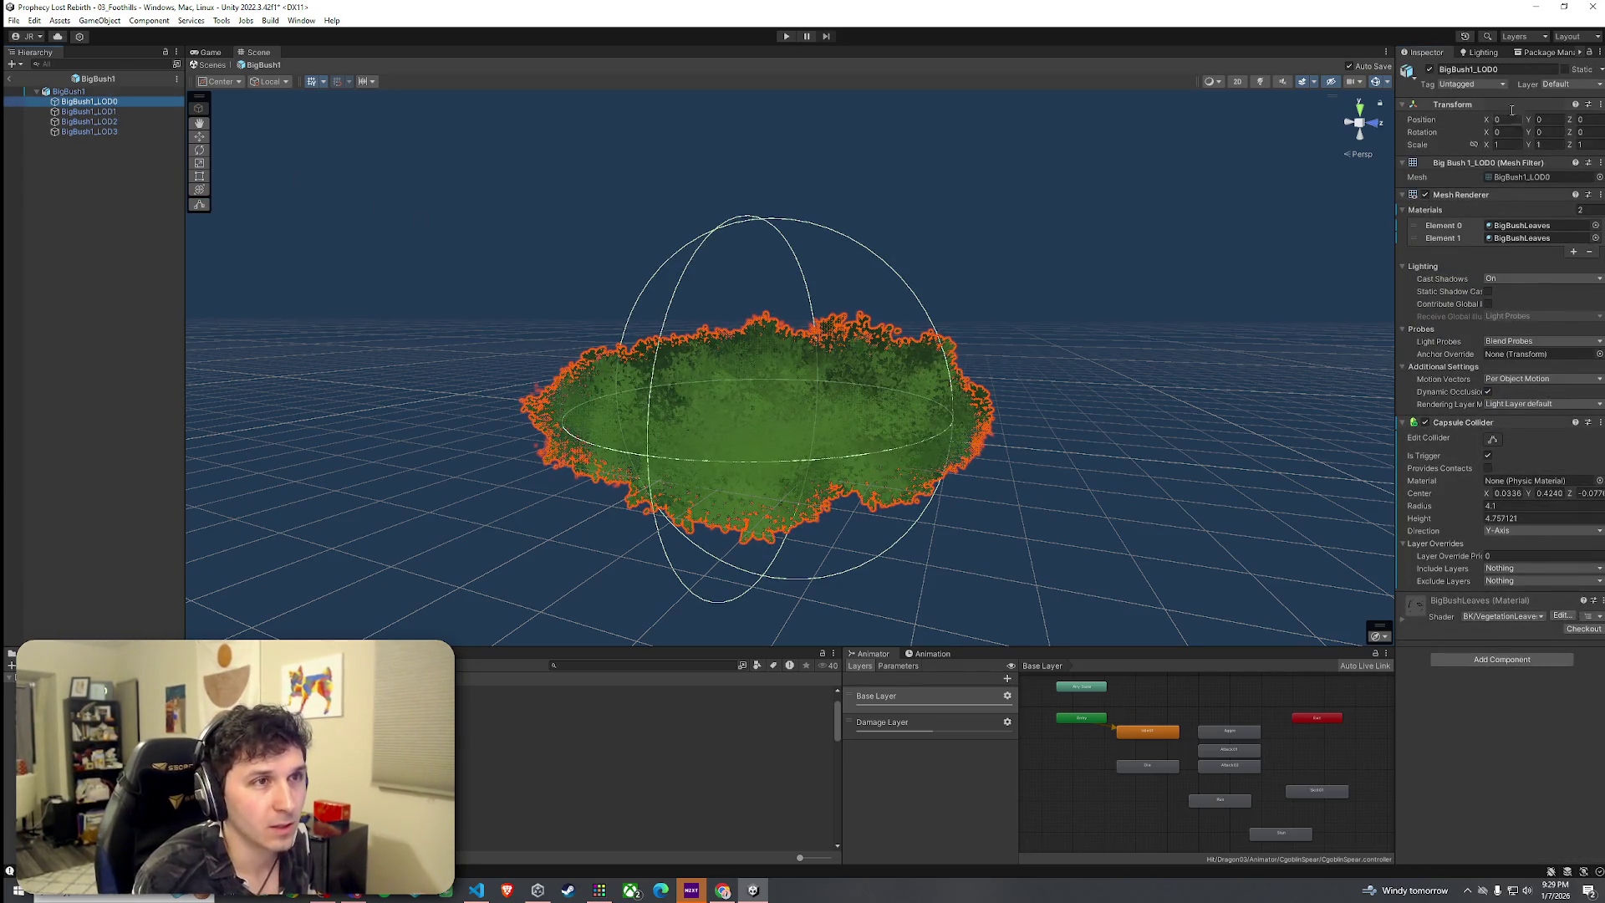
{"action": "left_click", "coordinate": [1571, 85]}
{"action": "left_click", "coordinate": [1541, 320]}
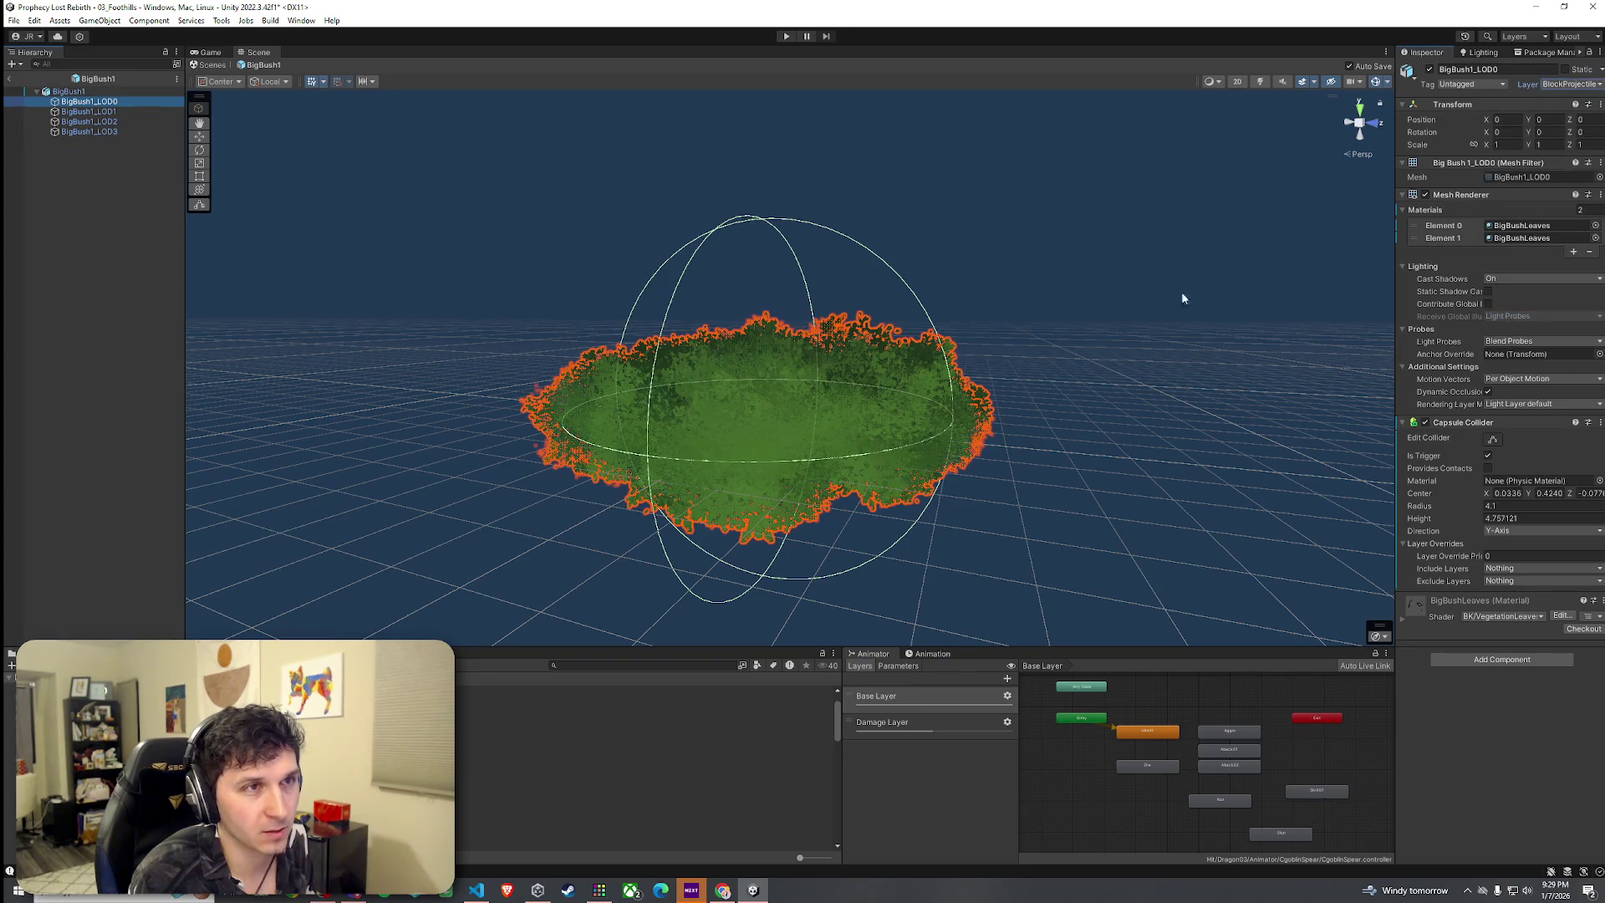
{"action": "left_click", "coordinate": [117, 91]}
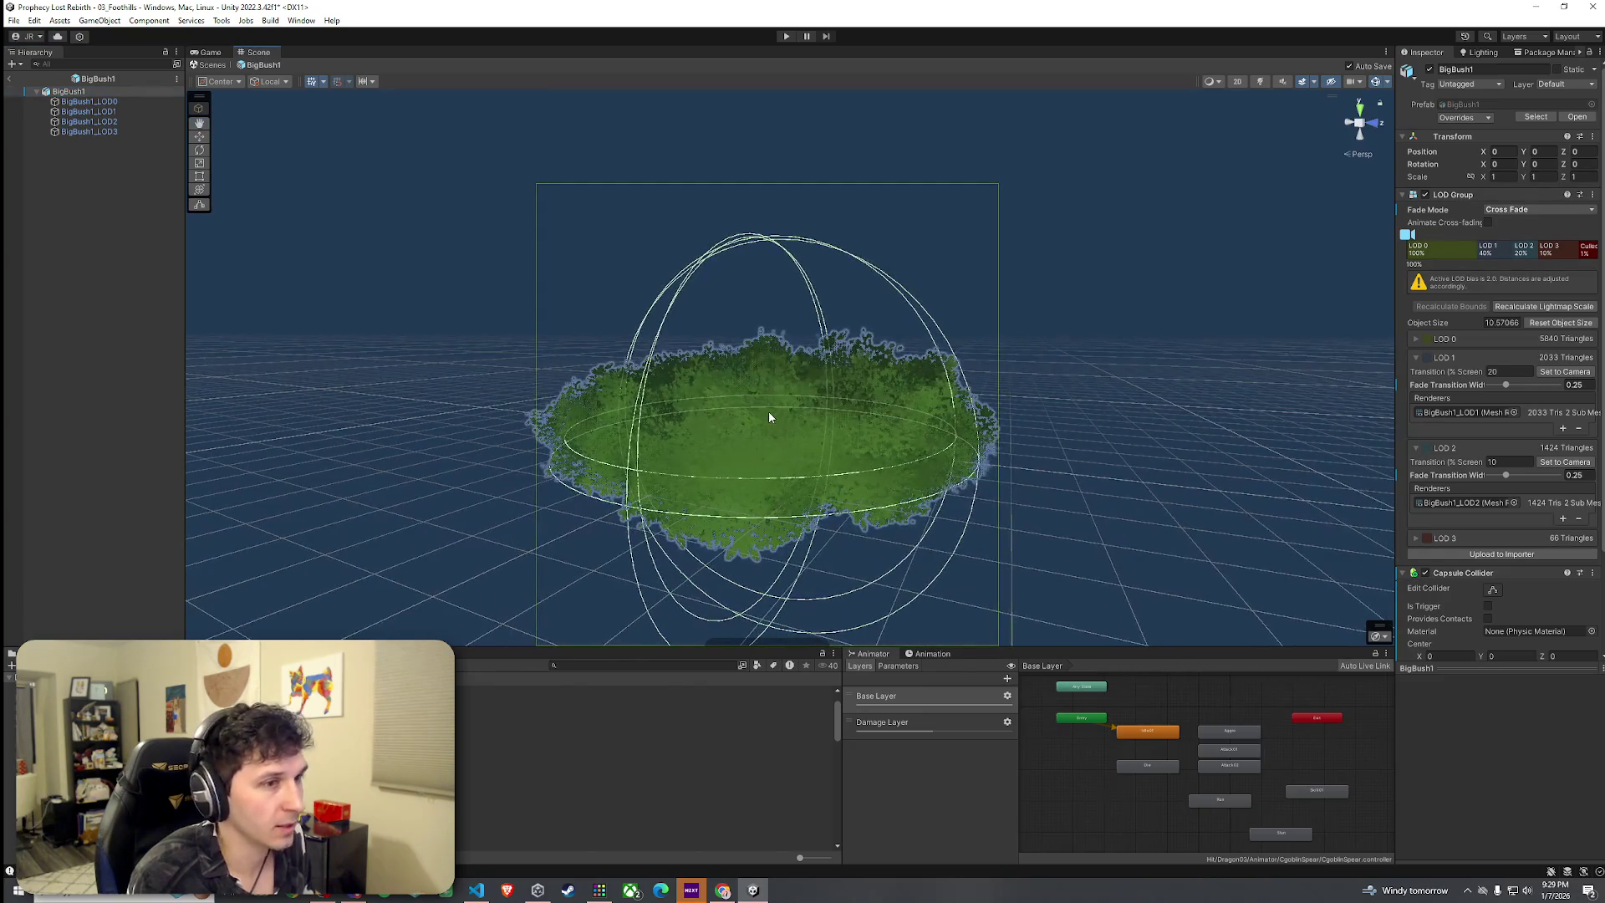
Drag the root capsule collider's height to 12.77 and its radius to about 4.13
{"action": "scroll", "coordinate": [1458, 609], "scroll_direction": "down", "scroll_amount": 3}
{"action": "scroll", "coordinate": [1463, 608], "scroll_direction": "down", "scroll_amount": 1}
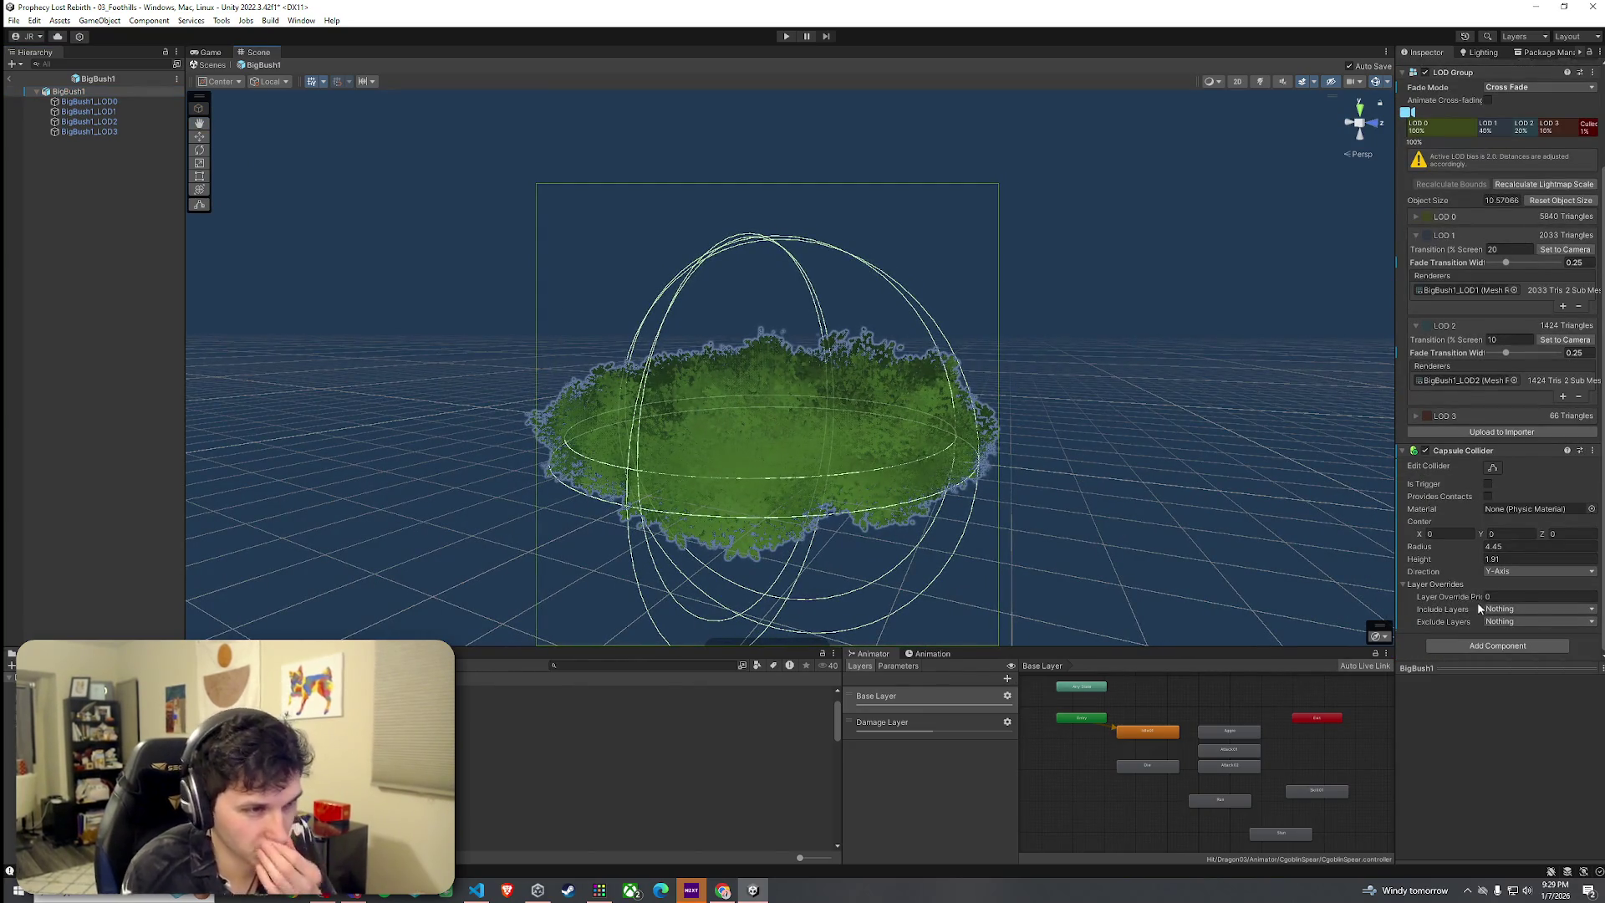
{"action": "mouse_move", "coordinate": [1438, 558]}
{"action": "left_mouse_down"}
{"action": "mouse_move", "coordinate": [1539, 566]}
{"action": "mouse_move", "coordinate": [15, 549]}
{"action": "mouse_move", "coordinate": [146, 541]}
{"action": "left_mouse_up"}
{"action": "mouse_move", "coordinate": [370, 491]}
{"action": "left_mouse_down"}
{"action": "mouse_move", "coordinate": [637, 459]}
{"action": "mouse_move", "coordinate": [733, 491]}
{"action": "mouse_move", "coordinate": [727, 573]}
{"action": "mouse_move", "coordinate": [763, 473]}
{"action": "mouse_move", "coordinate": [745, 473]}
{"action": "mouse_move", "coordinate": [774, 494]}
{"action": "left_mouse_up"}
{"action": "left_click_drag", "start_coordinate": [1455, 548], "coordinate": [1443, 543]}
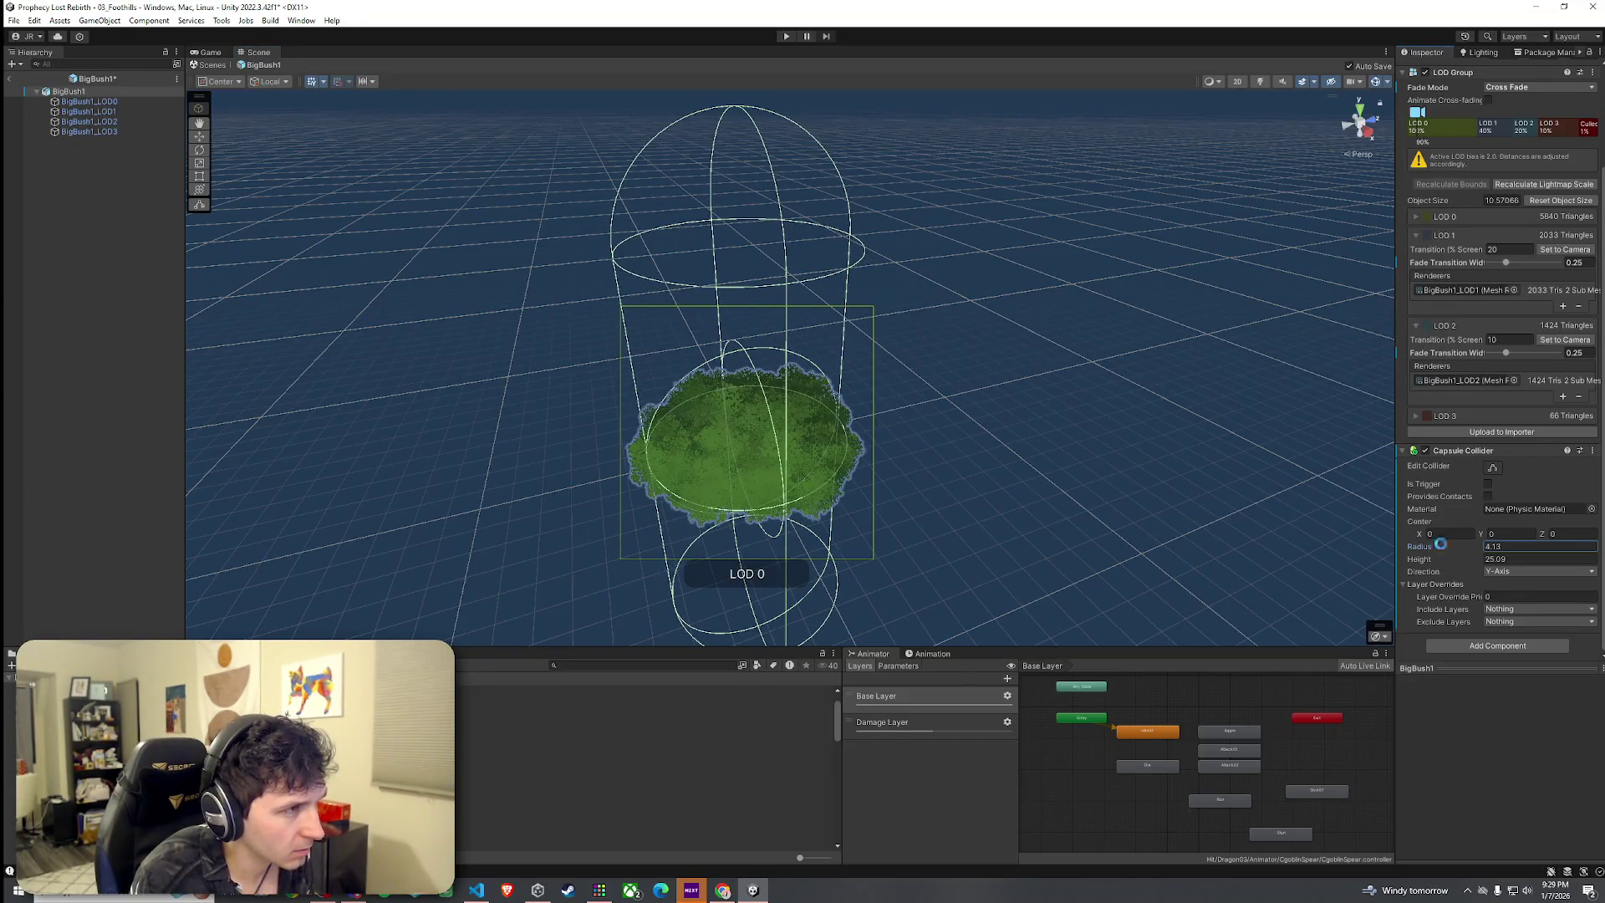
{"action": "scroll", "coordinate": [938, 494], "scroll_direction": "up", "scroll_amount": 4}
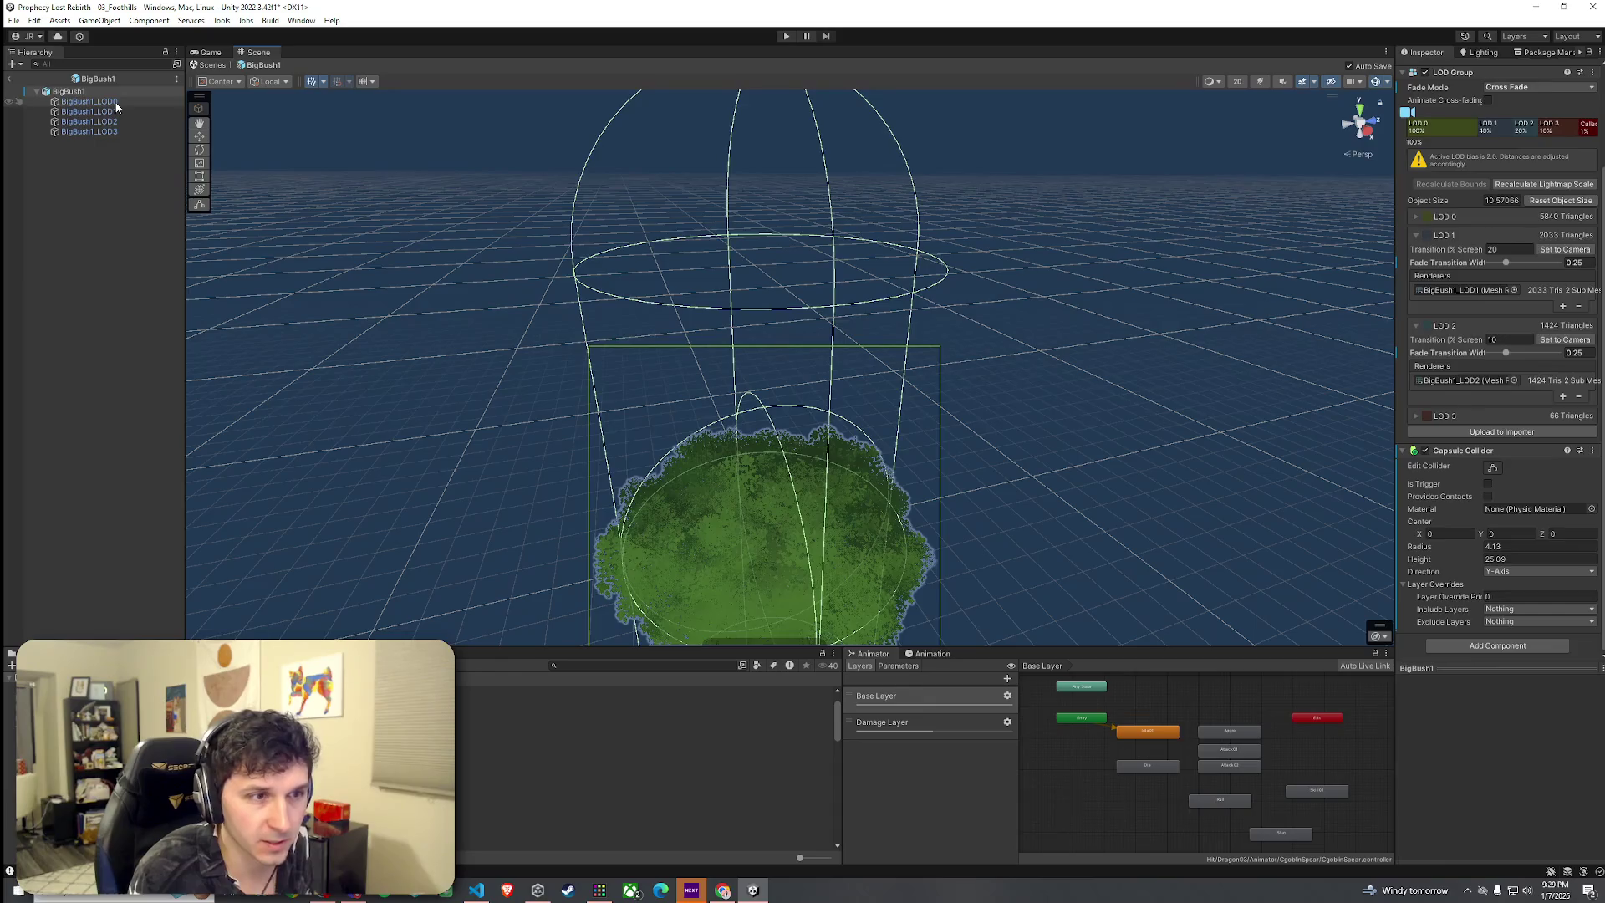
Enter 4.1 as BigBush1's root Capsule Collider radius and zoom out to watch LOD switching
{"action": "left_click", "coordinate": [116, 102]}
{"action": "left_click", "coordinate": [117, 88]}
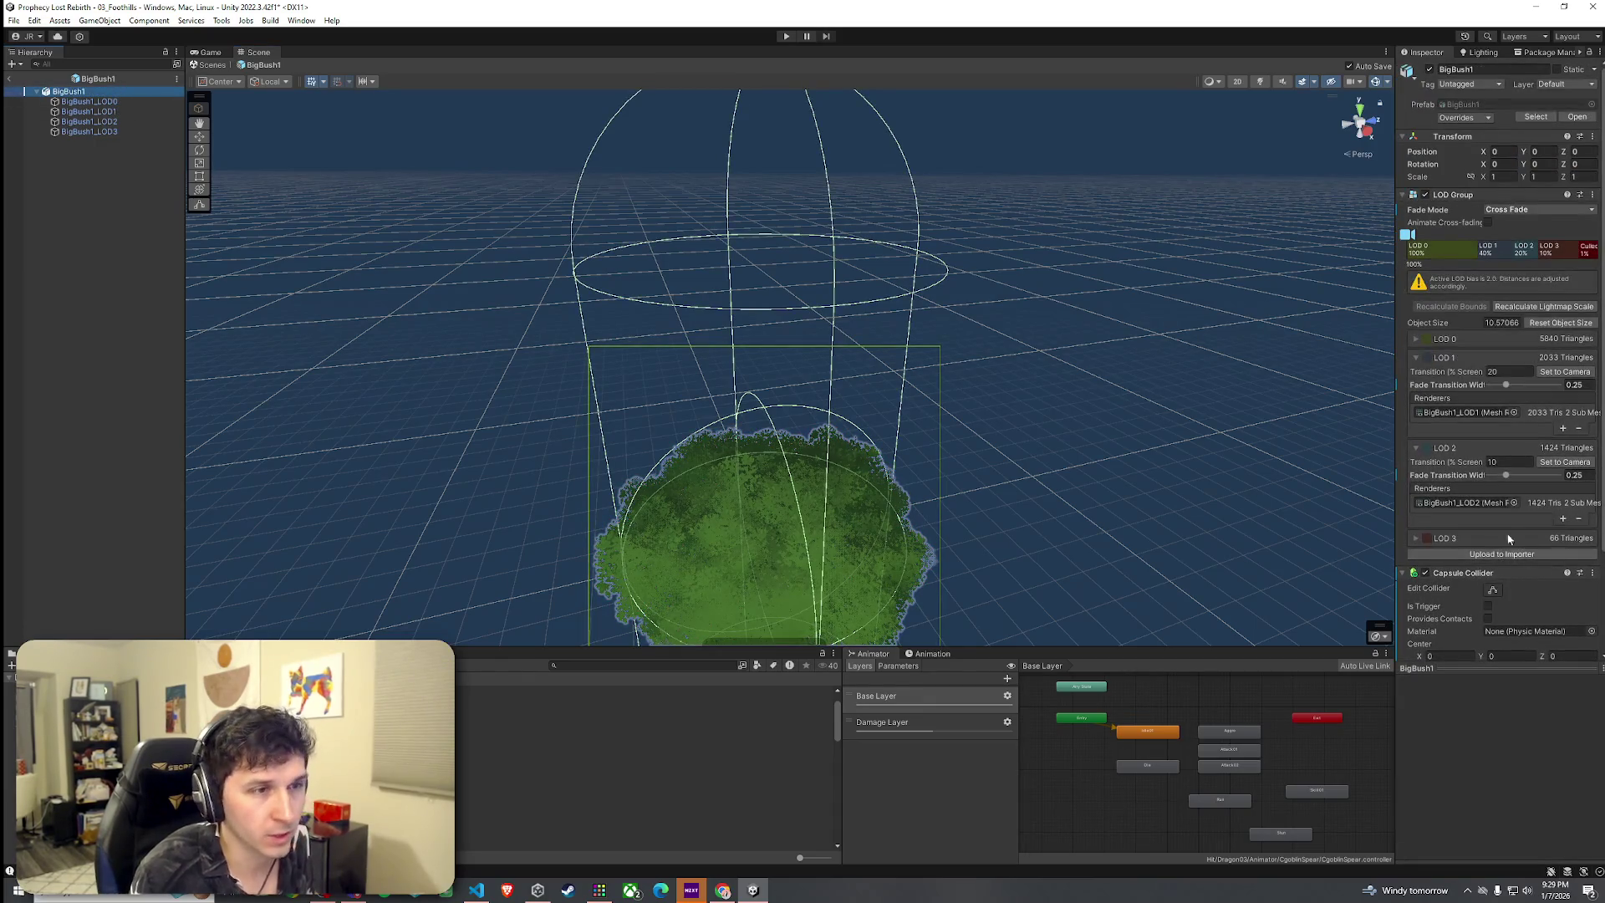
{"action": "scroll", "coordinate": [1507, 585], "scroll_direction": "down", "scroll_amount": 3}
{"action": "left_click", "coordinate": [1512, 569]}
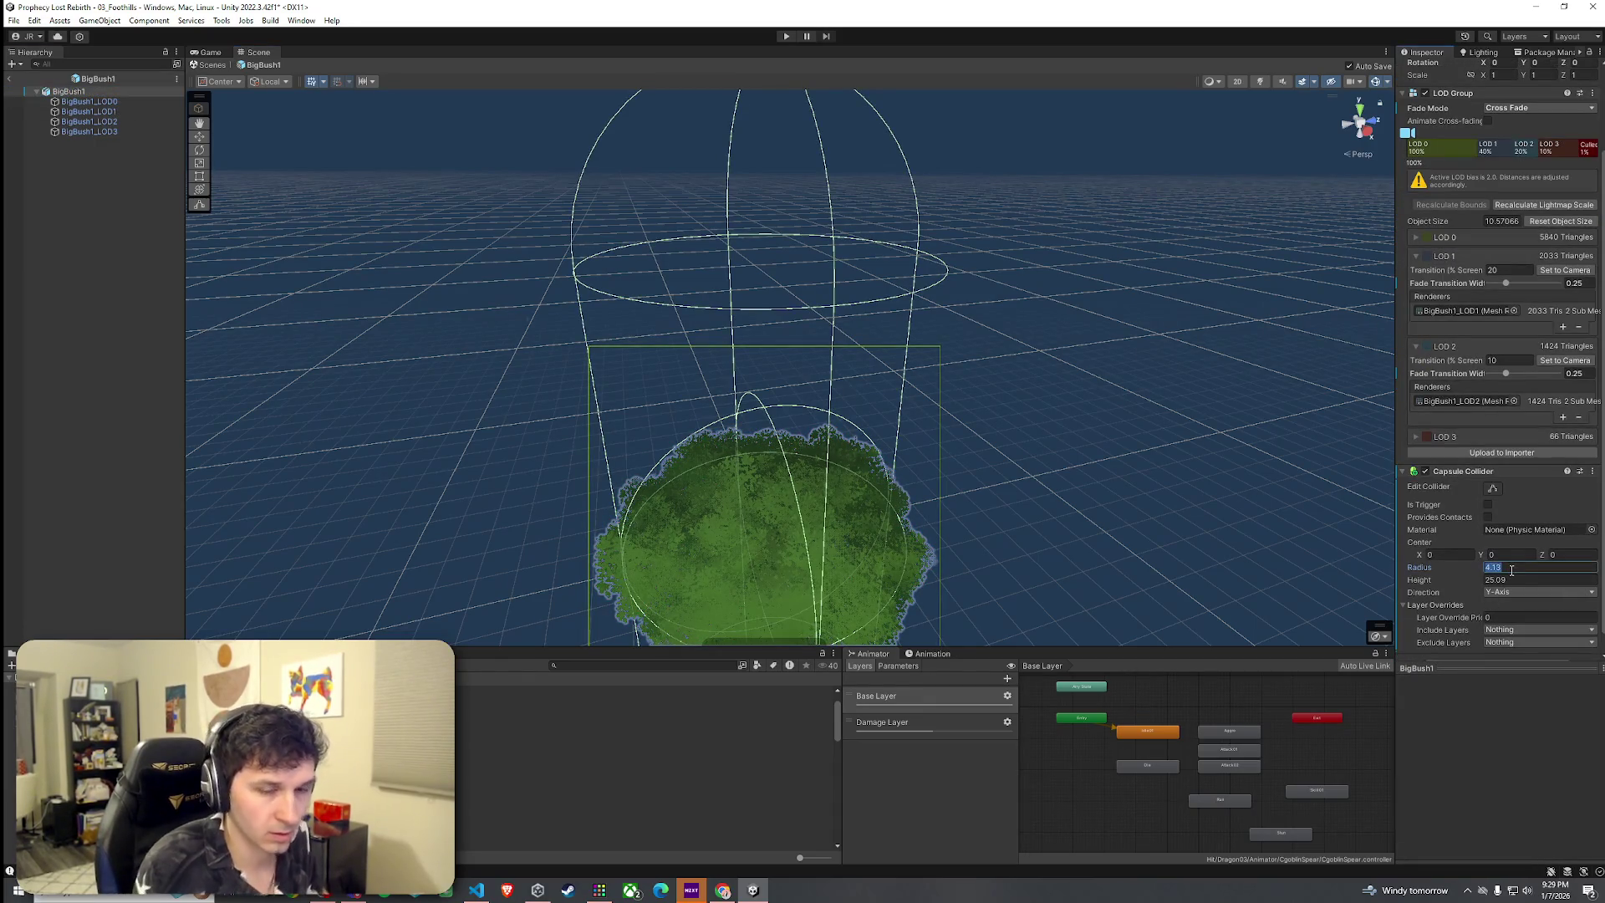
{"action": "type", "text": "4.1"}
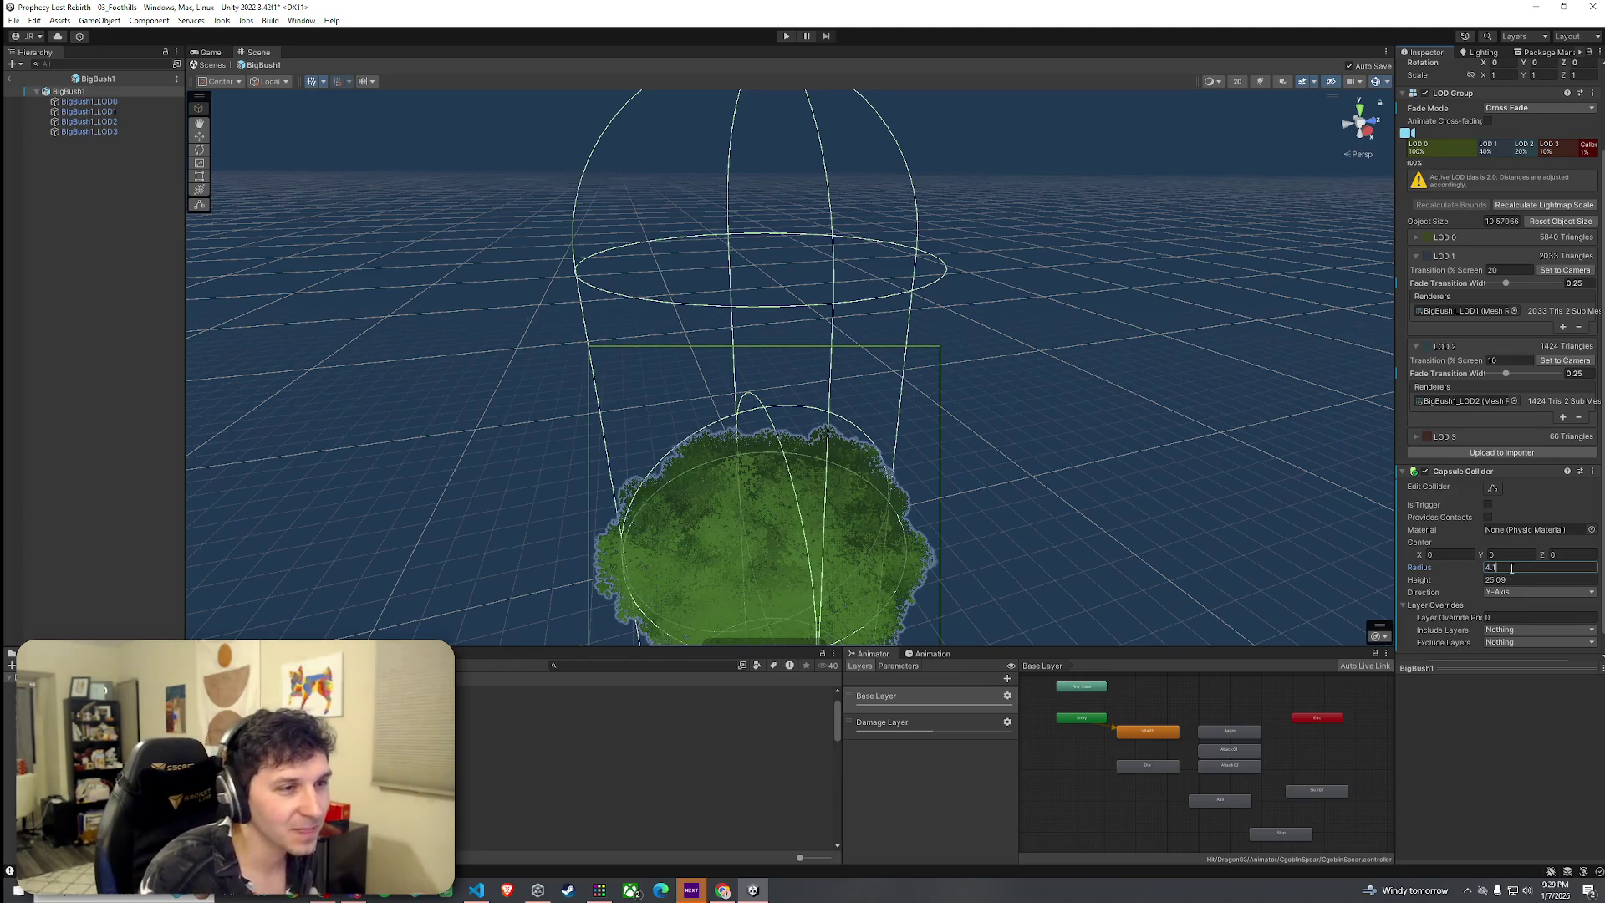
{"action": "scroll", "coordinate": [997, 497], "scroll_direction": "down", "scroll_amount": 5}
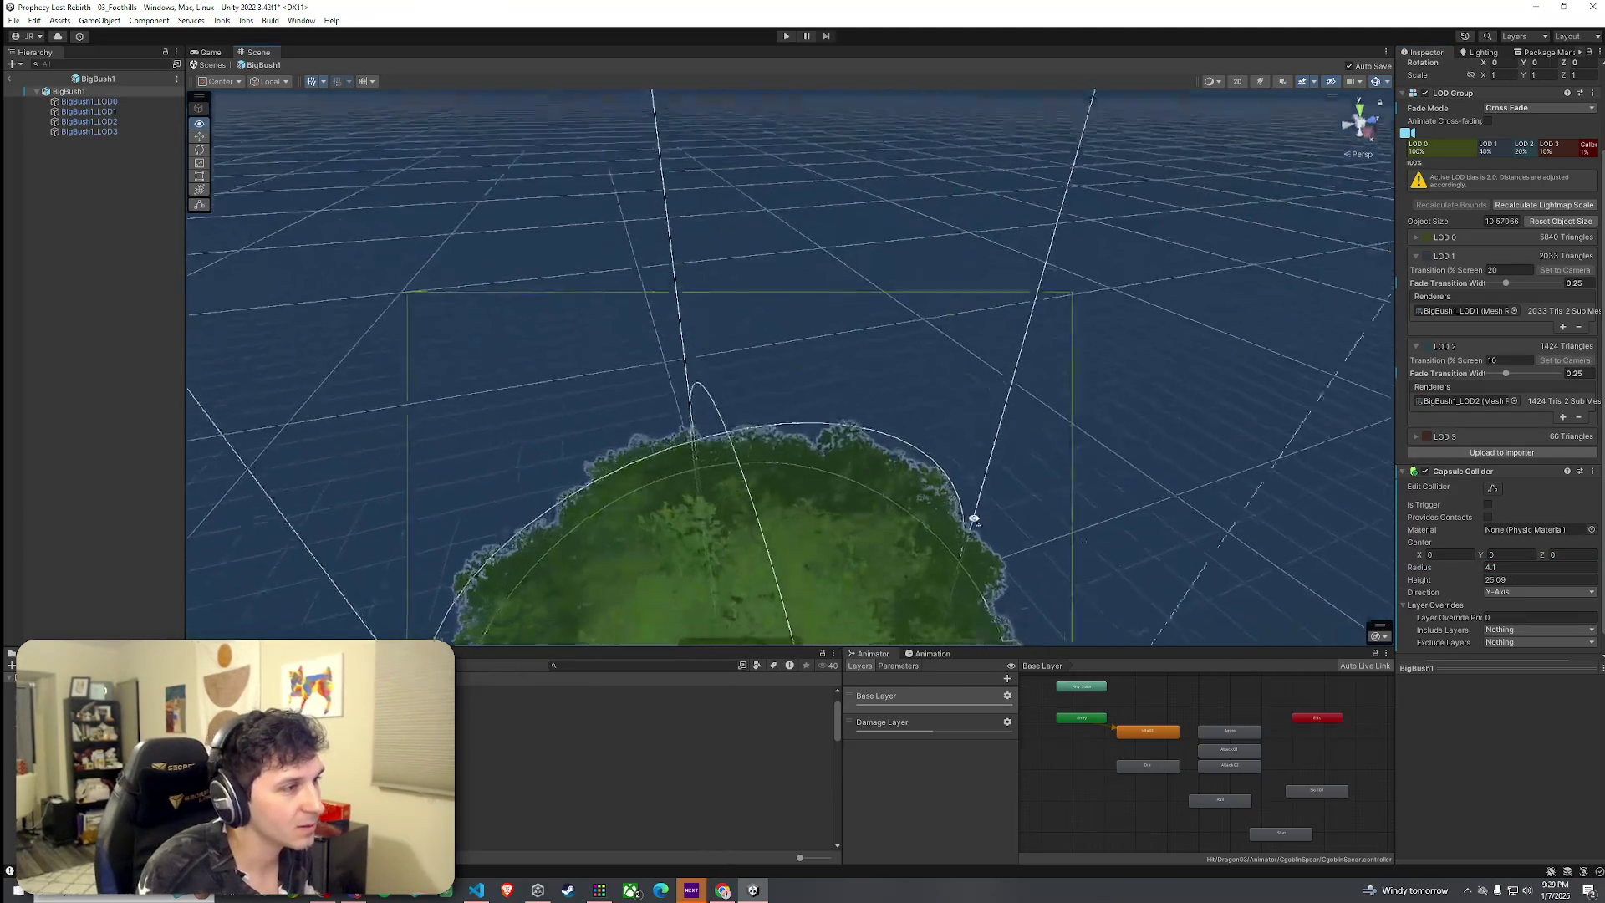
{"action": "scroll", "coordinate": [974, 517], "scroll_direction": "up", "scroll_amount": 5}
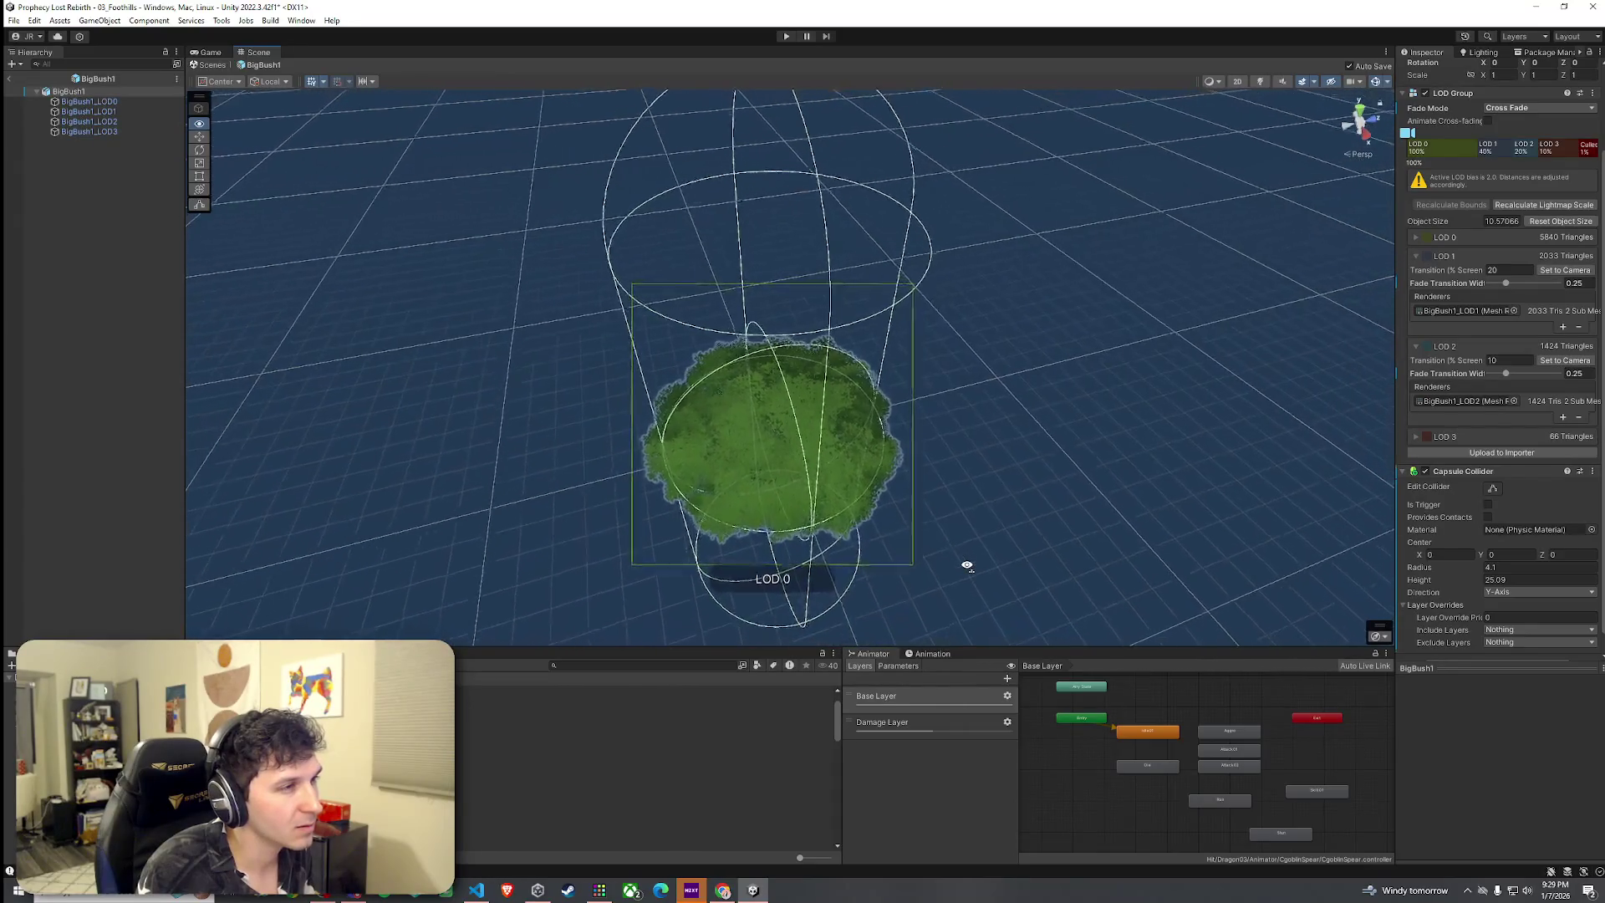
{"action": "scroll", "coordinate": [967, 566], "scroll_direction": "up", "scroll_amount": 5}
{"action": "scroll", "coordinate": [967, 566], "scroll_direction": "down", "scroll_amount": 5}
{"action": "scroll", "coordinate": [967, 566], "scroll_direction": "down", "scroll_amount": 5}
{"action": "scroll", "coordinate": [967, 566], "scroll_direction": "down", "scroll_amount": 5}
{"action": "scroll", "coordinate": [968, 566], "scroll_direction": "down", "scroll_amount": 4}
{"action": "scroll", "coordinate": [968, 566], "scroll_direction": "down", "scroll_amount": 2}
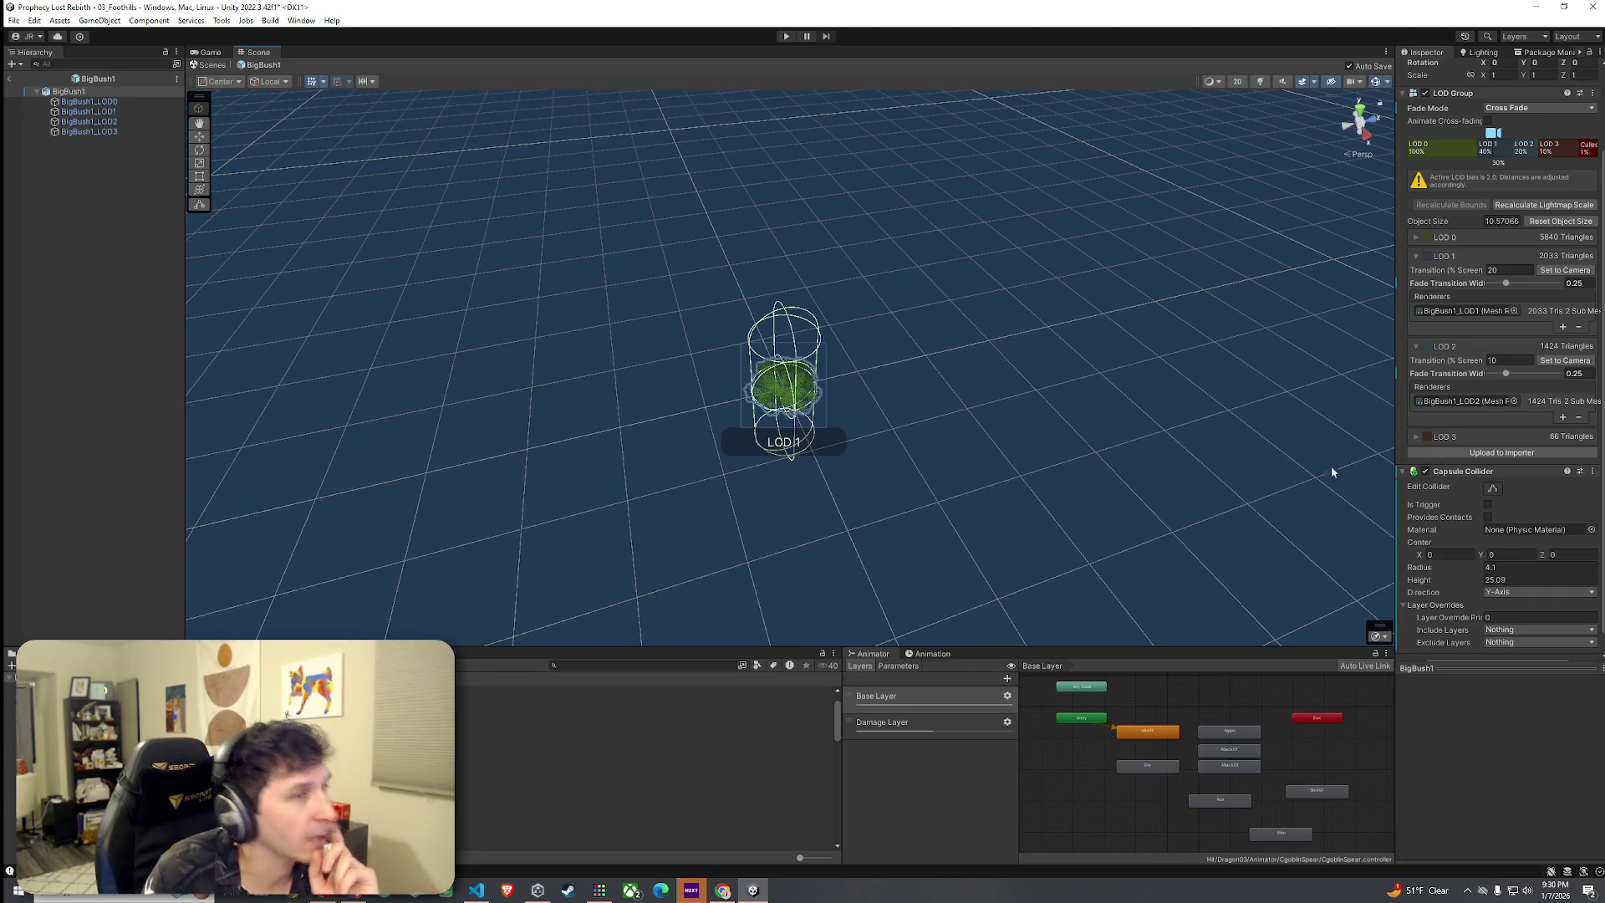
{"action": "scroll", "coordinate": [1443, 485], "scroll_direction": "up", "scroll_amount": 3}
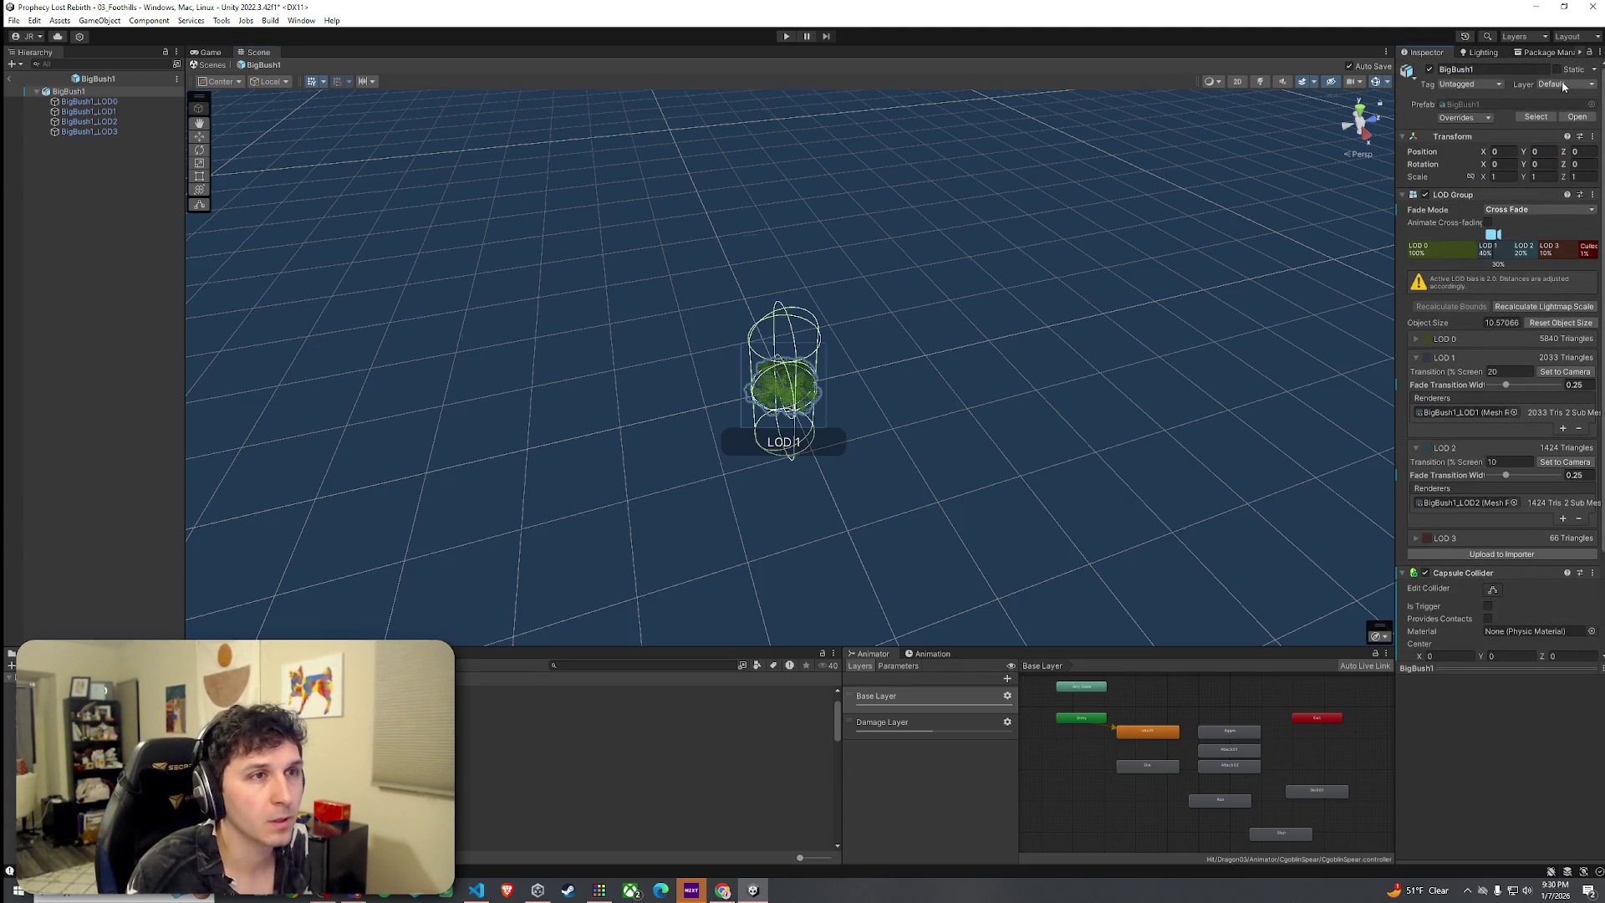
Rename User Layer 19 from BlockProjectile to PermitProjectile
{"action": "left_click", "coordinate": [1564, 87]}
{"action": "left_click", "coordinate": [1532, 343]}
{"action": "left_click", "coordinate": [1523, 410]}
{"action": "left_click", "coordinate": [1512, 413]}
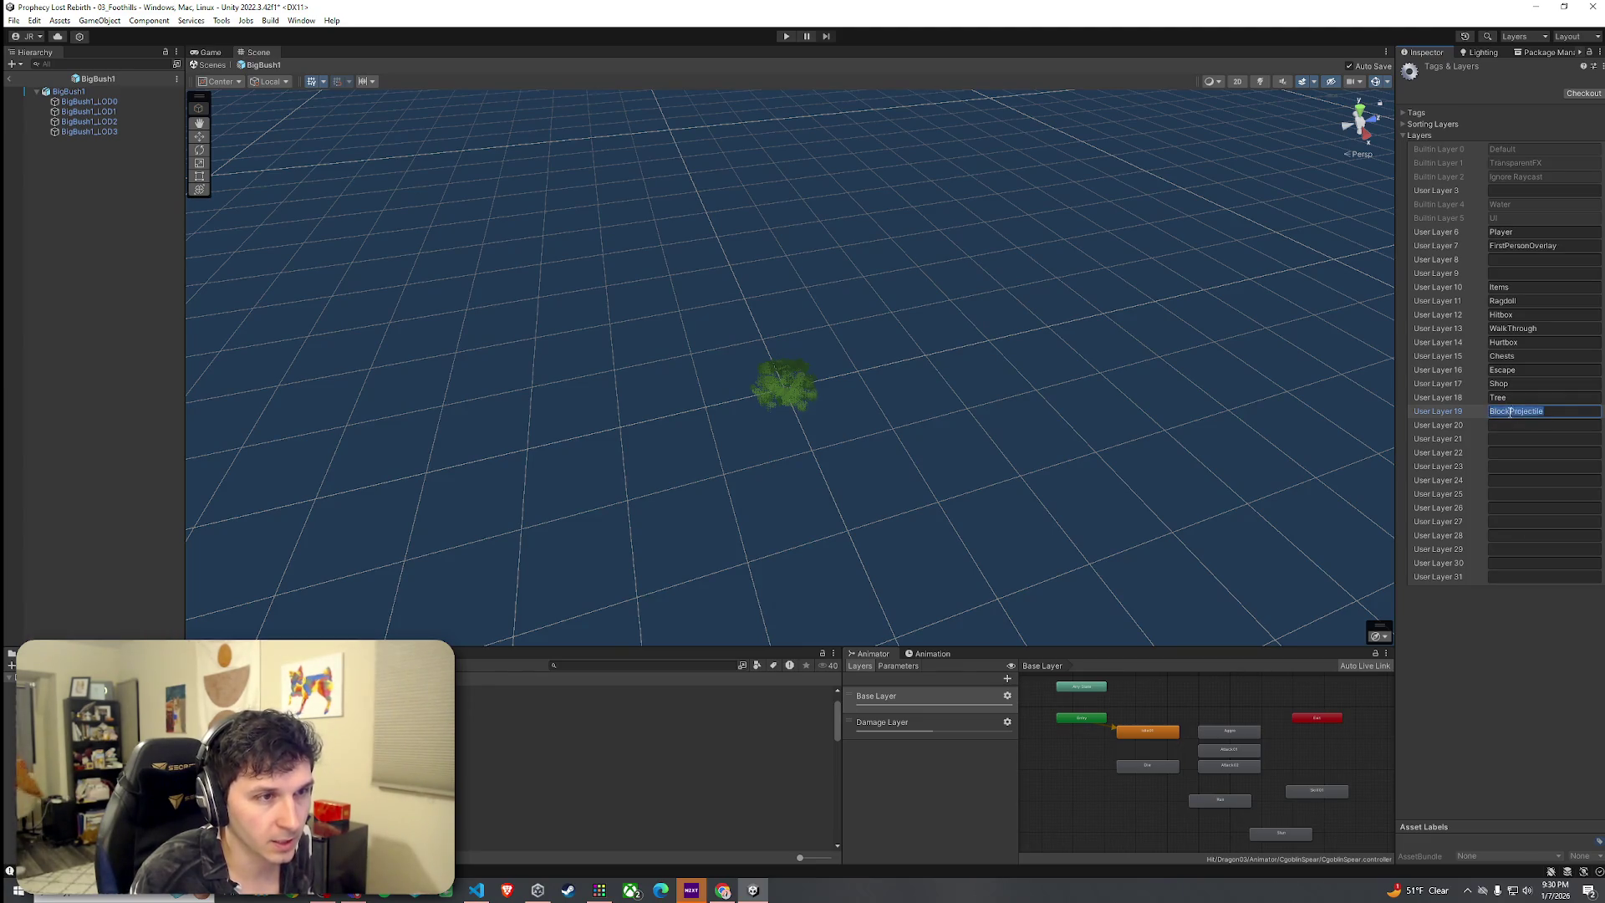
{"action": "key", "text": "BackSpace"}
{"action": "key", "text": "BackSpace"}
{"action": "key", "text": "BackSpace"}
{"action": "type", "text": "Perma"}
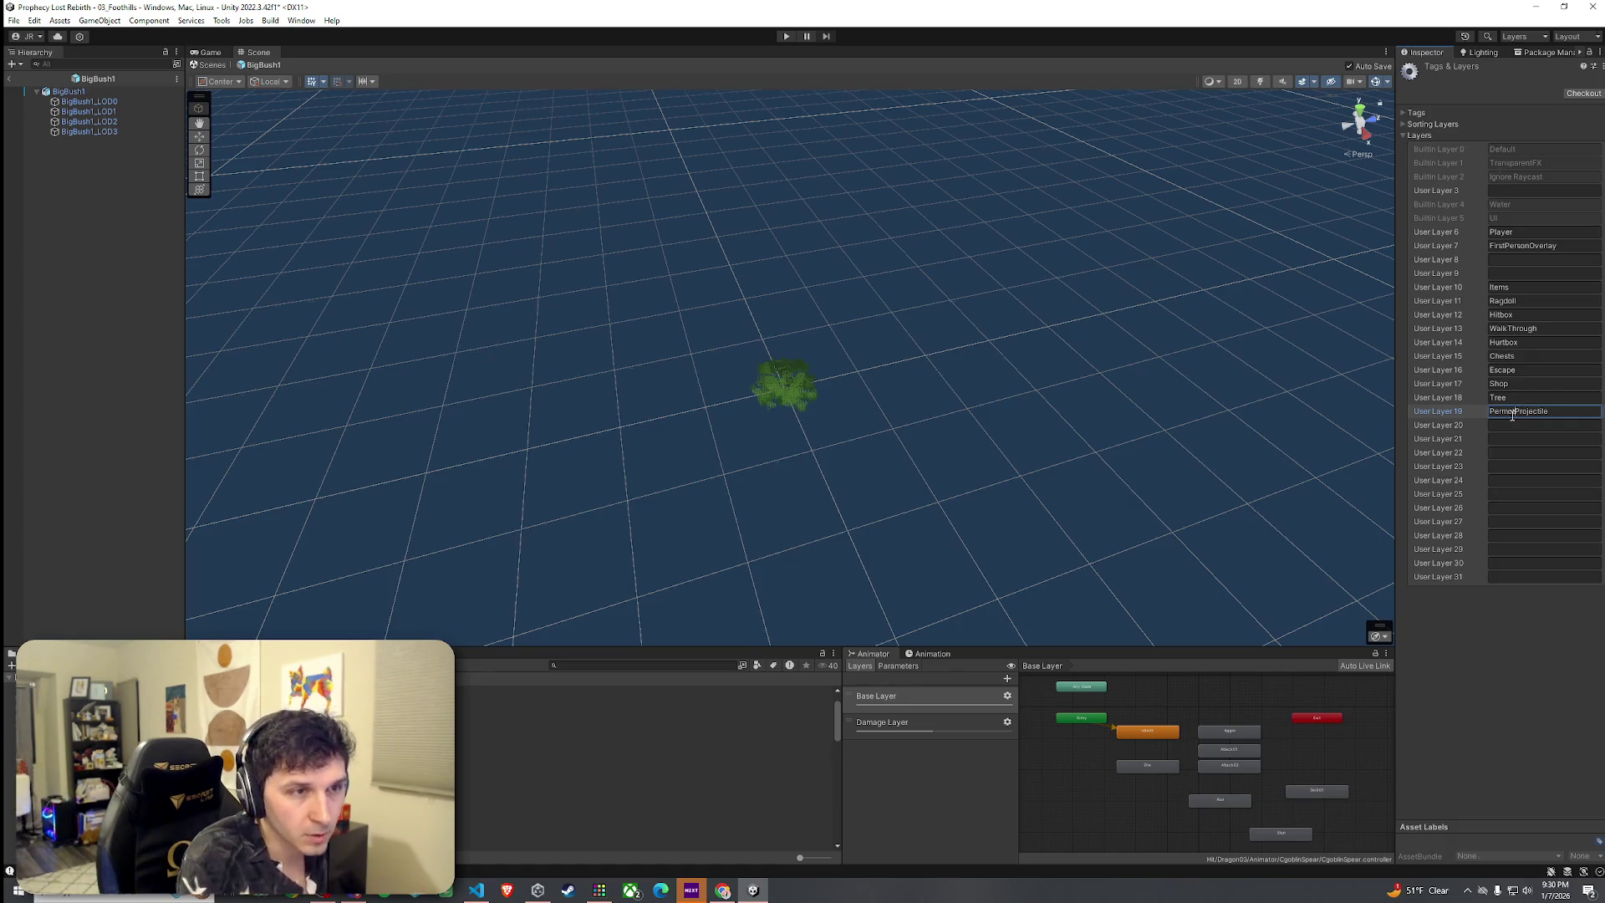
{"action": "key", "text": "BackSpace"}
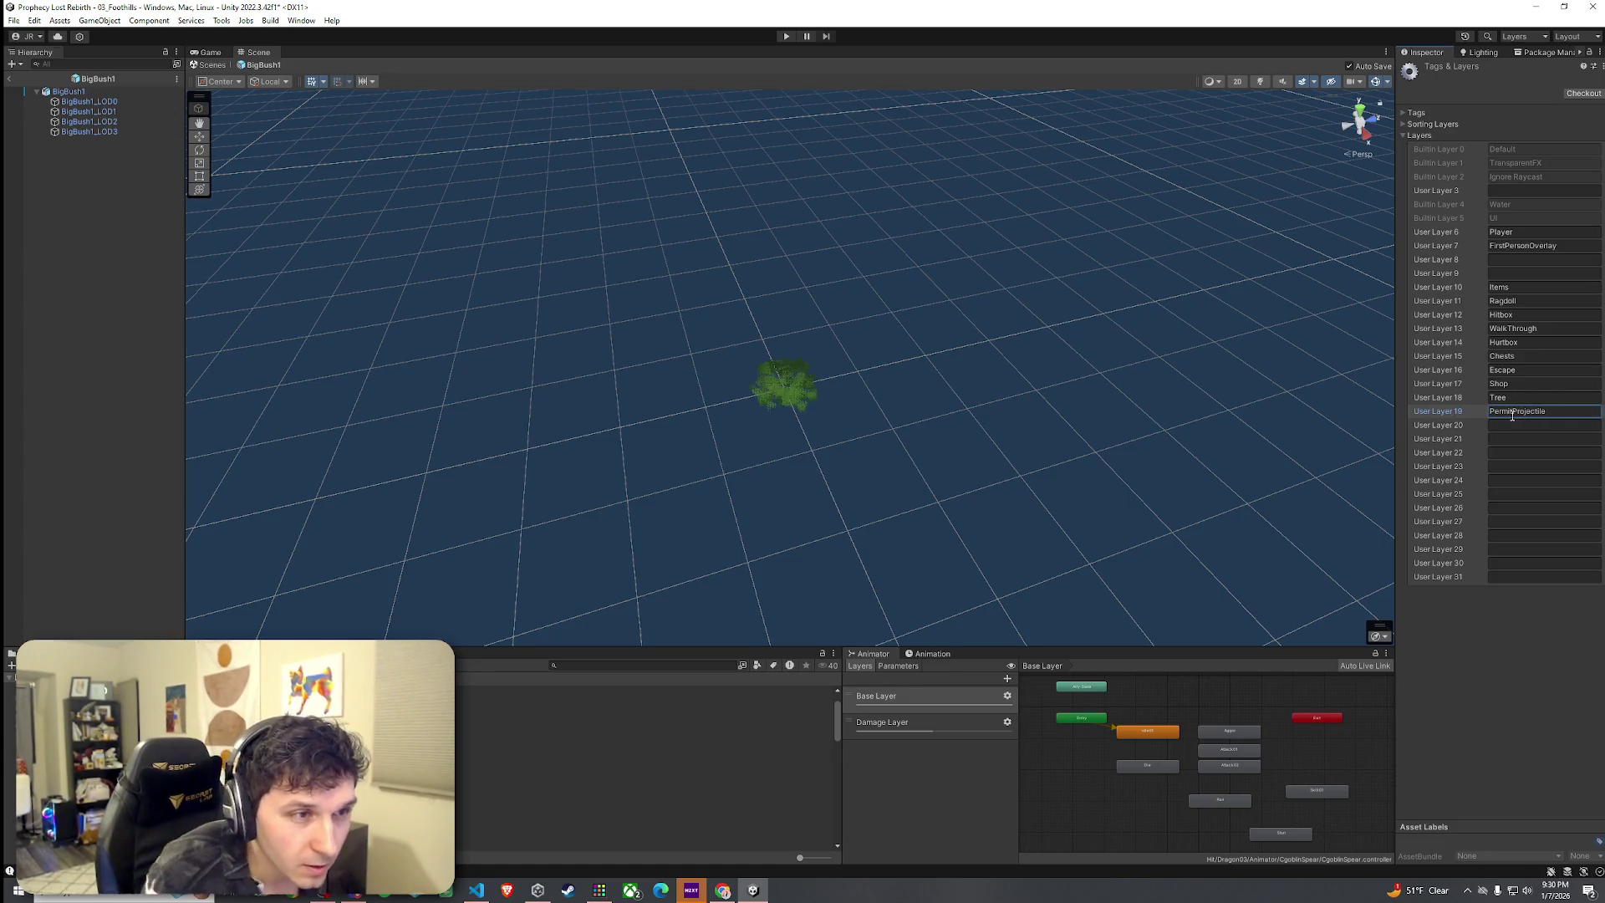
On BigBush1_LOD0, untick Is Trigger and set its Layer back to Default
{"action": "left_click", "coordinate": [107, 102]}
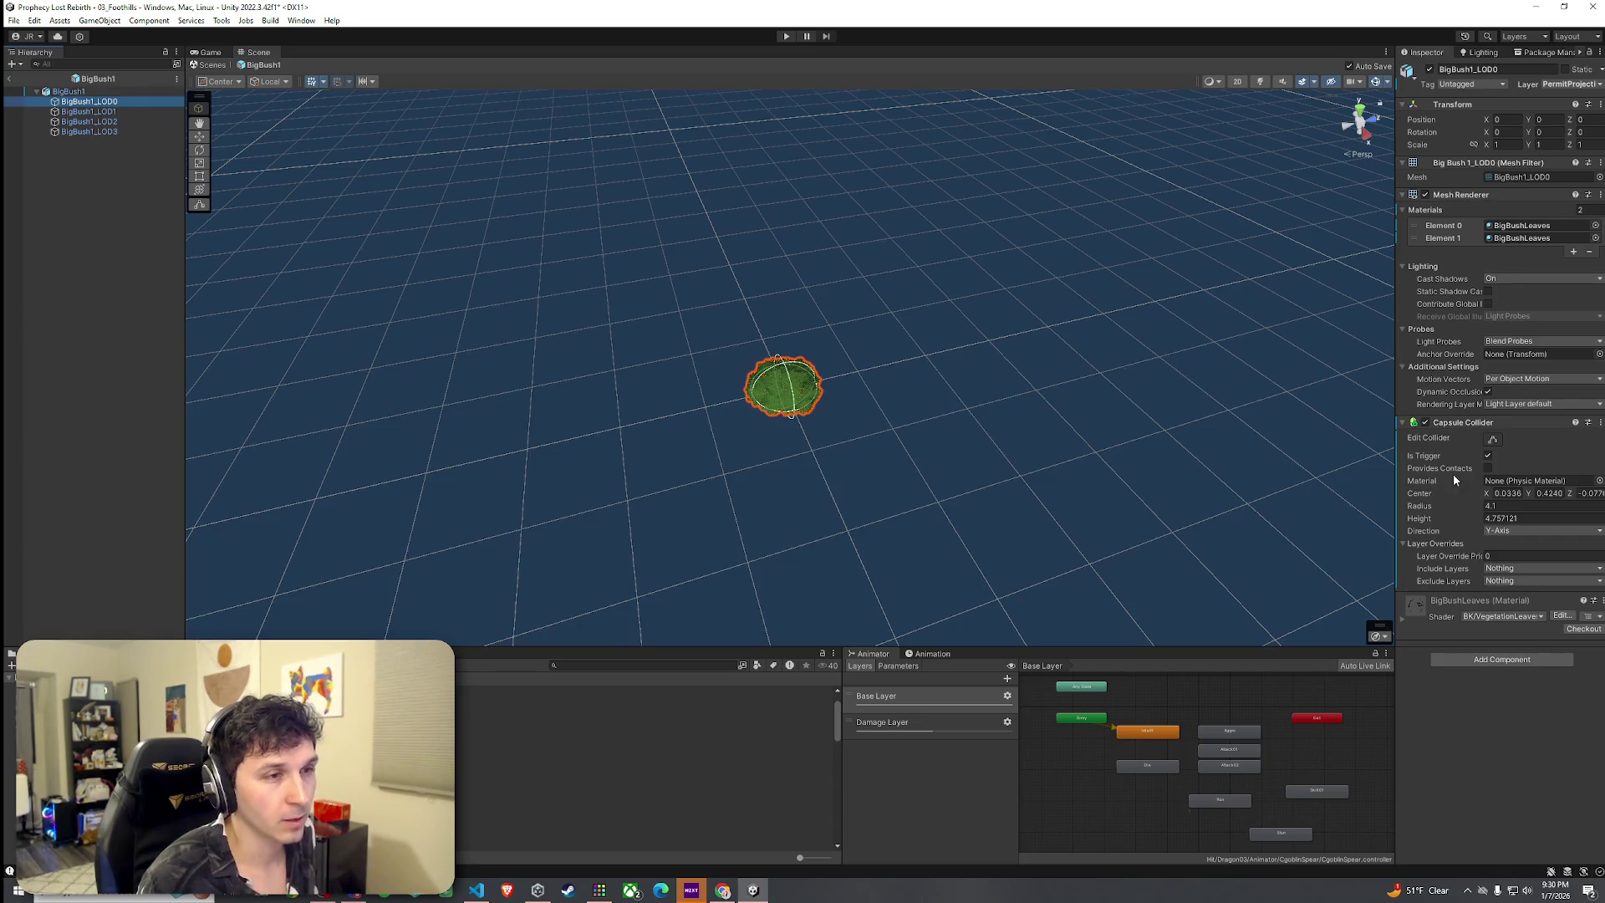
{"action": "left_click", "coordinate": [1488, 455]}
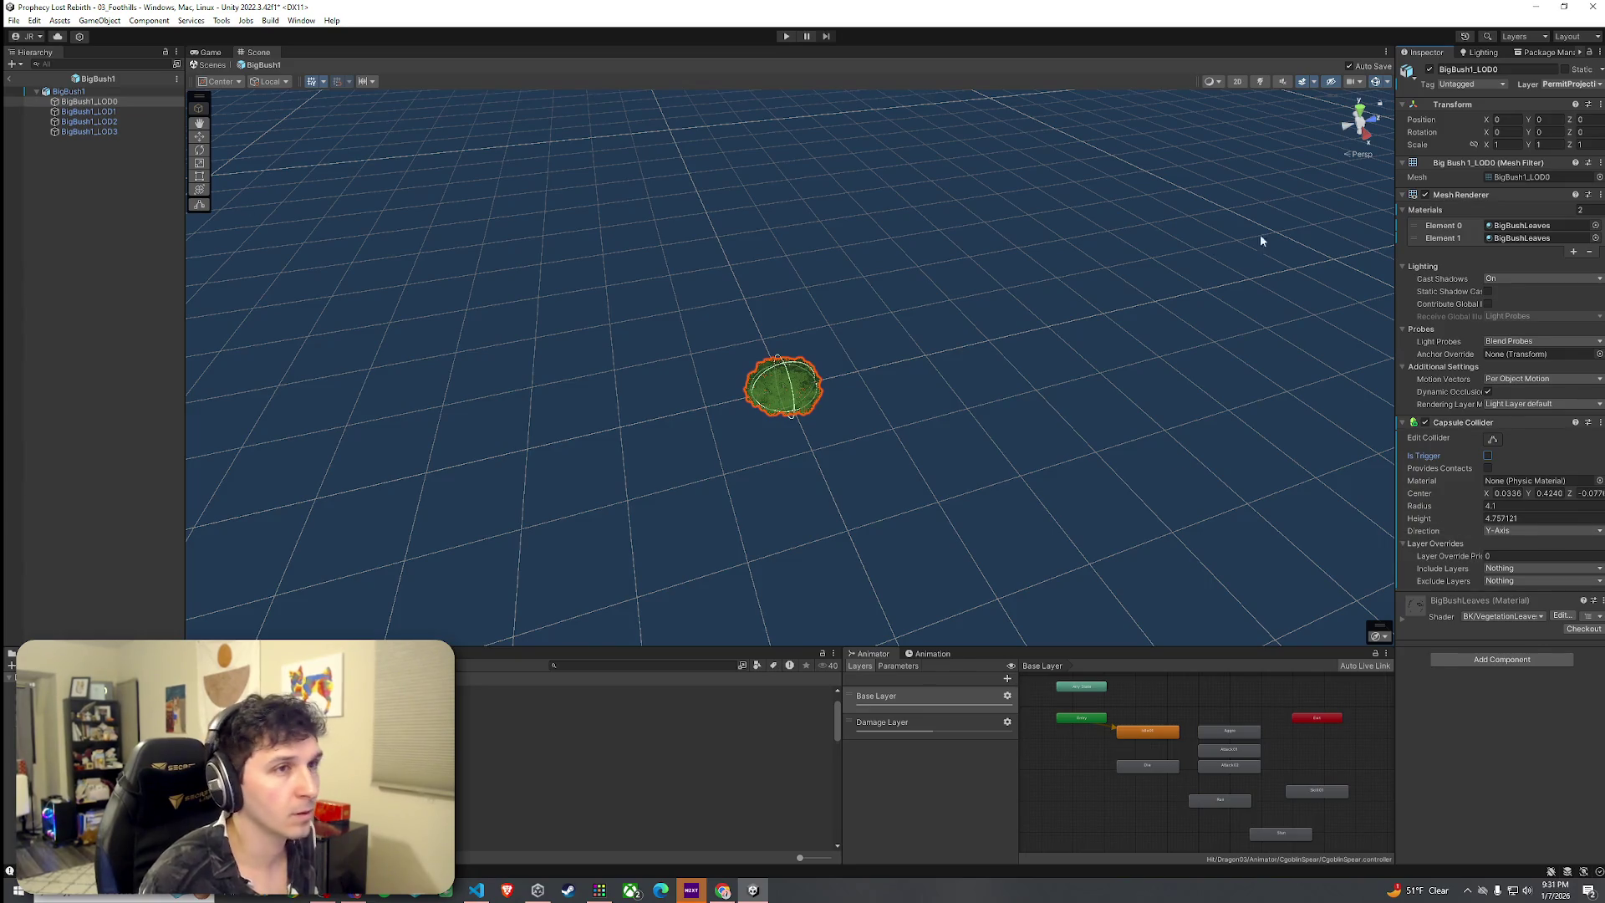
{"action": "left_click", "coordinate": [1570, 84]}
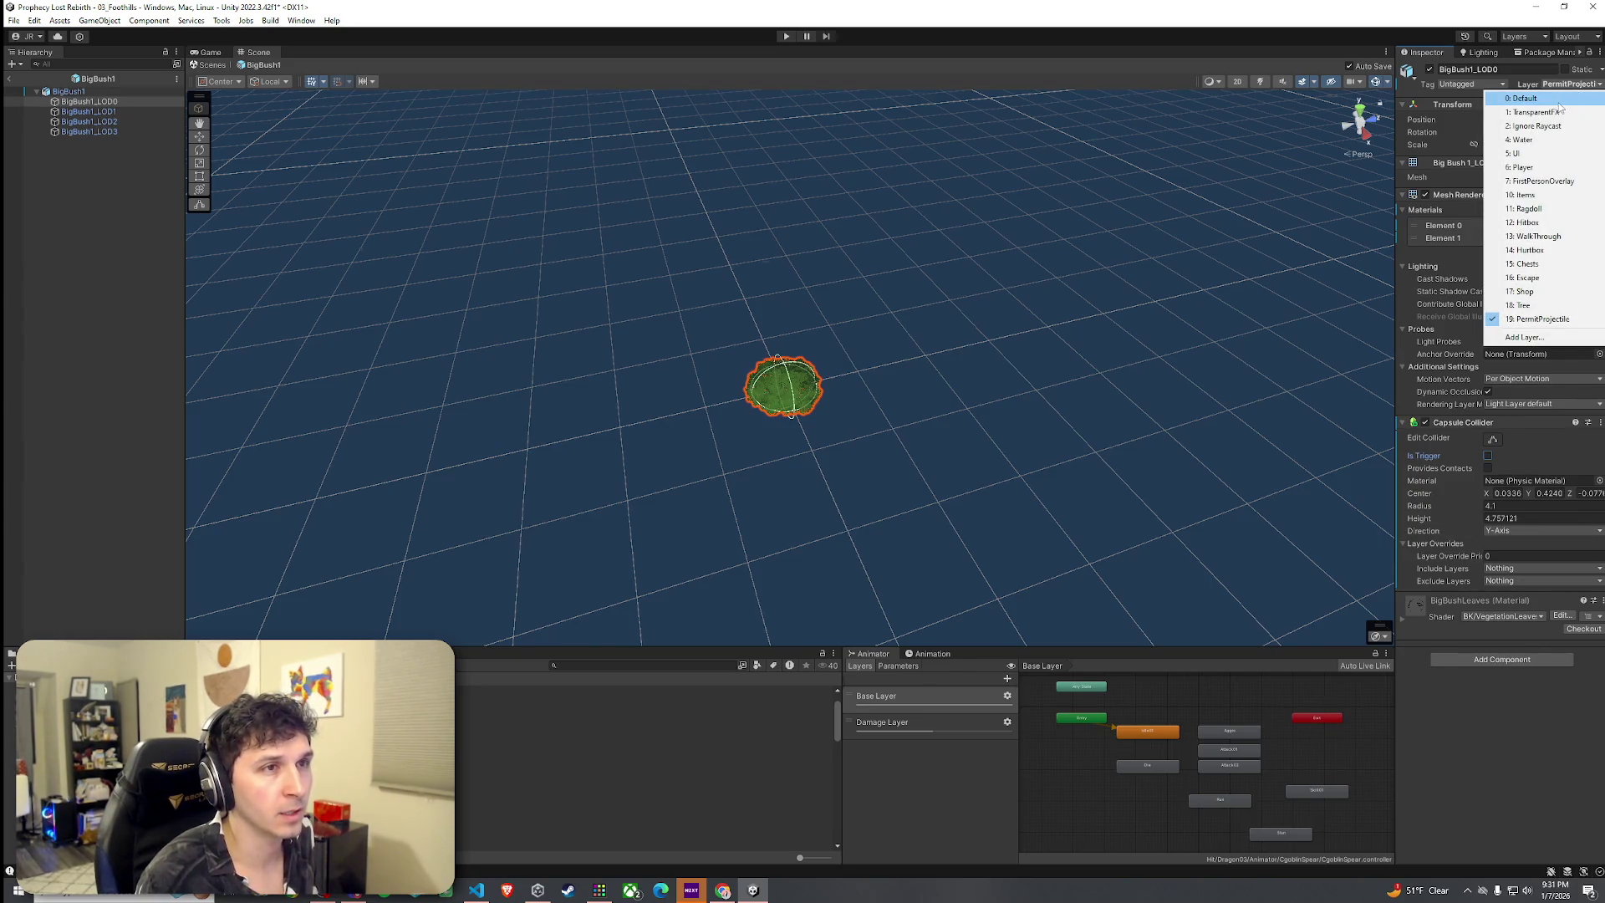
{"action": "left_click", "coordinate": [1559, 102]}
Try assigning the BigBush1 root to PermitProjectile, then cancel the layer-change prompt
{"action": "left_click", "coordinate": [69, 91]}
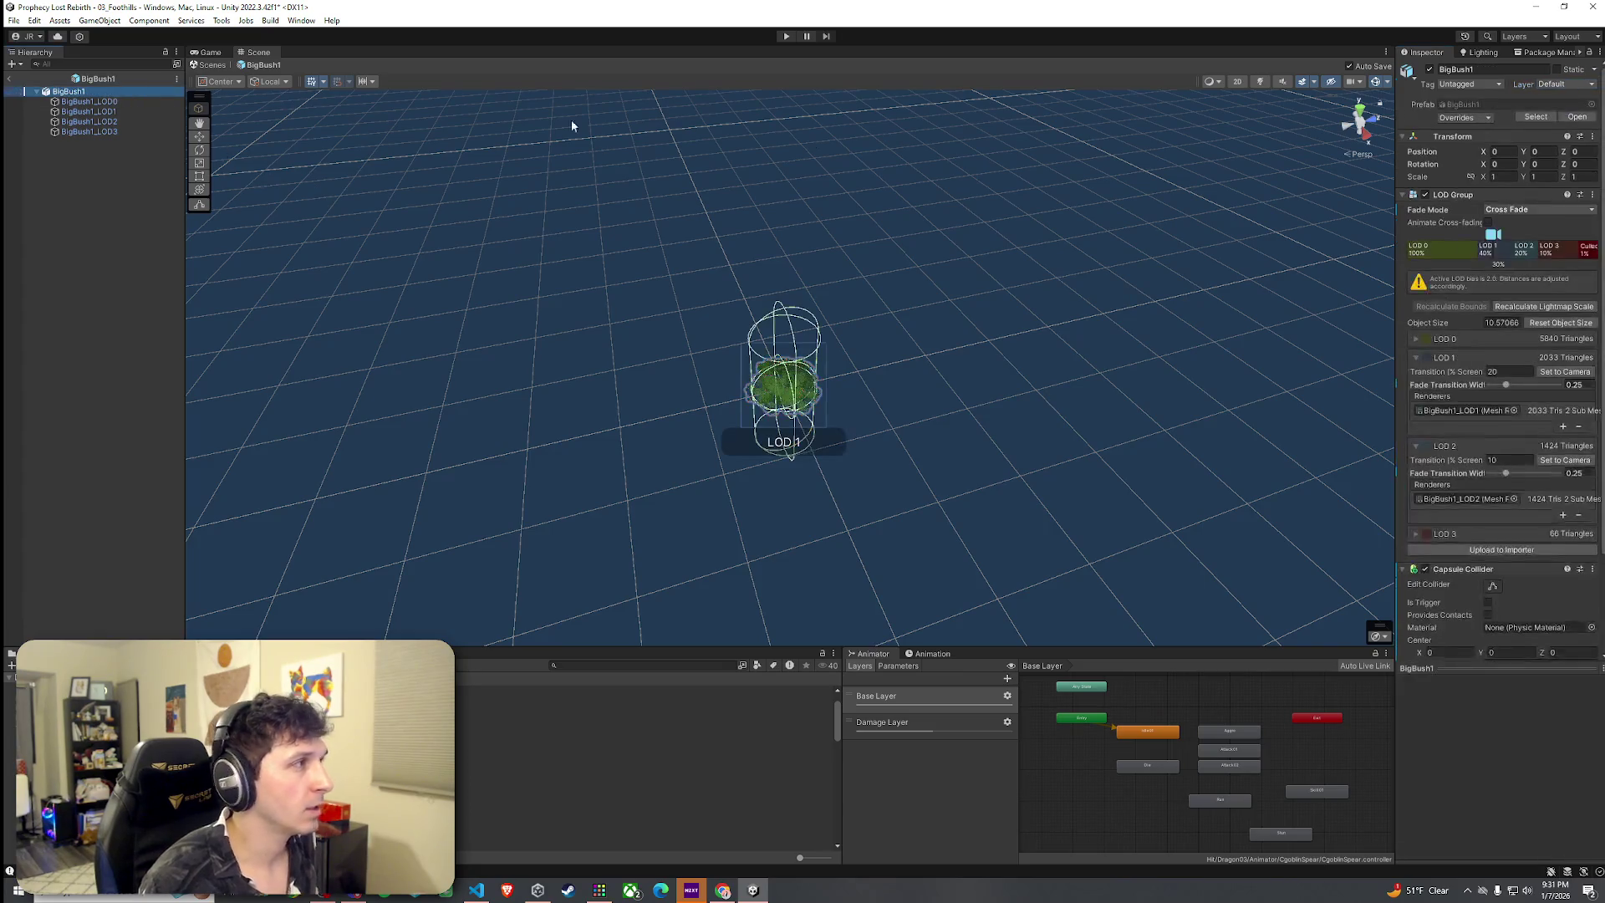
{"action": "left_click", "coordinate": [1562, 85]}
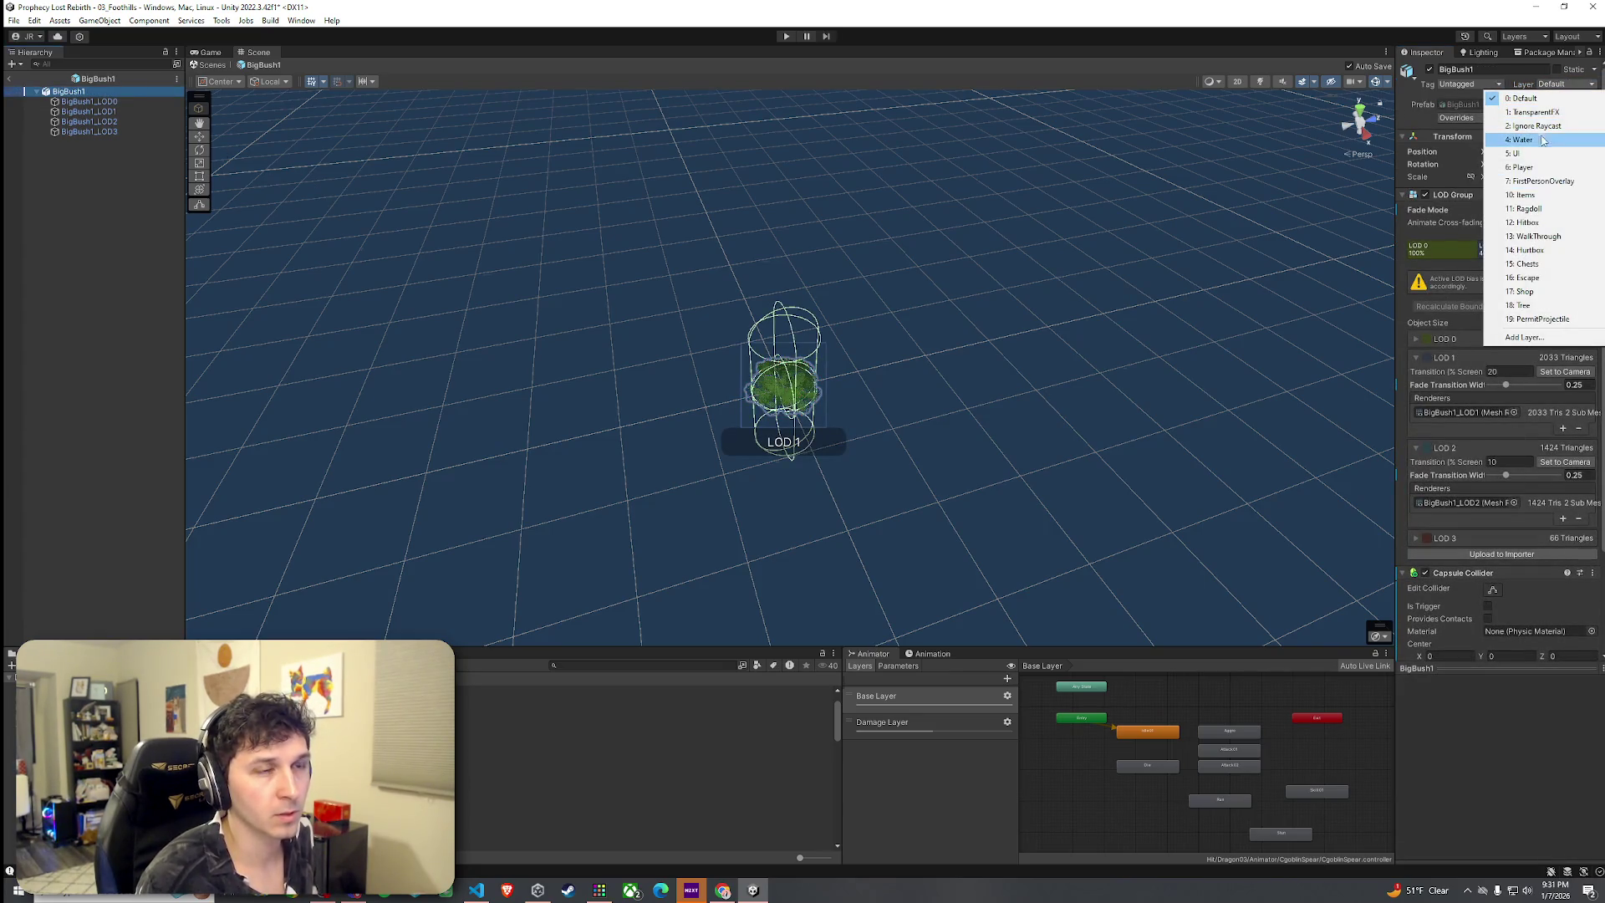
{"action": "left_click", "coordinate": [1538, 318]}
{"action": "left_click_drag", "start_coordinate": [758, 419], "coordinate": [880, 427]}
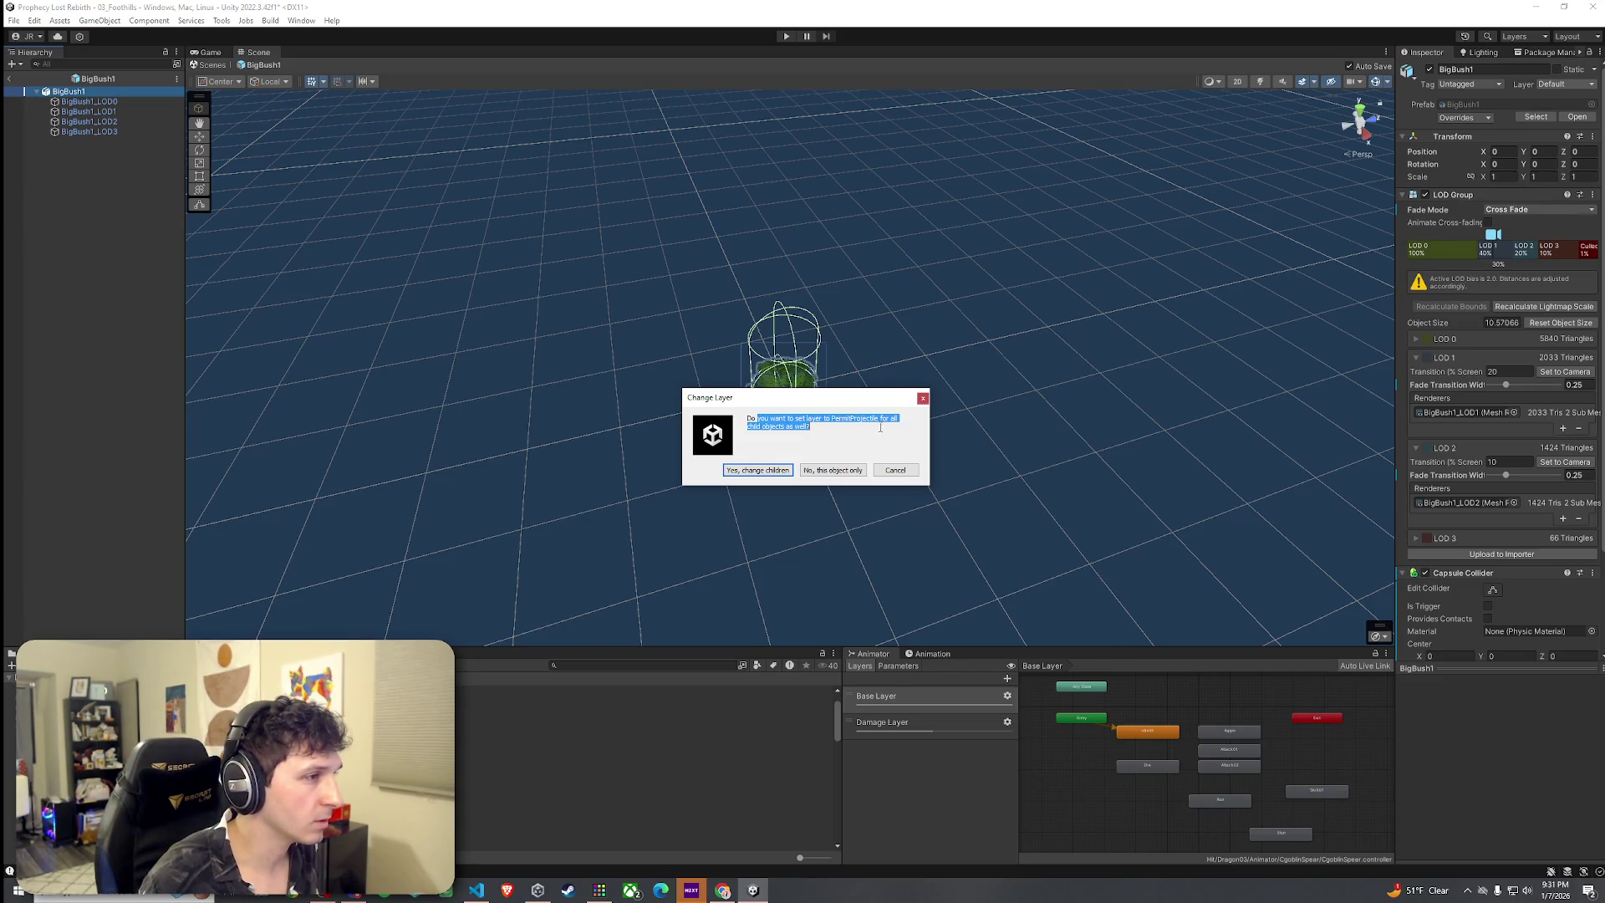
{"action": "left_click", "coordinate": [894, 472]}
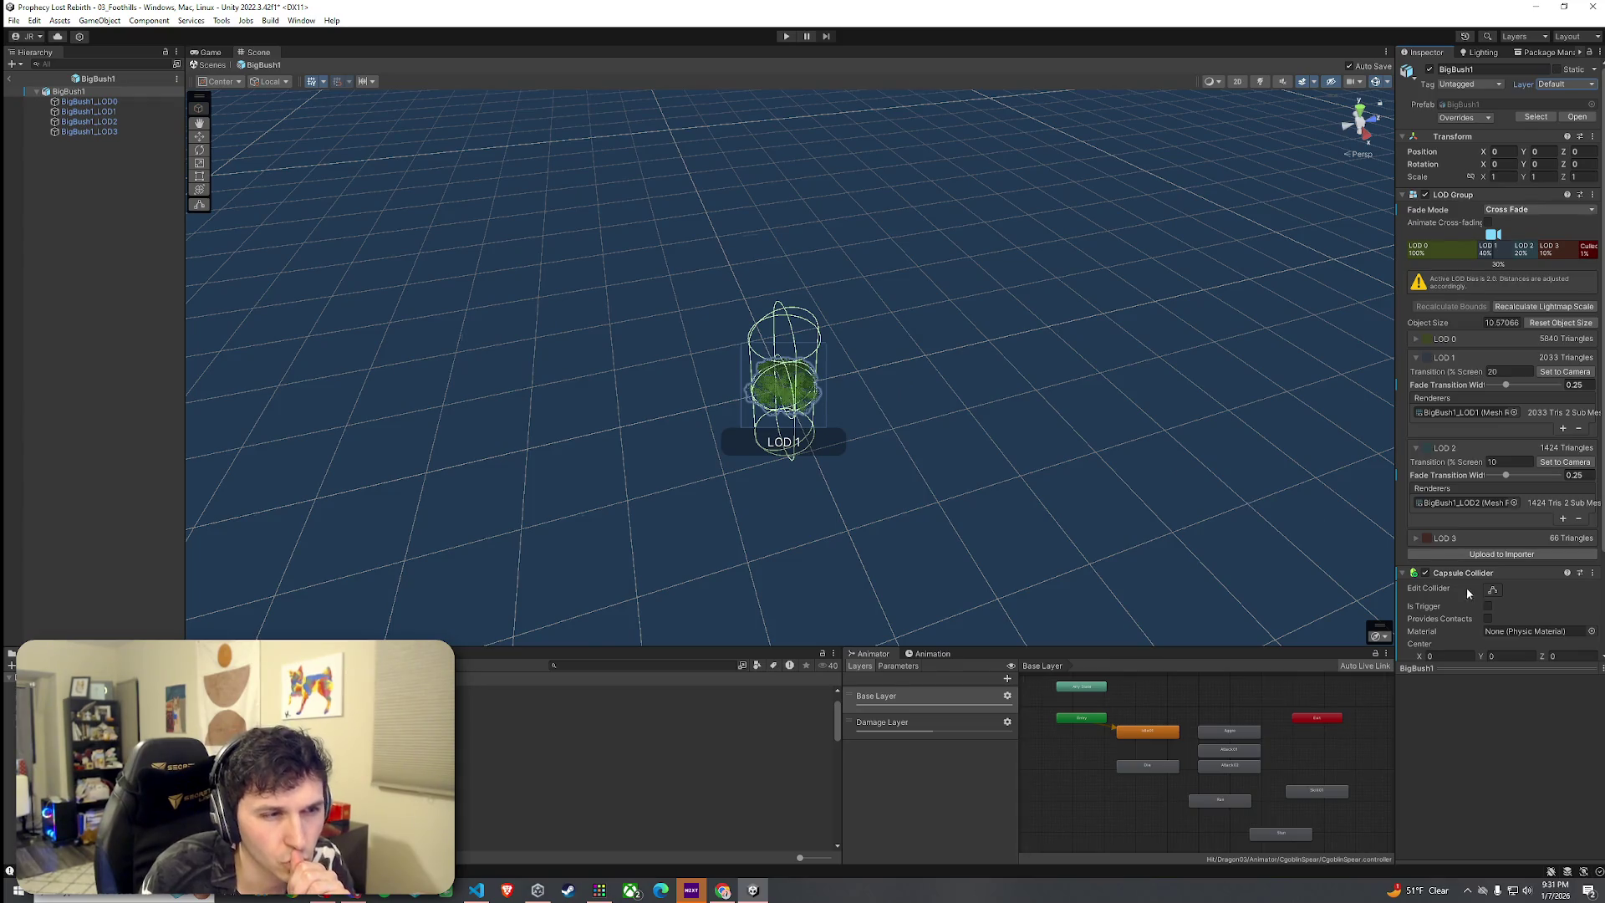
{"action": "scroll", "coordinate": [1465, 584], "scroll_direction": "down", "scroll_amount": 3}
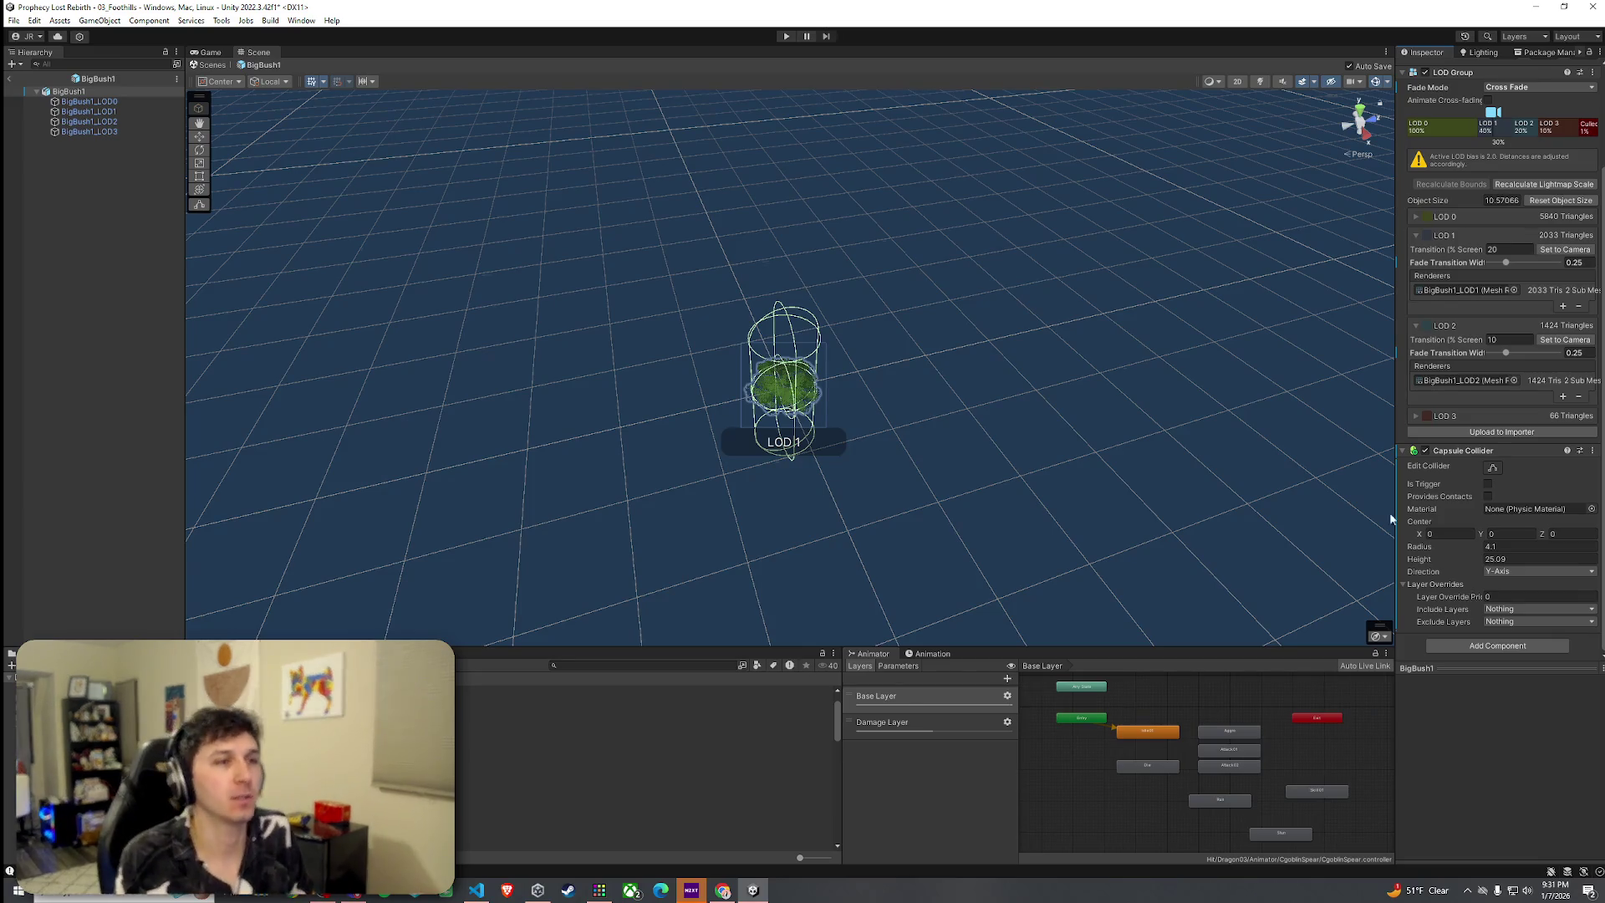
Remove BigBush1_LOD0's Capsule Collider, then check the root and BigBush1_LOD1 for colliders
{"action": "scroll", "coordinate": [1441, 601], "scroll_direction": "up", "scroll_amount": 2}
{"action": "left_click", "coordinate": [89, 101]}
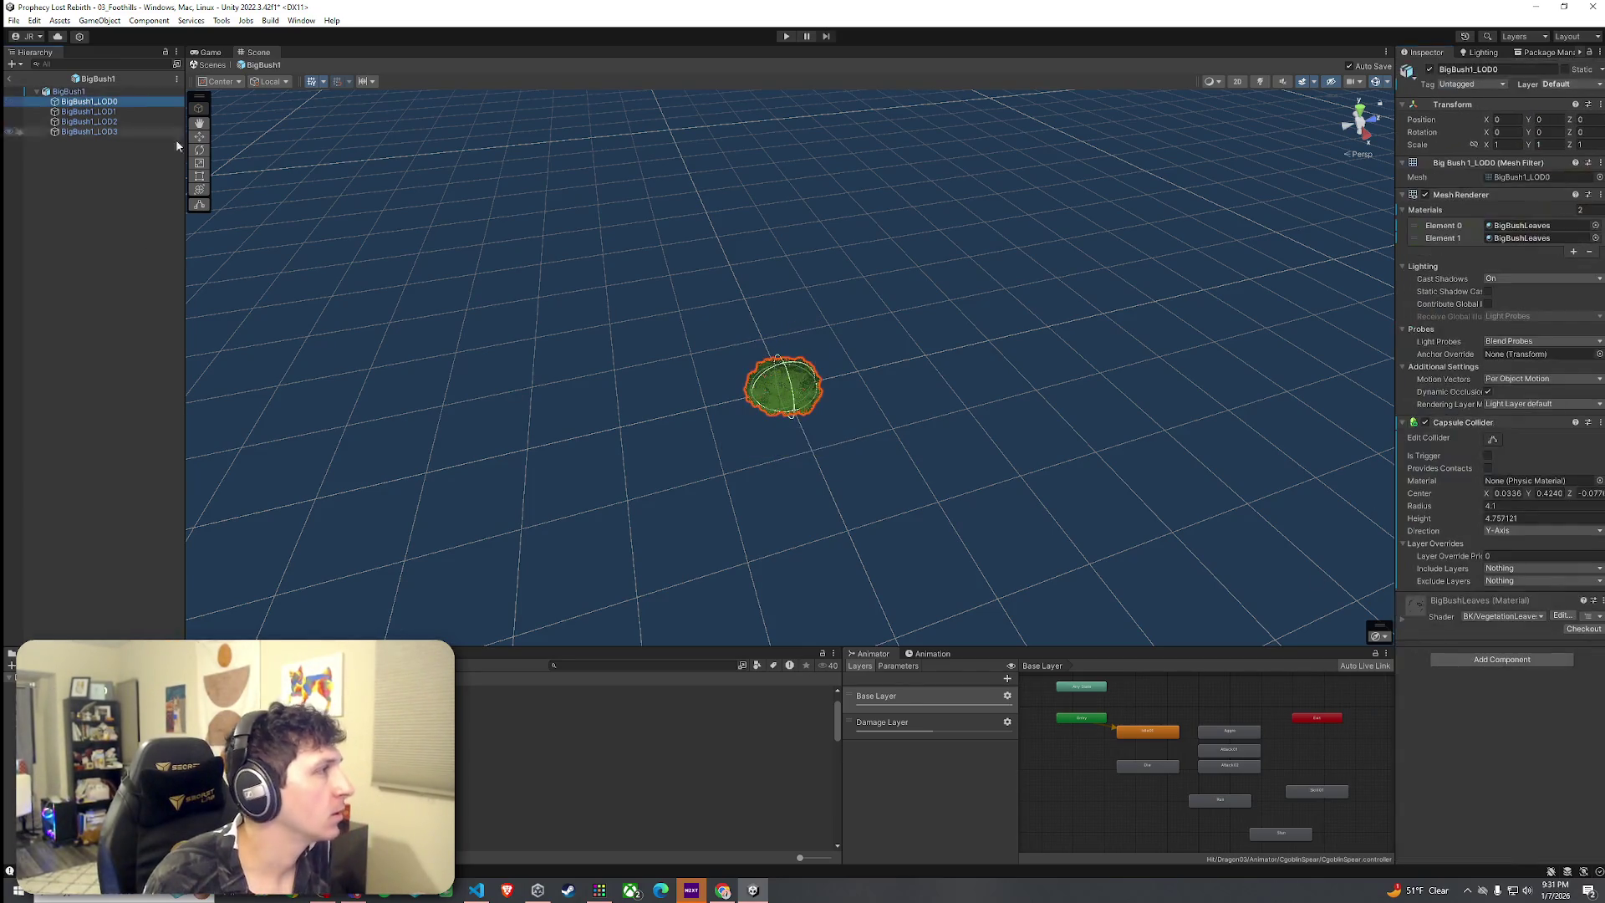
{"action": "left_click", "coordinate": [1402, 423]}
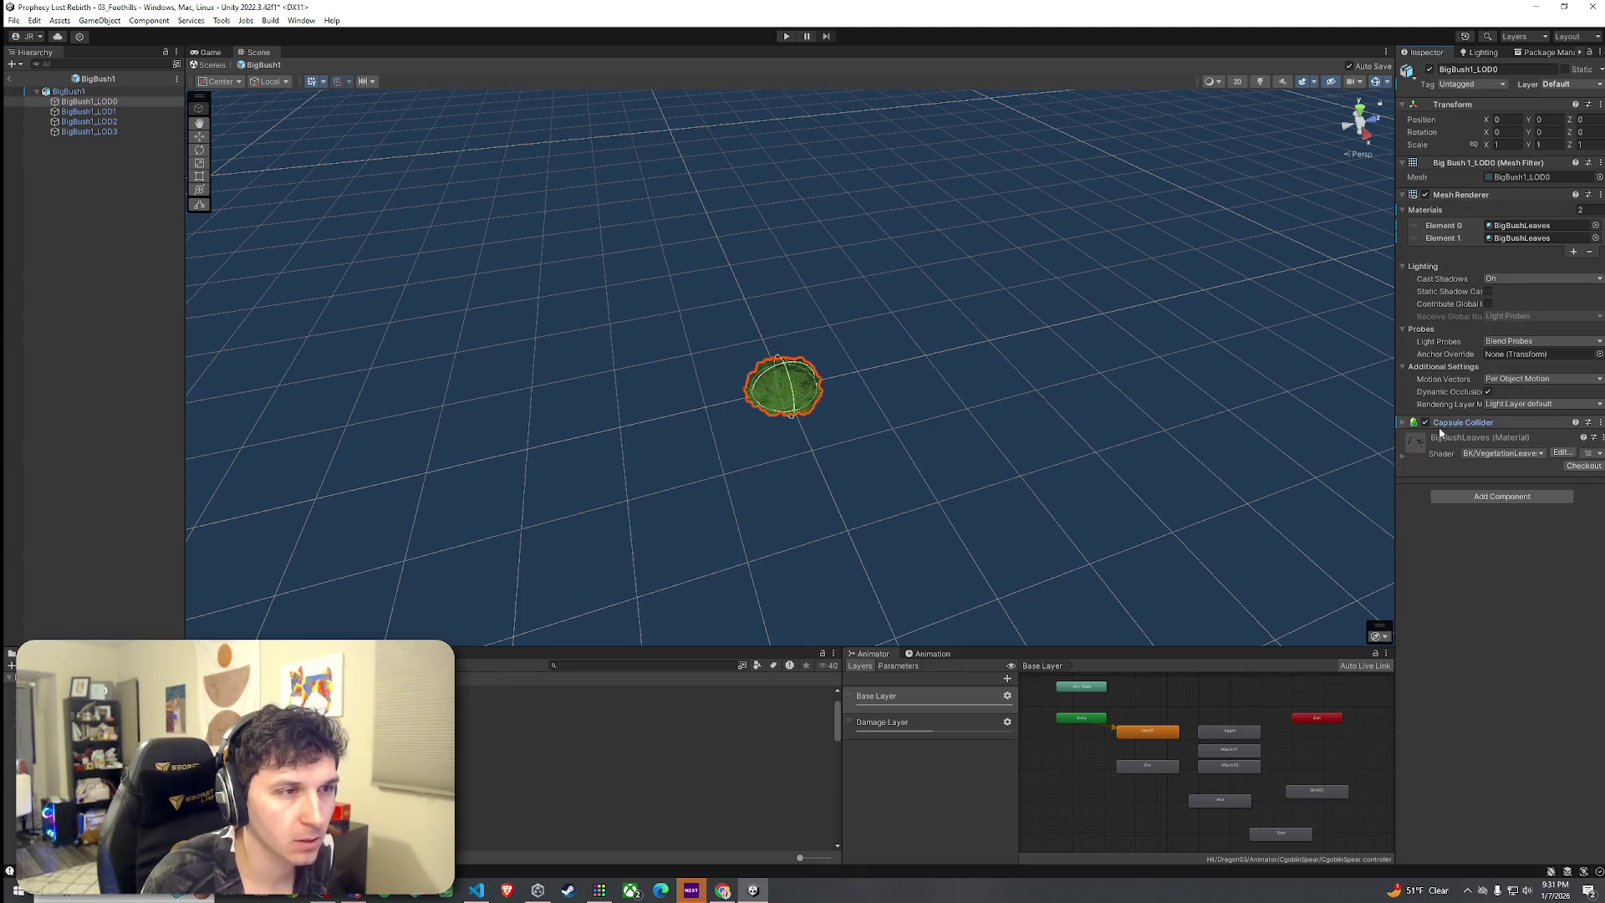
{"action": "left_click", "coordinate": [1402, 423]}
{"action": "right_click", "coordinate": [1460, 425]}
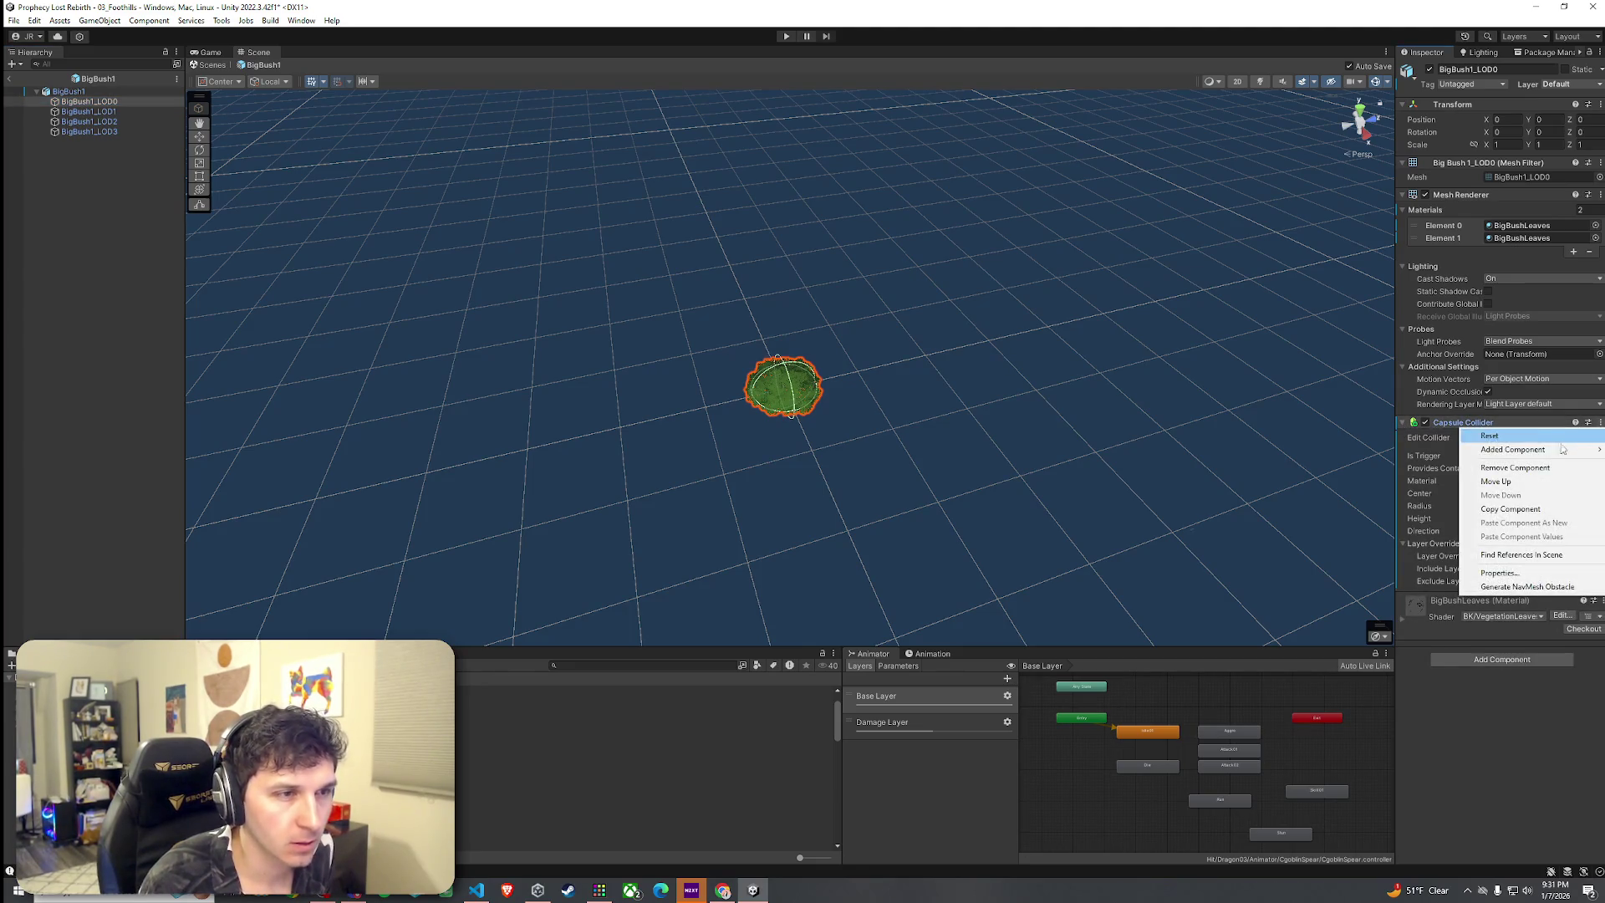
{"action": "left_click", "coordinate": [1557, 466]}
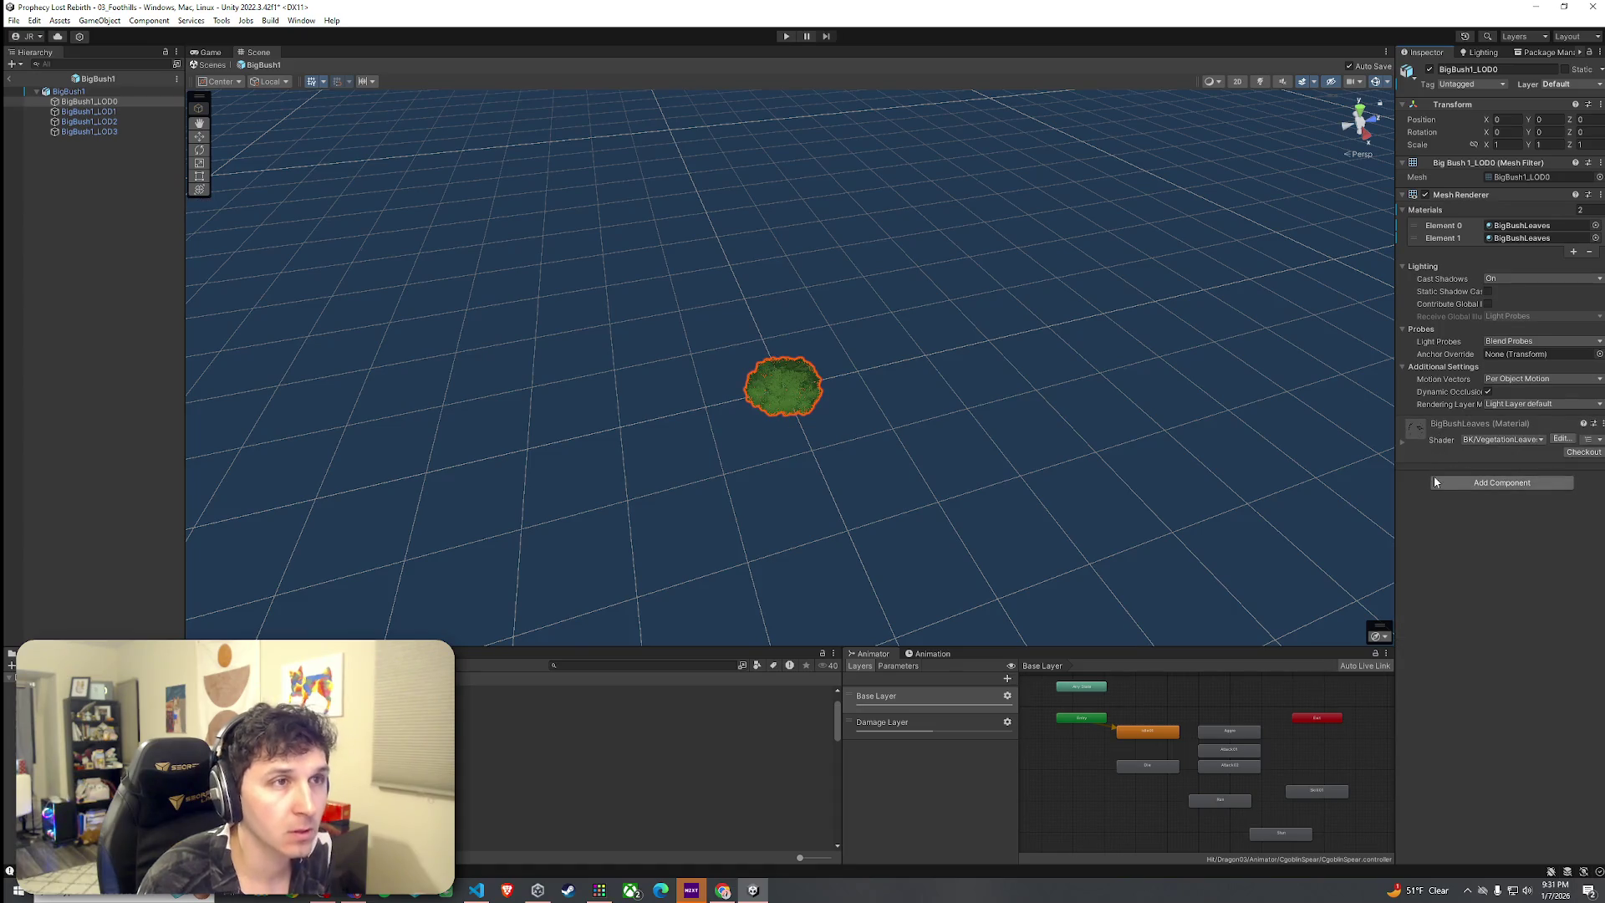
{"action": "left_click", "coordinate": [68, 91]}
{"action": "left_click", "coordinate": [89, 102]}
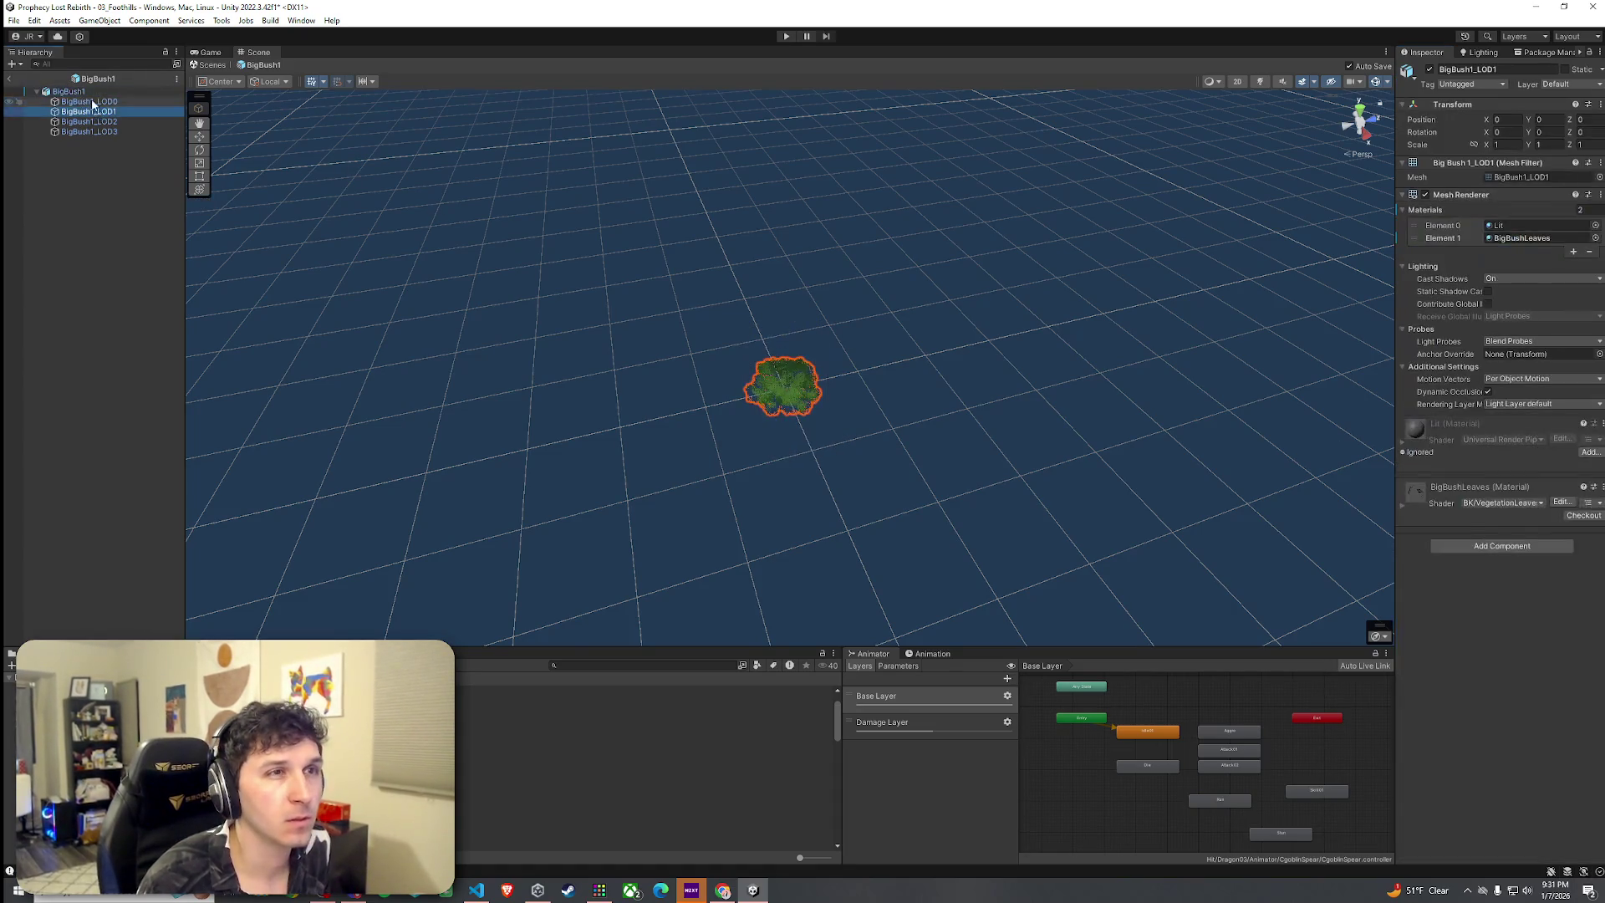
{"action": "left_click", "coordinate": [100, 91]}
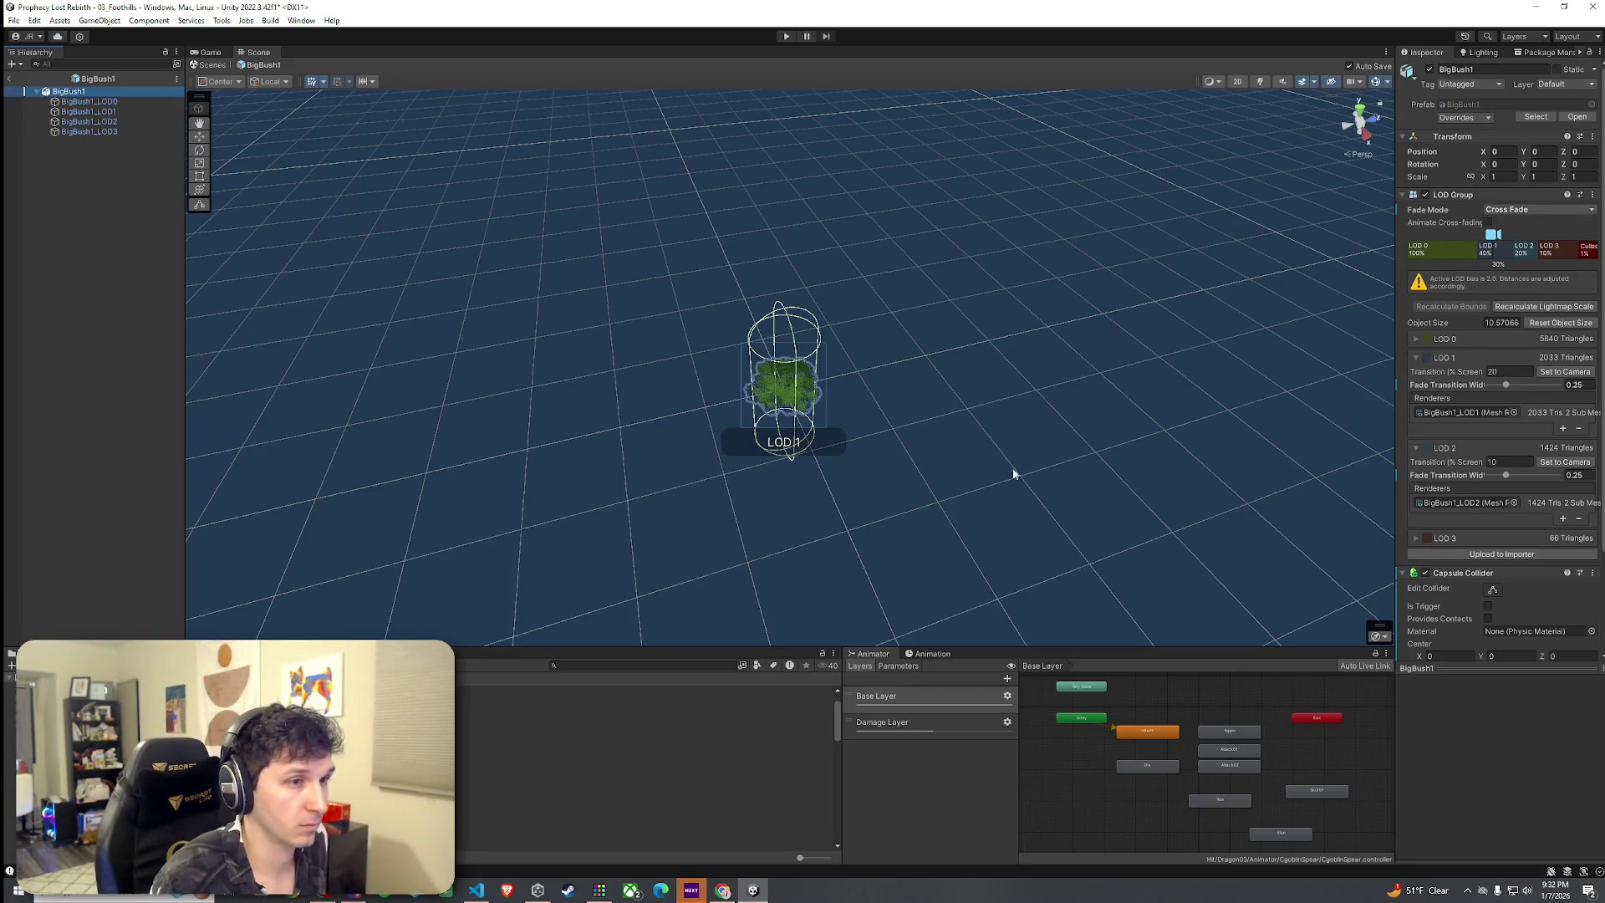
Shrink the root capsule collider's height to fit the bush and give it the Low Friction material
{"action": "scroll", "coordinate": [924, 488], "scroll_direction": "up", "scroll_amount": 5}
{"action": "left_click_drag", "start_coordinate": [1445, 669], "coordinate": [1484, 784]}
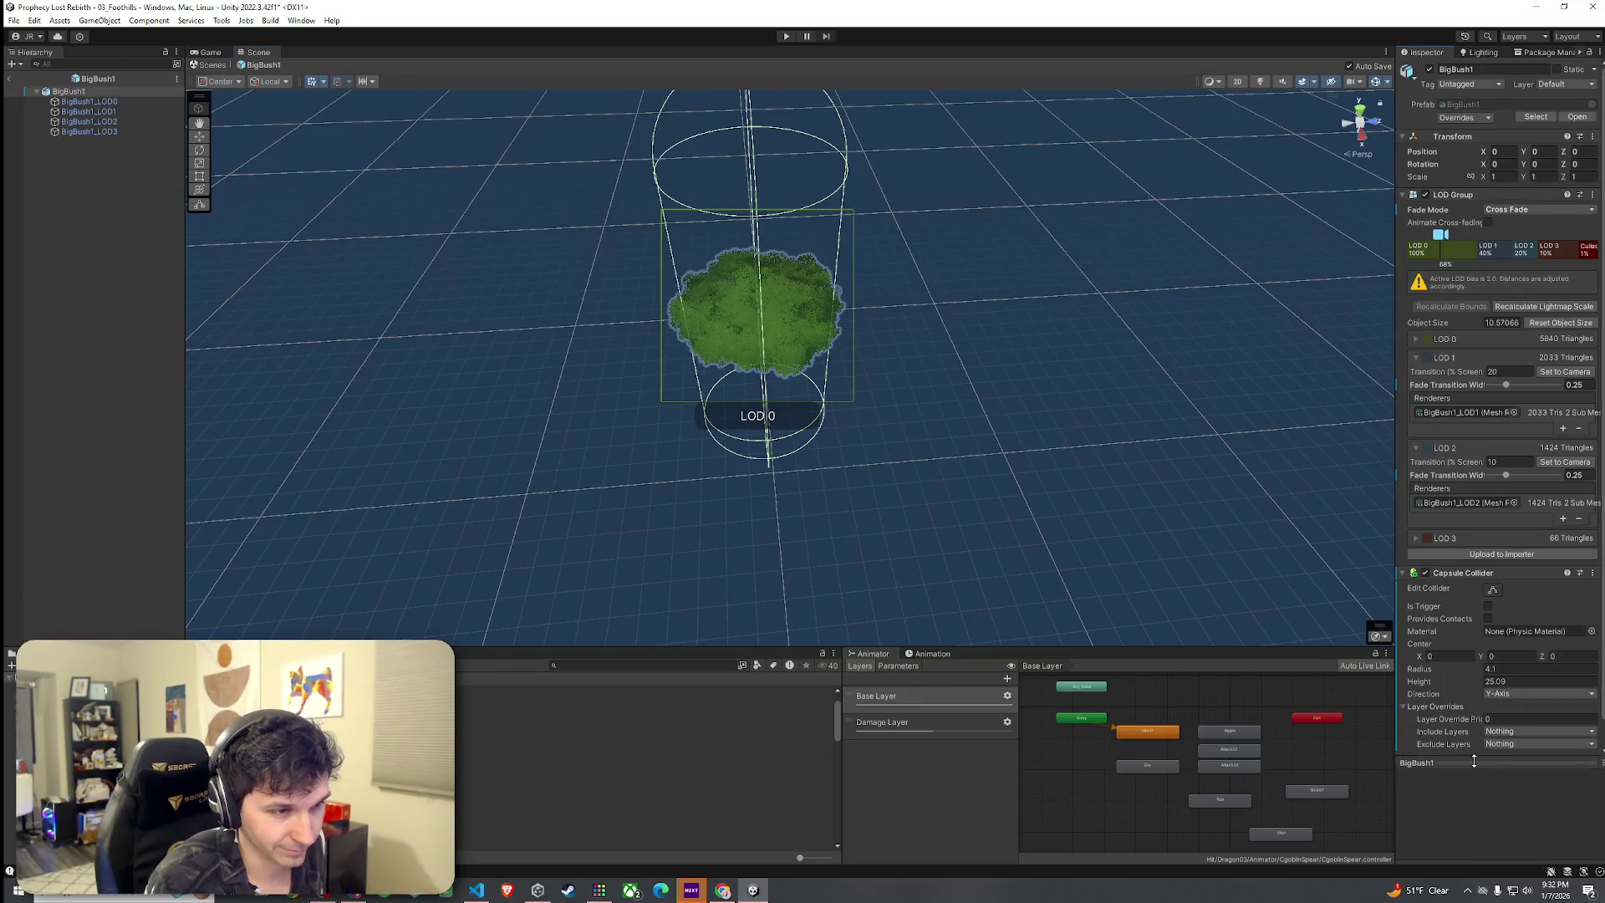
{"action": "mouse_move", "coordinate": [1477, 677]}
{"action": "left_mouse_down"}
{"action": "mouse_move", "coordinate": [1310, 712]}
{"action": "mouse_move", "coordinate": [1224, 621]}
{"action": "left_mouse_up"}
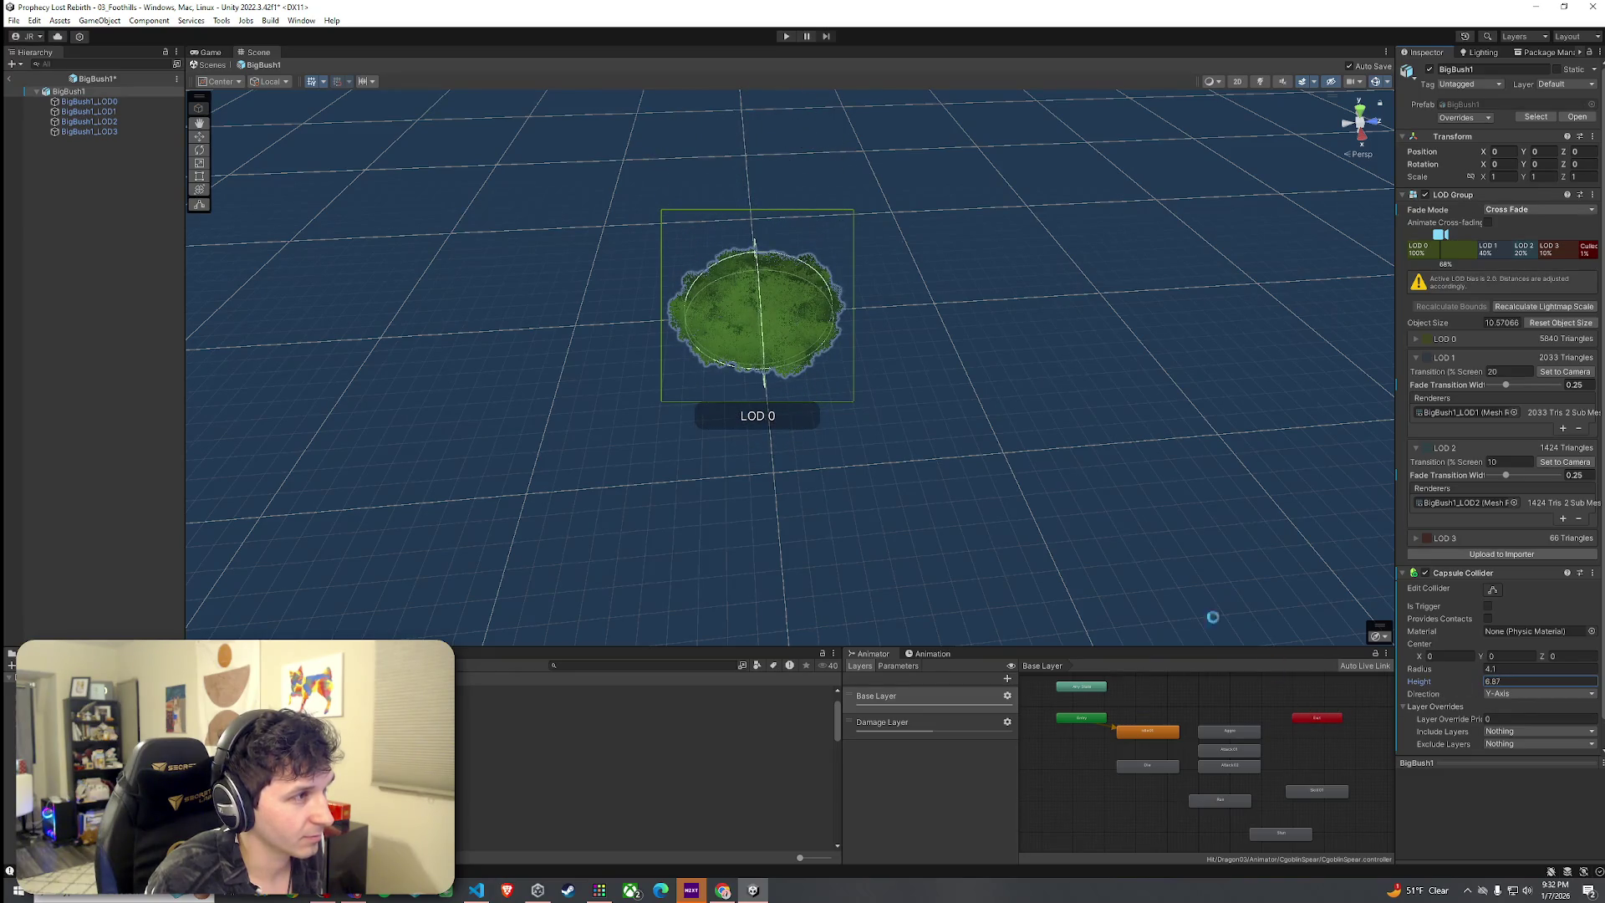
{"action": "left_click", "coordinate": [1591, 631]}
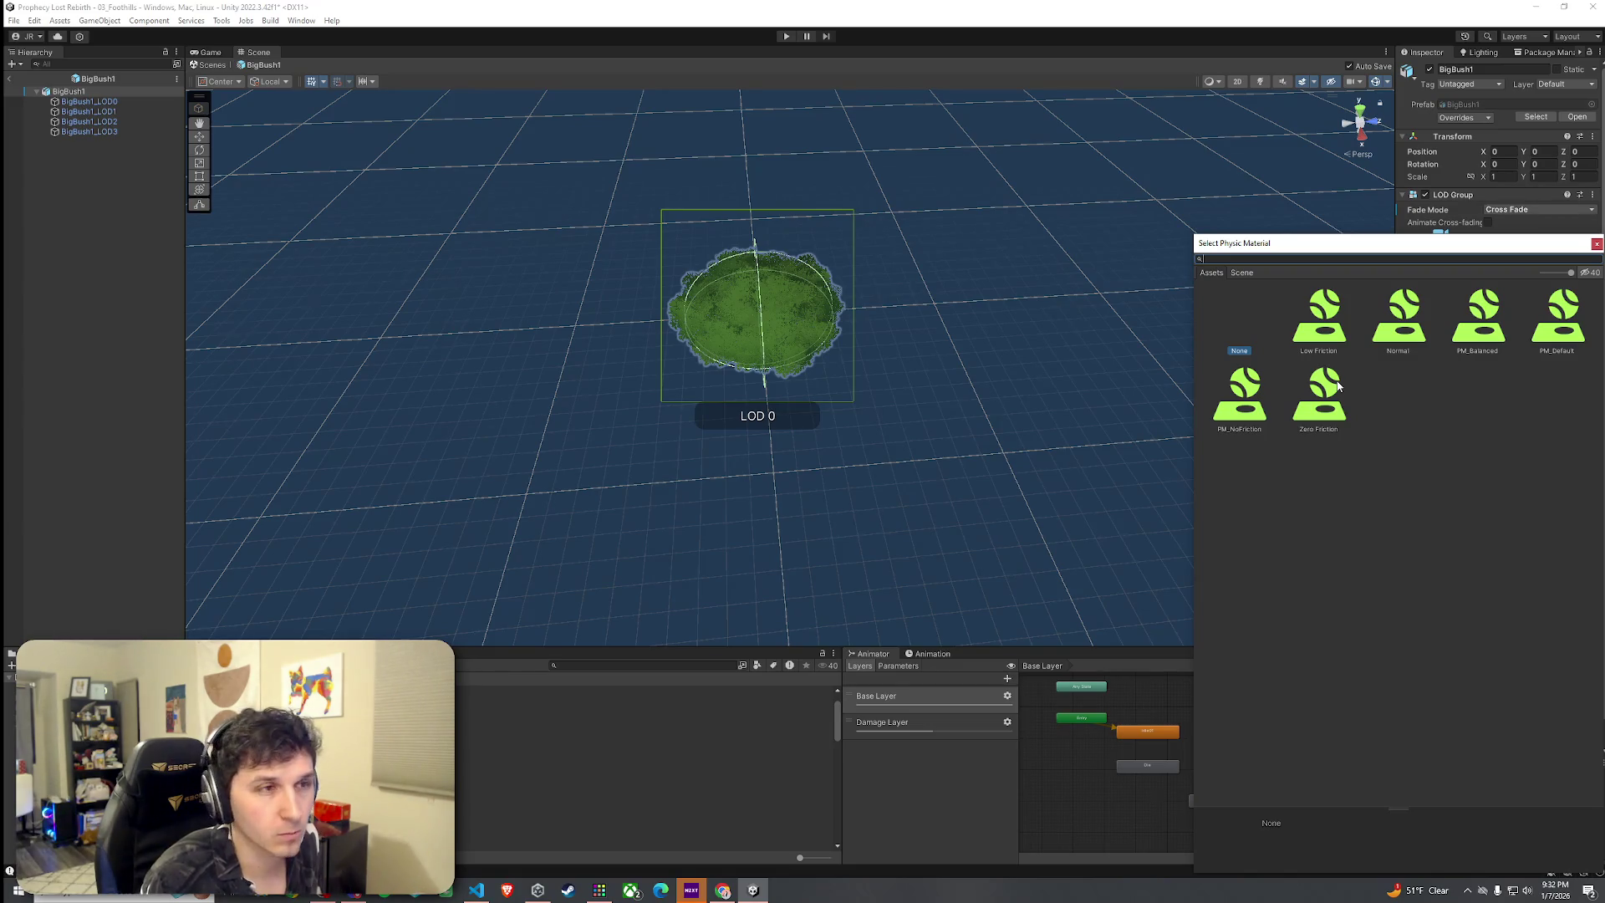
{"action": "left_click", "coordinate": [1330, 335]}
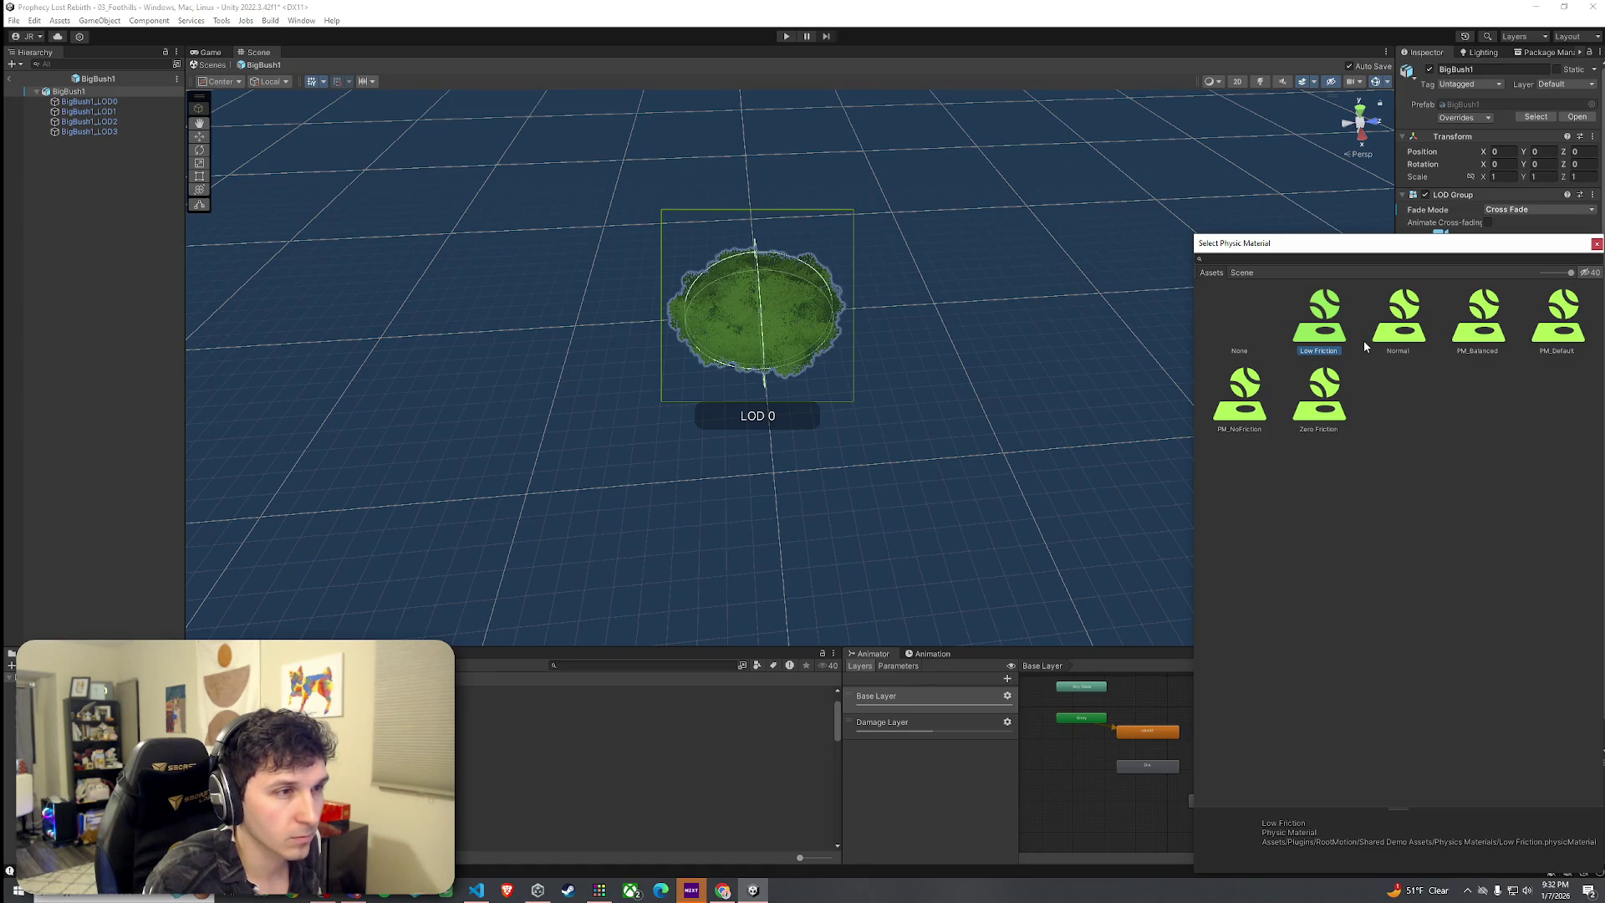
{"action": "double_click", "coordinate": [1315, 331]}
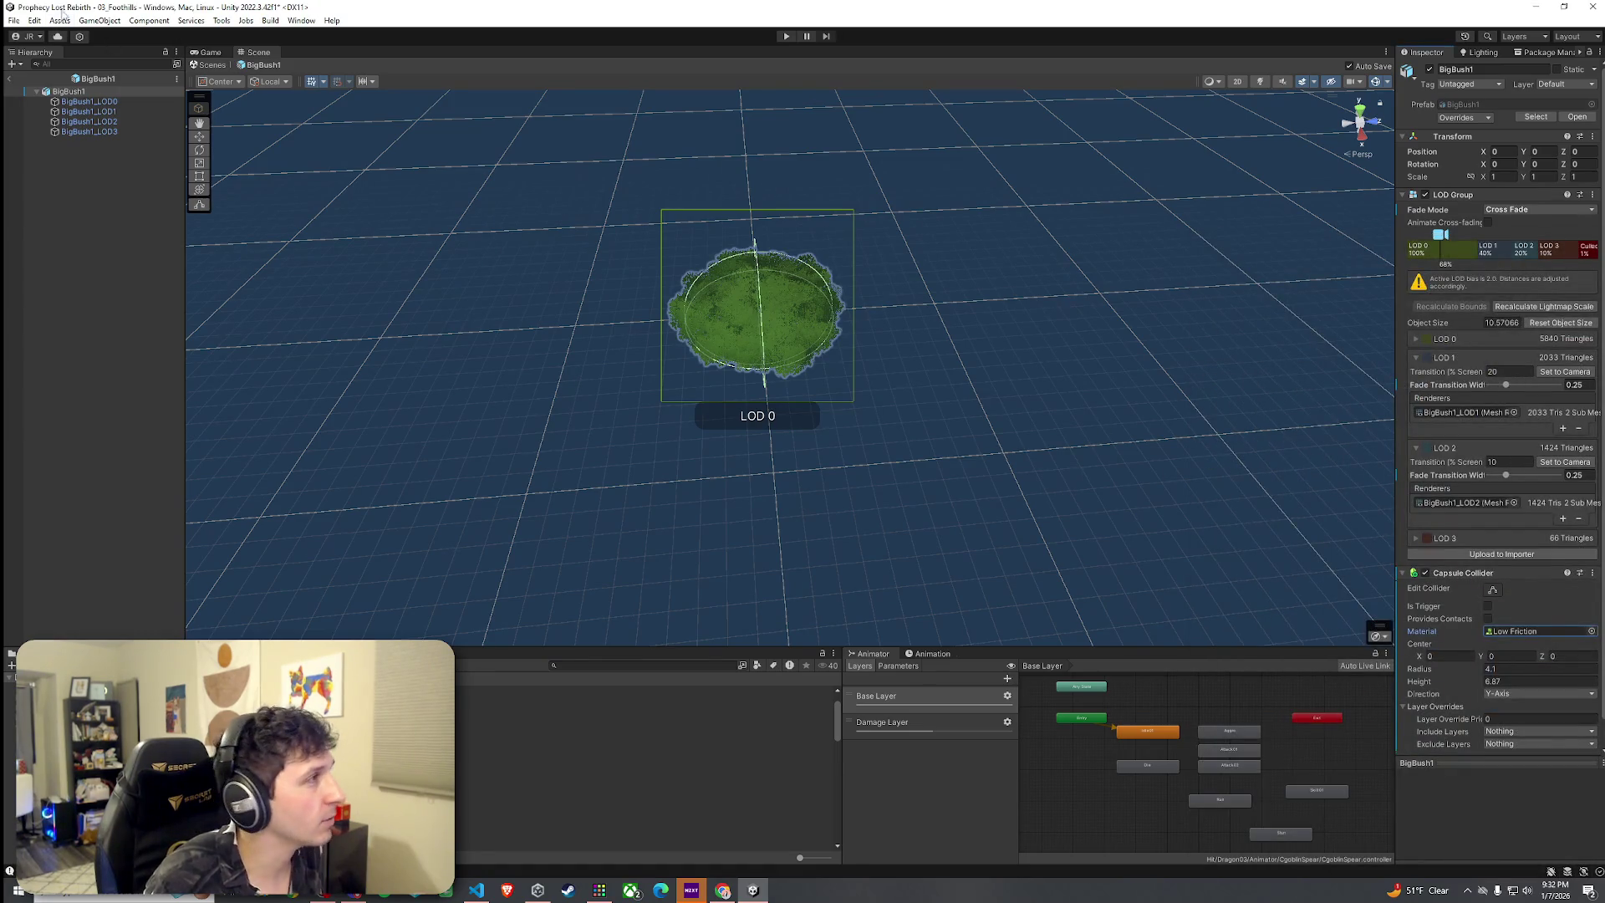
Exit prefab mode back to the 03_Foothills scene and show the Game view
{"action": "left_click", "coordinate": [13, 20]}
{"action": "left_click", "coordinate": [29, 81]}
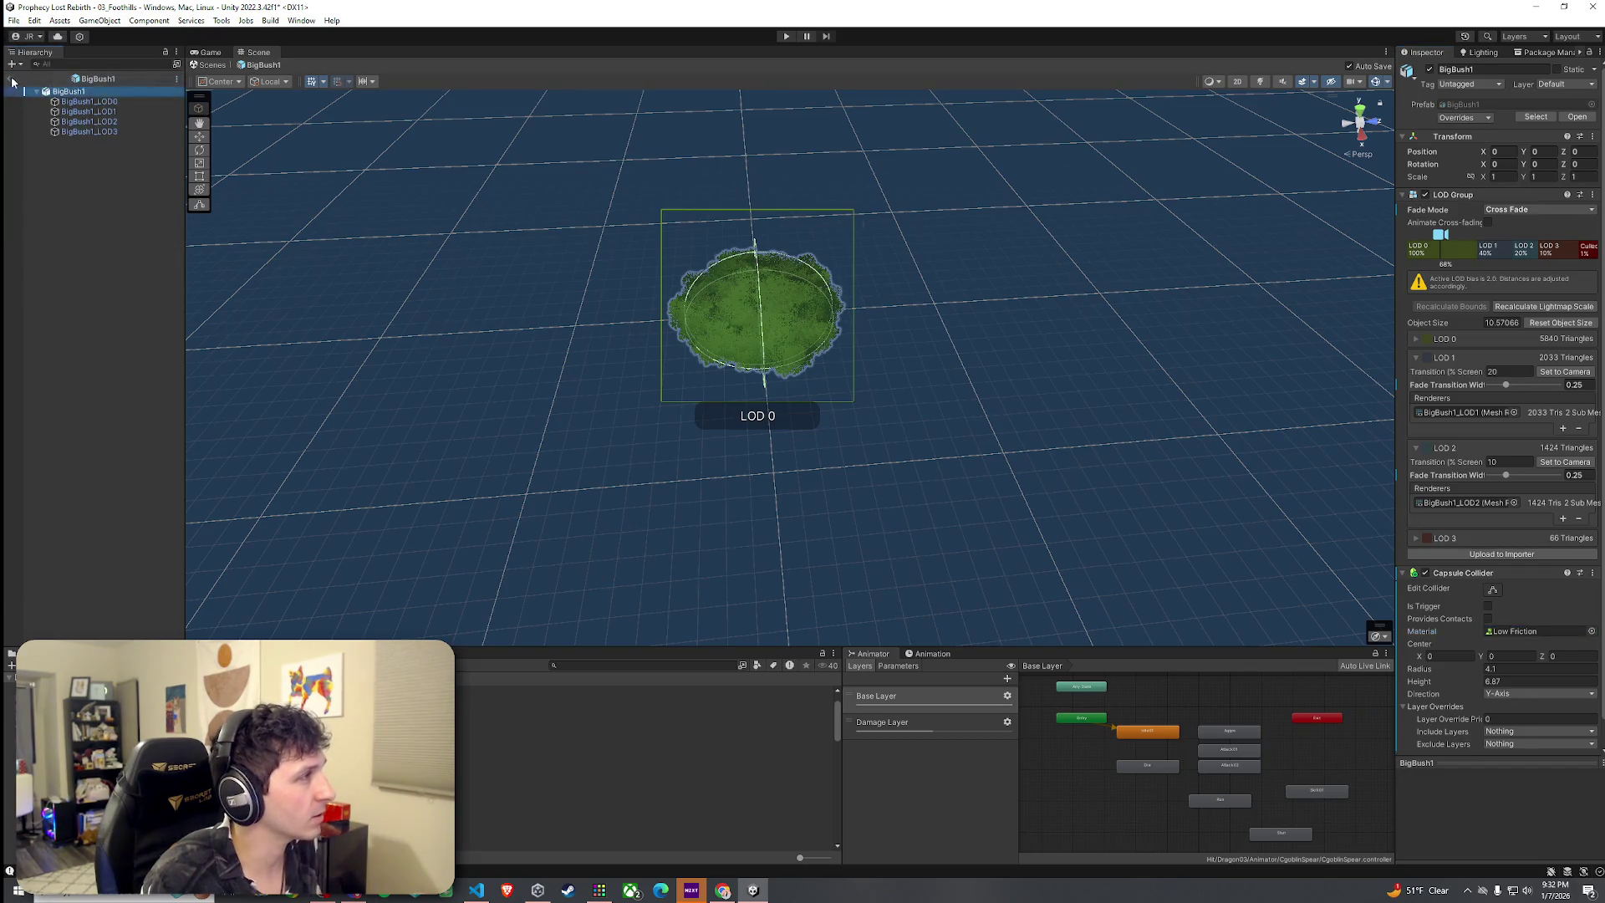
{"action": "left_click", "coordinate": [10, 78]}
{"action": "left_click", "coordinate": [219, 52]}
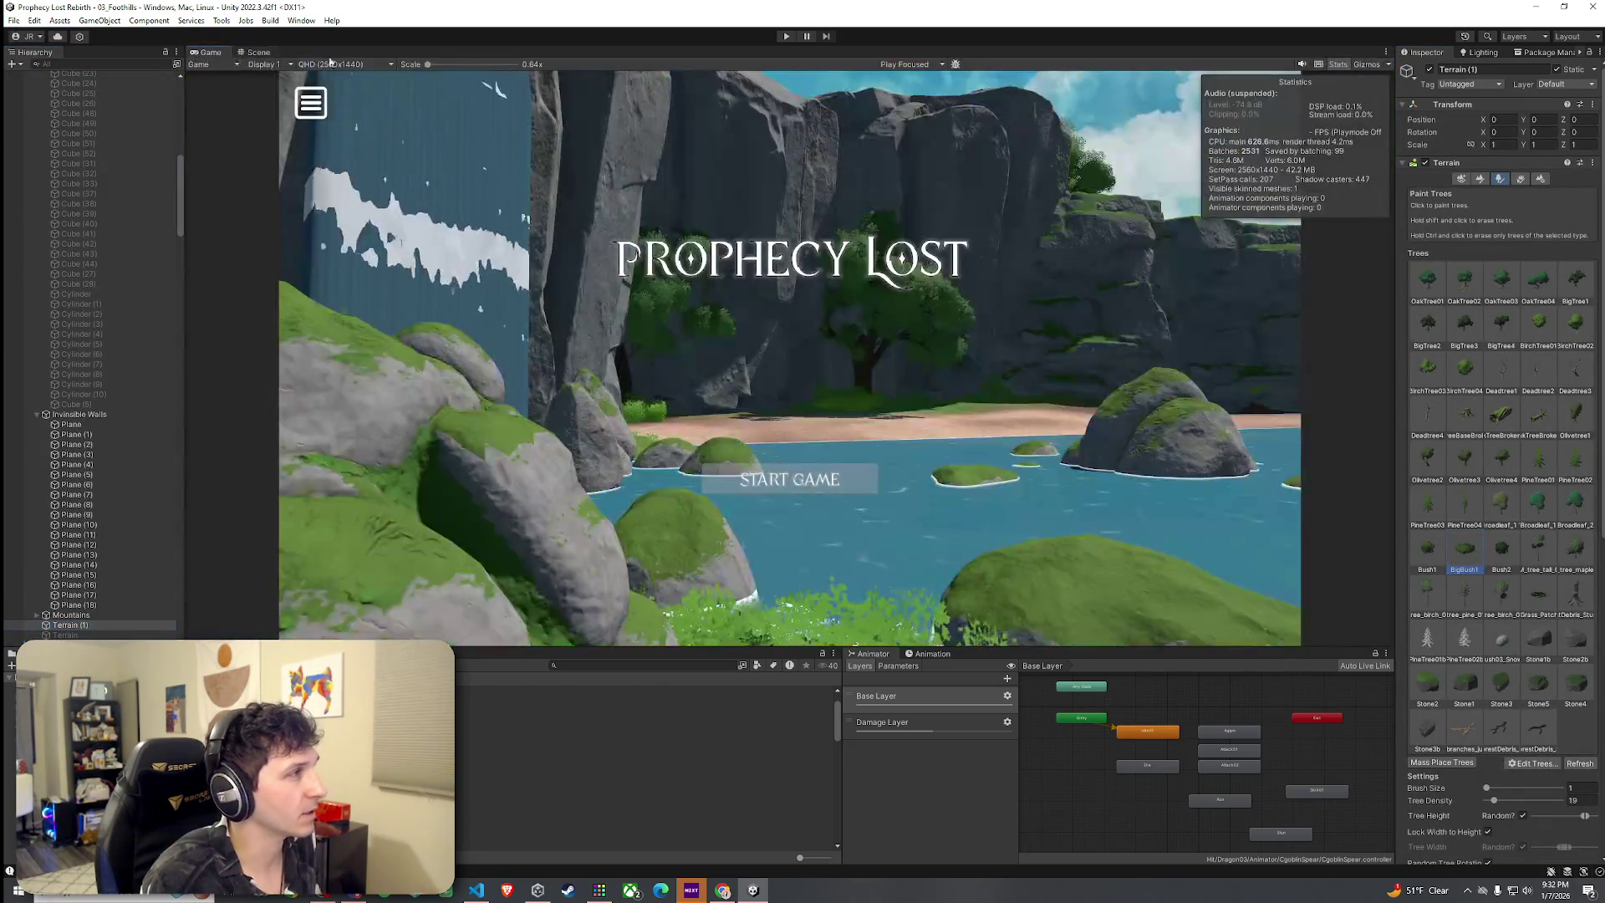
Enter Play mode, start the game, and run the character from the river into the bushes
{"action": "left_click", "coordinate": [785, 36]}
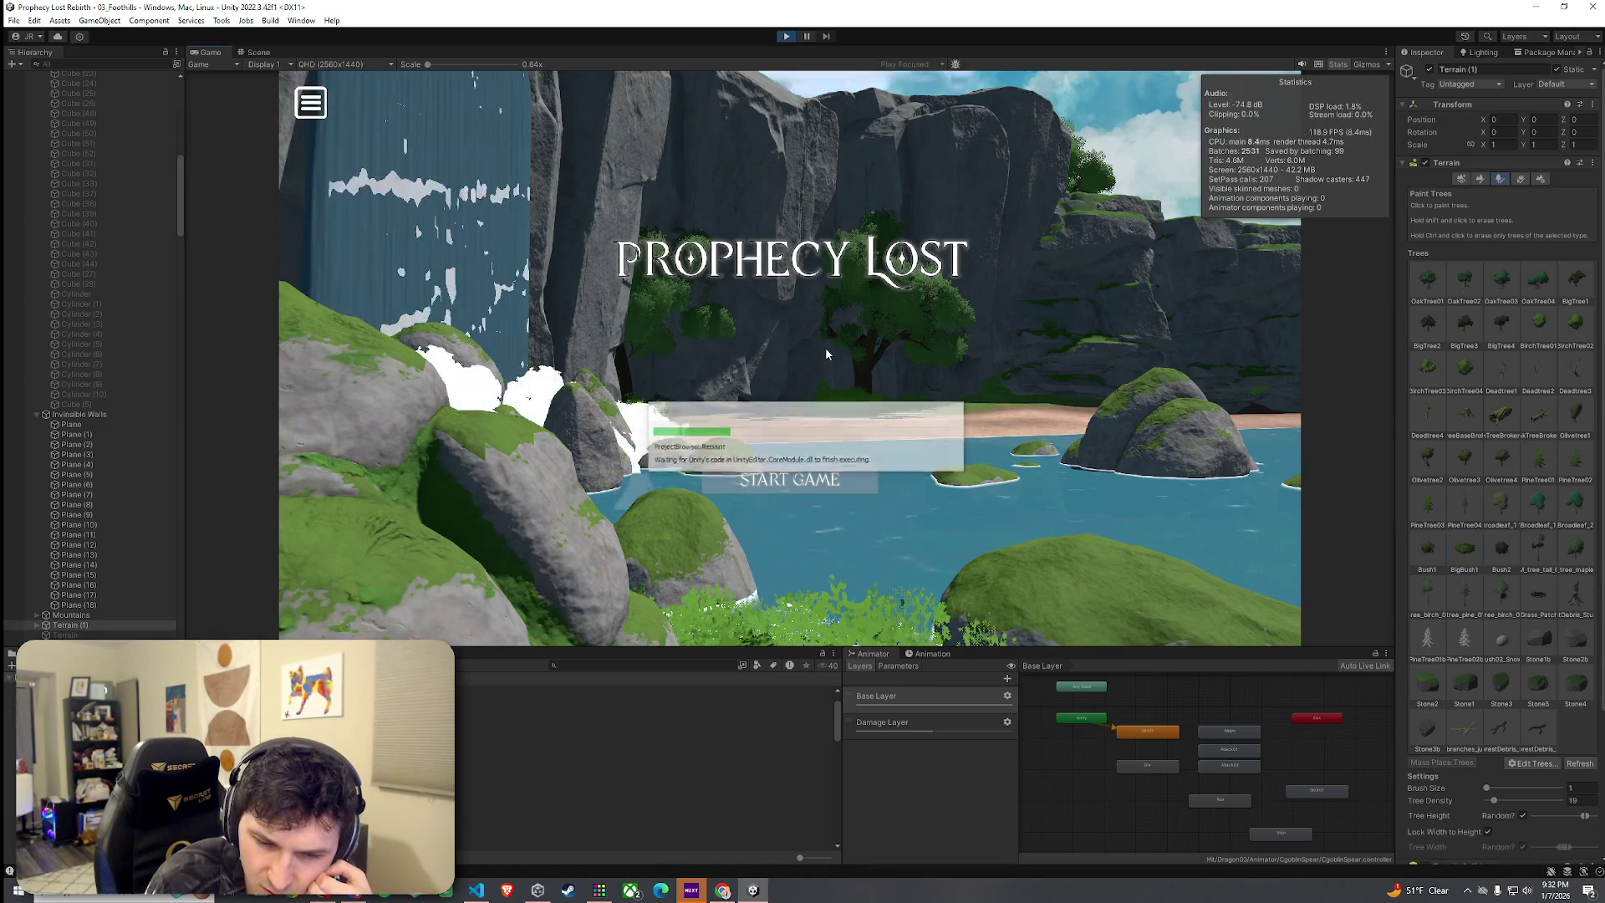
{"action": "left_click", "coordinate": [786, 485]}
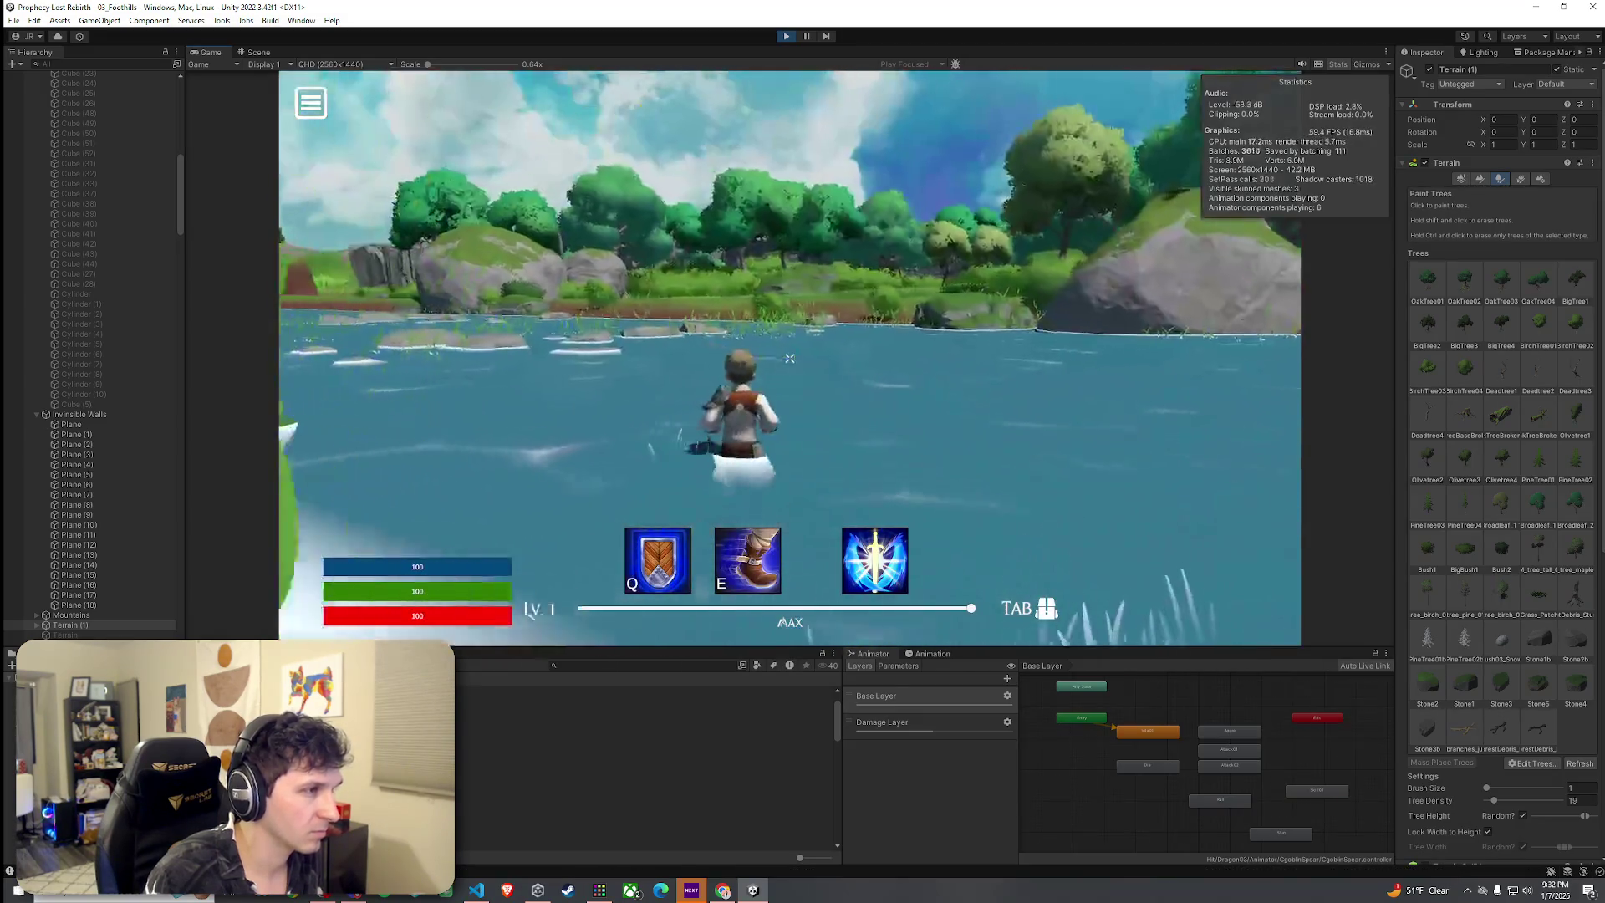
{"action": "key", "text": "w"}
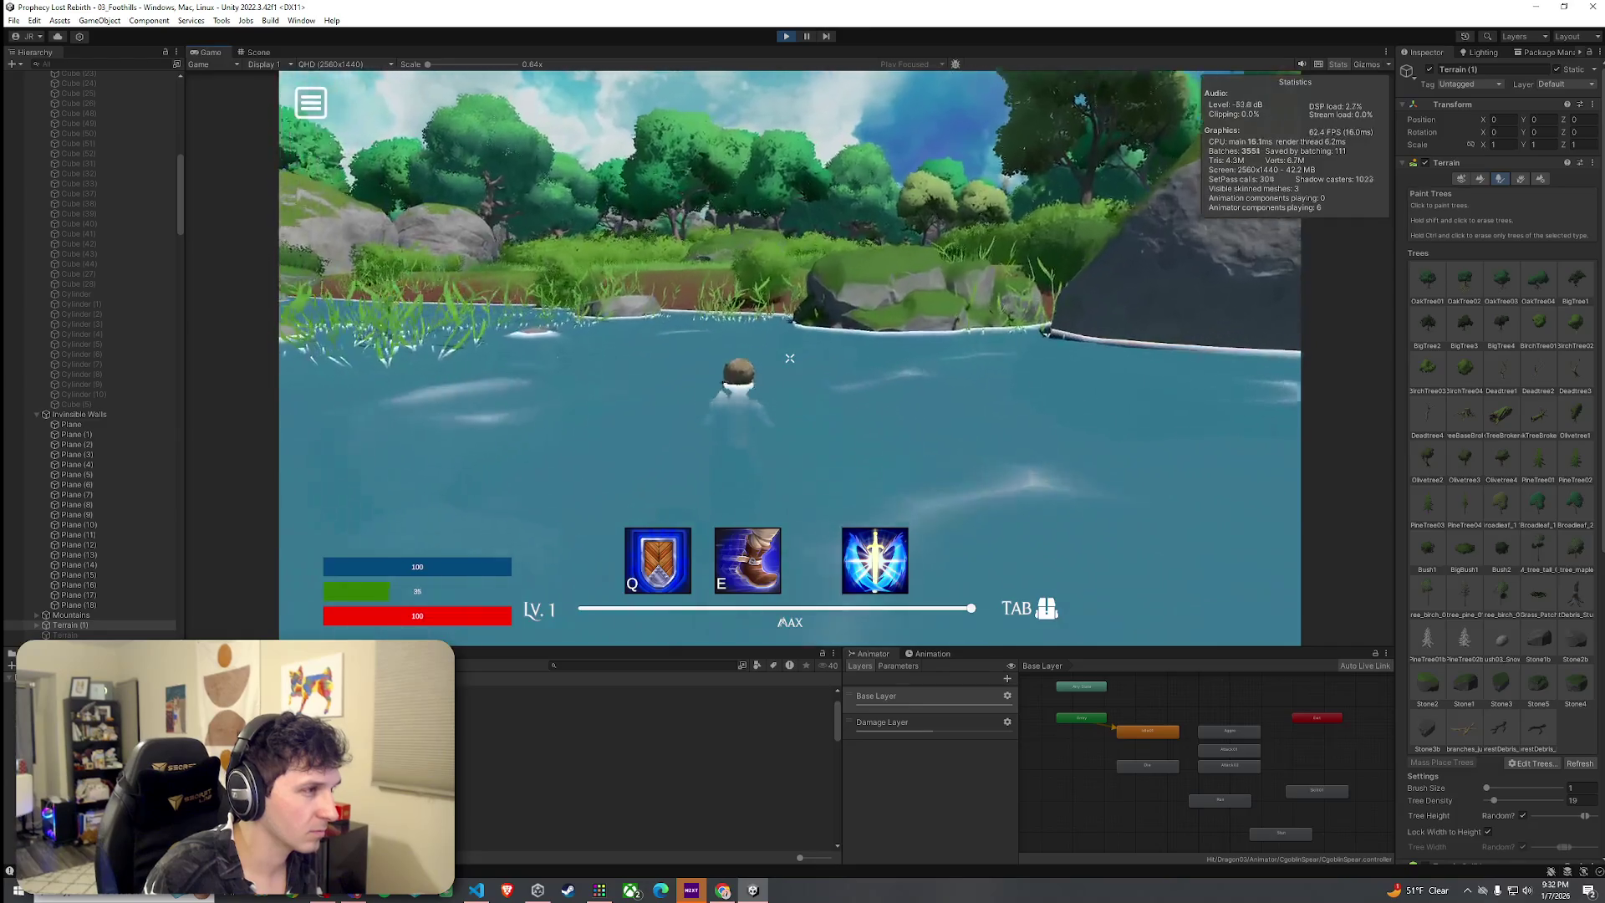
{"action": "key", "text": "w"}
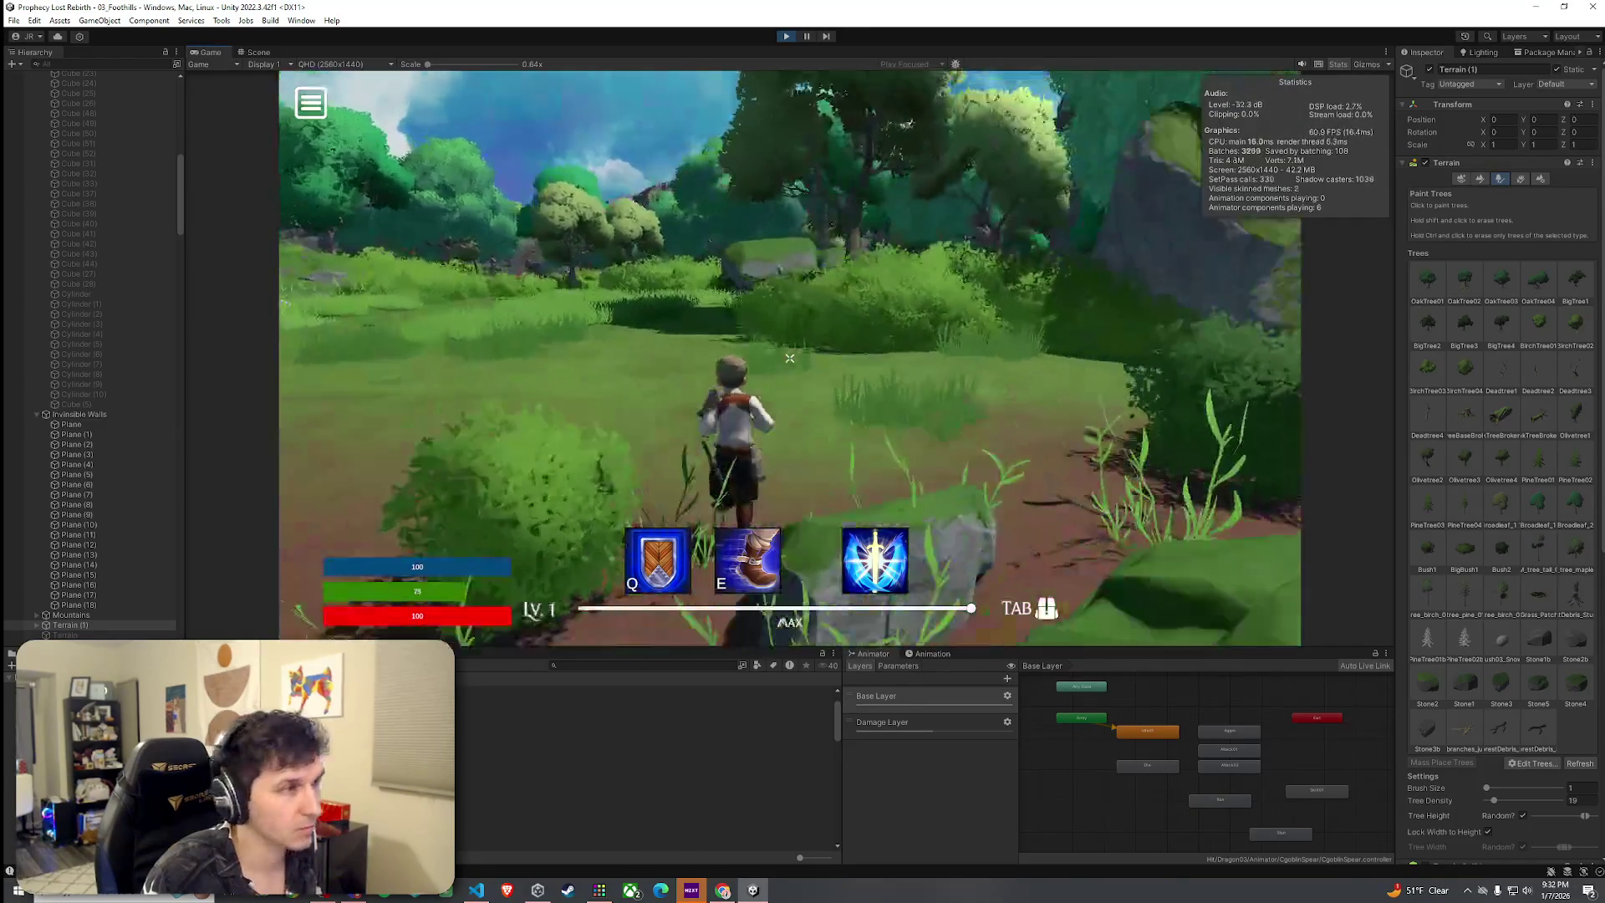
{"action": "key", "text": "w"}
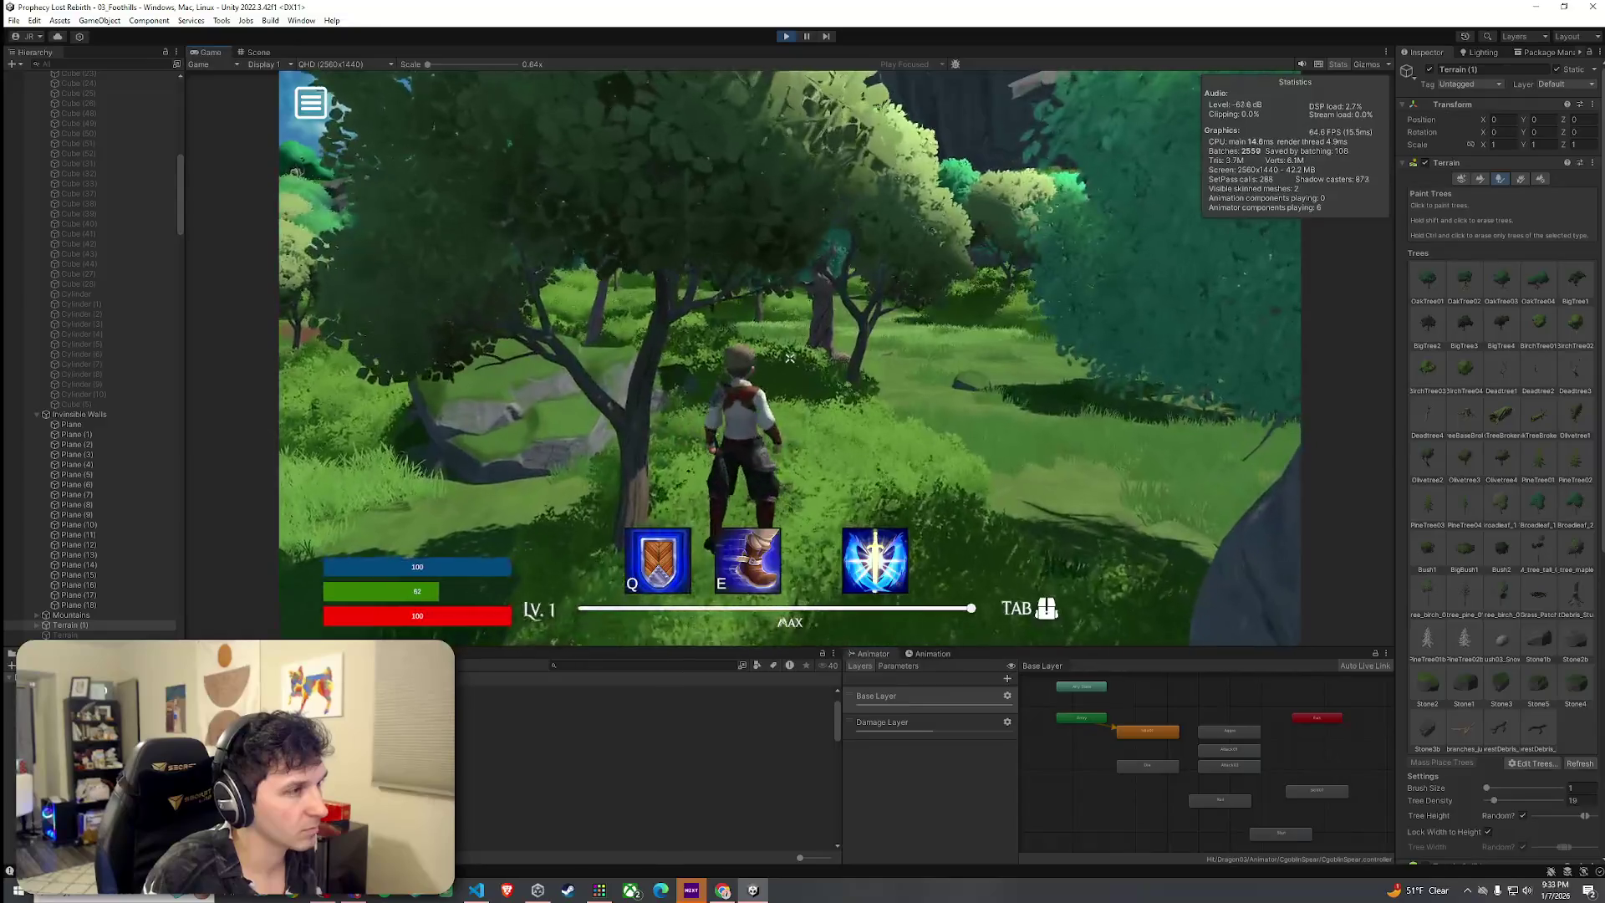
{"action": "key", "text": "w"}
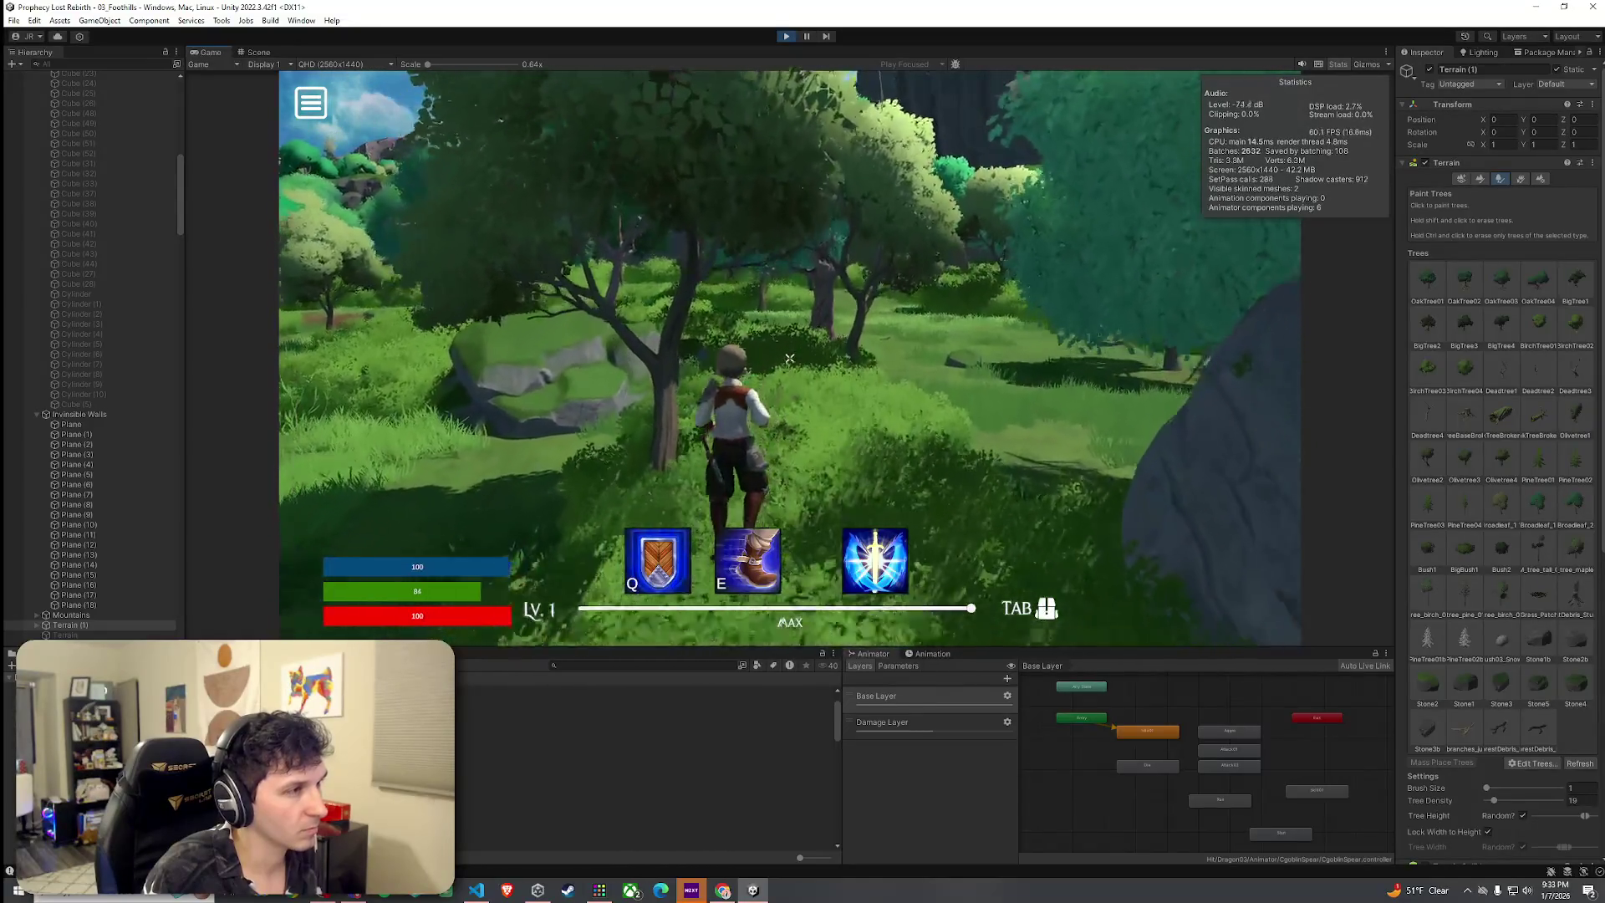
{"action": "key", "text": "w"}
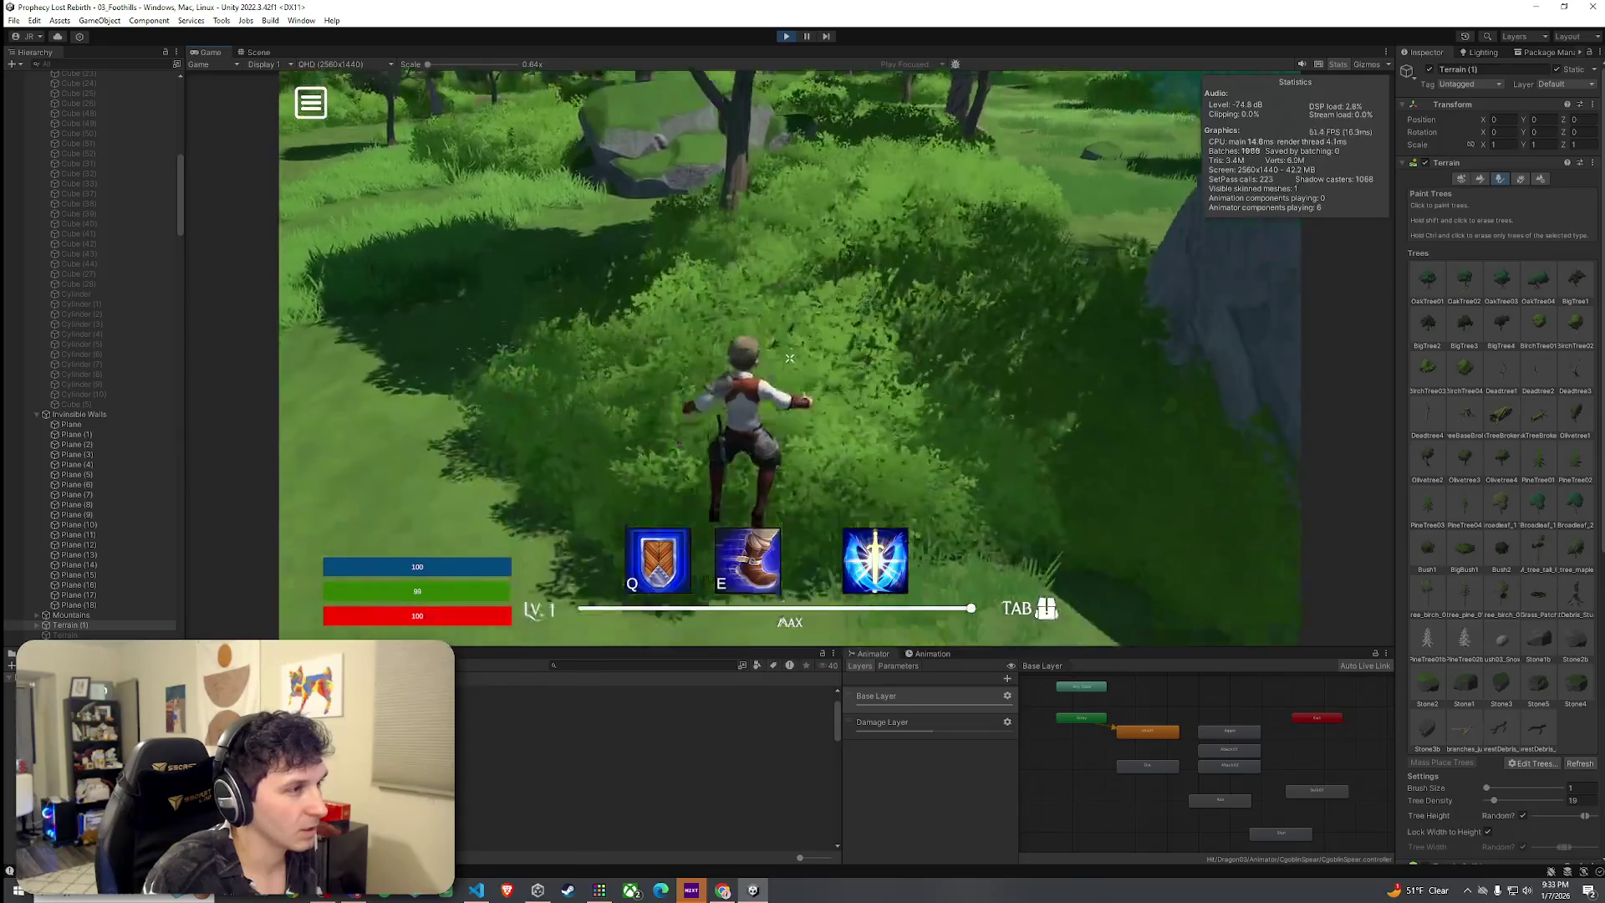
Keep running through the foliage and clearings toward the river, then stop Play mode
{"action": "key", "text": "w"}
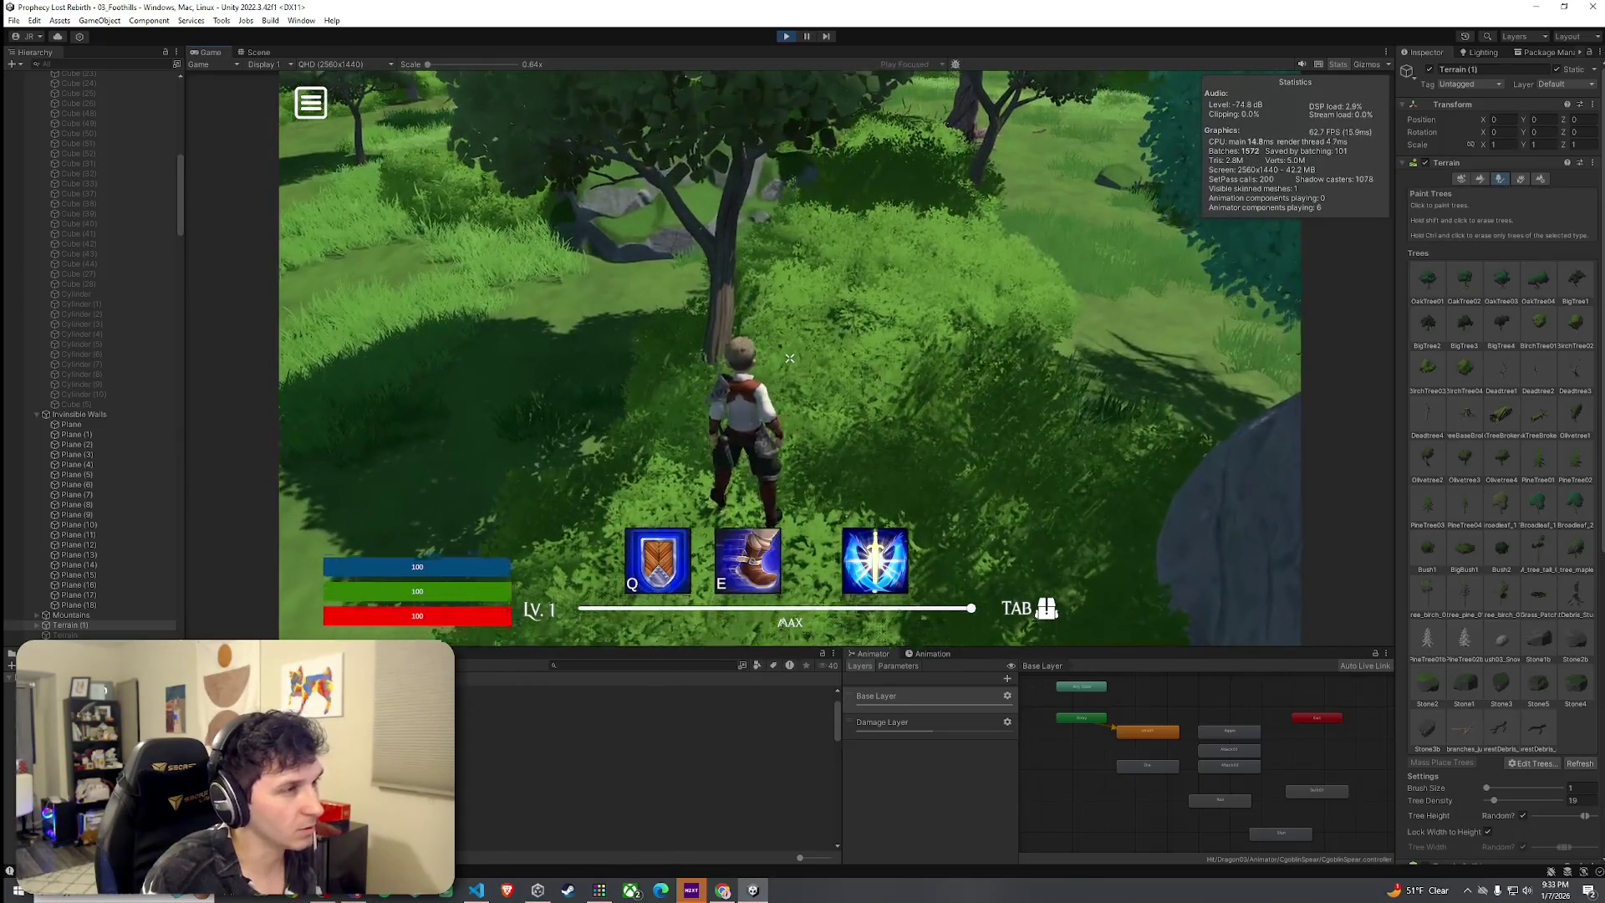
{"action": "key", "text": "w"}
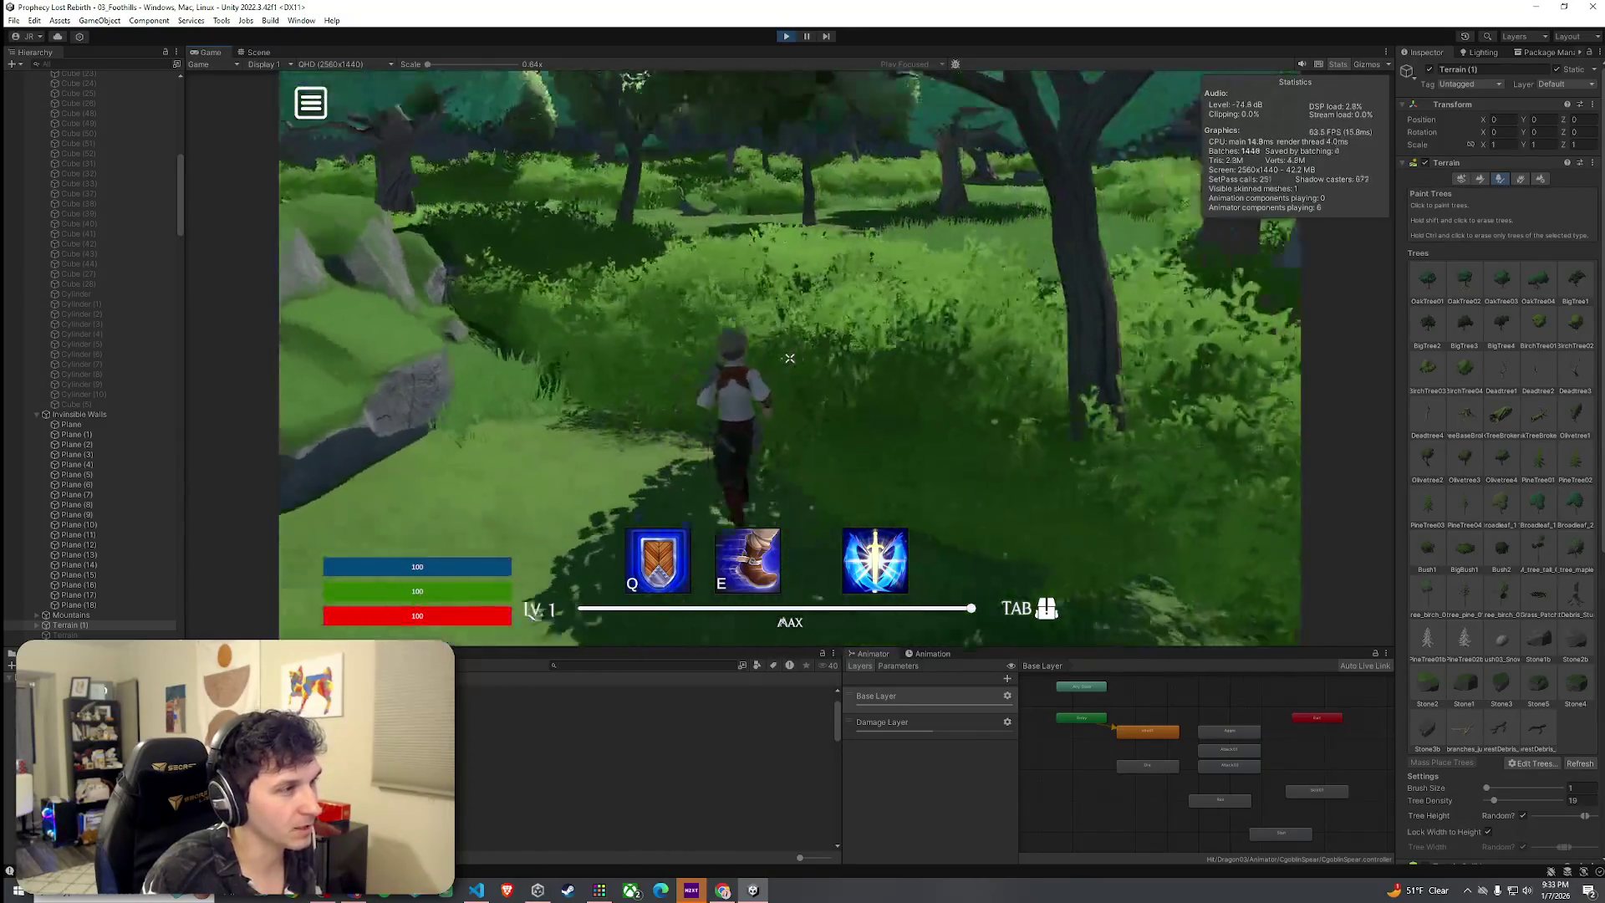
{"action": "key", "text": "w"}
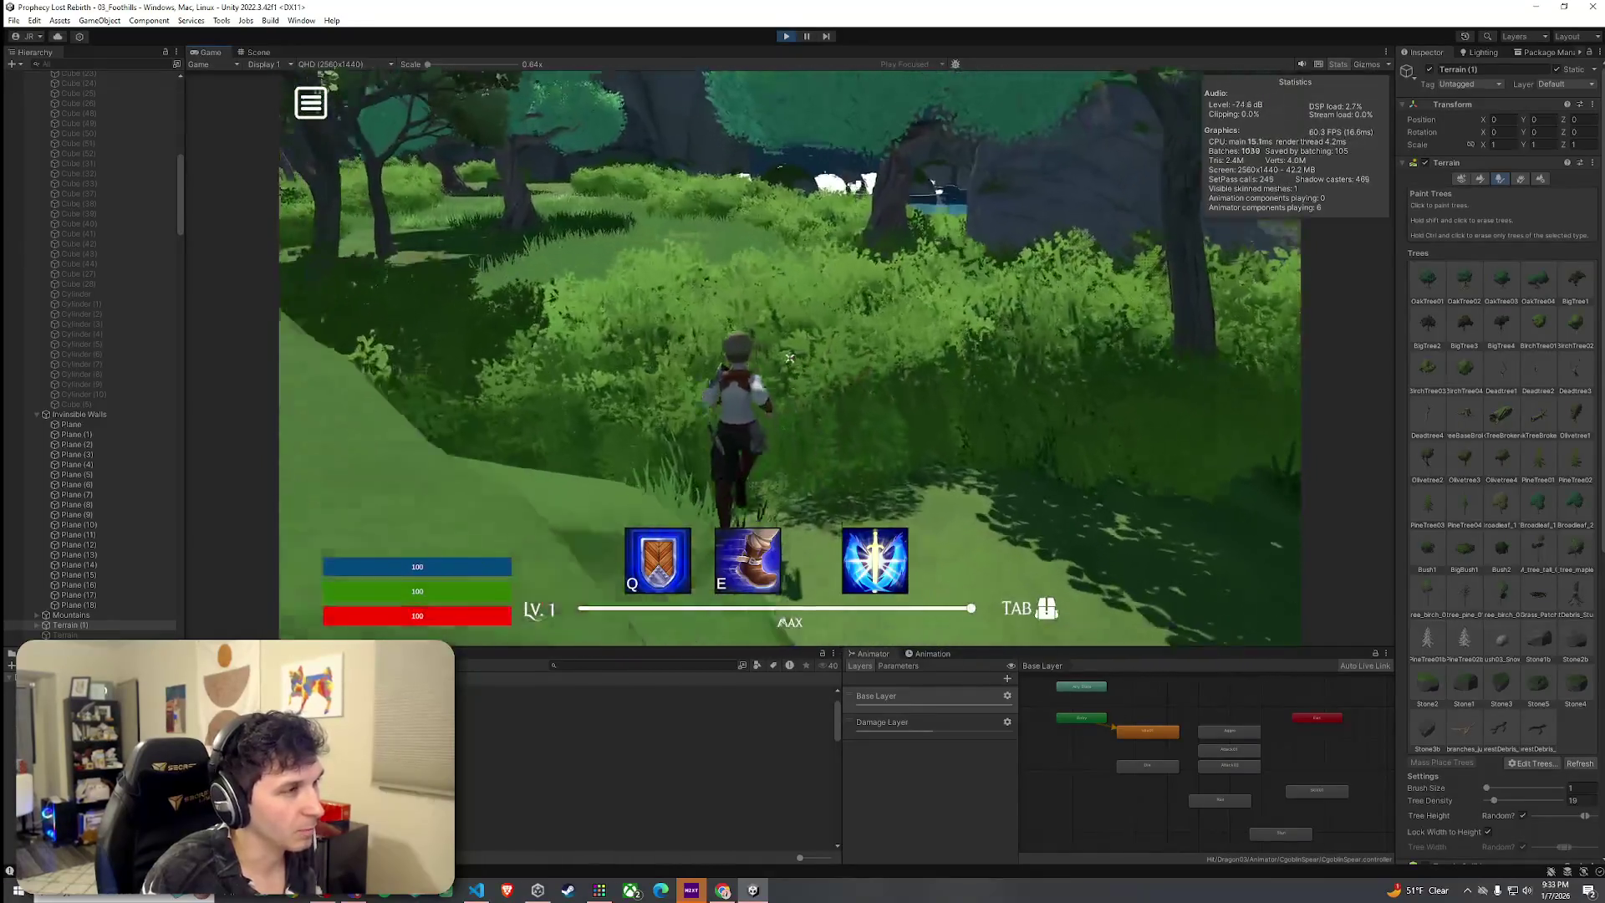
{"action": "key", "text": "w"}
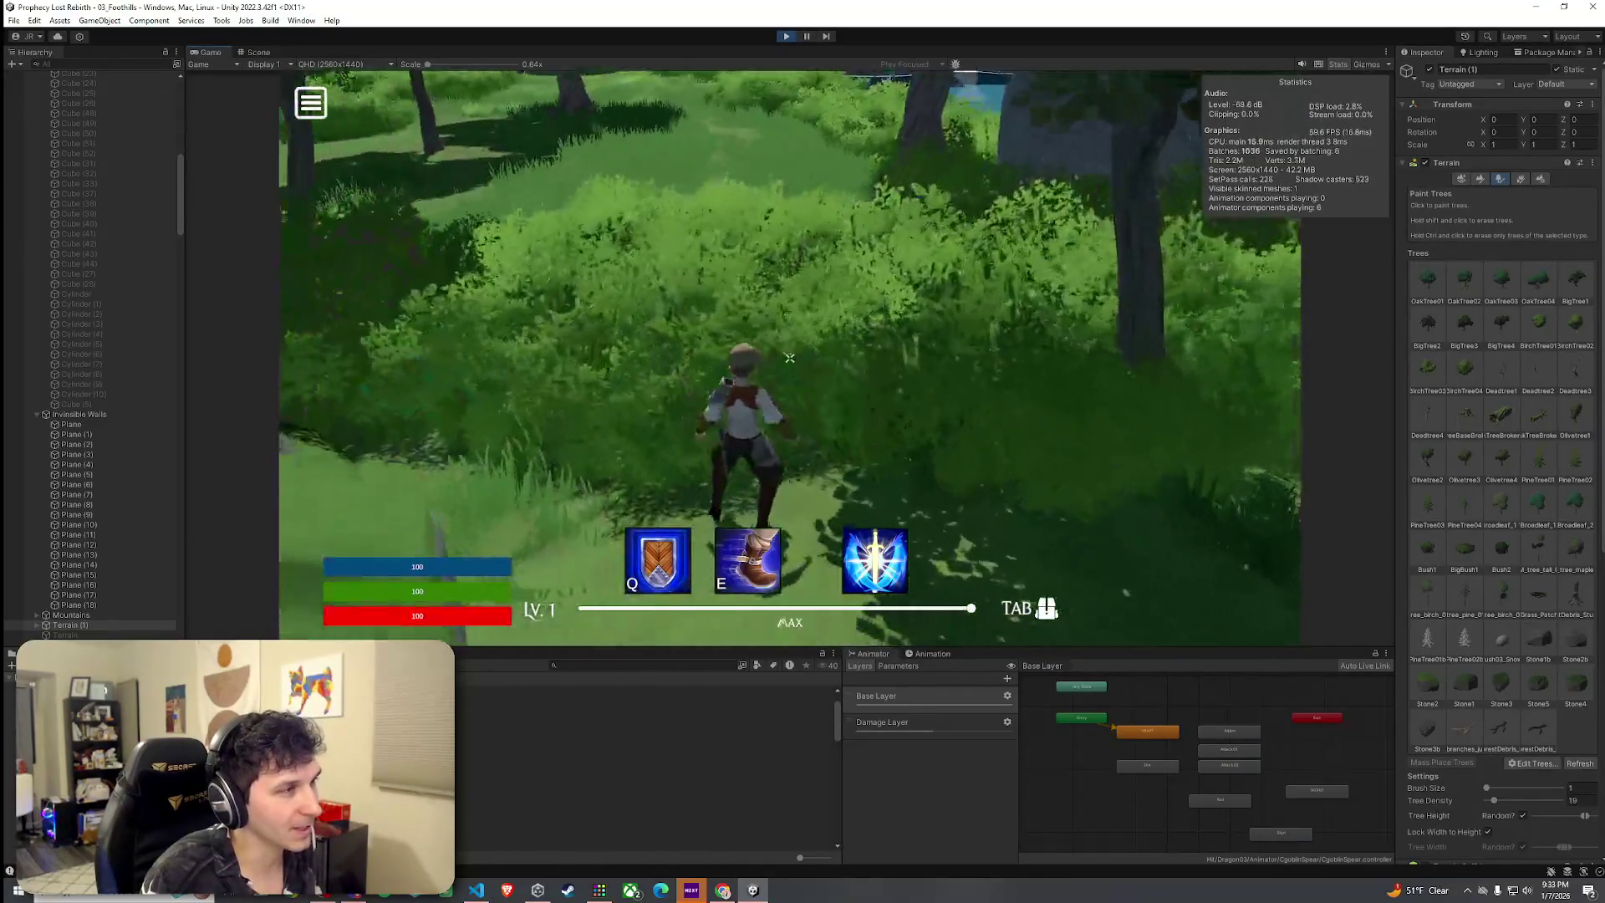
{"action": "key", "text": "w"}
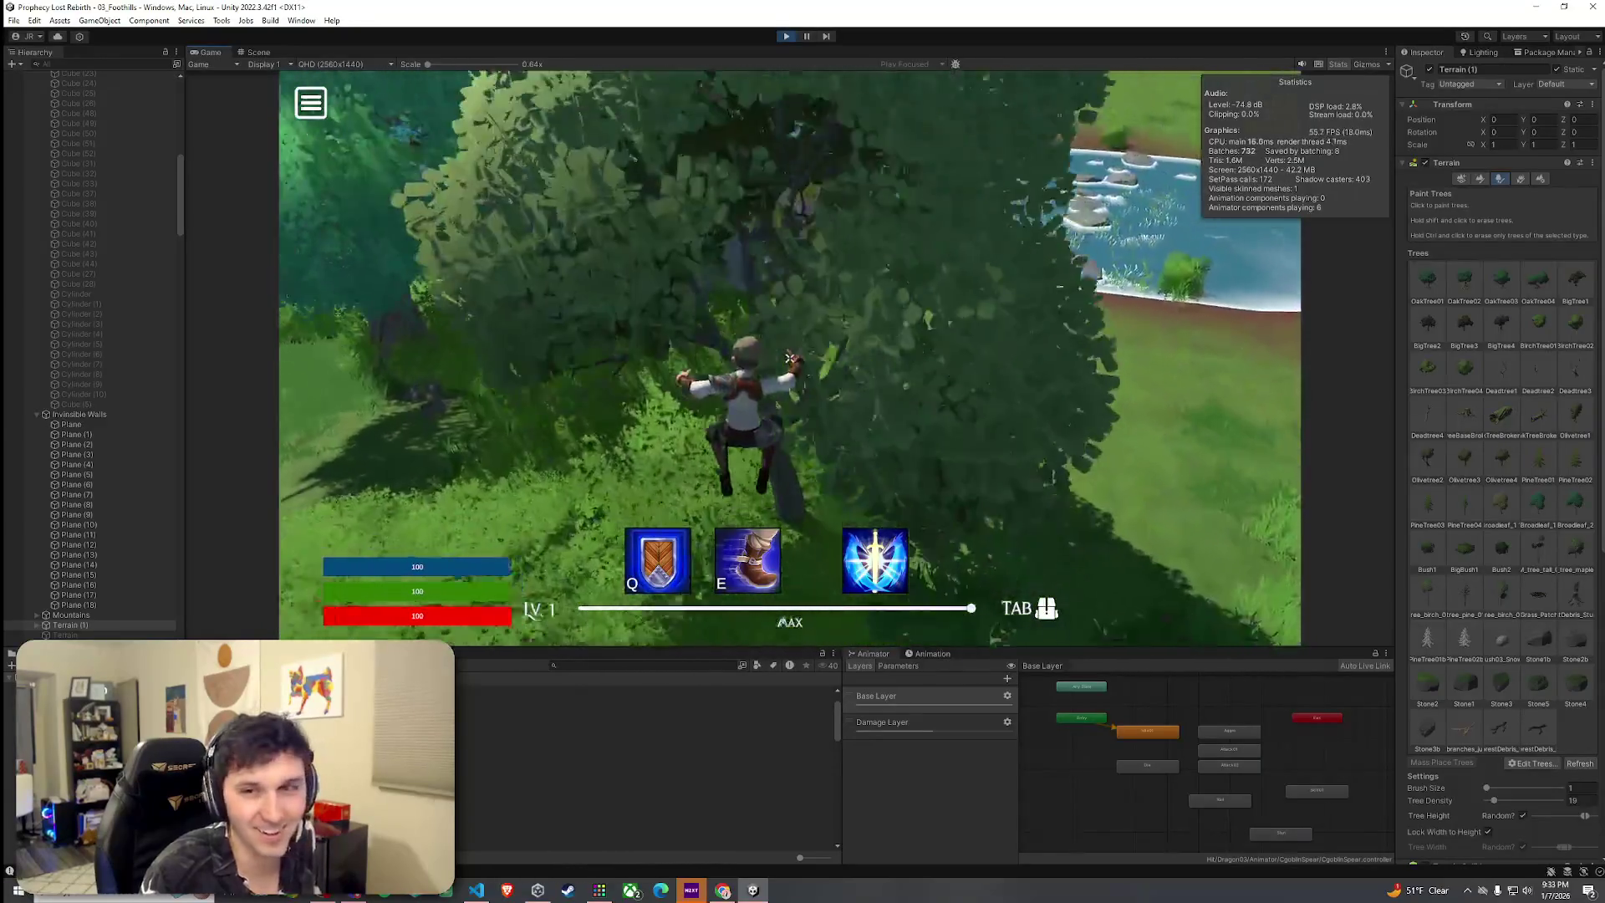
{"action": "key", "text": "w"}
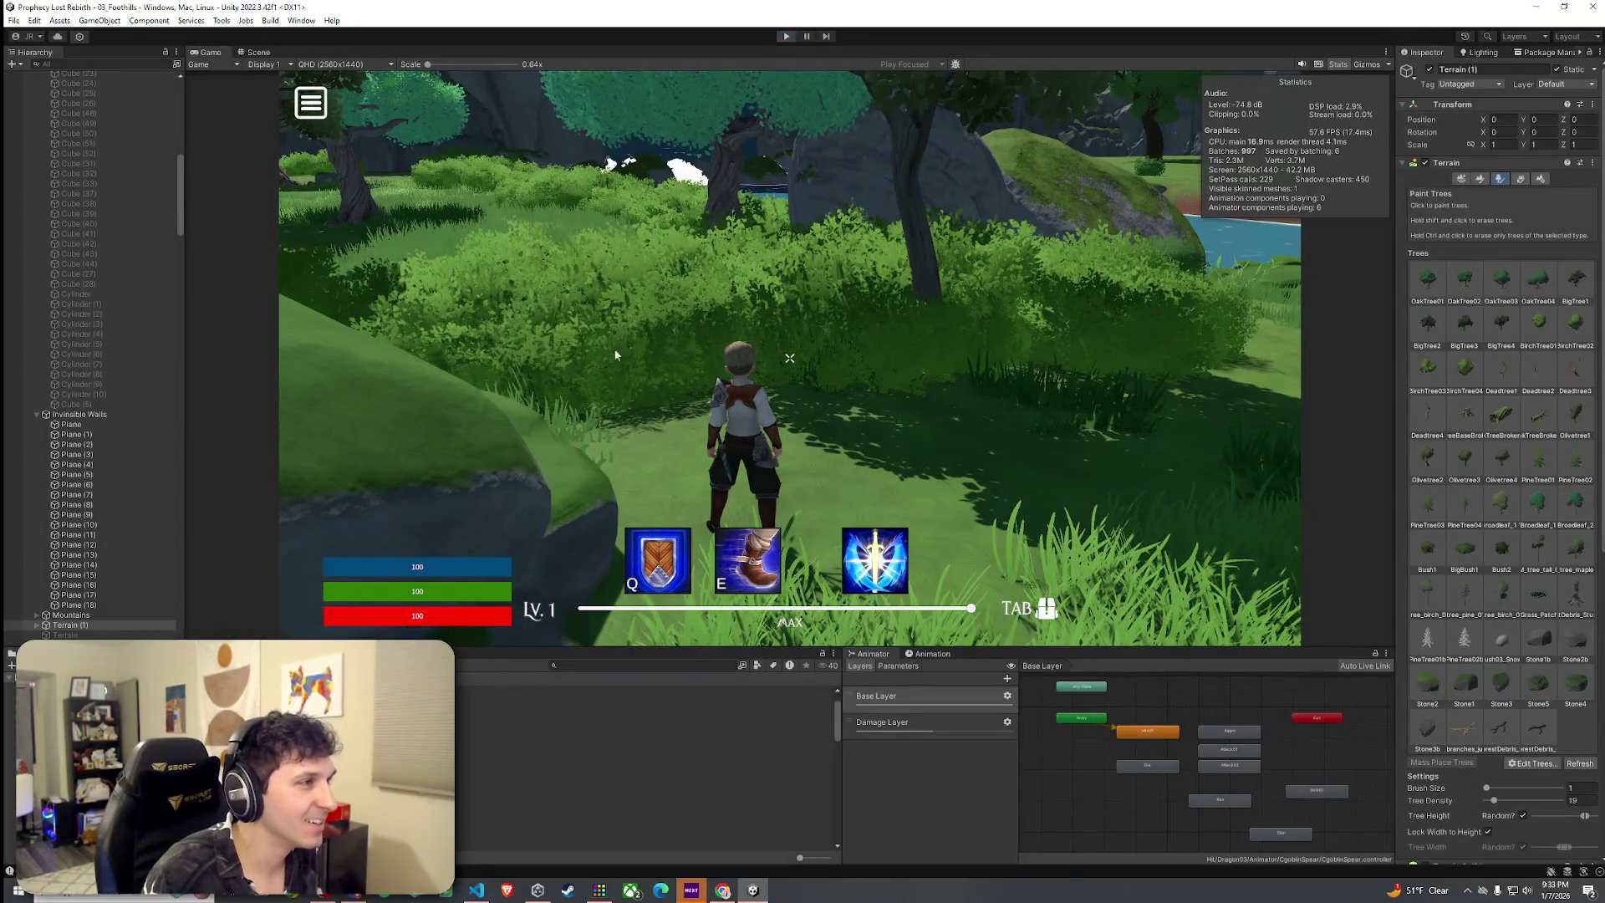
{"action": "key", "text": "ctrl+p"}
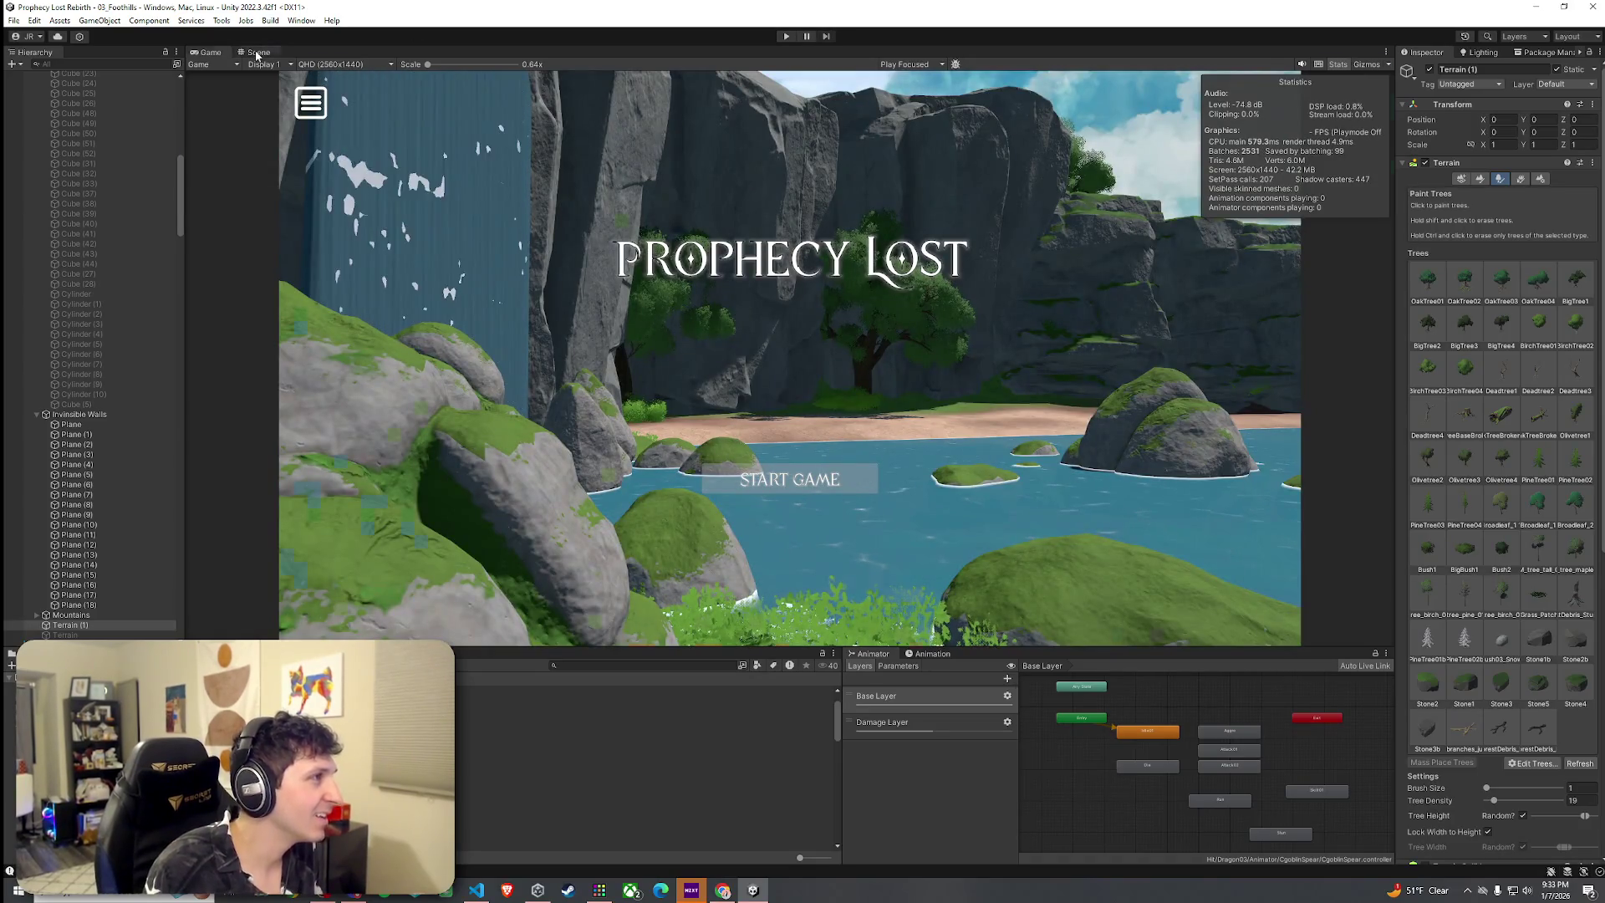
{"action": "left_click", "coordinate": [257, 52]}
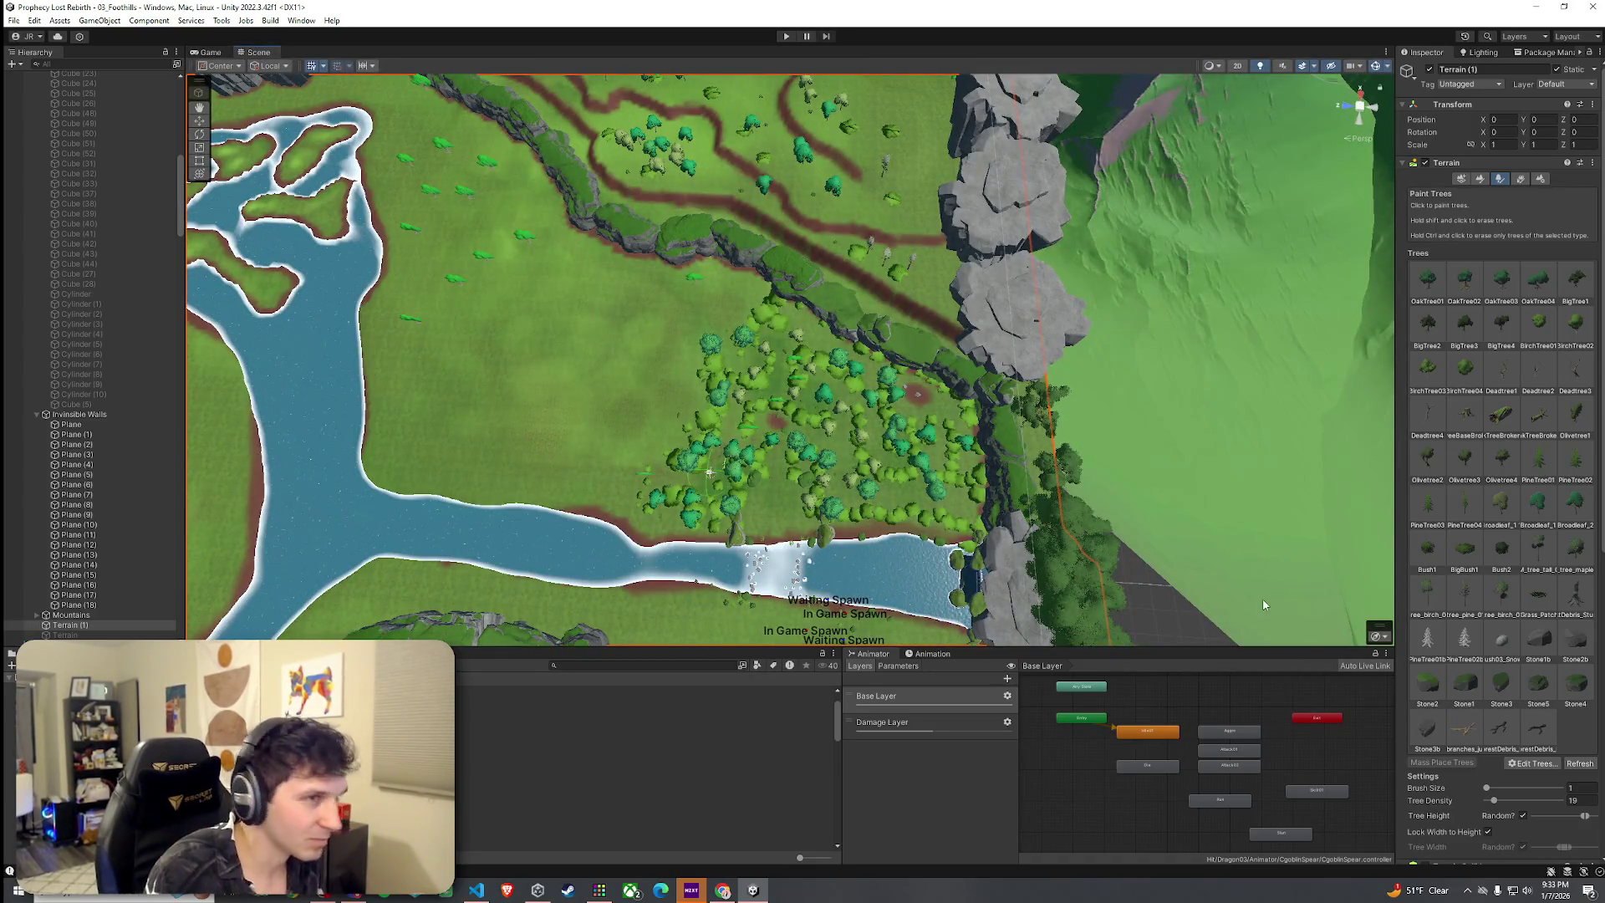
Reopen BigBush1 from the terrain's Trees palette and set its Capsule Collider Material to None
{"action": "left_click", "coordinate": [1473, 559]}
{"action": "double_click", "coordinate": [1473, 559]}
{"action": "double_click", "coordinate": [766, 284]}
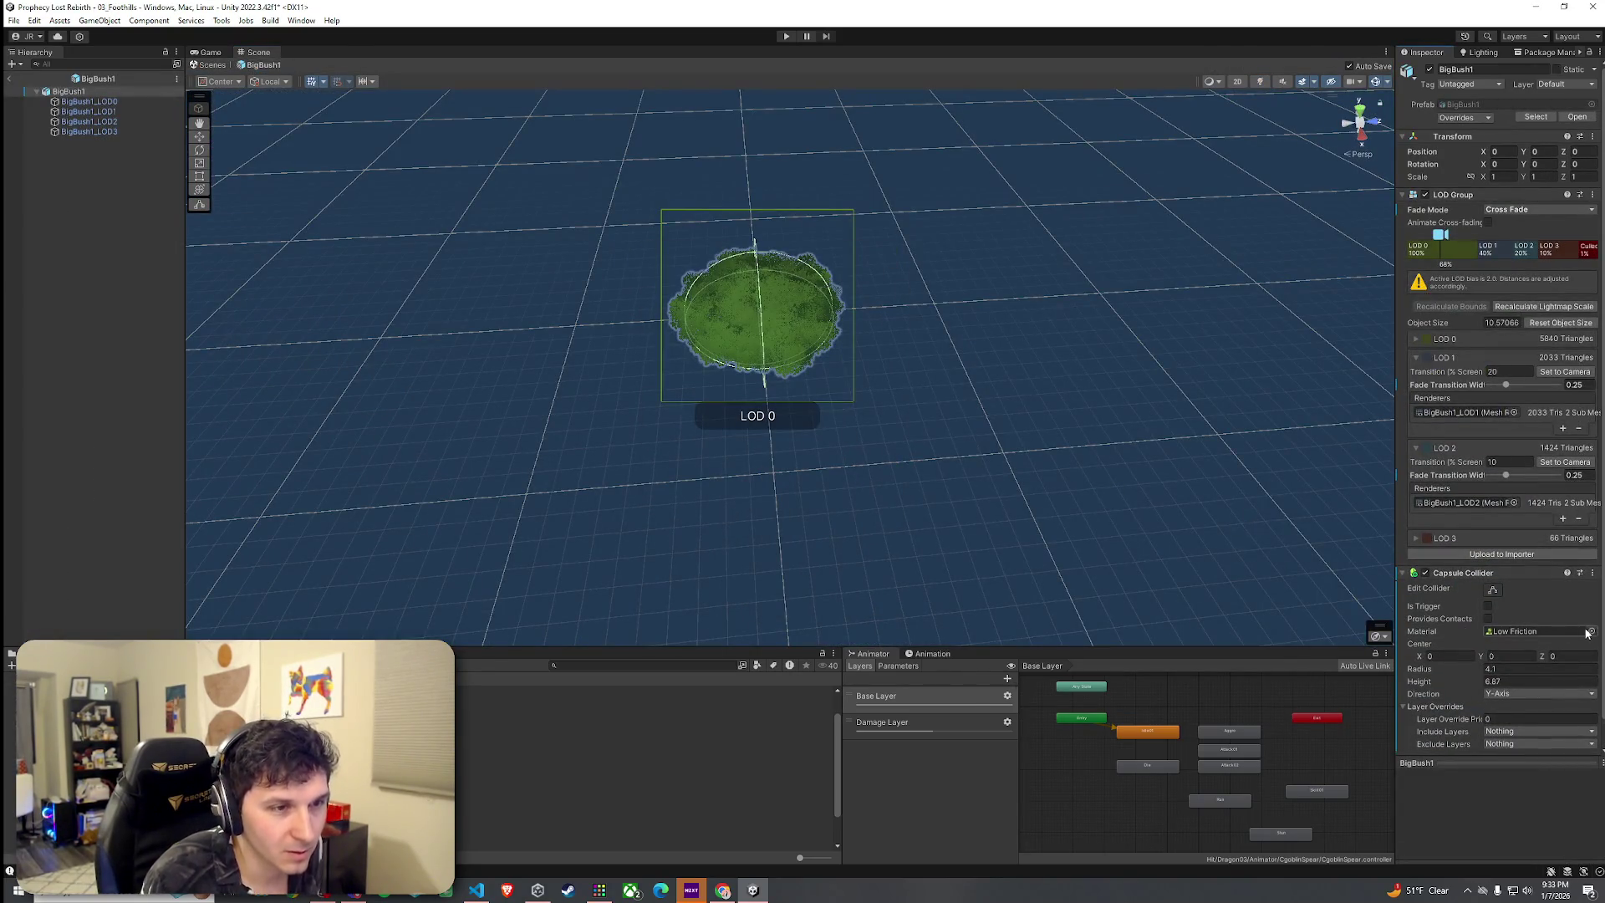
{"action": "left_click", "coordinate": [1587, 631]}
{"action": "left_click", "coordinate": [1475, 335]}
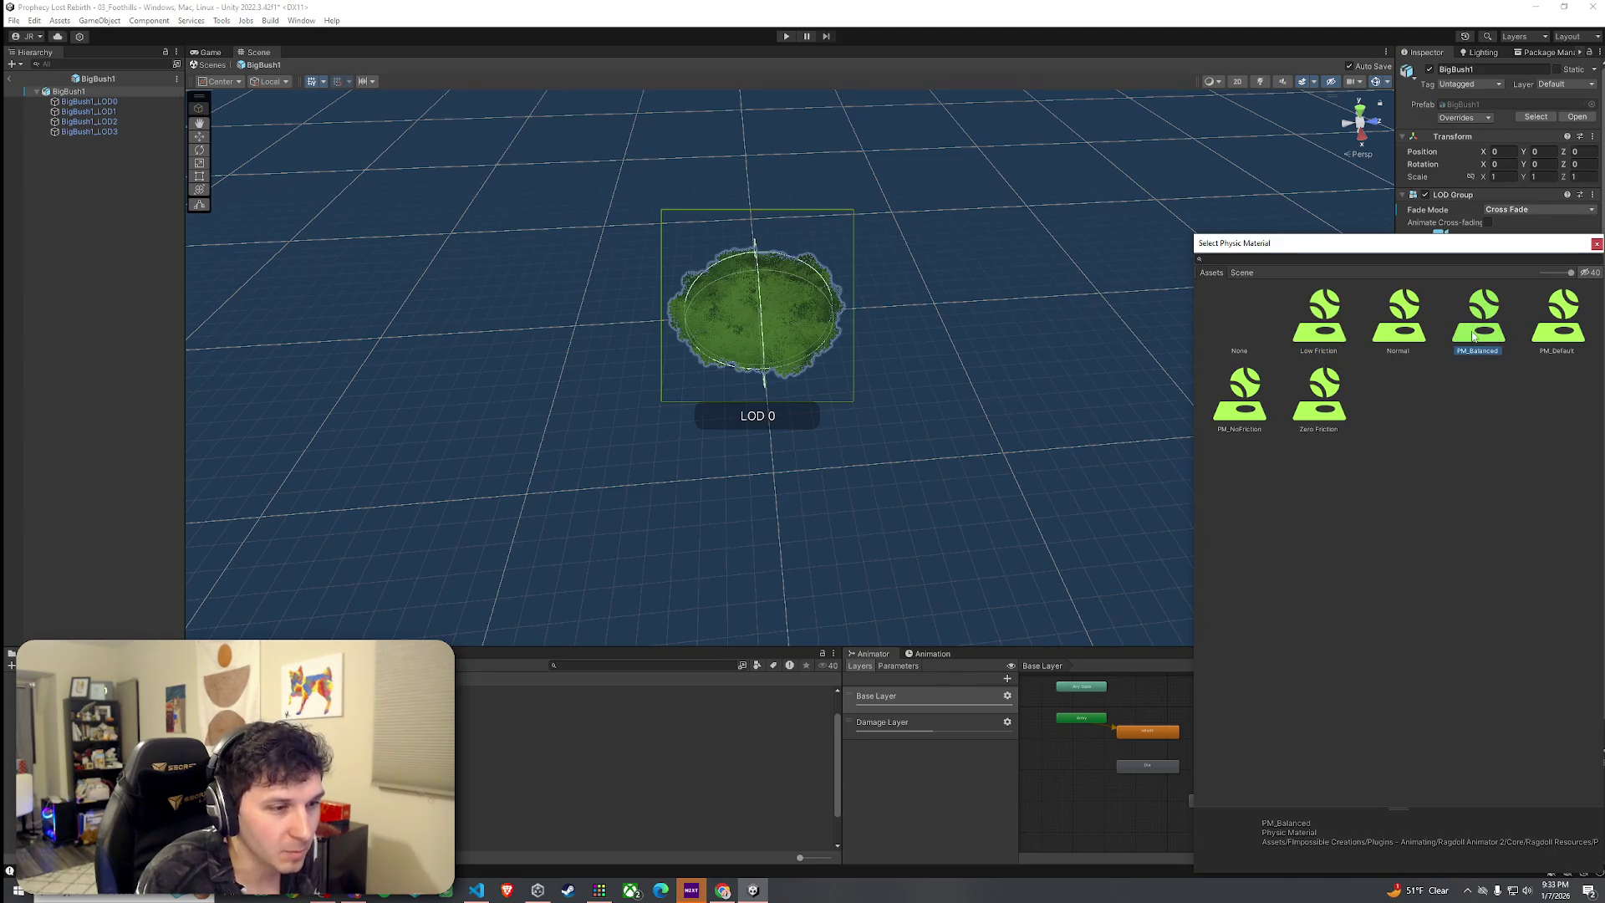
{"action": "left_click", "coordinate": [1550, 334]}
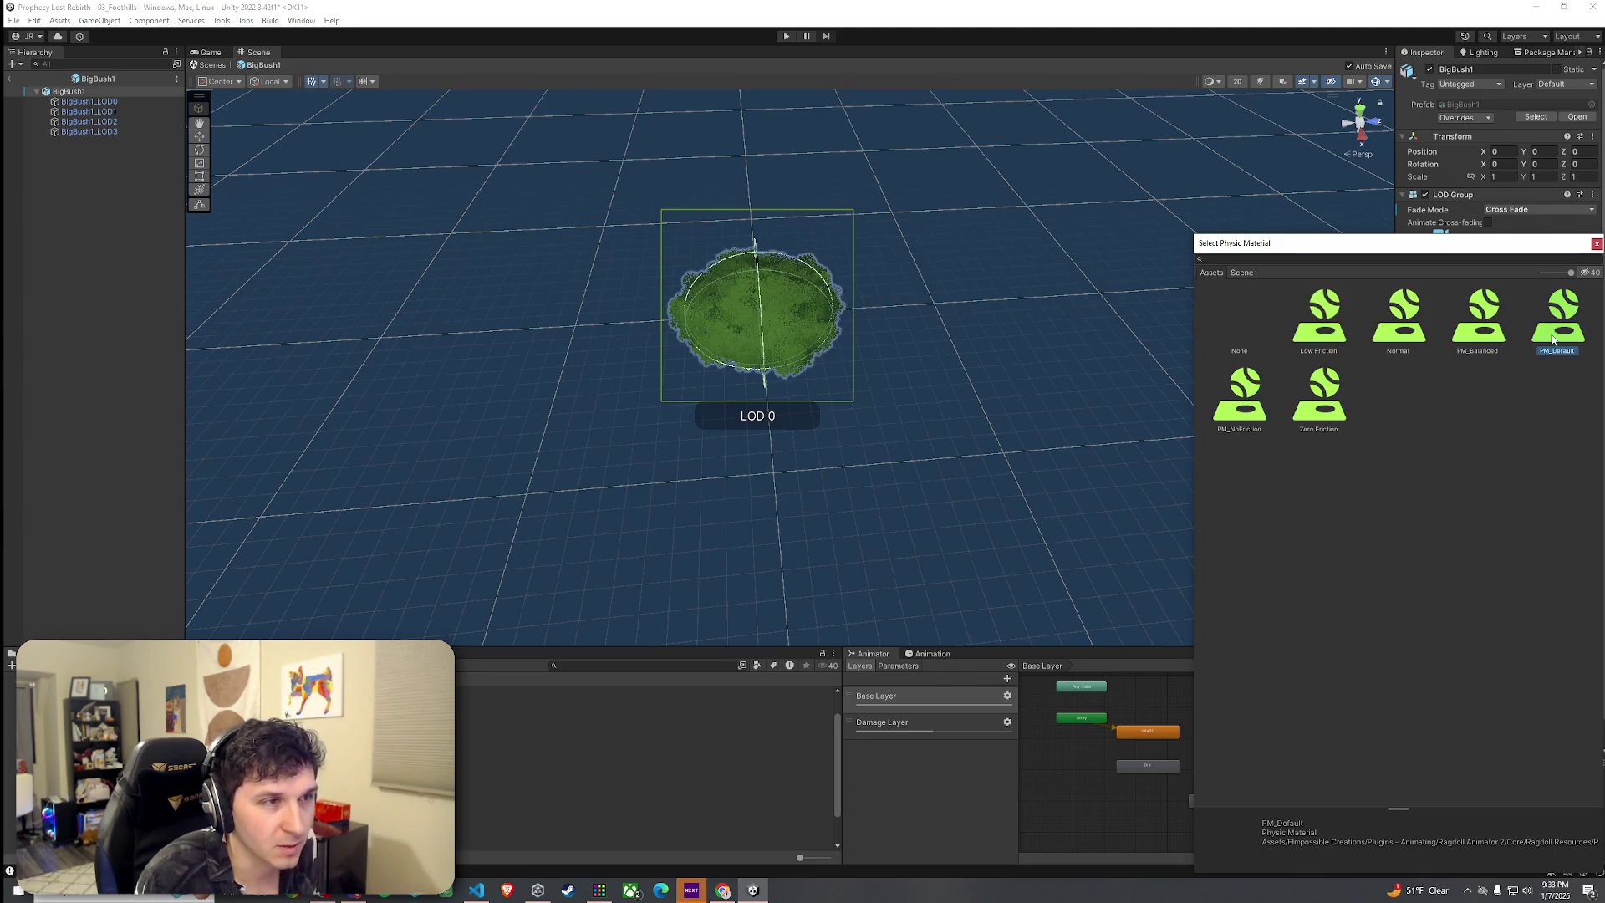
{"action": "left_click", "coordinate": [1404, 343]}
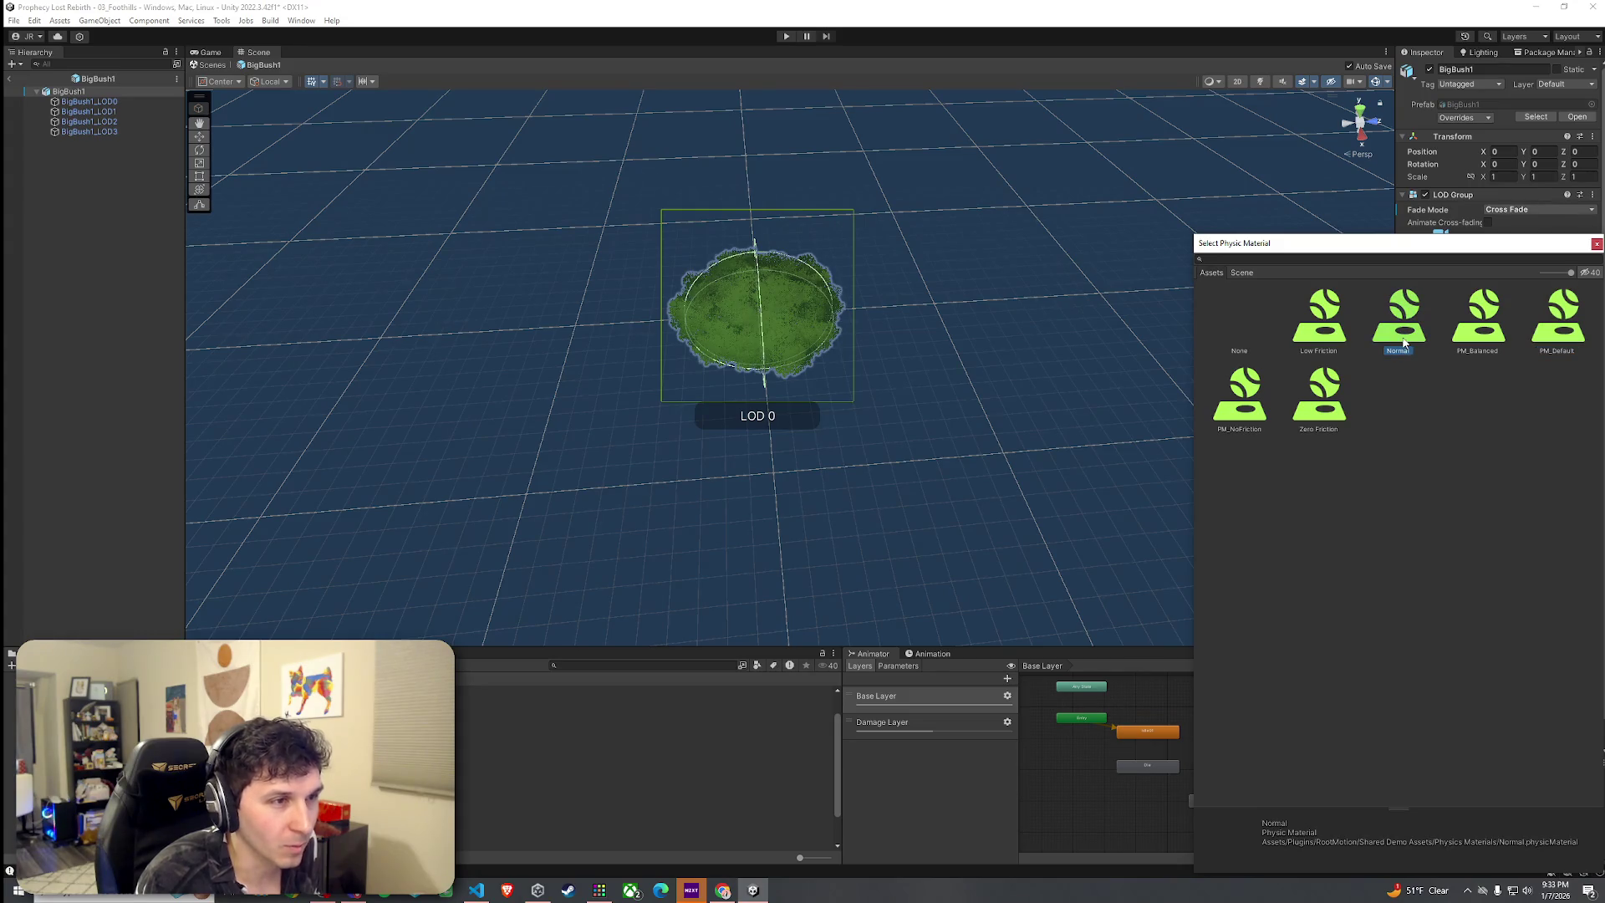
{"action": "left_click", "coordinate": [1239, 326]}
{"action": "double_click", "coordinate": [1244, 326]}
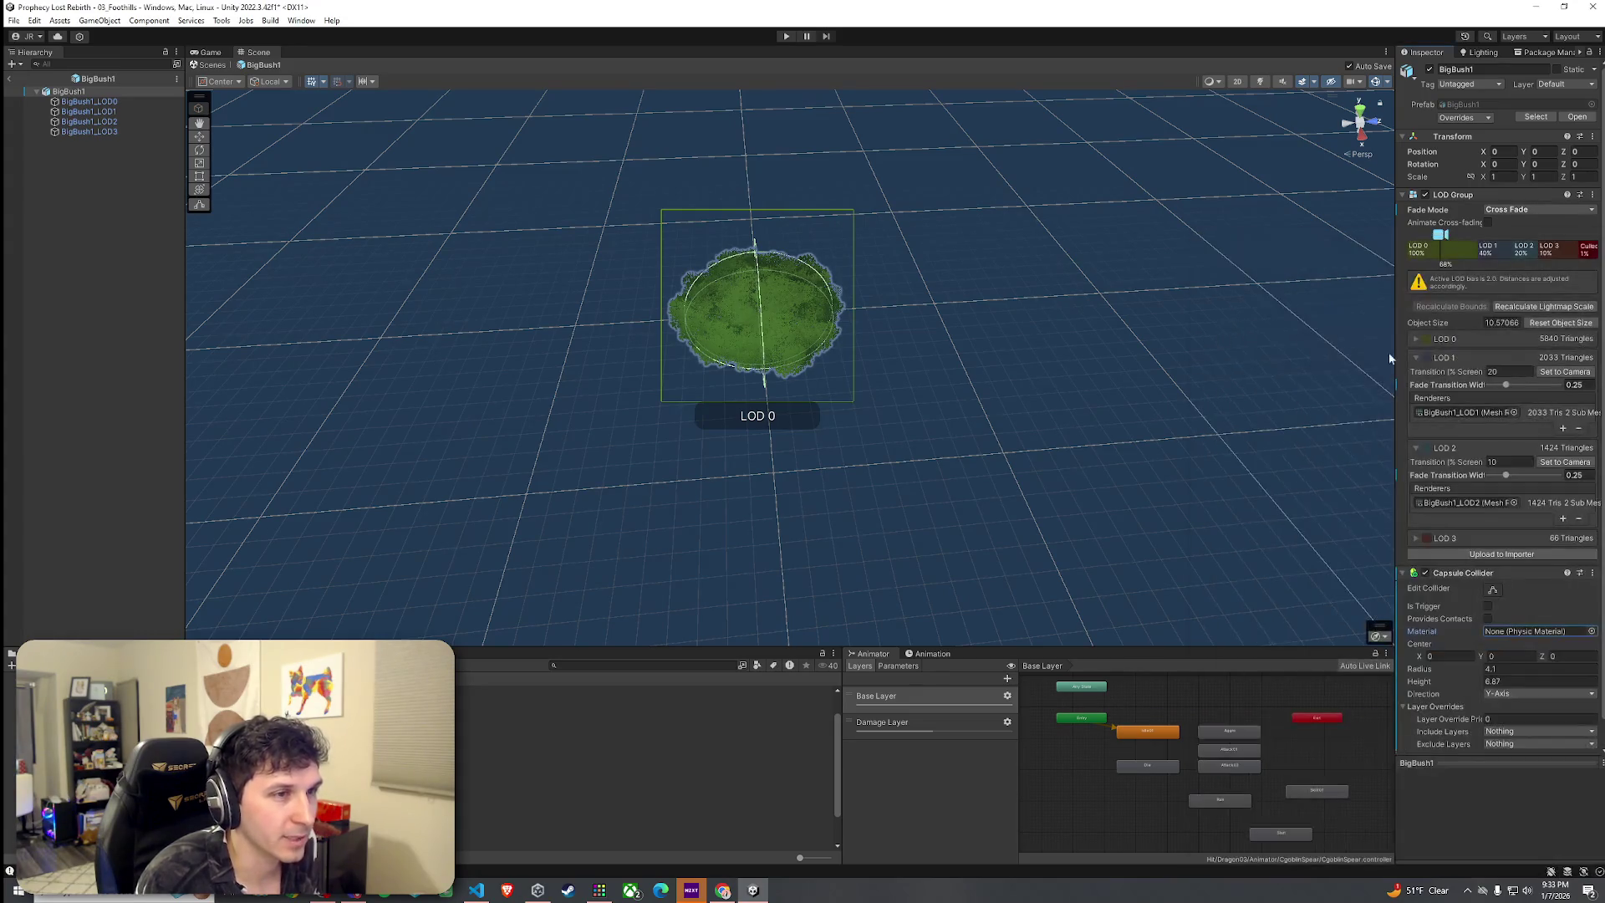
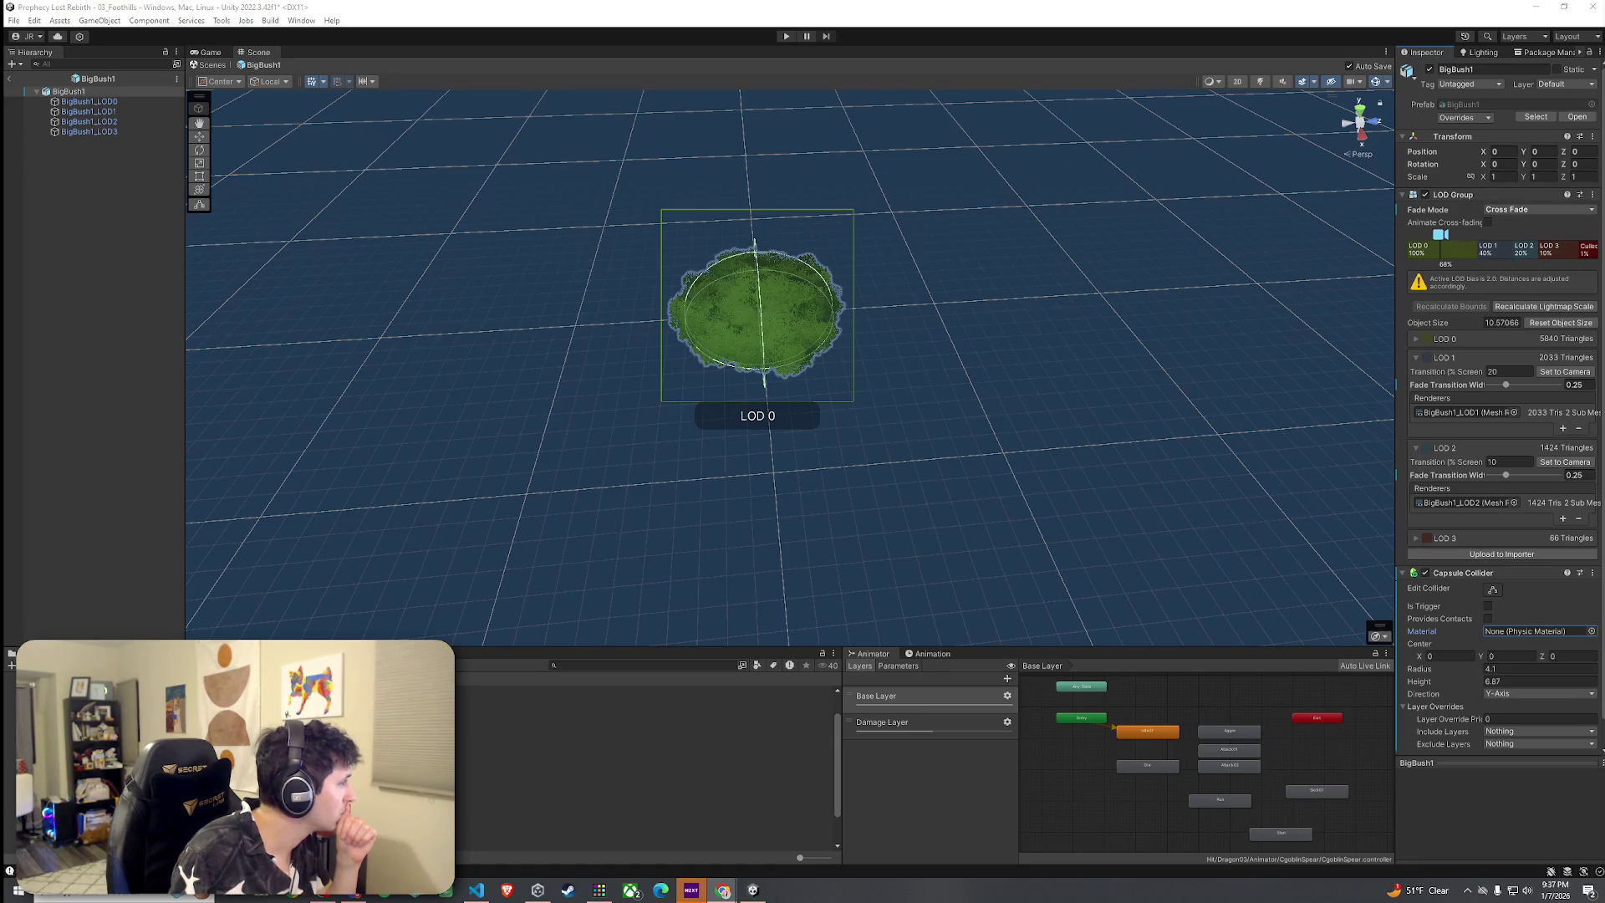
Create an empty child object under BigBush1 and name it BlockPlayerCollider
{"action": "left_click", "coordinate": [31, 445]}
{"action": "left_click", "coordinate": [13, 20]}
{"action": "left_click", "coordinate": [90, 101]}
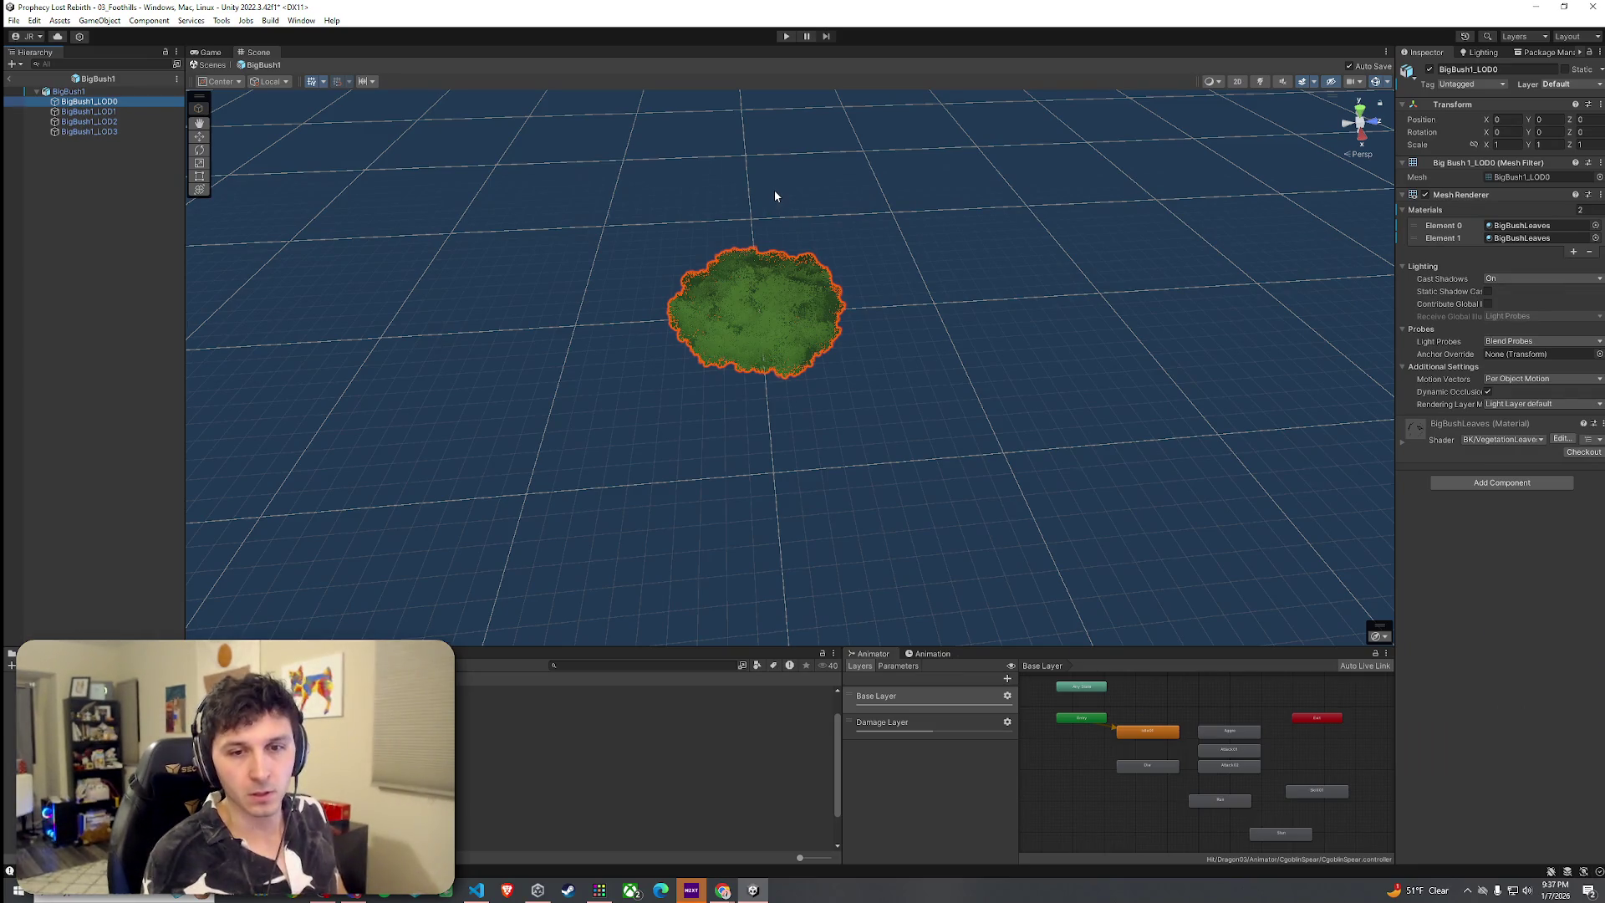
{"action": "left_click", "coordinate": [97, 93]}
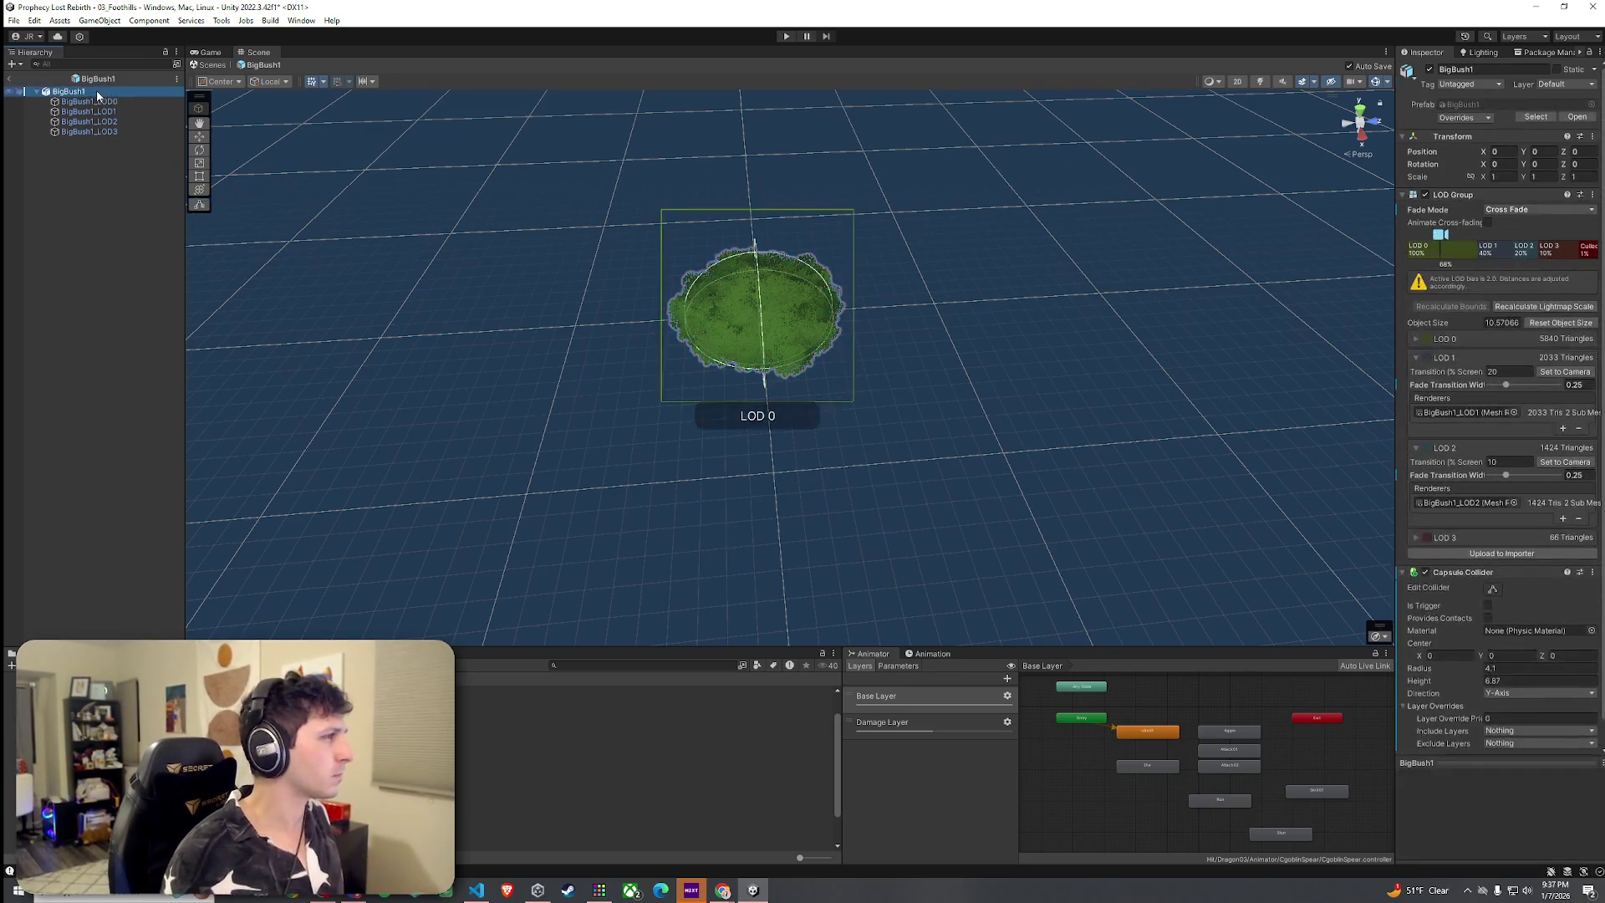
{"action": "right_click", "coordinate": [98, 94]}
{"action": "left_click", "coordinate": [174, 293]}
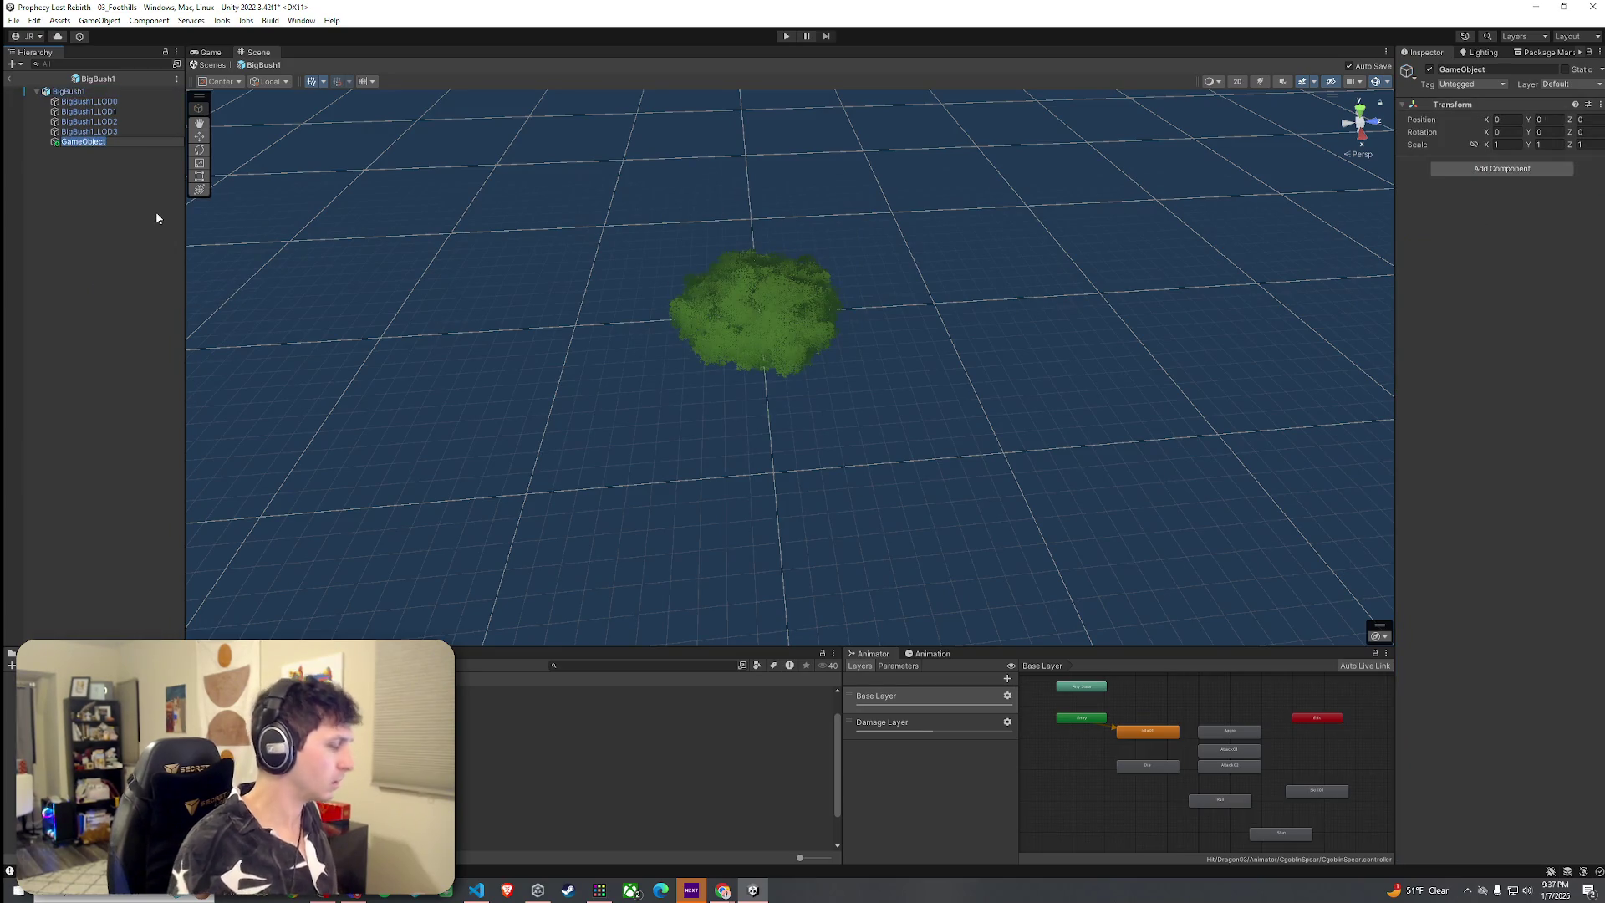
{"action": "type", "text": "Bush"}
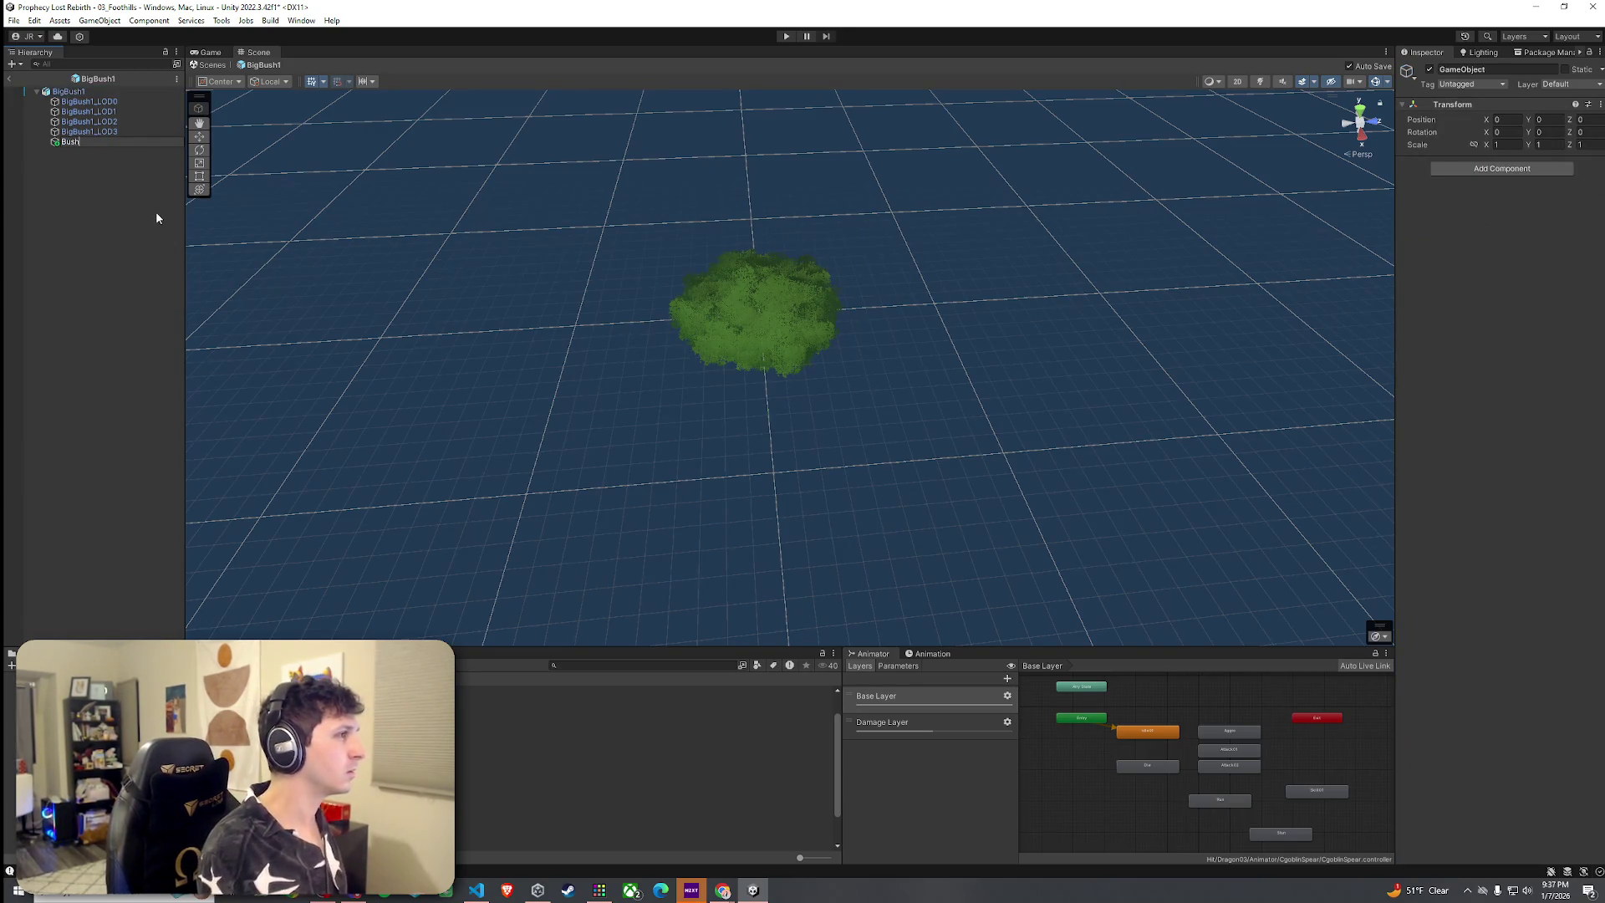
{"action": "type", "text": "P"}
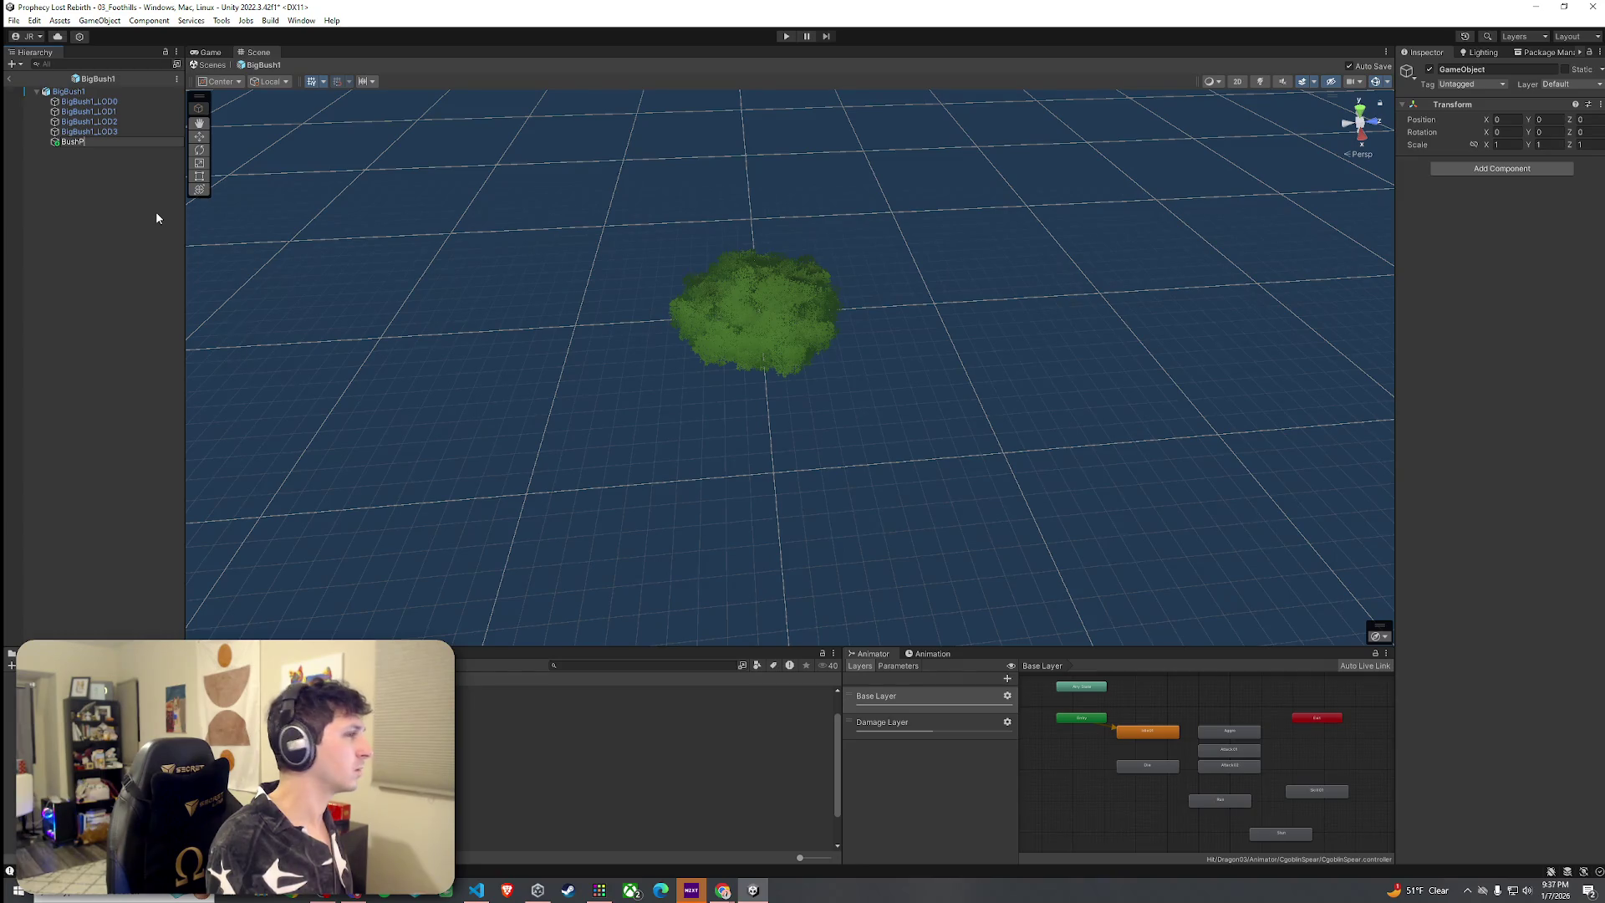
{"action": "key", "text": "BackSpace"}
{"action": "key", "text": "BackSpace"}
{"action": "key", "text": "BackSpace"}
{"action": "type", "text": "lock"}
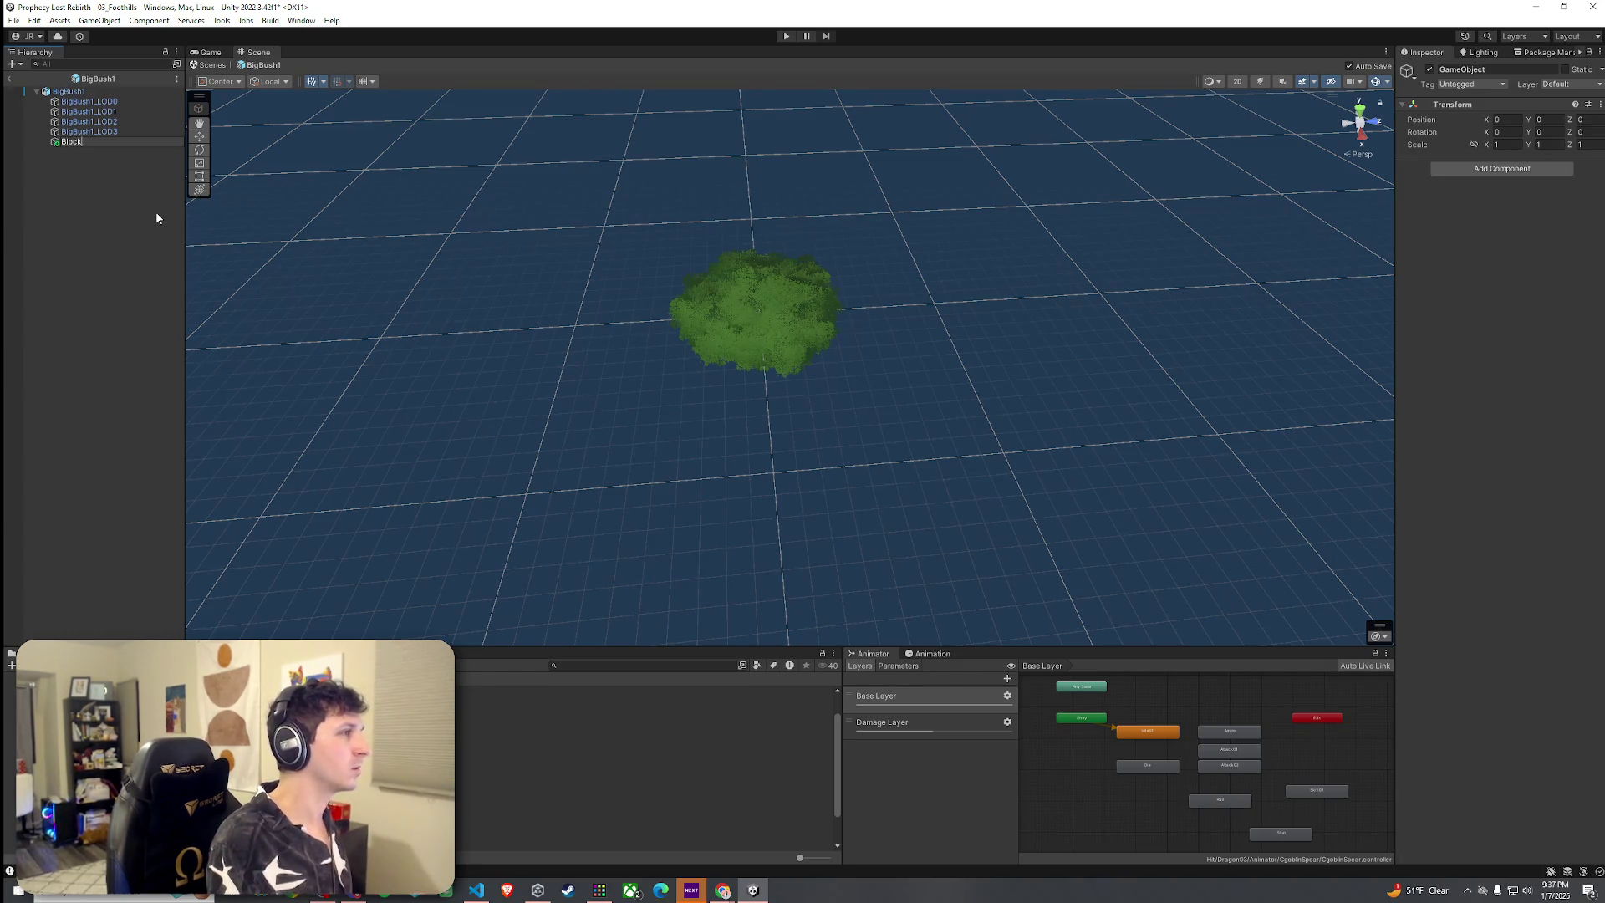
{"action": "type", "text": "PlayerCo"}
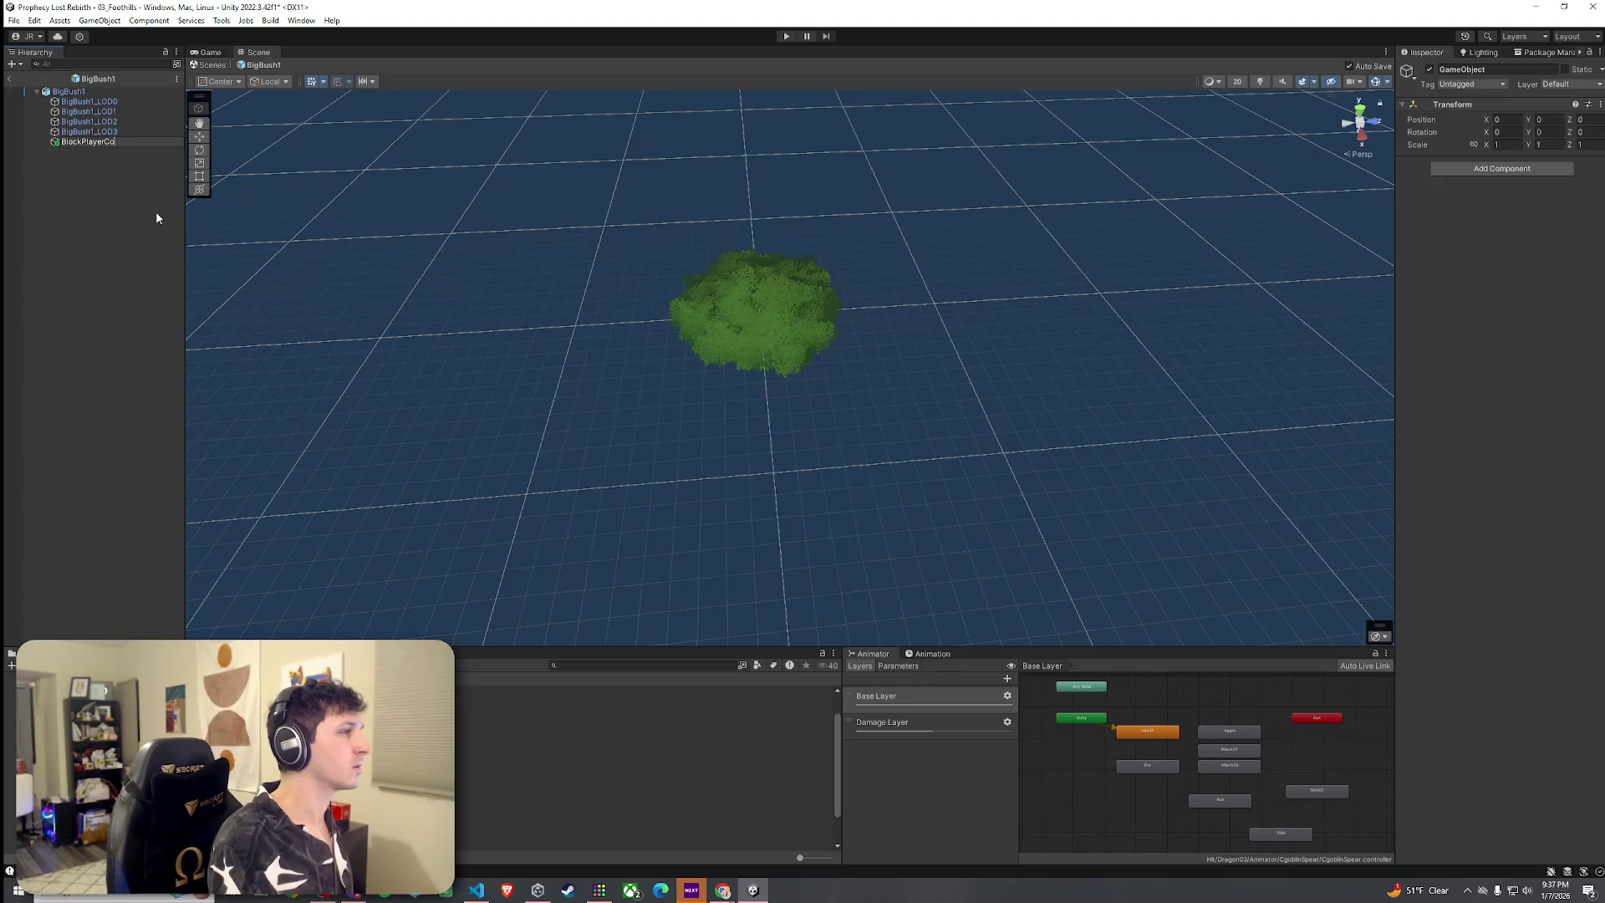
{"action": "type", "text": "llider"}
{"action": "key", "text": "Return"}
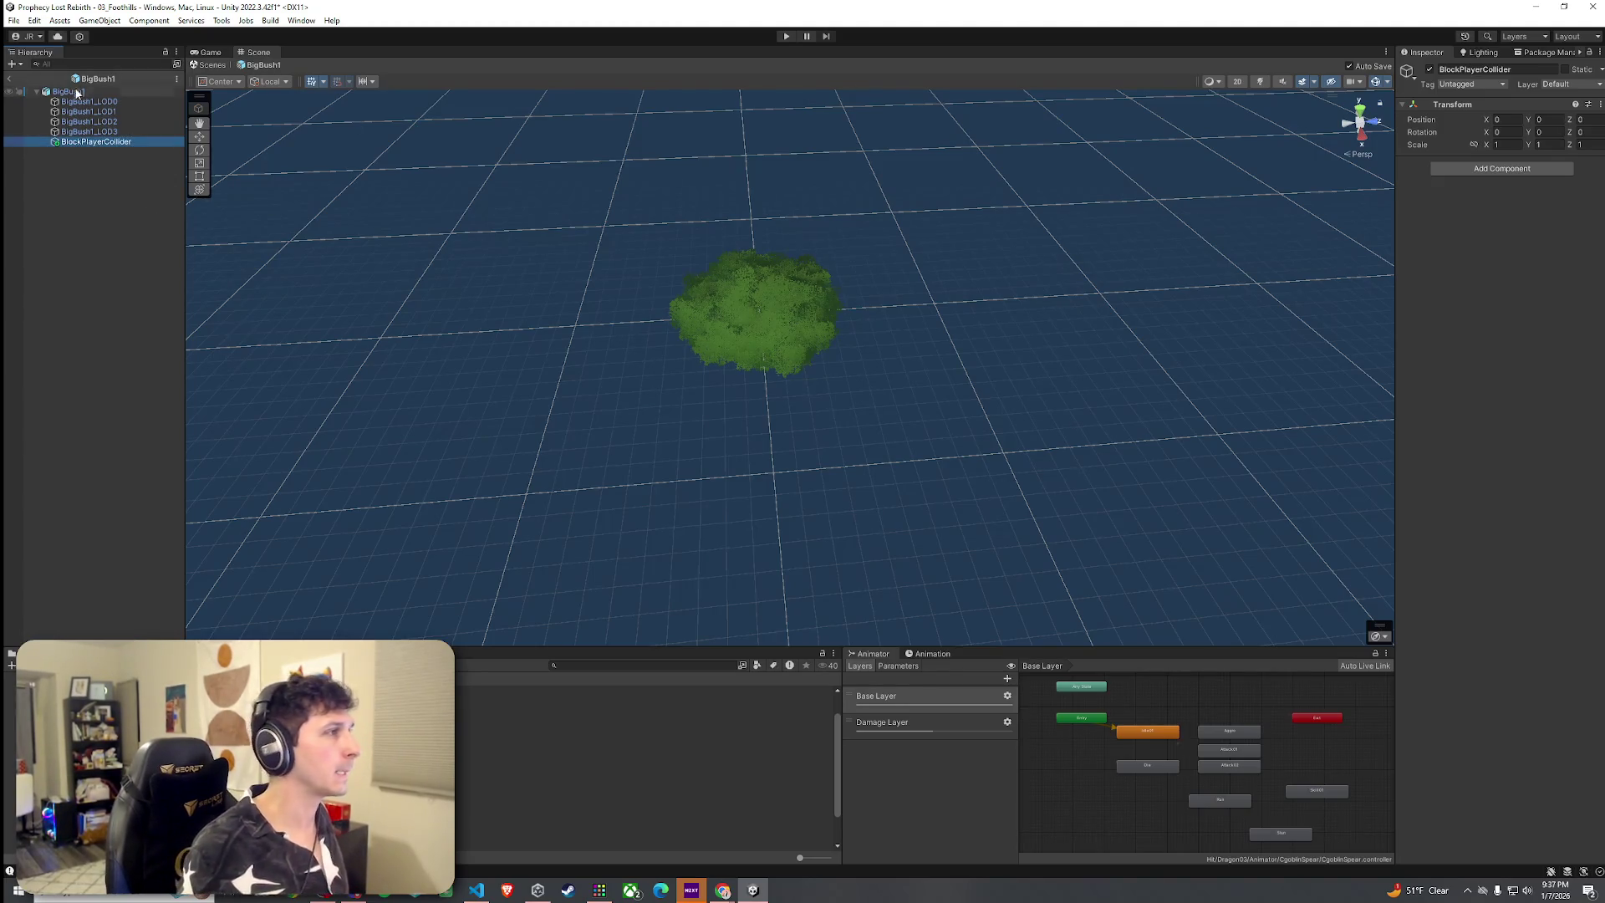
{"action": "left_click", "coordinate": [78, 93]}
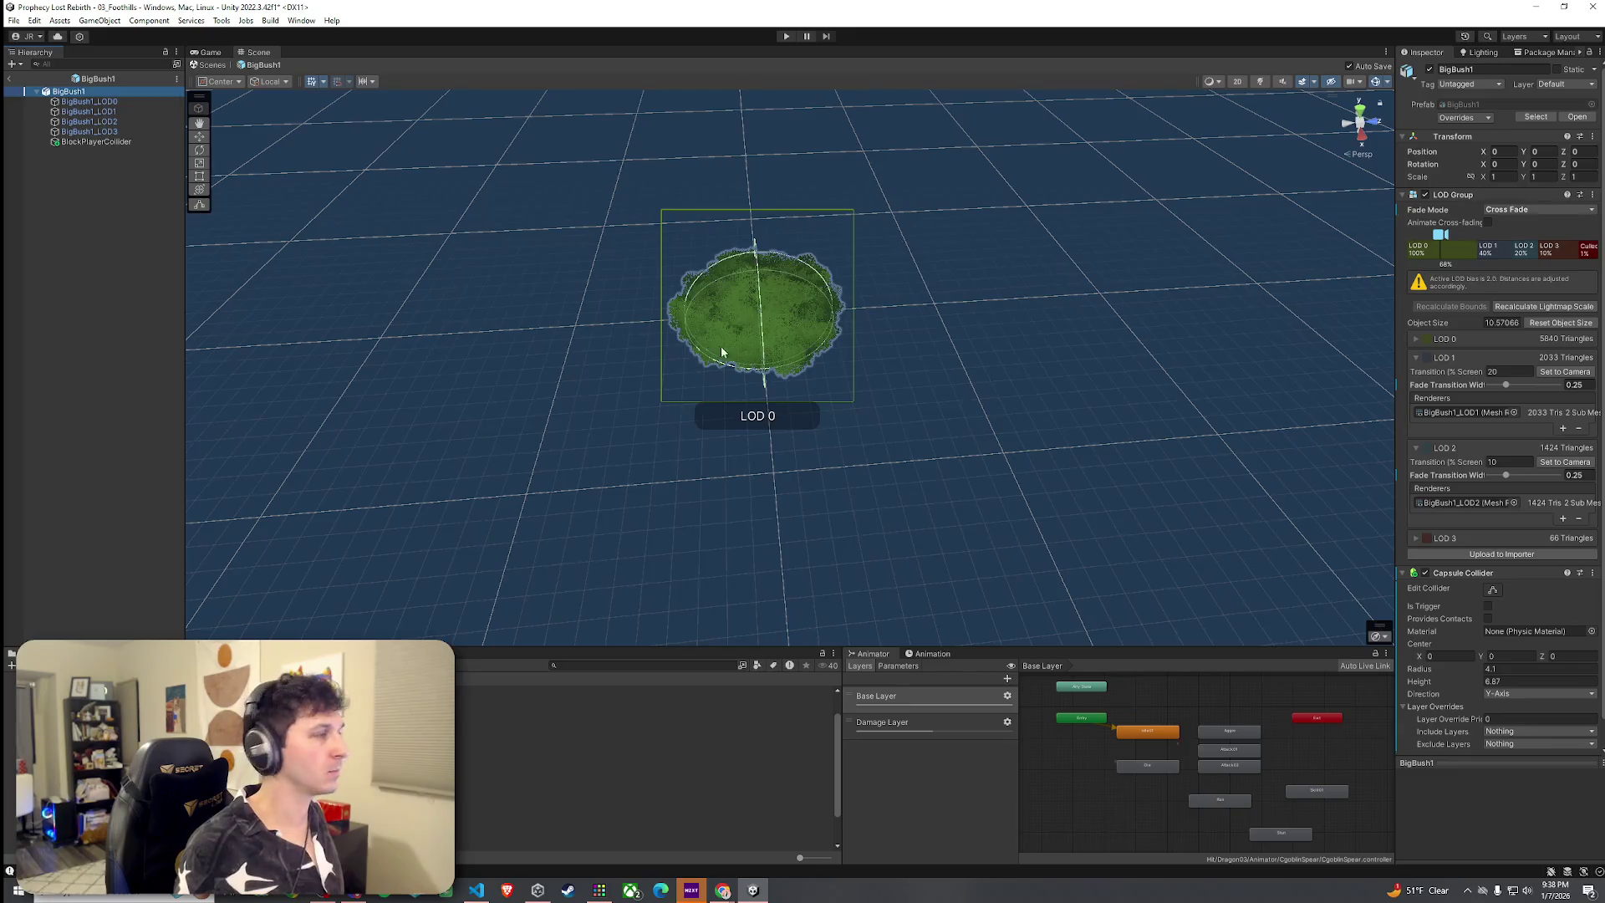
Add a Capsule Collider component to BlockPlayerCollider
{"action": "mouse_move", "coordinate": [676, 353]}
{"action": "left_mouse_down"}
{"action": "mouse_move", "coordinate": [674, 326]}
{"action": "mouse_move", "coordinate": [866, 311]}
{"action": "mouse_move", "coordinate": [825, 320]}
{"action": "left_mouse_up"}
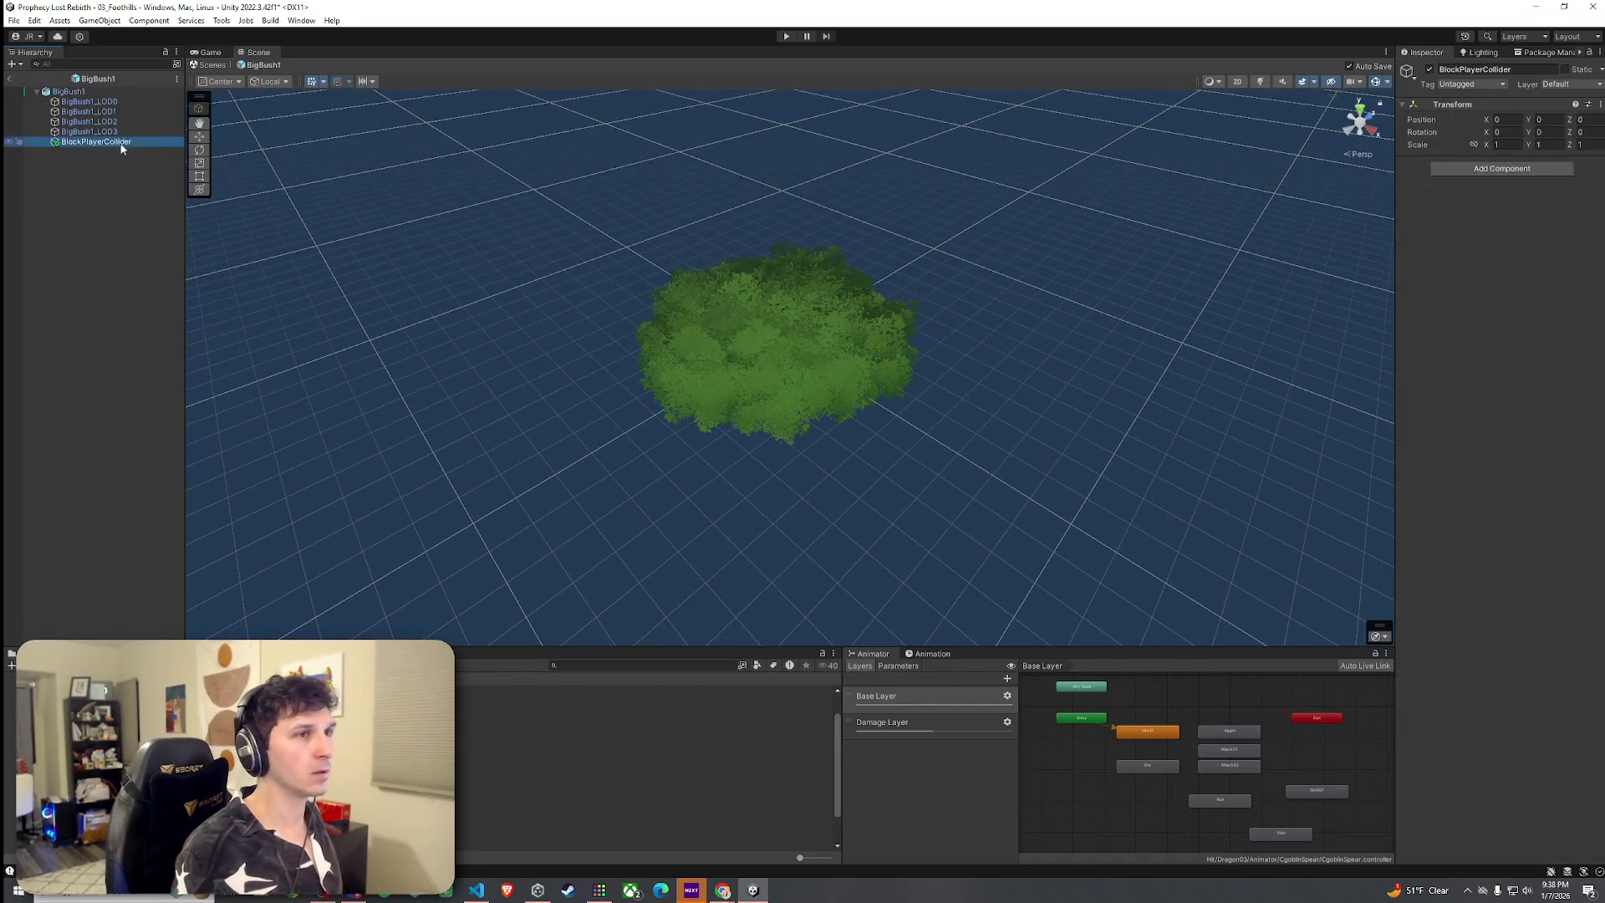
{"action": "left_click", "coordinate": [1484, 169]}
{"action": "type", "text": "ca"}
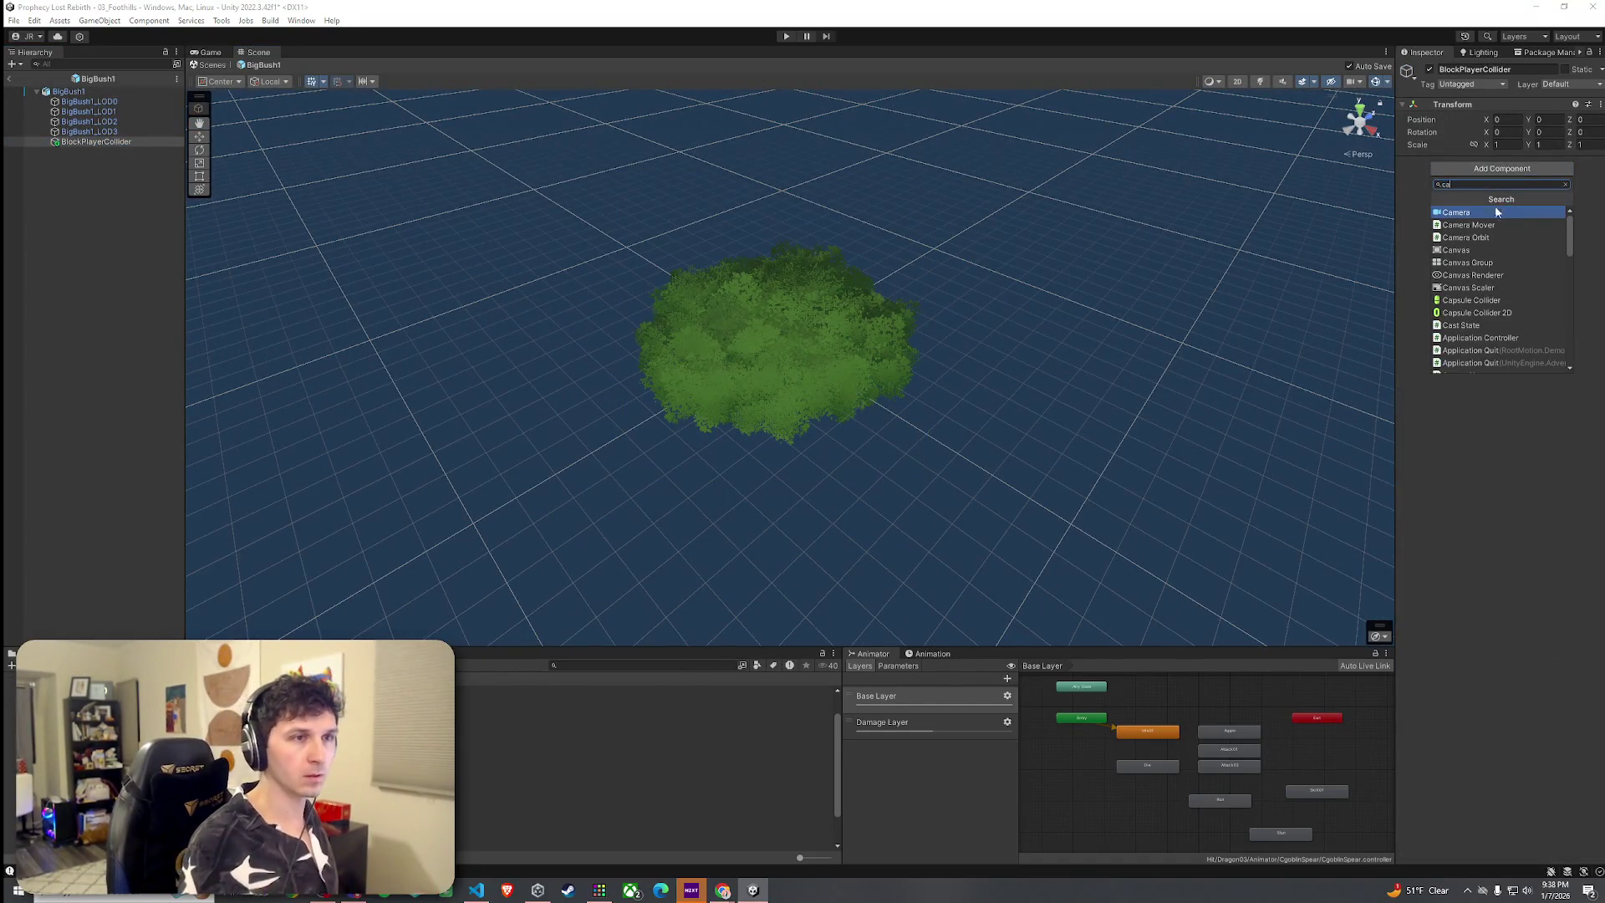
{"action": "left_click", "coordinate": [1489, 303]}
Copy BigBush1's capsule collider values (radius 4.1, height 6.87) onto the new collider
{"action": "left_click", "coordinate": [763, 326]}
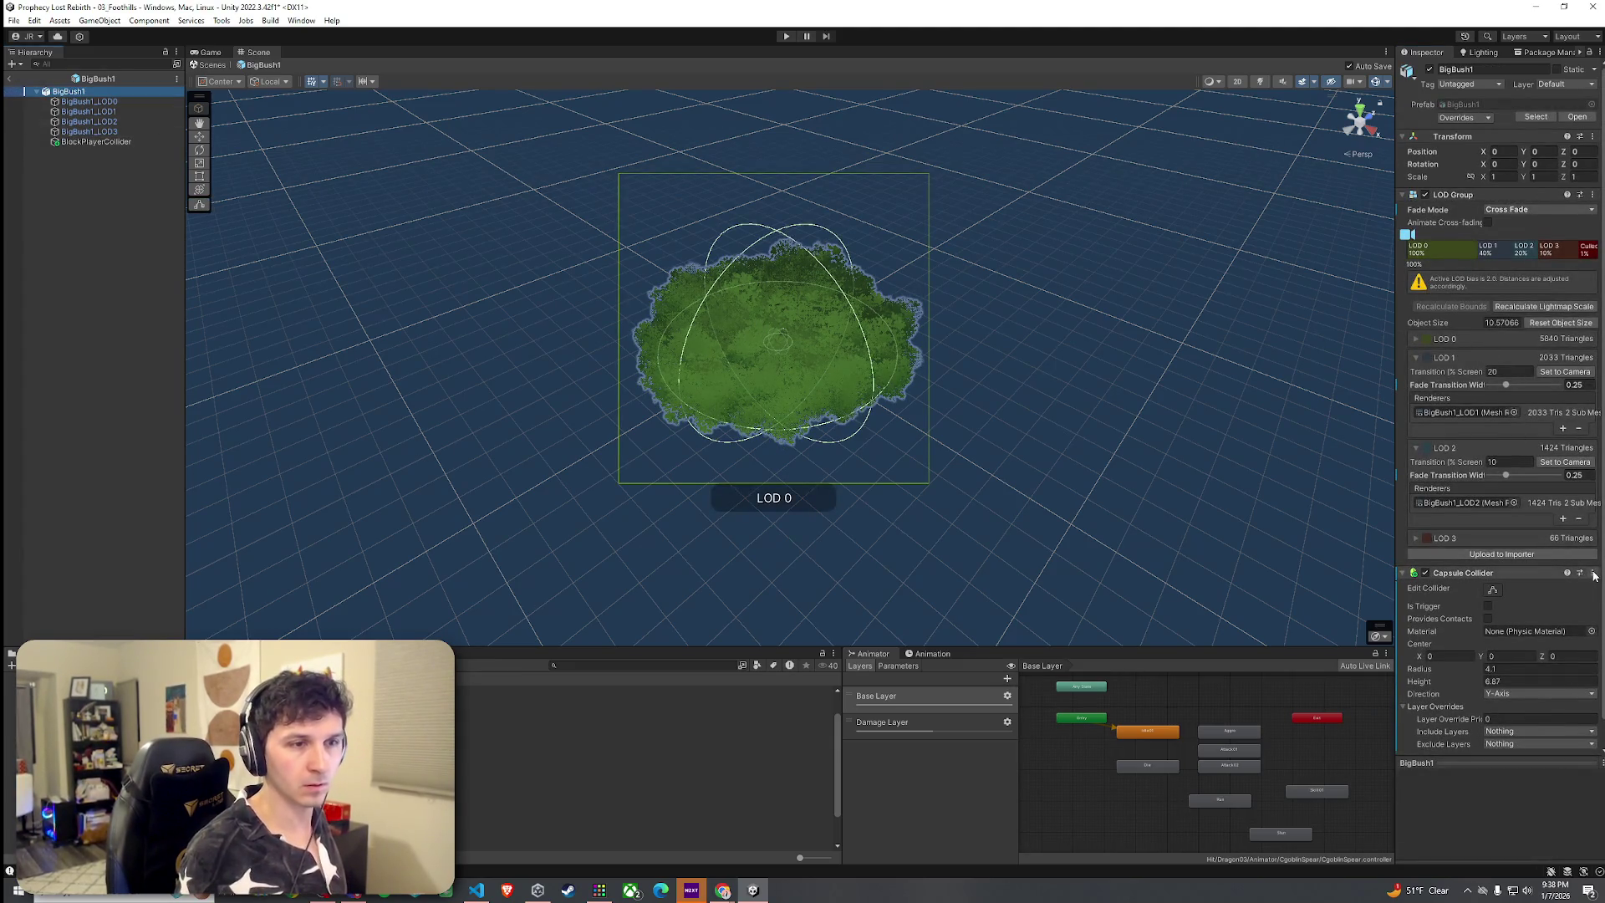
{"action": "left_click", "coordinate": [1593, 575]}
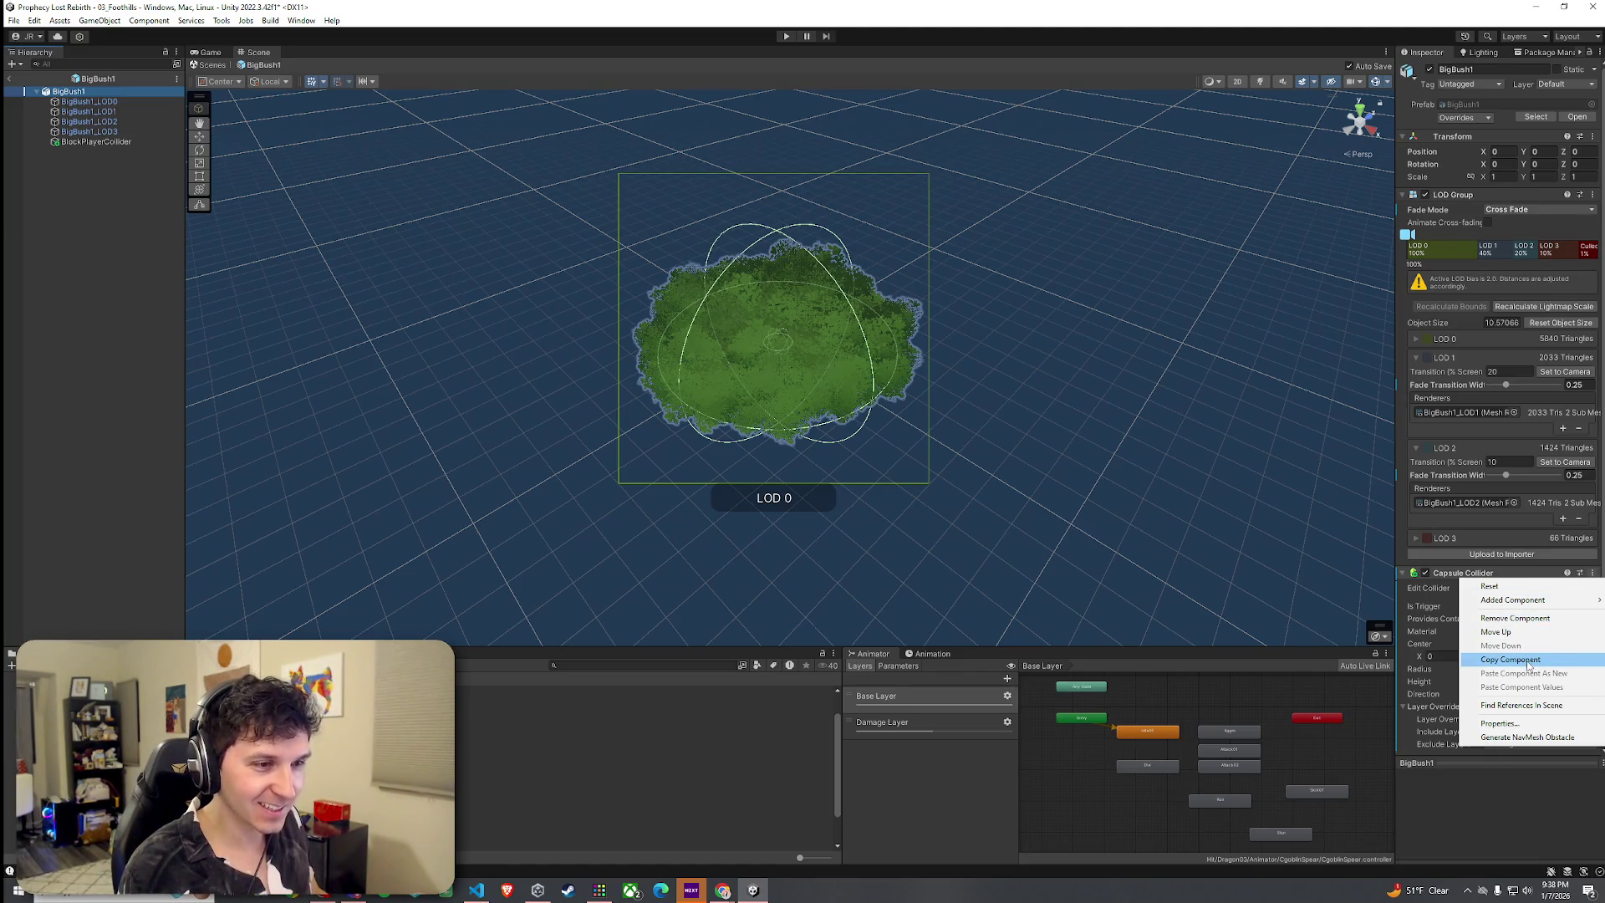
{"action": "left_click", "coordinate": [1528, 662]}
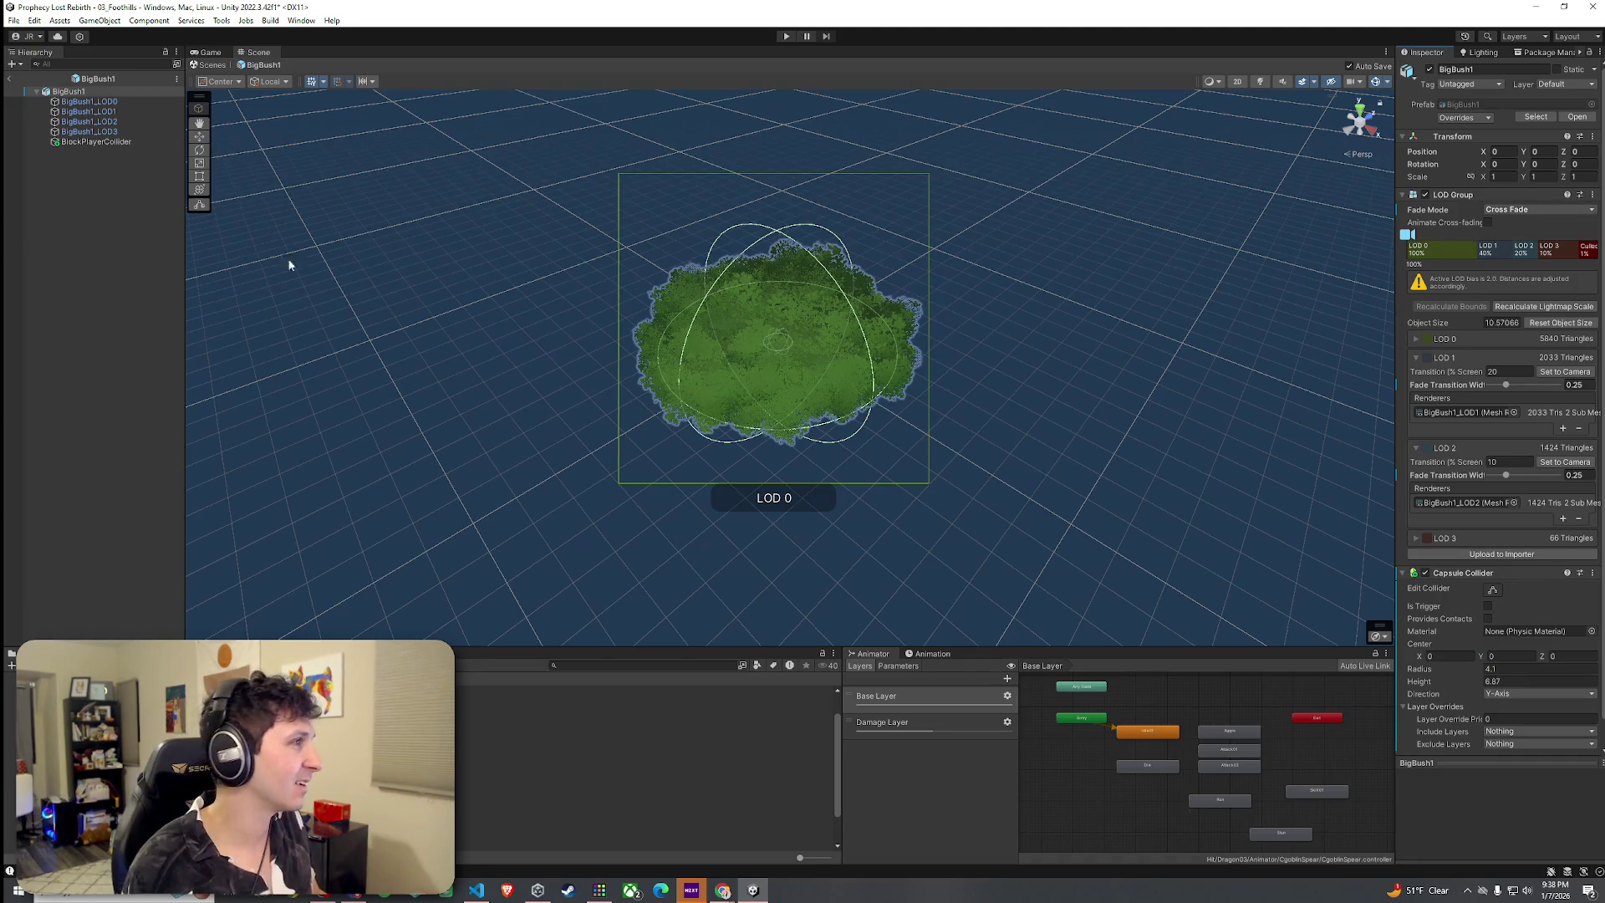
{"action": "left_click", "coordinate": [95, 142]}
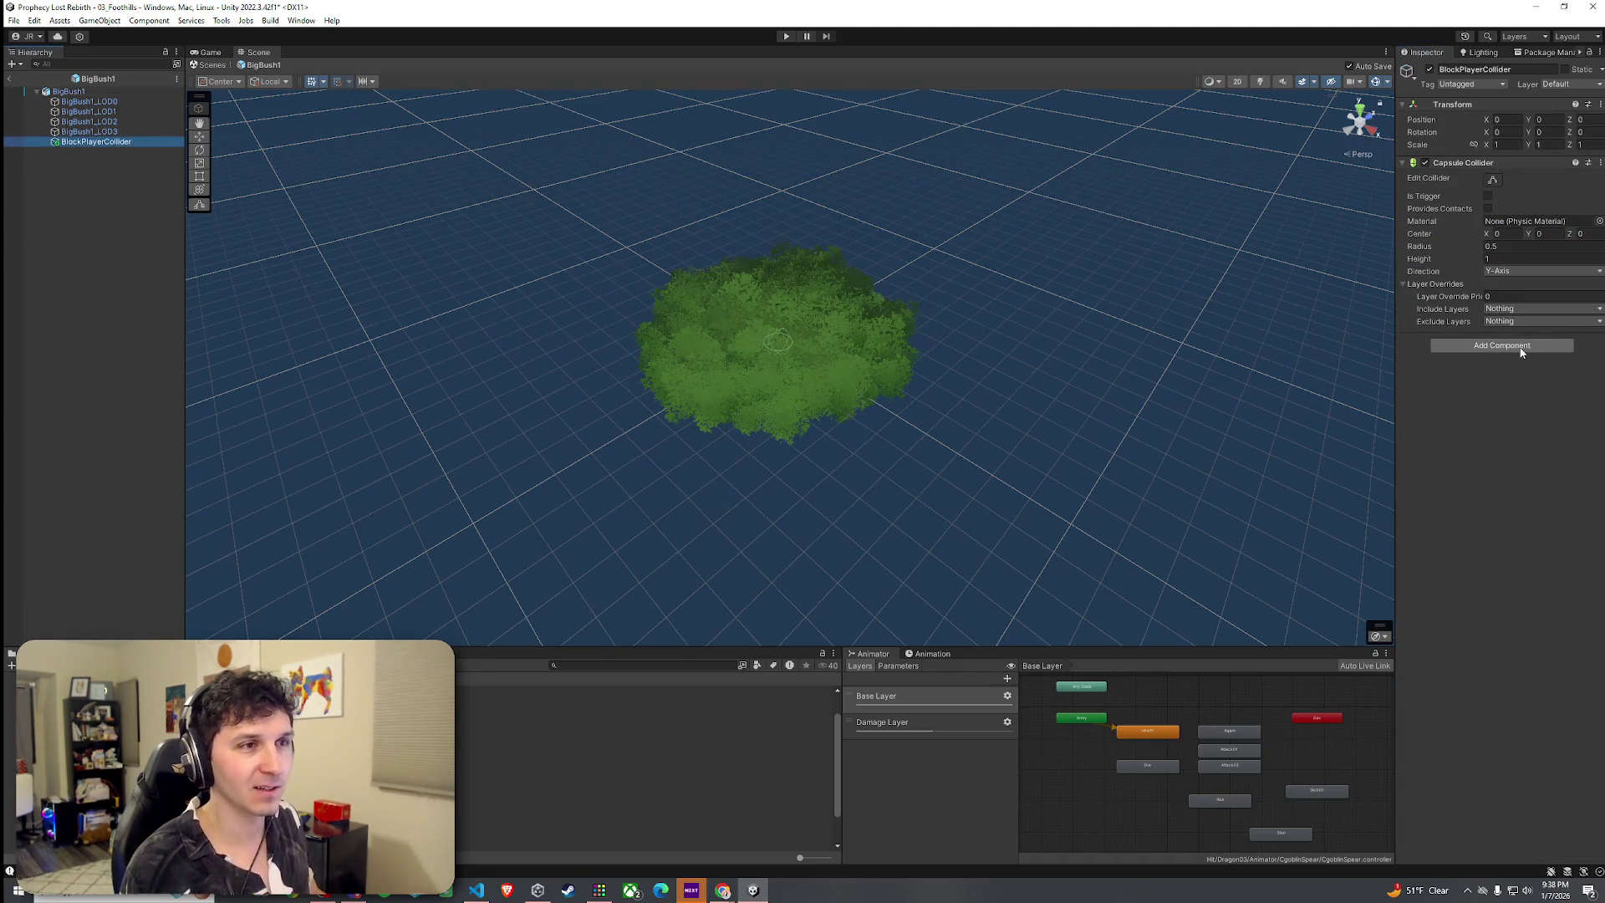
{"action": "left_click", "coordinate": [1601, 166]}
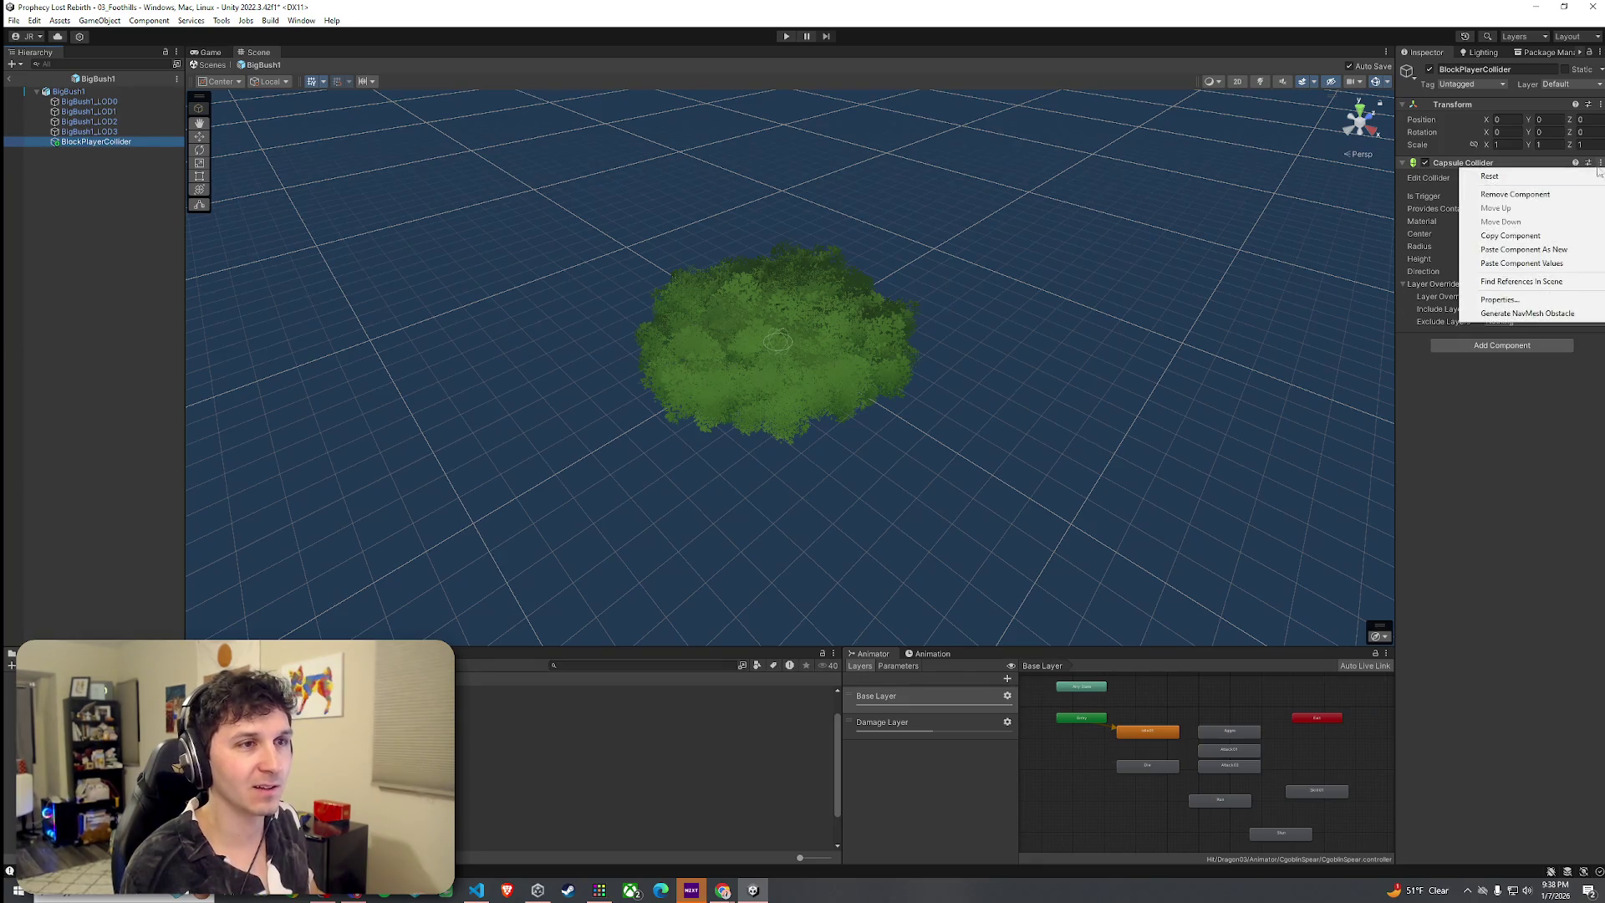
{"action": "left_click", "coordinate": [1523, 263]}
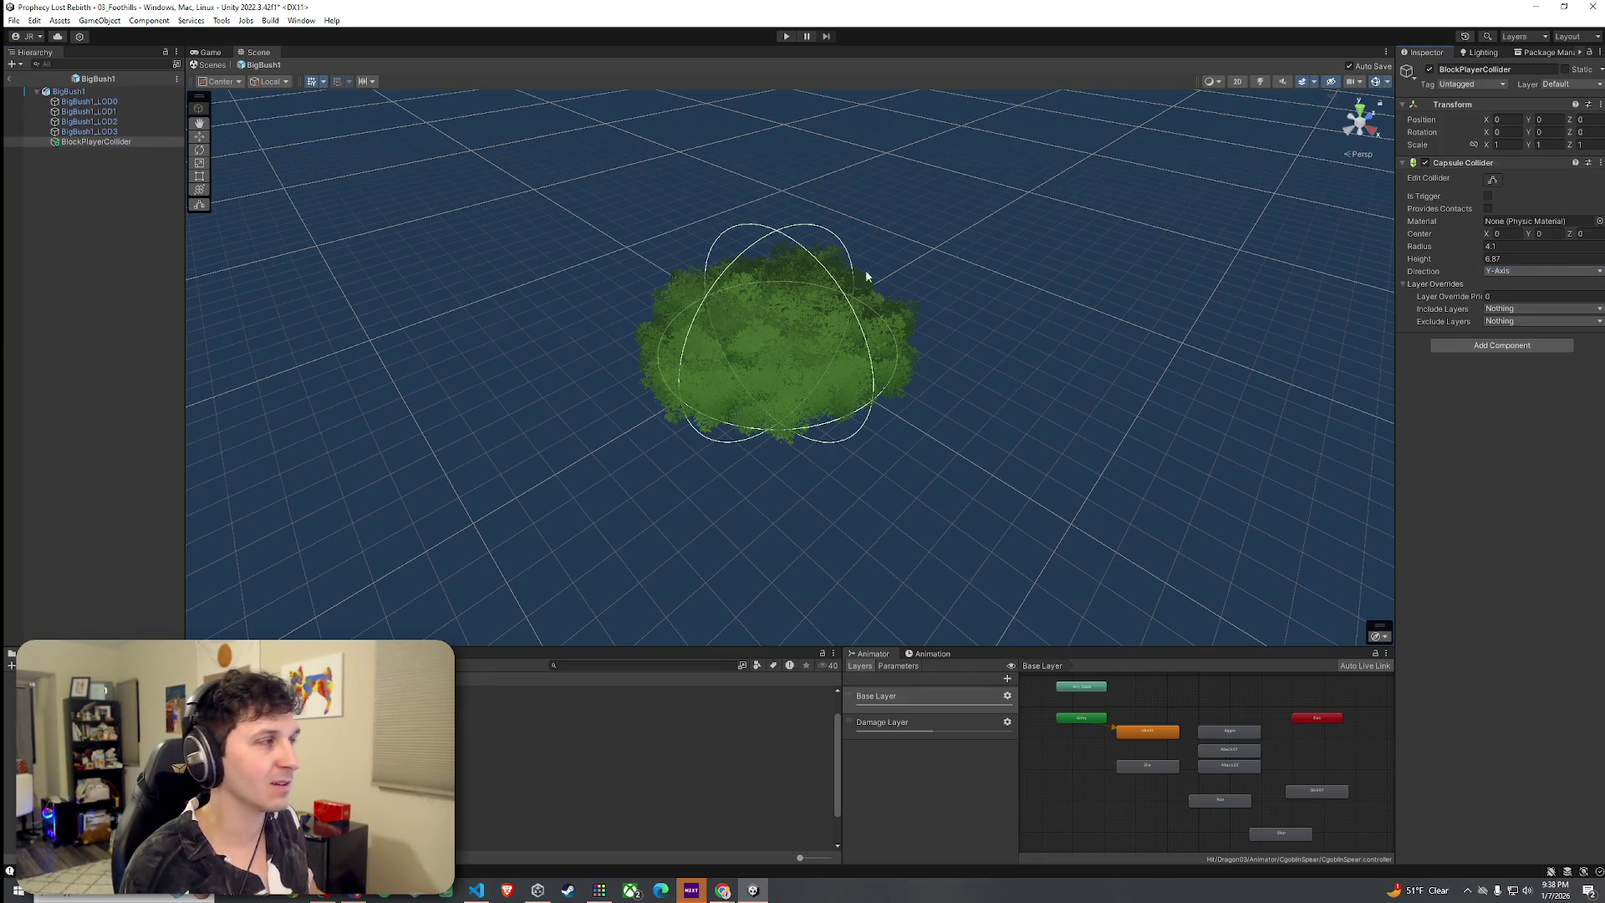
{"action": "left_click", "coordinate": [71, 91]}
{"action": "left_click", "coordinate": [115, 144]}
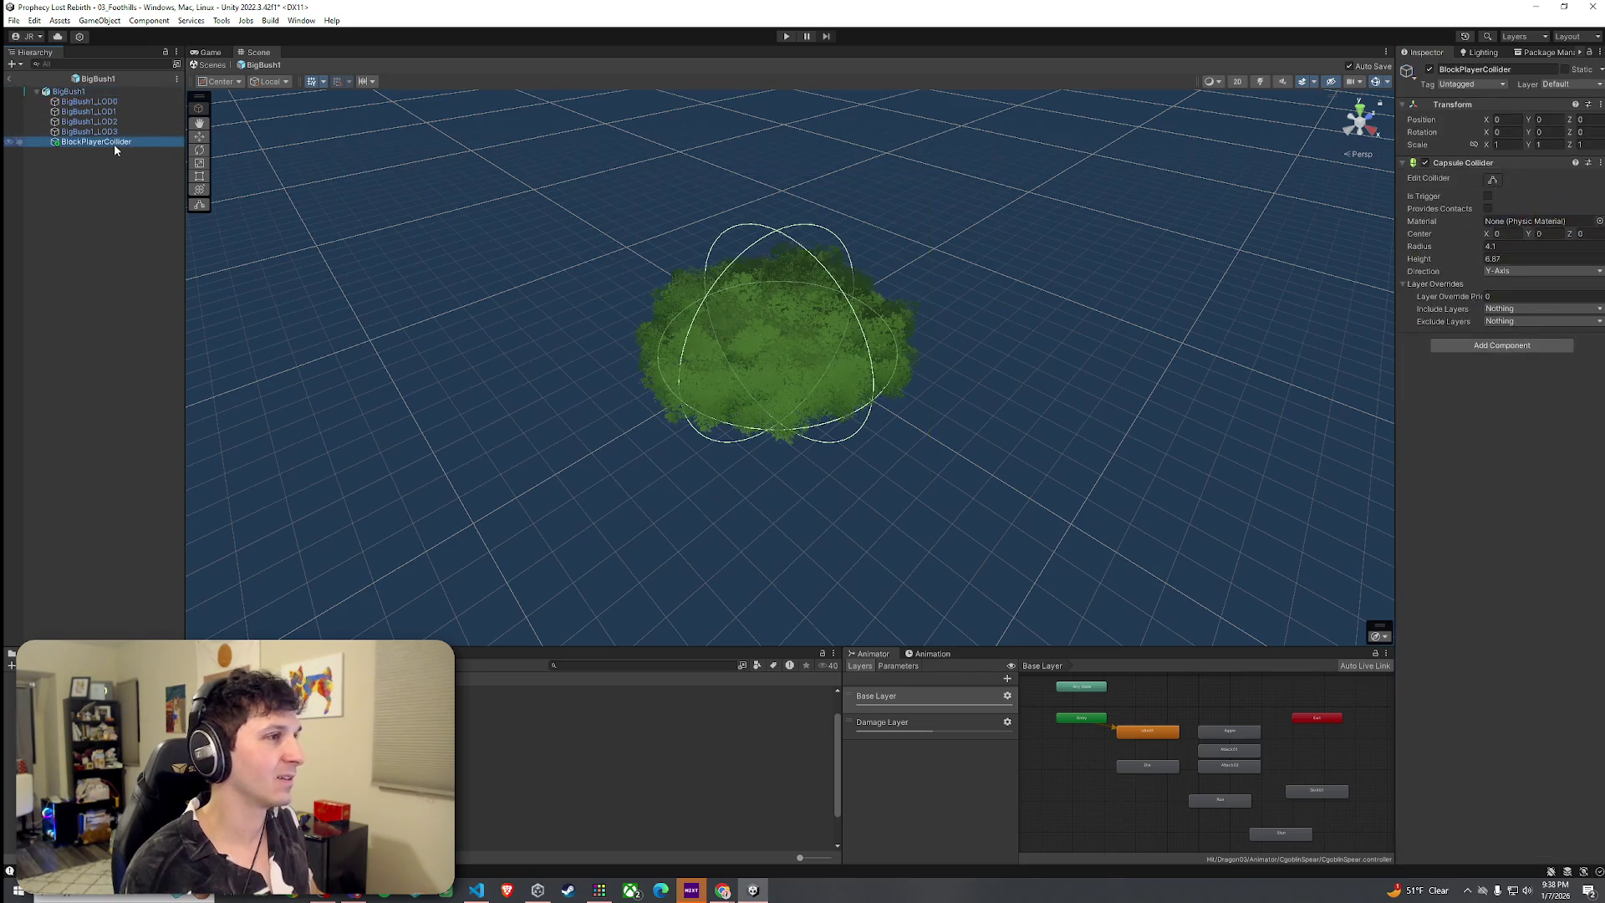
Stretch BlockPlayerCollider's capsule height to 41.73, undoing a trial move of the object
{"action": "mouse_move", "coordinate": [1469, 255]}
{"action": "left_mouse_down"}
{"action": "mouse_move", "coordinate": [1588, 255]}
{"action": "mouse_move", "coordinate": [154, 258]}
{"action": "mouse_move", "coordinate": [503, 236]}
{"action": "mouse_move", "coordinate": [614, 287]}
{"action": "left_mouse_up"}
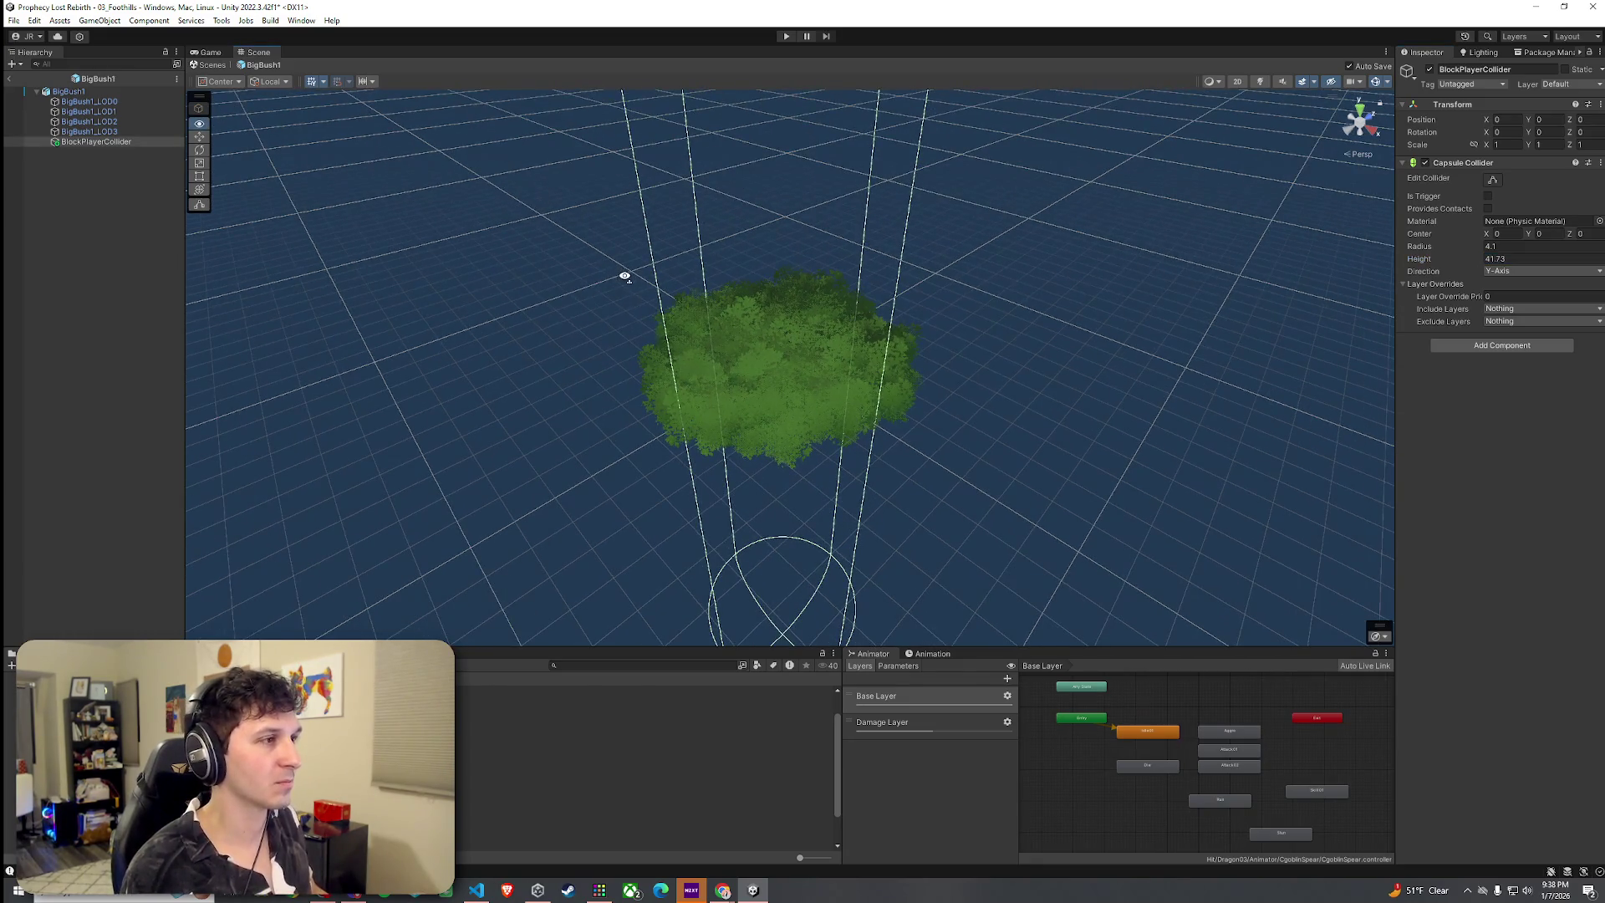
{"action": "scroll", "coordinate": [624, 276], "scroll_direction": "down", "scroll_amount": 6}
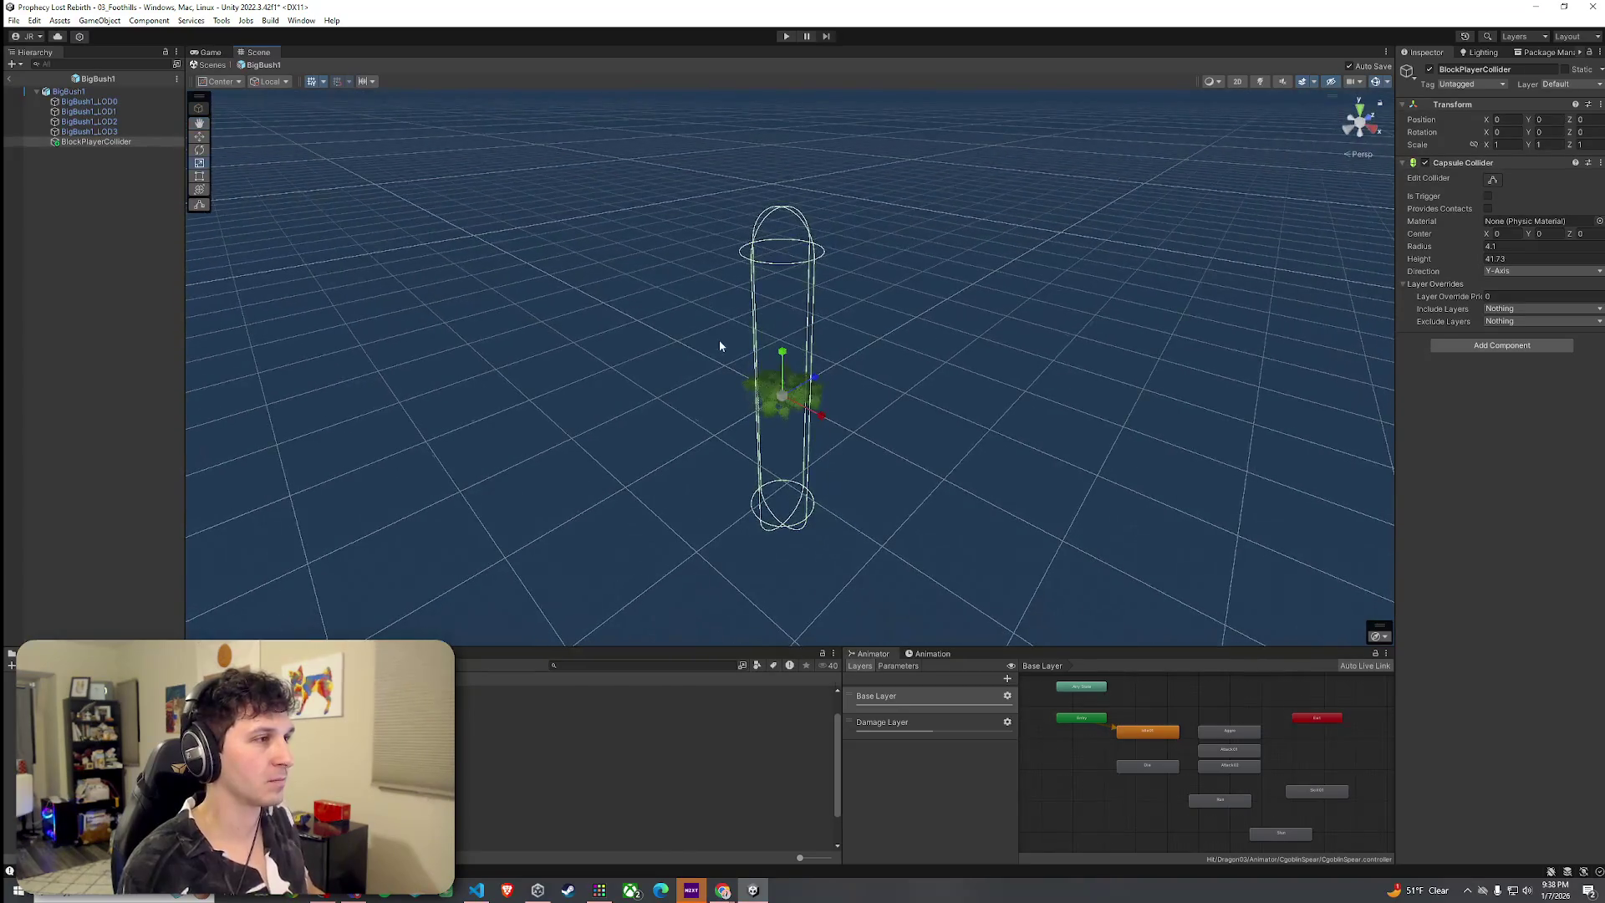
{"action": "key", "text": "w"}
{"action": "left_click_drag", "start_coordinate": [783, 362], "coordinate": [791, 194]}
{"action": "scroll", "coordinate": [795, 285], "scroll_direction": "up", "scroll_amount": 5}
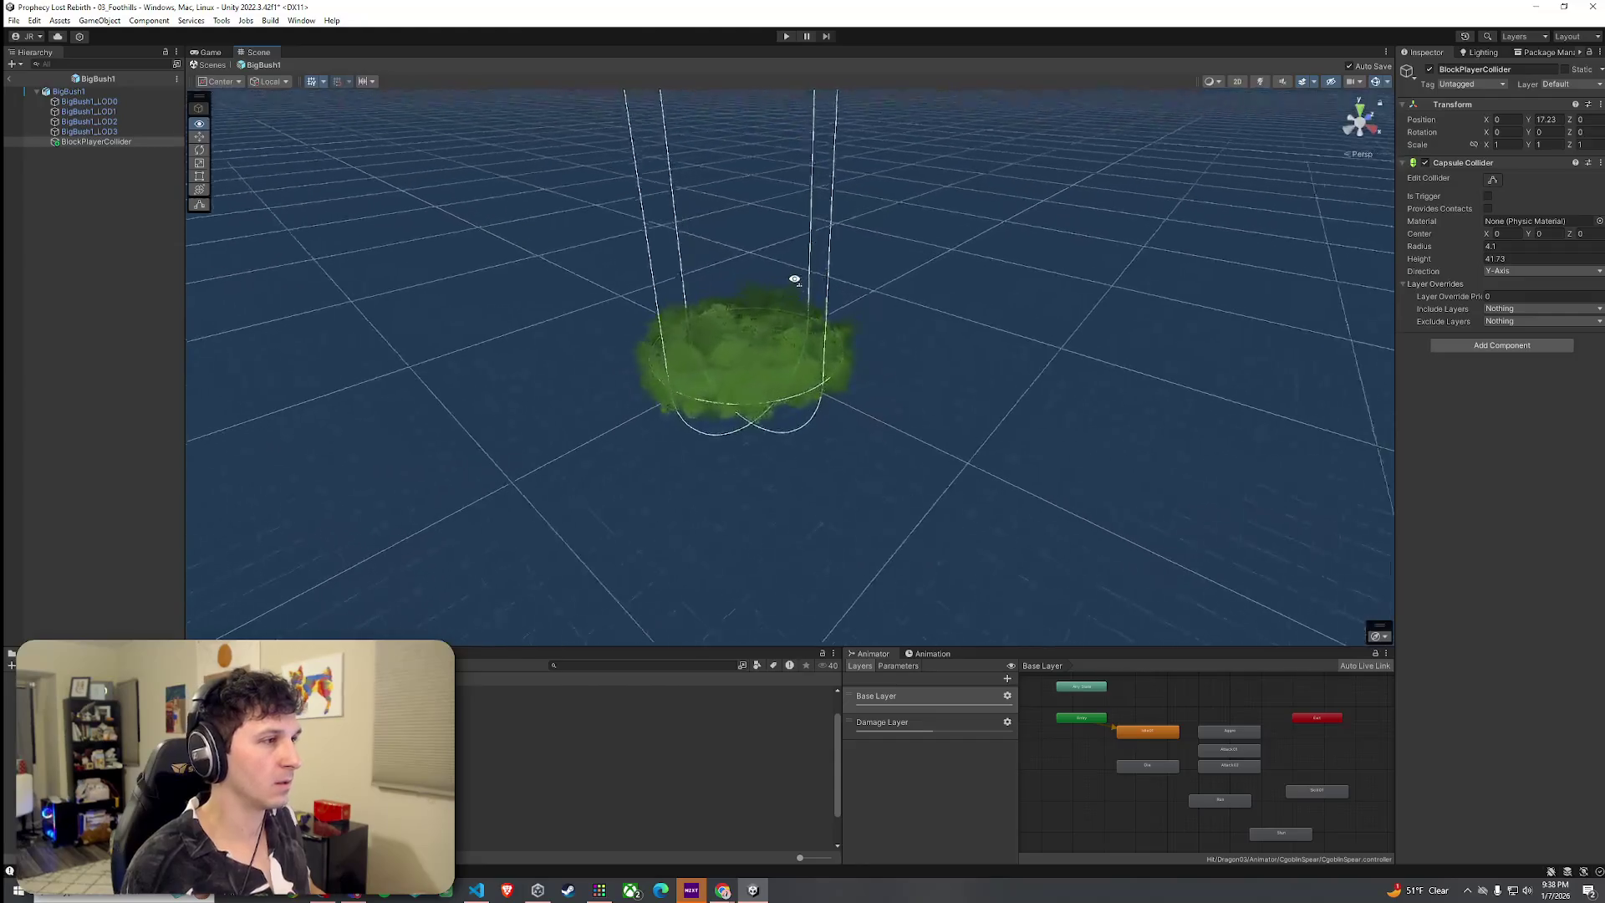
{"action": "left_click_drag", "start_coordinate": [790, 271], "coordinate": [784, 285]}
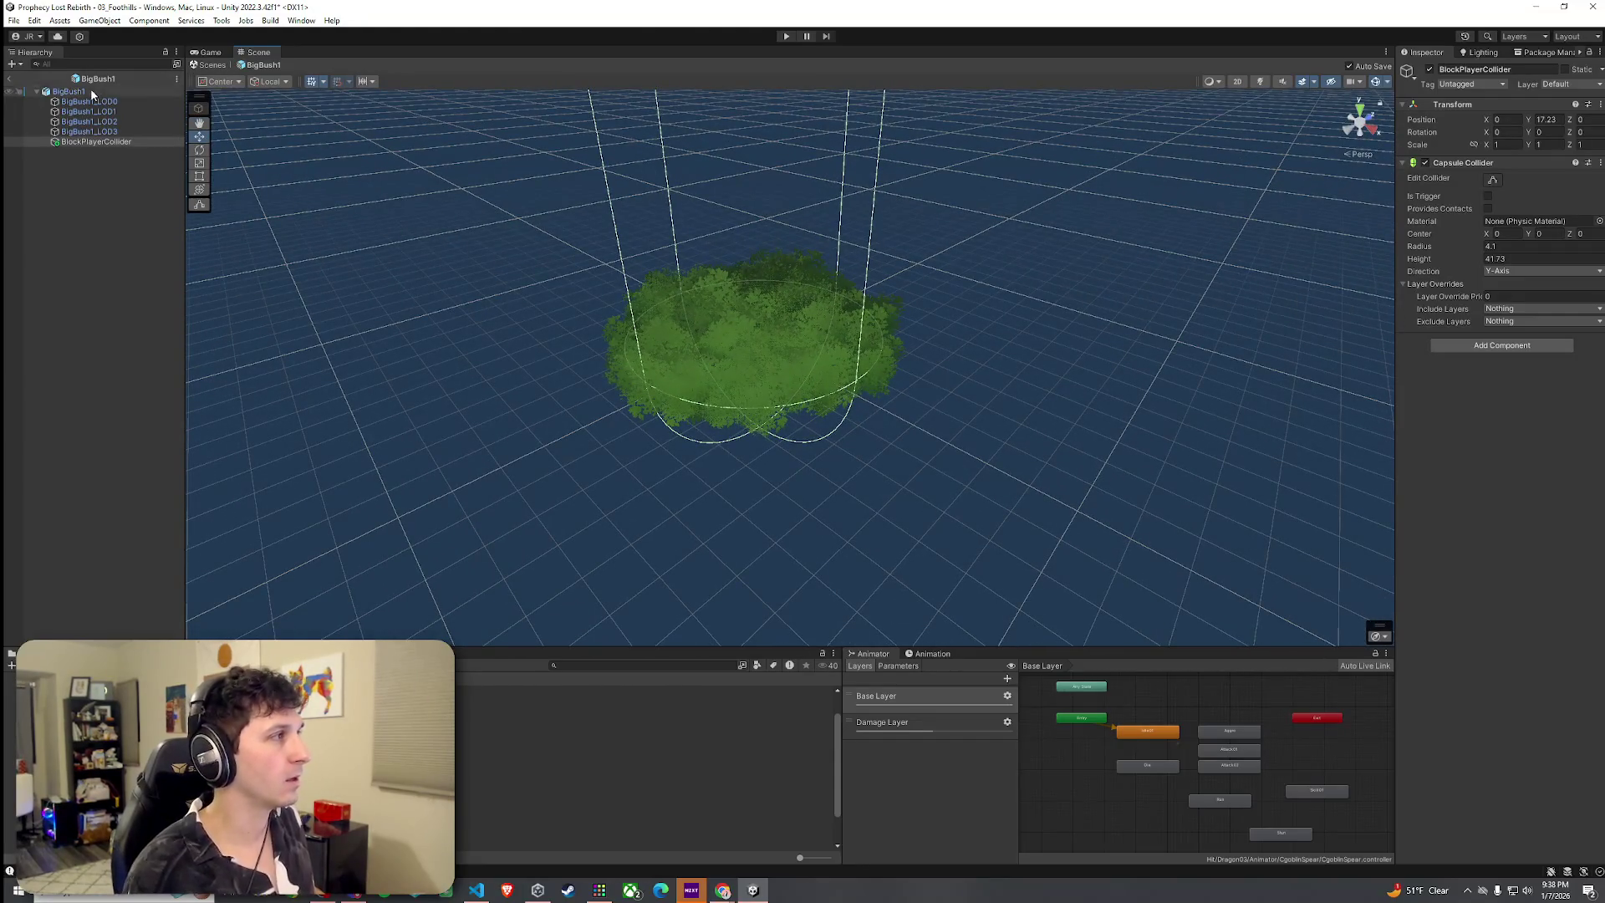
{"action": "left_click", "coordinate": [760, 283]}
{"action": "key", "text": "r"}
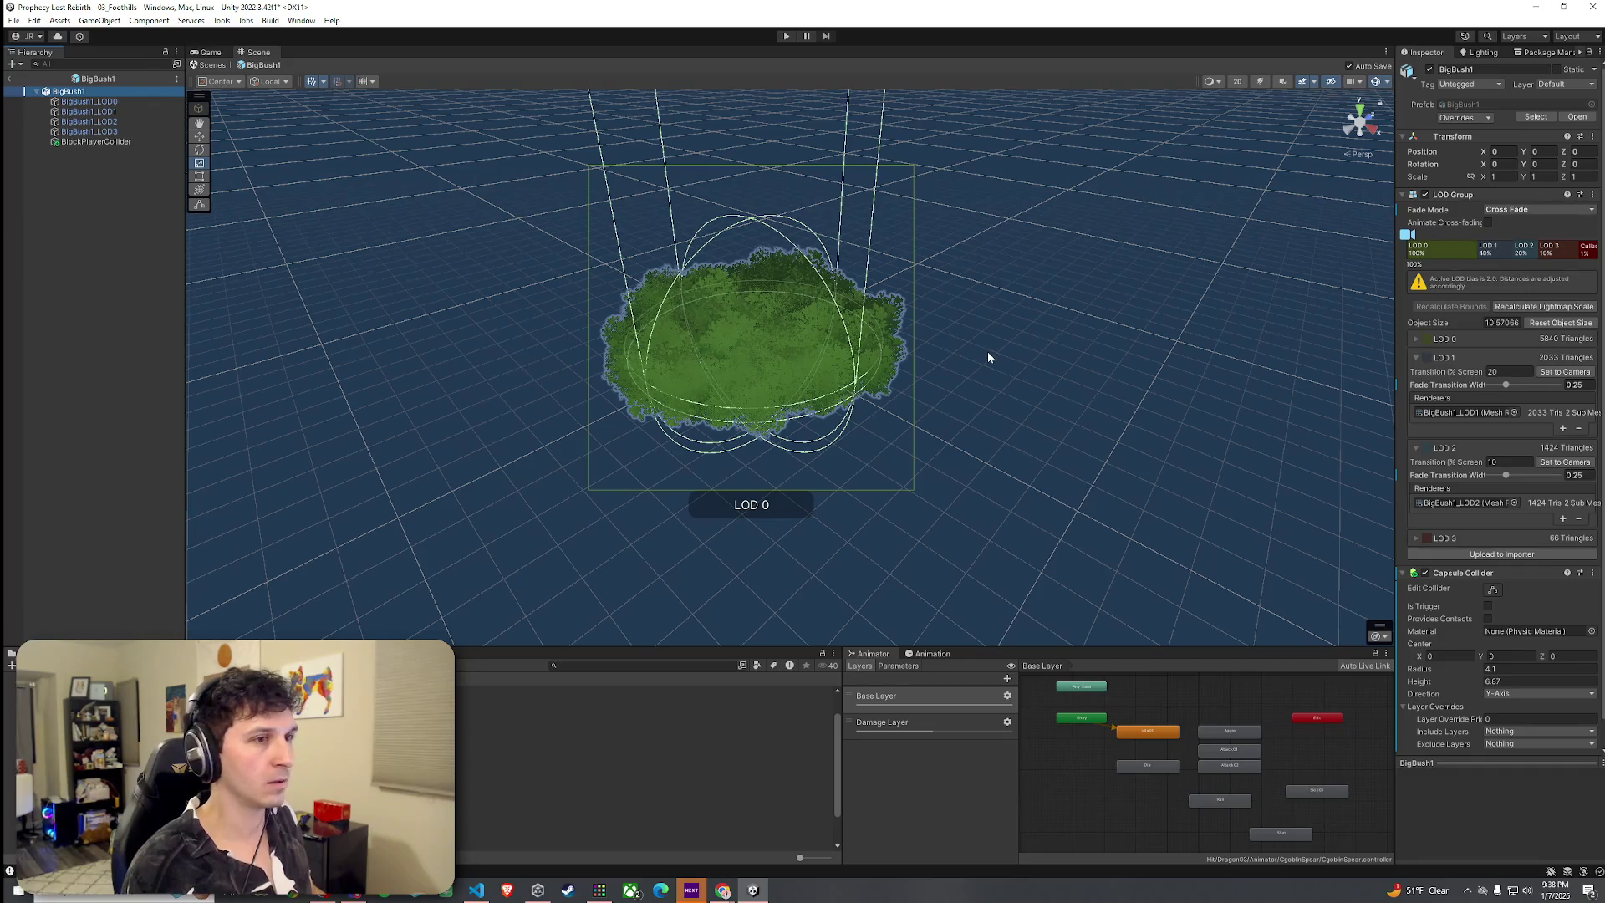
{"action": "left_click", "coordinate": [126, 143]}
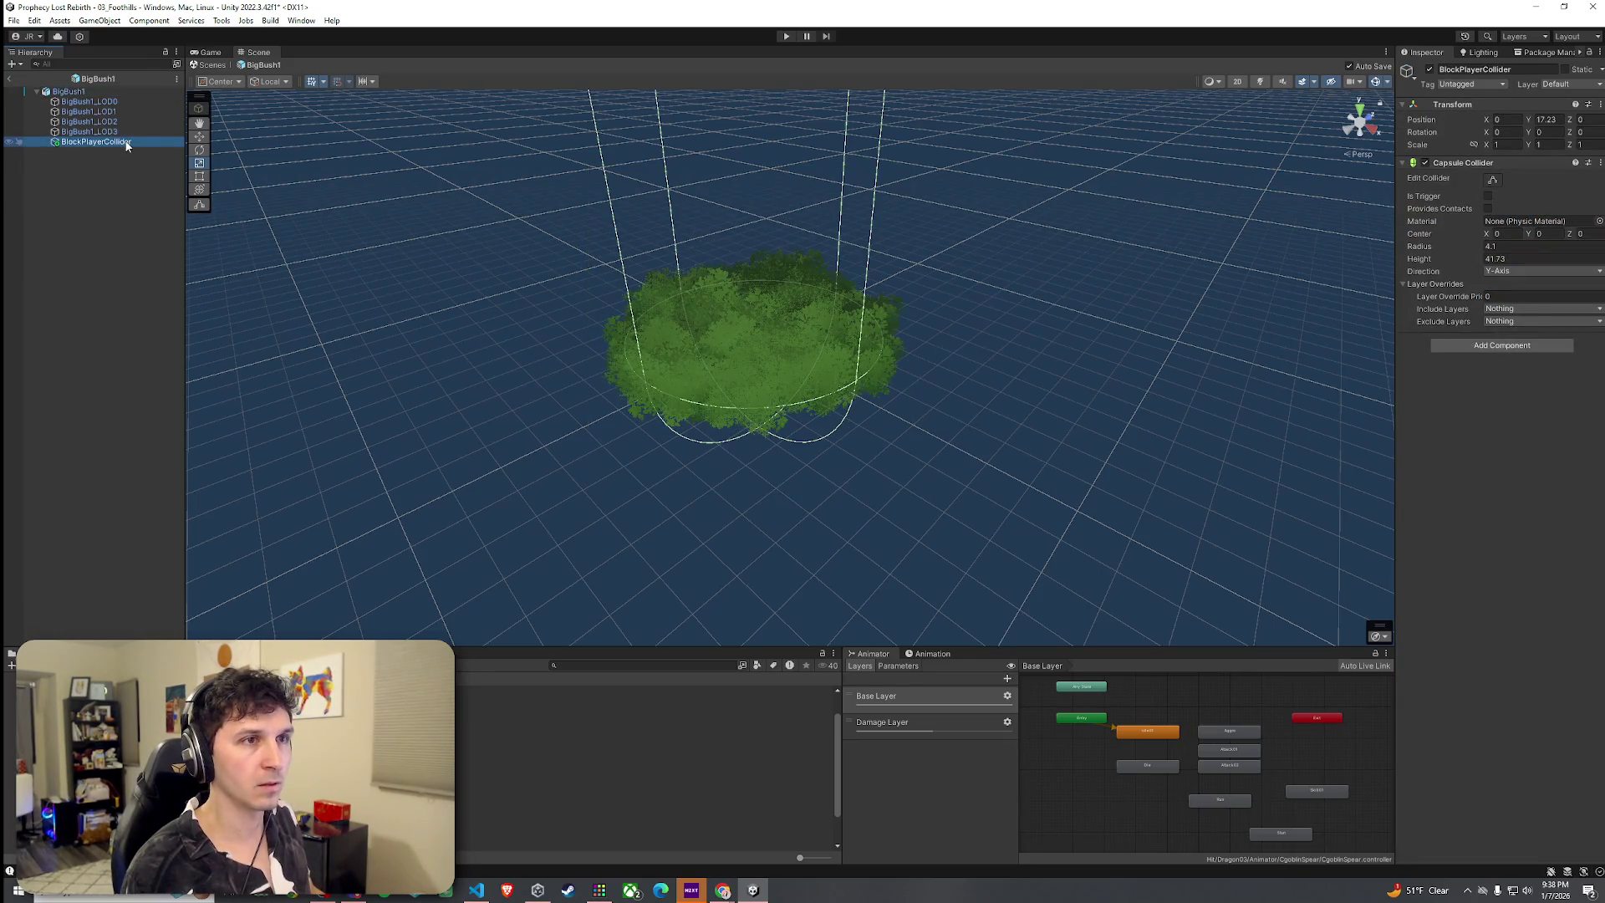
{"action": "left_click", "coordinate": [946, 304]}
{"action": "key", "text": "ctrl+z"}
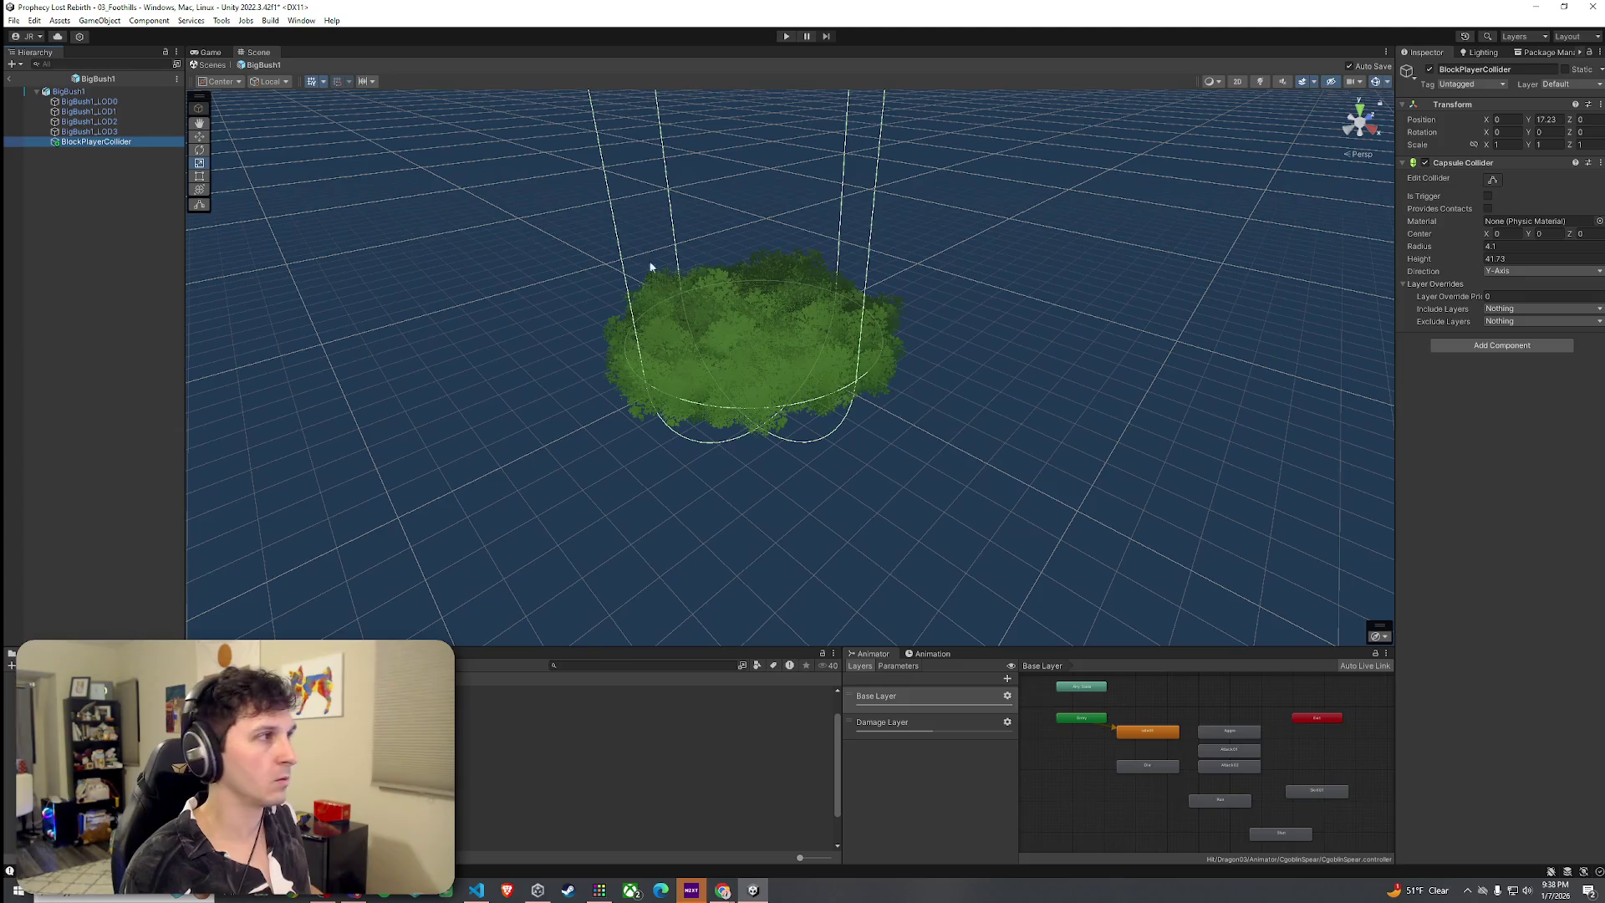
Reset BlockPlayerCollider's Transform to the origin and raise the capsule center to Y 17.64
{"action": "left_click", "coordinate": [1600, 104]}
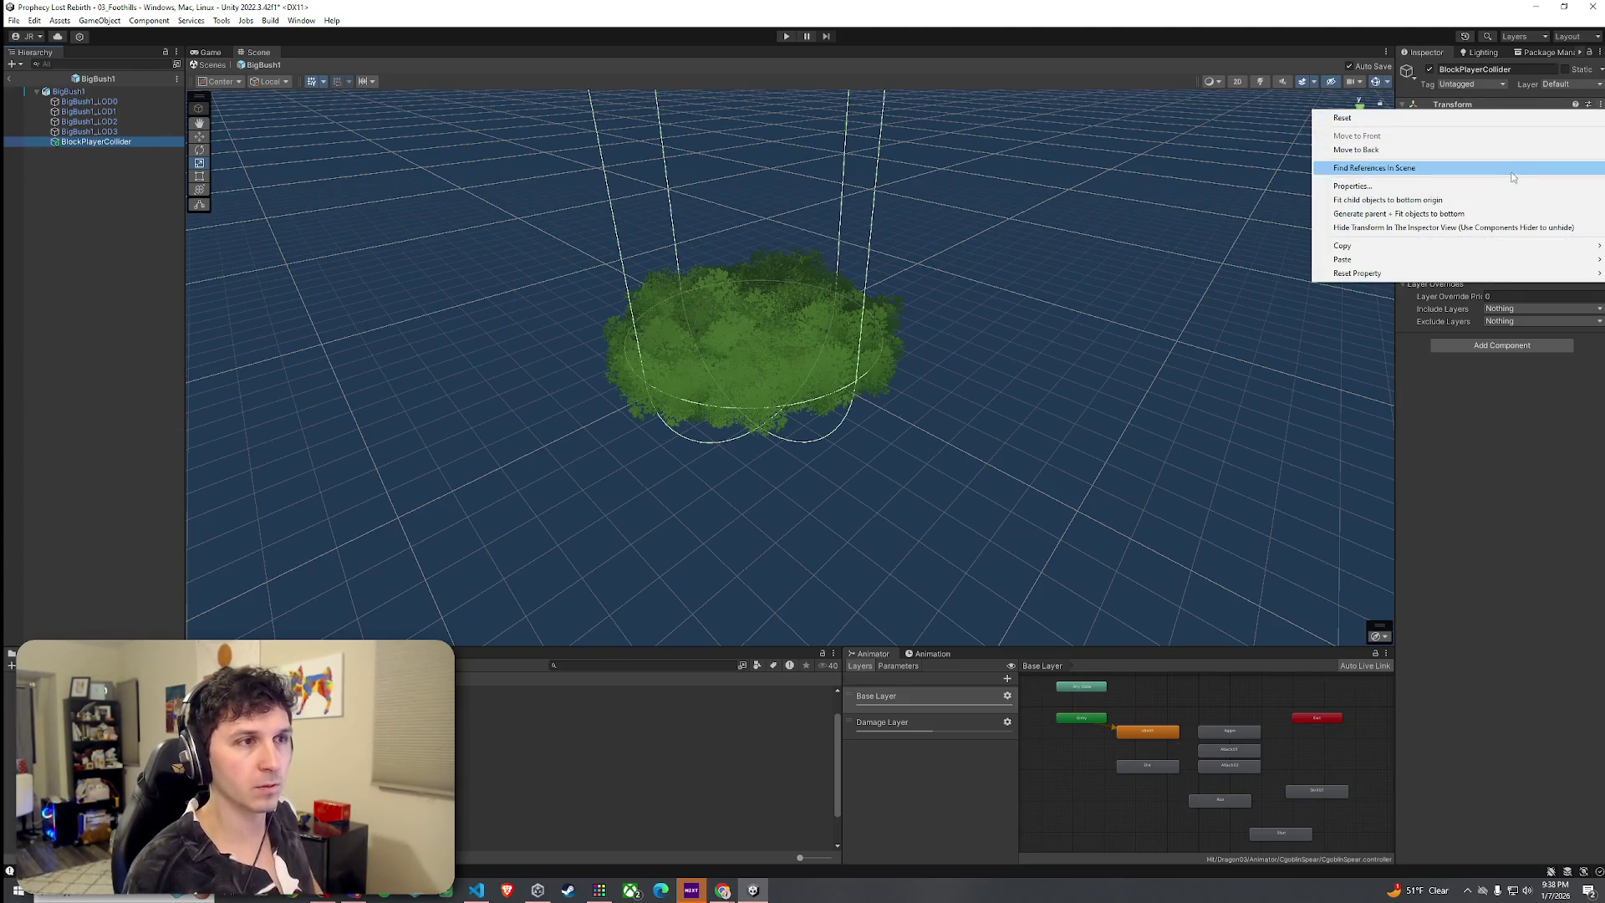
{"action": "left_click", "coordinate": [1415, 116]}
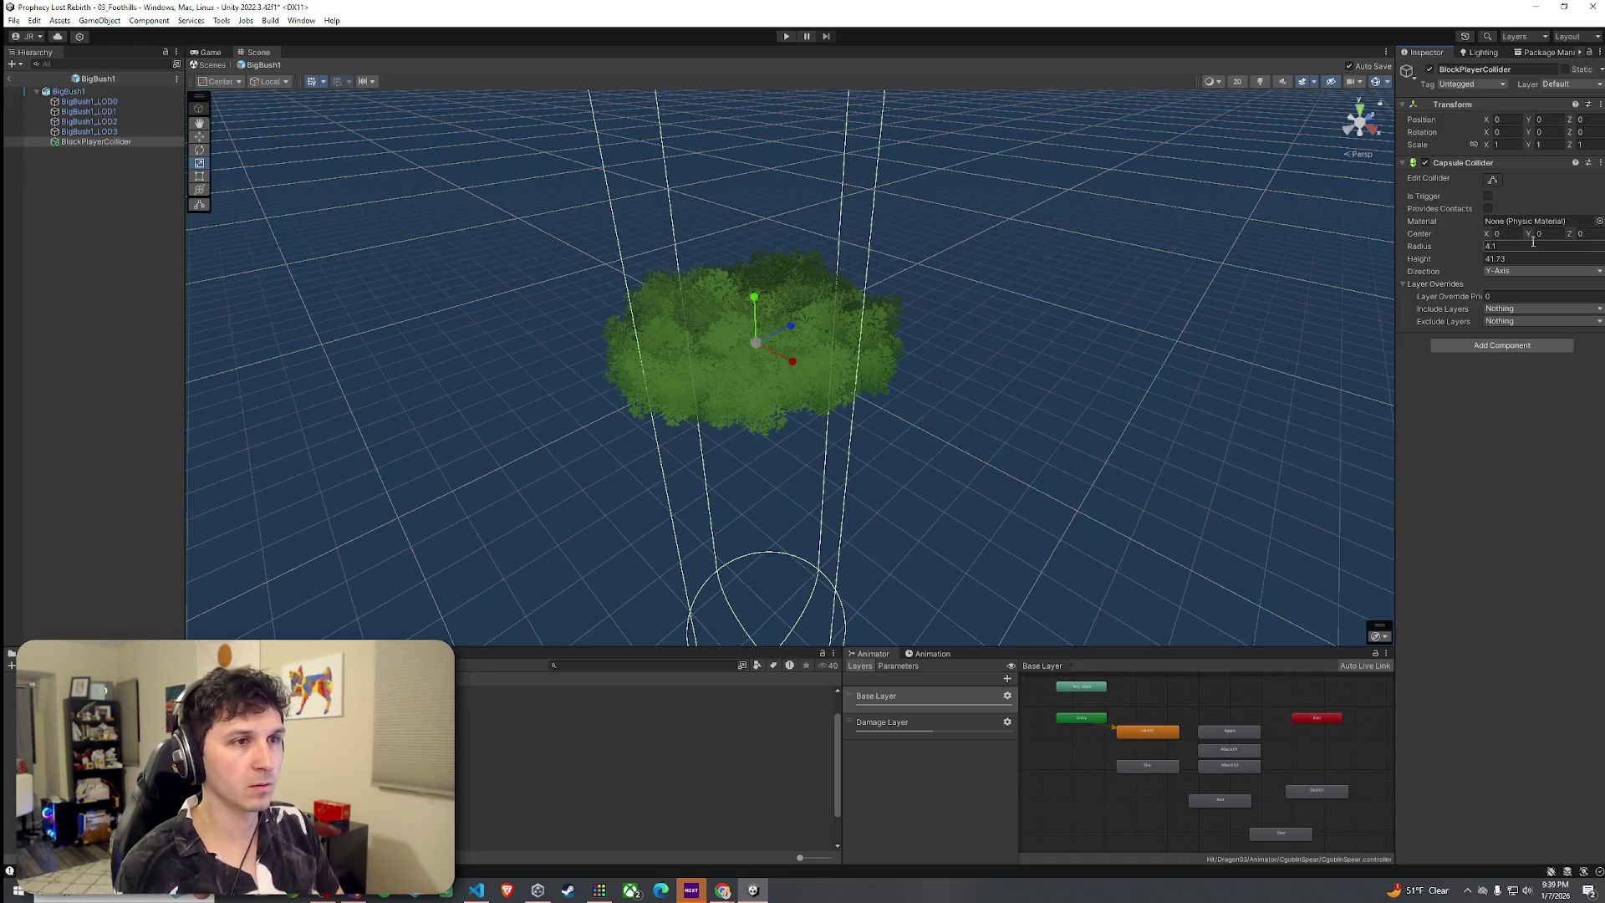
{"action": "mouse_move", "coordinate": [1532, 237]}
{"action": "left_mouse_down"}
{"action": "mouse_move", "coordinate": [1572, 237]}
{"action": "mouse_move", "coordinate": [43, 235]}
{"action": "mouse_move", "coordinate": [79, 239]}
{"action": "left_mouse_up"}
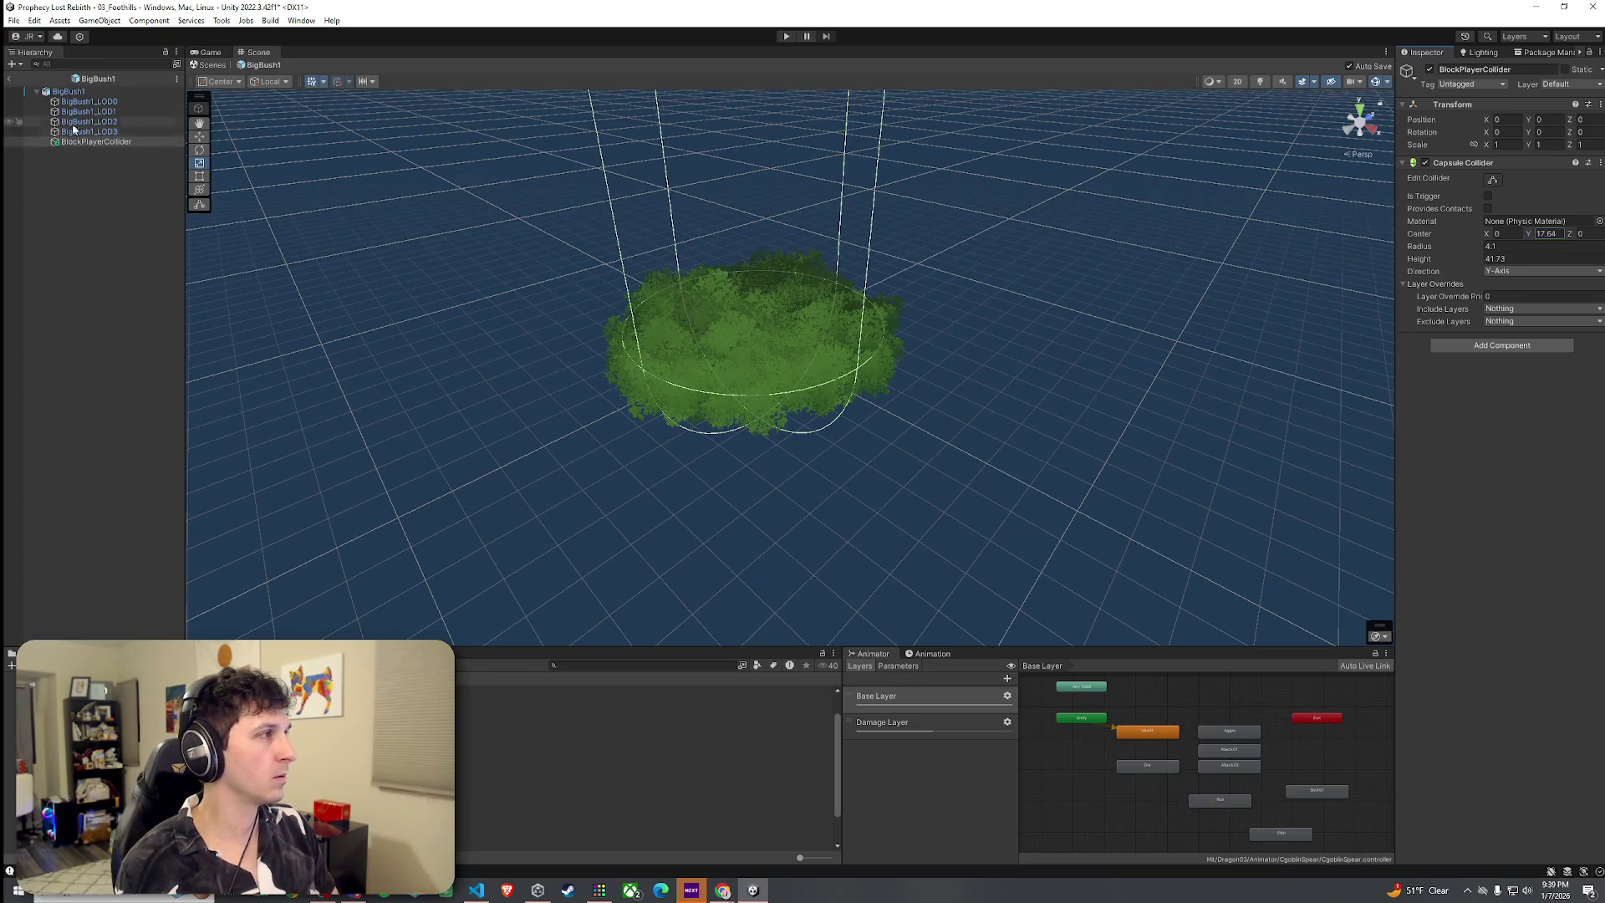
{"action": "left_click", "coordinate": [87, 93]}
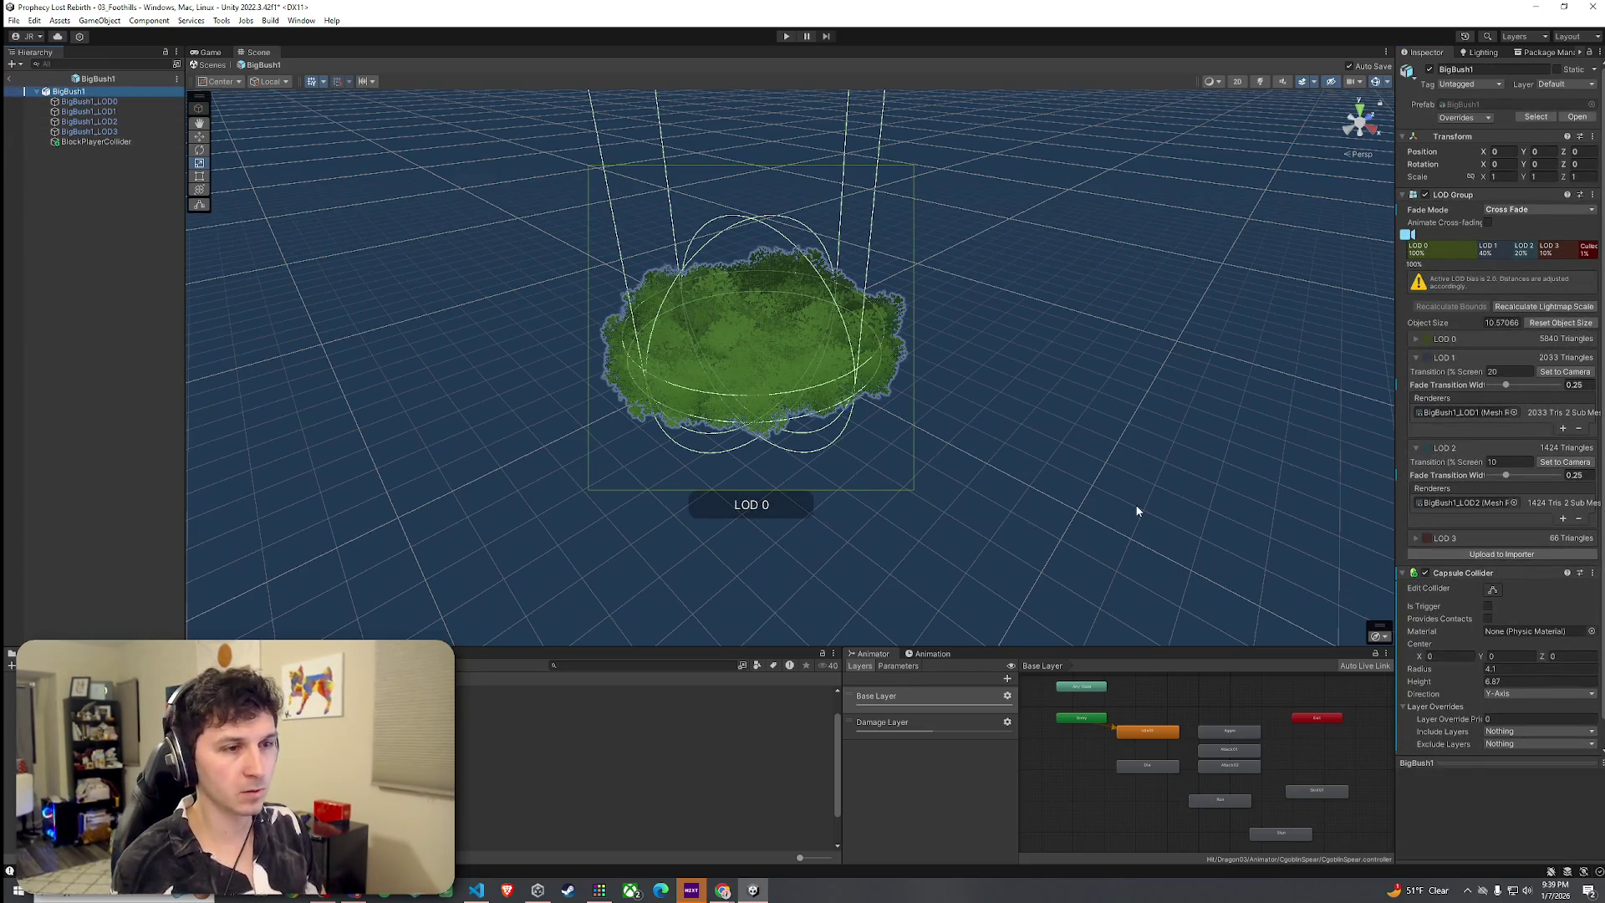
Lower BigBush1's capsule collider center to about -2.23 and trim its radius slightly
{"action": "left_click_drag", "start_coordinate": [1479, 654], "coordinate": [1456, 674]}
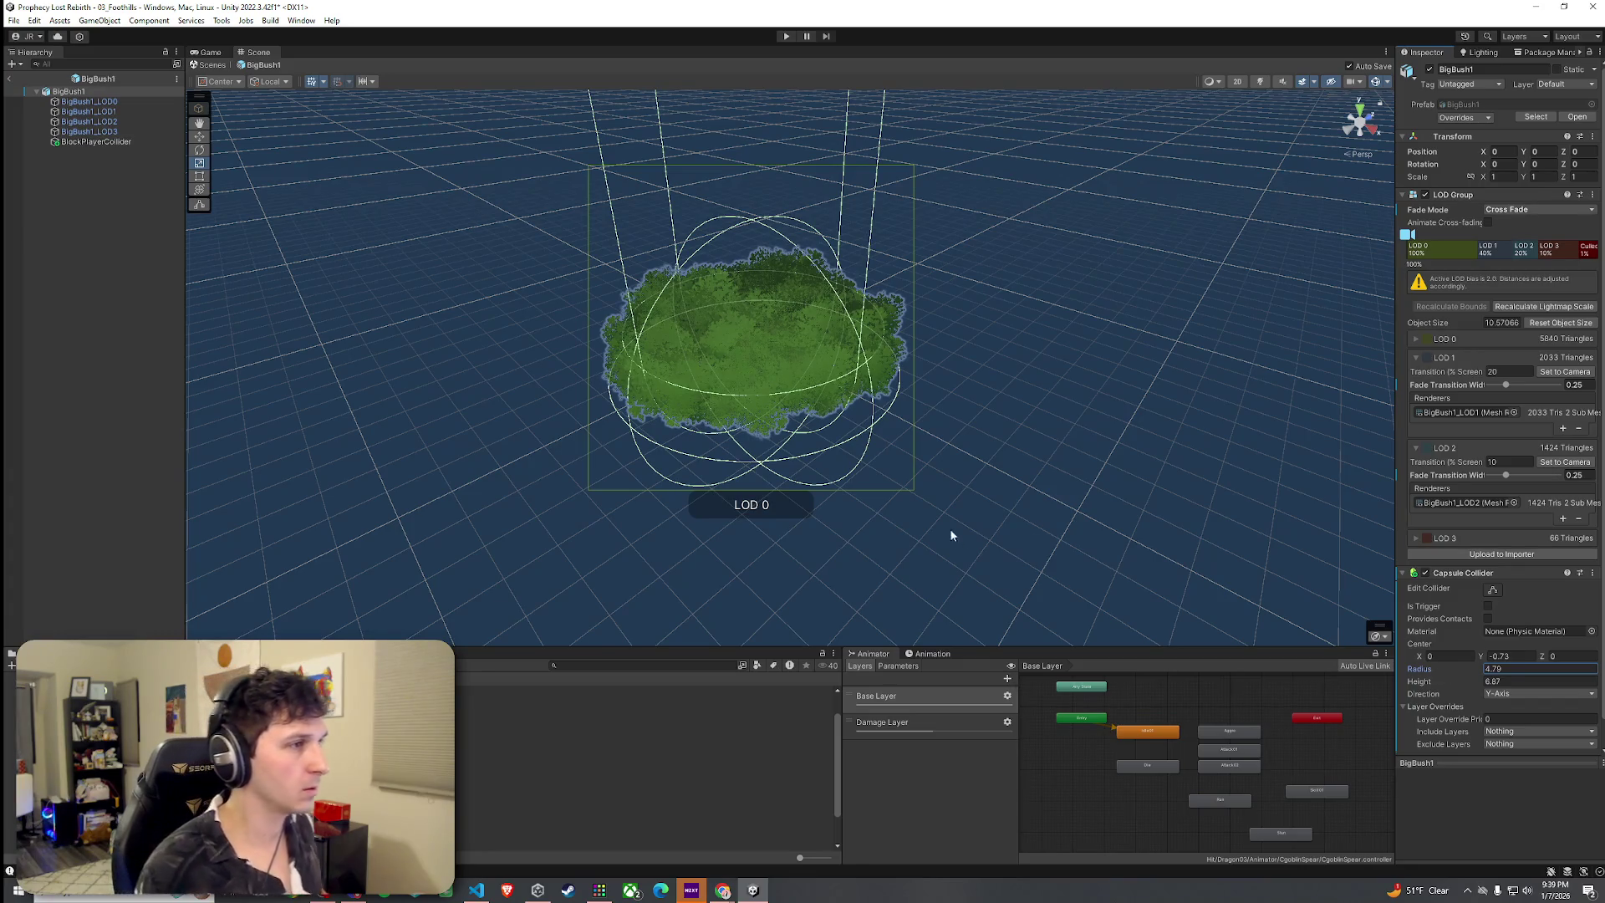
{"action": "left_click_drag", "start_coordinate": [1476, 674], "coordinate": [1458, 688]}
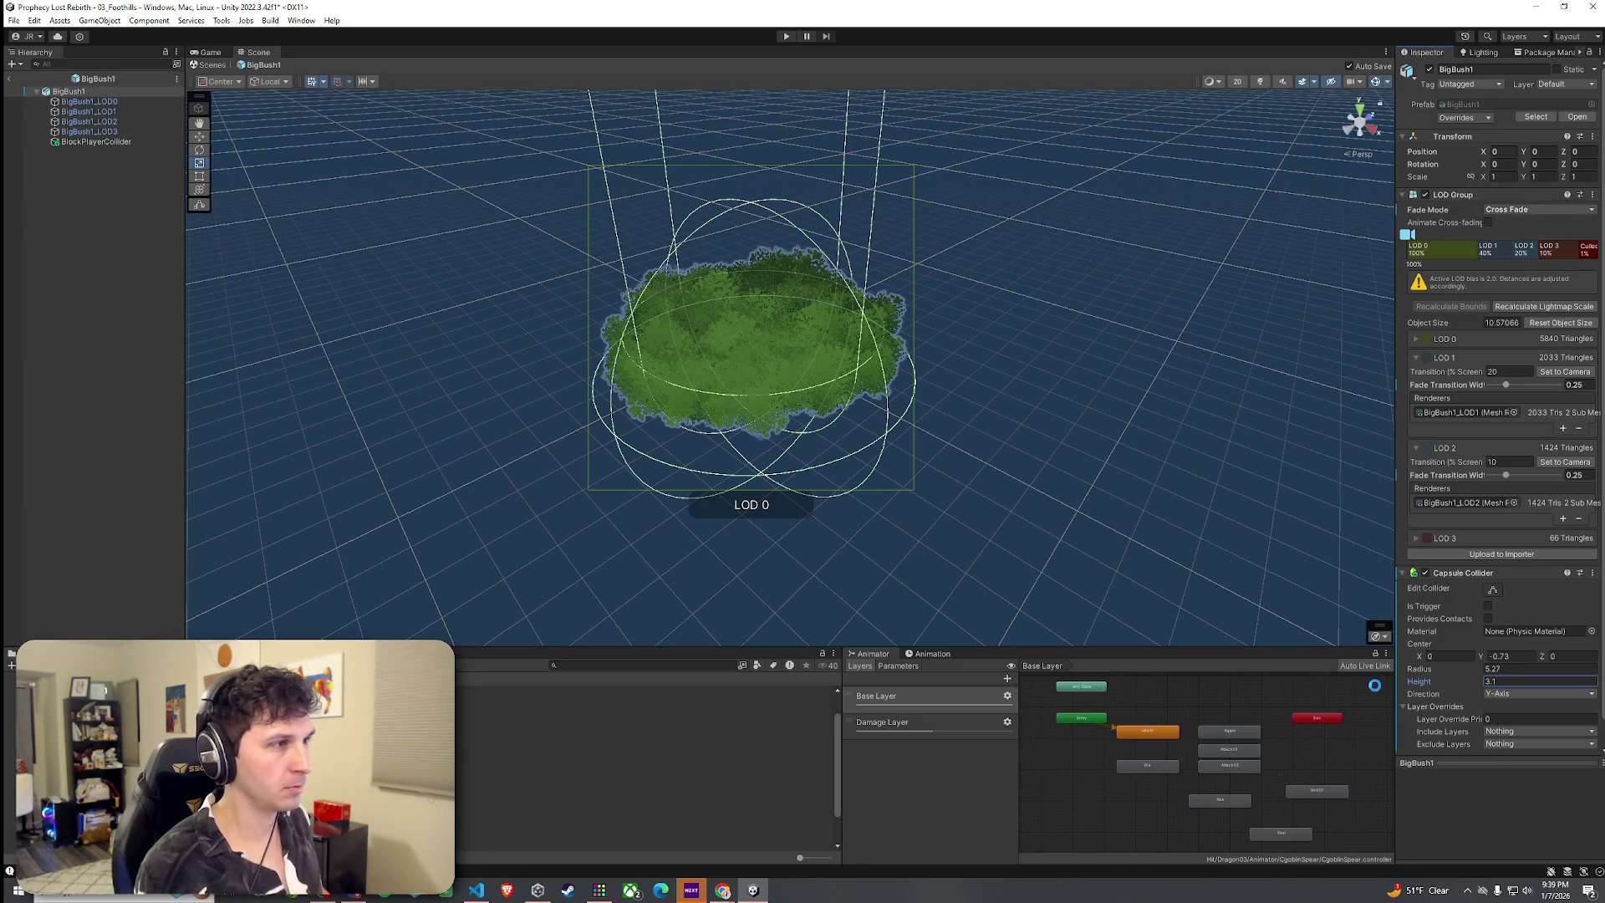
{"action": "left_click_drag", "start_coordinate": [1480, 656], "coordinate": [1472, 666]}
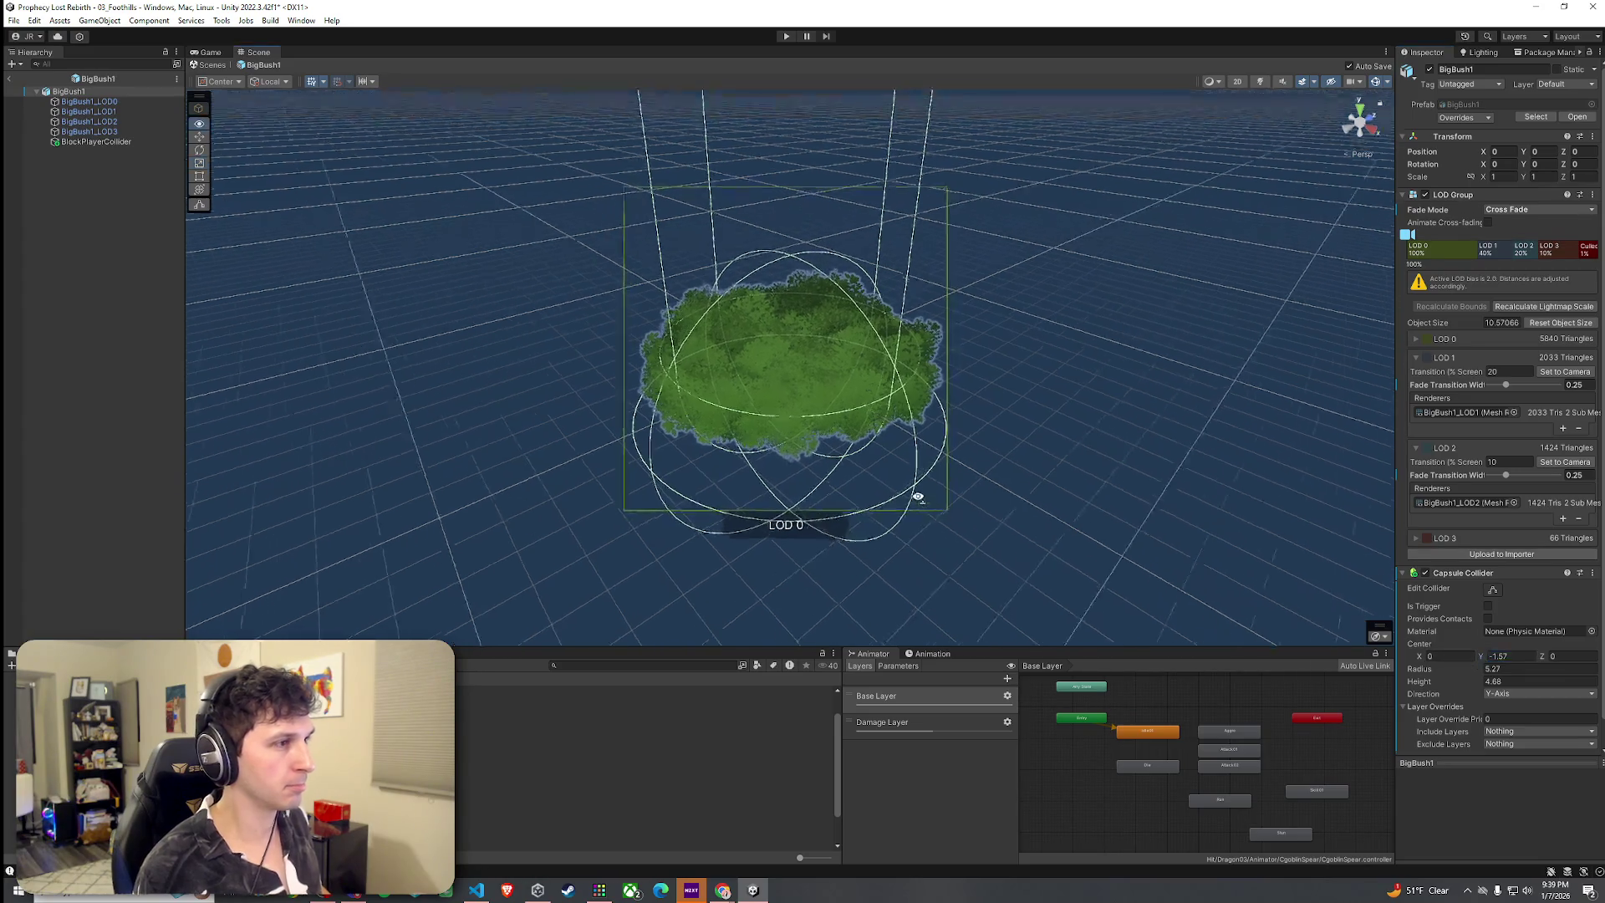
{"action": "scroll", "coordinate": [919, 493], "scroll_direction": "up", "scroll_amount": 5}
{"action": "scroll", "coordinate": [866, 489], "scroll_direction": "down", "scroll_amount": 5}
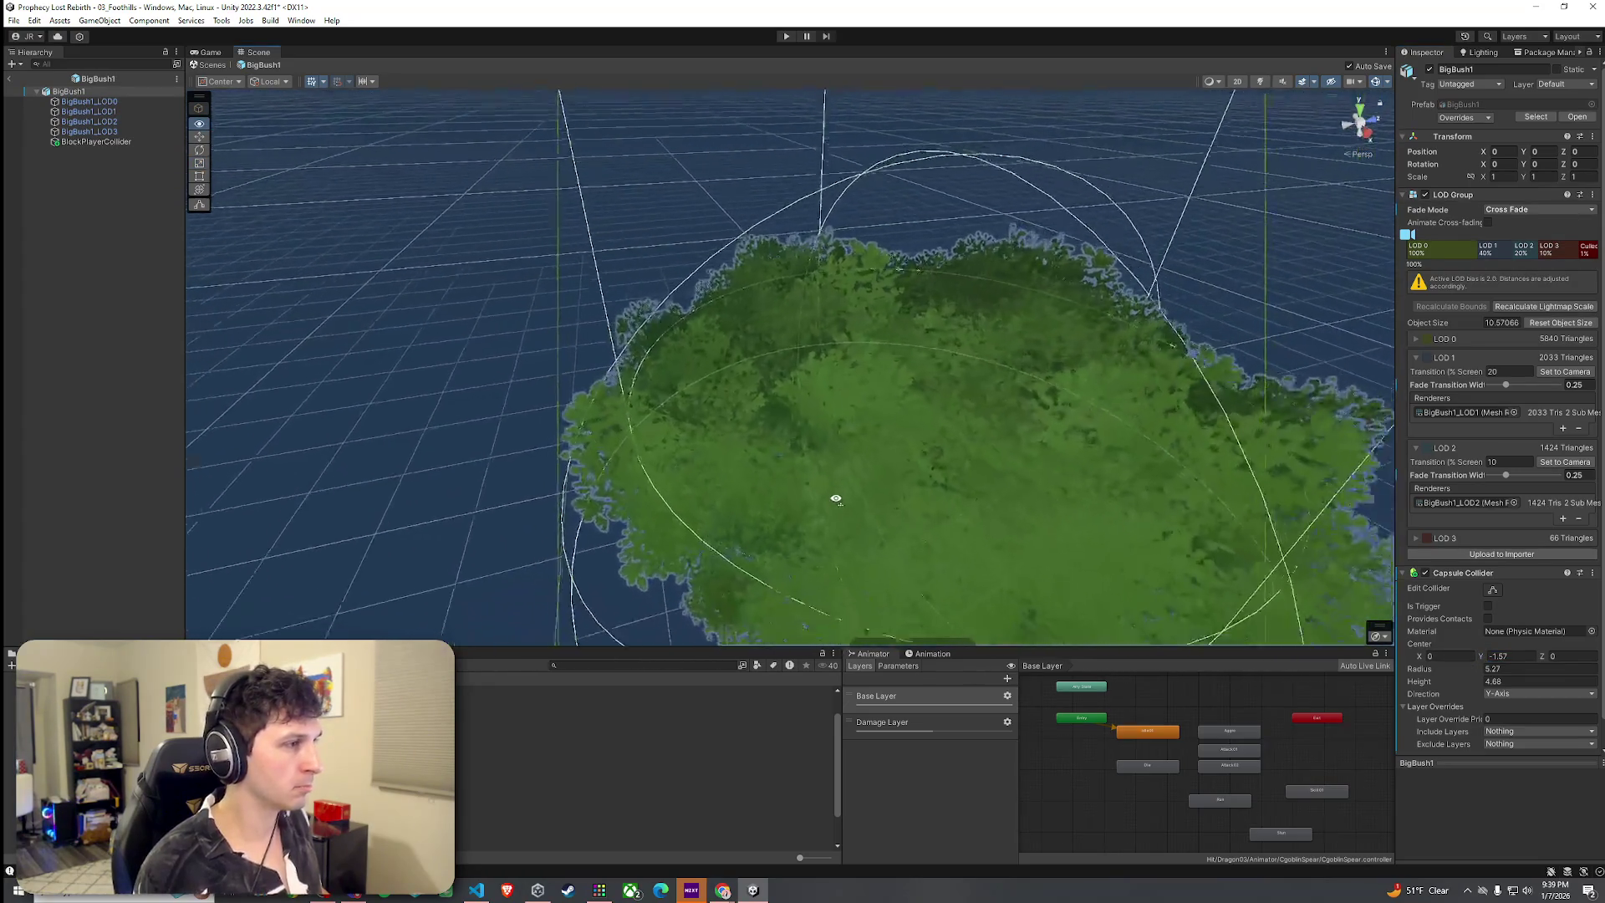
{"action": "left_click_drag", "start_coordinate": [1478, 658], "coordinate": [1471, 669]}
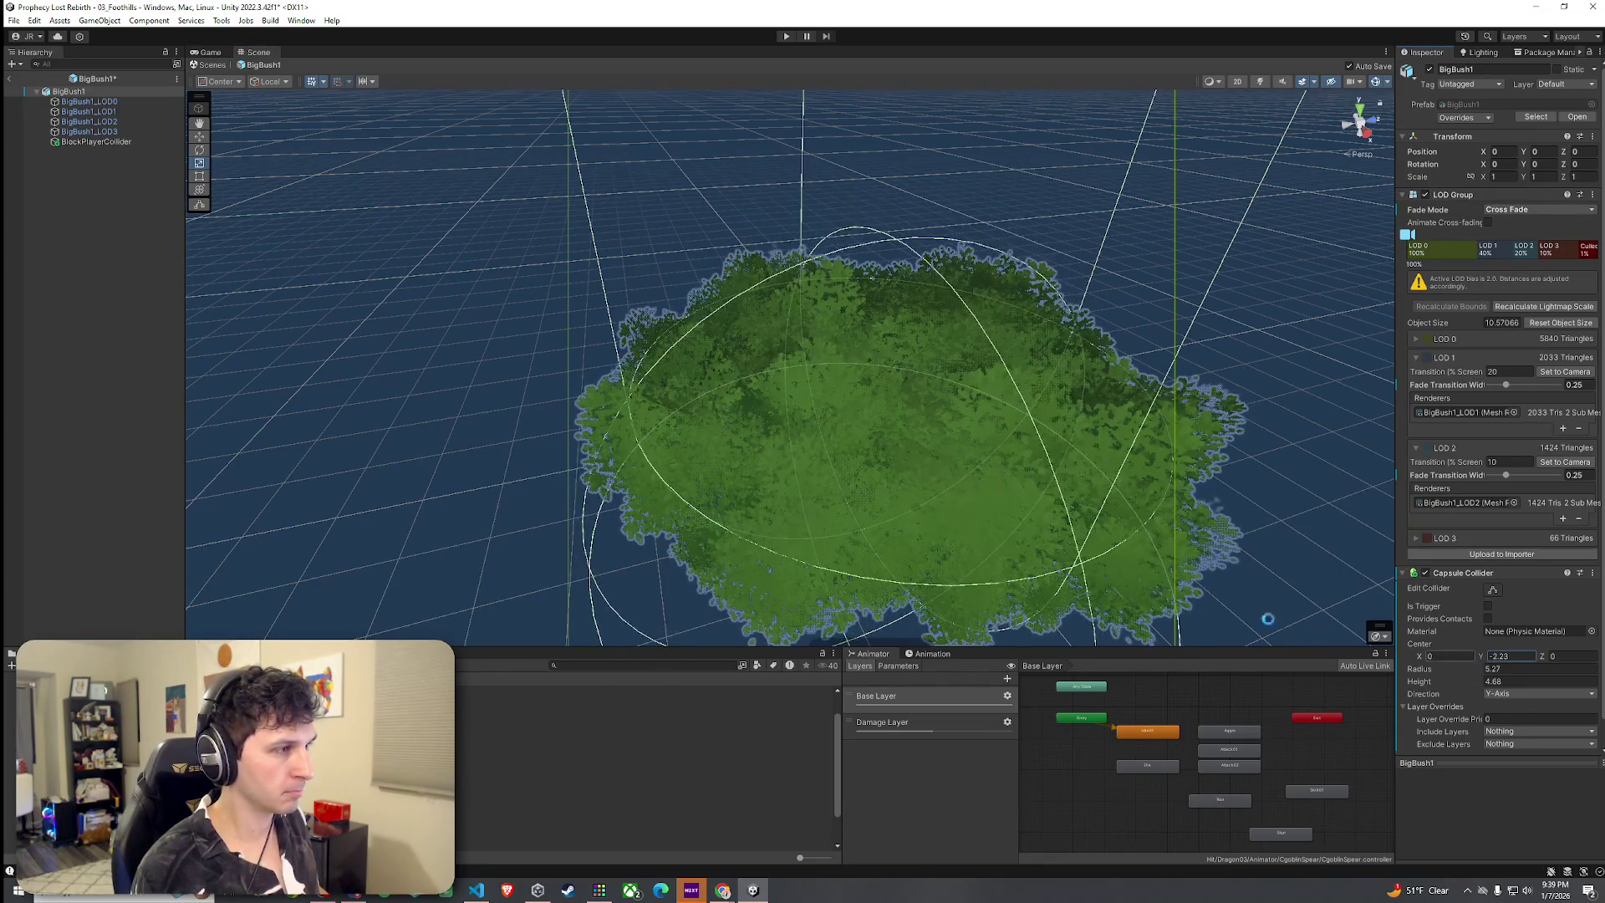
{"action": "scroll", "coordinate": [817, 459], "scroll_direction": "down", "scroll_amount": 3}
{"action": "mouse_move", "coordinate": [818, 459]}
{"action": "left_mouse_down"}
{"action": "mouse_move", "coordinate": [921, 477]}
{"action": "mouse_move", "coordinate": [1190, 473]}
{"action": "mouse_move", "coordinate": [939, 455]}
{"action": "mouse_move", "coordinate": [999, 459]}
{"action": "left_mouse_up"}
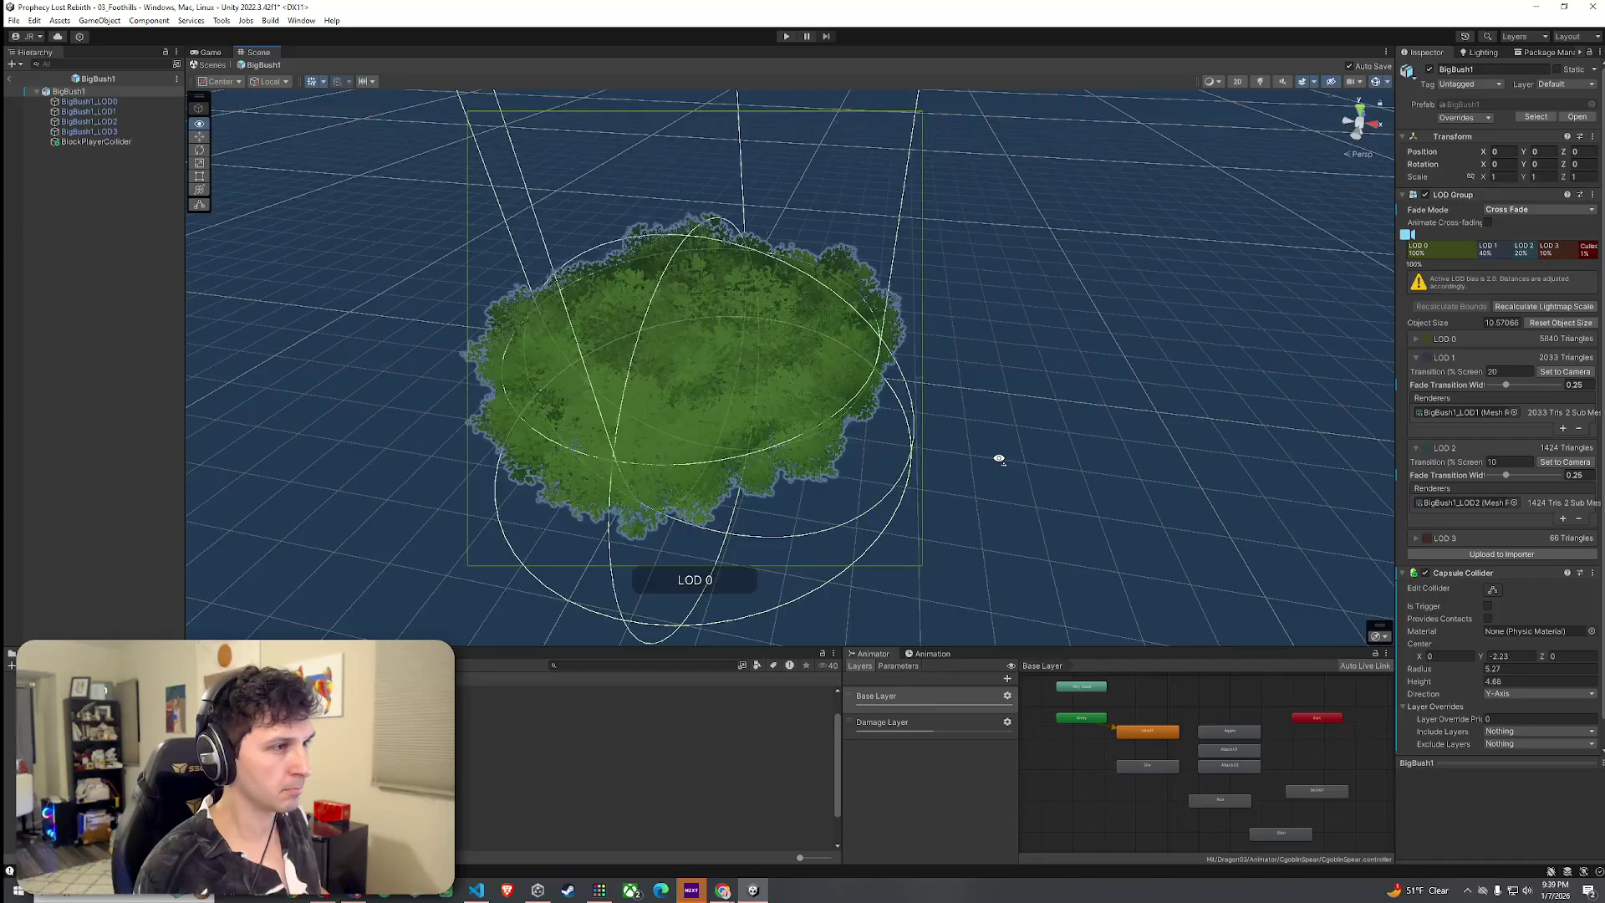
{"action": "scroll", "coordinate": [995, 459], "scroll_direction": "up", "scroll_amount": 5}
{"action": "scroll", "coordinate": [1024, 456], "scroll_direction": "up", "scroll_amount": 3}
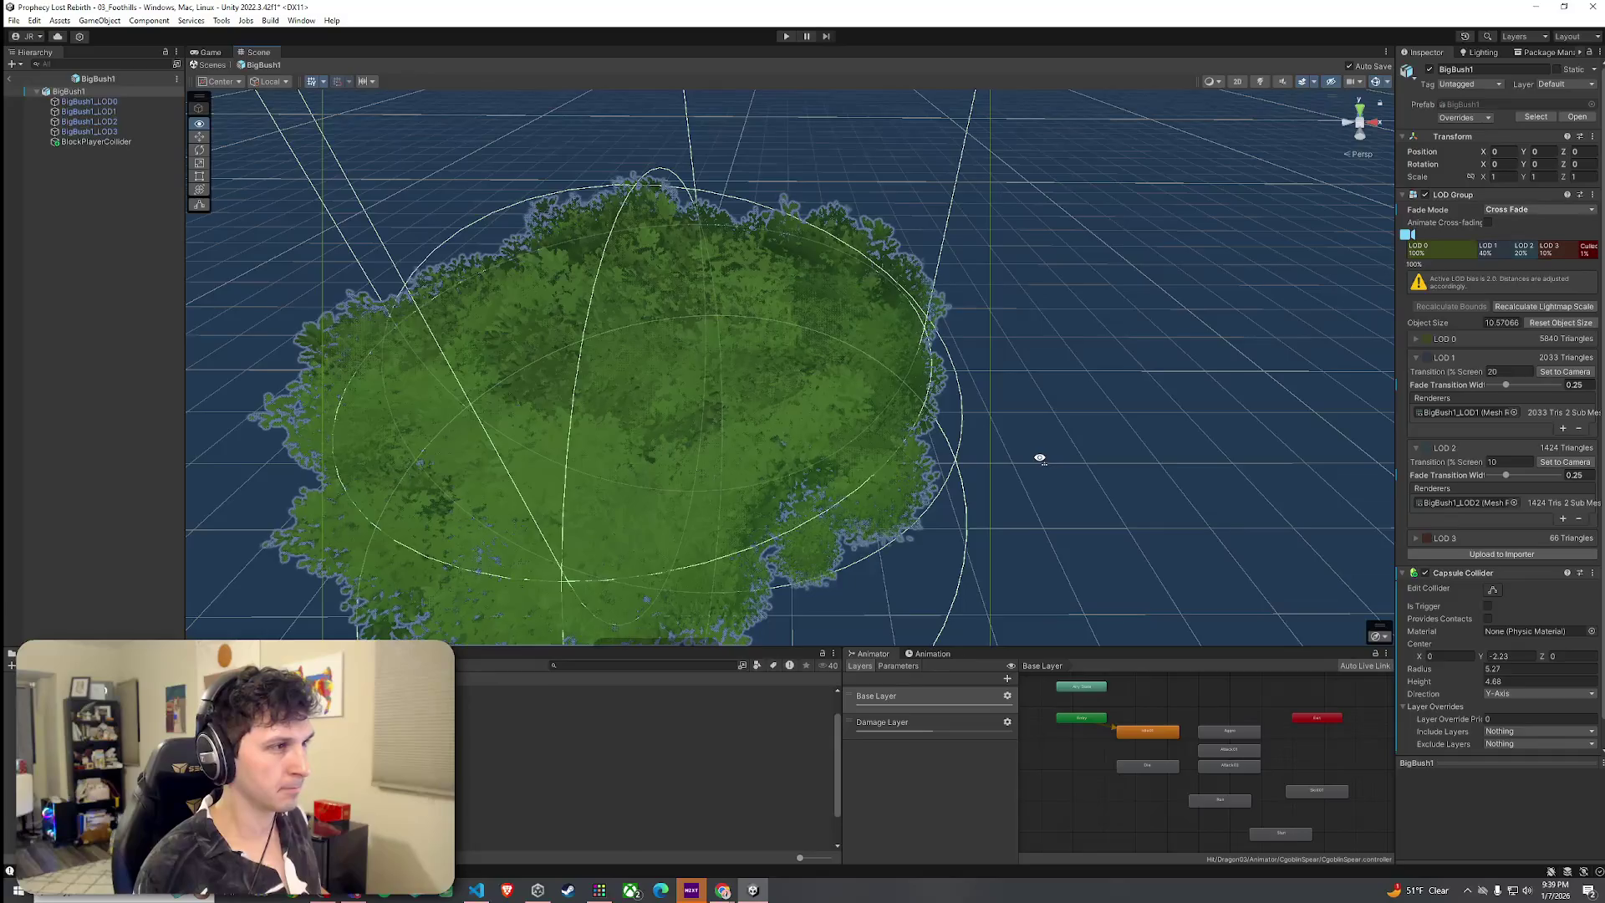
{"action": "scroll", "coordinate": [1039, 459], "scroll_direction": "down", "scroll_amount": 4}
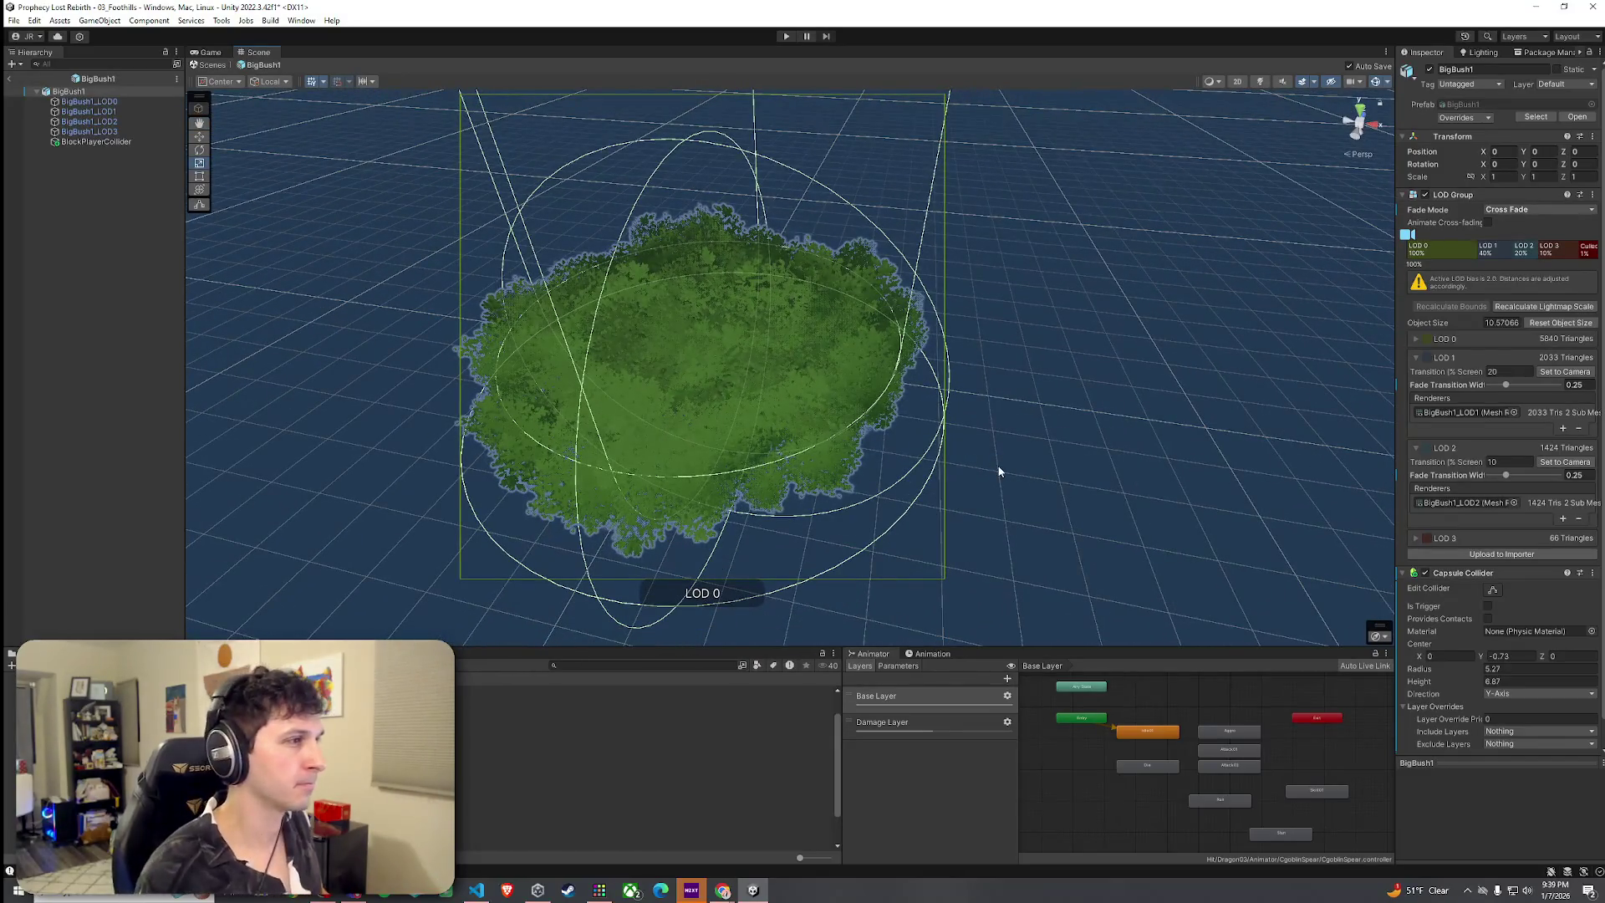
{"action": "scroll", "coordinate": [1014, 477], "scroll_direction": "down", "scroll_amount": 3}
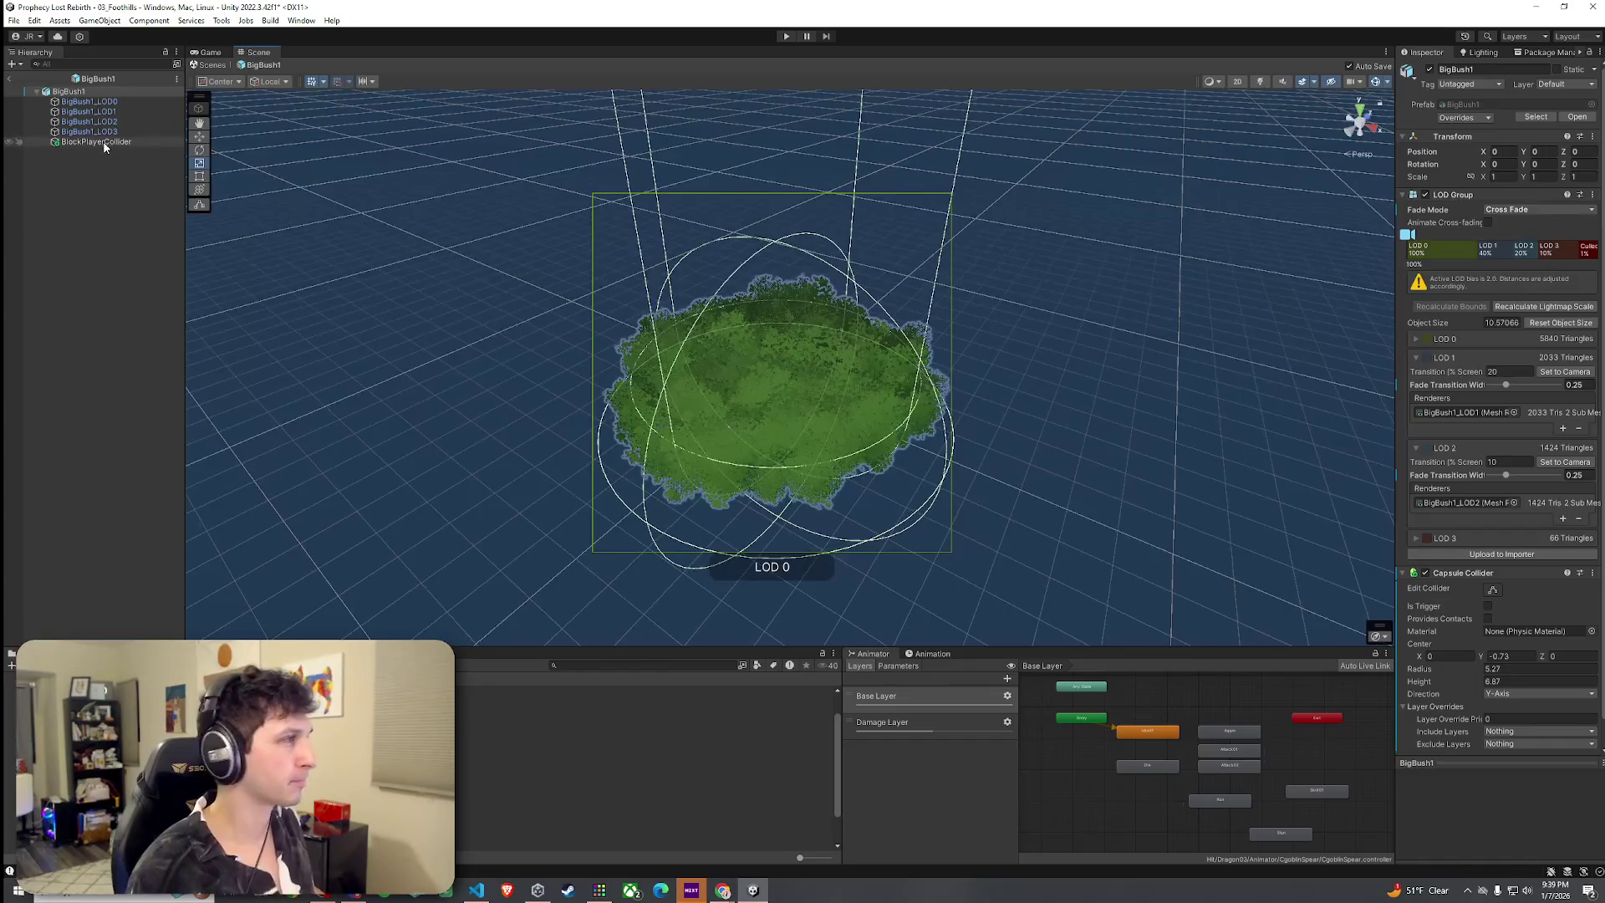
Set the bush collider's radius to 4.1 and compare it against BlockPlayerCollider
{"action": "left_click", "coordinate": [96, 142]}
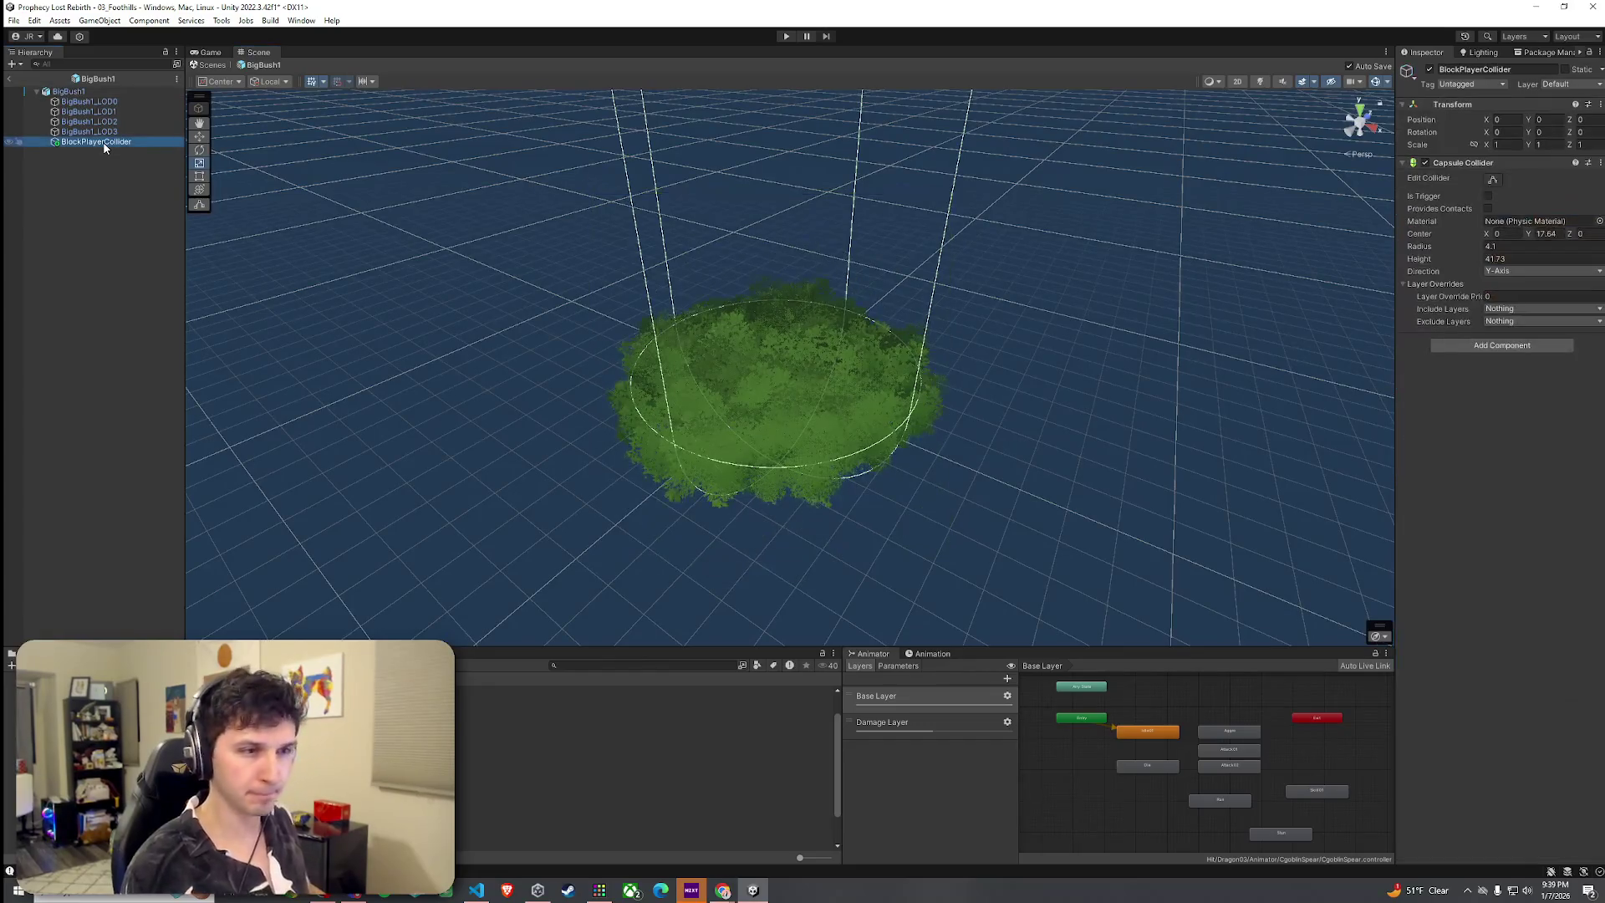
{"action": "left_click", "coordinate": [92, 92]}
{"action": "left_click", "coordinate": [1515, 669]}
{"action": "type", "text": "4.1"}
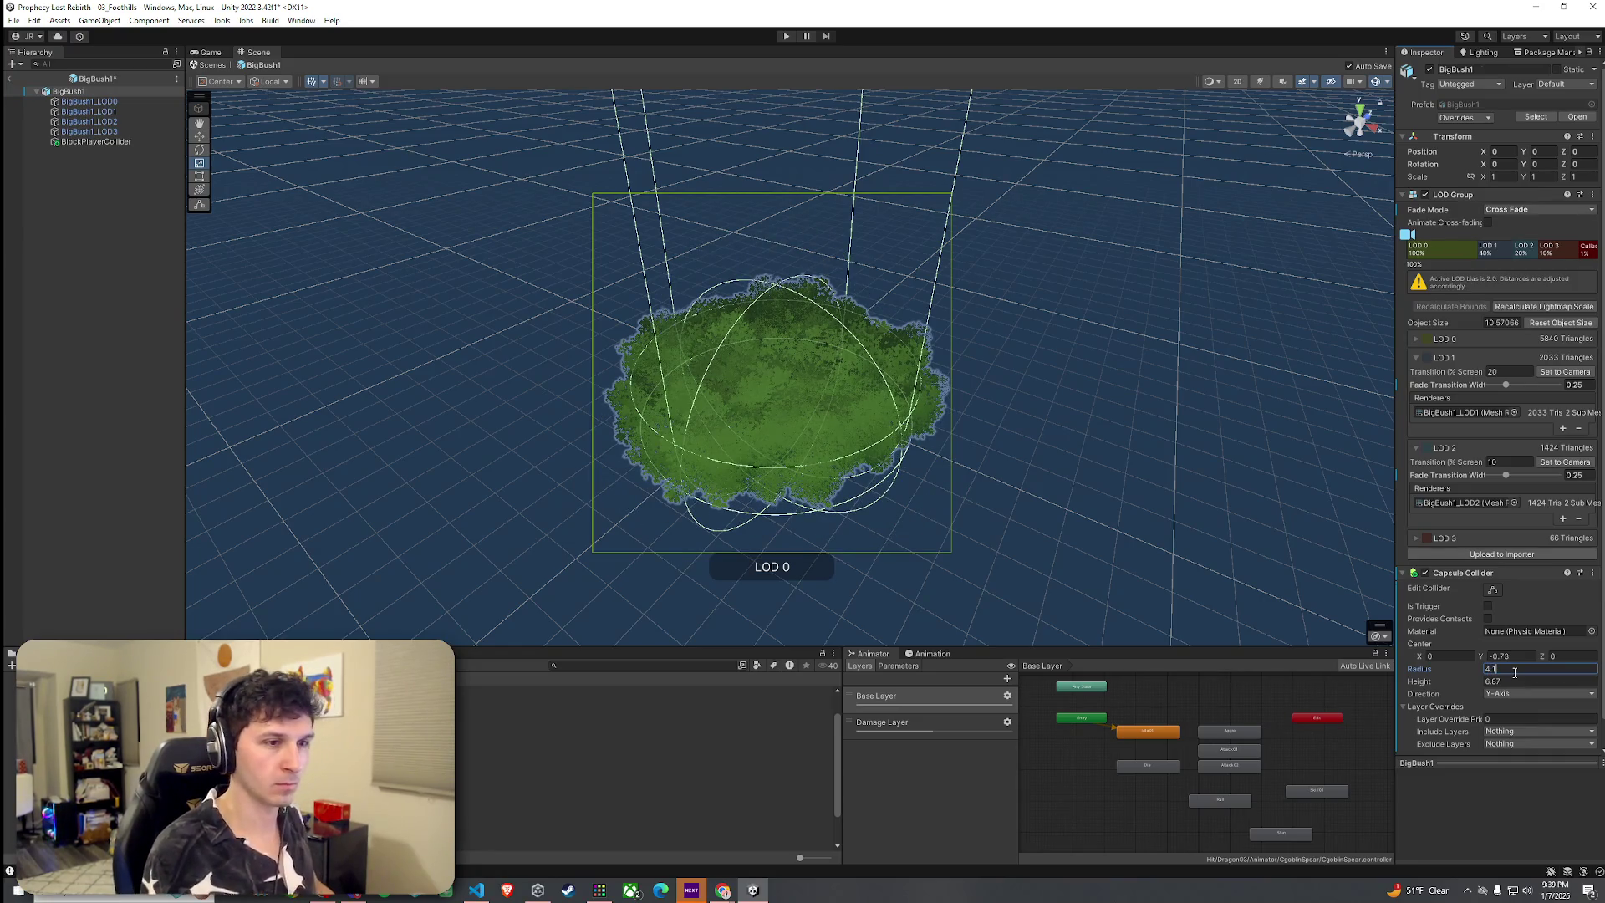
{"action": "scroll", "coordinate": [913, 430], "scroll_direction": "up", "scroll_amount": 6}
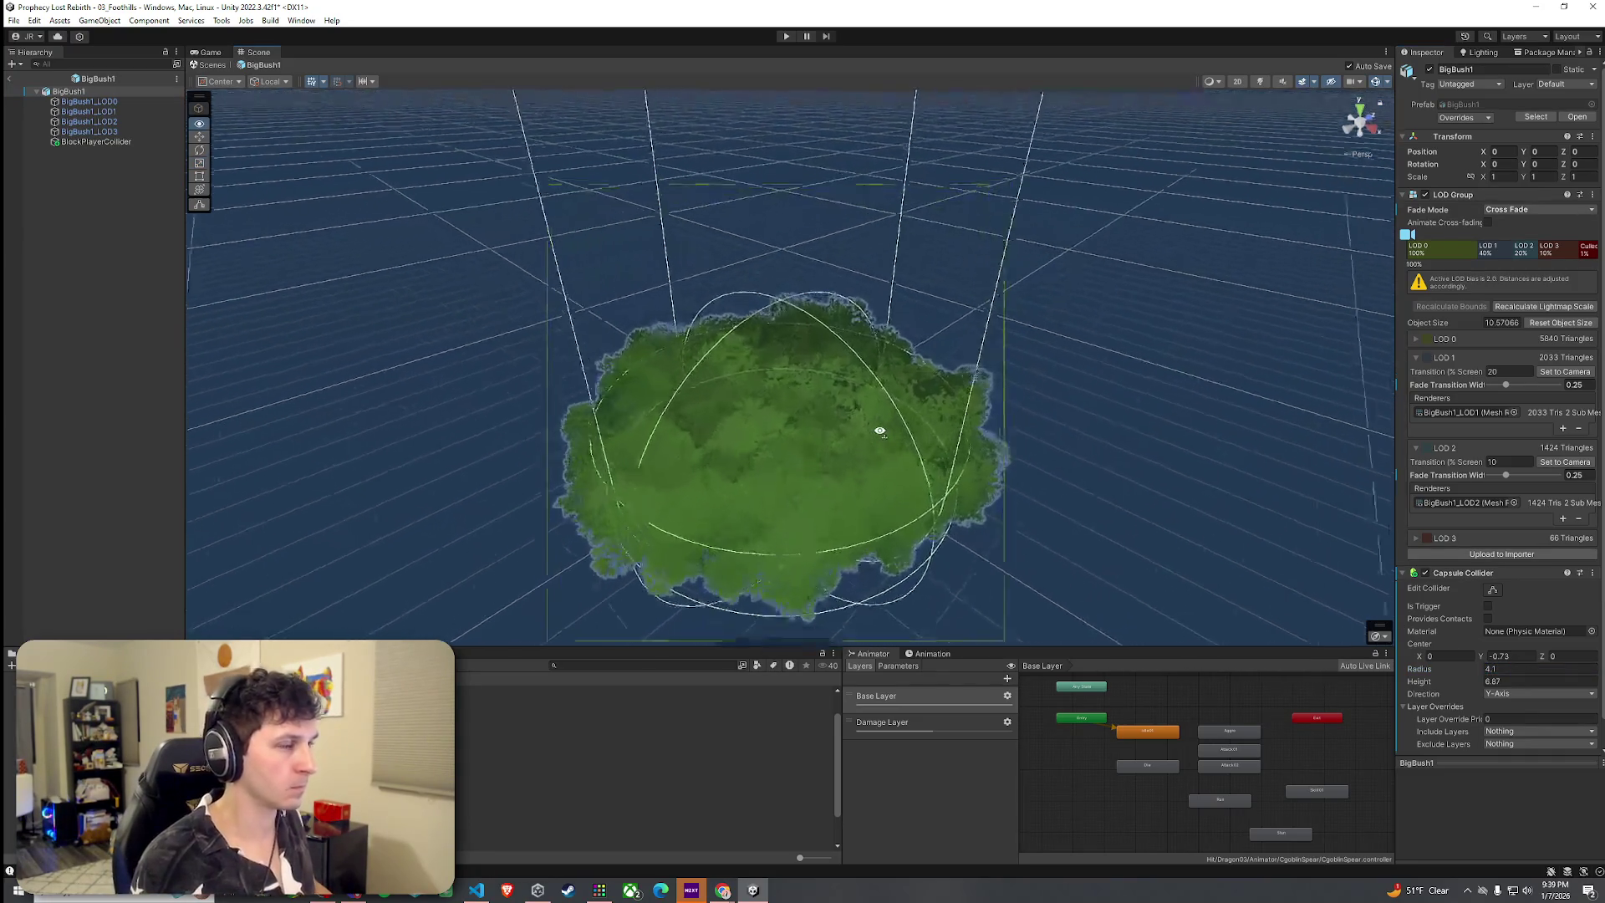
{"action": "key", "text": "s"}
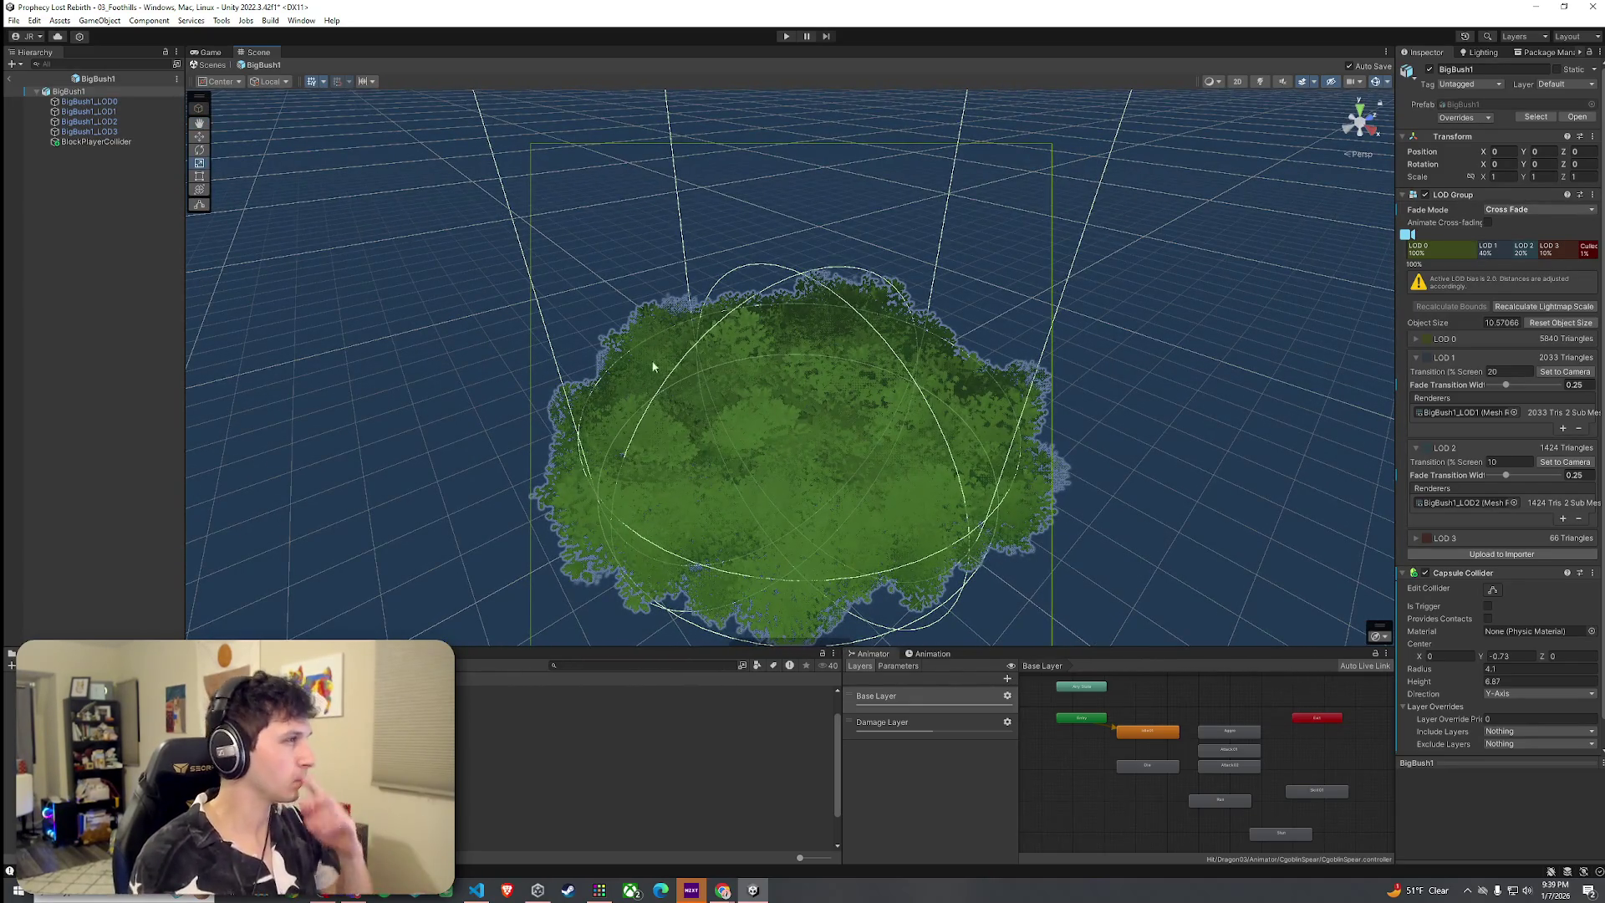
{"action": "left_click", "coordinate": [113, 144]}
{"action": "left_click", "coordinate": [92, 96]}
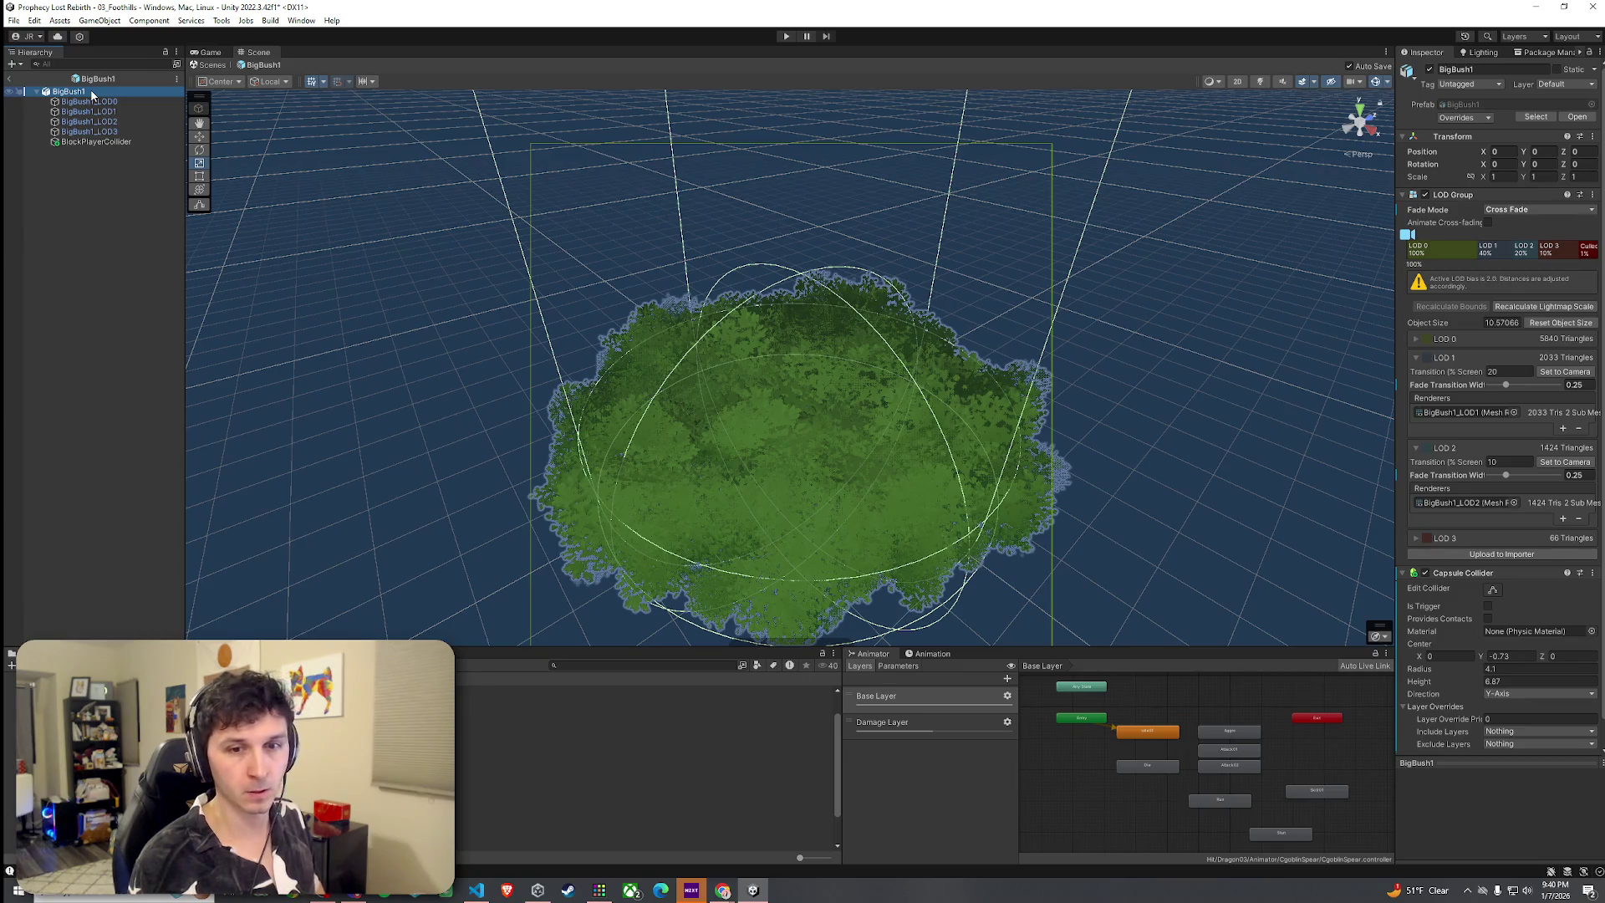
{"action": "left_click", "coordinate": [14, 20]}
{"action": "left_click", "coordinate": [351, 244]}
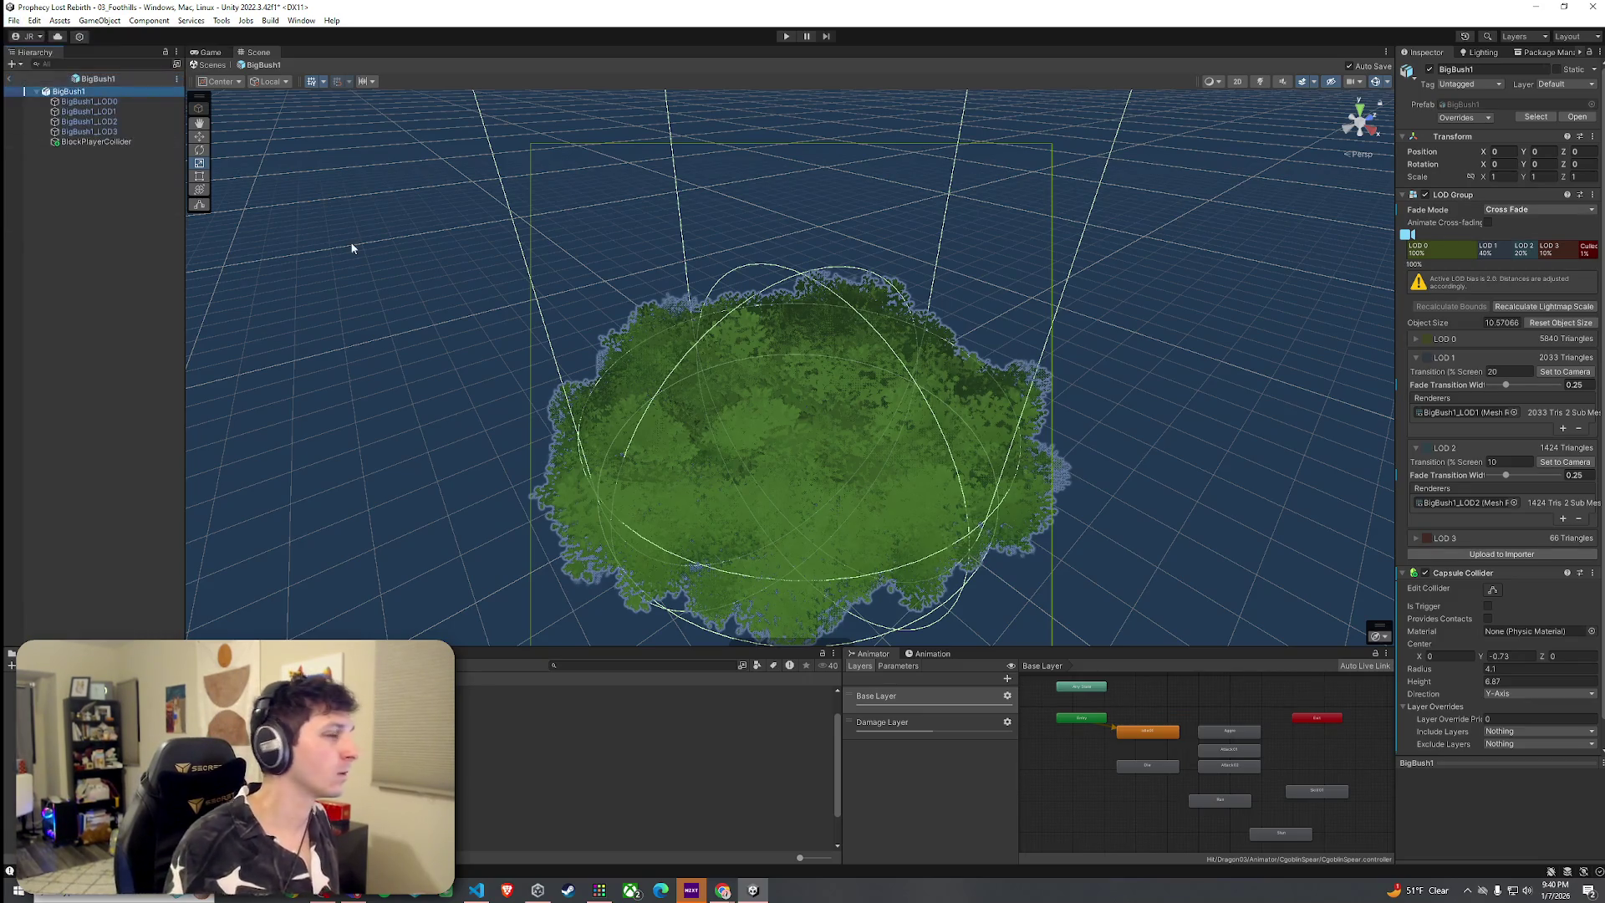
{"action": "left_click", "coordinate": [152, 142]}
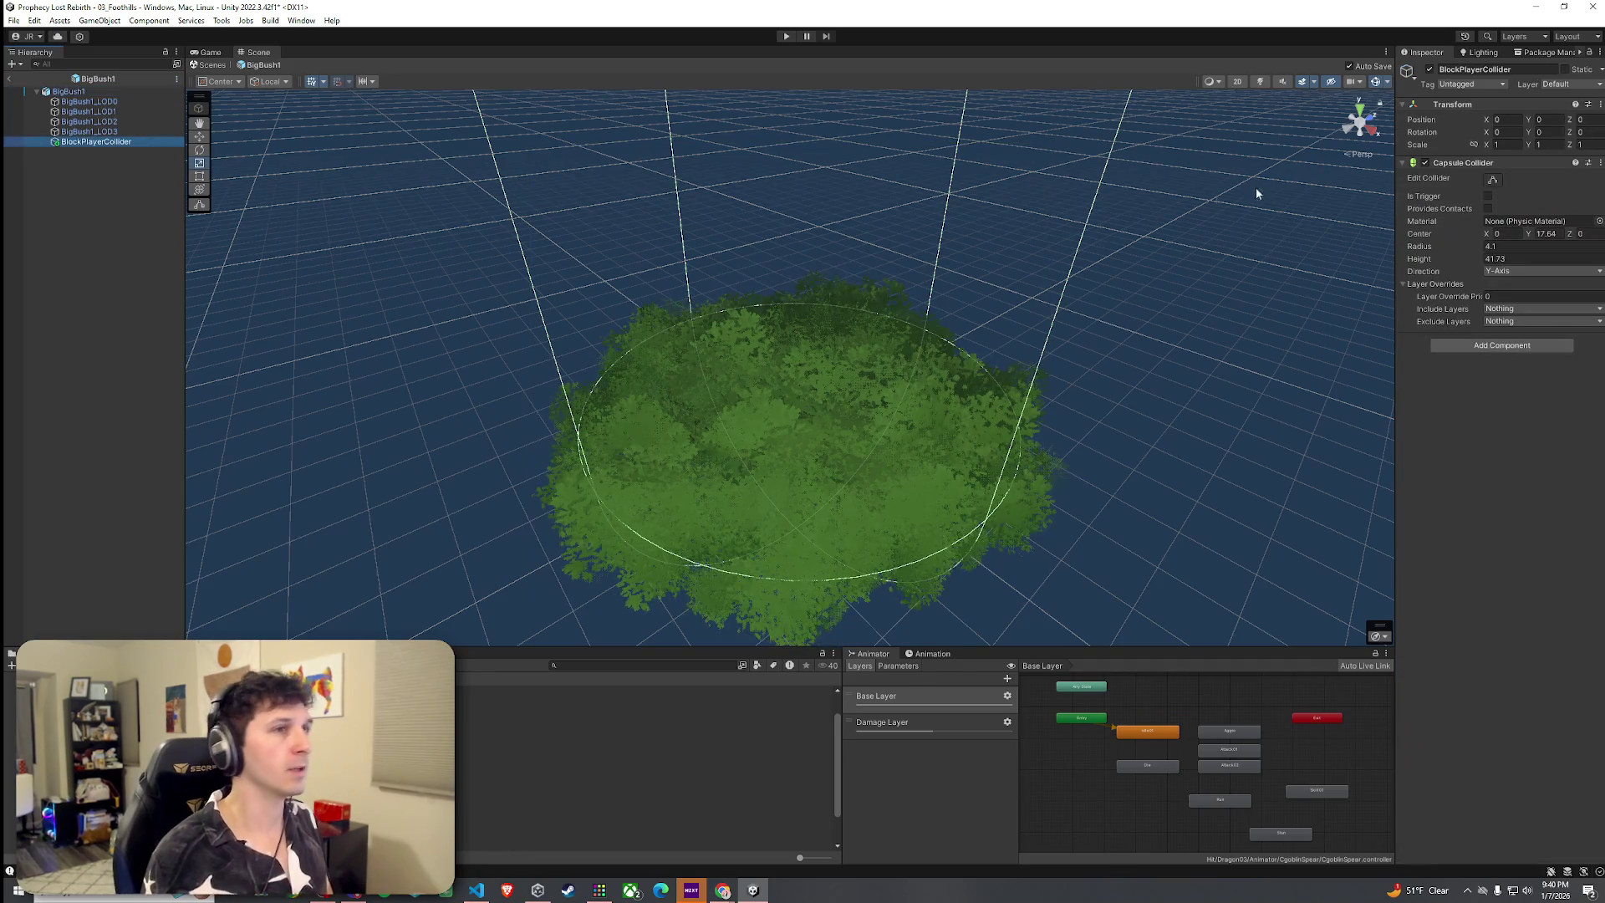
Rename User Layer 19 to BlockPlayer
{"action": "left_click", "coordinate": [1556, 86]}
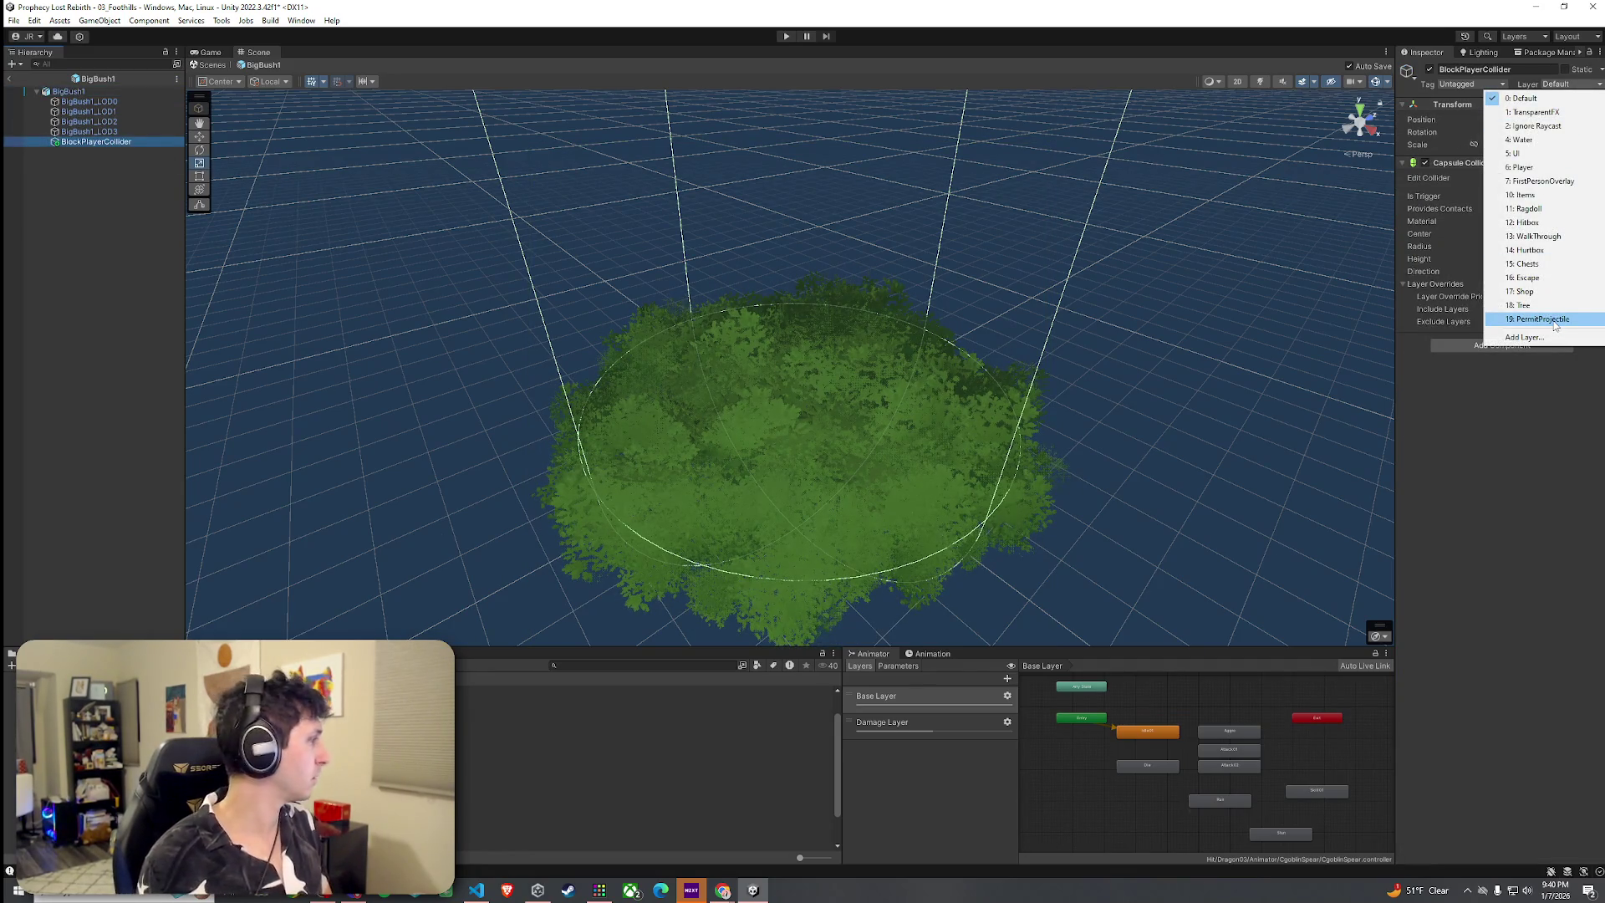
{"action": "left_click", "coordinate": [1555, 335]}
{"action": "left_click", "coordinate": [1552, 421]}
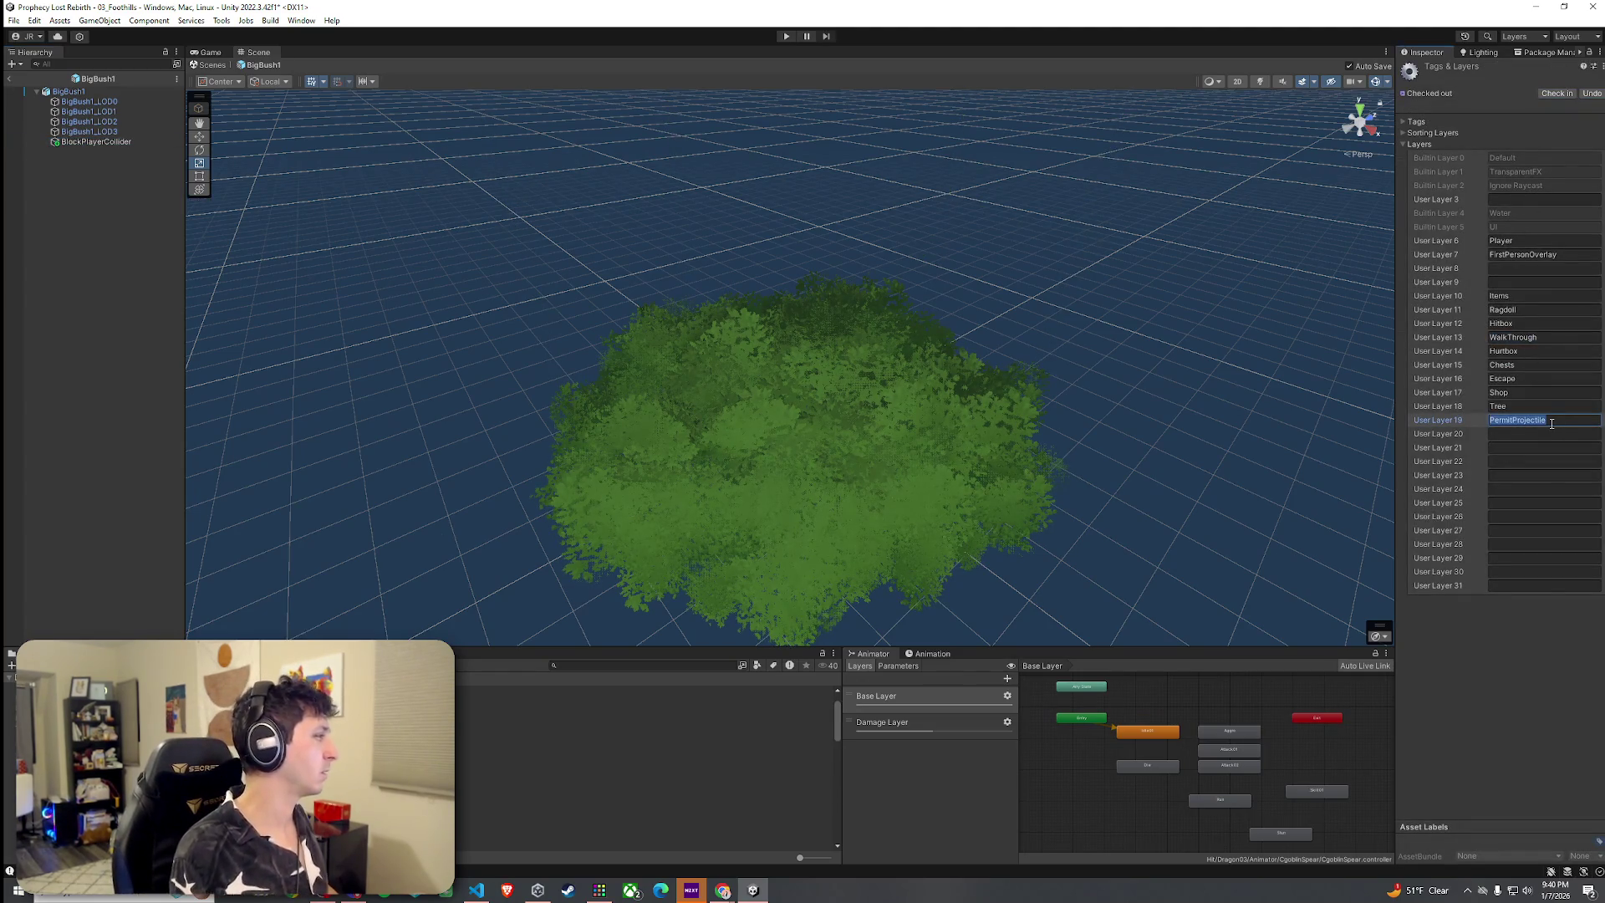
{"action": "type", "text": "BlockPlayer"}
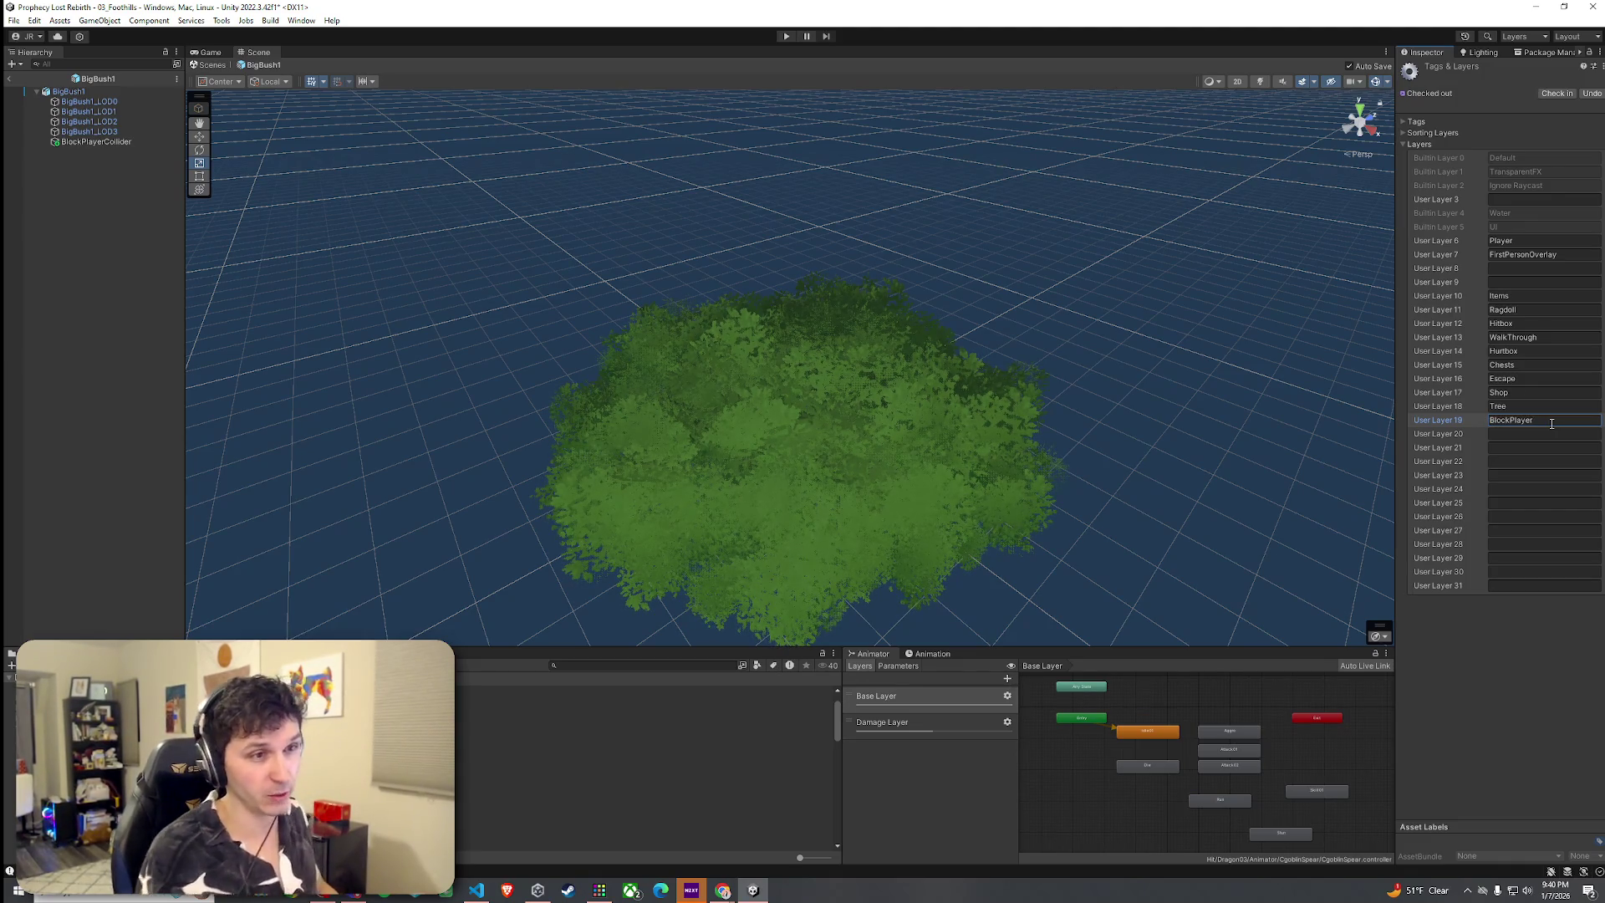
Put BlockPlayerCollider on the BlockPlayer layer, leaving its collider's included layers at Nothing
{"action": "left_click", "coordinate": [113, 144]}
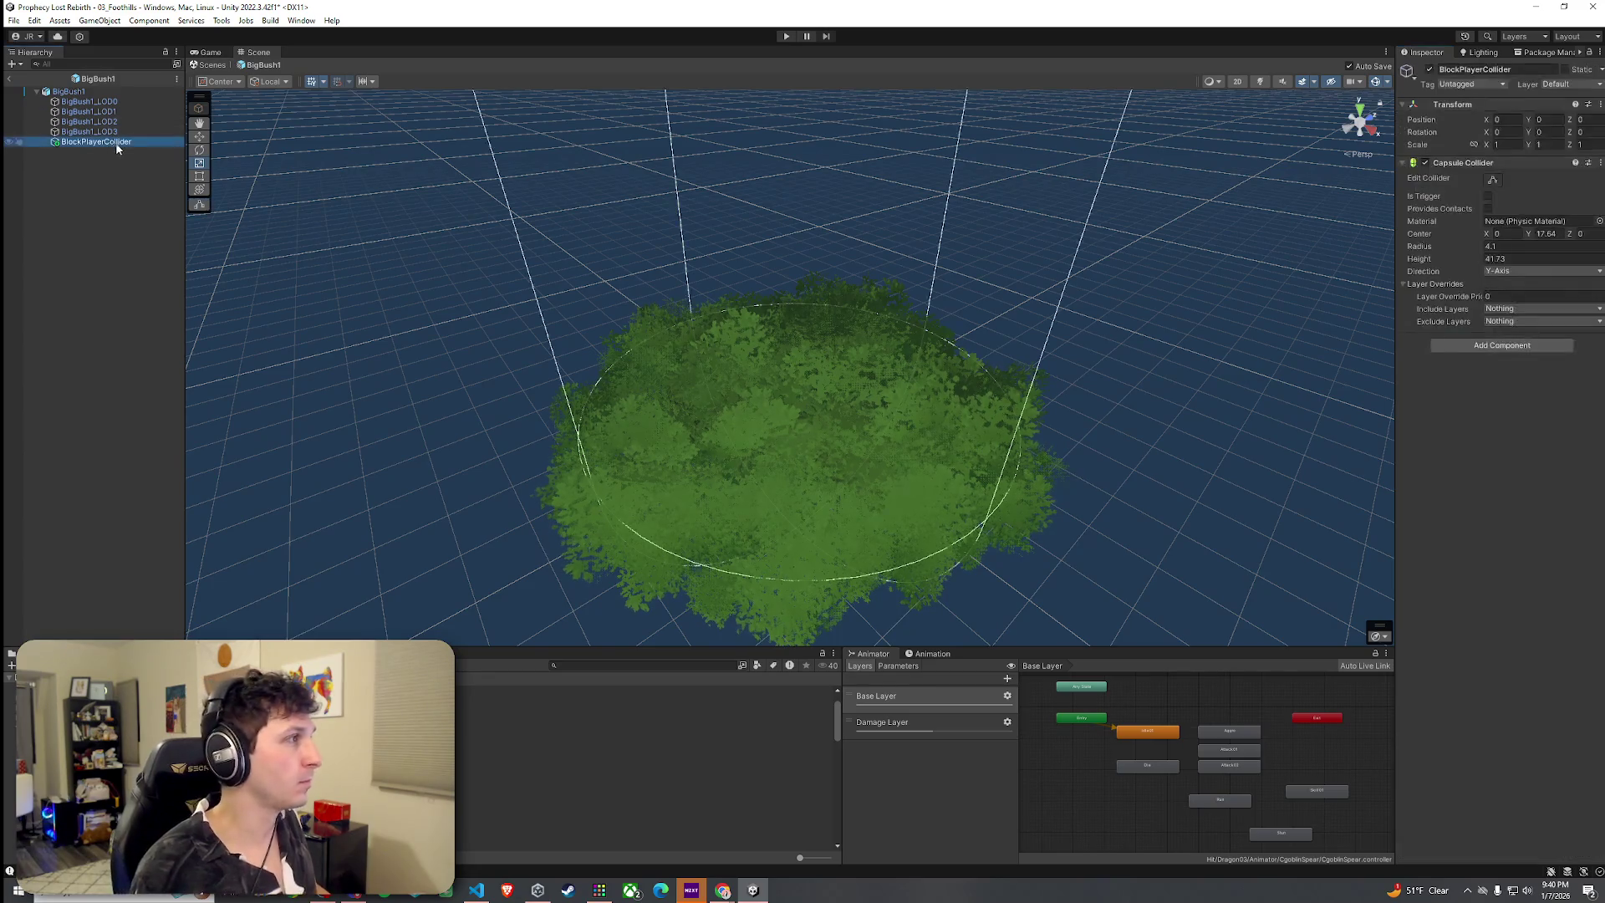
{"action": "left_click", "coordinate": [1542, 321]}
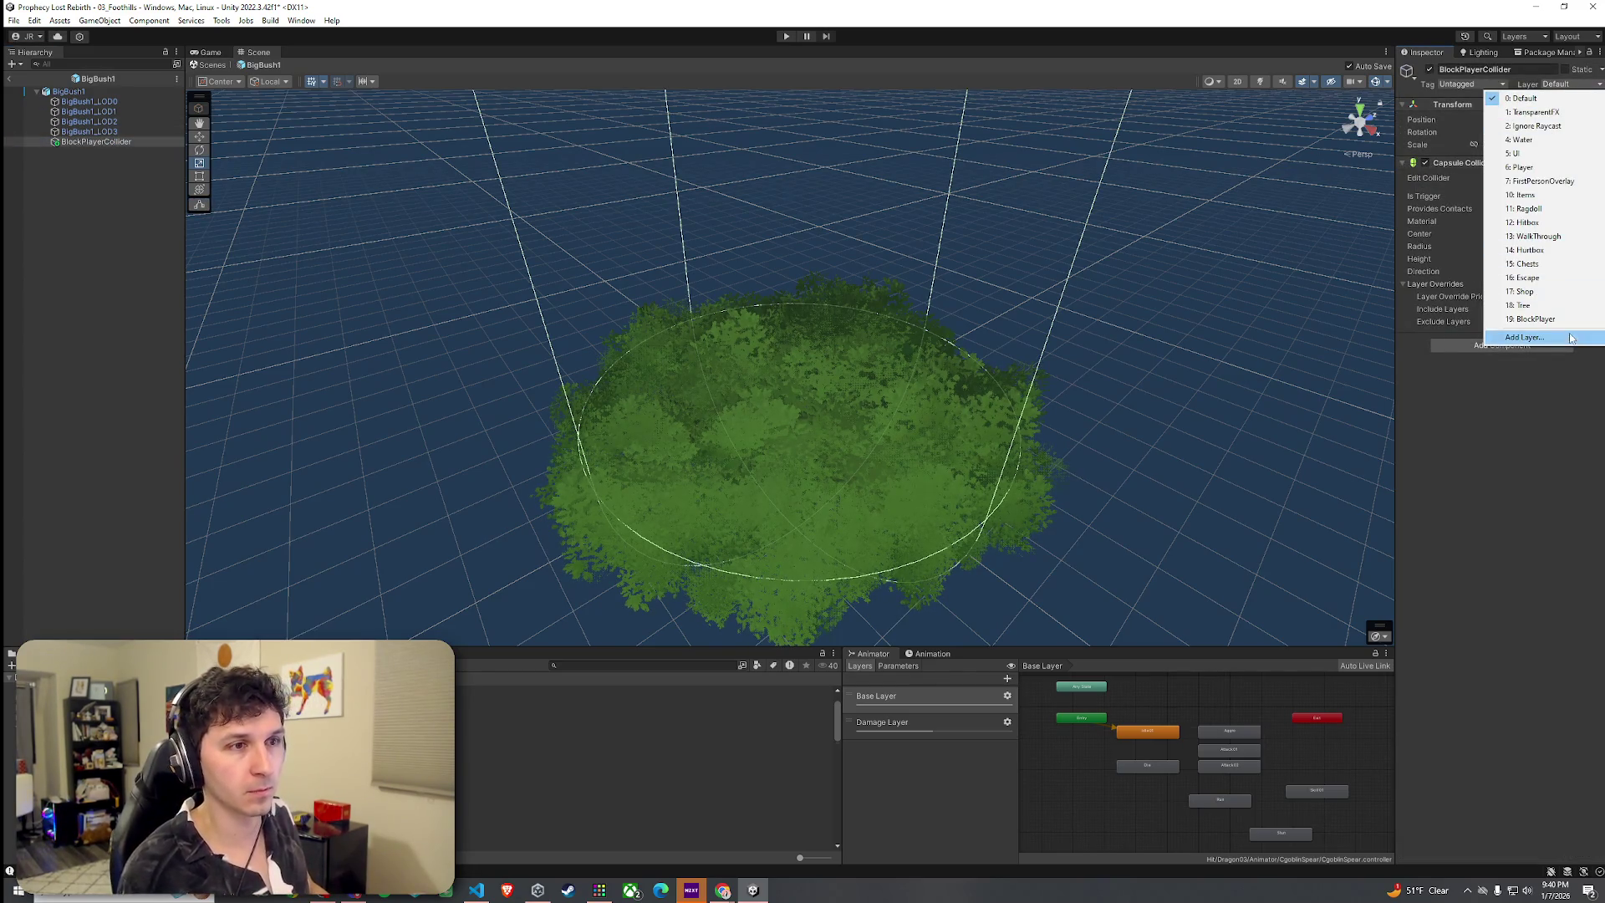
{"action": "left_click", "coordinate": [1530, 336]}
{"action": "left_click", "coordinate": [13, 21]}
{"action": "left_click", "coordinate": [496, 31]}
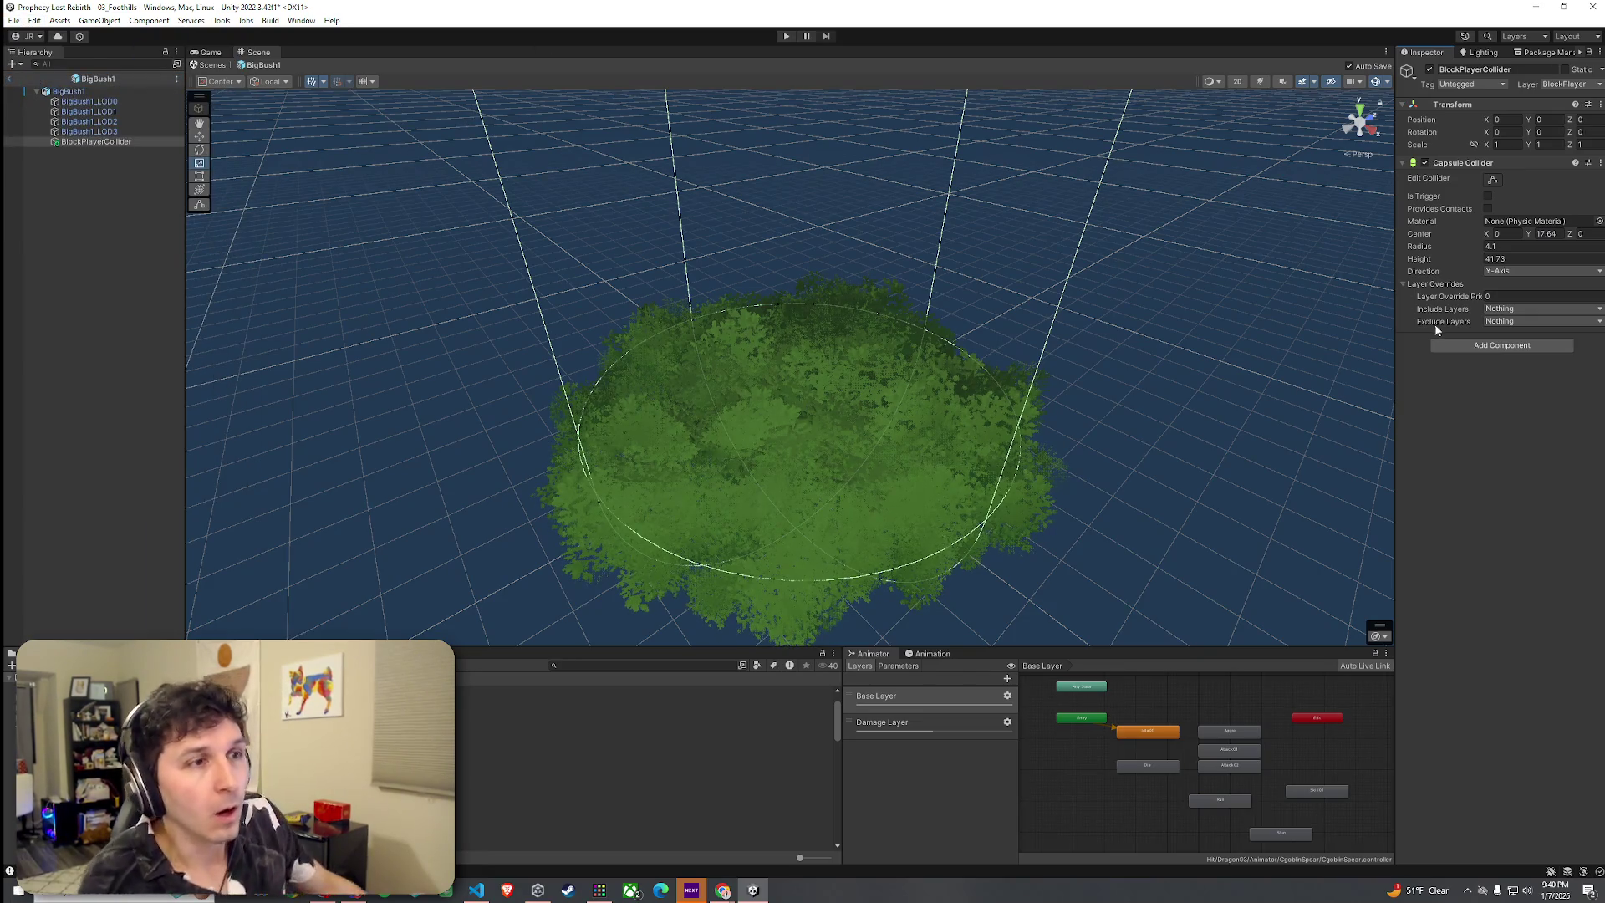
{"action": "left_click", "coordinate": [1514, 309]}
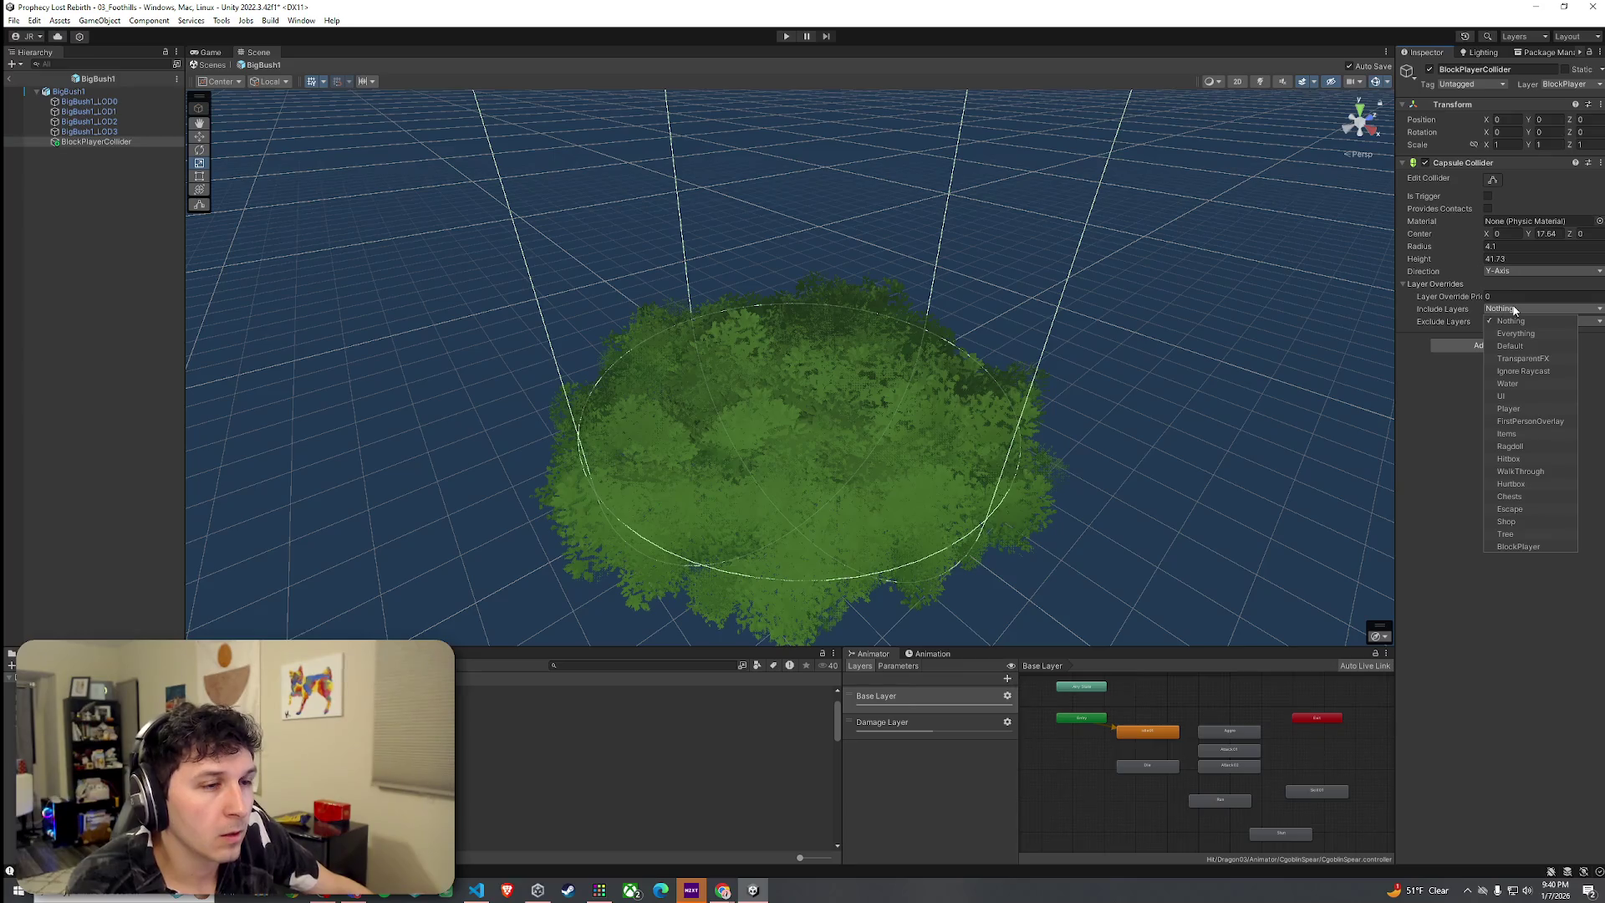
{"action": "left_click", "coordinate": [1448, 372]}
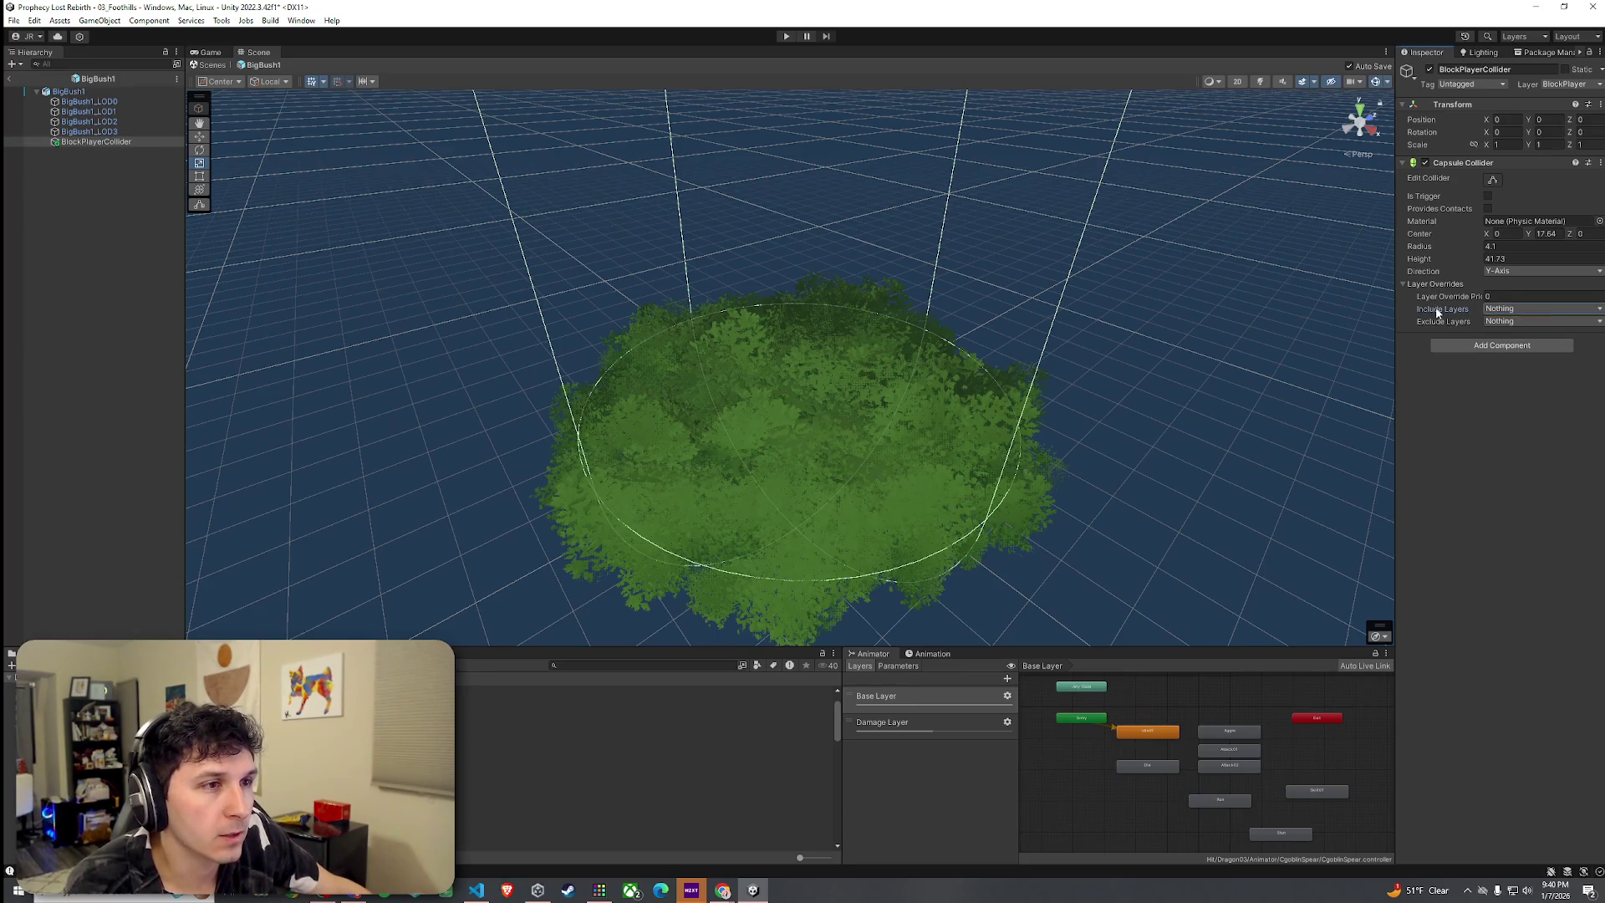
{"action": "mouse_move", "coordinate": [1448, 314]}
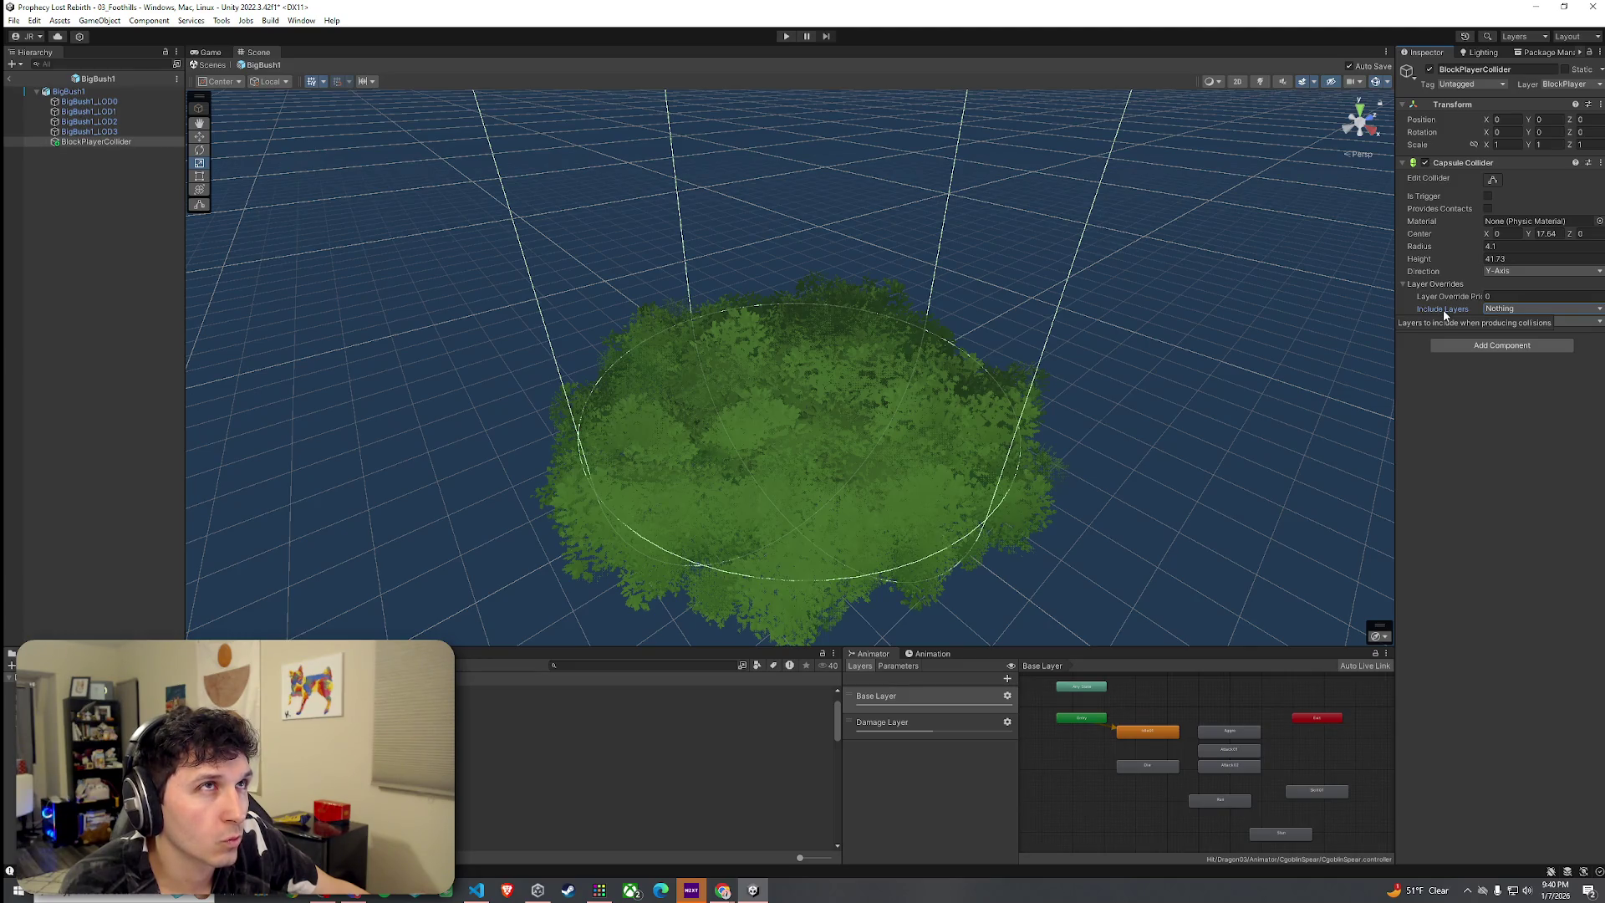
{"action": "left_click", "coordinate": [14, 20]}
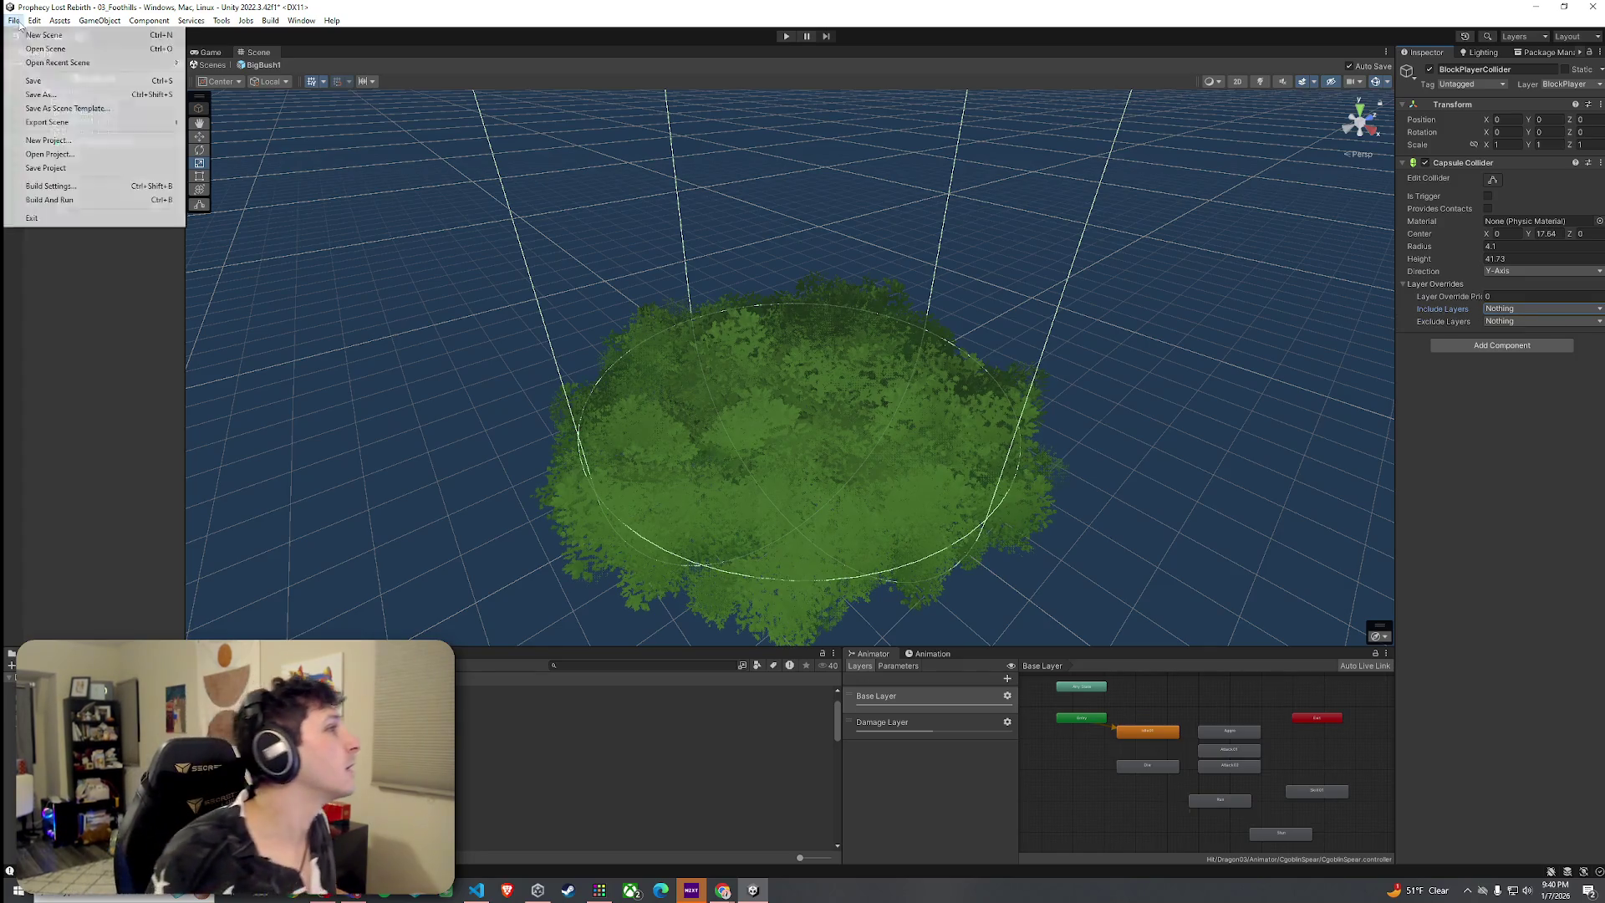
Save the edited BigBush1 prefab
{"action": "left_click", "coordinate": [29, 82]}
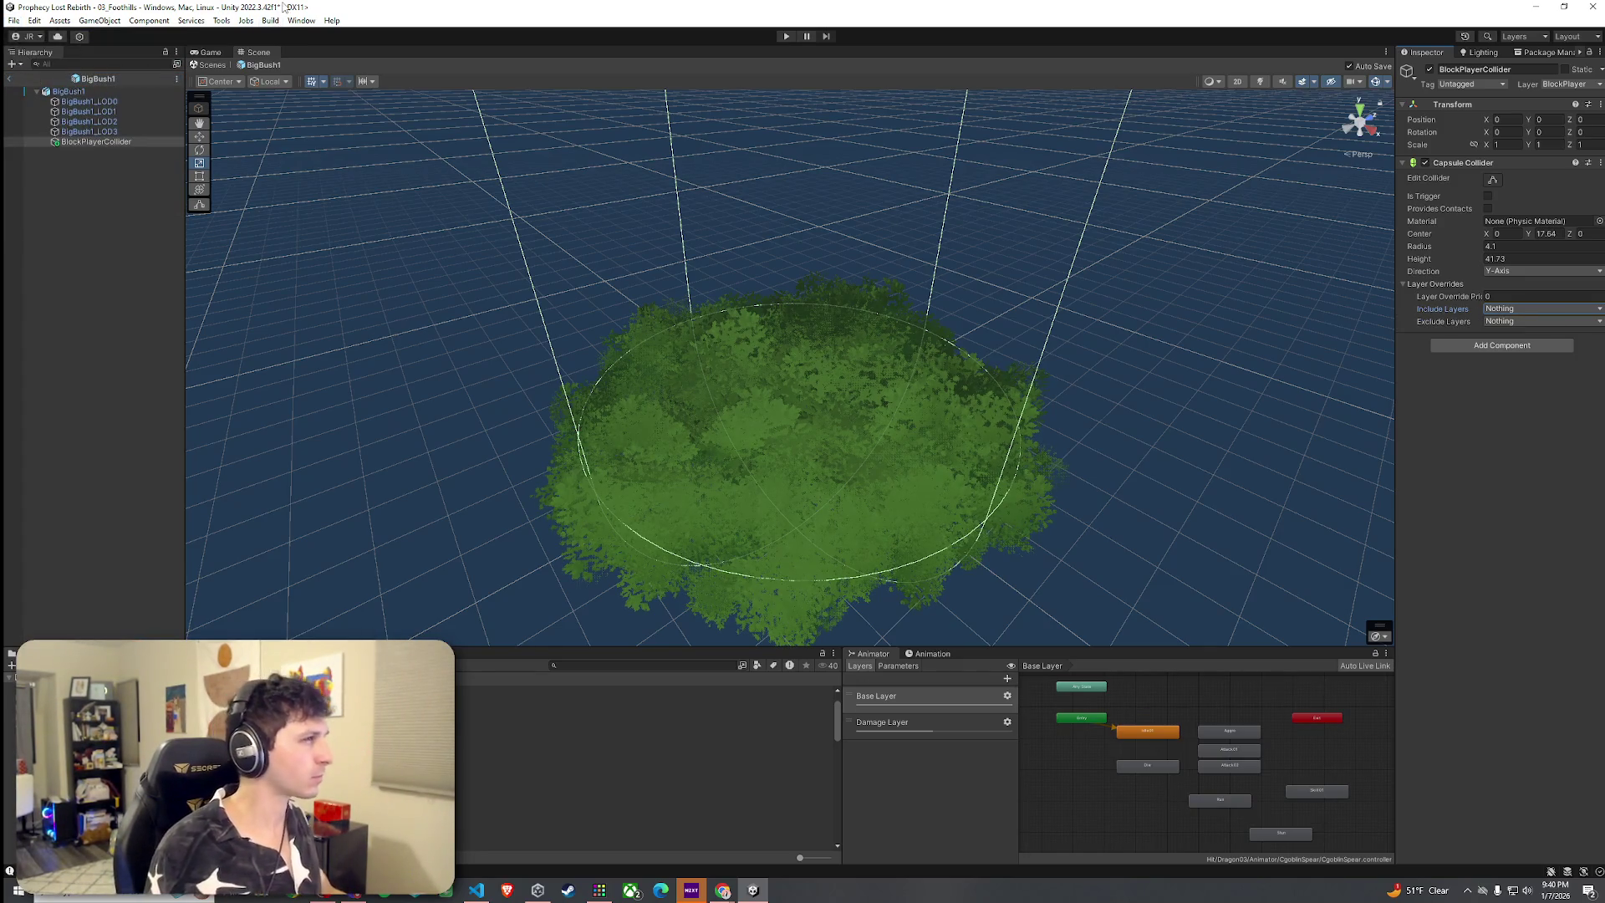
{"action": "left_click", "coordinate": [14, 20]}
{"action": "left_click", "coordinate": [30, 81]}
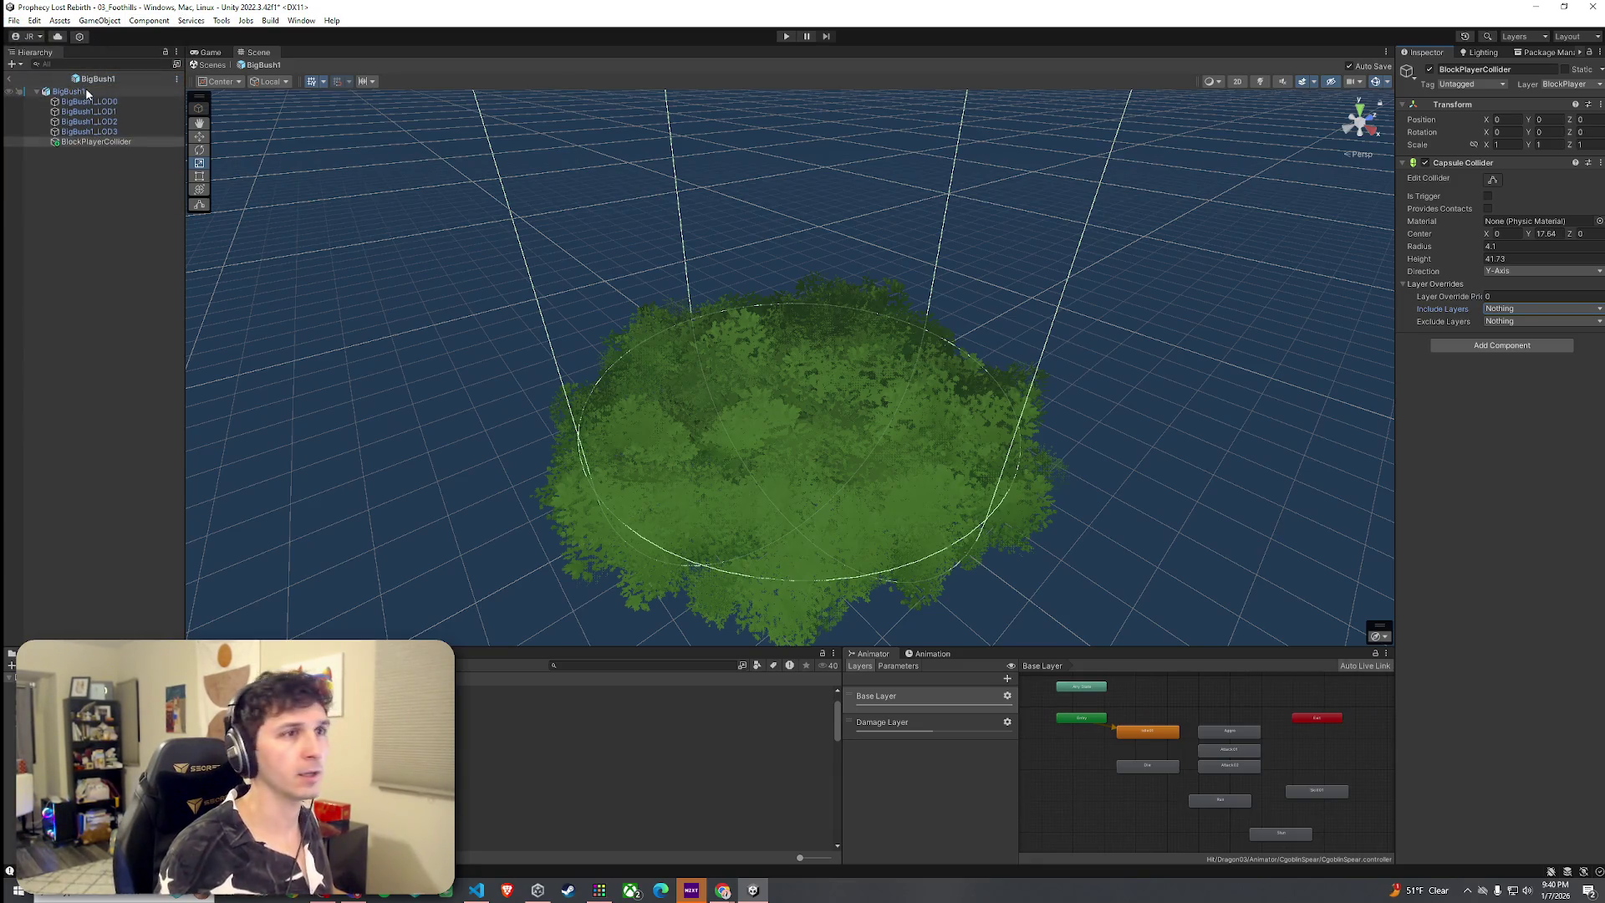
{"action": "scroll", "coordinate": [548, 297], "scroll_direction": "down", "scroll_amount": 10}
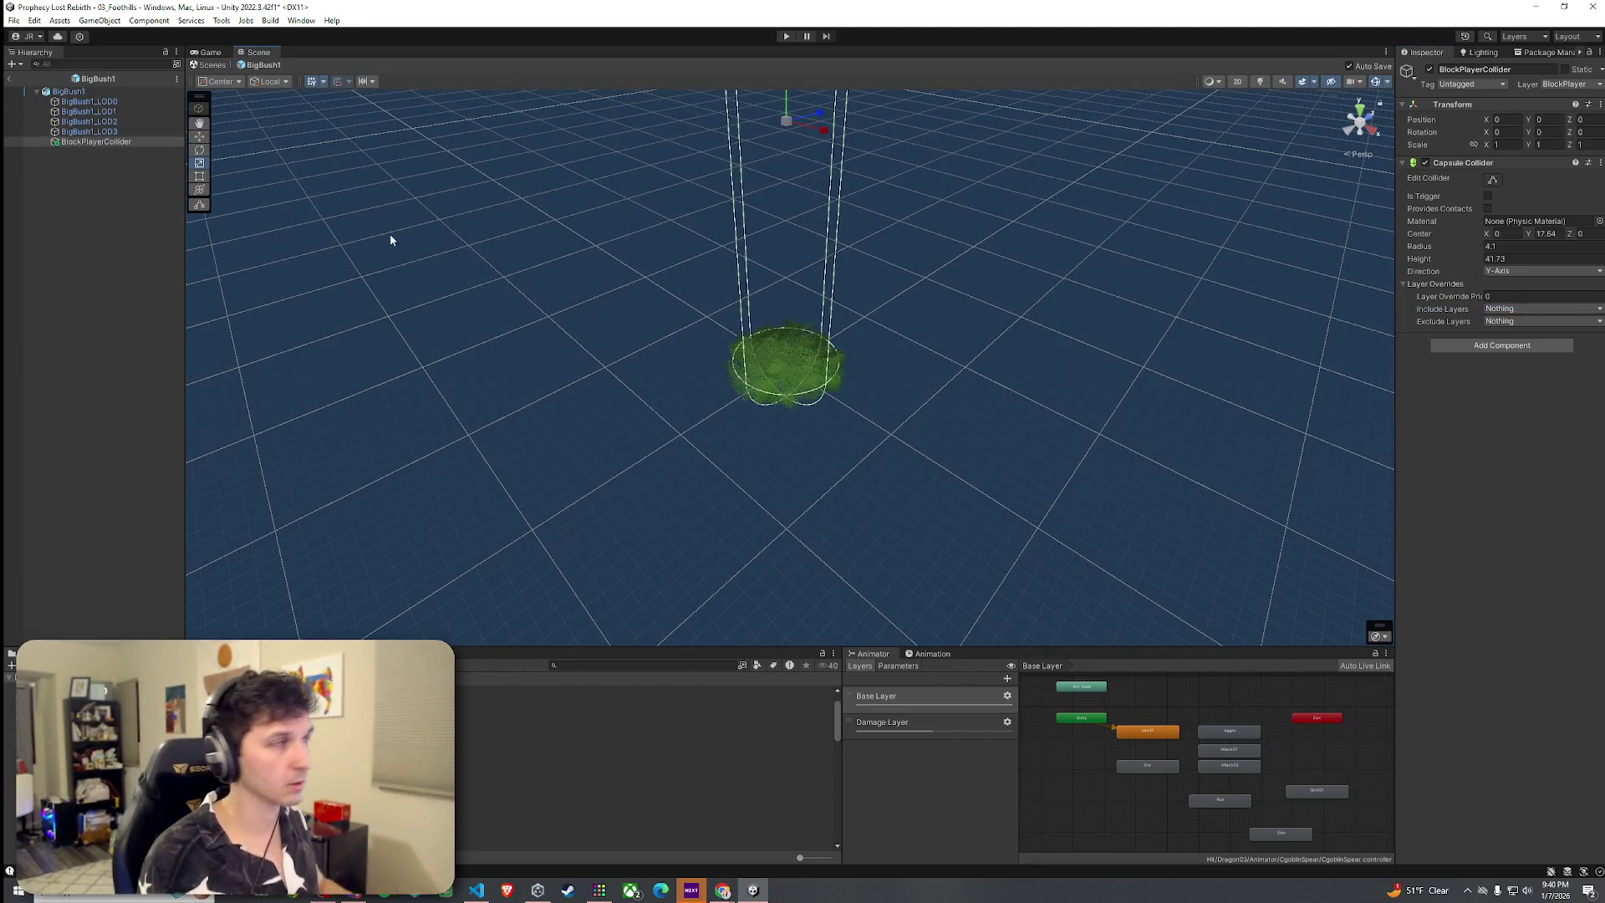
{"action": "left_click", "coordinate": [93, 92]}
{"action": "scroll", "coordinate": [776, 355], "scroll_direction": "up", "scroll_amount": 10}
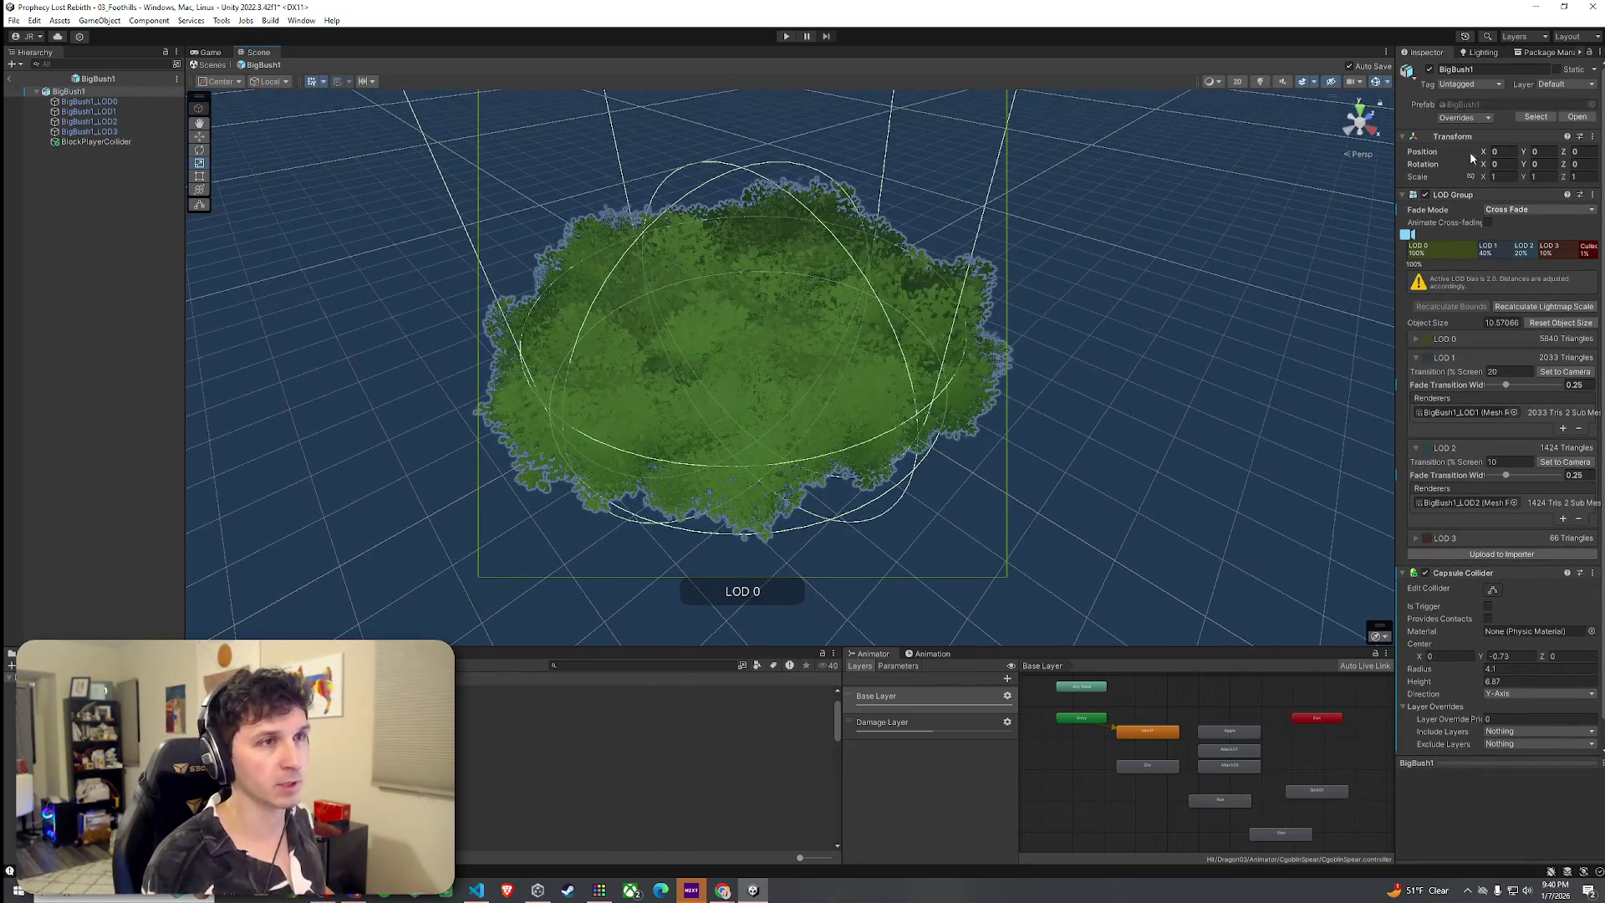
{"action": "scroll", "coordinate": [886, 359], "scroll_direction": "down", "scroll_amount": 10}
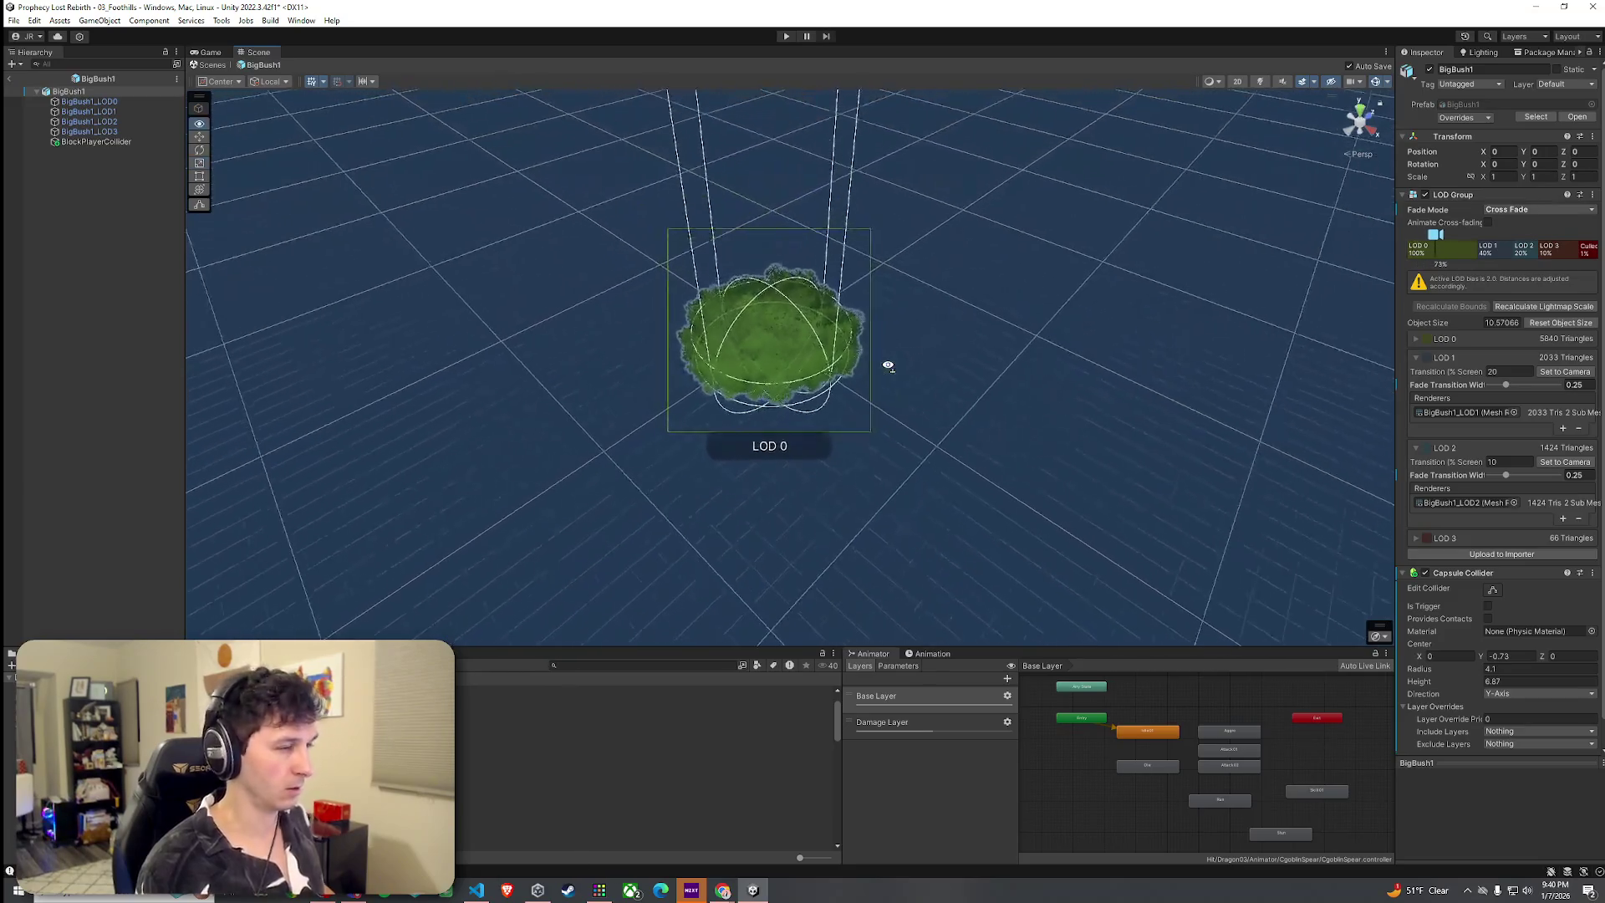
{"action": "scroll", "coordinate": [888, 365], "scroll_direction": "down", "scroll_amount": 1}
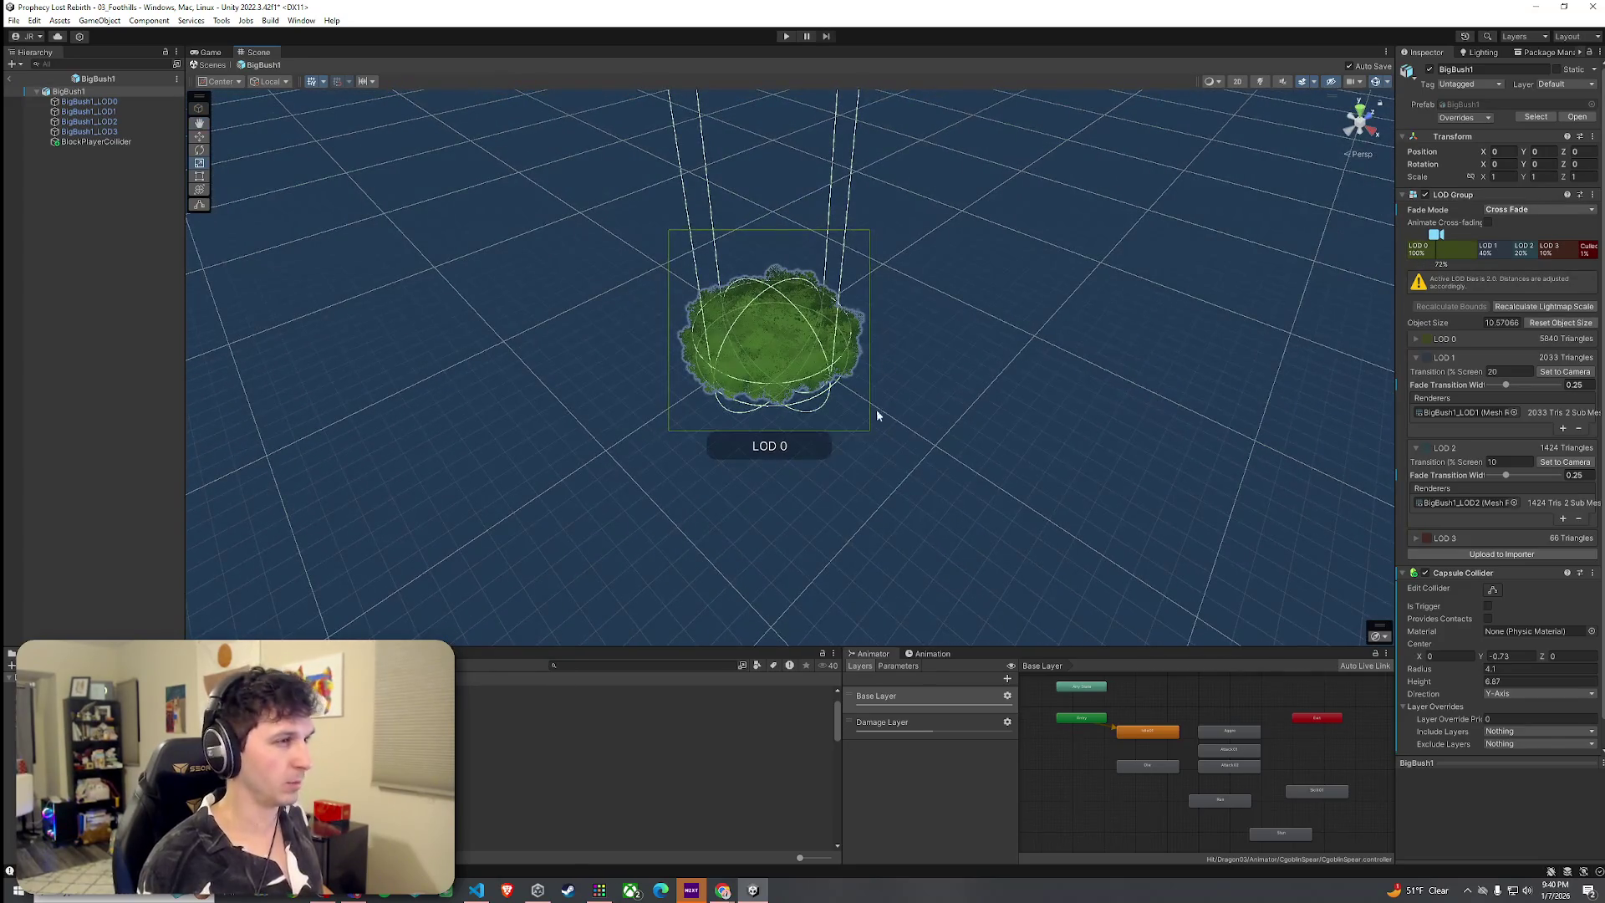
{"action": "scroll", "coordinate": [893, 372], "scroll_direction": "up", "scroll_amount": 8}
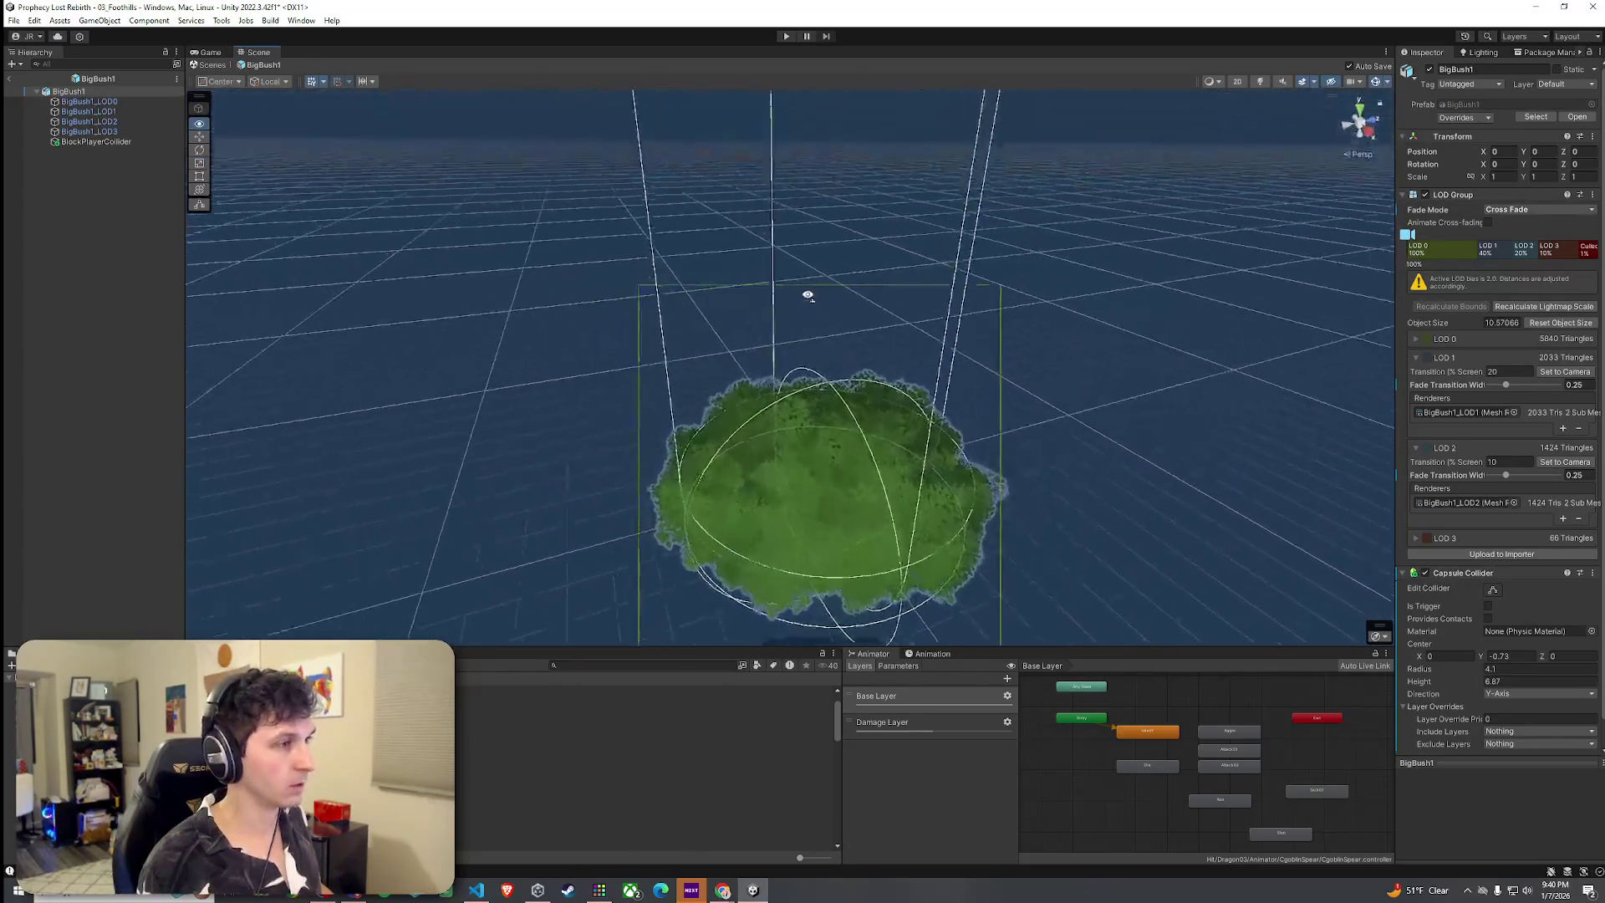
{"action": "scroll", "coordinate": [864, 315], "scroll_direction": "down", "scroll_amount": 5}
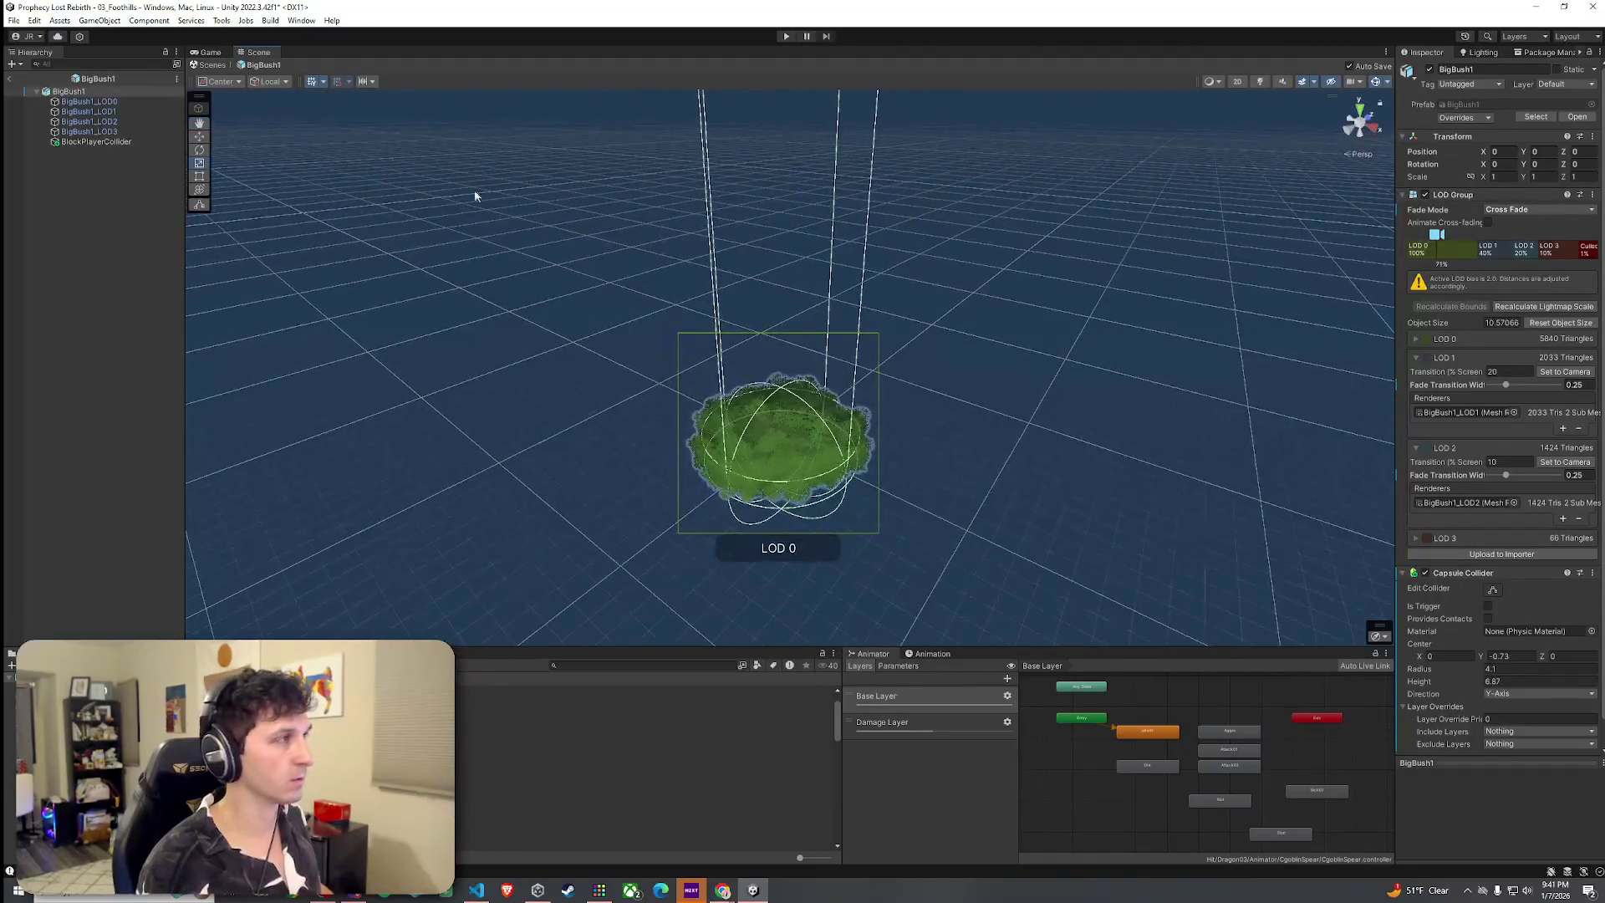
Exit prefab editing back to the Foothills scene and save it
{"action": "left_click", "coordinate": [14, 20]}
{"action": "left_click", "coordinate": [34, 80]}
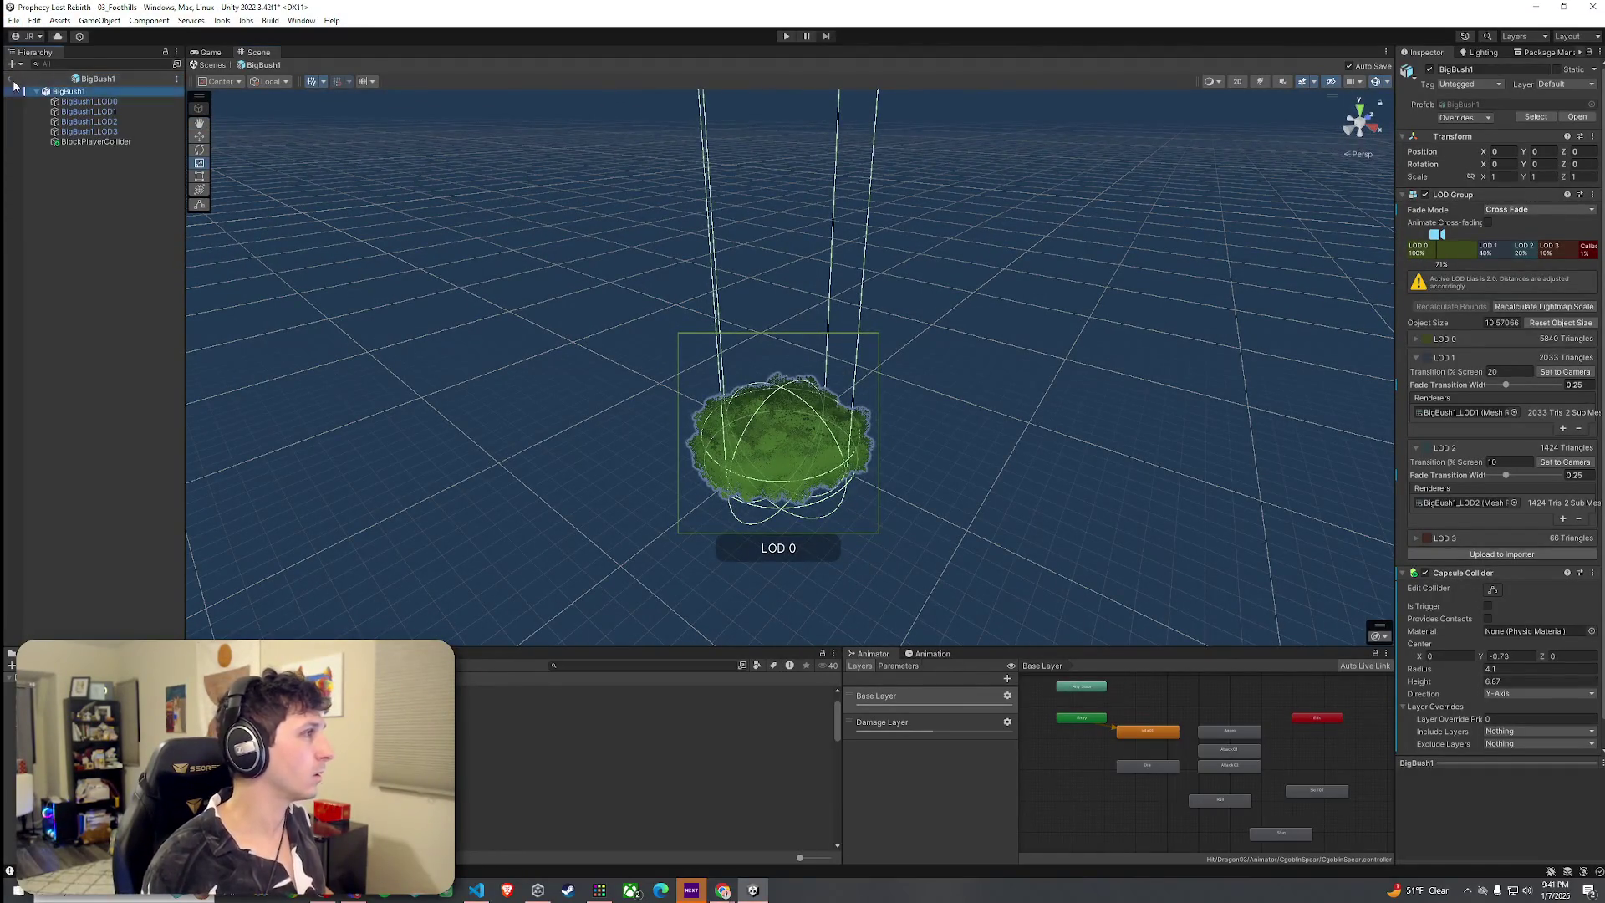
{"action": "left_click", "coordinate": [13, 20]}
{"action": "left_click", "coordinate": [34, 80]}
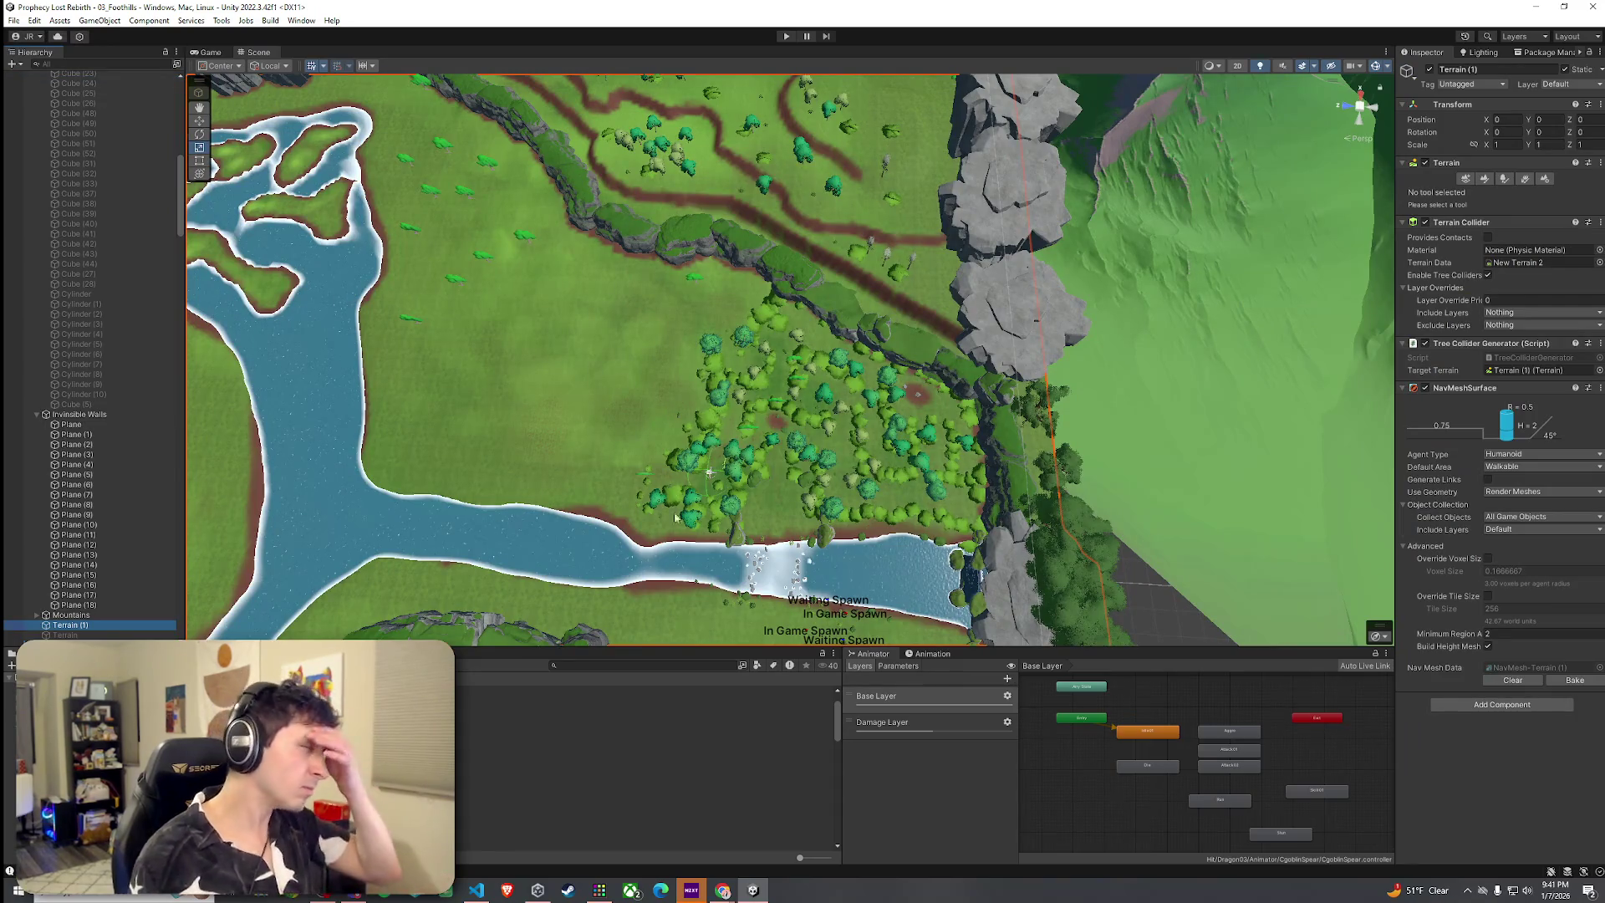
Search the project for 'player' and open Player.cs in VS Code
{"action": "left_click", "coordinate": [586, 666]}
{"action": "type", "text": "p"}
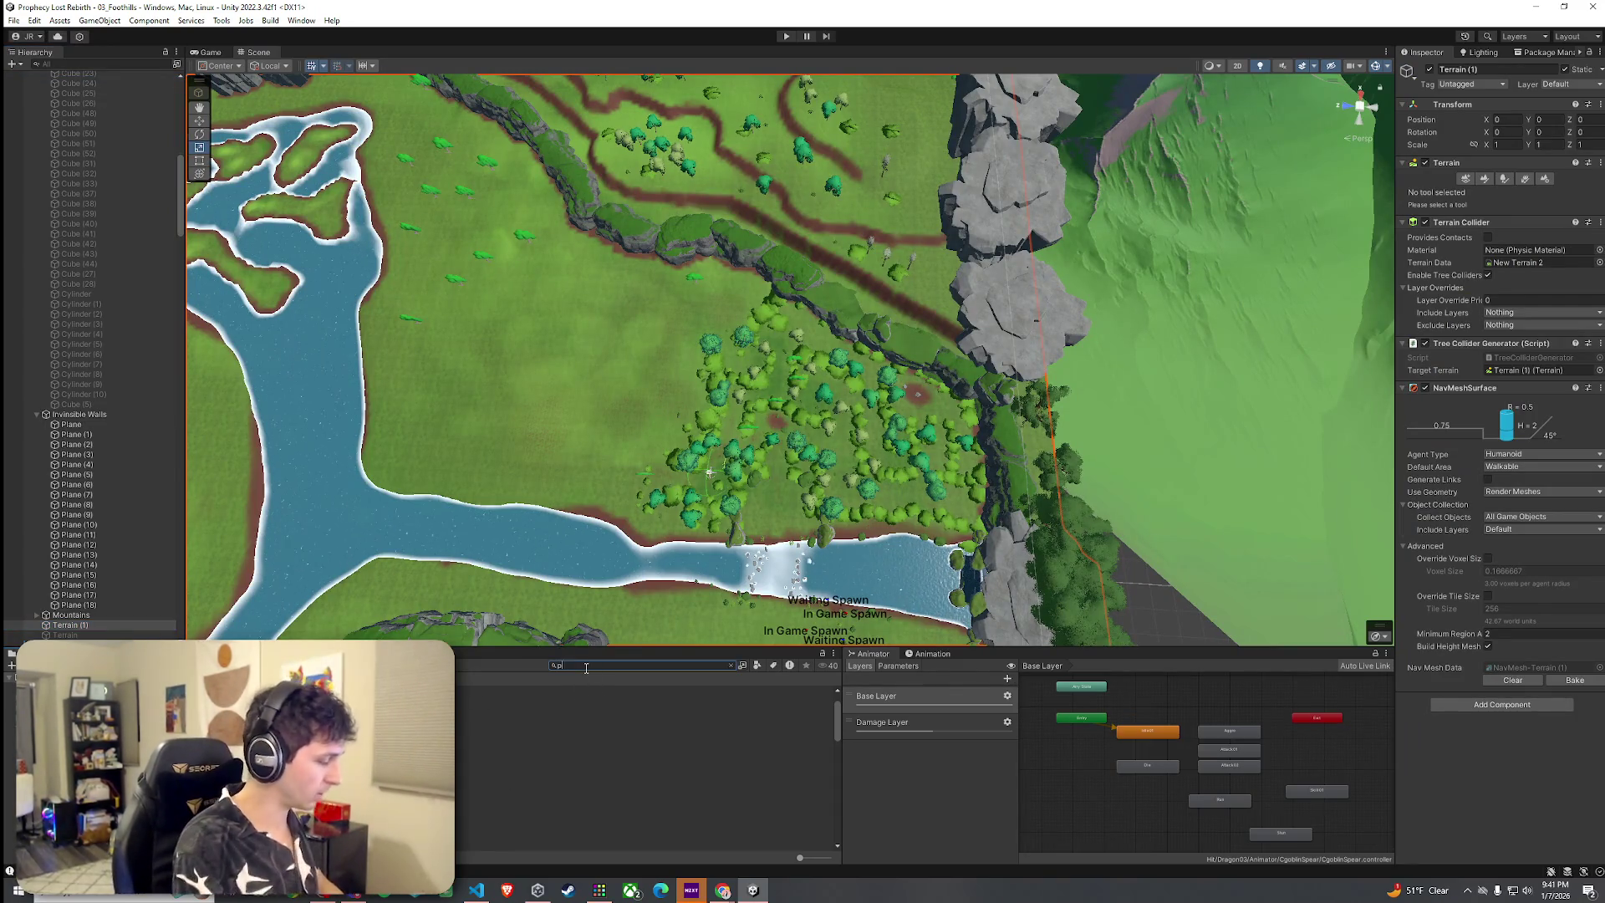
{"action": "type", "text": "player"}
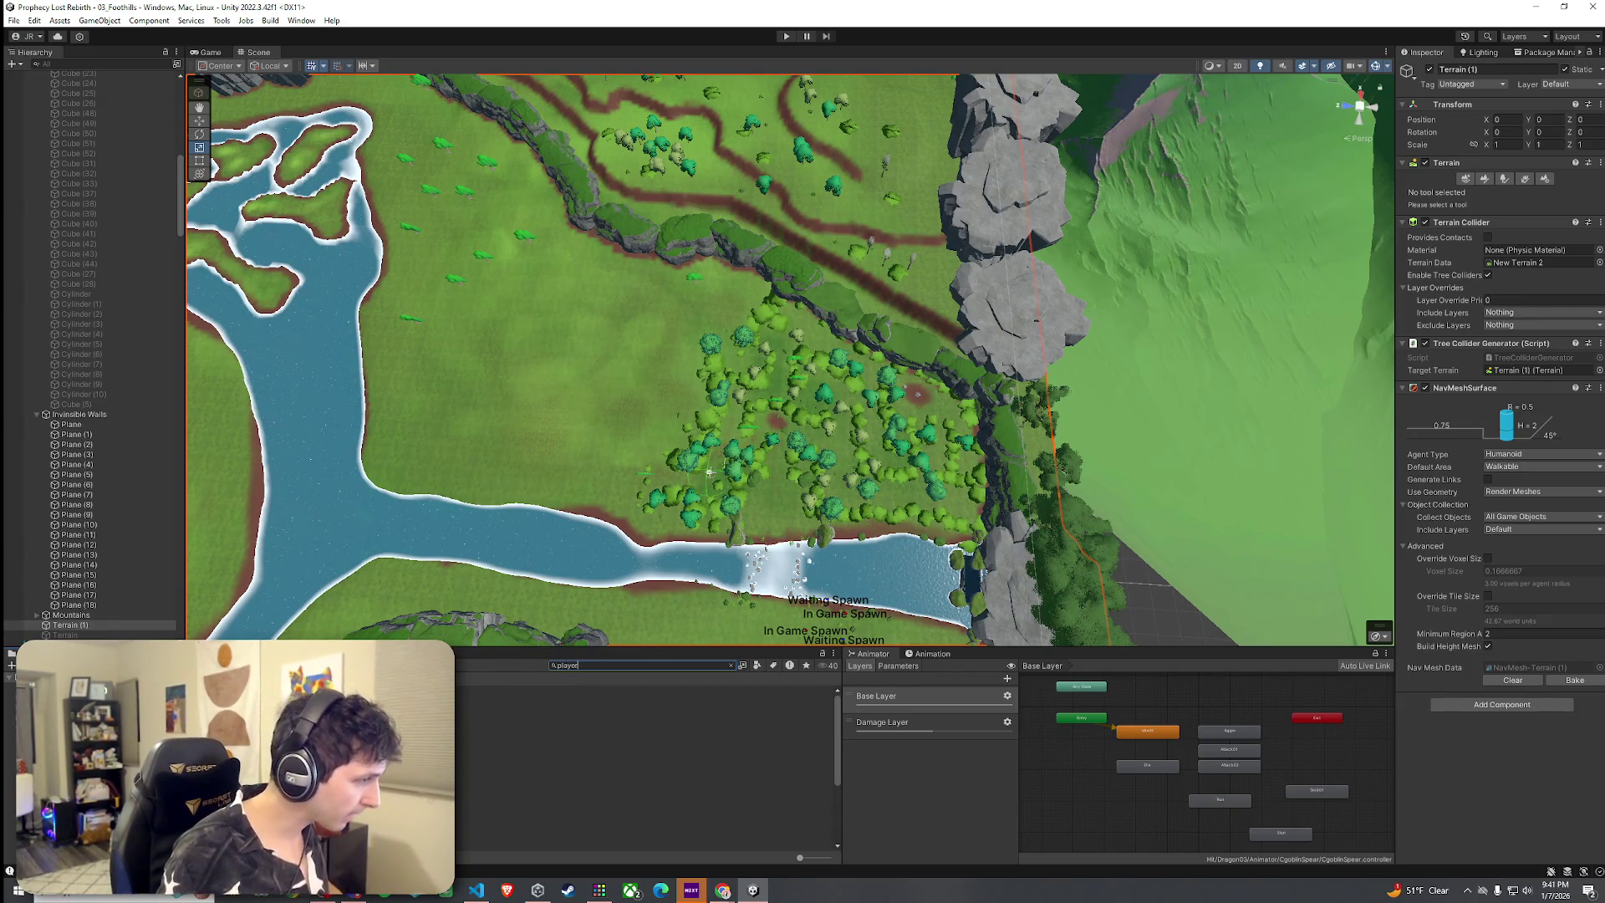
{"action": "double_click", "coordinate": [502, 731]}
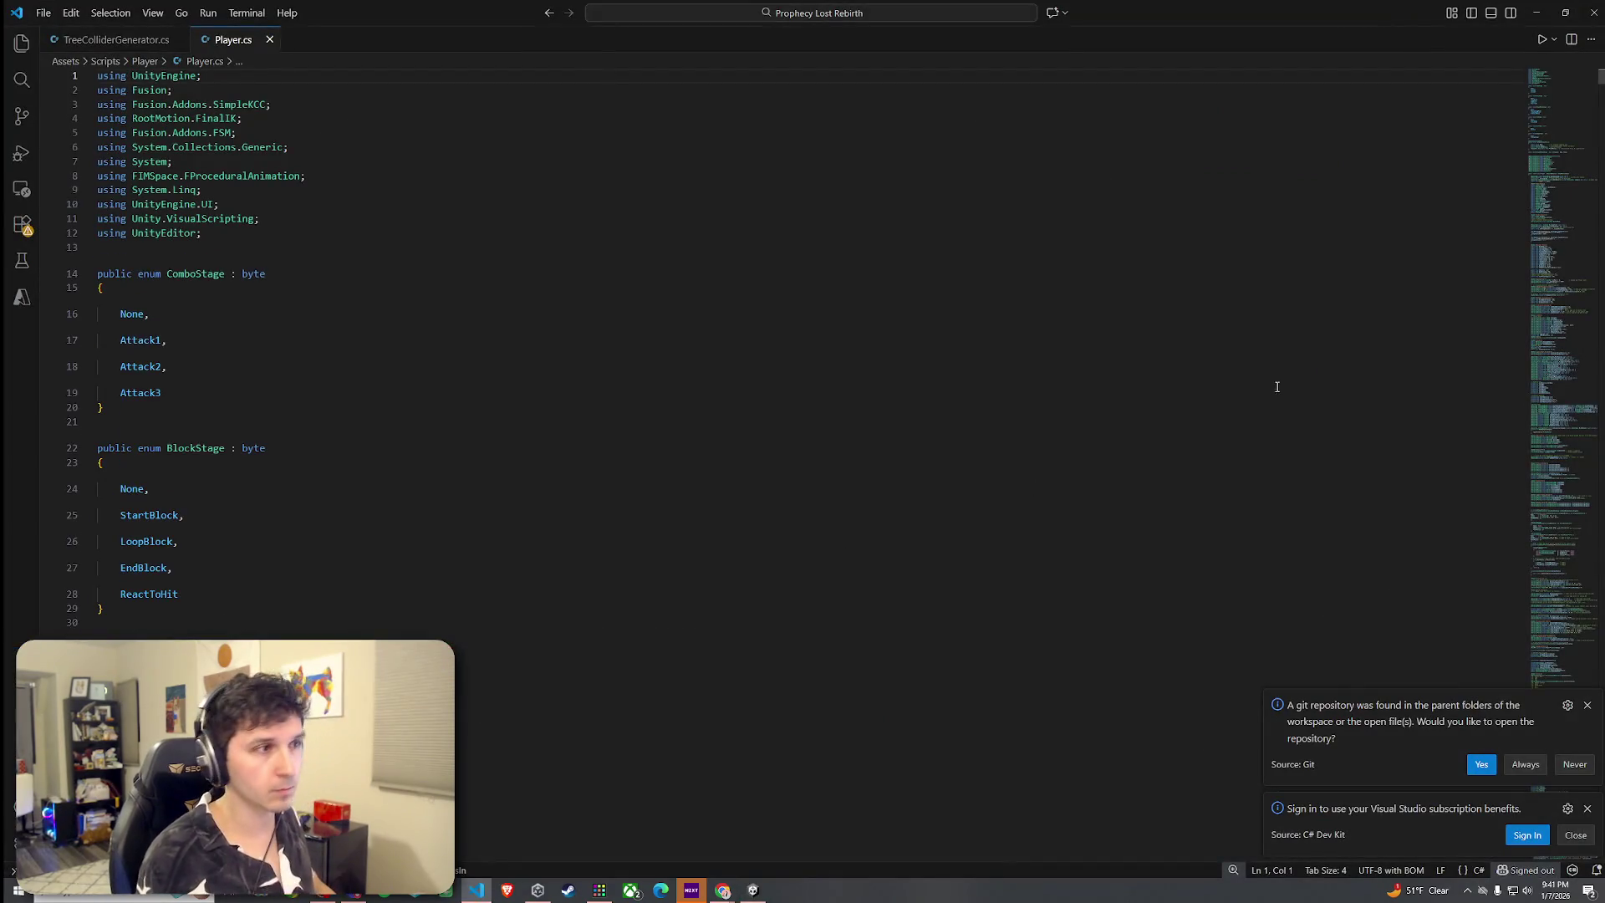
Snap VS Code and Unity side by side, widen Unity, and orbit the Scene view over the forest
{"action": "mouse_move", "coordinate": [1111, 12]}
{"action": "left_mouse_down"}
{"action": "mouse_move", "coordinate": [1111, 36]}
{"action": "mouse_move", "coordinate": [5, 225]}
{"action": "left_mouse_up"}
{"action": "mouse_move", "coordinate": [995, 49]}
{"action": "left_mouse_down"}
{"action": "mouse_move", "coordinate": [919, 50]}
{"action": "mouse_move", "coordinate": [1171, 183]}
{"action": "mouse_move", "coordinate": [1601, 335]}
{"action": "left_mouse_up"}
{"action": "left_click", "coordinate": [736, 290]}
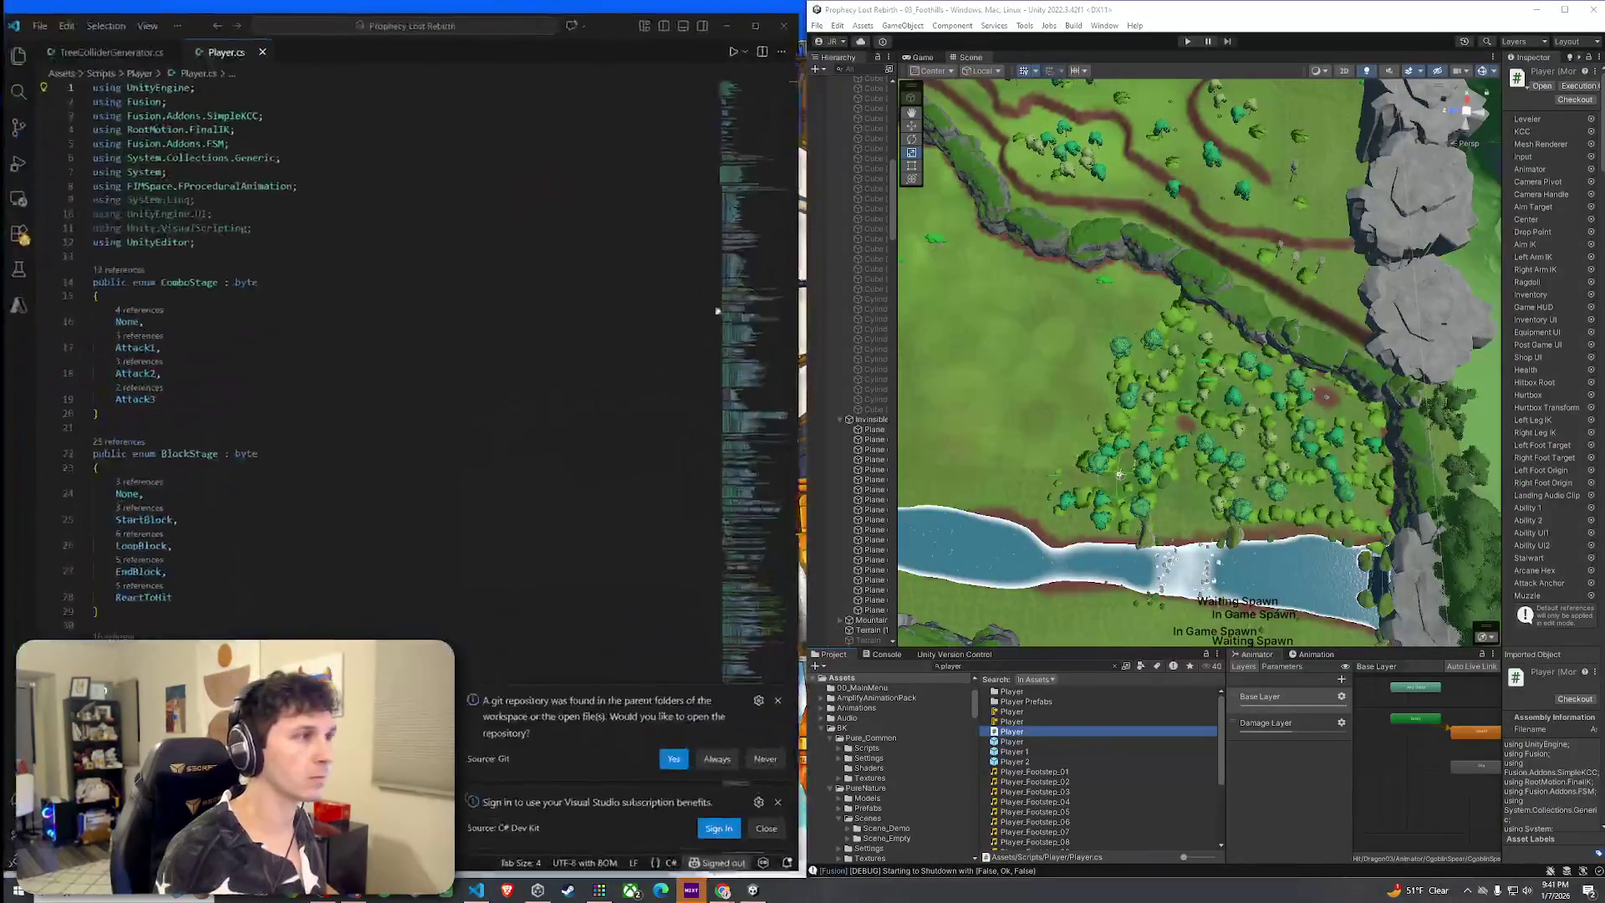
{"action": "left_click_drag", "start_coordinate": [804, 216], "coordinate": [601, 217]}
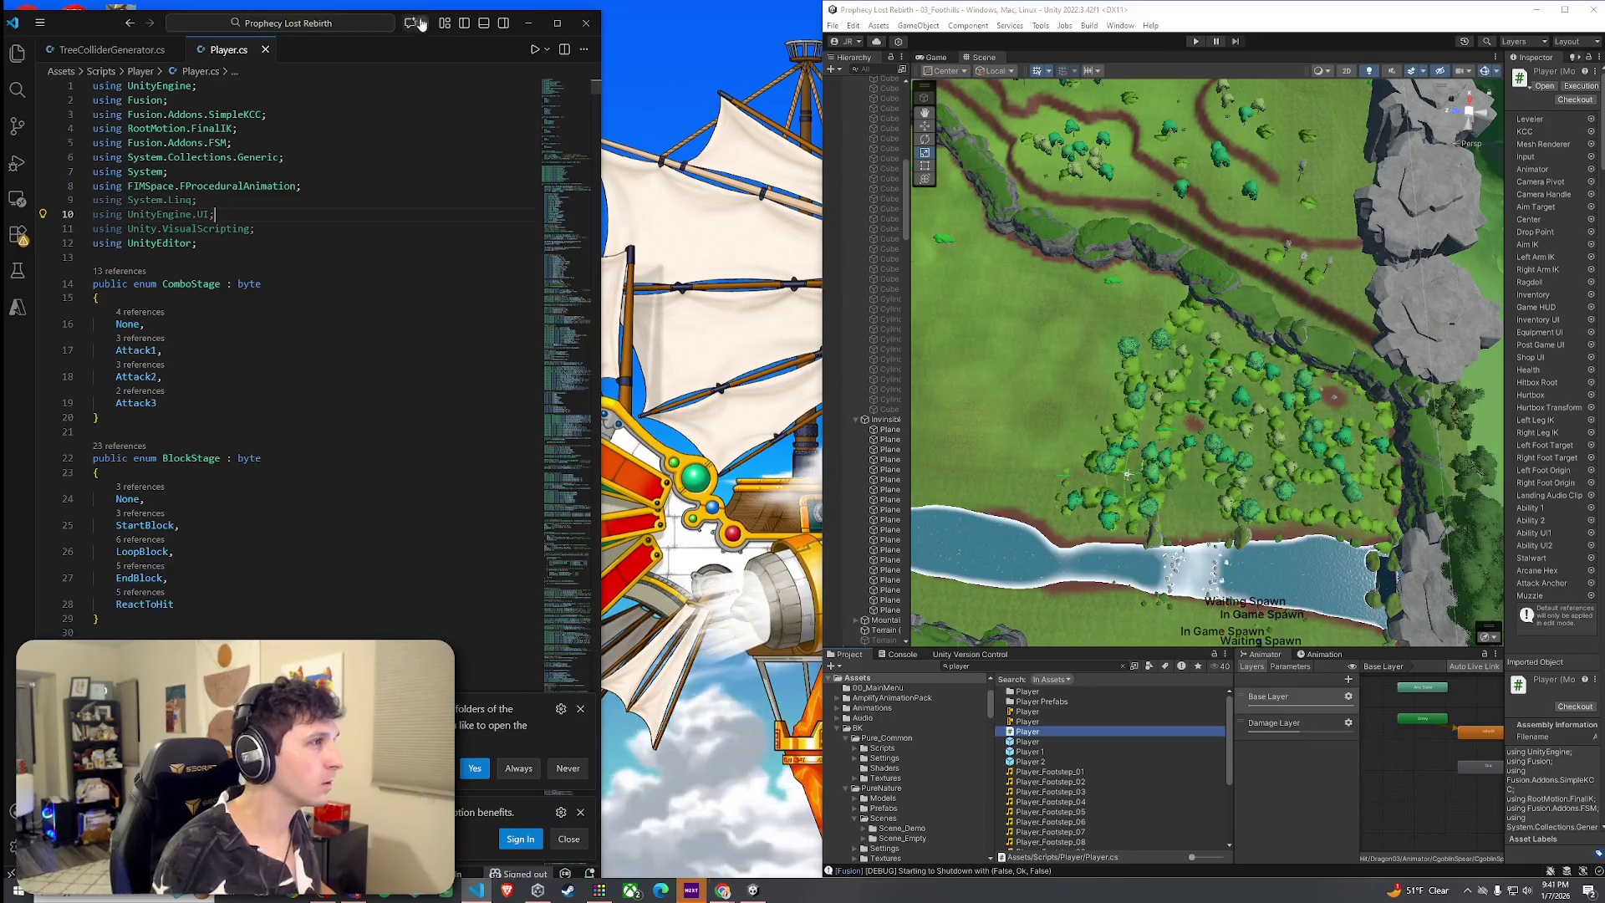
{"action": "left_click_drag", "start_coordinate": [818, 97], "coordinate": [603, 98]}
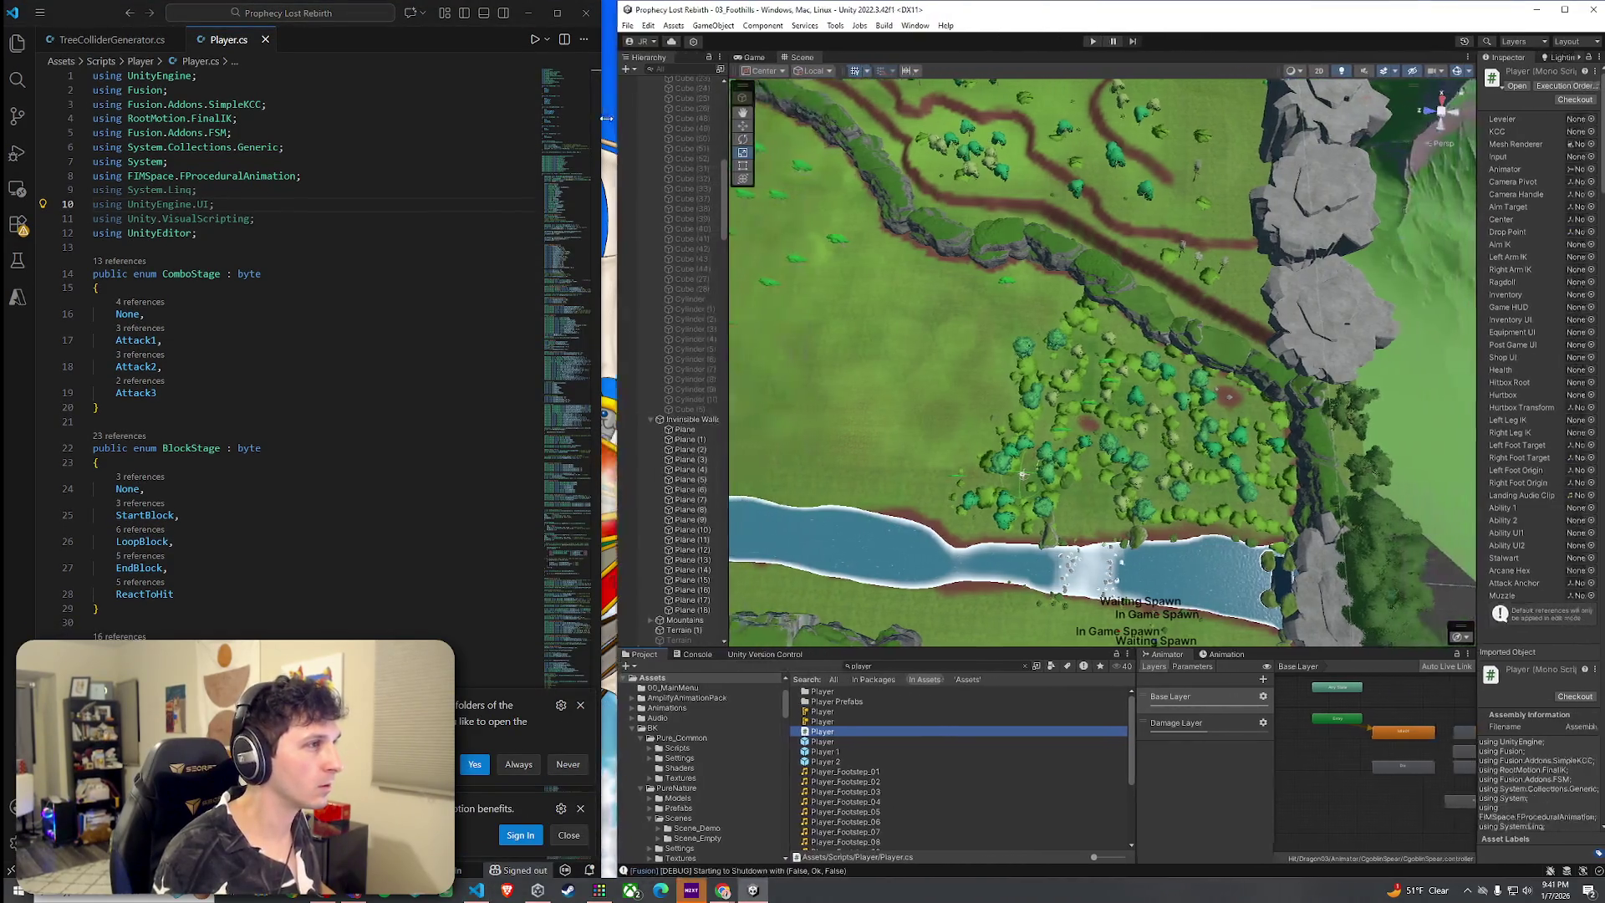
{"action": "left_click_drag", "start_coordinate": [931, 277], "coordinate": [984, 362]}
{"action": "left_click_drag", "start_coordinate": [1034, 355], "coordinate": [802, 122]}
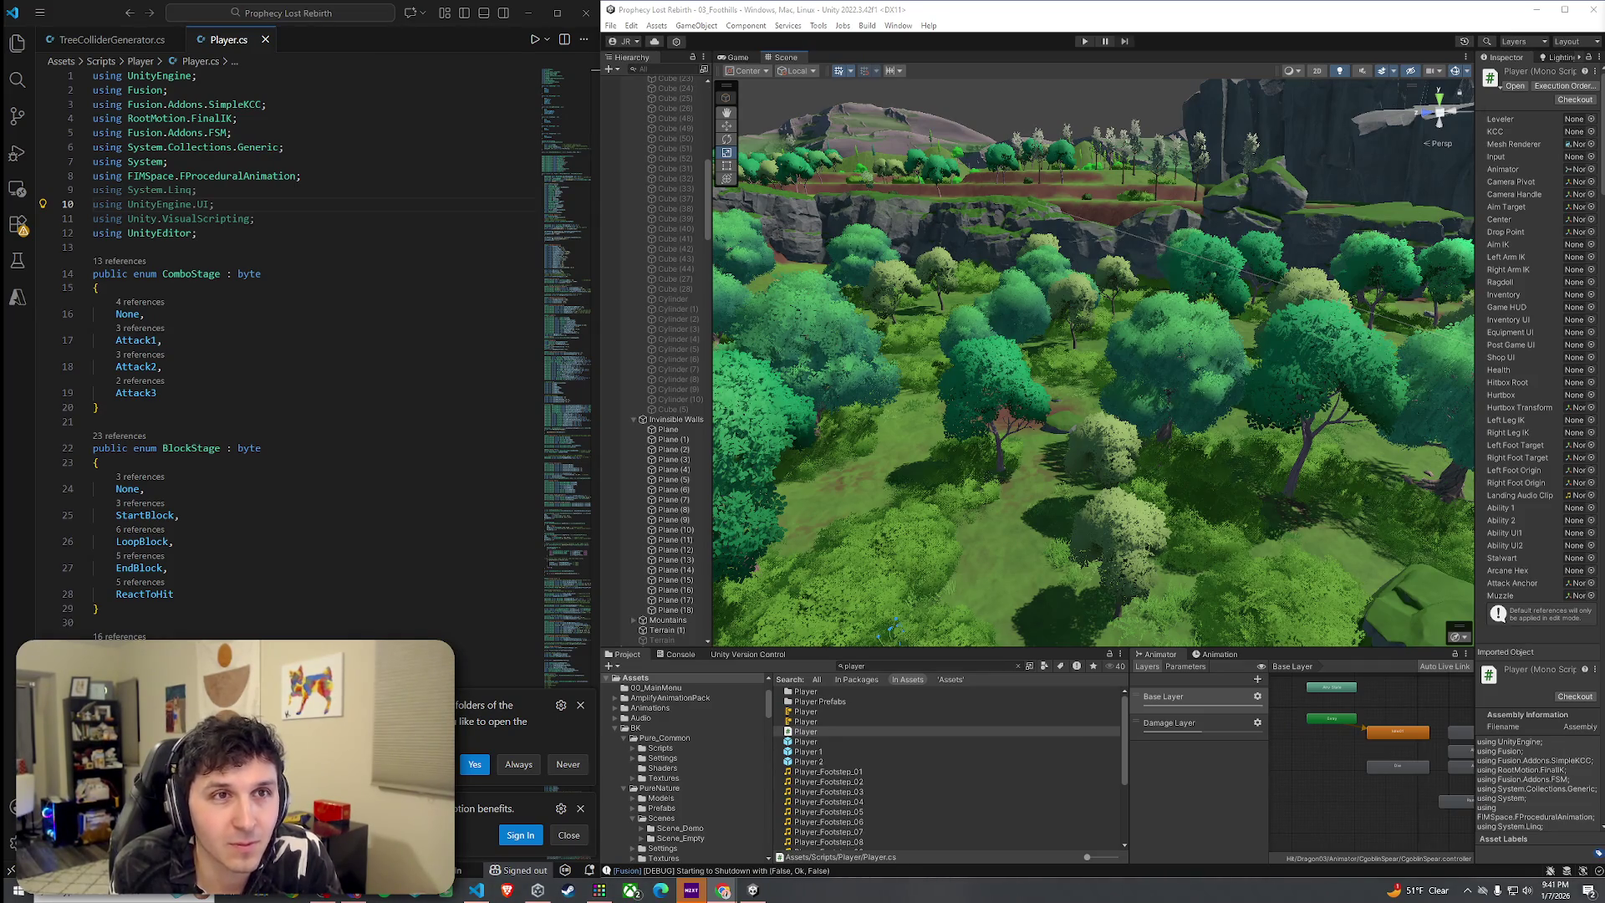
{"action": "key", "text": "super+shift+Left"}
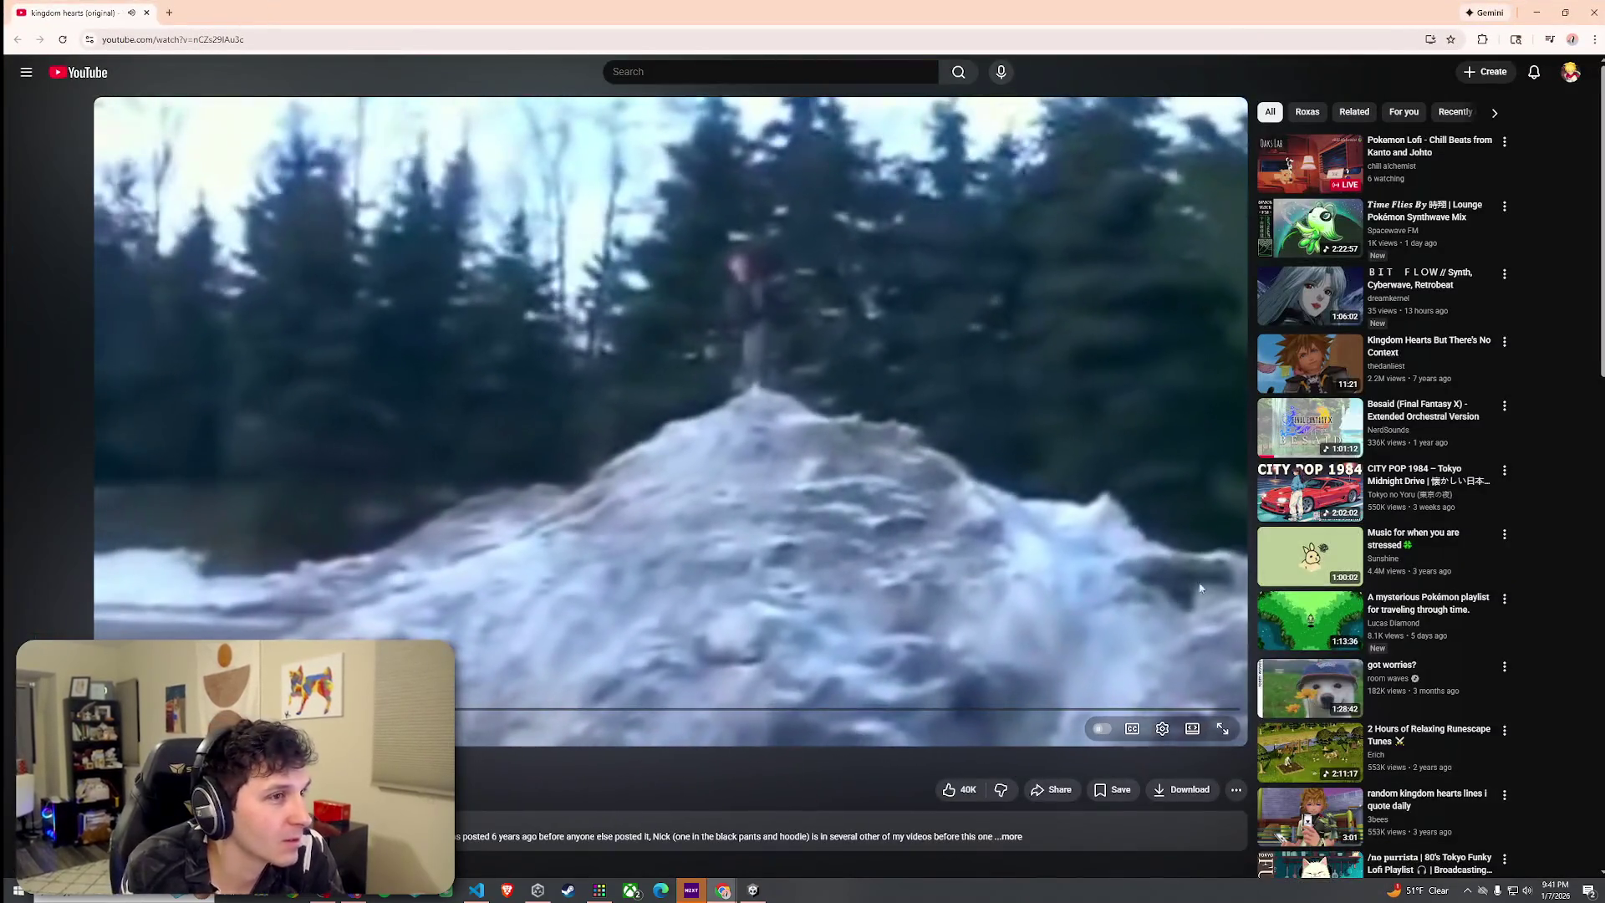
Switch the YouTube player to theater mode and check the quality list without changing it
{"action": "left_click", "coordinate": [1192, 729]}
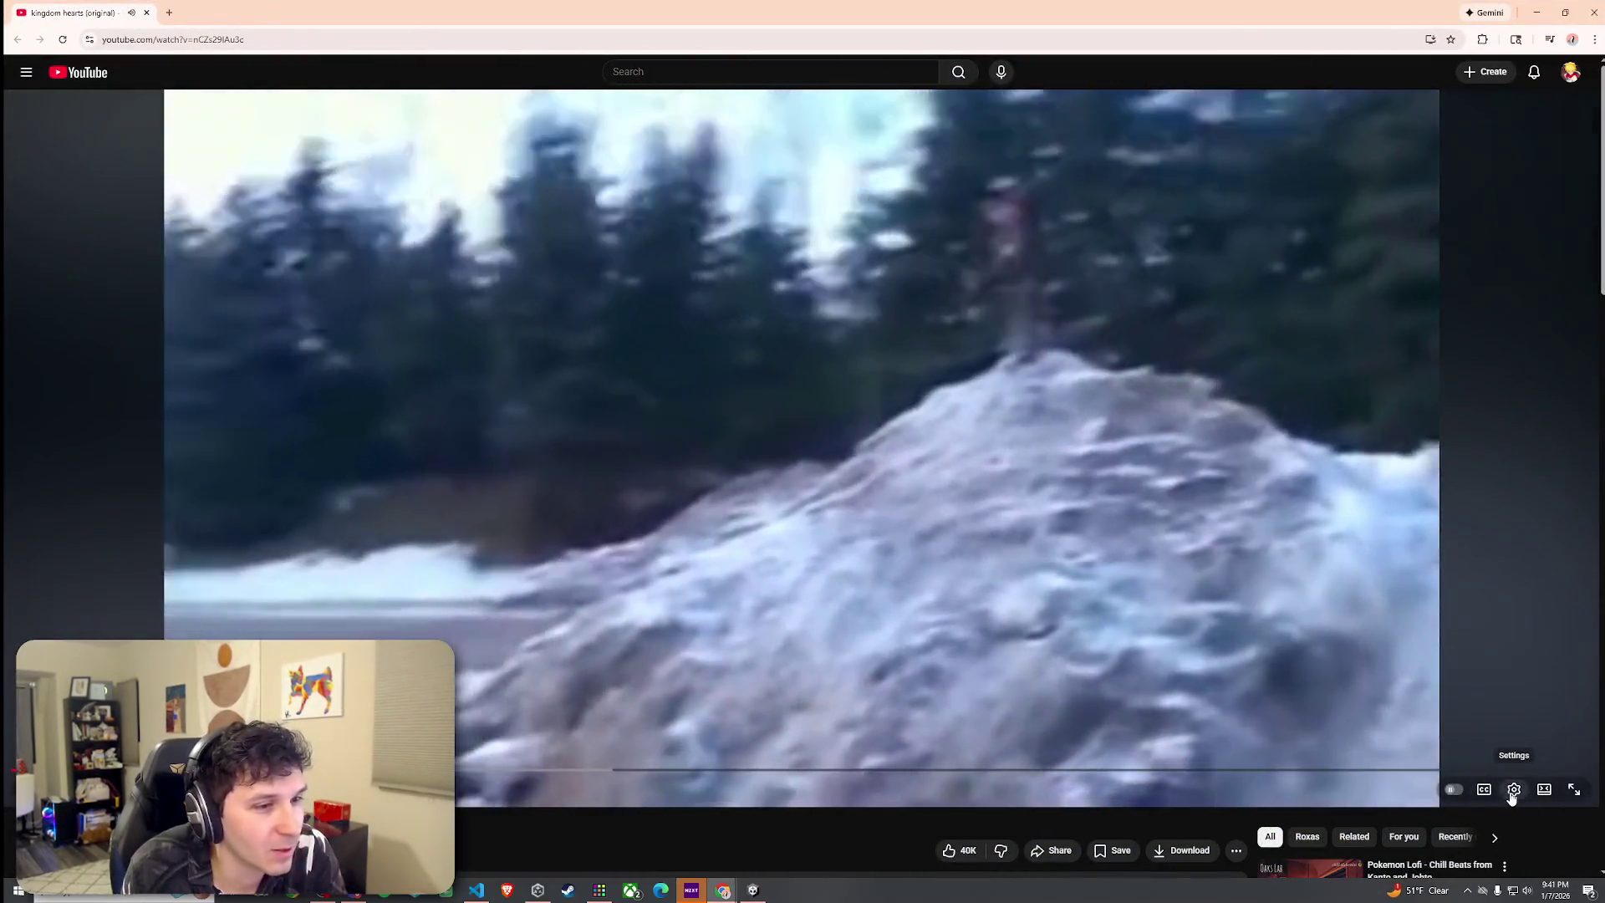
{"action": "left_click", "coordinate": [1514, 789]}
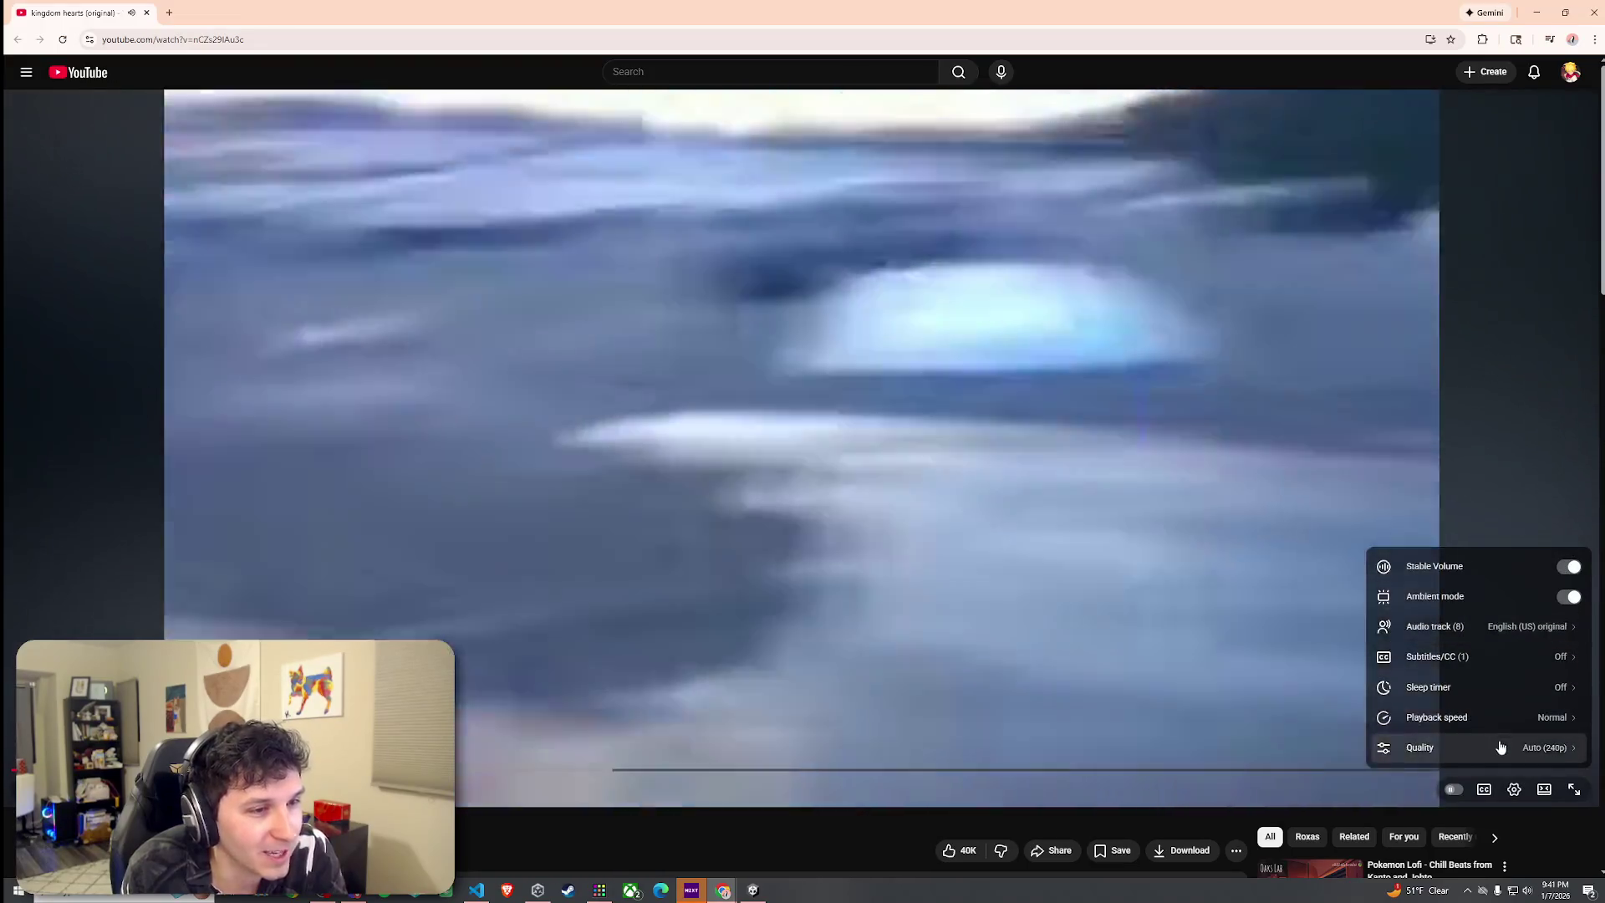
{"action": "left_click", "coordinate": [1501, 745]}
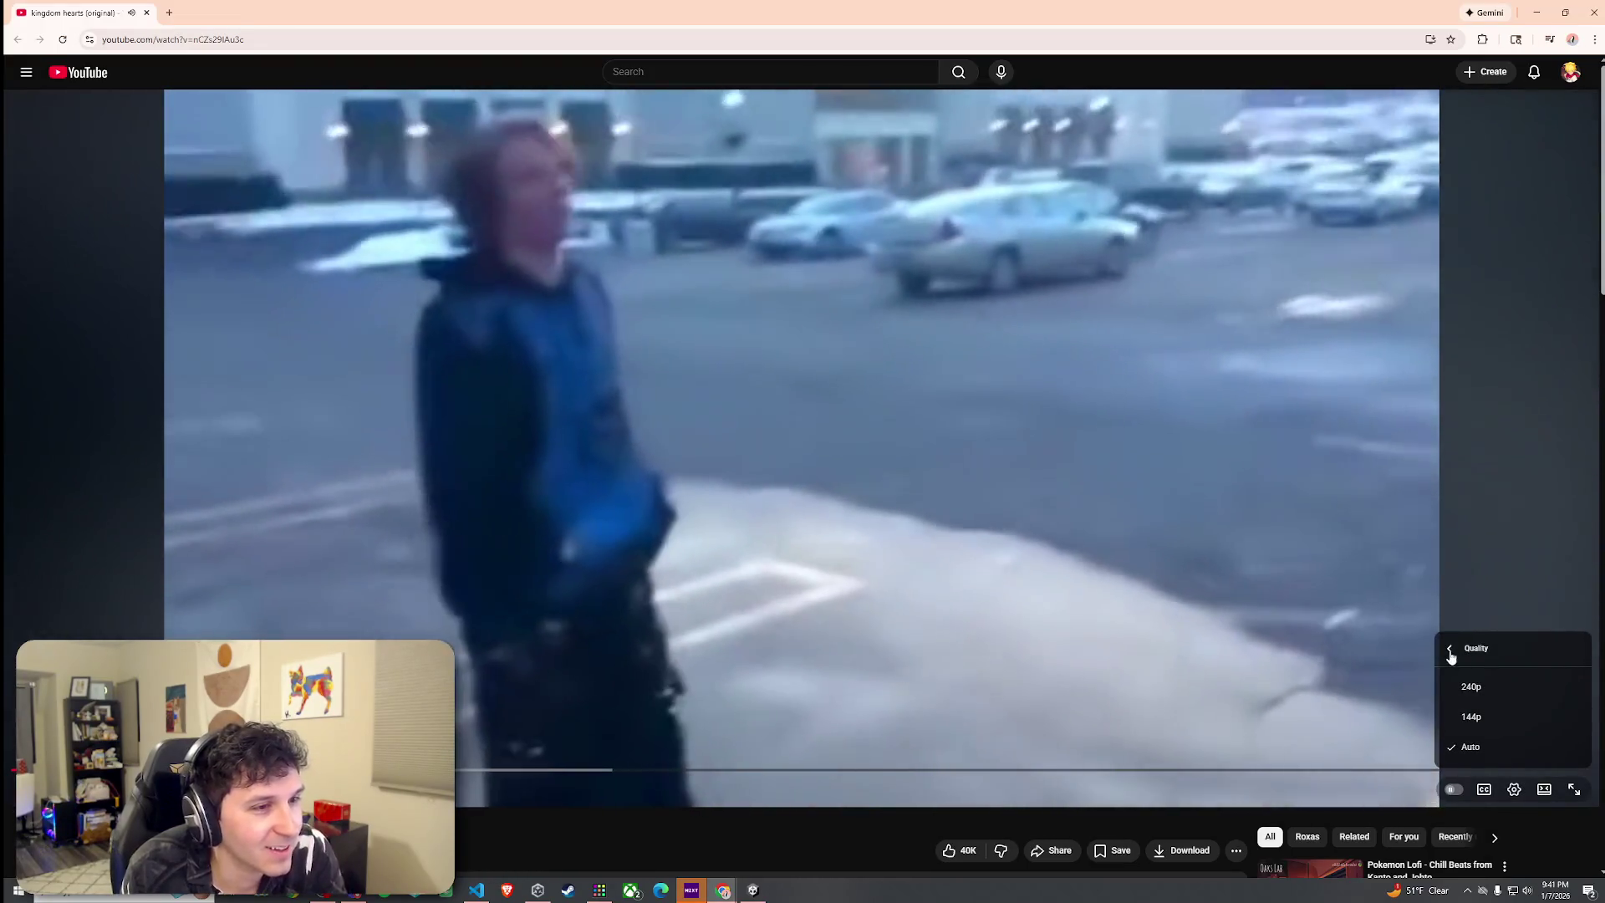
{"action": "left_click", "coordinate": [1451, 650]}
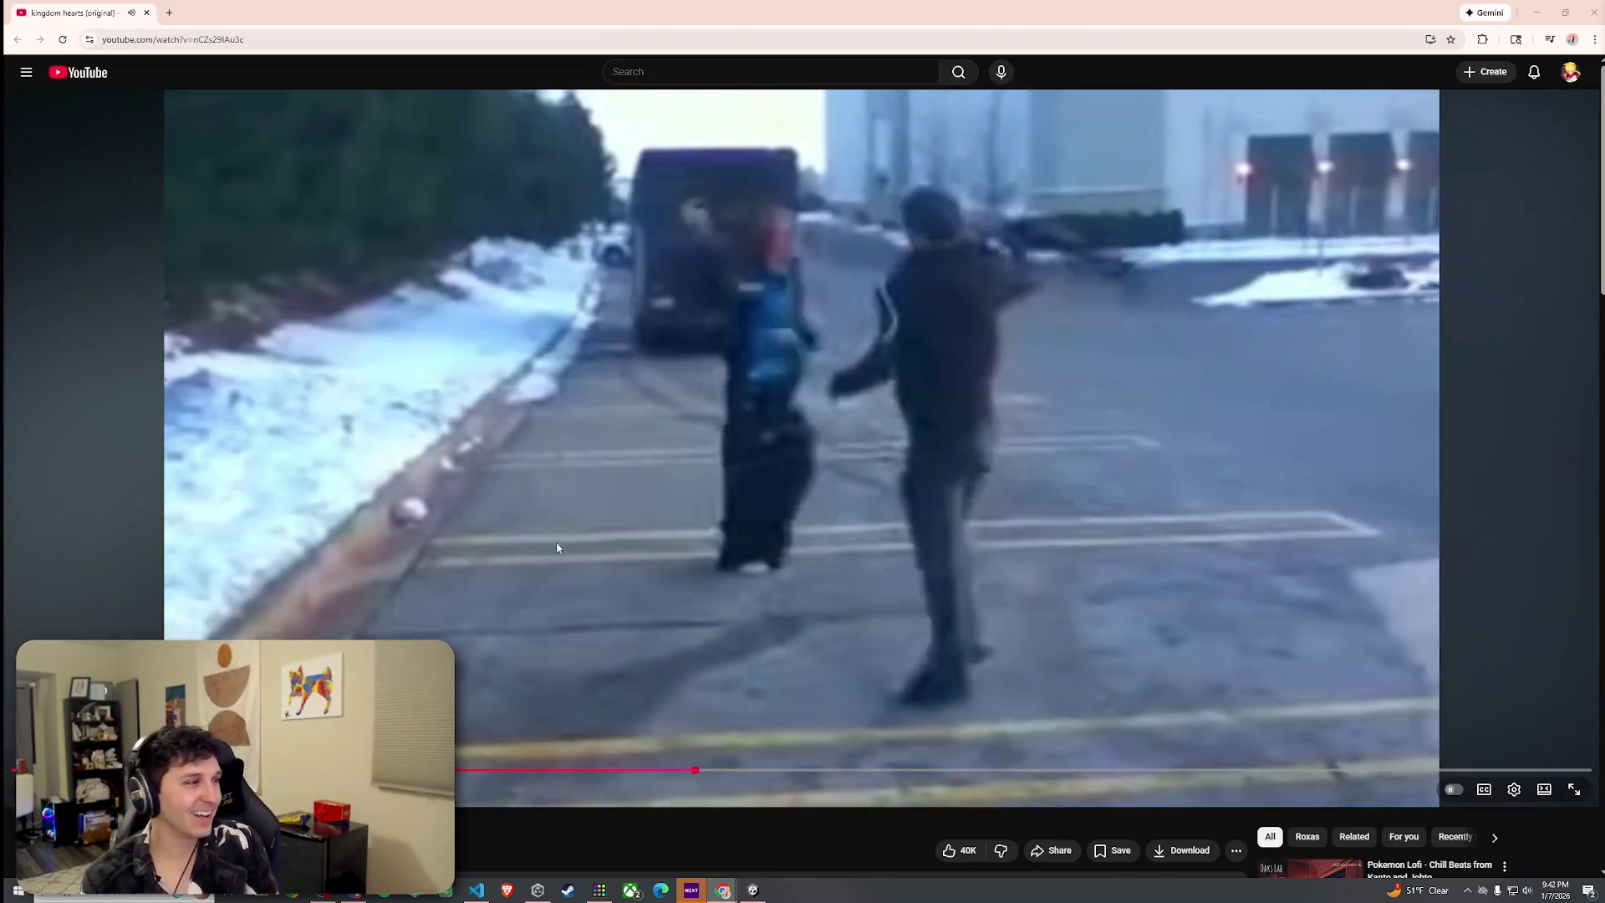
Replay the video from 0:33 to the end, then close the browser
{"action": "left_click_drag", "start_coordinate": [577, 770], "coordinate": [556, 771]}
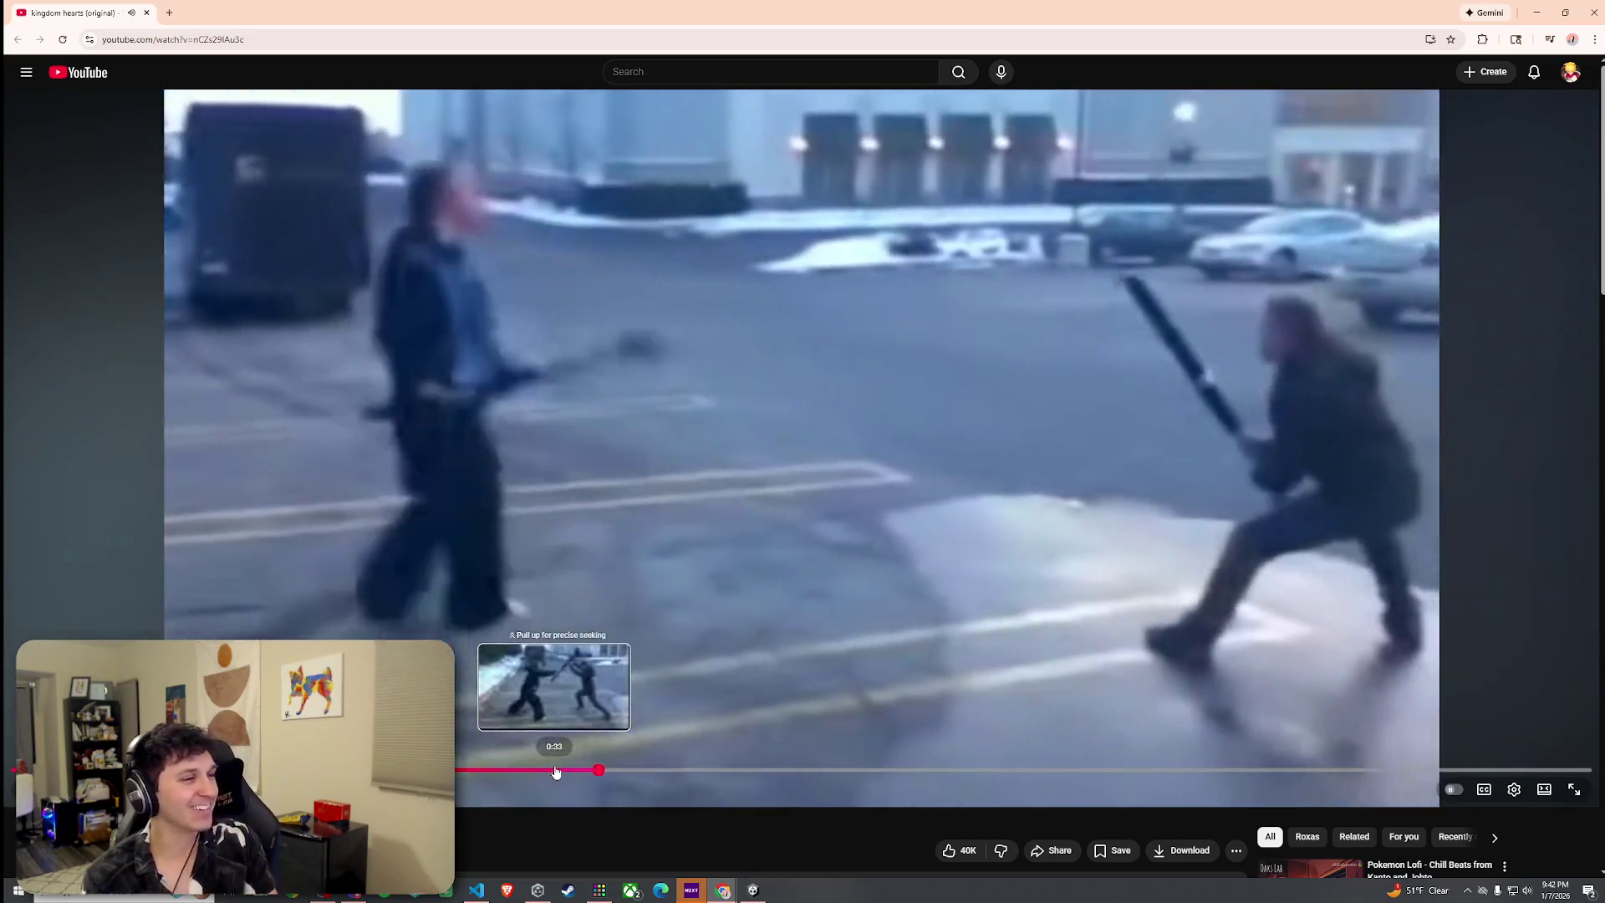
{"action": "left_click", "coordinate": [556, 770]}
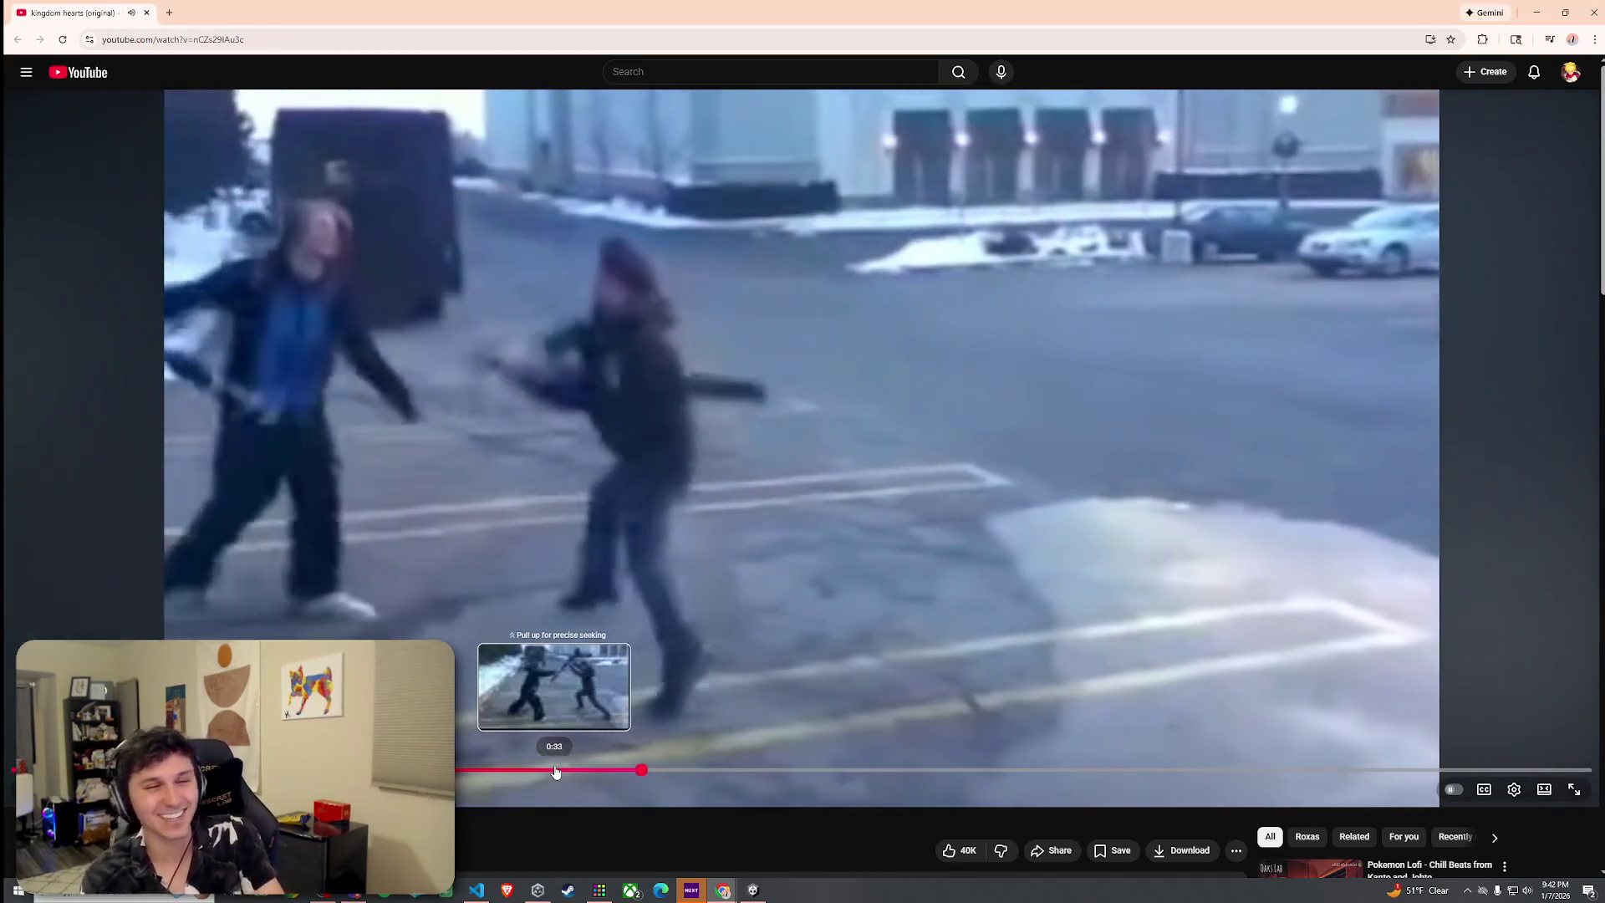
{"action": "left_click", "coordinate": [556, 771]}
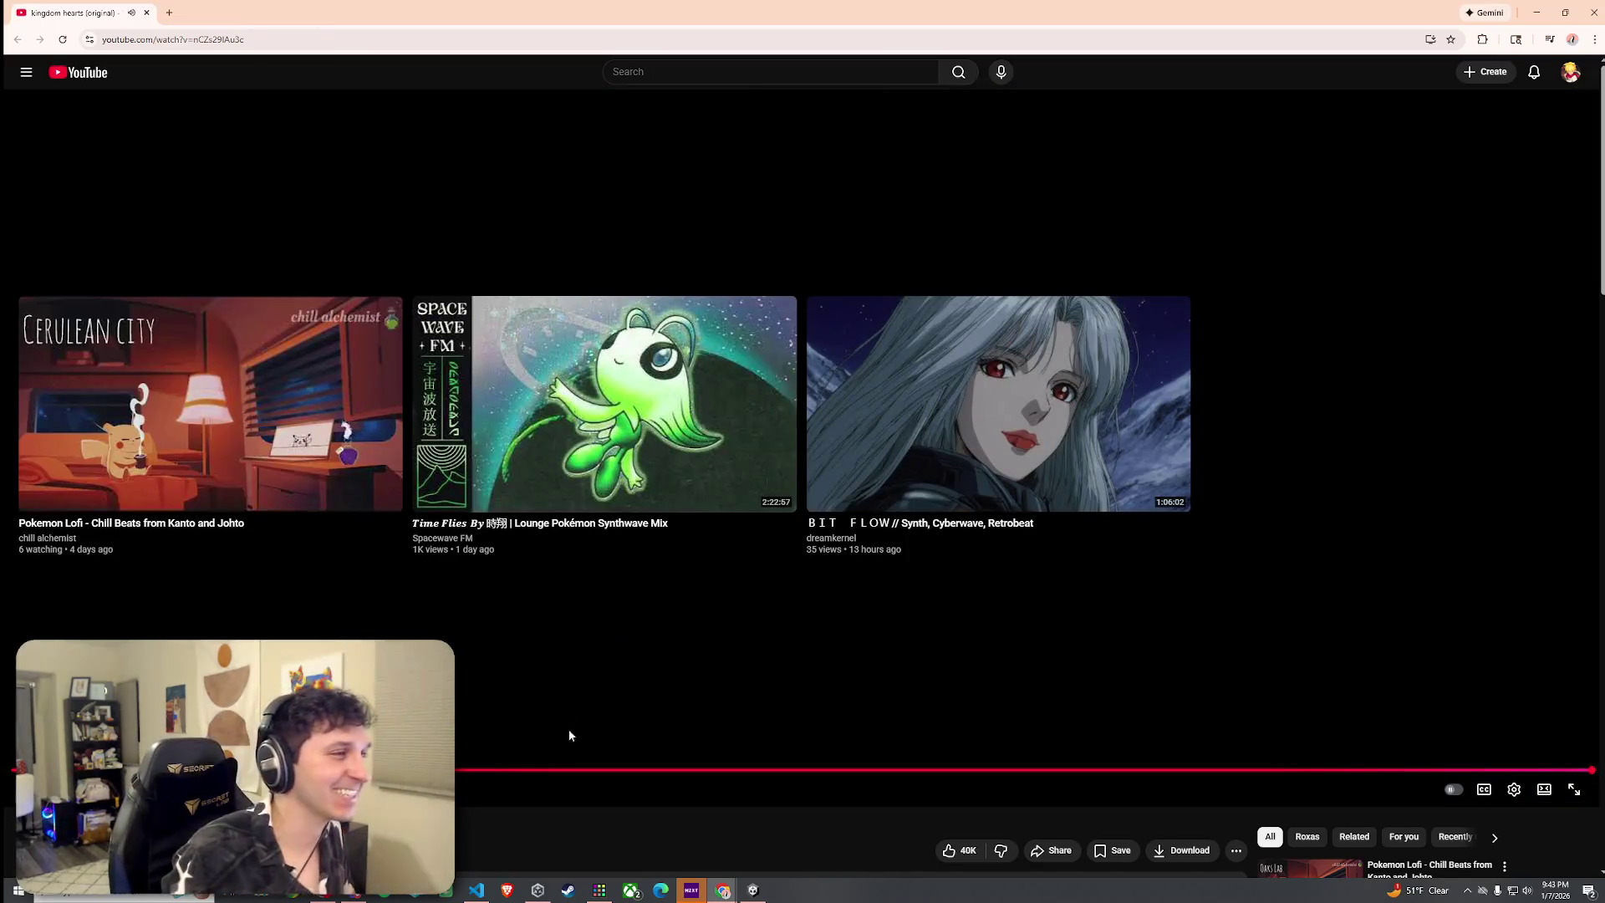
{"action": "left_click", "coordinate": [1588, 13]}
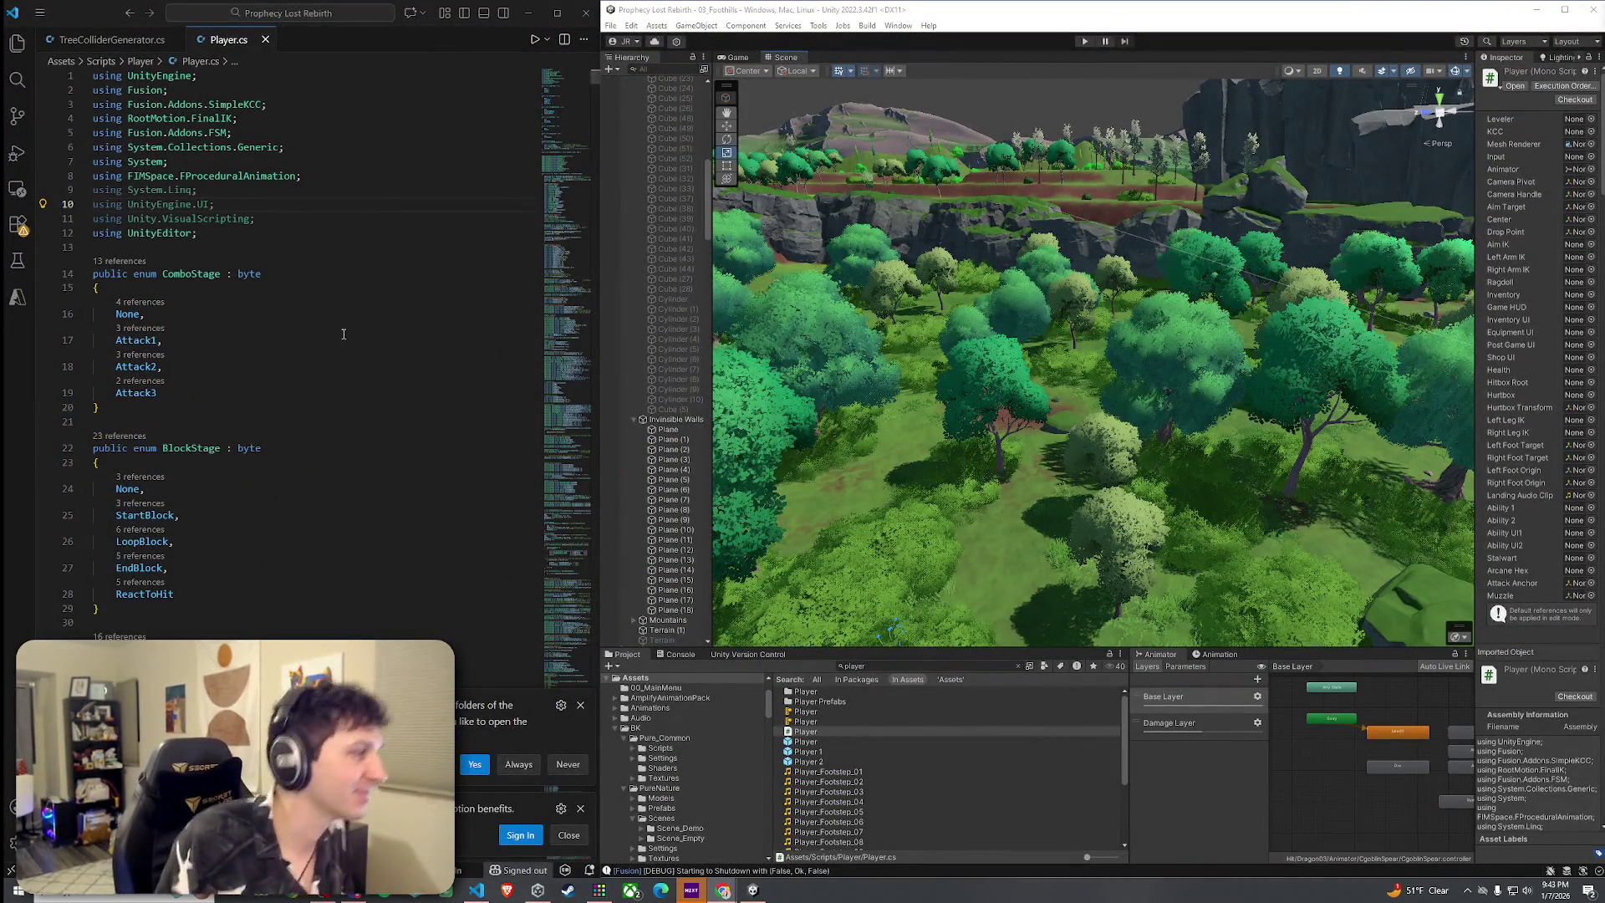
Dismiss the VS Code notifications, maximize Unity, and start Play mode in the Game view
{"action": "scroll", "coordinate": [293, 351], "scroll_direction": "down", "scroll_amount": 3}
{"action": "left_click", "coordinate": [580, 705]}
{"action": "left_click", "coordinate": [580, 808]}
{"action": "scroll", "coordinate": [418, 418], "scroll_direction": "down", "scroll_amount": 4}
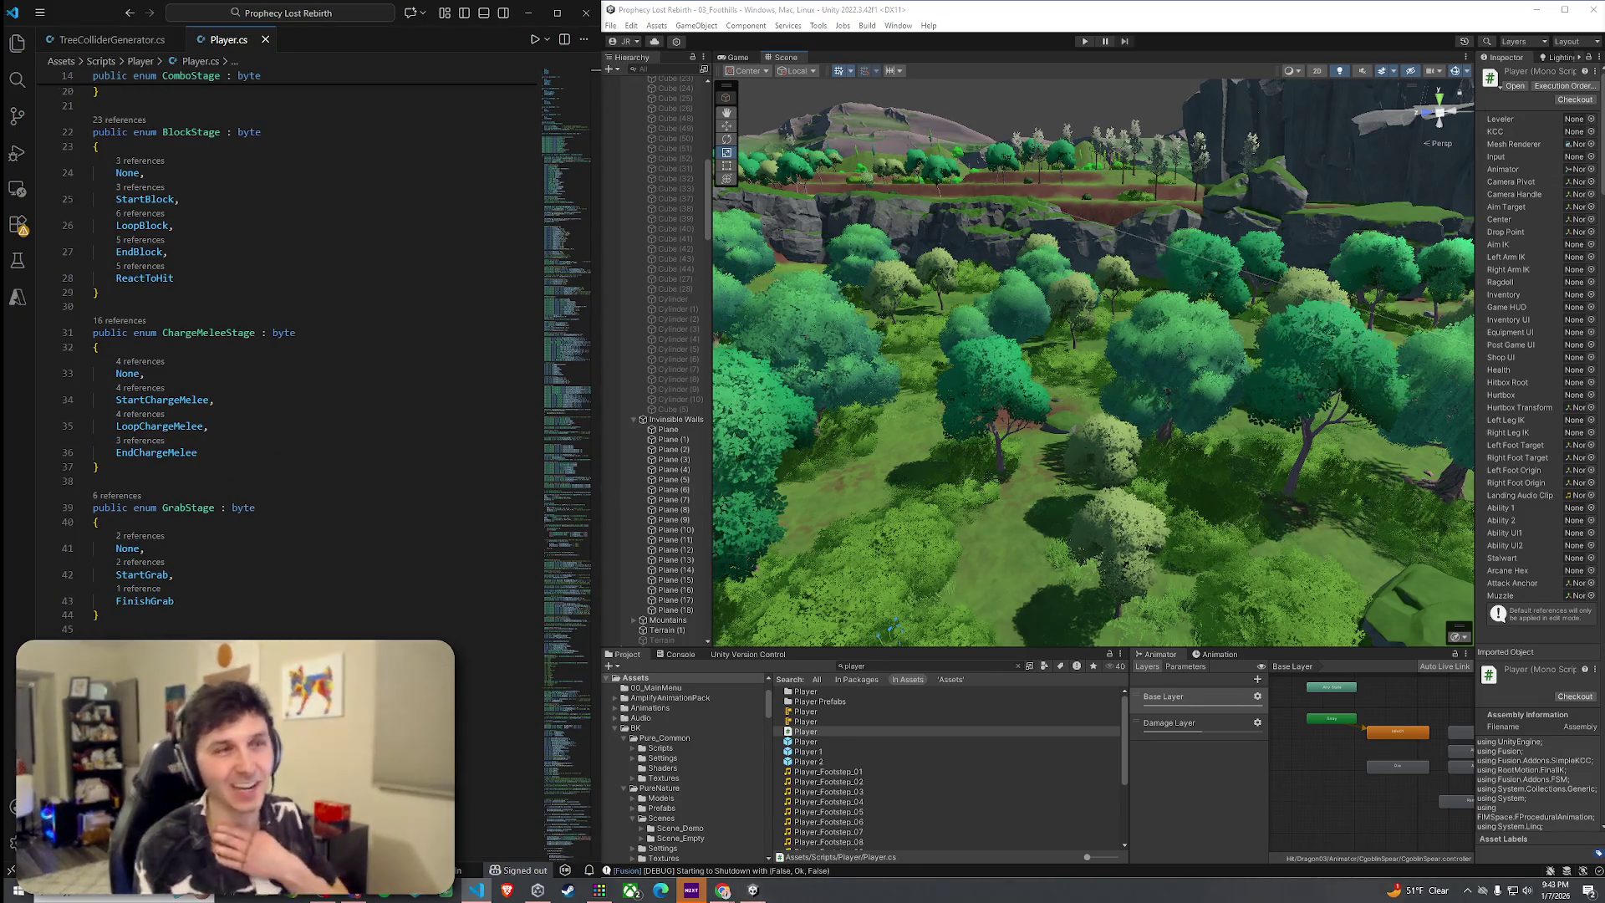
{"action": "left_click", "coordinate": [1560, 10]}
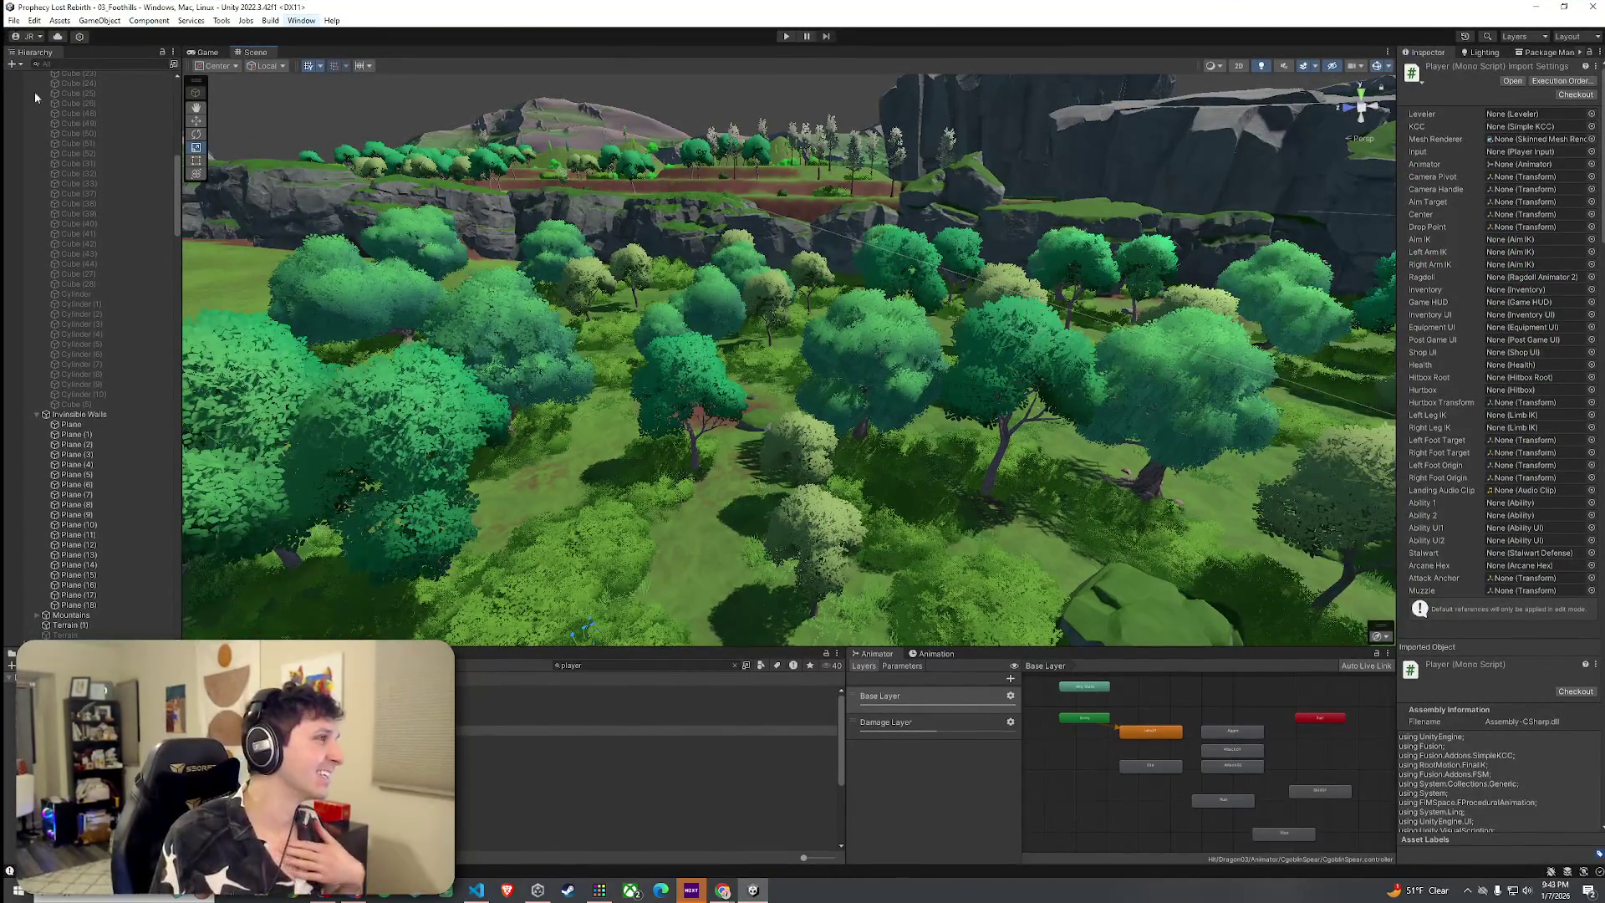
{"action": "left_click", "coordinate": [15, 20]}
{"action": "left_click", "coordinate": [786, 36]}
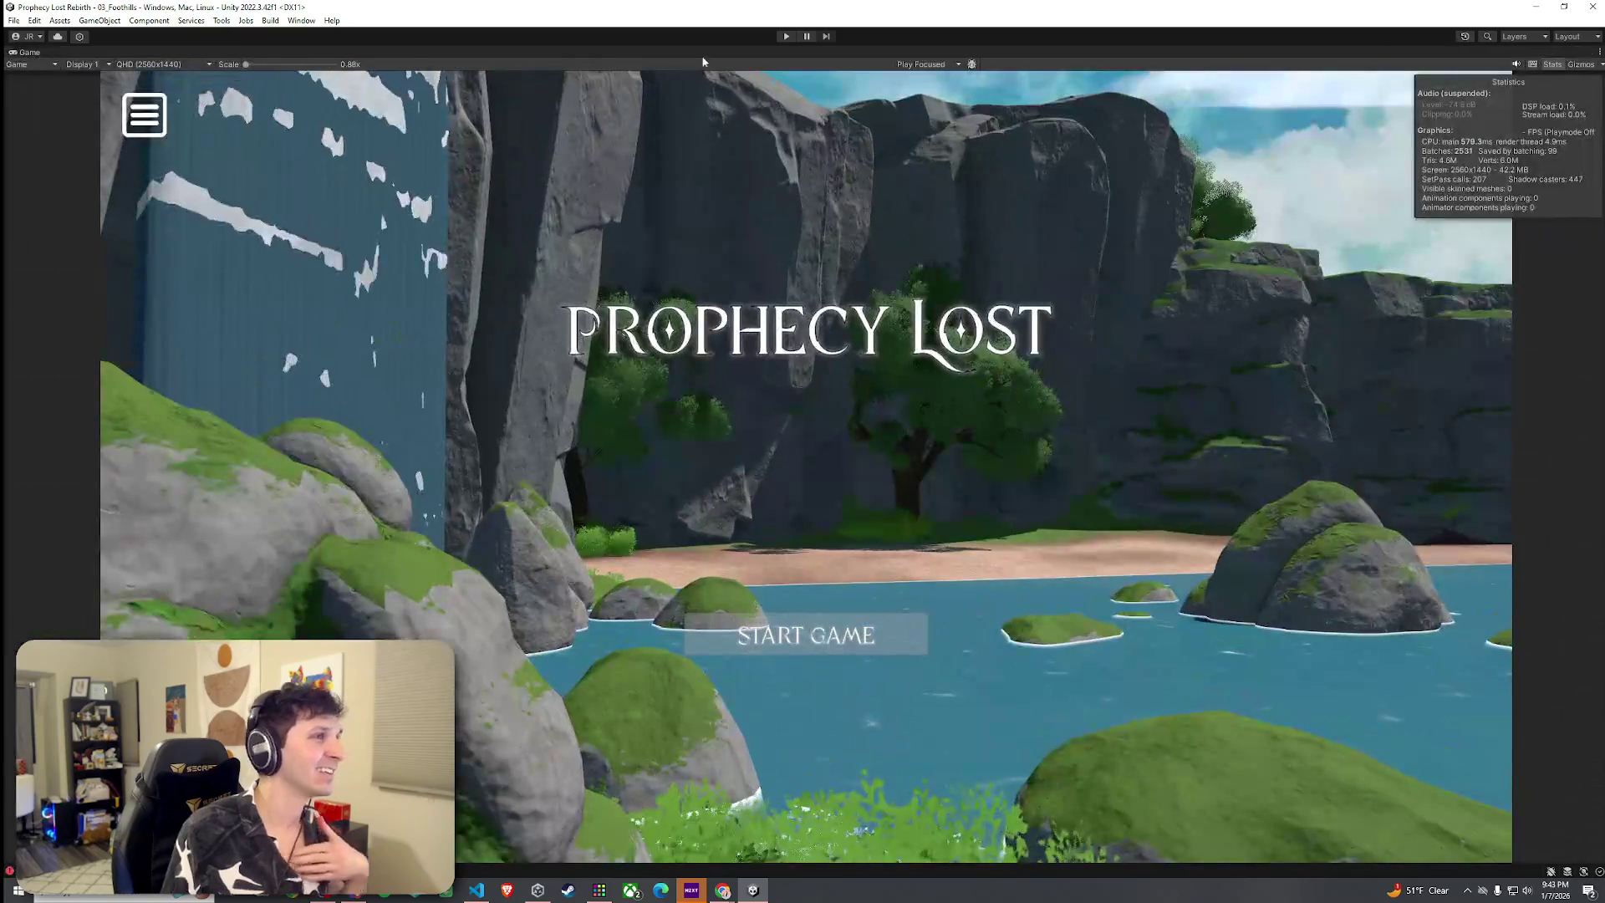
{"action": "left_click", "coordinate": [786, 36]}
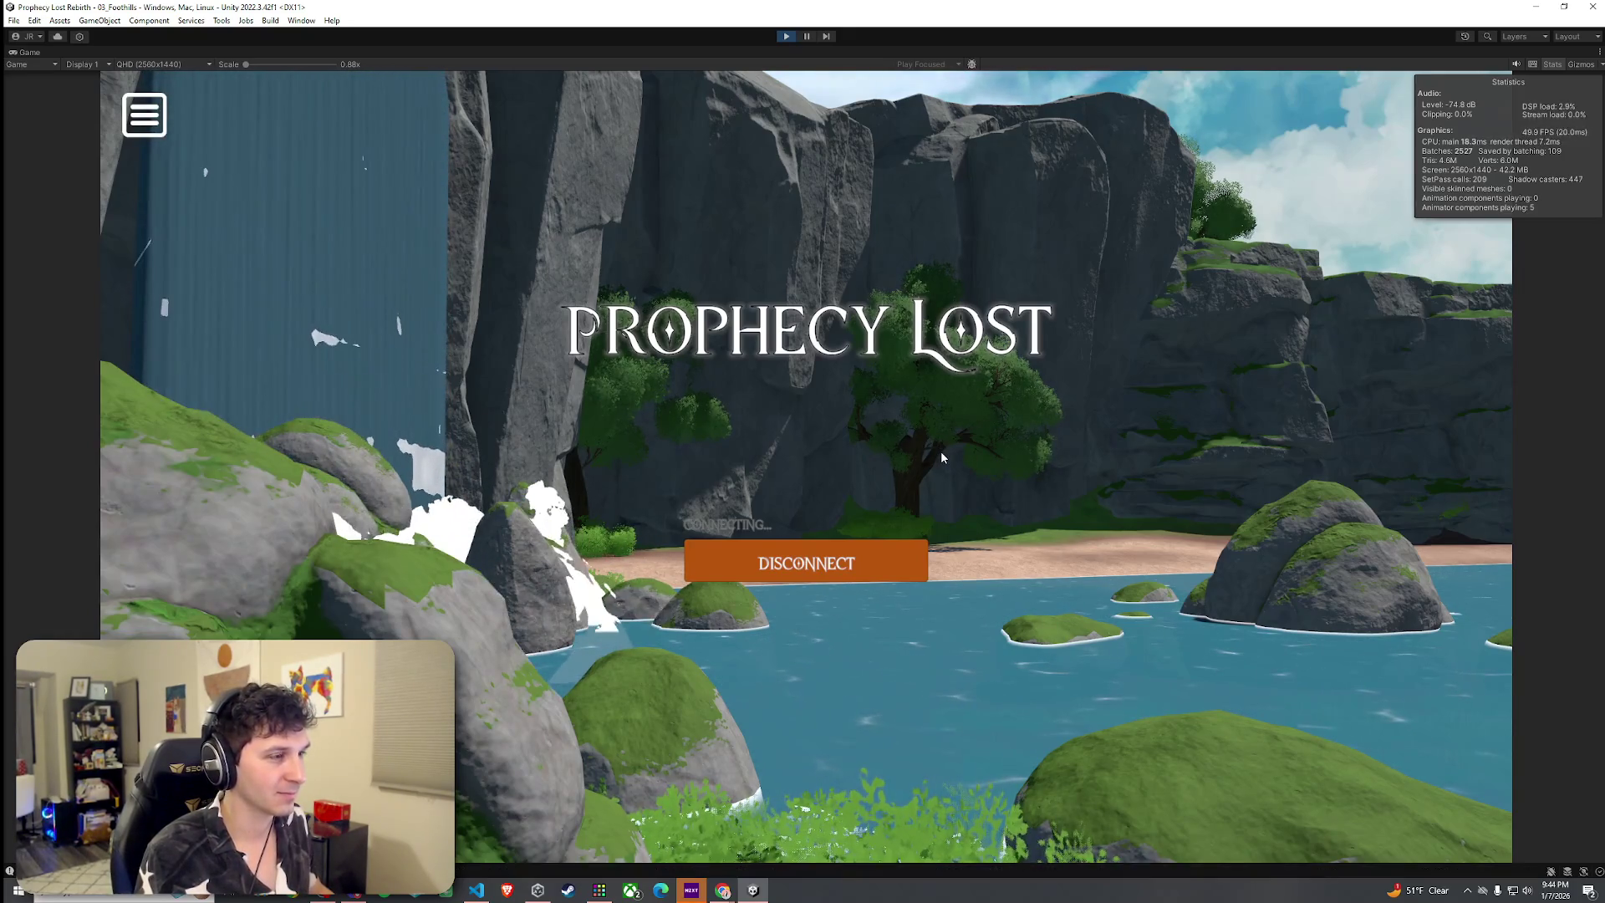
Run the character forward across the meadow toward the rocky cliffs
{"action": "key", "text": "w"}
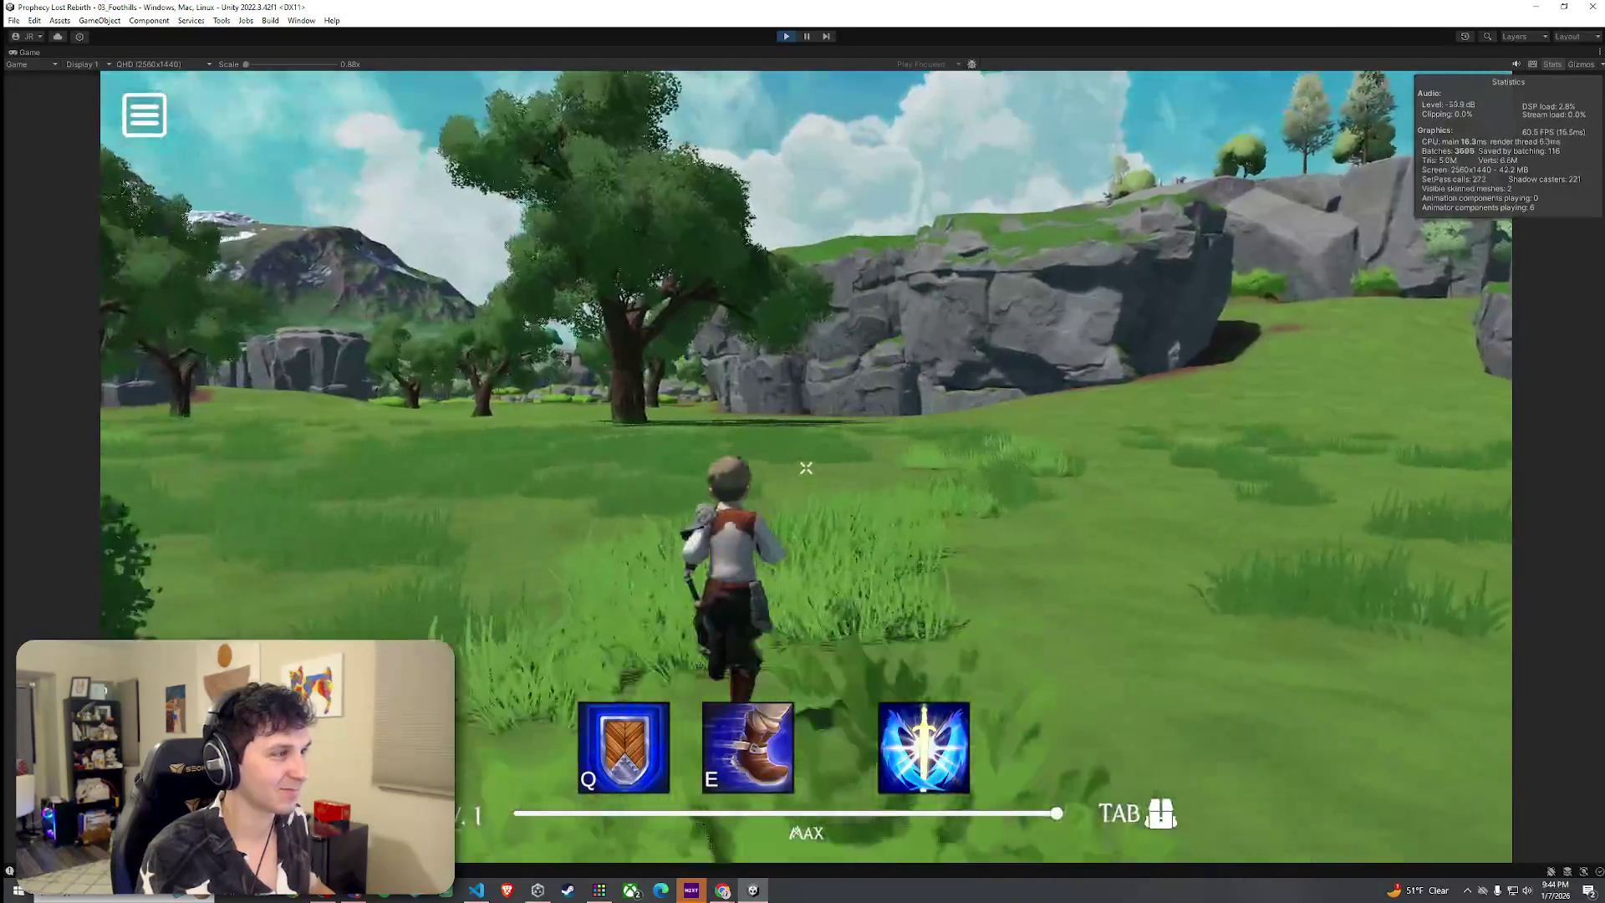
{"action": "key", "text": "w"}
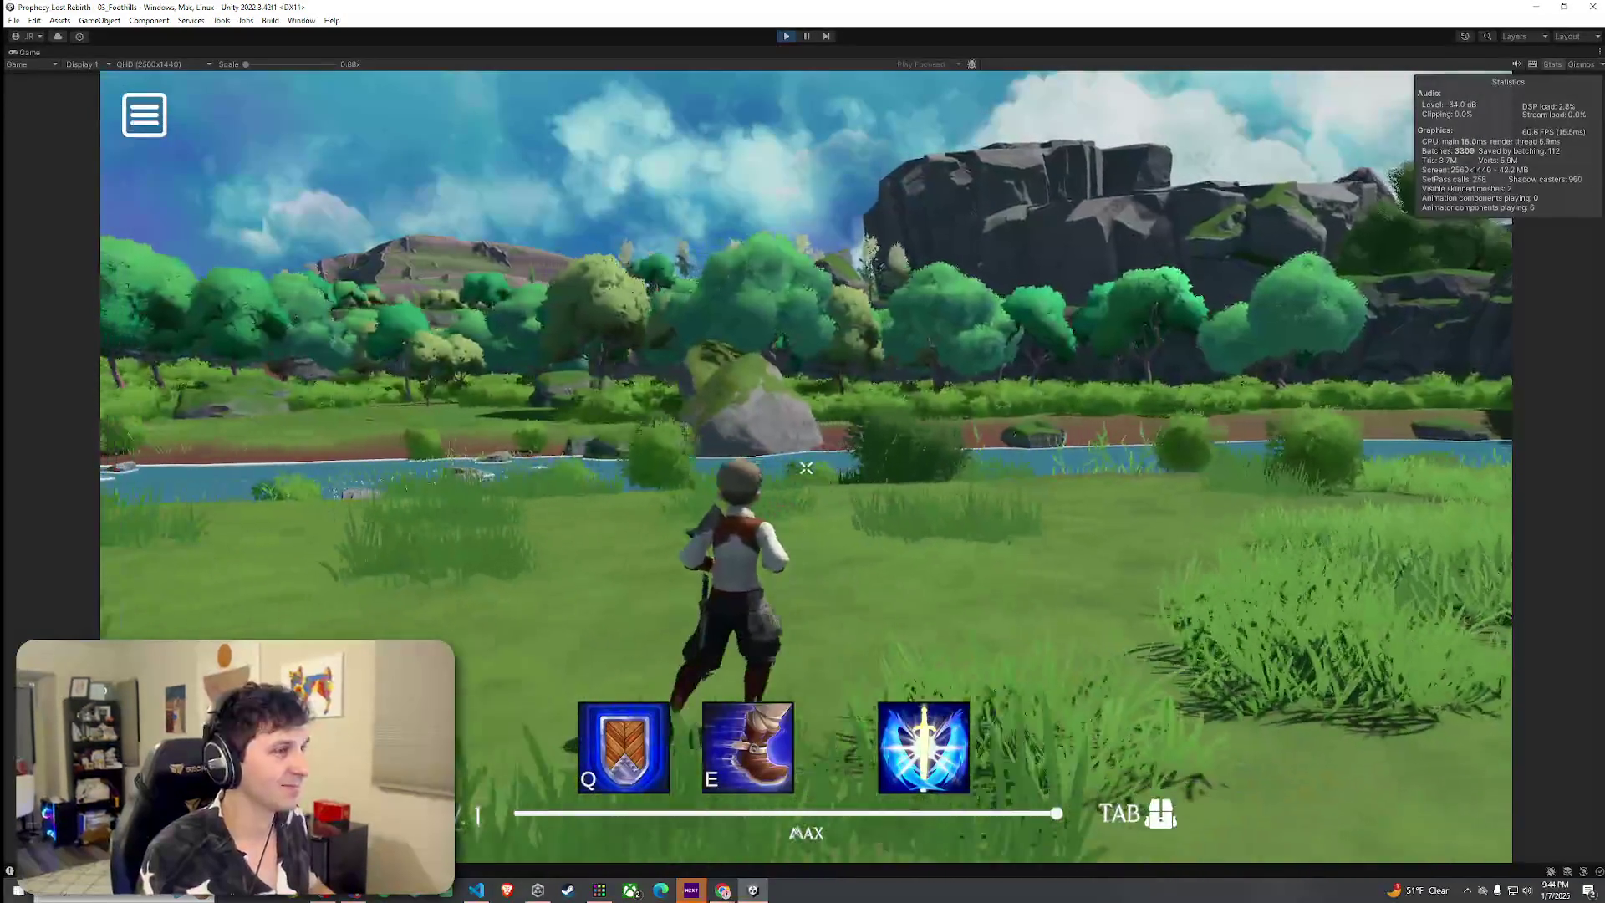
{"action": "key", "text": "w"}
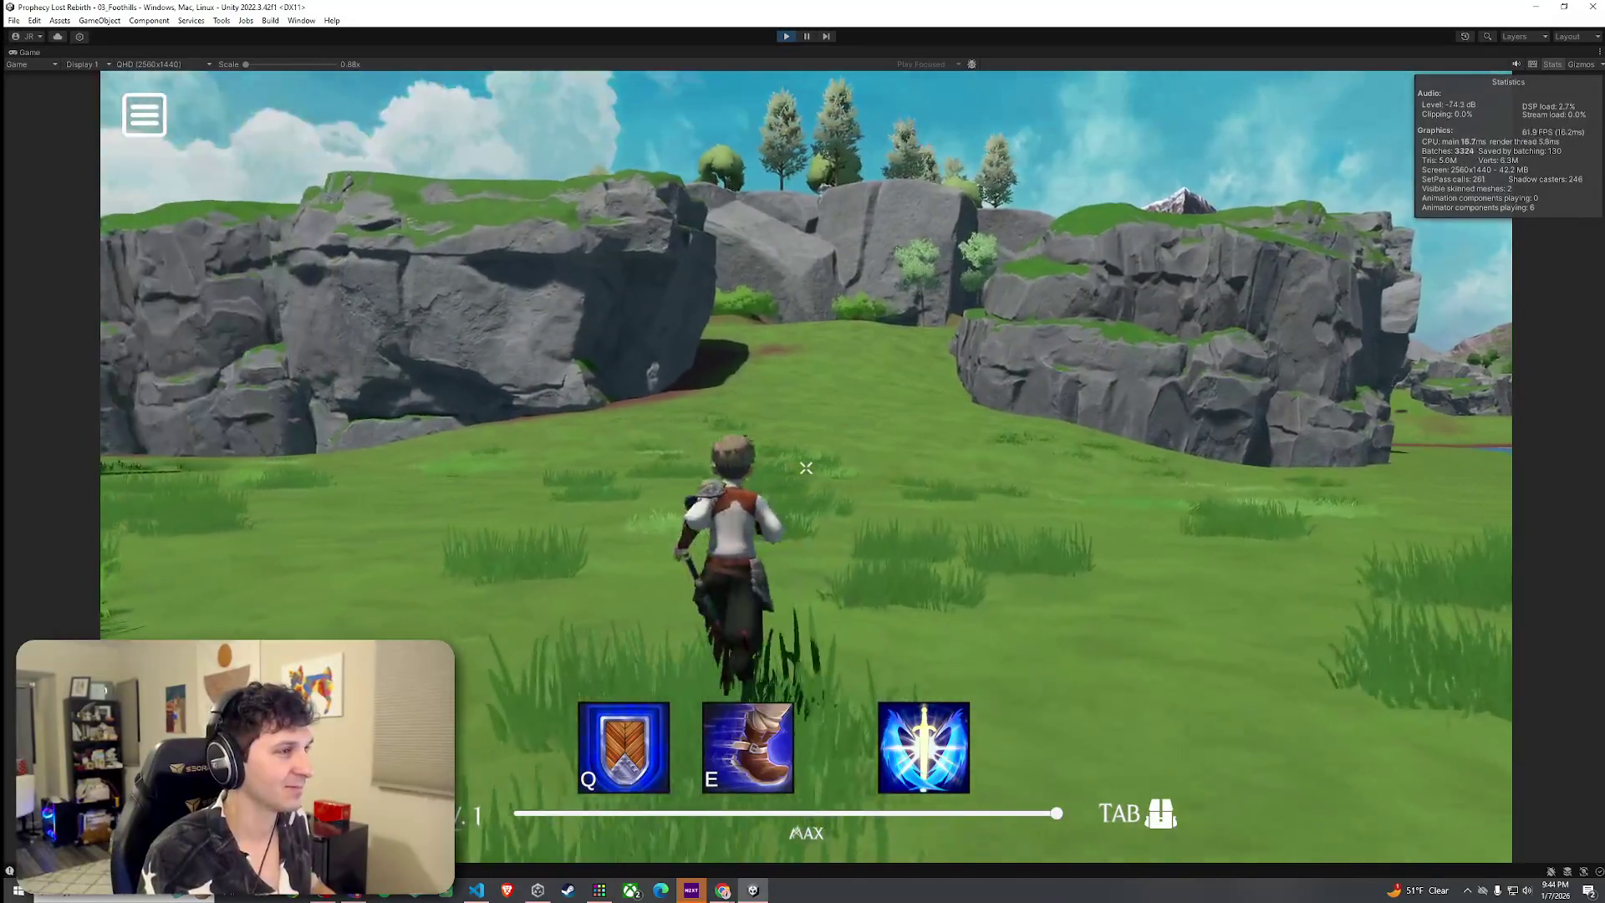
{"action": "key", "text": "w"}
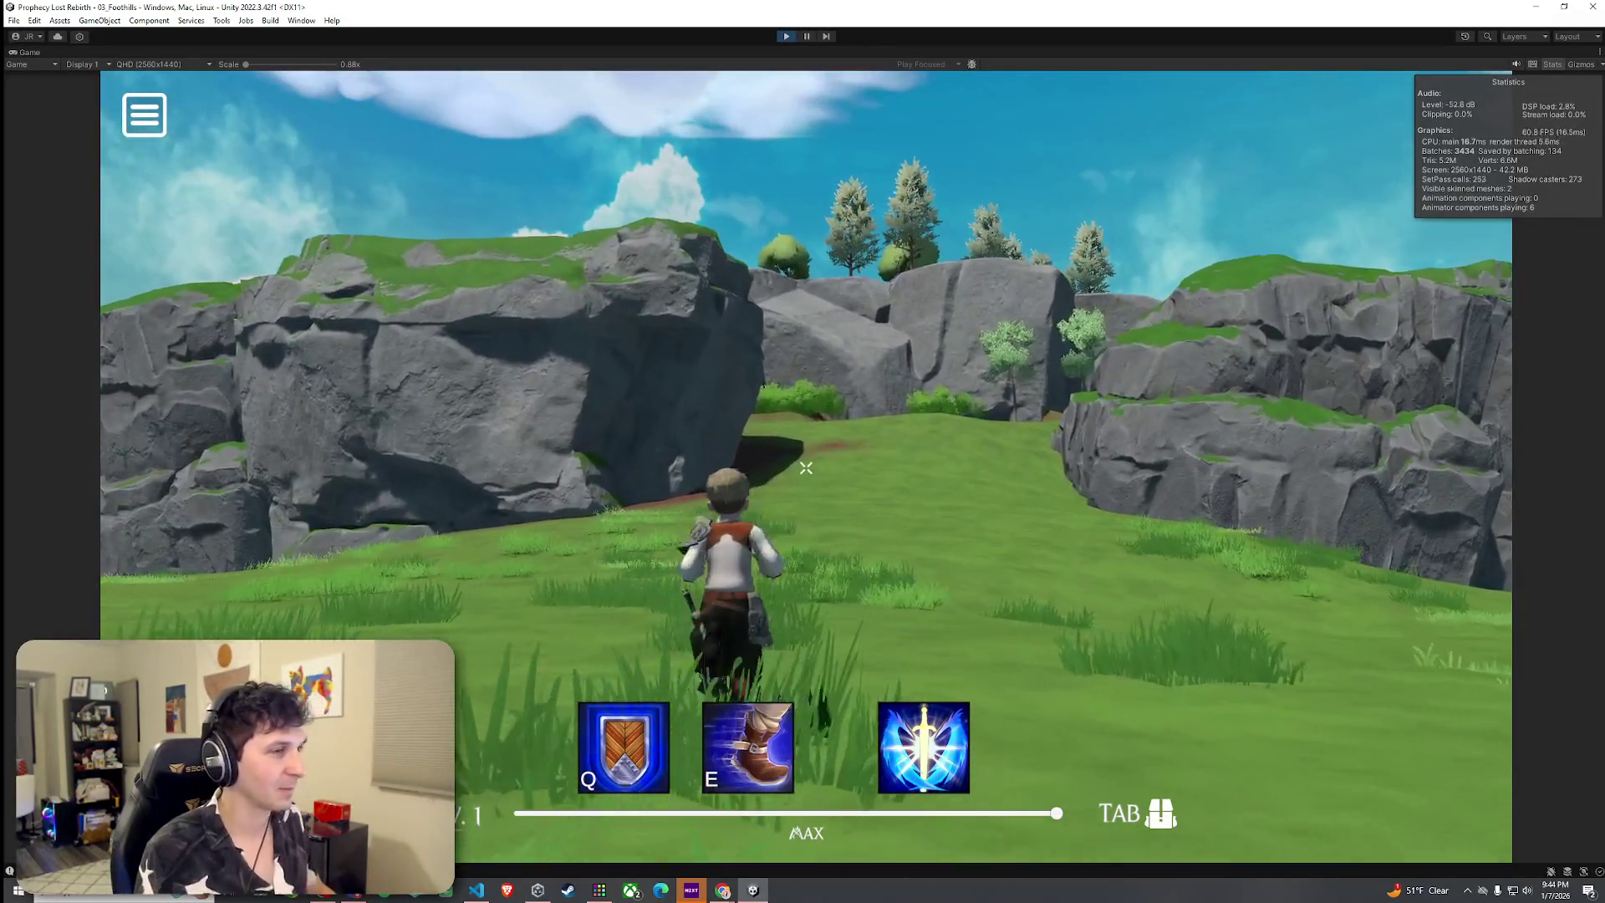
{"action": "key", "text": "w"}
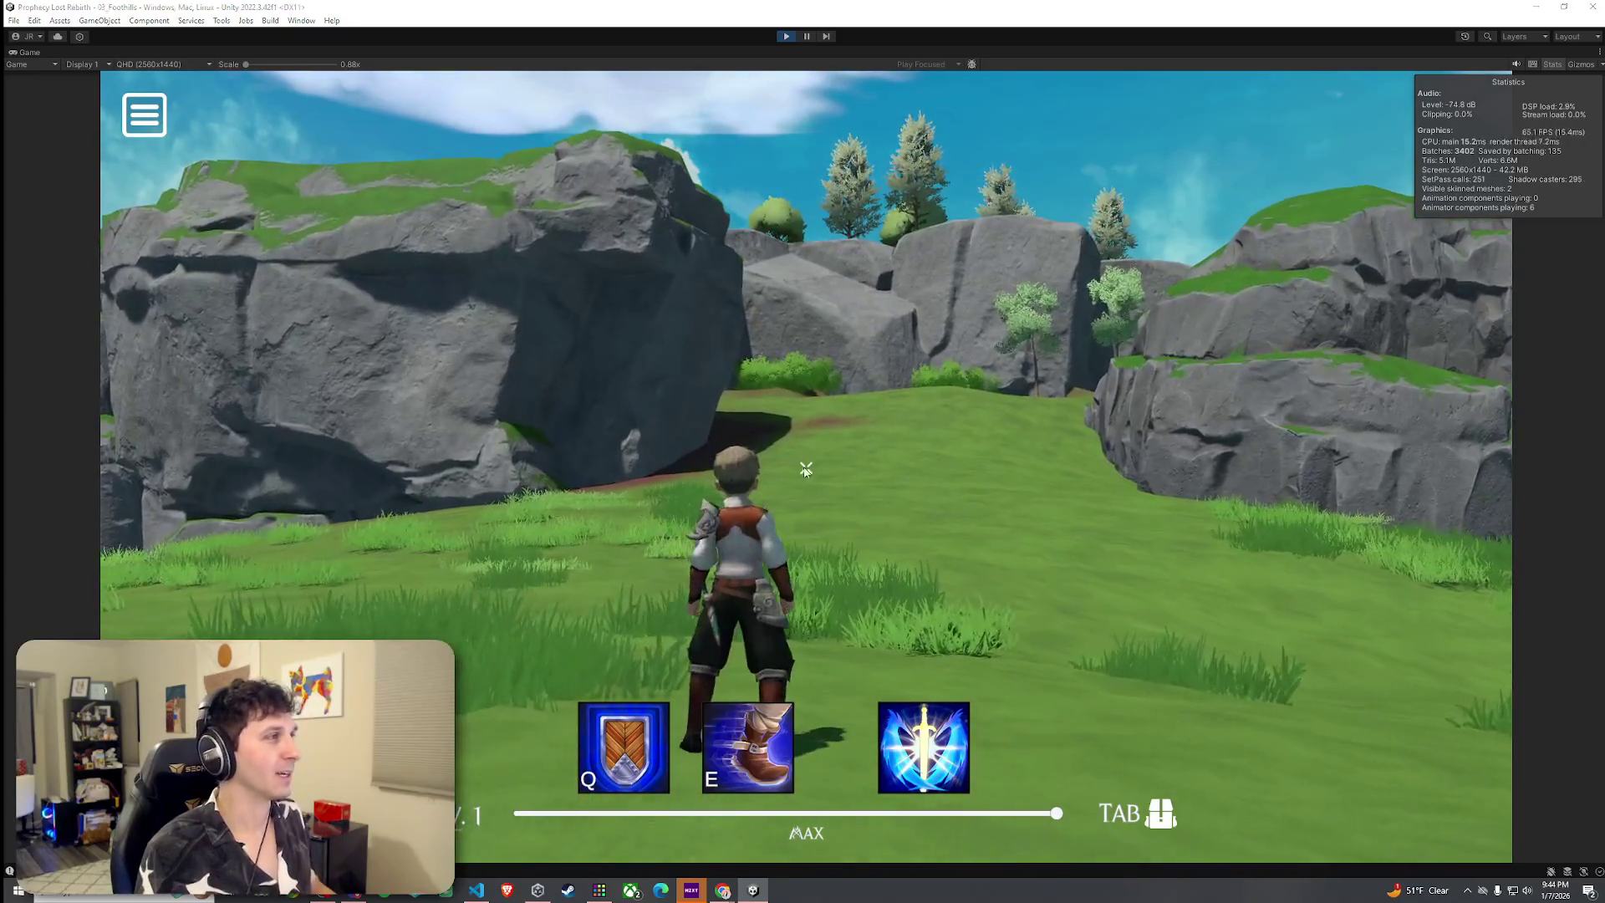
{"action": "key", "text": "super"}
{"action": "key", "text": "super"}
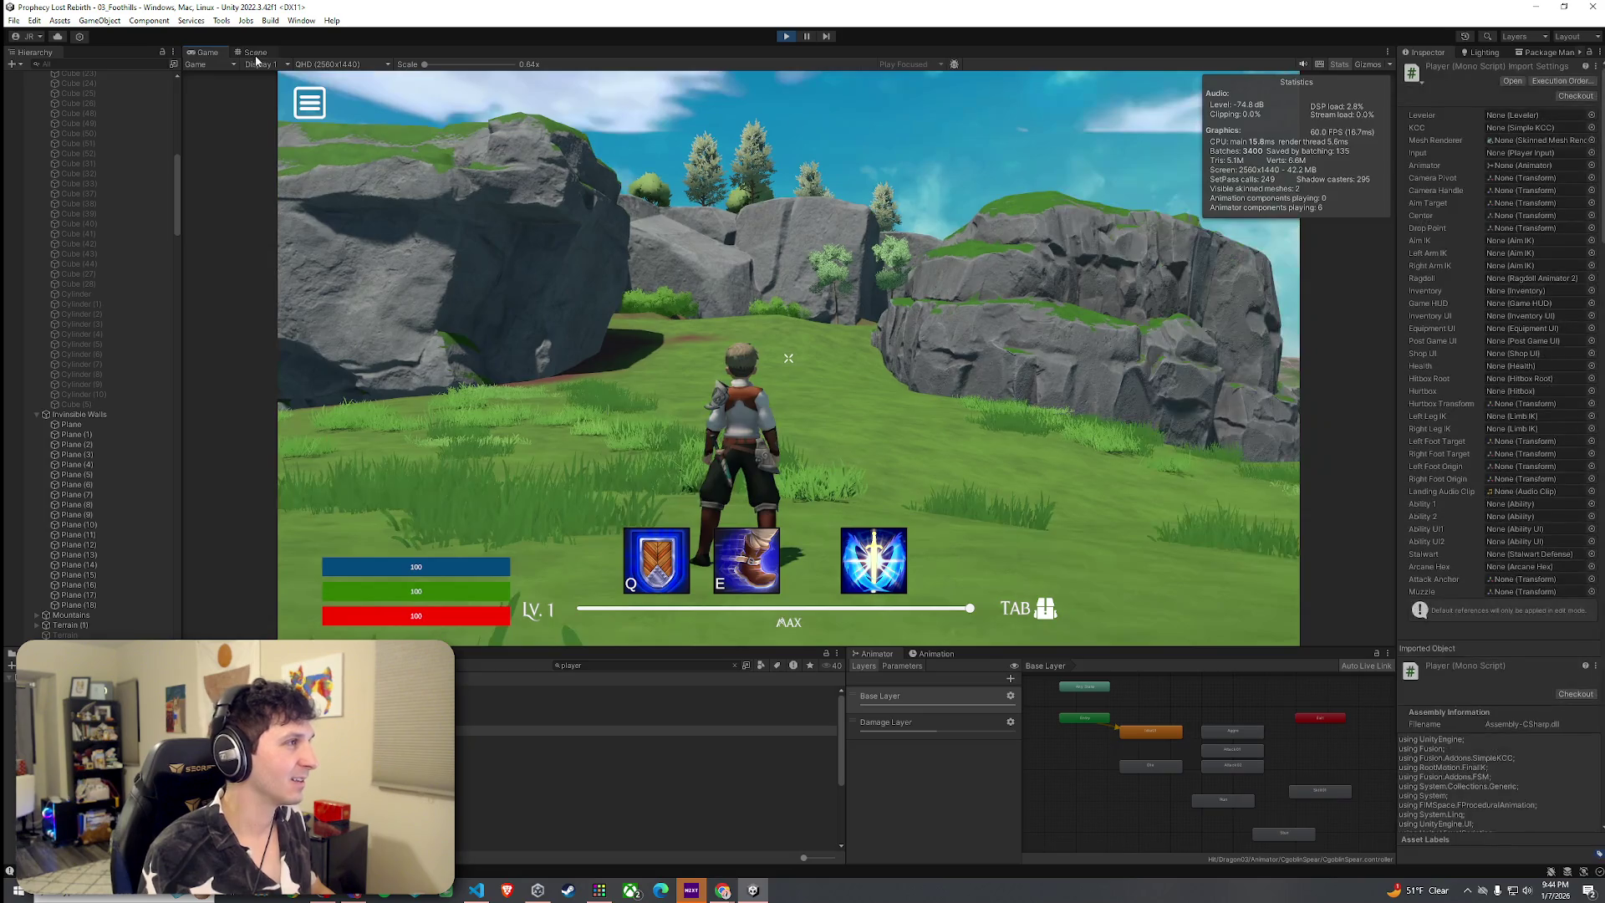
Frame Player(Clone) in the Scene view during play and drag it to a new spot
{"action": "left_click", "coordinate": [254, 53]}
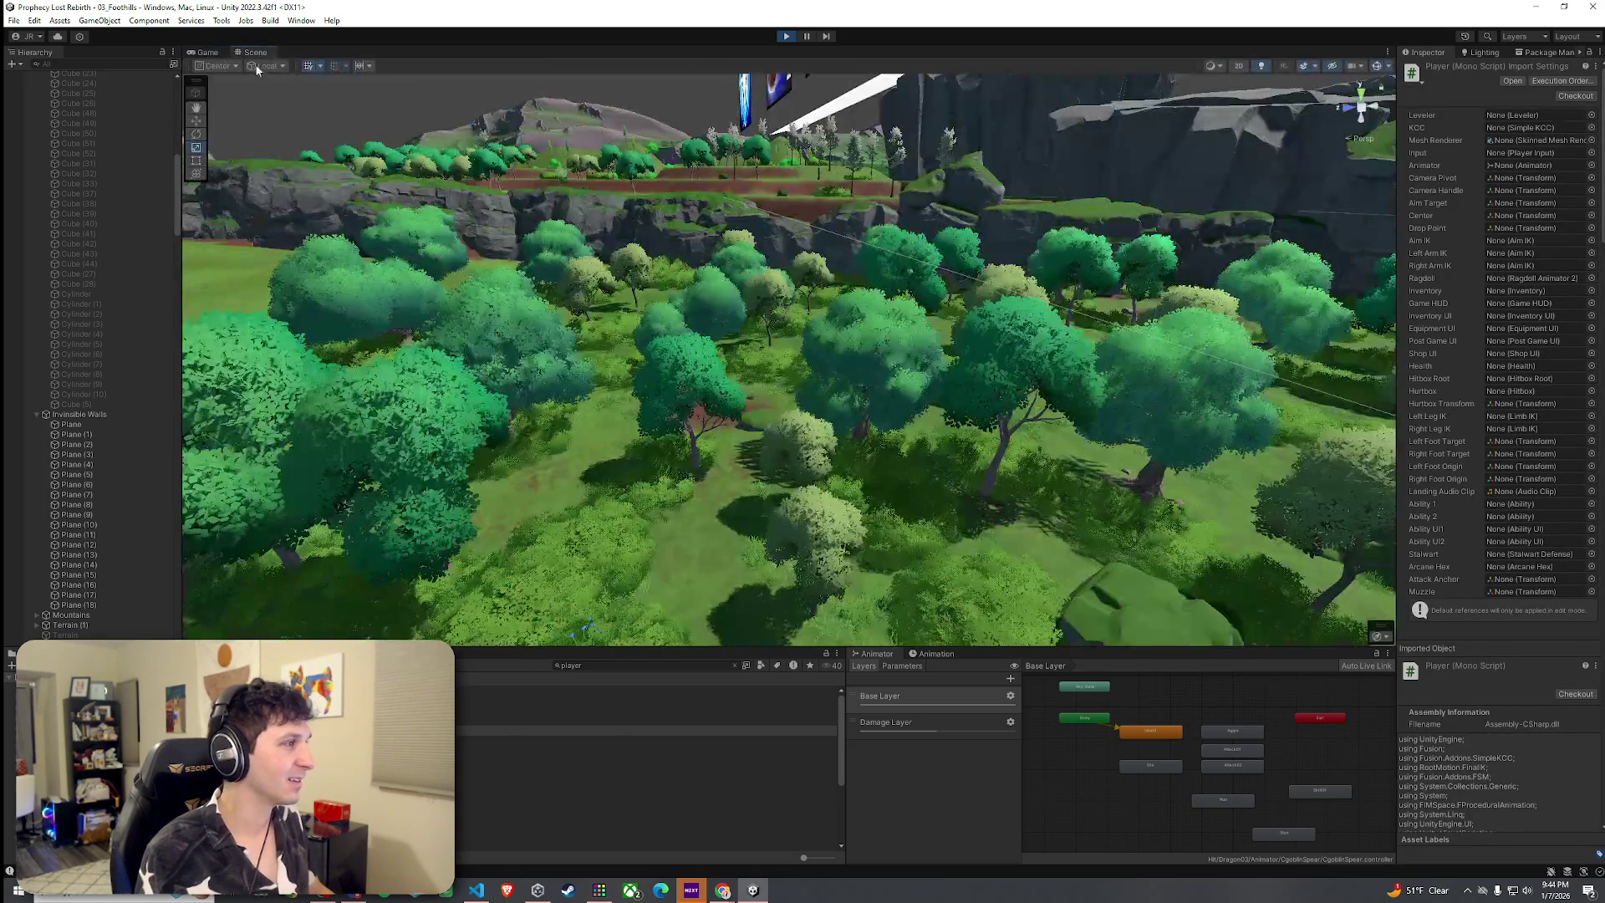
{"action": "scroll", "coordinate": [89, 606], "scroll_direction": "down", "scroll_amount": 10}
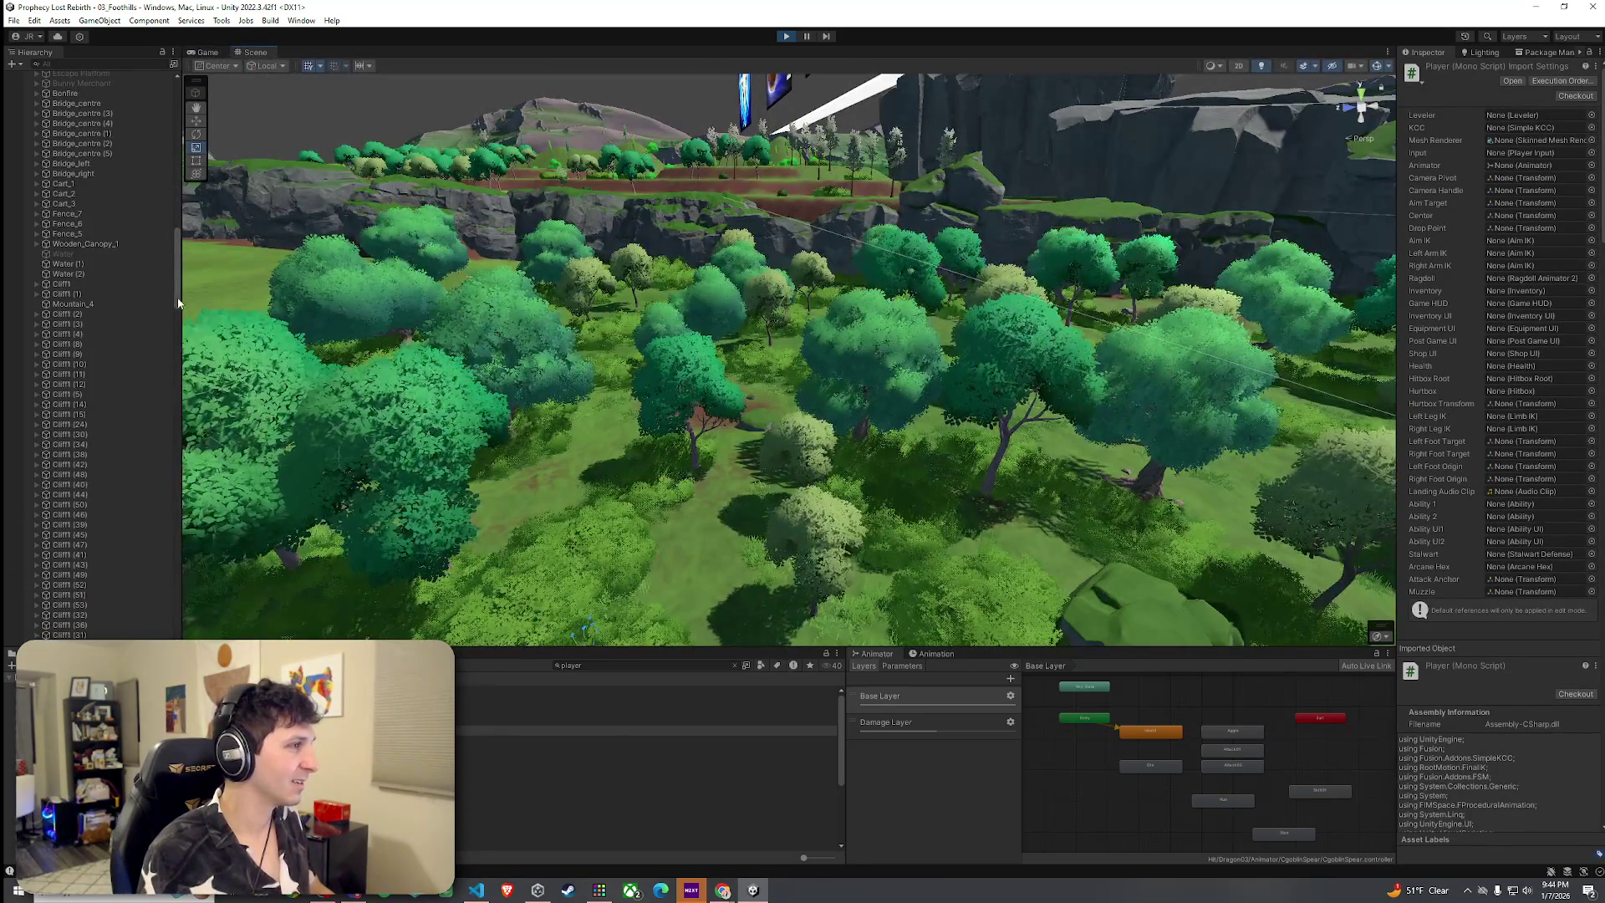
{"action": "left_click_drag", "start_coordinate": [178, 302], "coordinate": [175, 631]}
{"action": "double_click", "coordinate": [106, 624]}
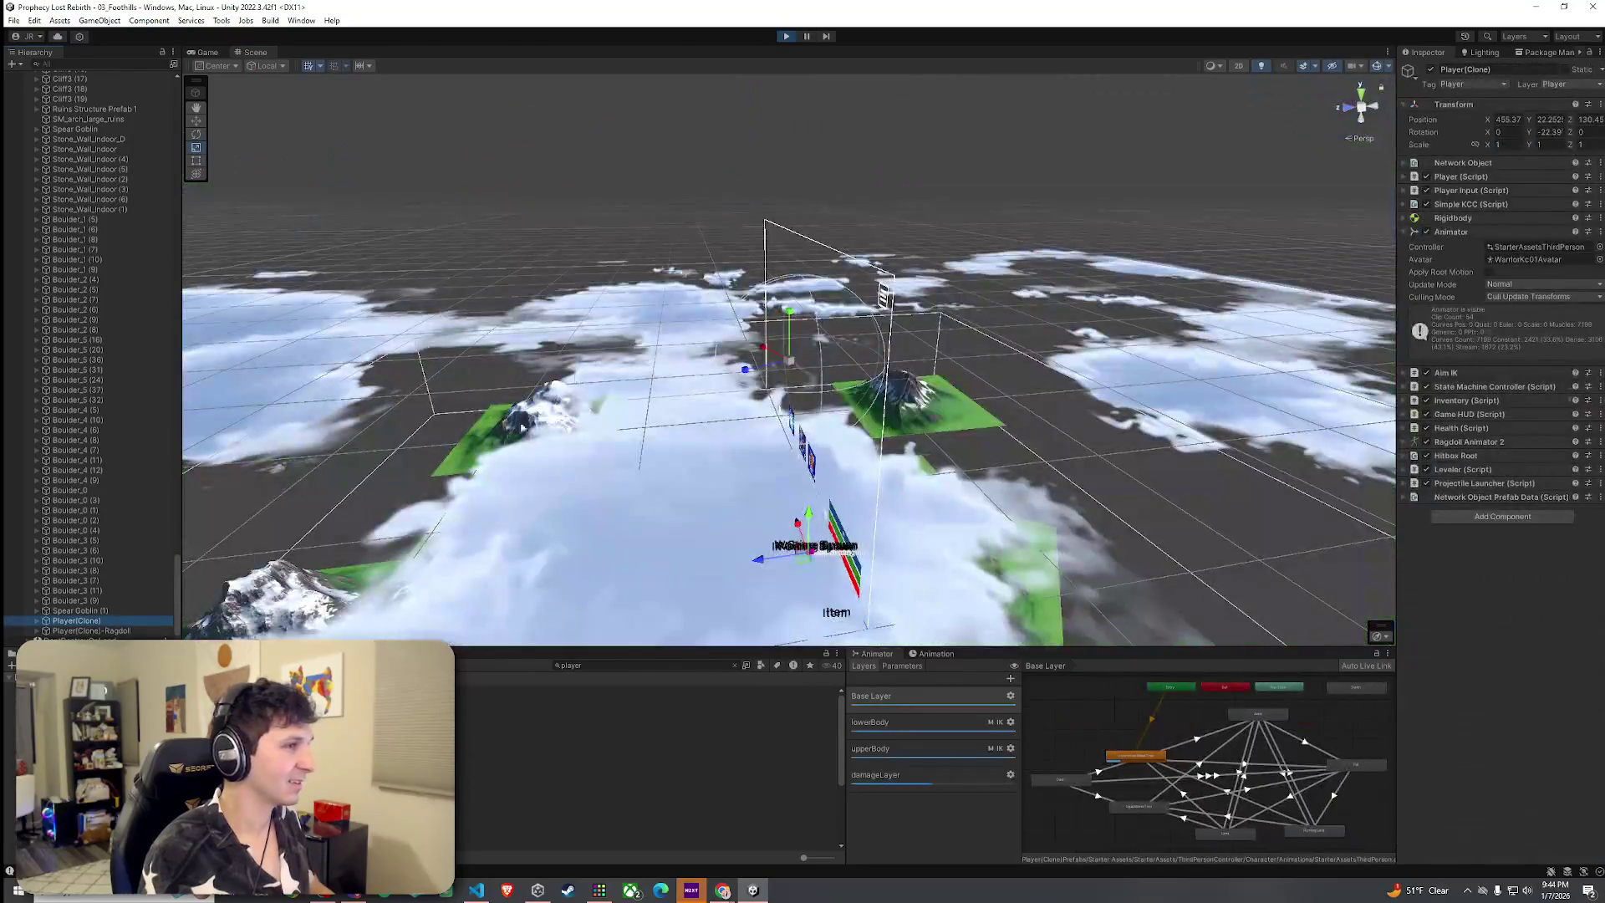
{"action": "left_click_drag", "start_coordinate": [685, 376], "coordinate": [704, 396]}
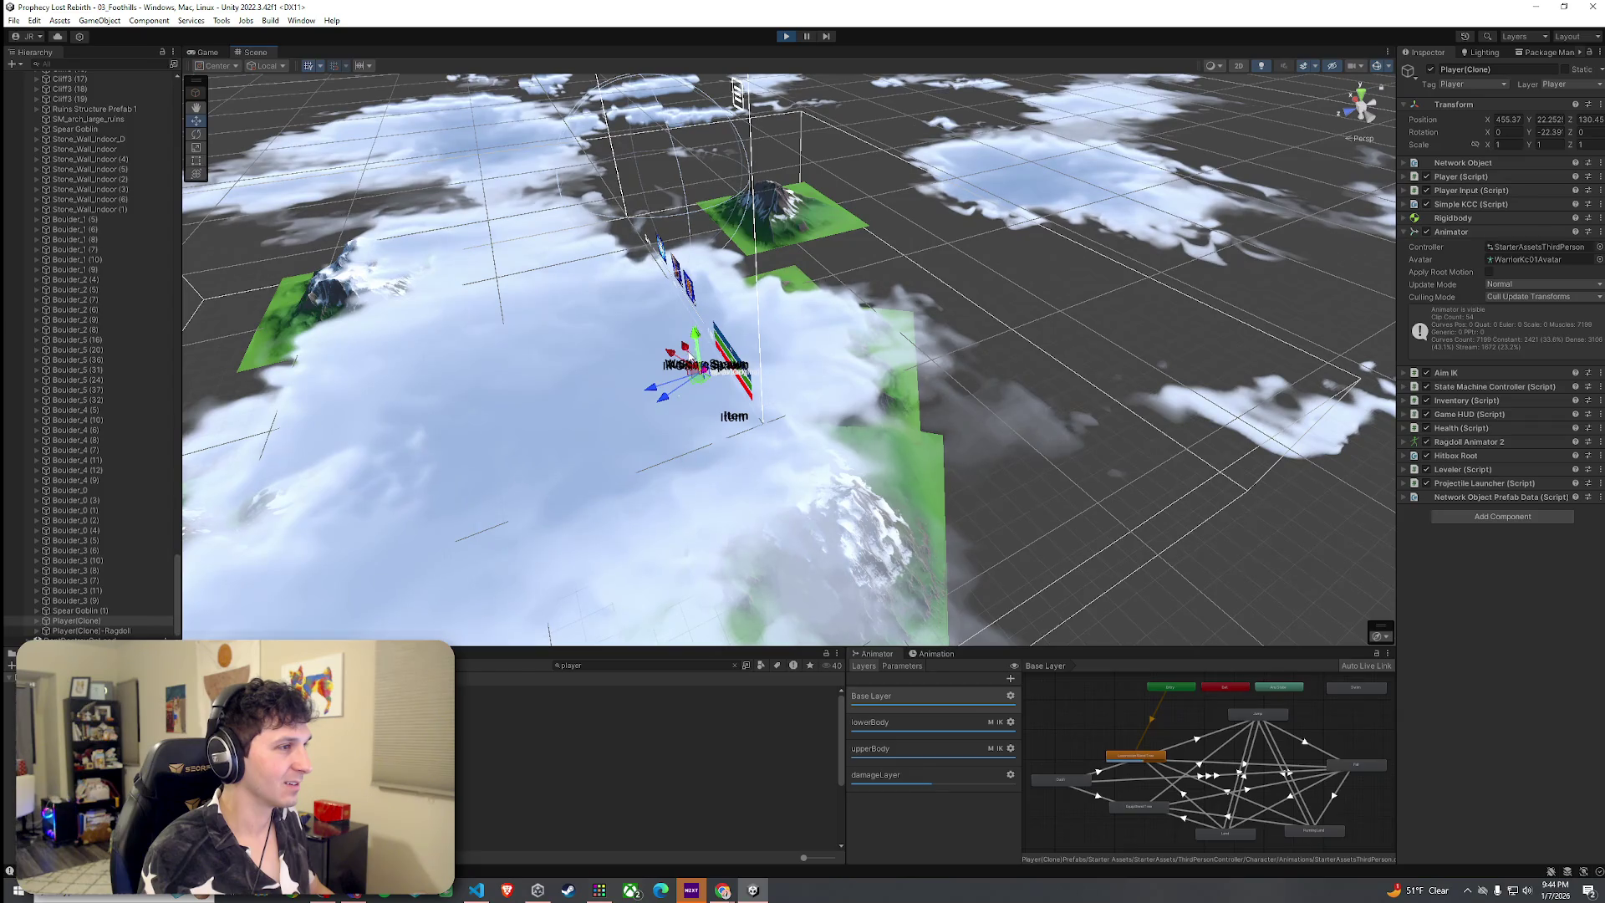
{"action": "mouse_move", "coordinate": [681, 361]}
{"action": "left_mouse_down"}
{"action": "mouse_move", "coordinate": [719, 388]}
{"action": "mouse_move", "coordinate": [728, 276]}
{"action": "left_mouse_up"}
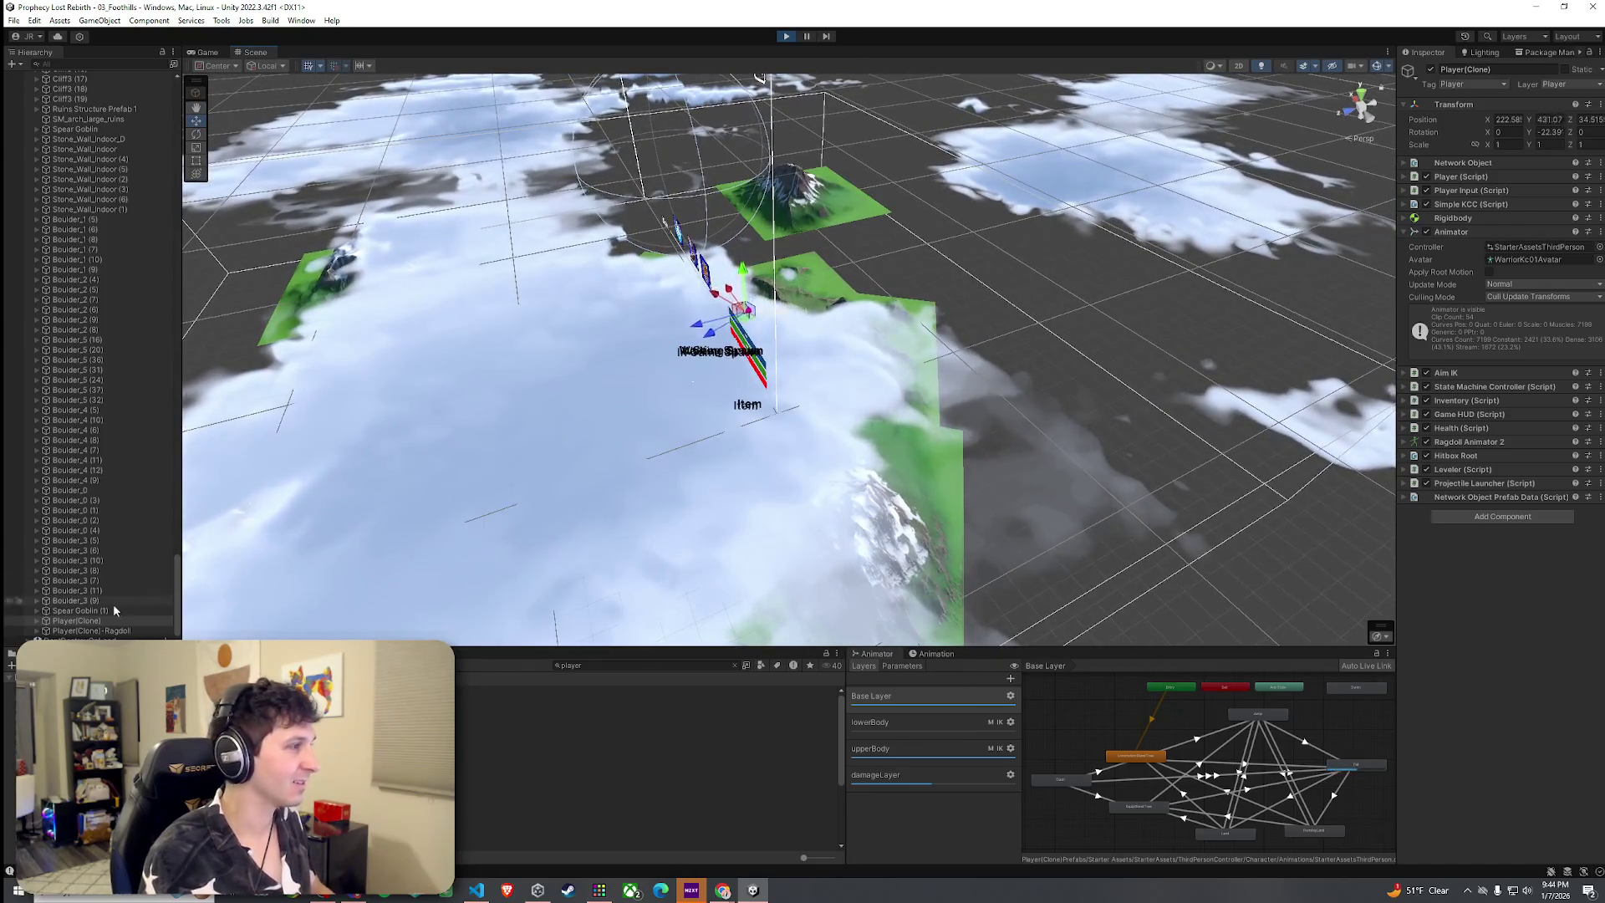
Slide Player(Clone) into the wooded area beside the trees and return to the Game view
{"action": "left_click", "coordinate": [38, 620]}
{"action": "double_click", "coordinate": [74, 632]}
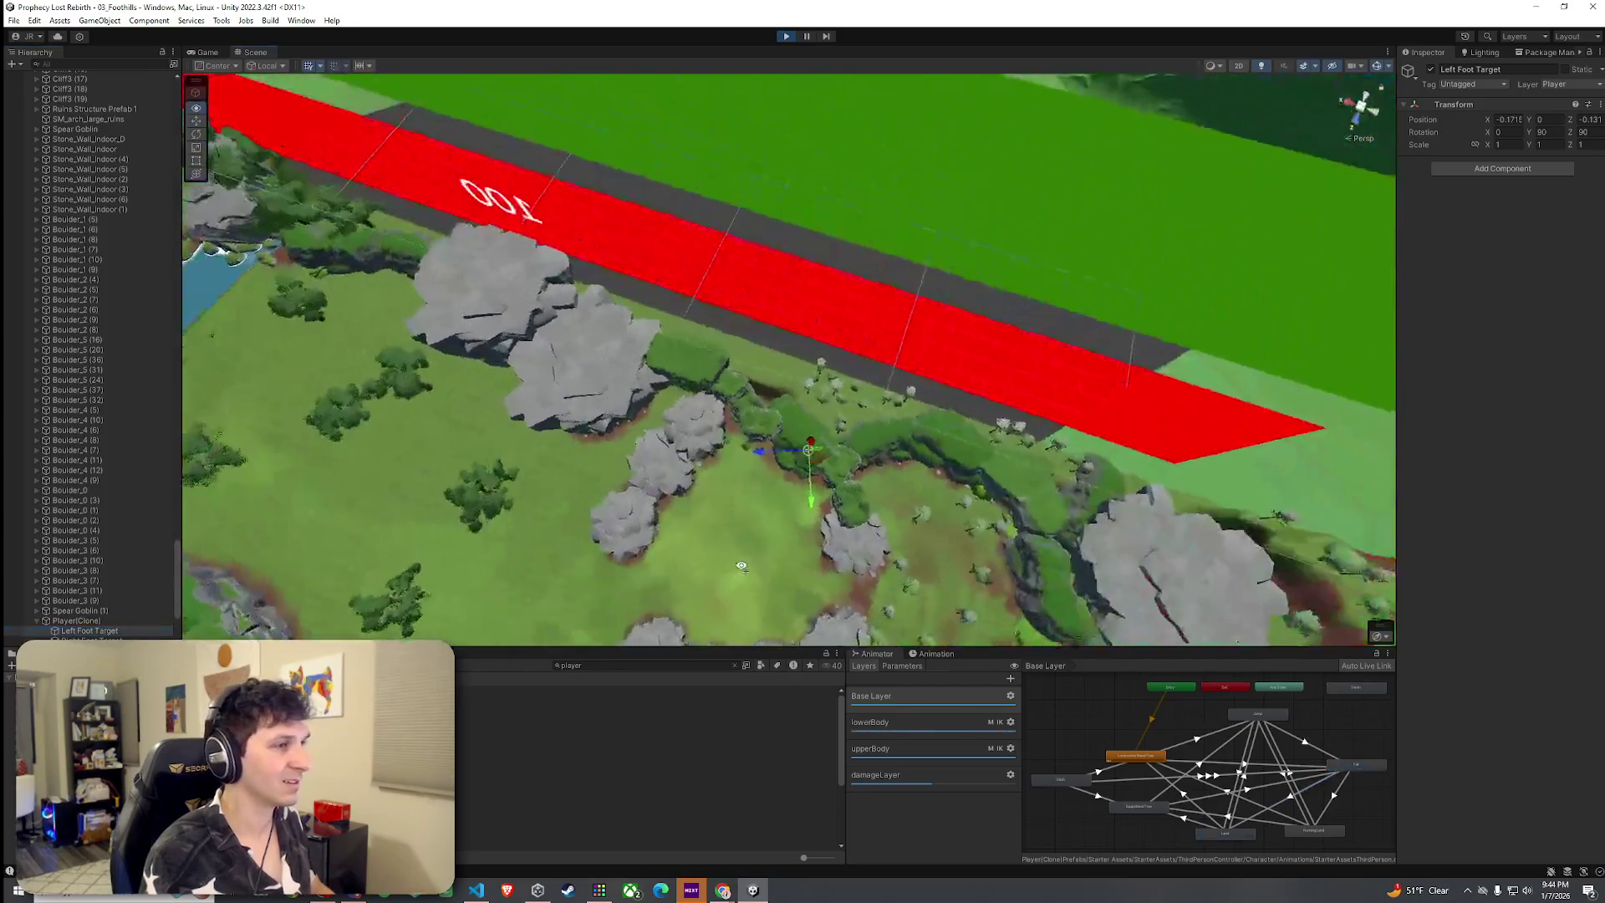
{"action": "mouse_move", "coordinate": [741, 566]}
{"action": "left_mouse_down"}
{"action": "mouse_move", "coordinate": [1003, 516]}
{"action": "mouse_move", "coordinate": [794, 565]}
{"action": "left_mouse_up"}
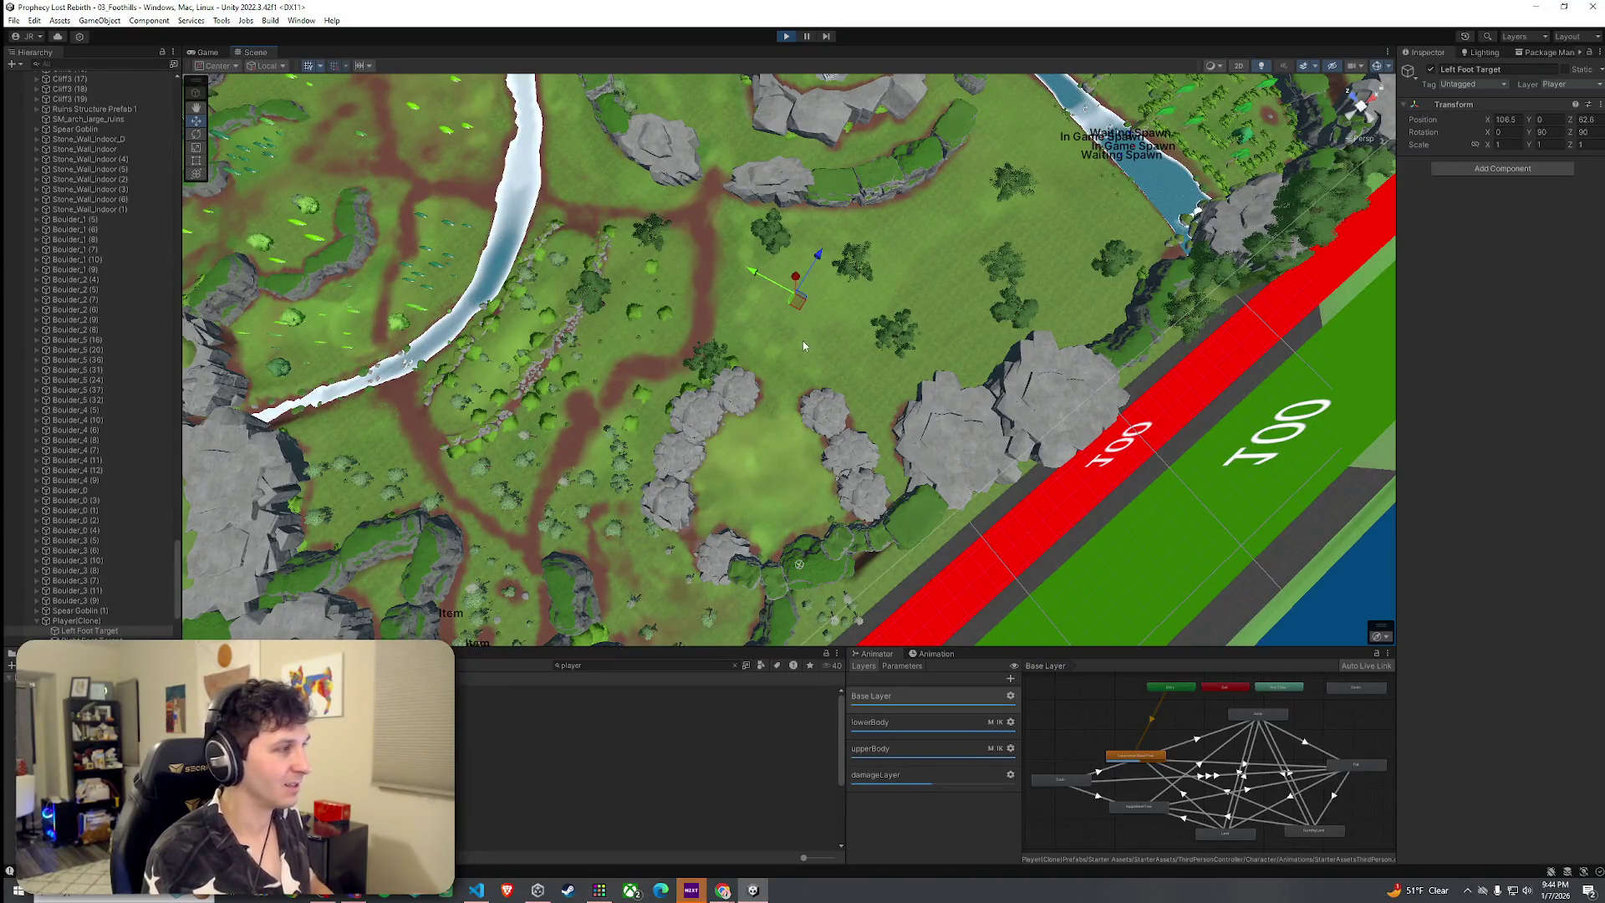
{"action": "scroll", "coordinate": [83, 606], "scroll_direction": "down", "scroll_amount": 3}
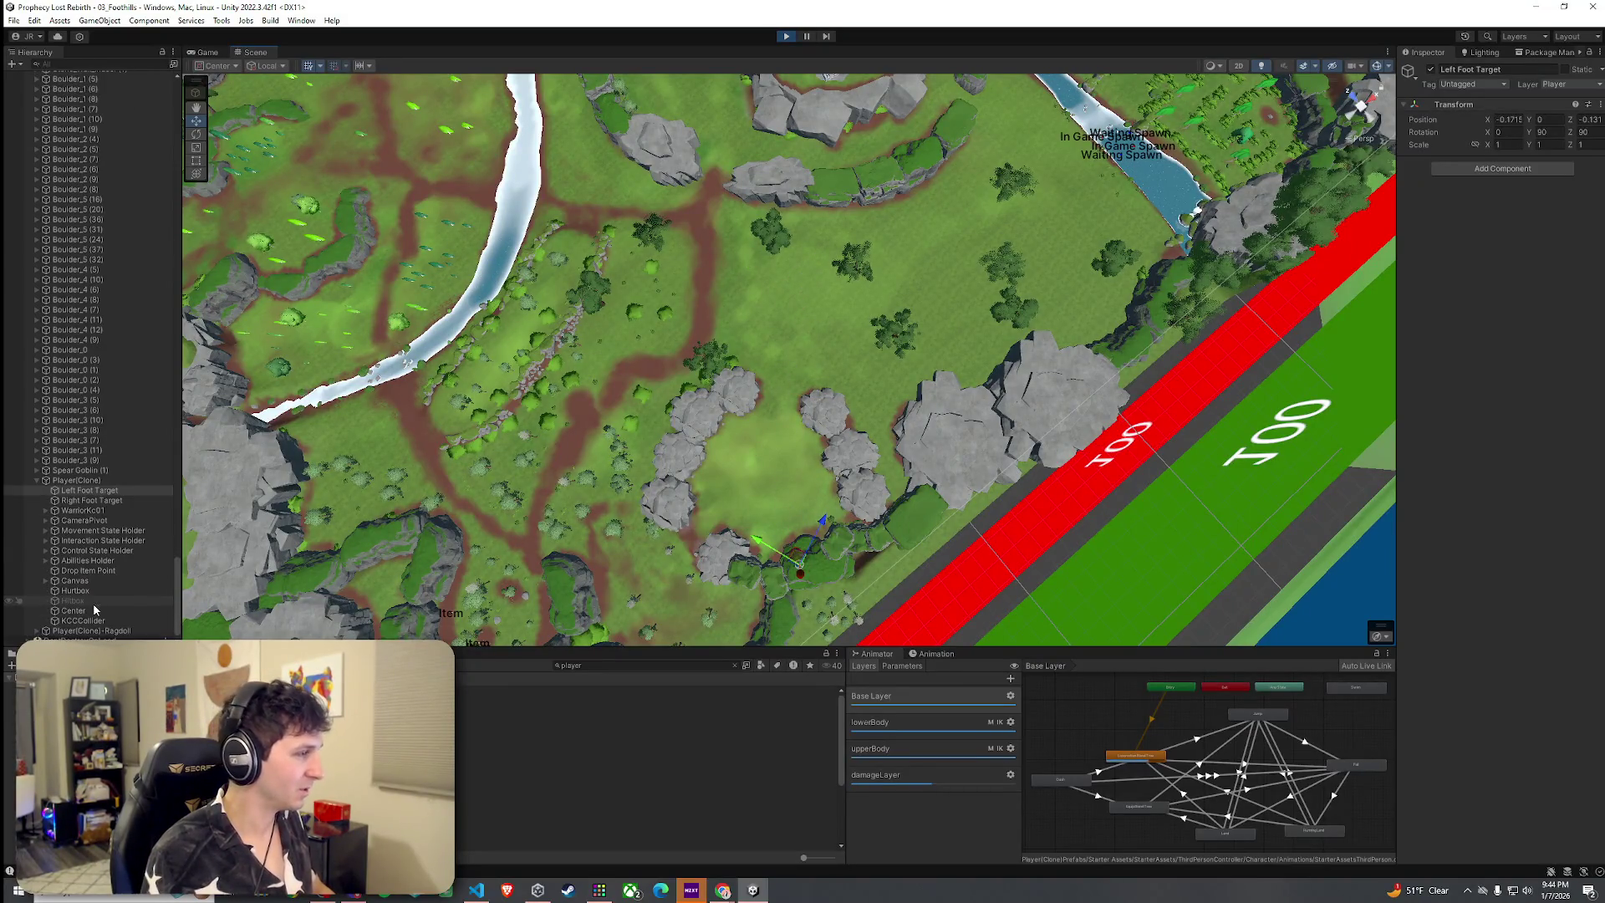
{"action": "left_click", "coordinate": [97, 482]}
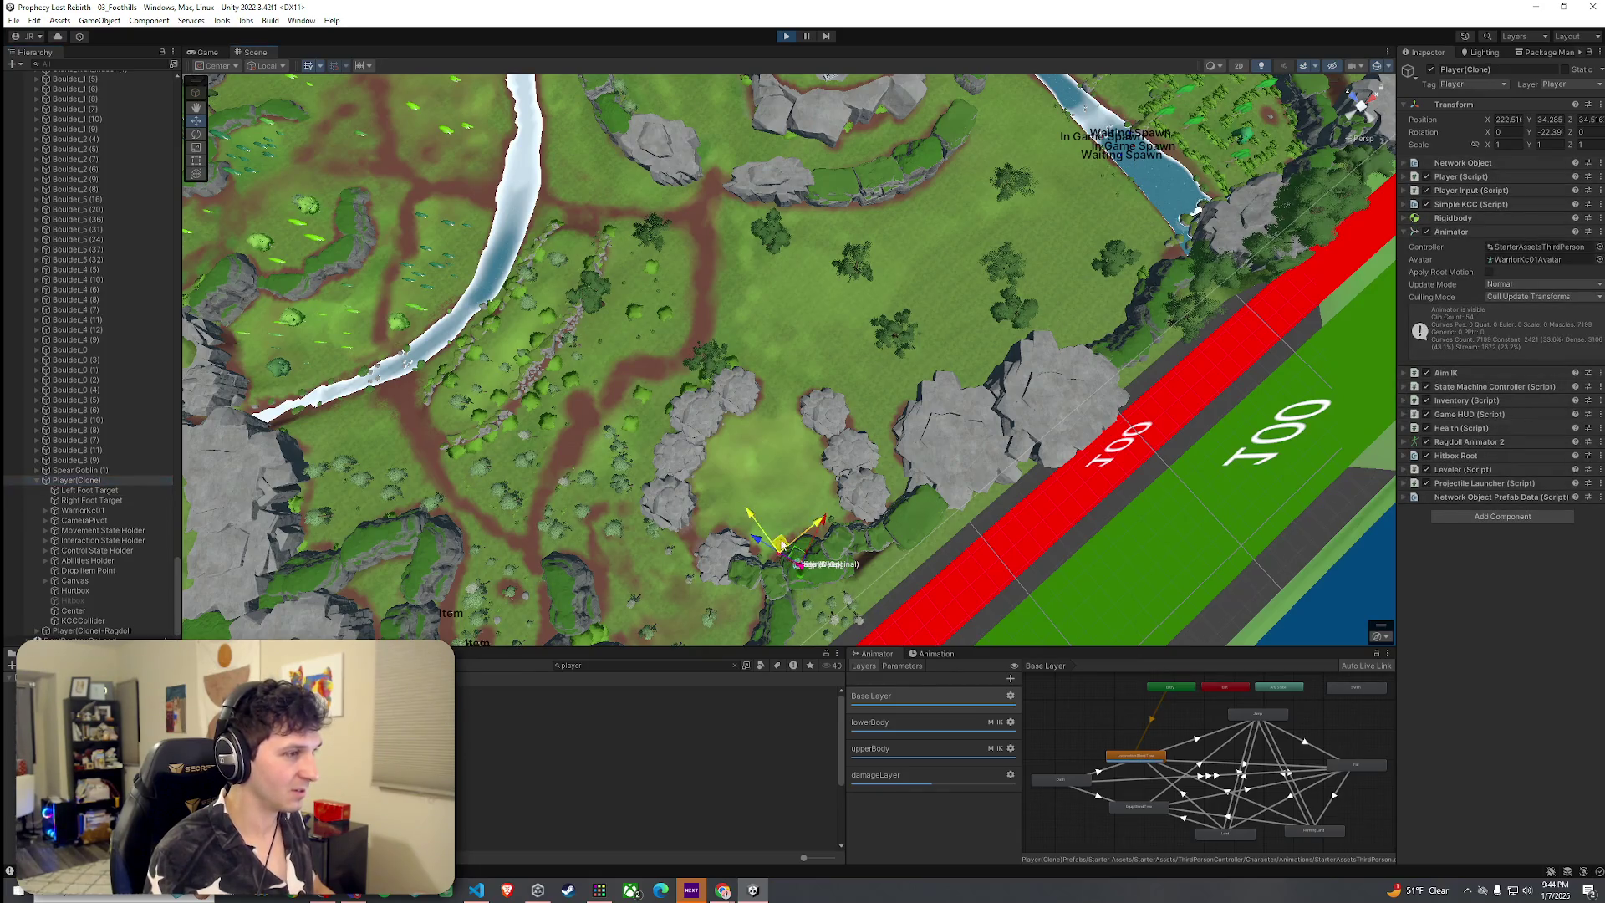
{"action": "mouse_move", "coordinate": [801, 560]}
{"action": "left_mouse_down"}
{"action": "mouse_move", "coordinate": [821, 321]}
{"action": "mouse_move", "coordinate": [808, 157]}
{"action": "left_mouse_up"}
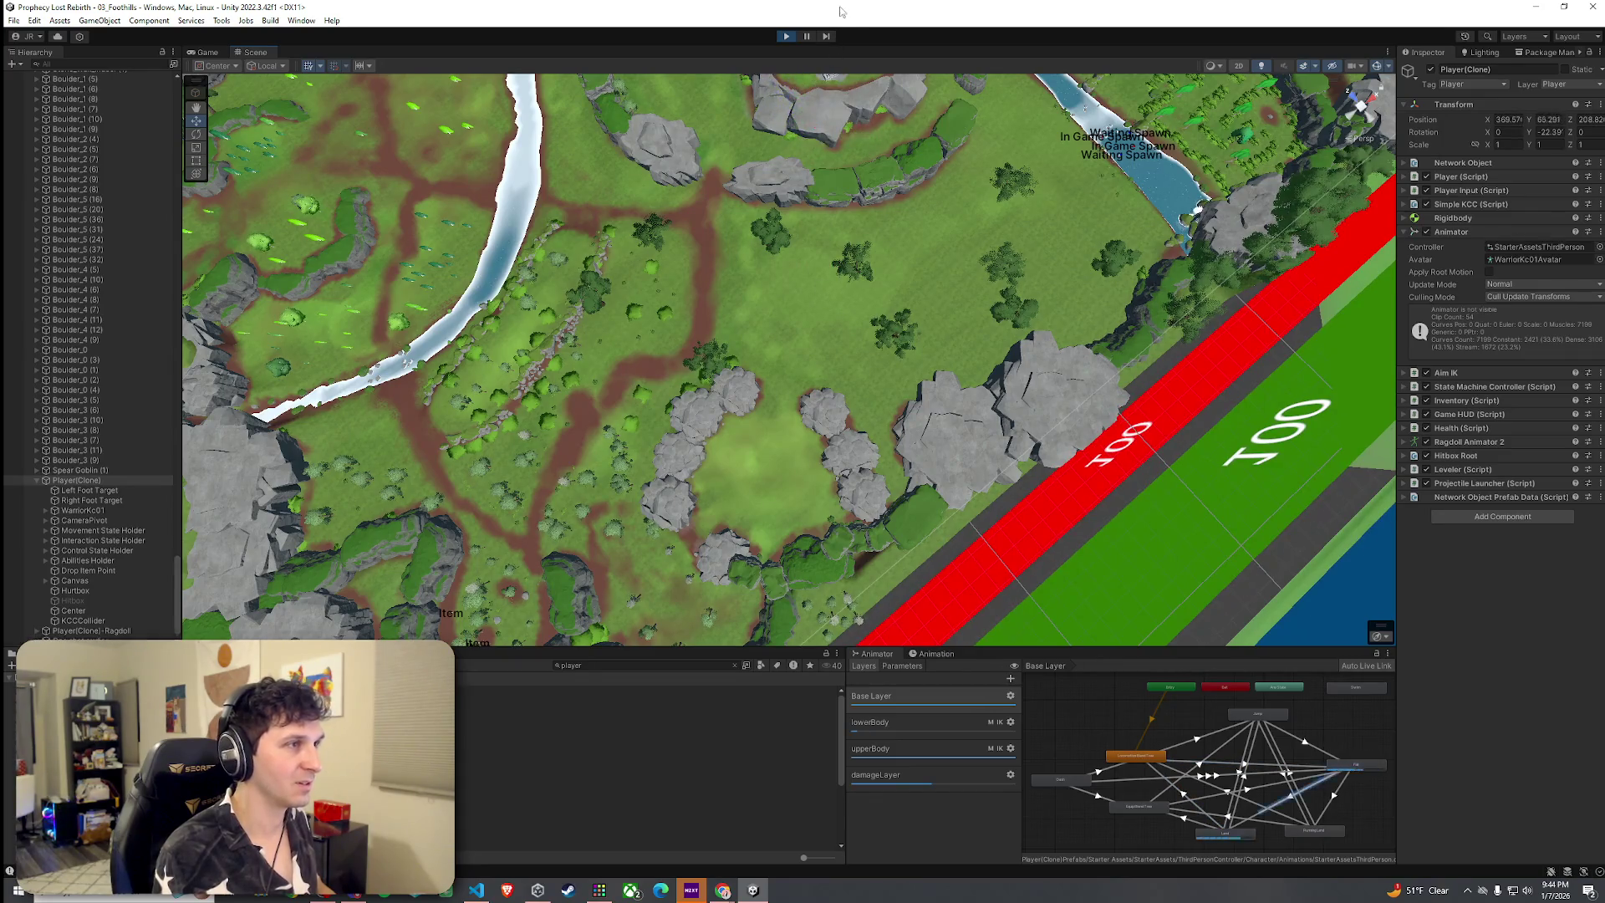
{"action": "left_click", "coordinate": [207, 52]}
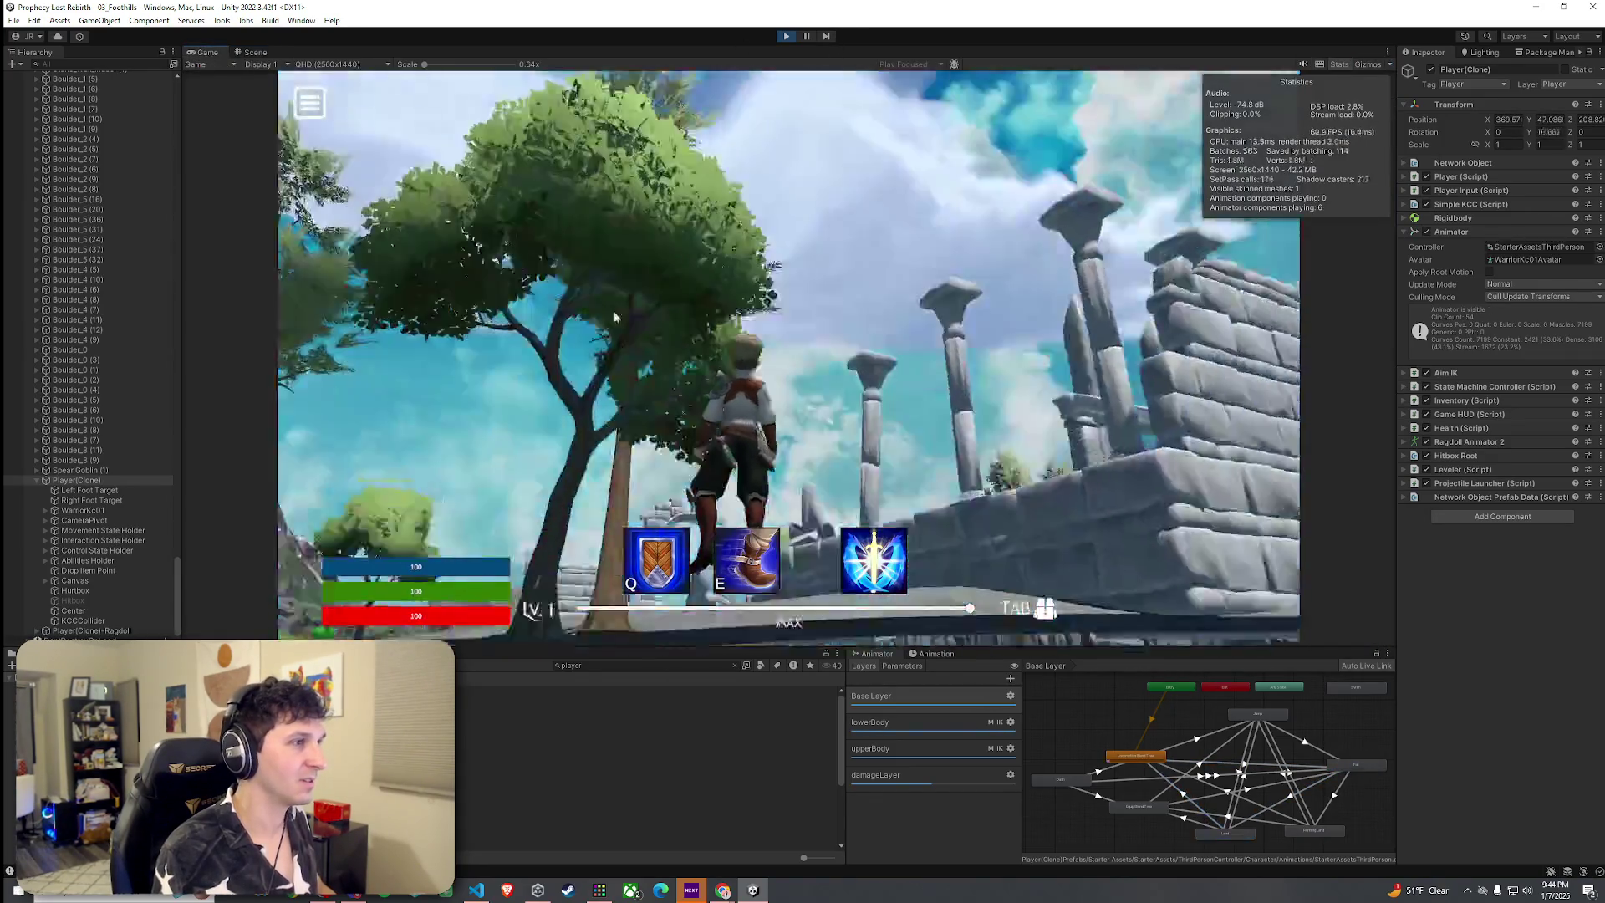
Run the character forward along the wall and through the stone ruins in Play mode
{"action": "key", "text": "w"}
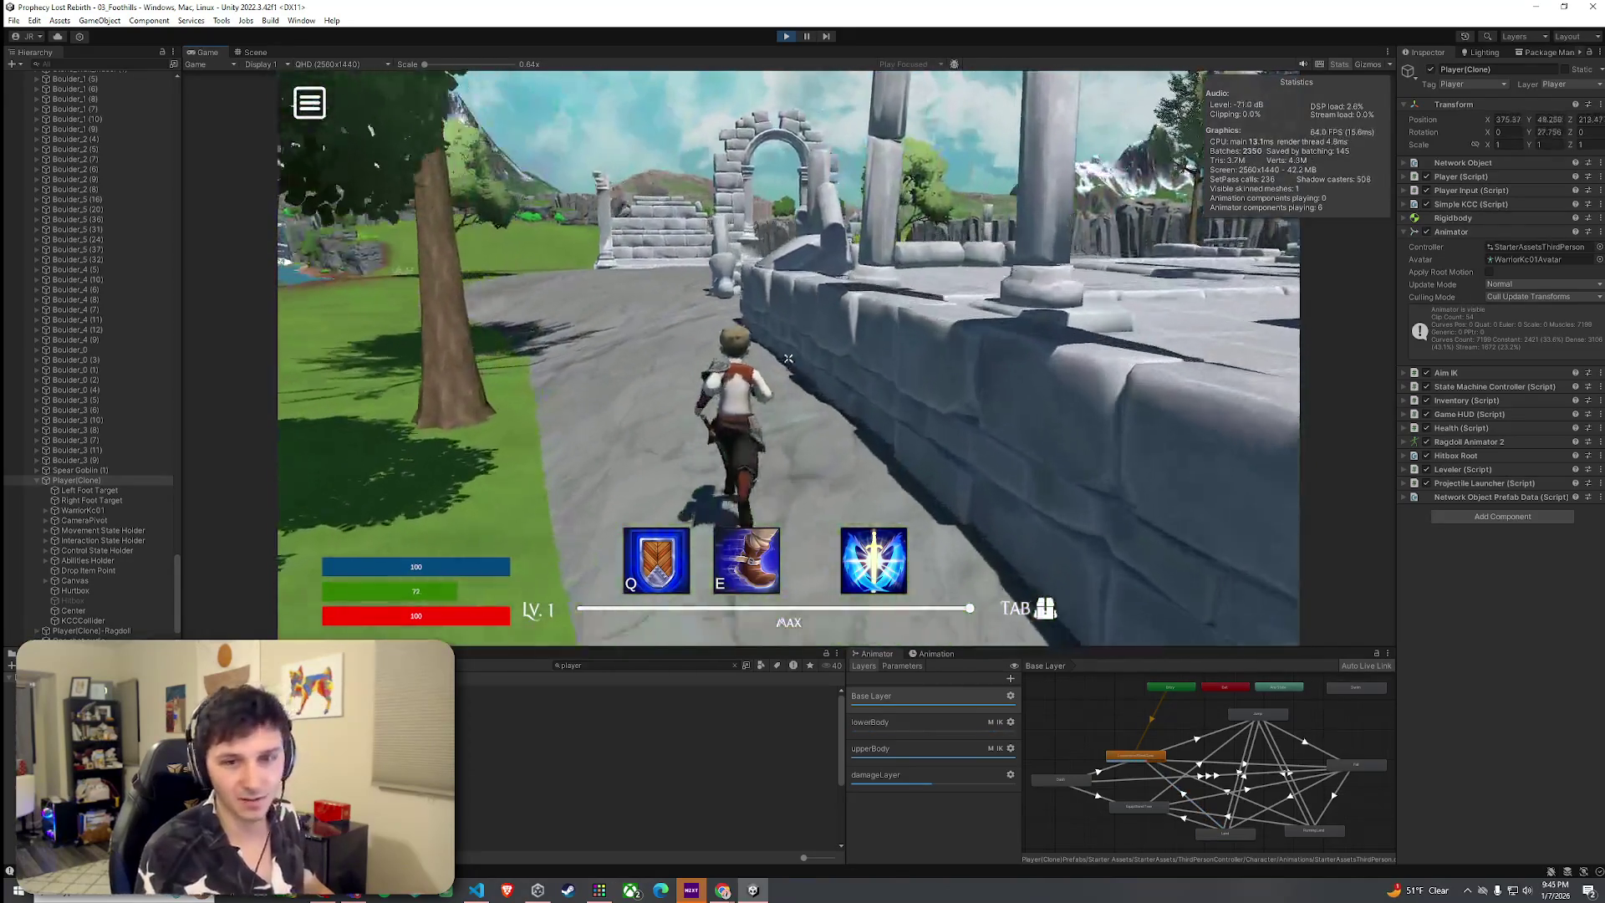
{"action": "key", "text": "w"}
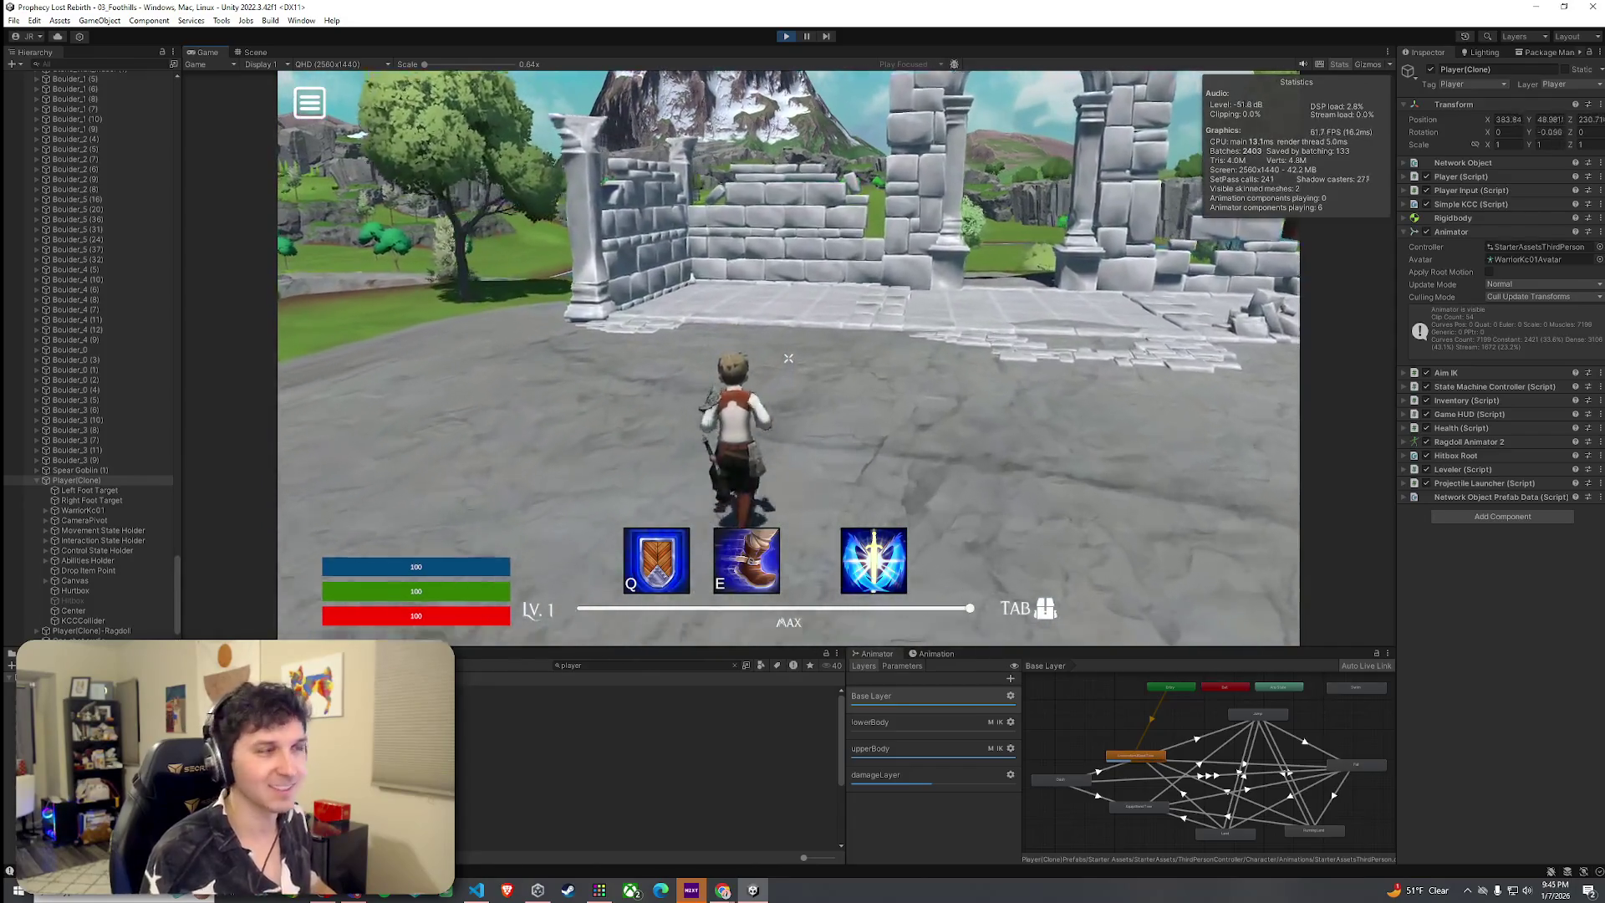
{"action": "key", "text": "w"}
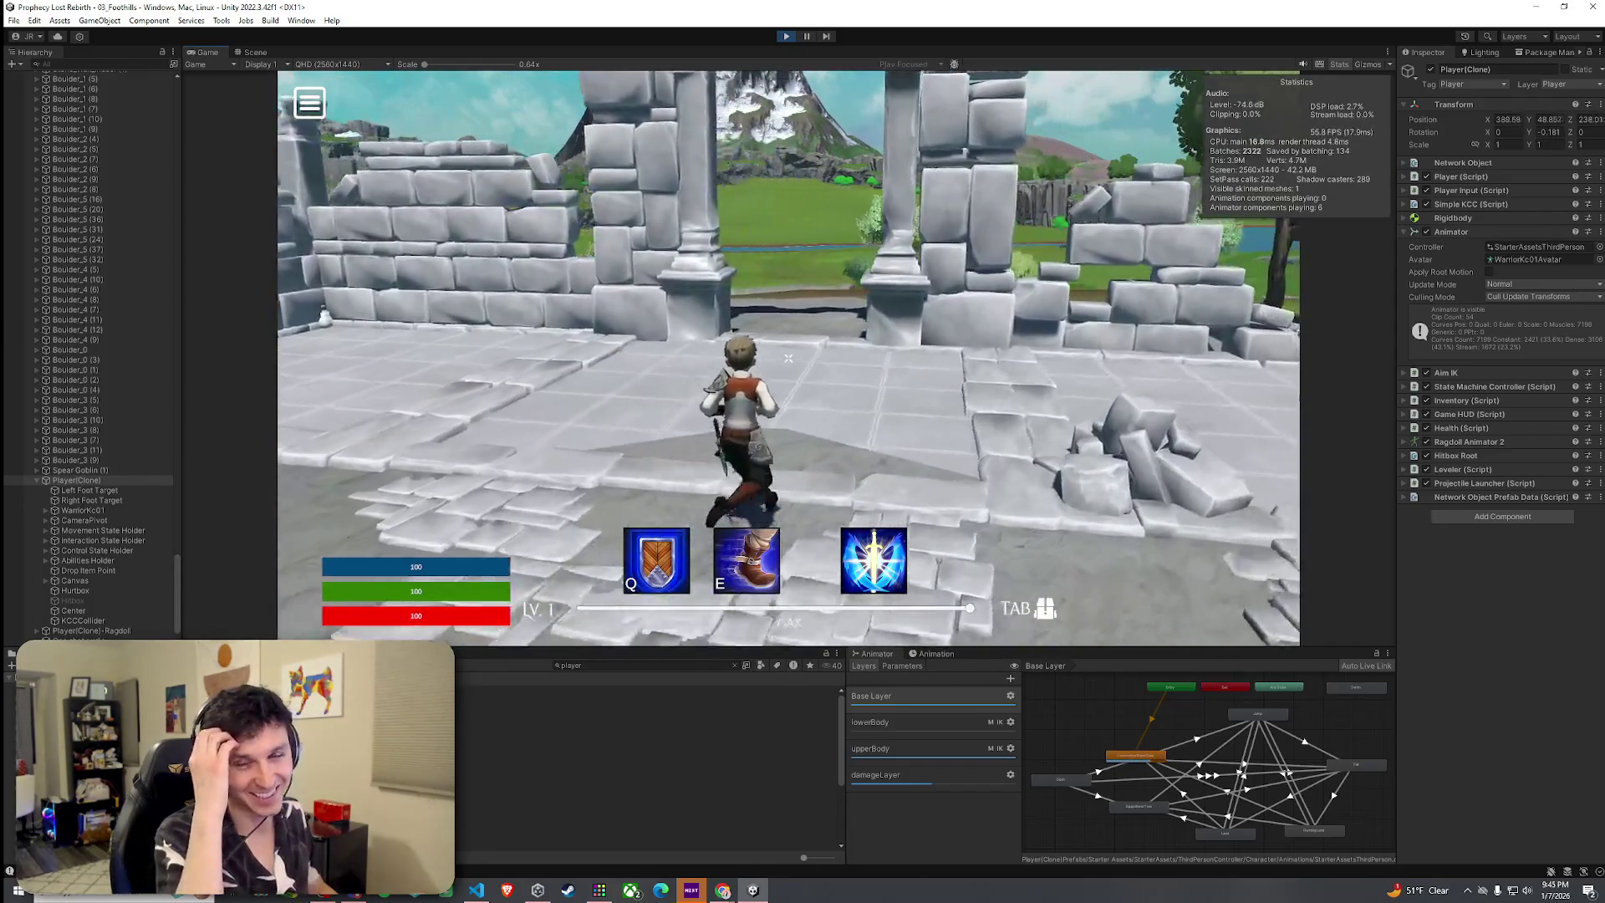
{"action": "key", "text": "w"}
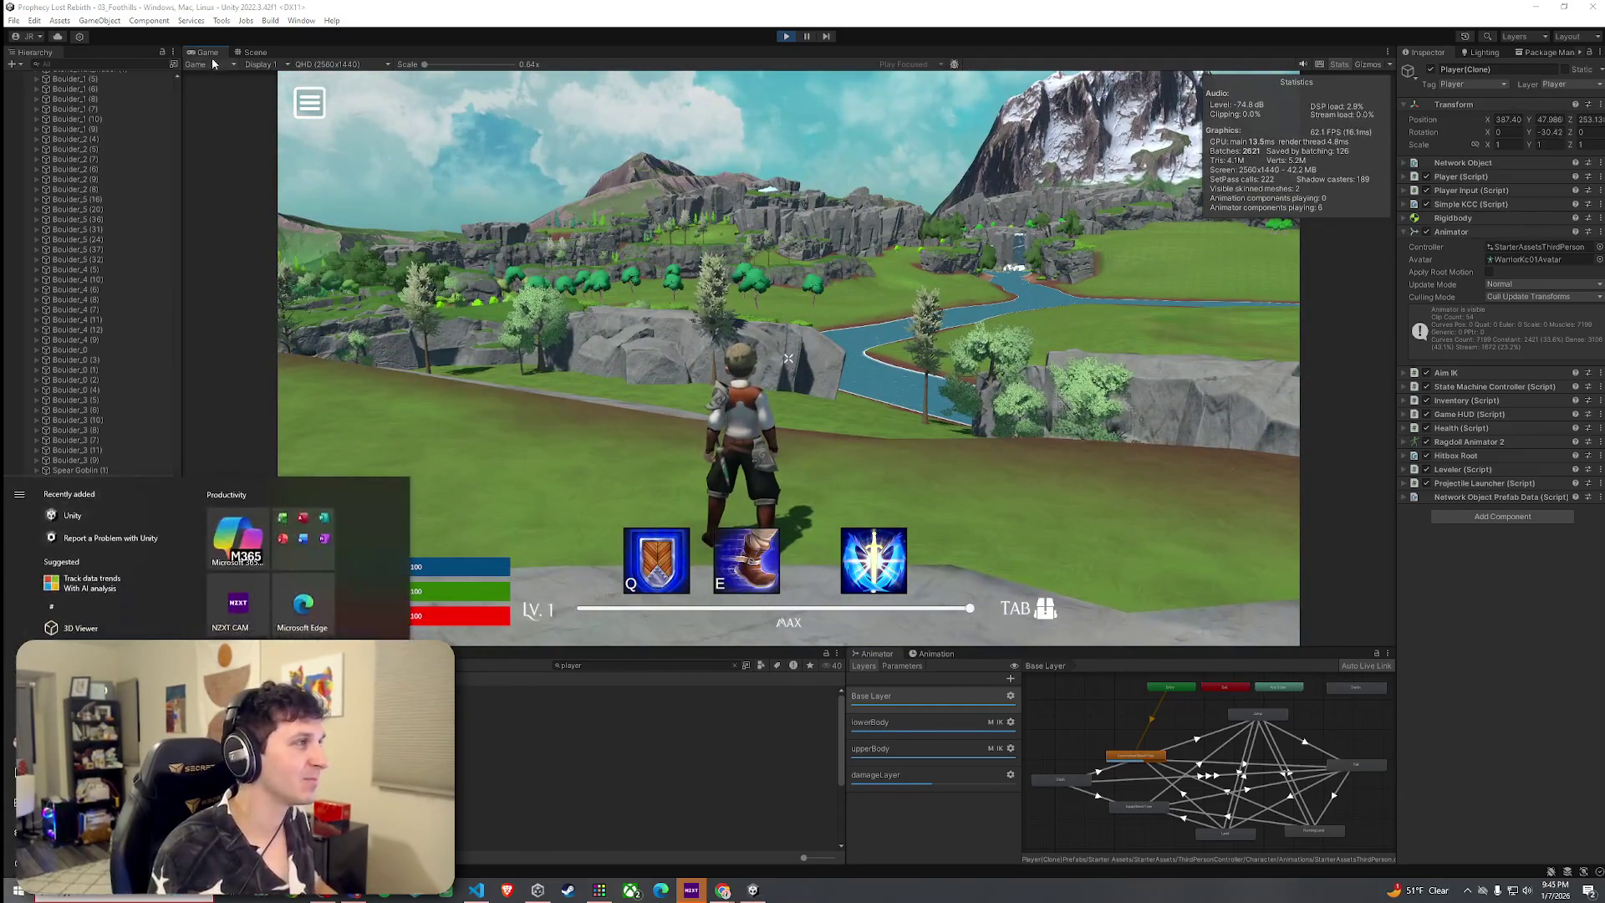
Maximize and restore the Game view, then select MainCamera to show its settings
{"action": "double_click", "coordinate": [204, 52]}
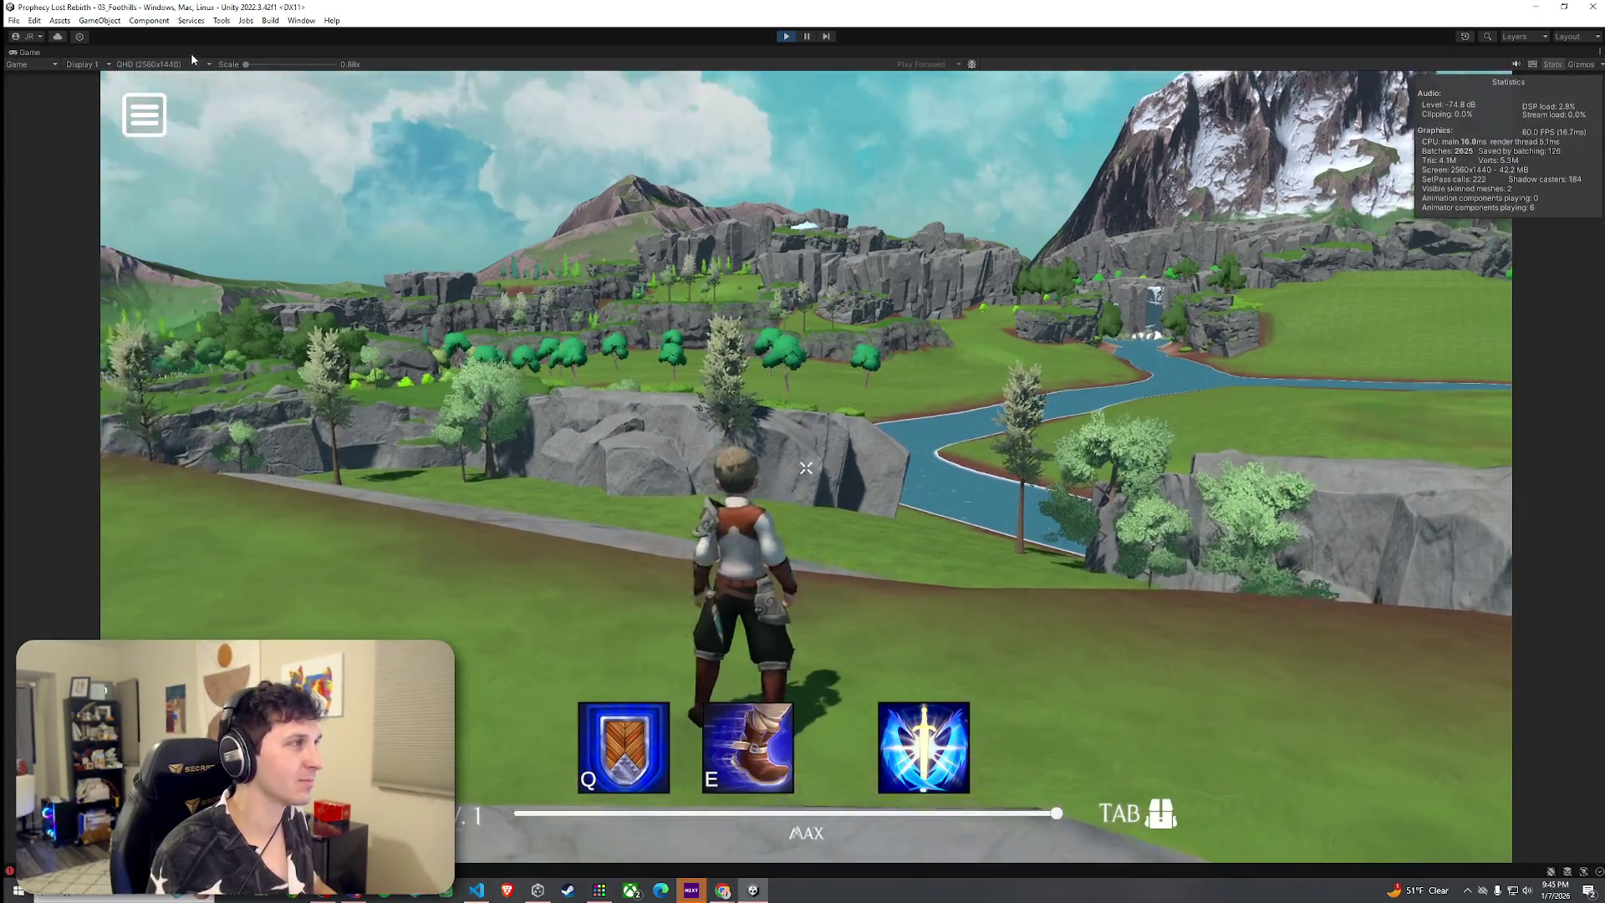
{"action": "key", "text": "shift+space"}
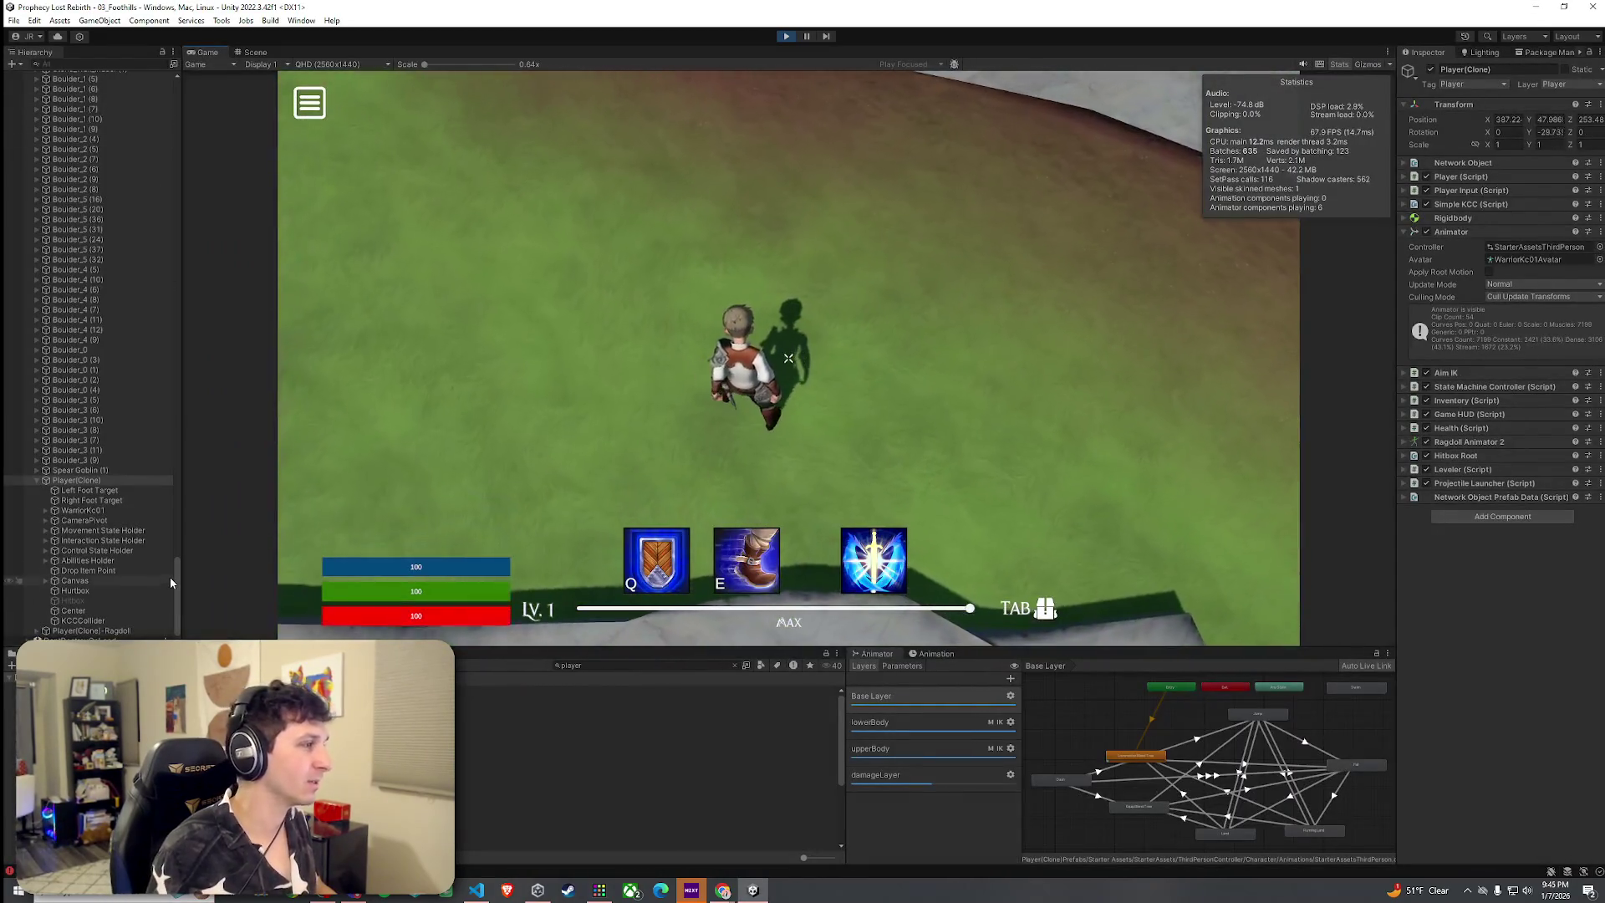
{"action": "scroll", "coordinate": [168, 577], "scroll_direction": "up", "scroll_amount": 15}
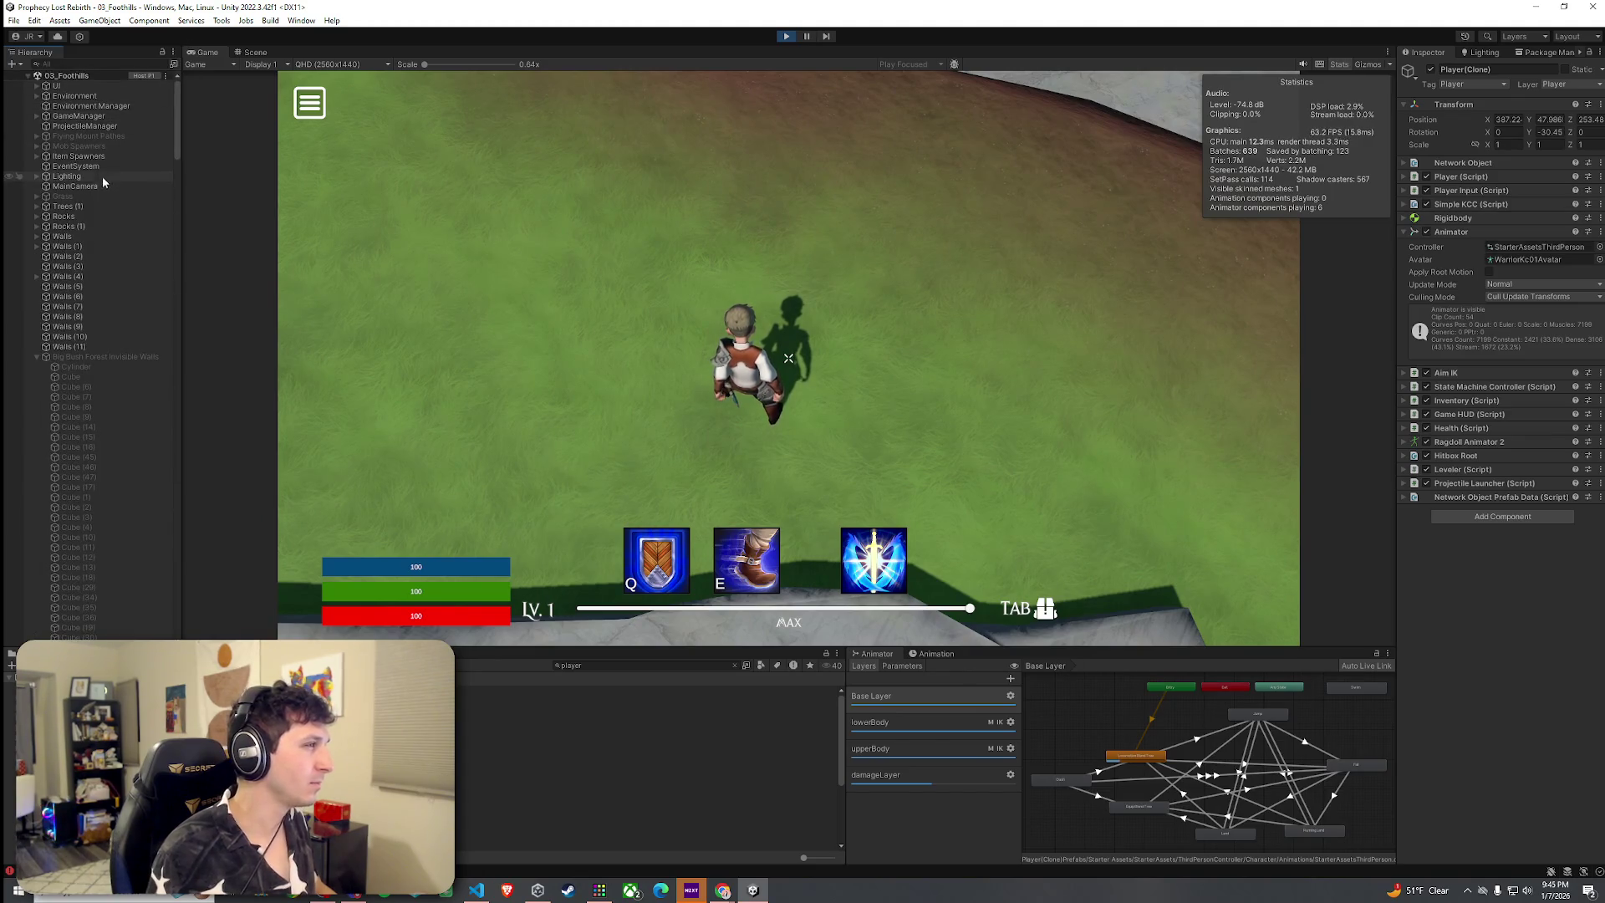
{"action": "left_click", "coordinate": [92, 188]}
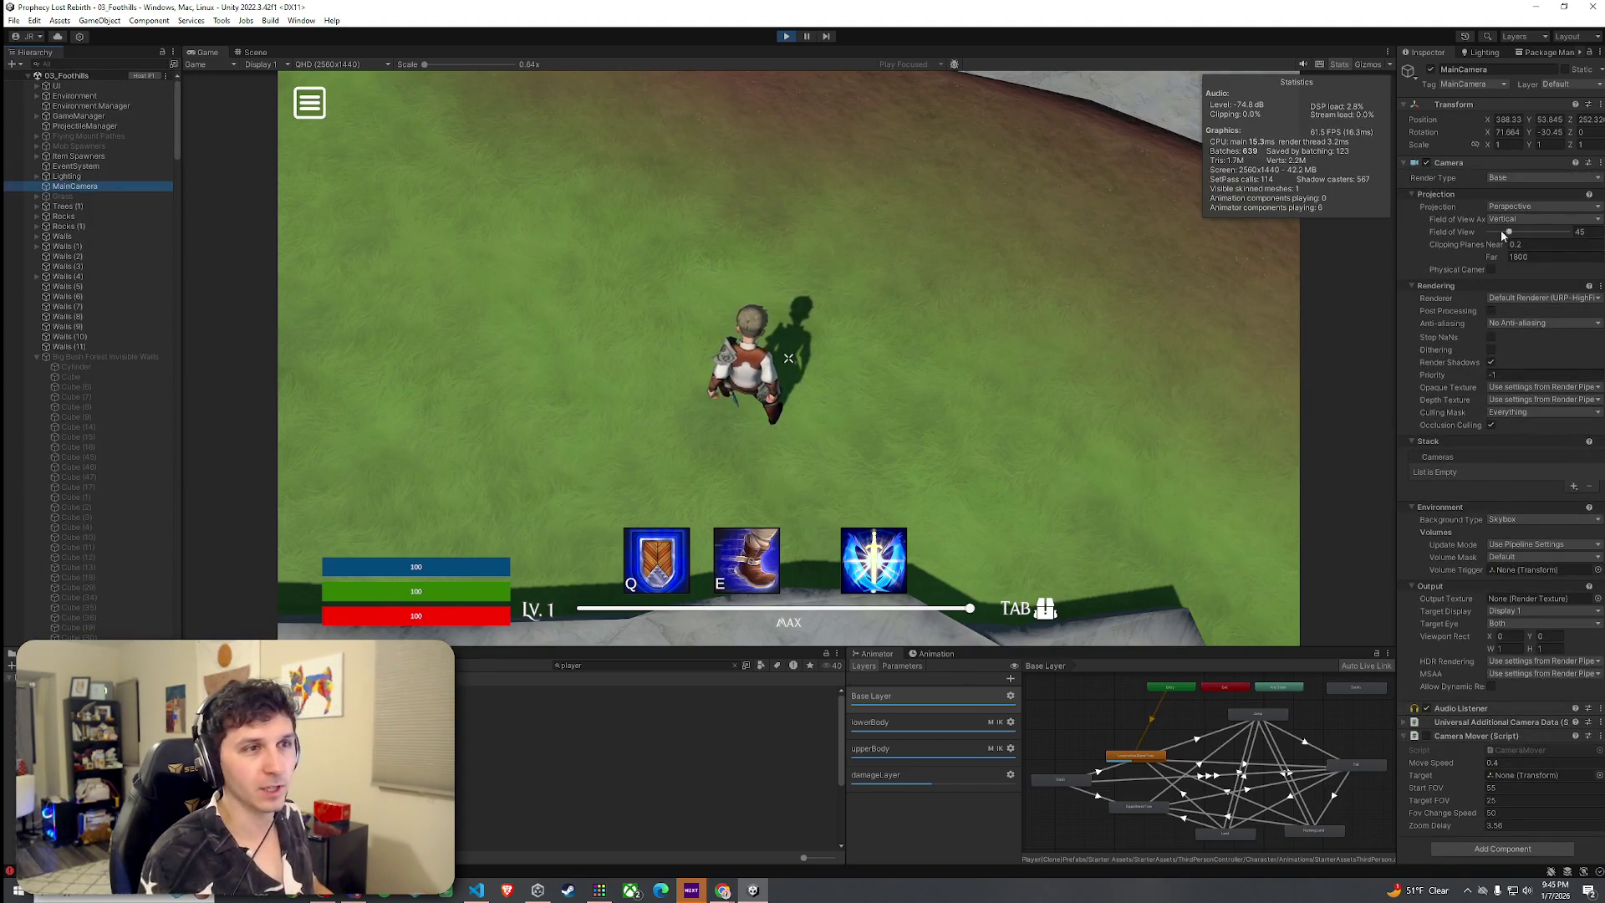
Widen the camera field of view to about 70 and run the character along the path
{"action": "left_click_drag", "start_coordinate": [1510, 234], "coordinate": [1522, 238]}
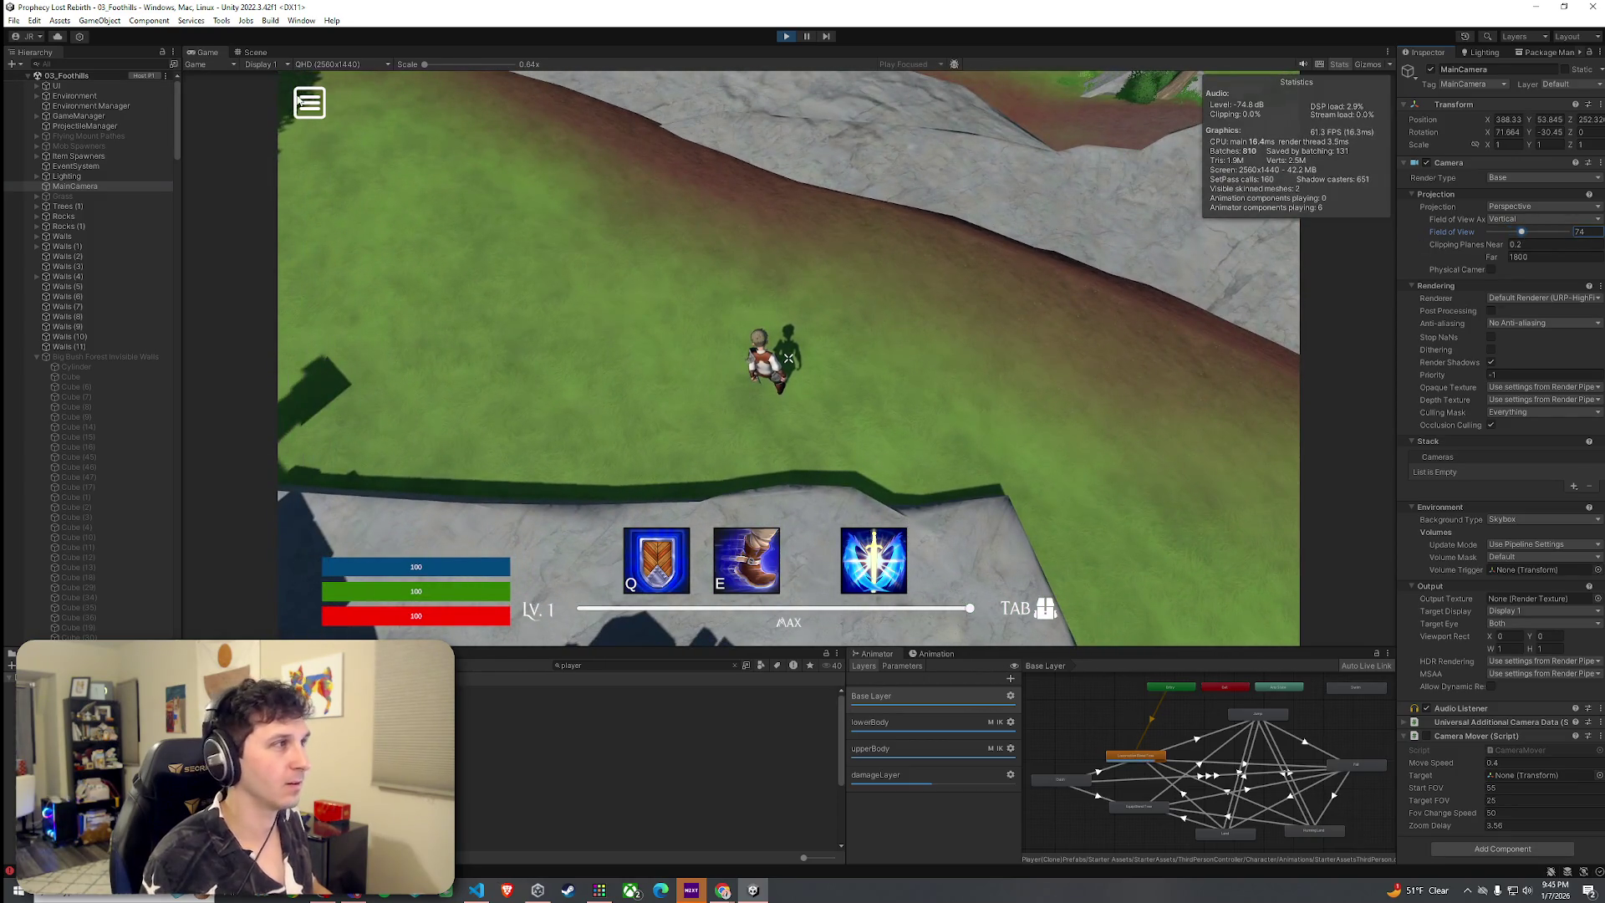
{"action": "left_click", "coordinate": [309, 104]}
{"action": "key", "text": "w"}
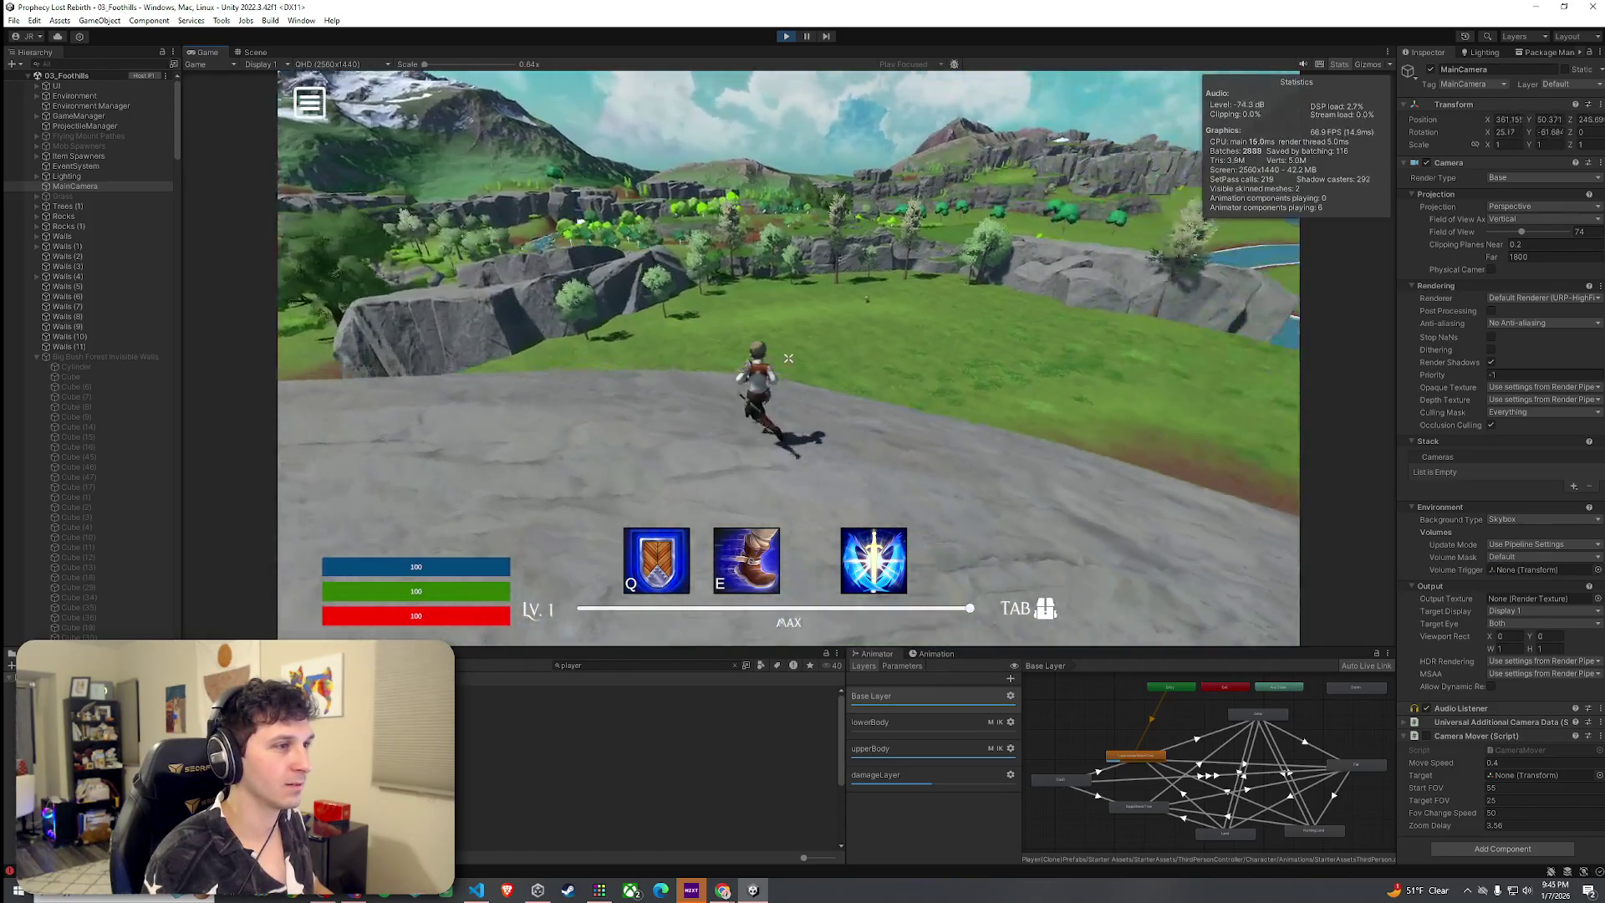
{"action": "key", "text": "super"}
{"action": "left_click", "coordinate": [1521, 235]}
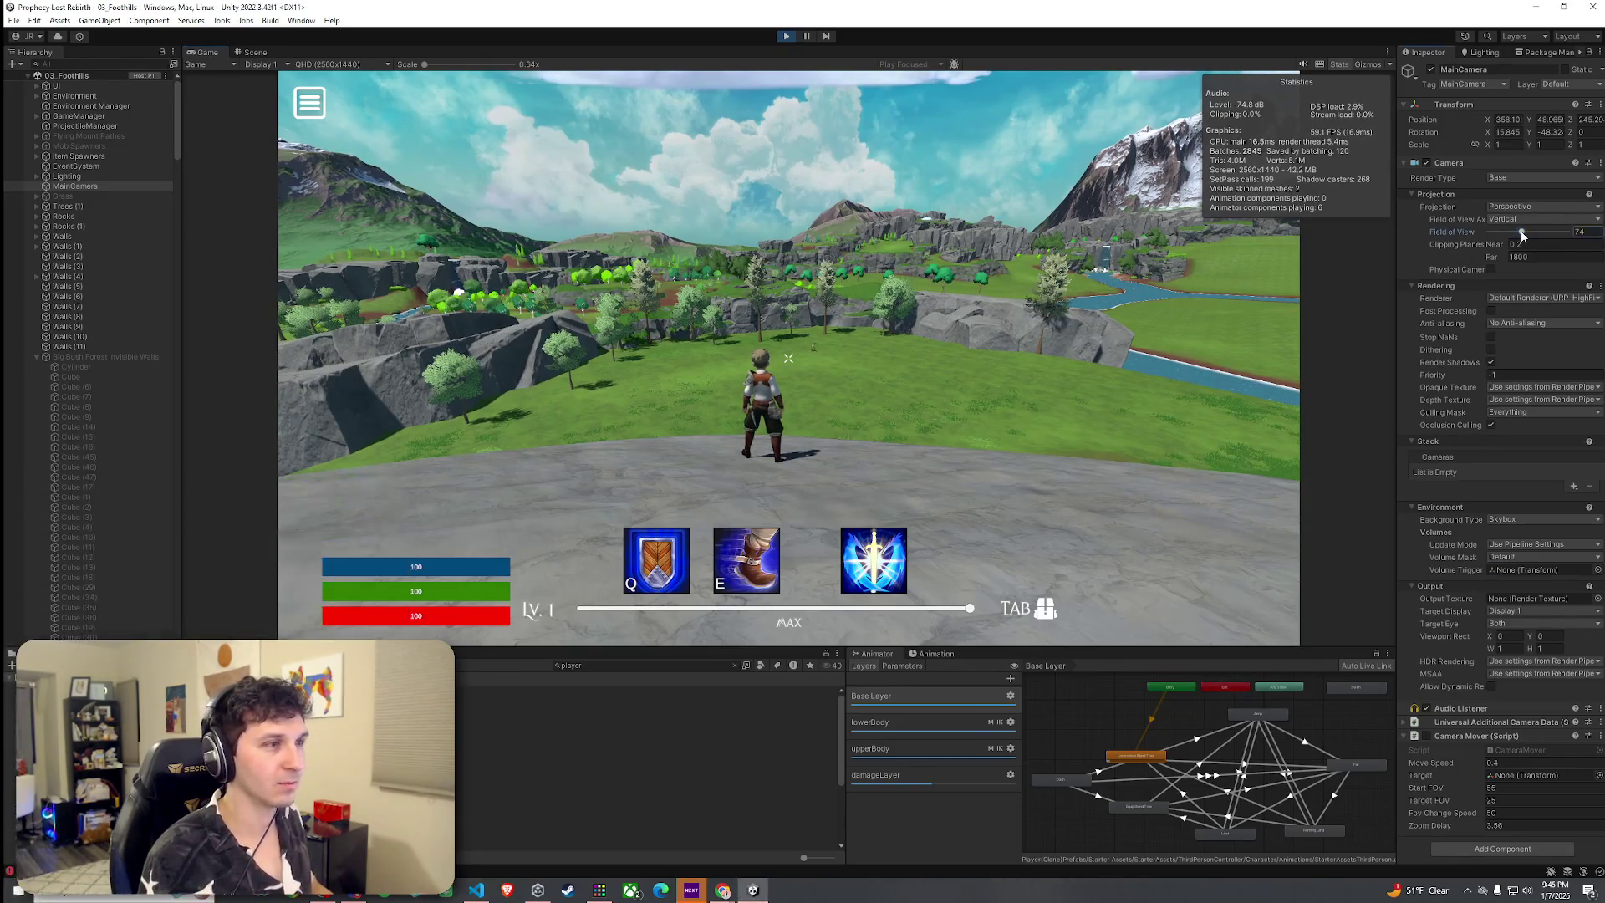
Narrow the field of view to 45, then stop the playtest and return to the Scene view
{"action": "left_click_drag", "start_coordinate": [1521, 235], "coordinate": [1499, 249]}
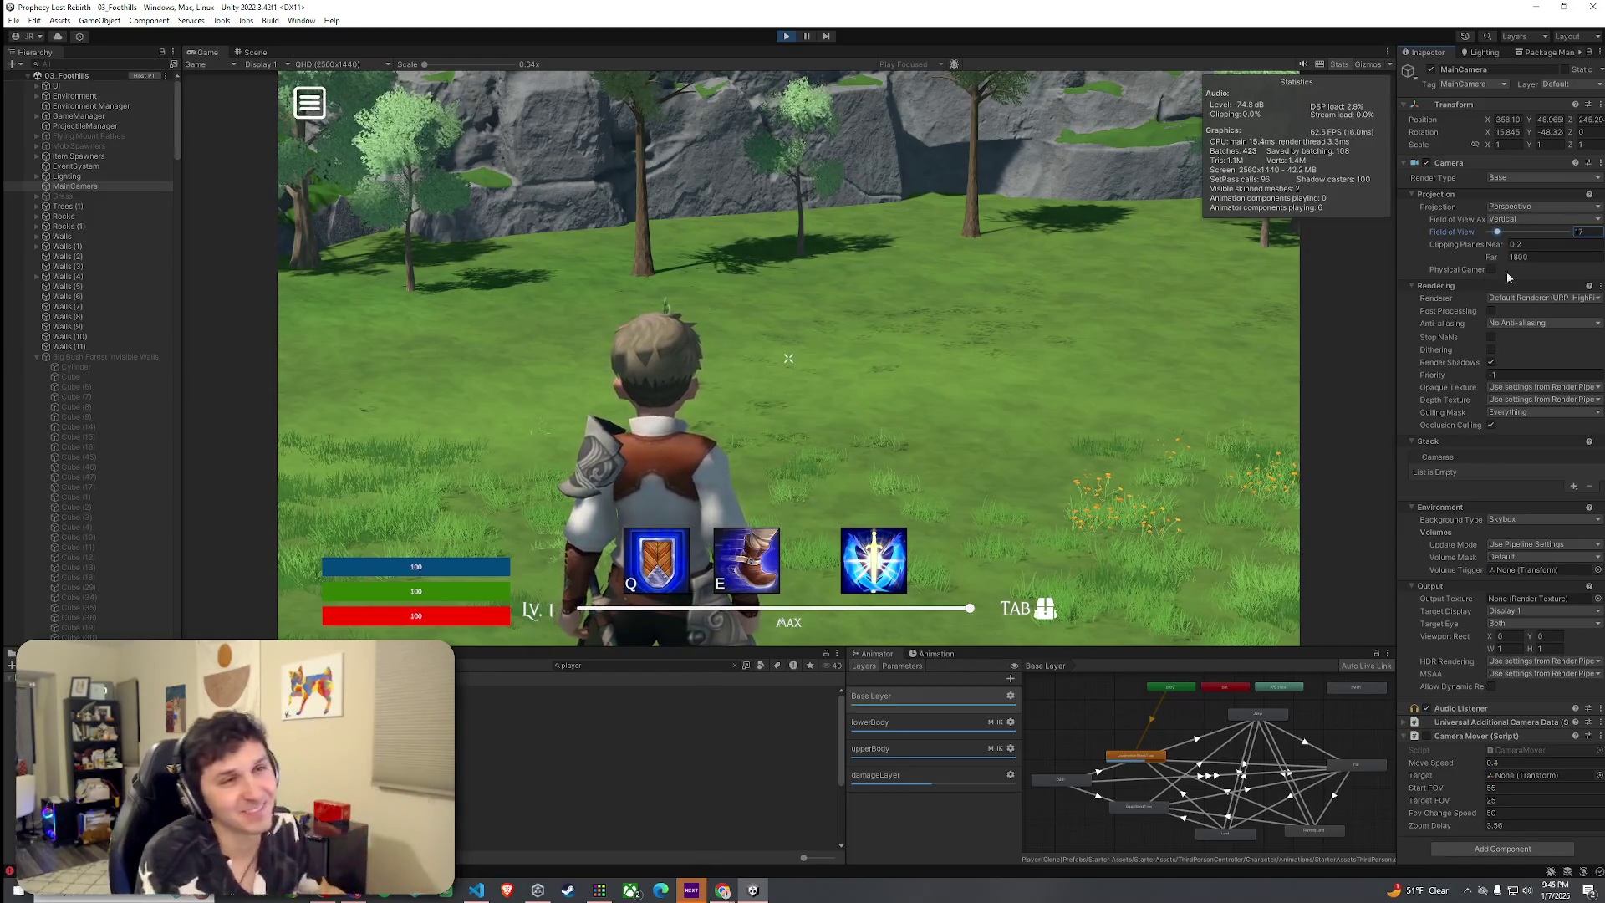
{"action": "type", "text": "45"}
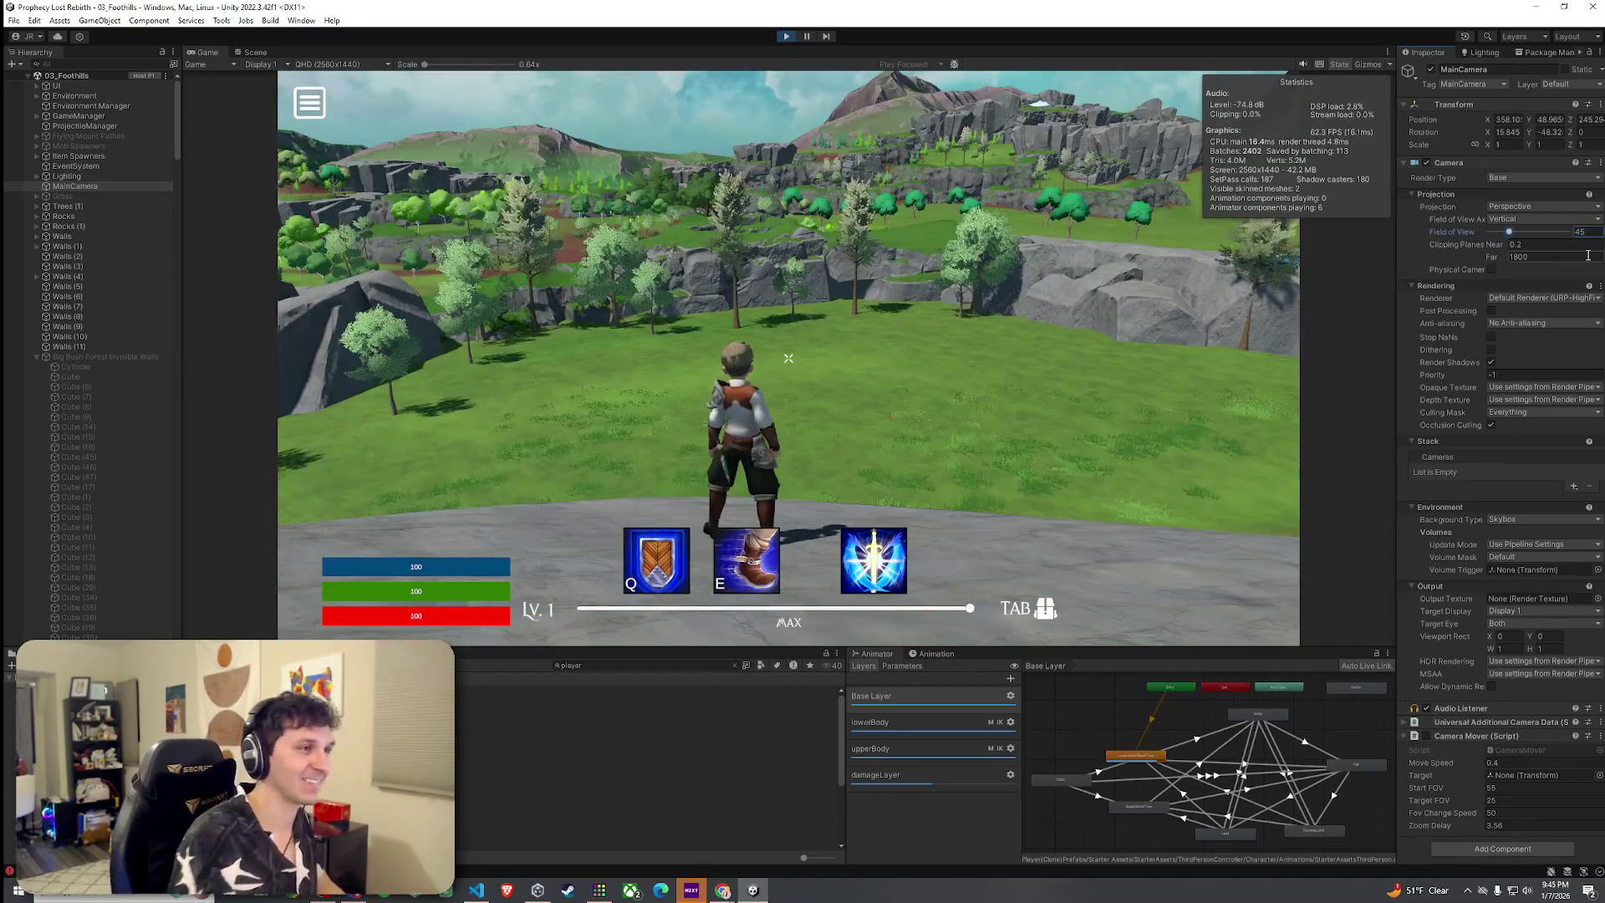
{"action": "left_click", "coordinate": [789, 358]}
{"action": "key", "text": "w"}
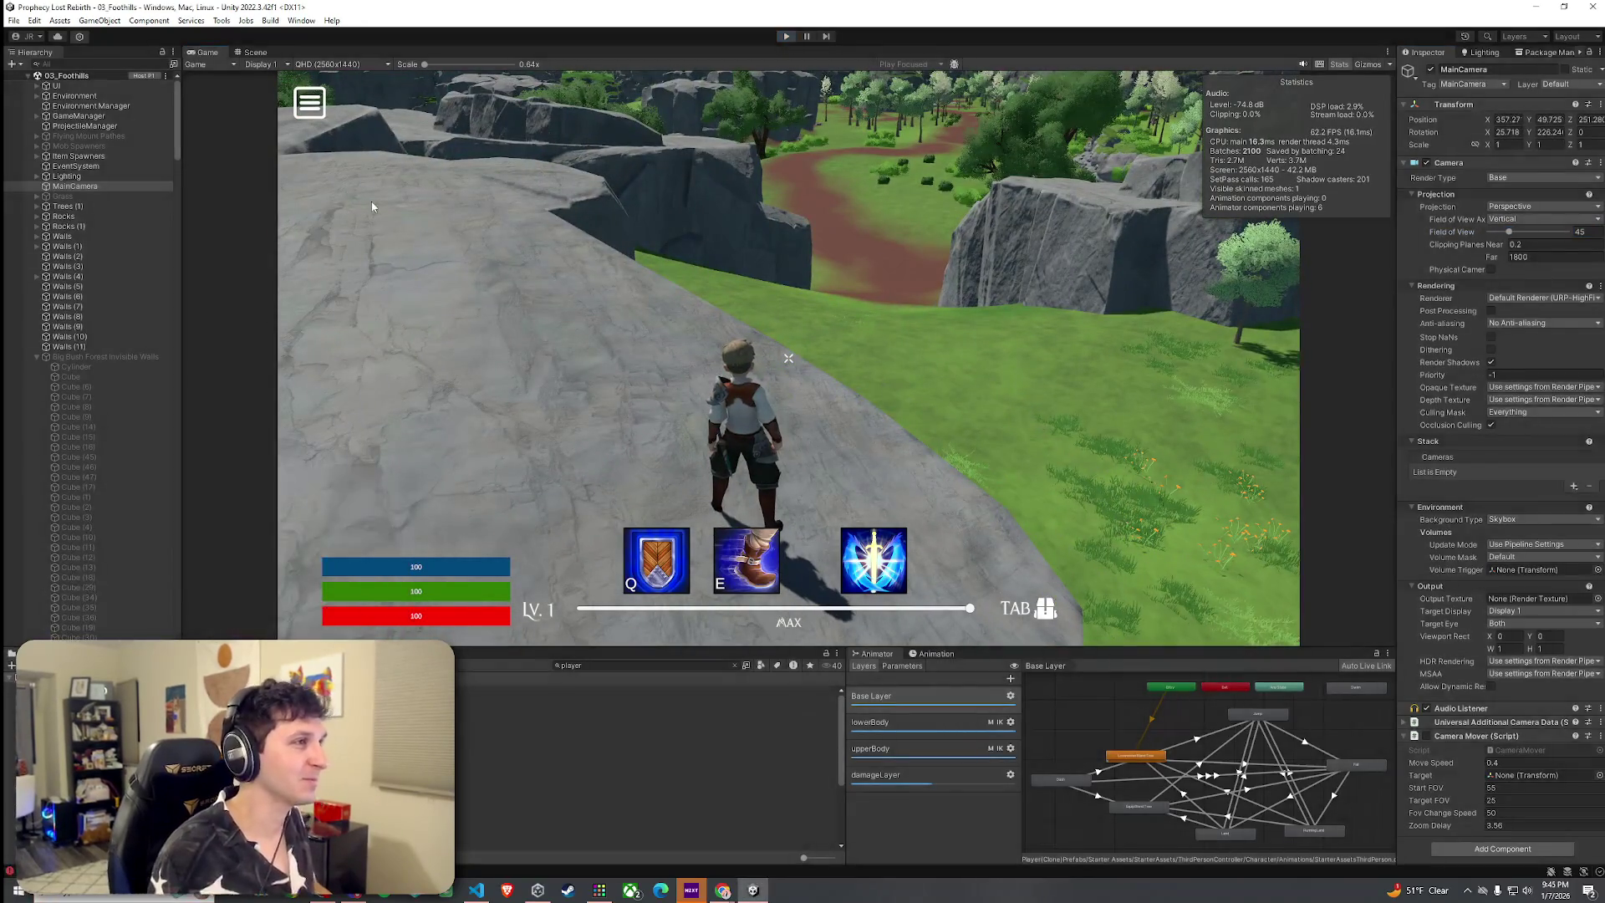
{"action": "key", "text": "ctrl+p"}
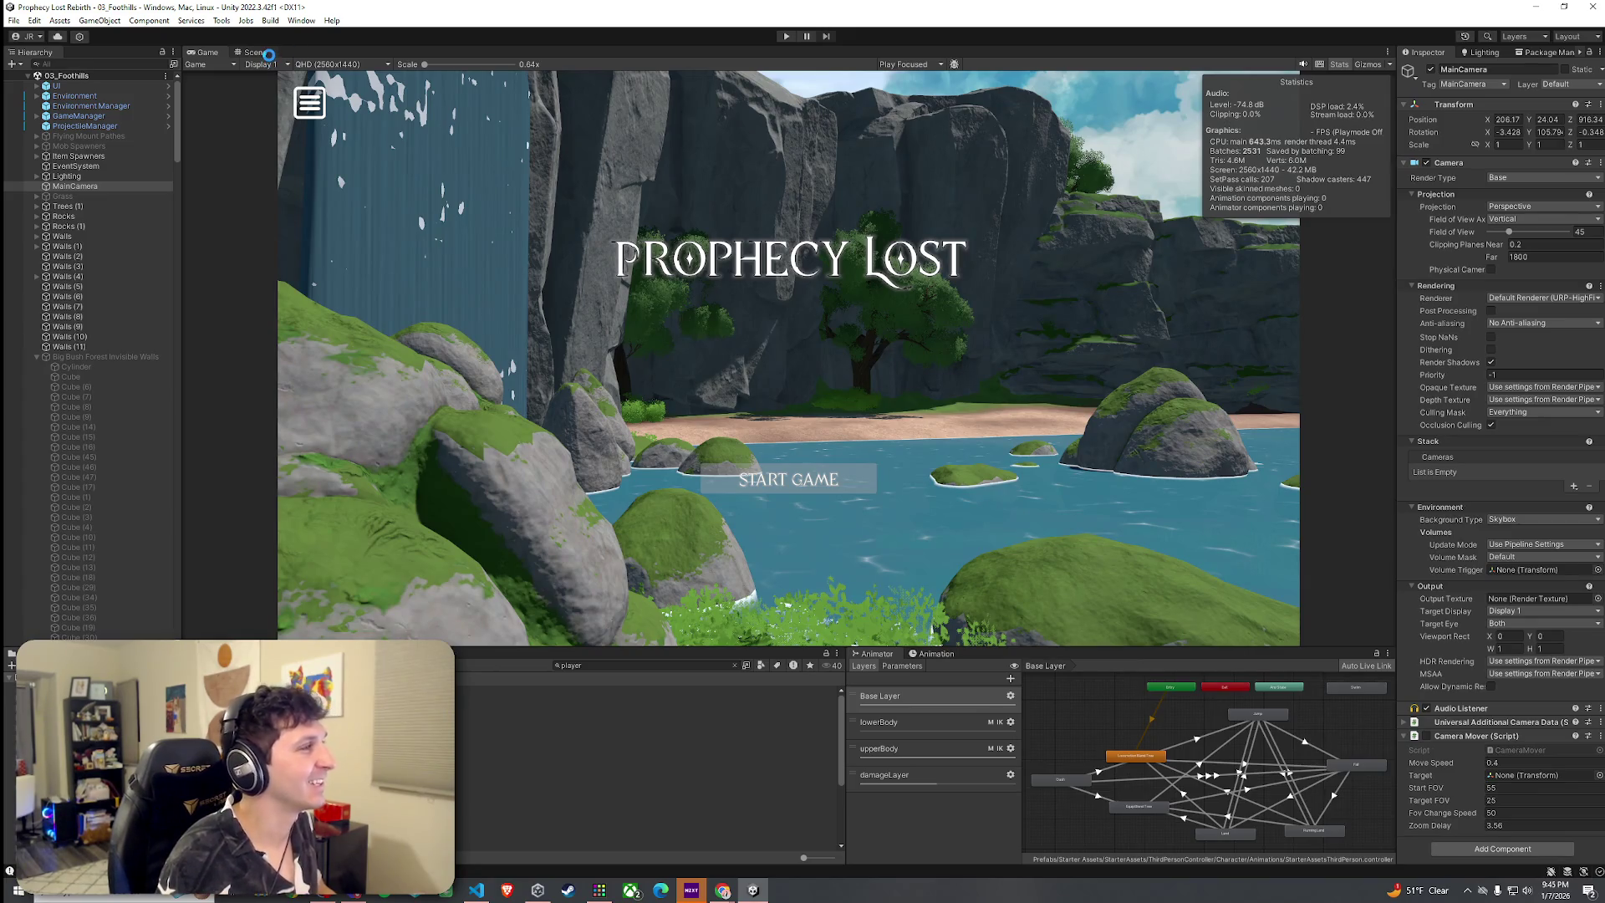
{"action": "left_click", "coordinate": [266, 52]}
Select Terrain (1), orbit over the trees, then restore Unity to half the screen beside VS Code
{"action": "left_click", "coordinate": [731, 409]}
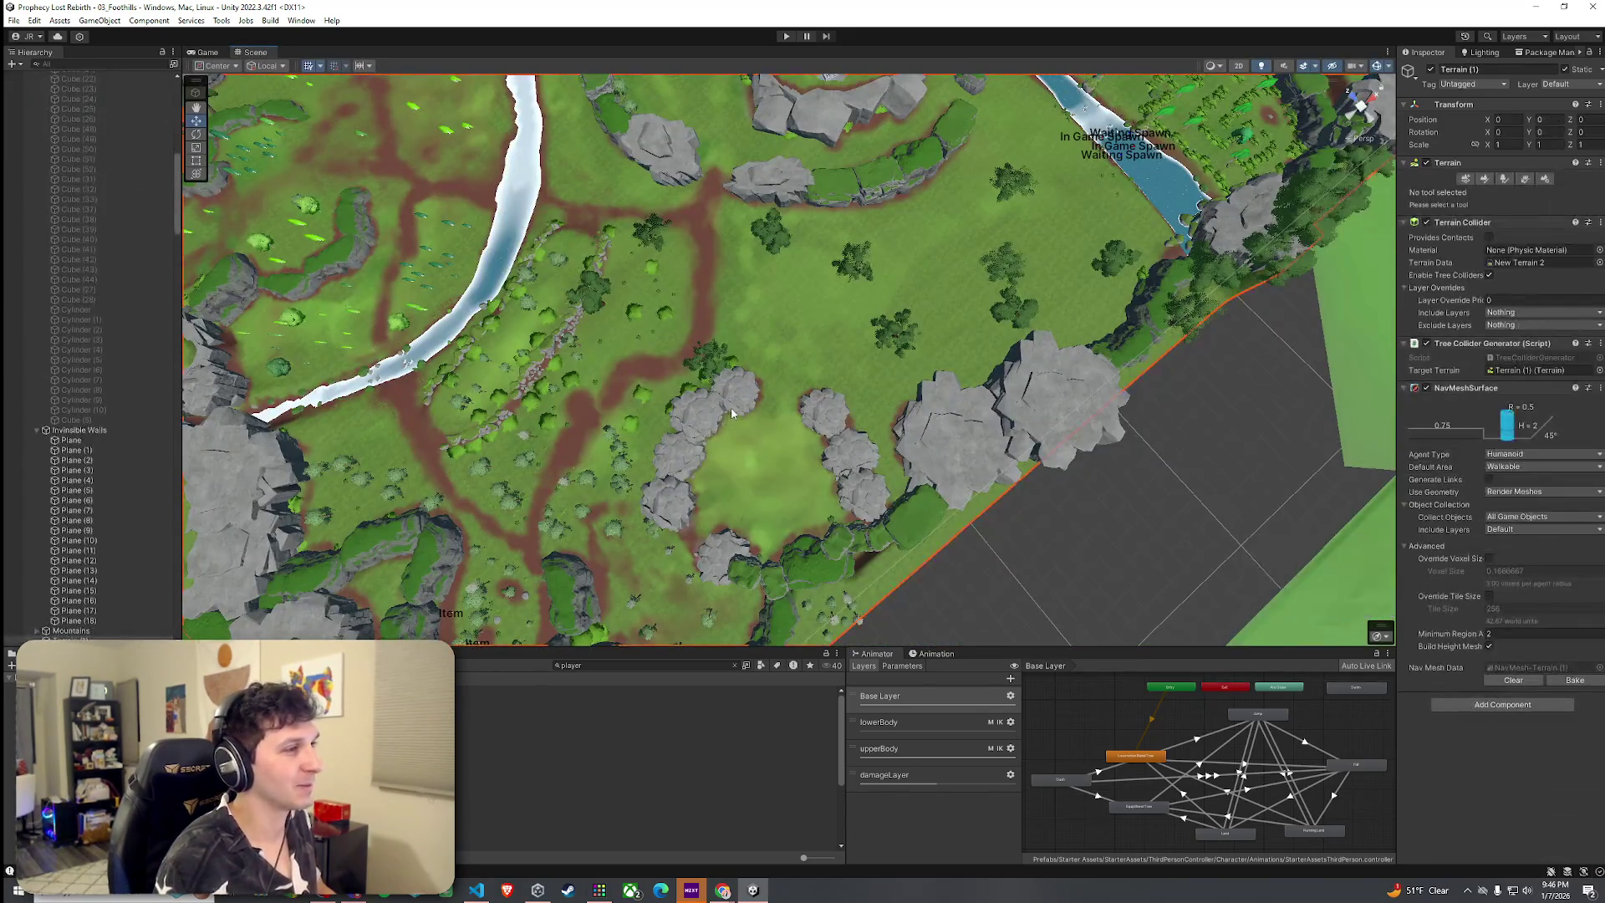
{"action": "mouse_move", "coordinate": [731, 410]}
{"action": "left_mouse_down"}
{"action": "mouse_move", "coordinate": [838, 256]}
{"action": "mouse_move", "coordinate": [962, 217]}
{"action": "mouse_move", "coordinate": [974, 84]}
{"action": "mouse_move", "coordinate": [1016, 159]}
{"action": "left_mouse_up"}
{"action": "left_click", "coordinate": [14, 20]}
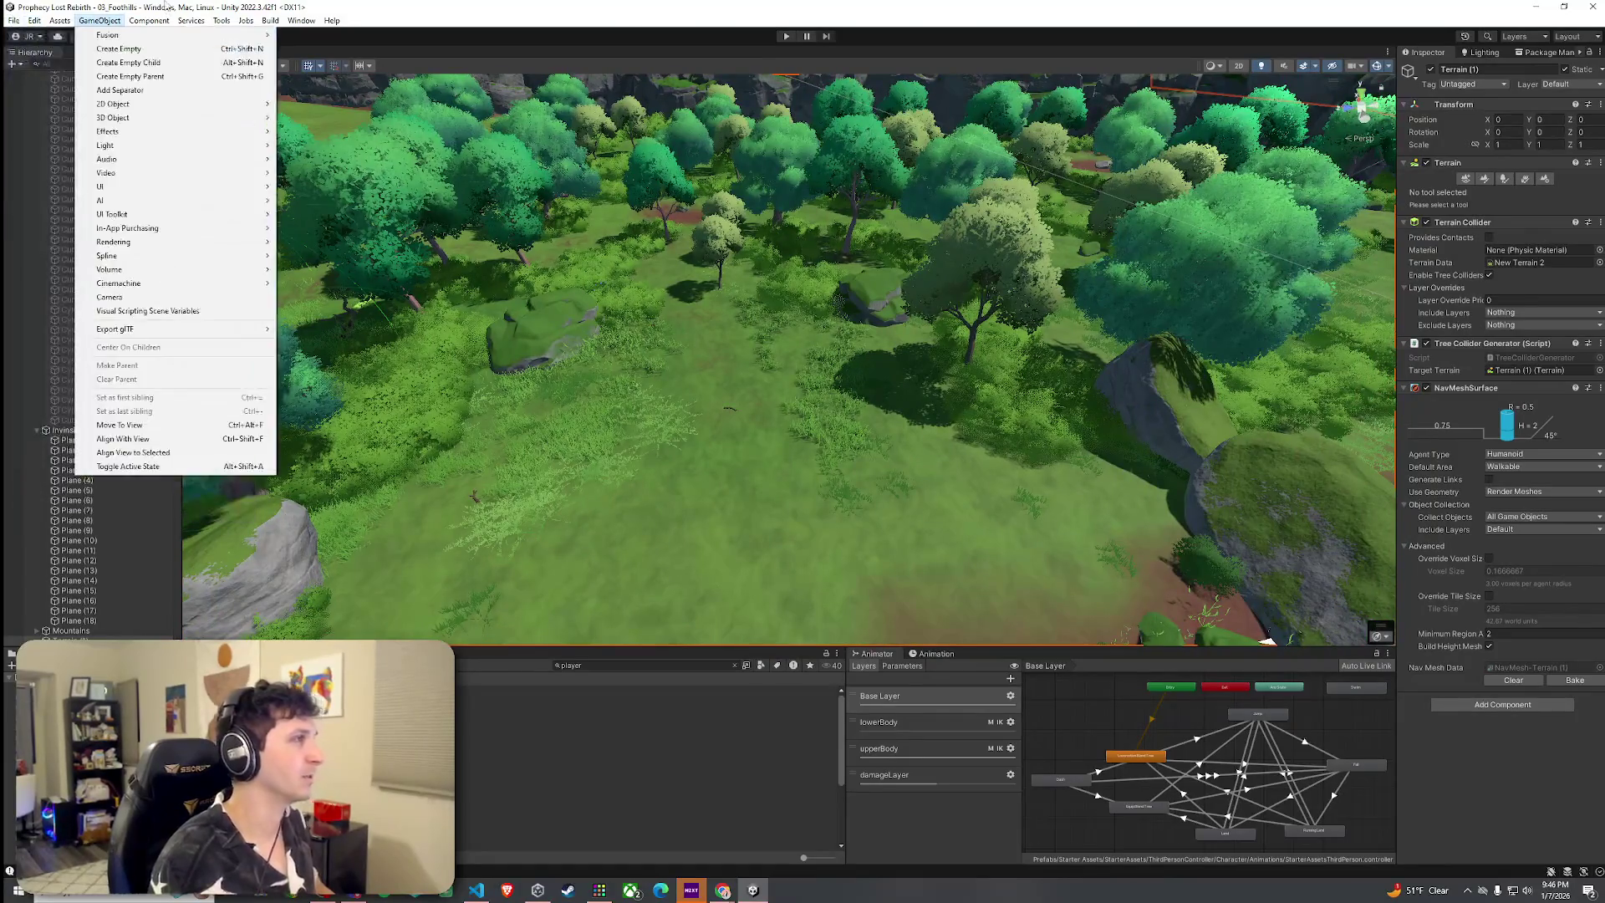
{"action": "double_click", "coordinate": [171, 9]}
{"action": "scroll", "coordinate": [251, 309], "scroll_direction": "down", "scroll_amount": 5}
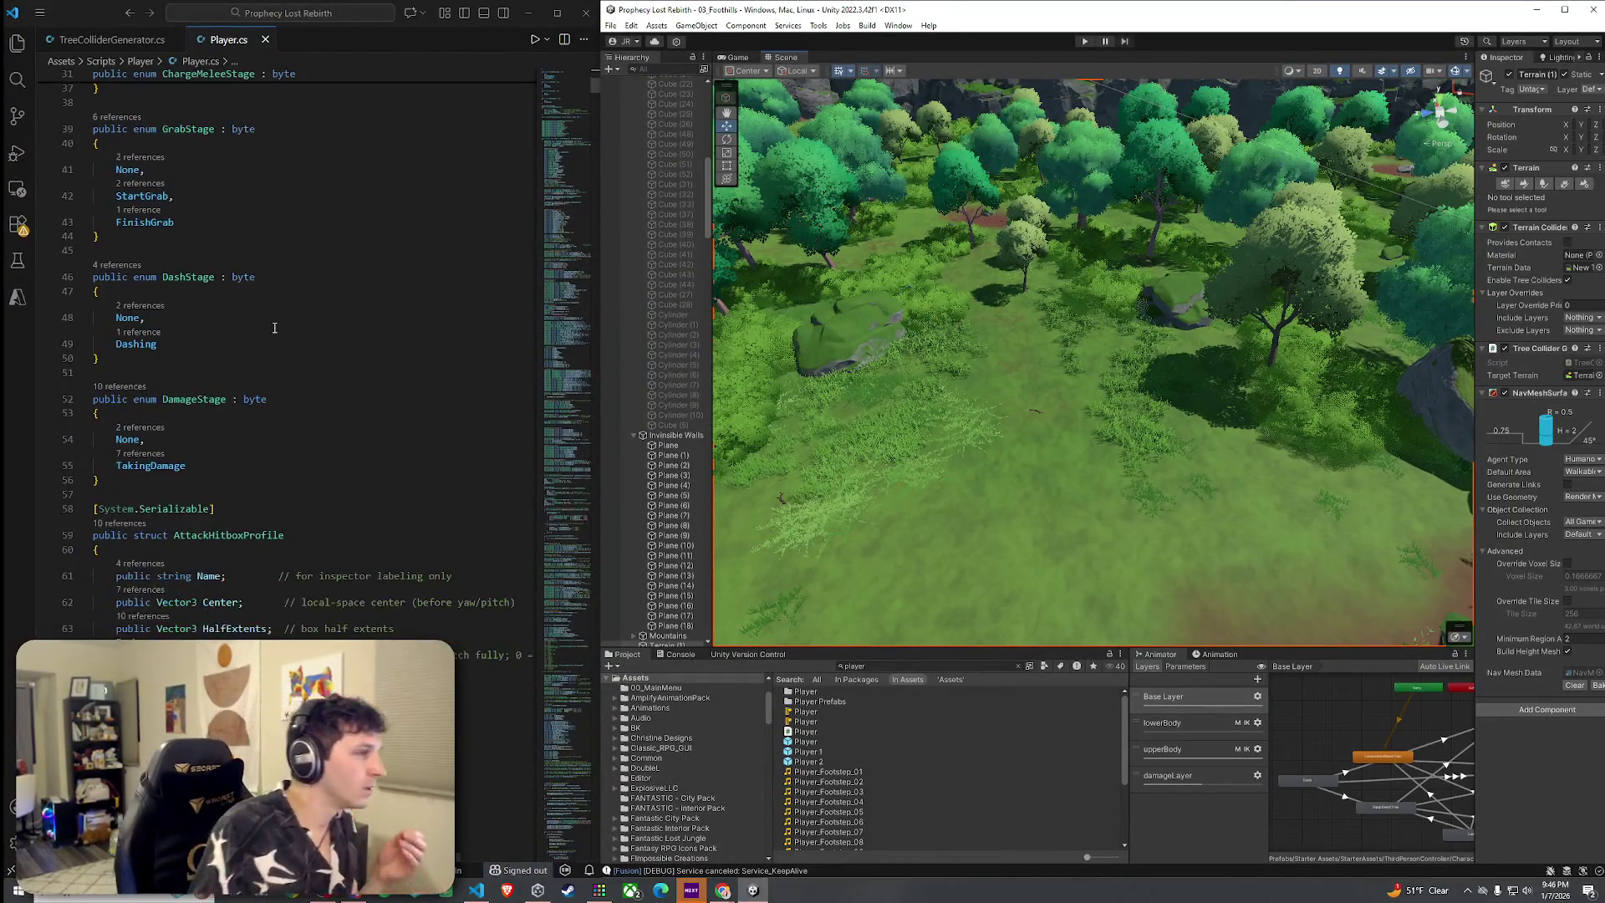
Search Player.cs for 'Default' and step through all of its matches
{"action": "left_click", "coordinate": [280, 333]}
{"action": "key", "text": "ctrl+f"}
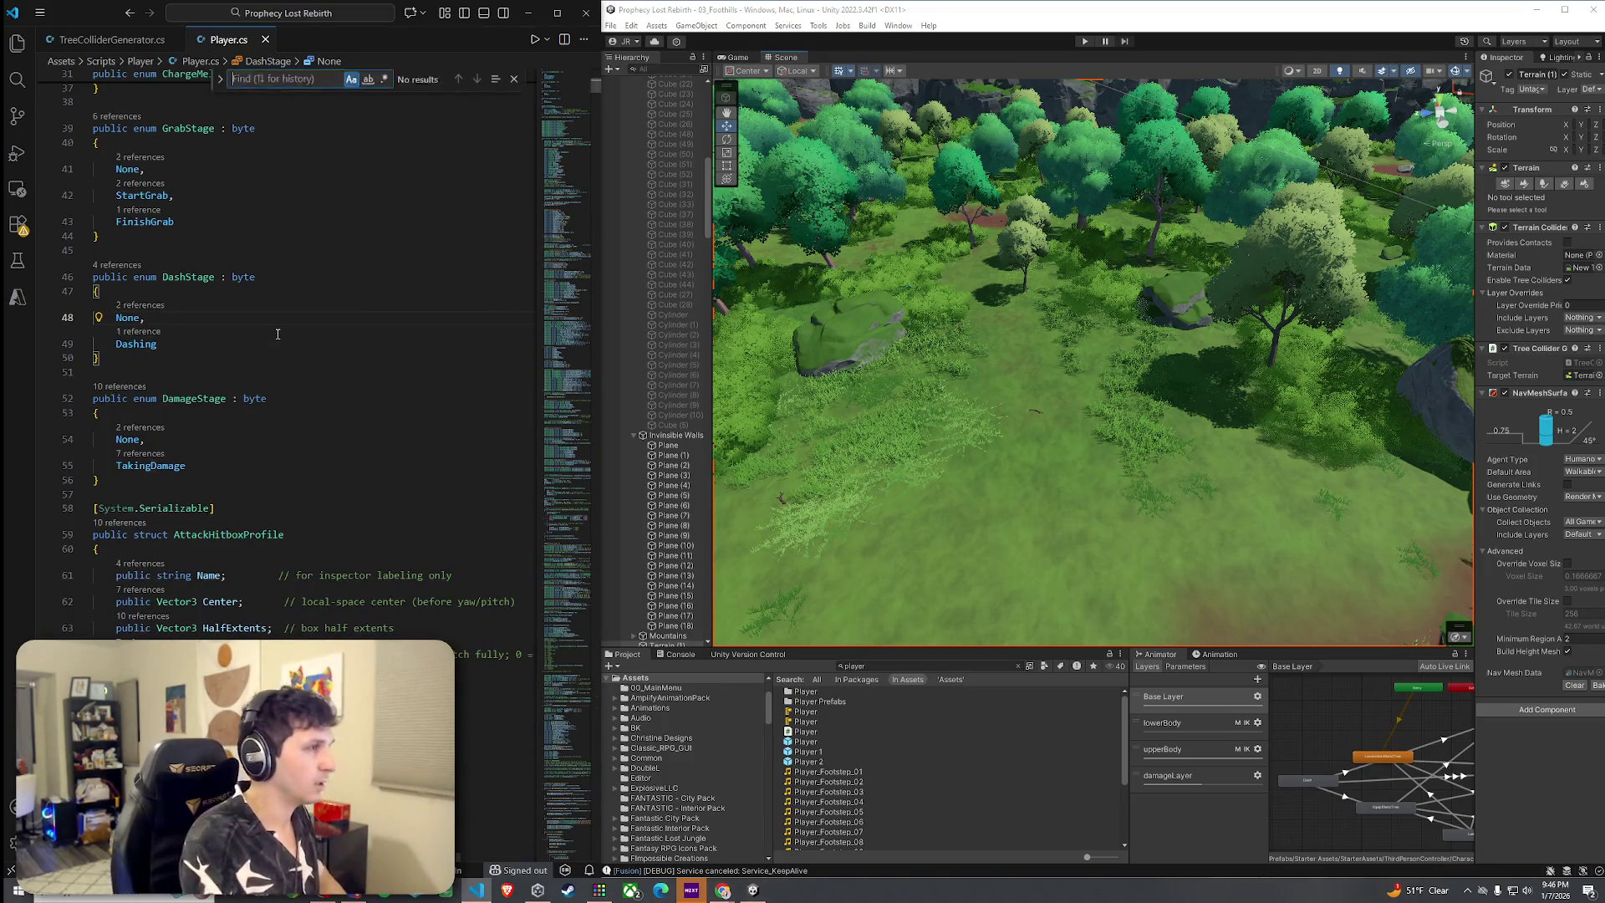
{"action": "type", "text": "Default"}
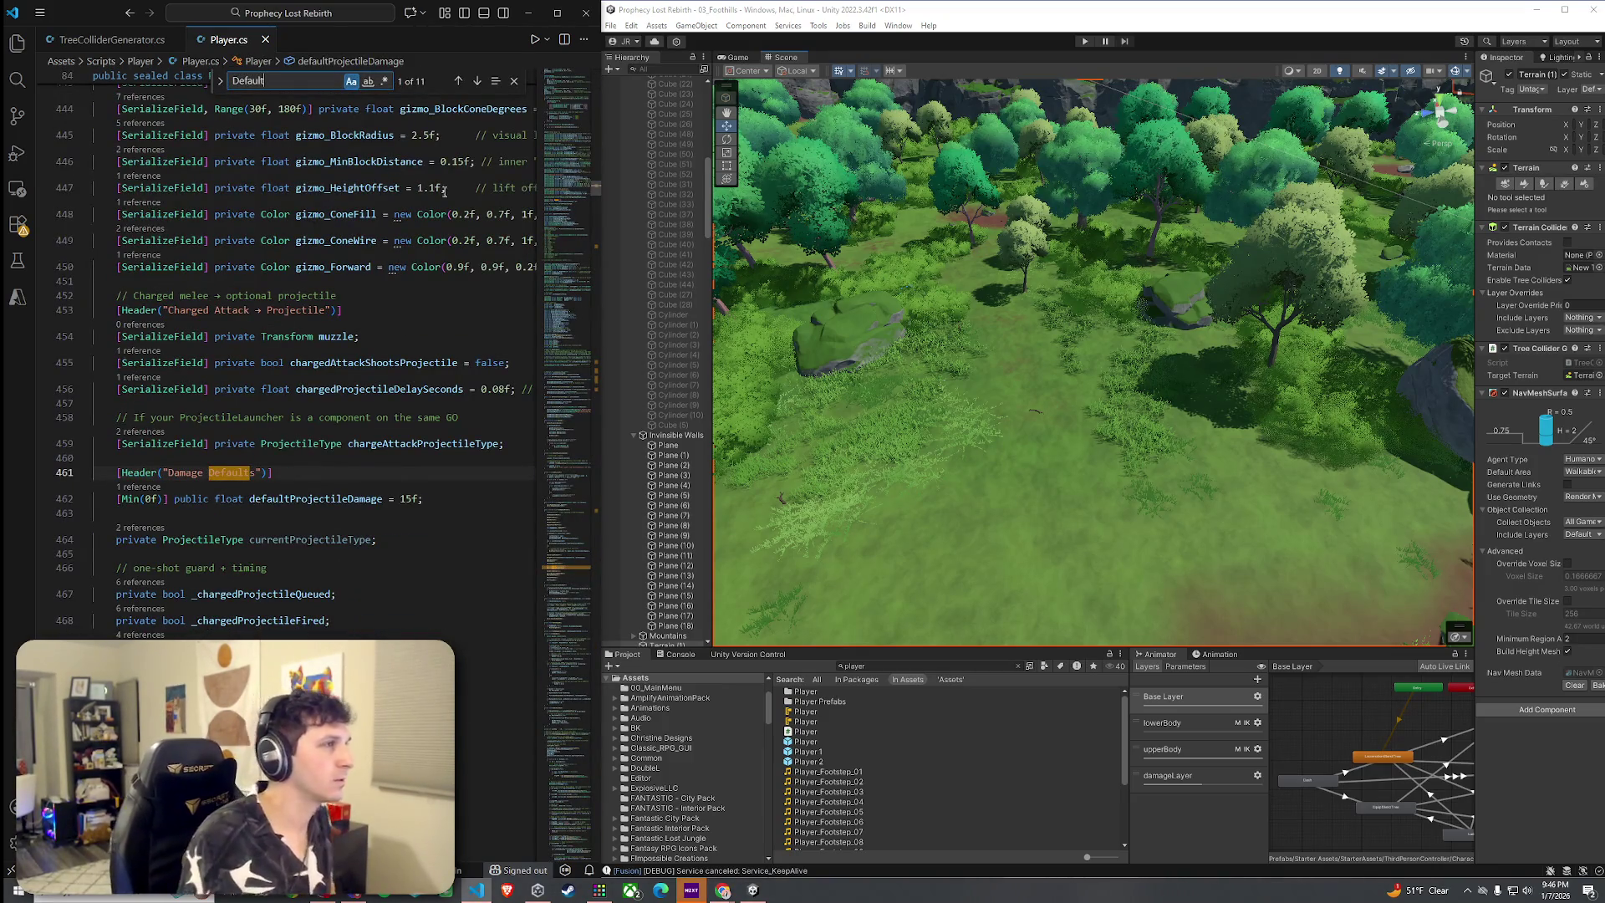
{"action": "left_click", "coordinate": [477, 81]}
{"action": "left_click", "coordinate": [477, 81]}
{"action": "left_click", "coordinate": [477, 81]}
{"action": "left_click", "coordinate": [477, 81]}
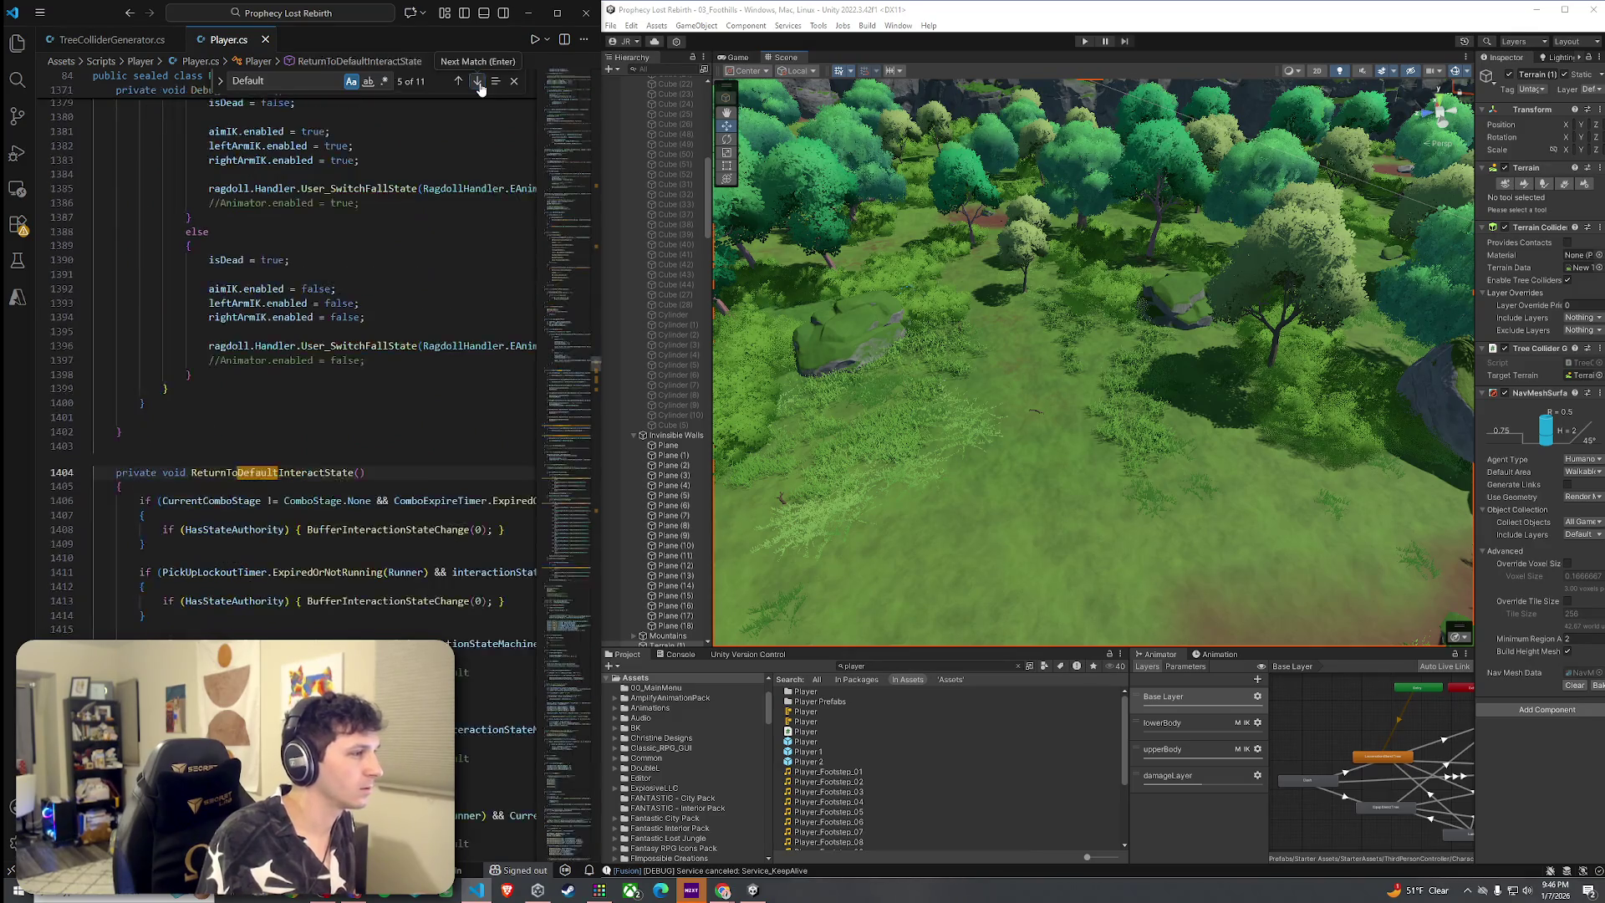
{"action": "left_click", "coordinate": [477, 81]}
{"action": "left_click", "coordinate": [478, 81]}
{"action": "left_click", "coordinate": [477, 81]}
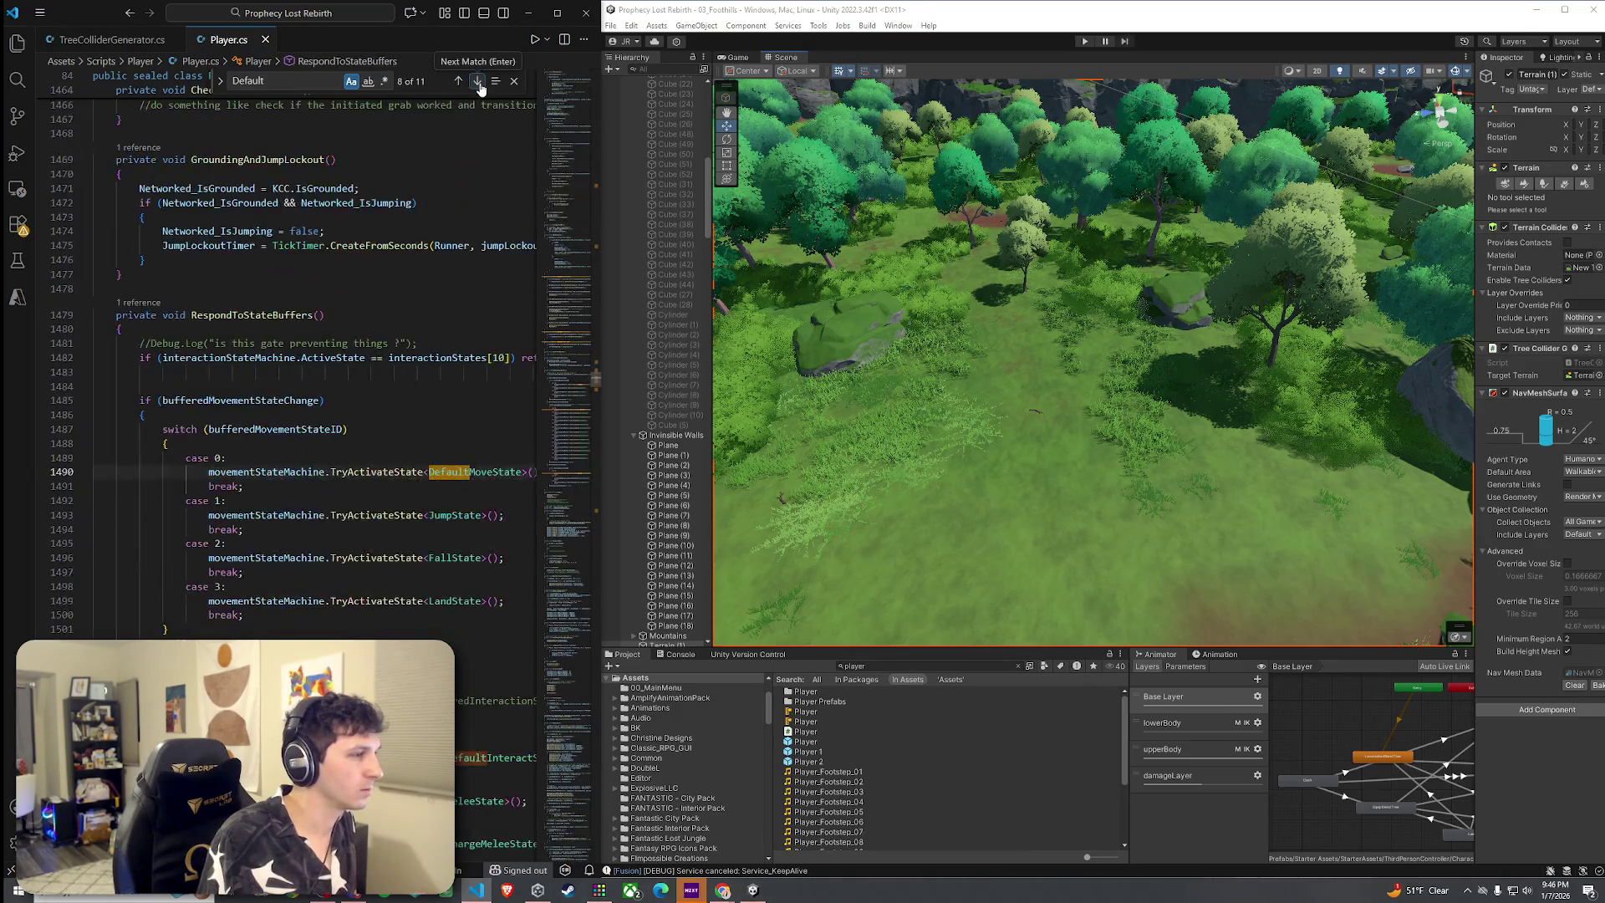
{"action": "left_click", "coordinate": [477, 81]}
{"action": "left_click", "coordinate": [478, 82]}
{"action": "left_click", "coordinate": [477, 81]}
{"action": "left_click", "coordinate": [477, 81]}
{"action": "left_click", "coordinate": [477, 81]}
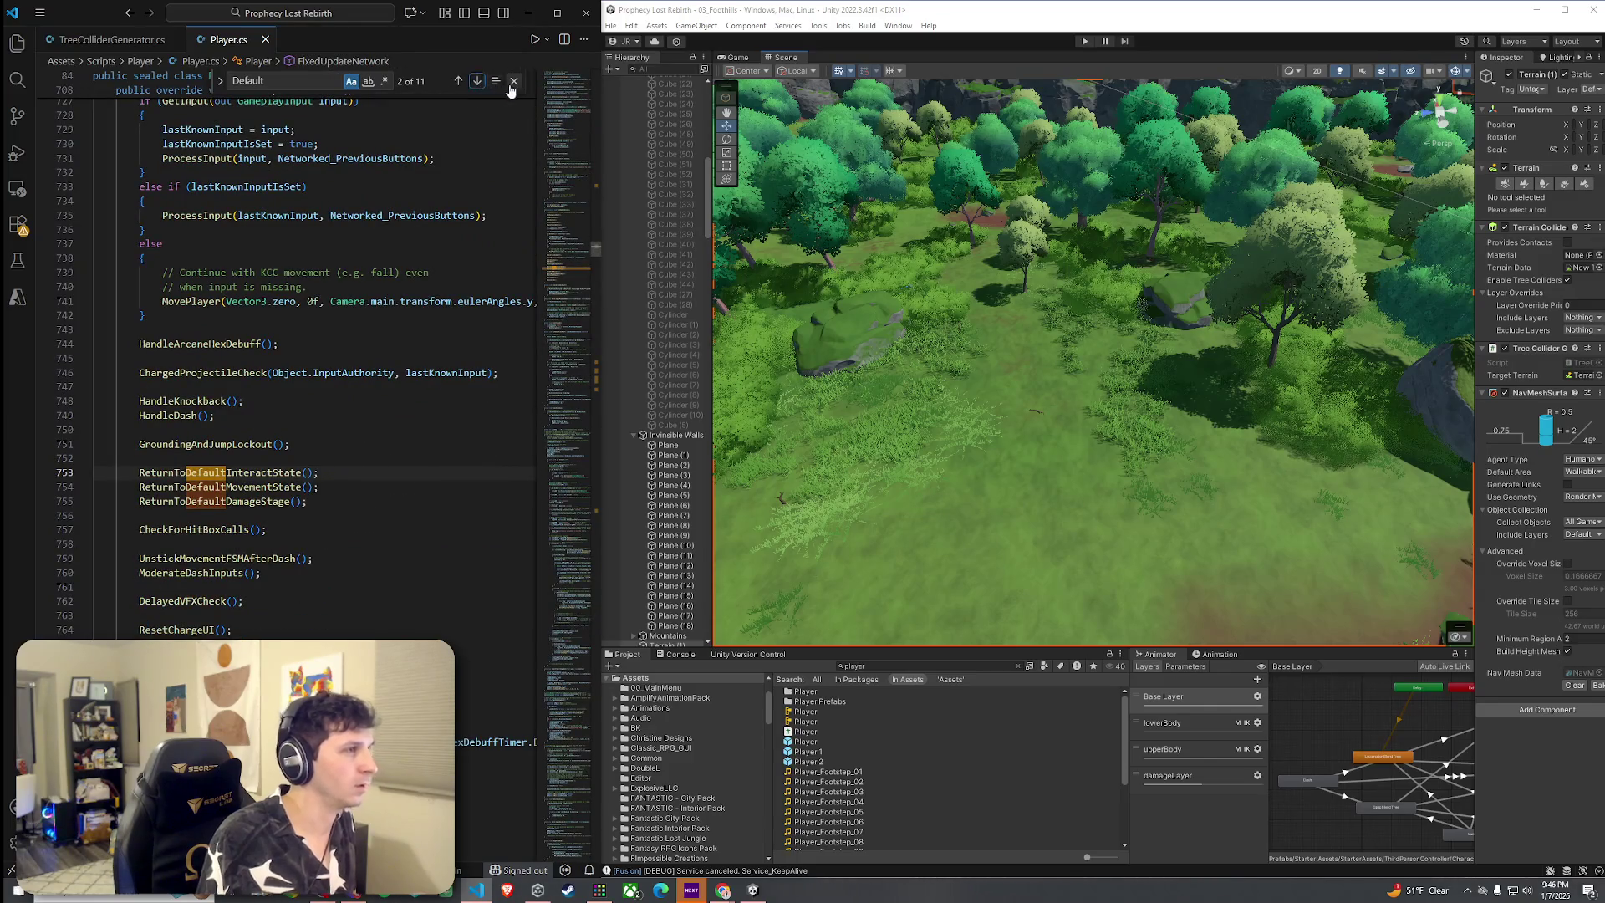
Search for 'Layer' and step through the matches toward the groundLayers field
{"action": "type", "text": "Layer"}
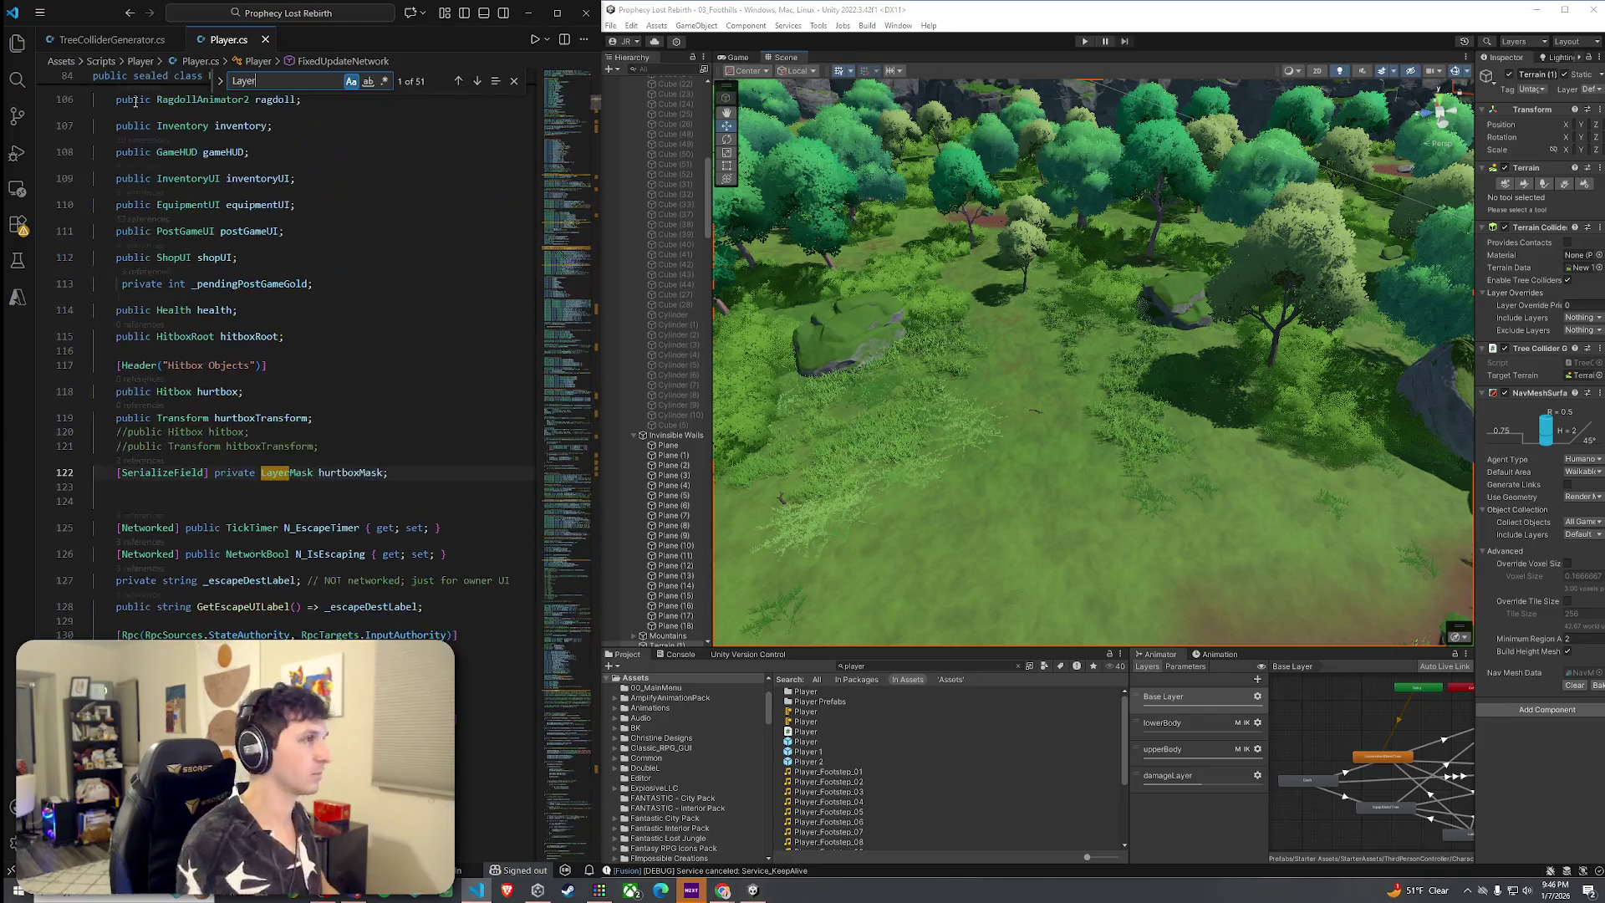
{"action": "left_click", "coordinate": [477, 81]}
{"action": "left_click", "coordinate": [477, 81]}
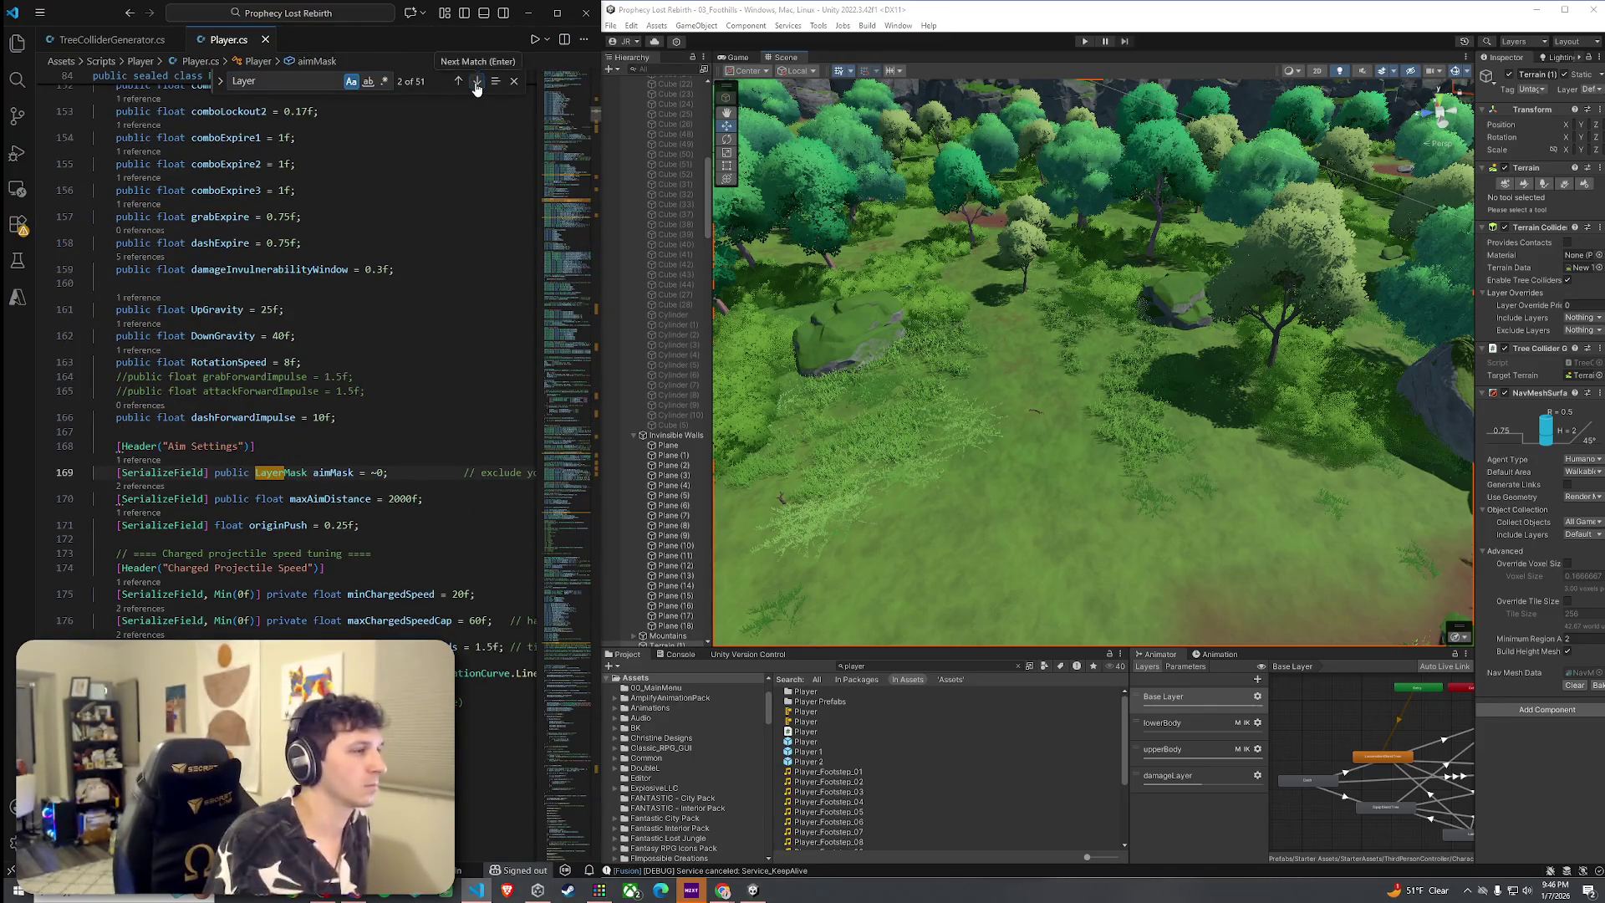
{"action": "left_click", "coordinate": [478, 81]}
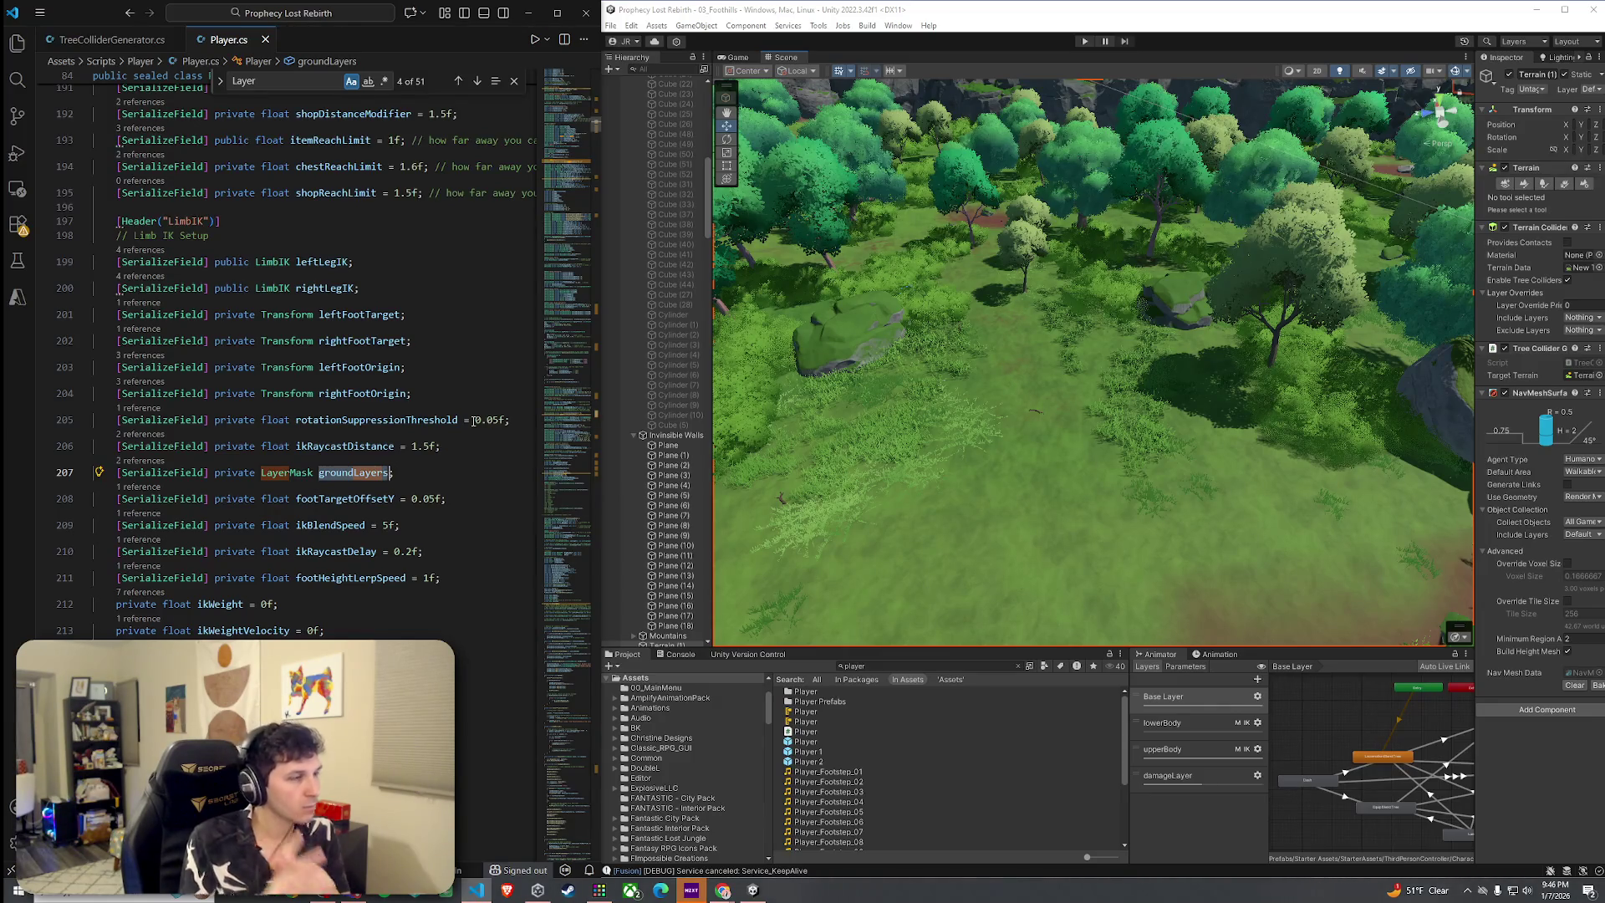
List all groundLayers references and review its line 207 declaration and raycast usages
{"action": "right_click", "coordinate": [322, 473]}
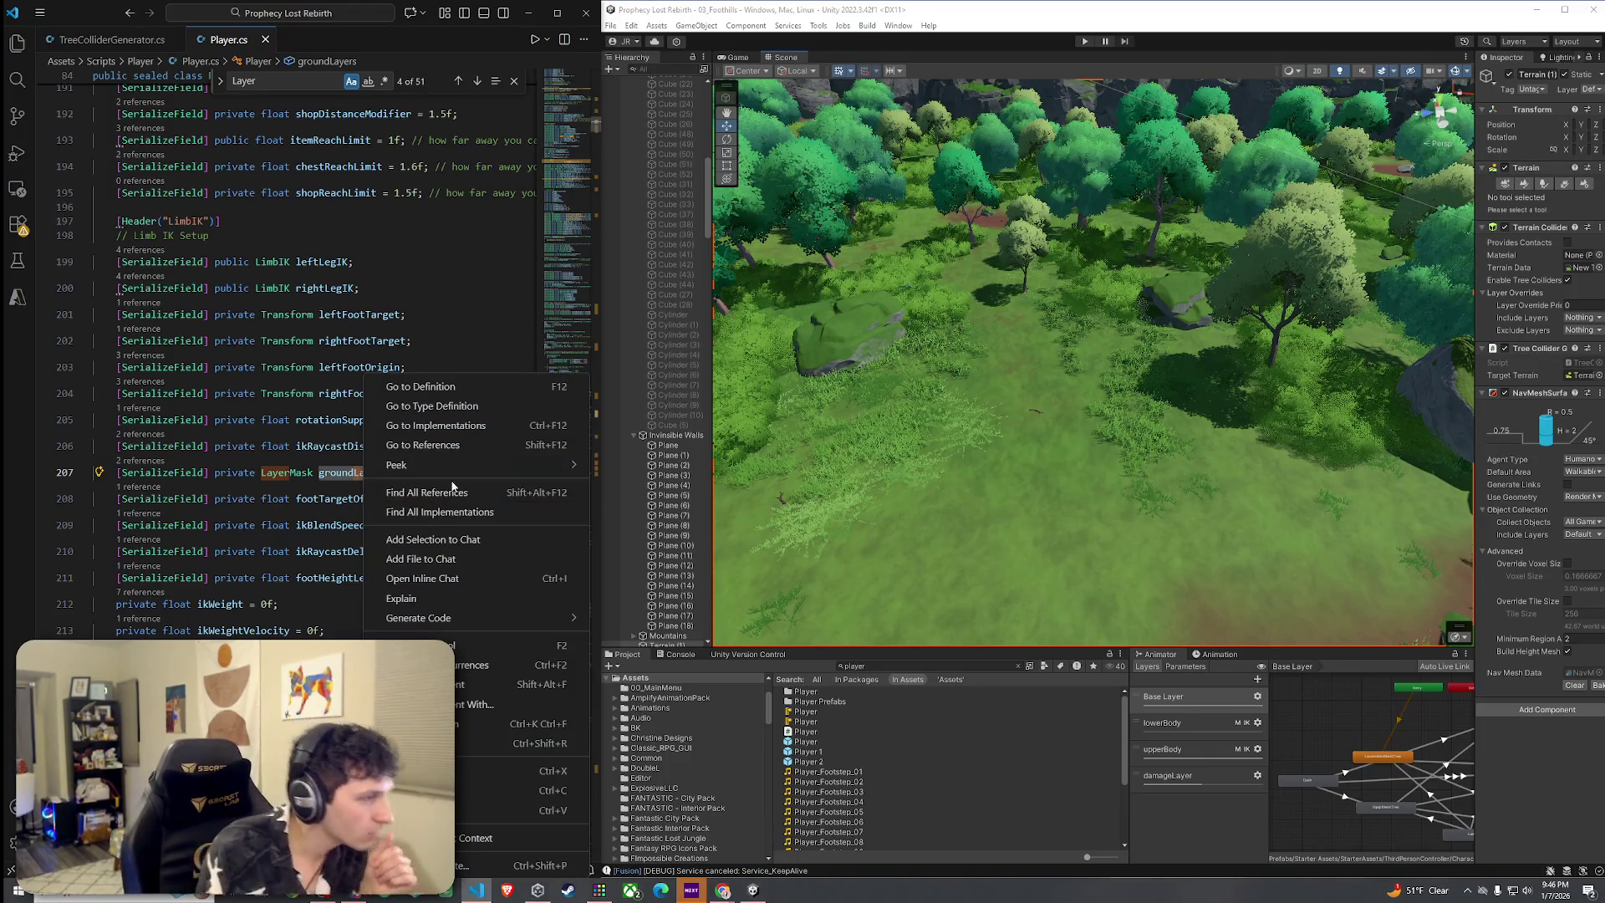
{"action": "left_click", "coordinate": [401, 497]}
{"action": "left_click", "coordinate": [147, 115]}
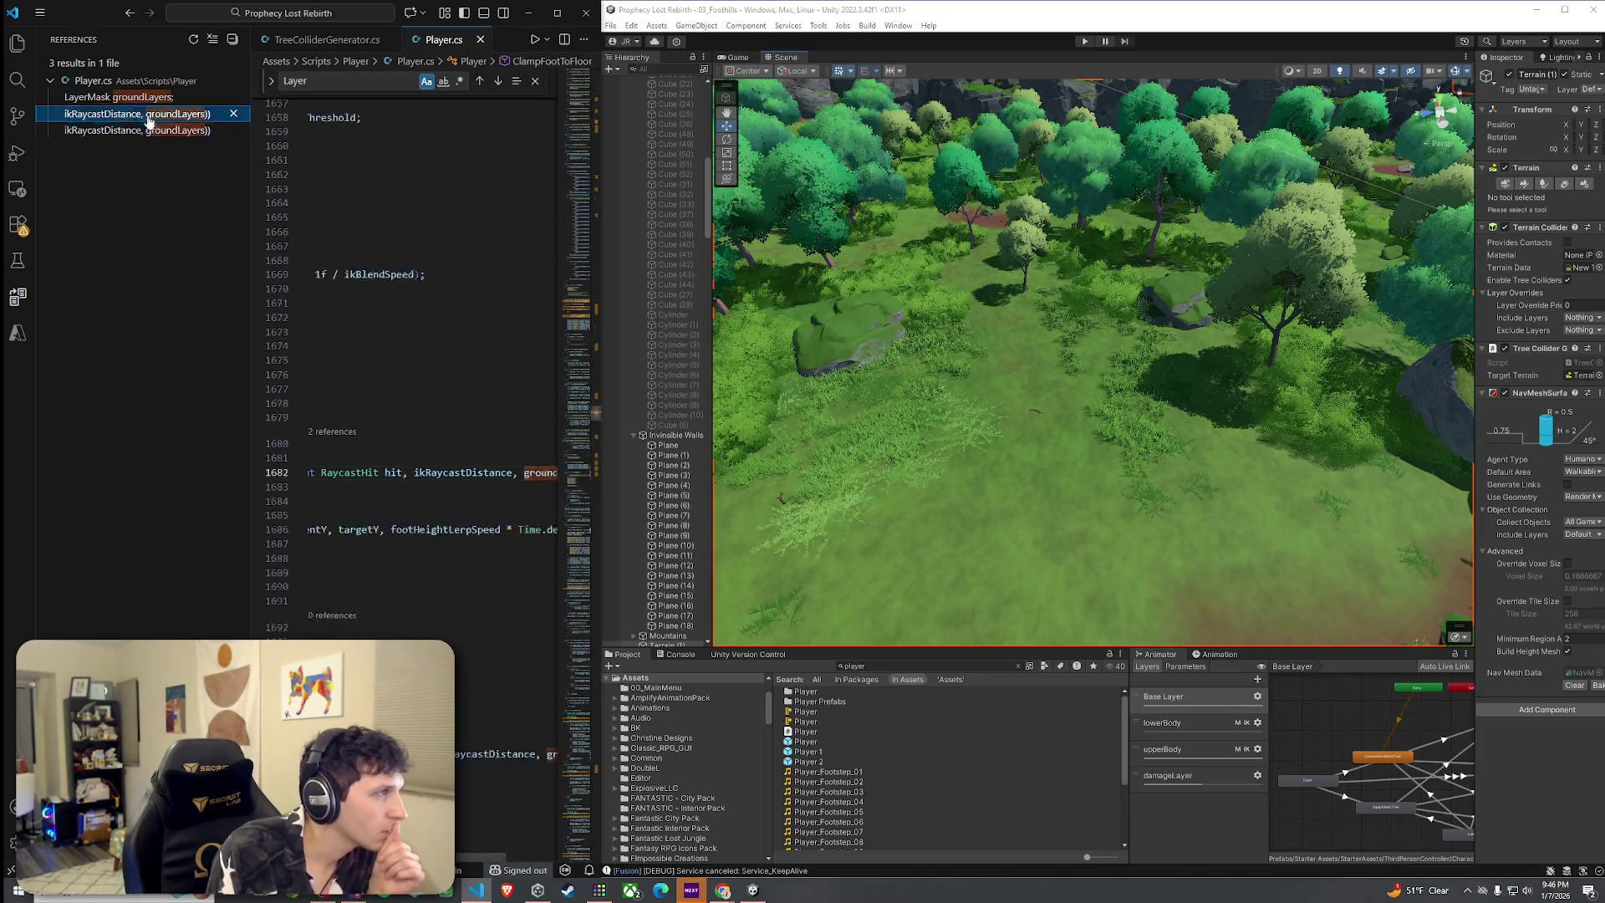
{"action": "left_click", "coordinate": [145, 98]}
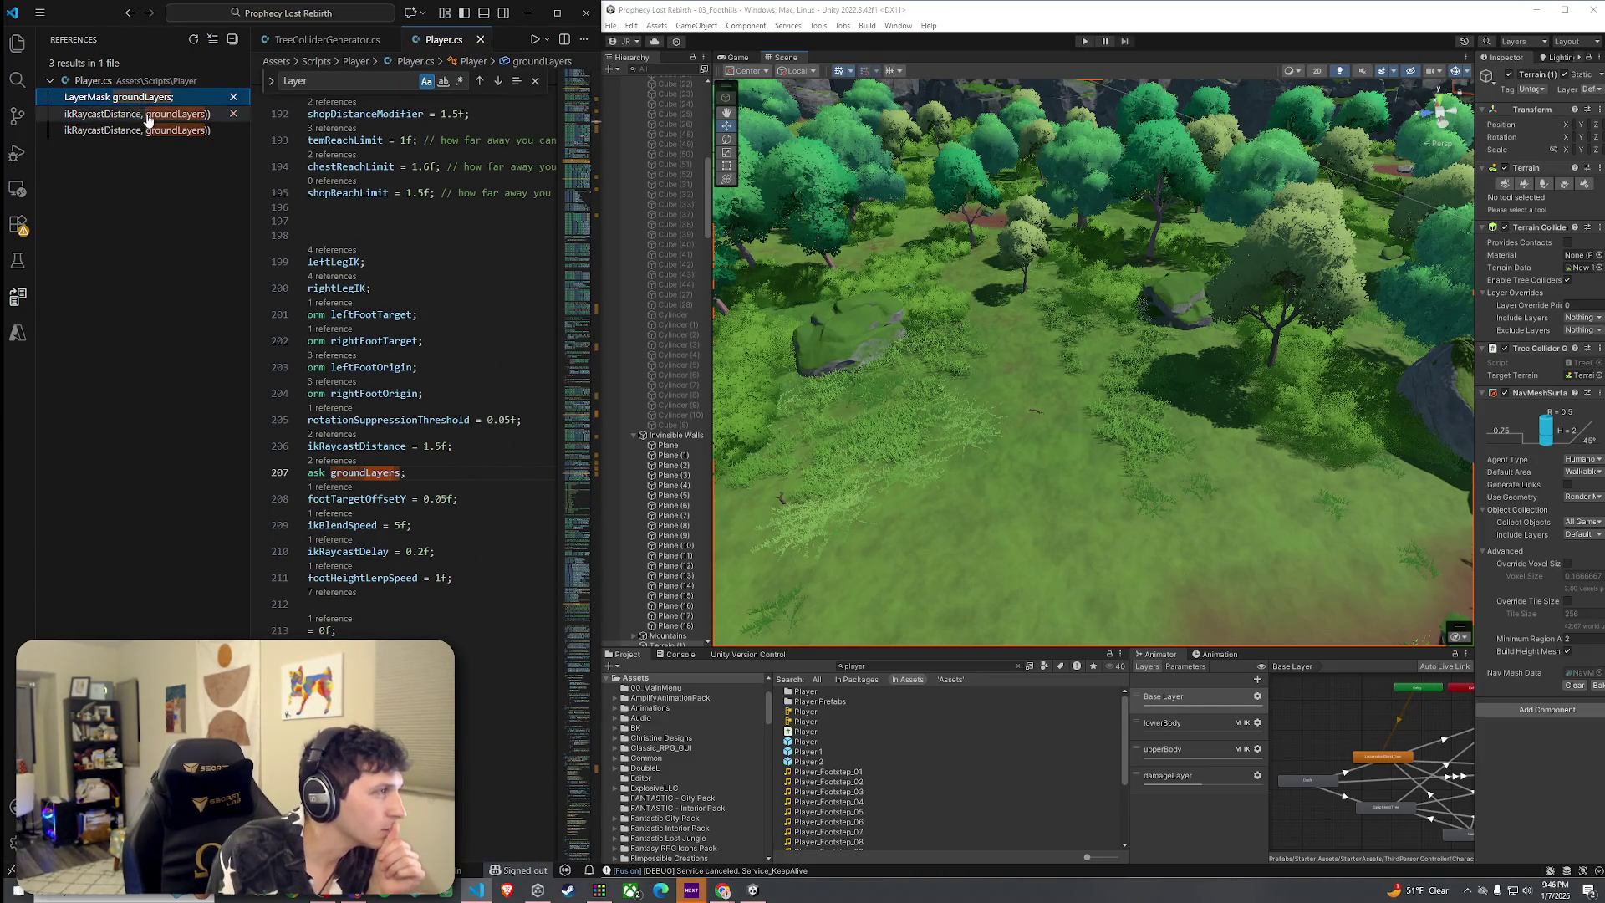
{"action": "left_click", "coordinate": [138, 113]}
{"action": "left_click", "coordinate": [138, 130]}
{"action": "left_click", "coordinate": [142, 114]}
{"action": "left_click", "coordinate": [153, 98]}
{"action": "left_click", "coordinate": [213, 39]}
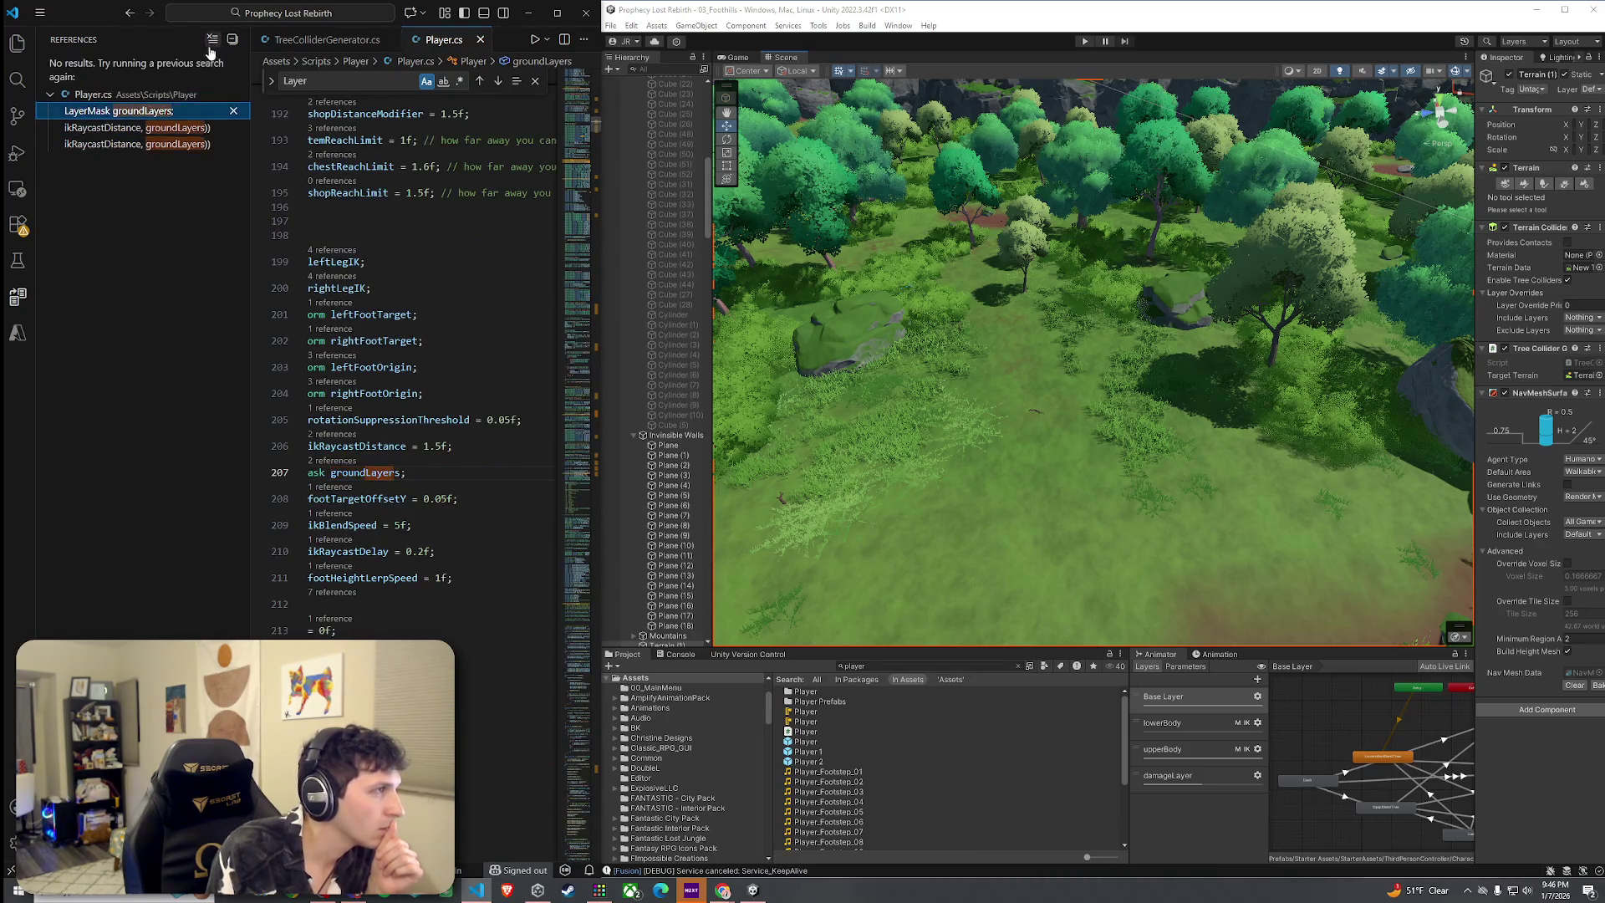
Return to the code near line 195 and hide the side panel to widen the editor
{"action": "left_click", "coordinate": [209, 91]}
{"action": "left_click", "coordinate": [22, 48]}
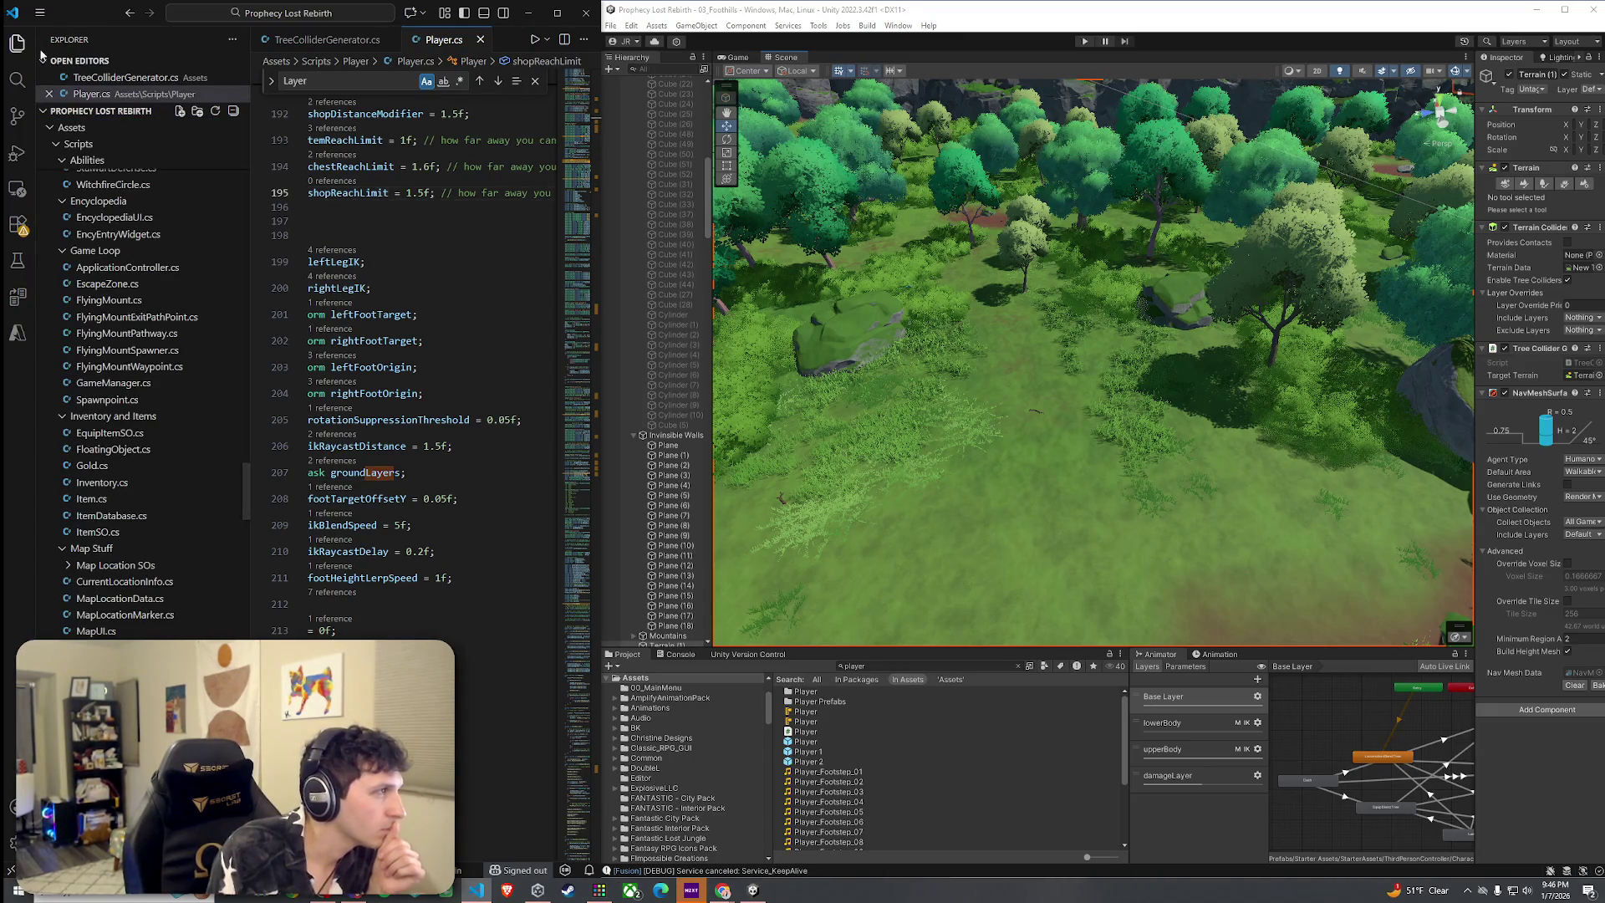
{"action": "left_click", "coordinate": [23, 51]}
Scroll down through Player.cs to the FixedUpdateNetwork method
{"action": "scroll", "coordinate": [250, 391], "scroll_direction": "down", "scroll_amount": 10}
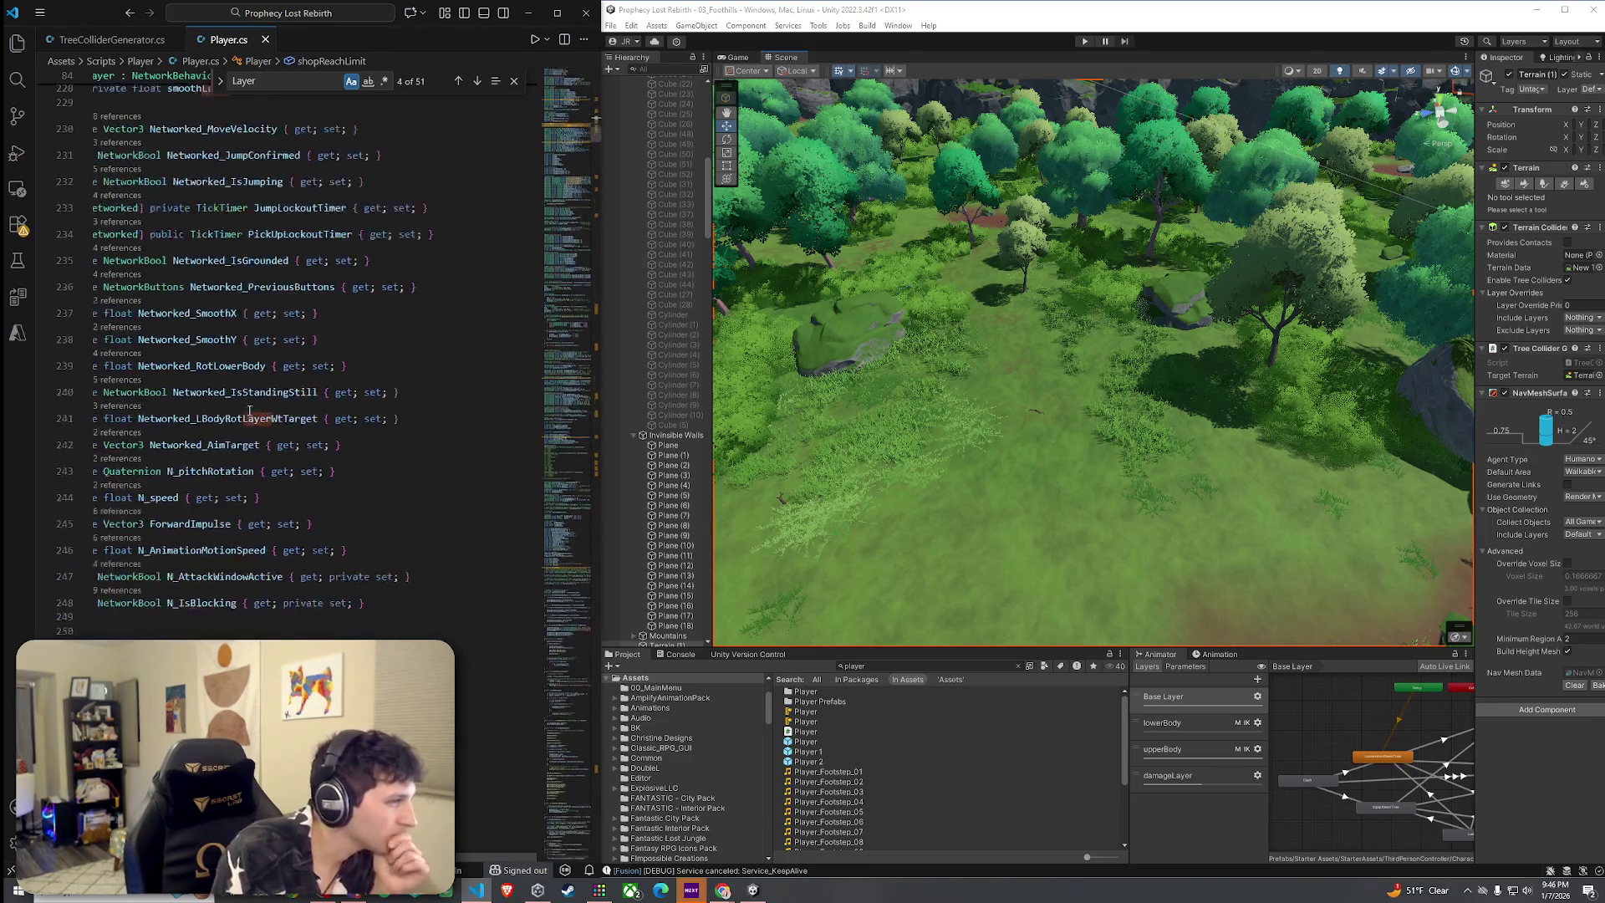
{"action": "left_click", "coordinate": [30, 382]}
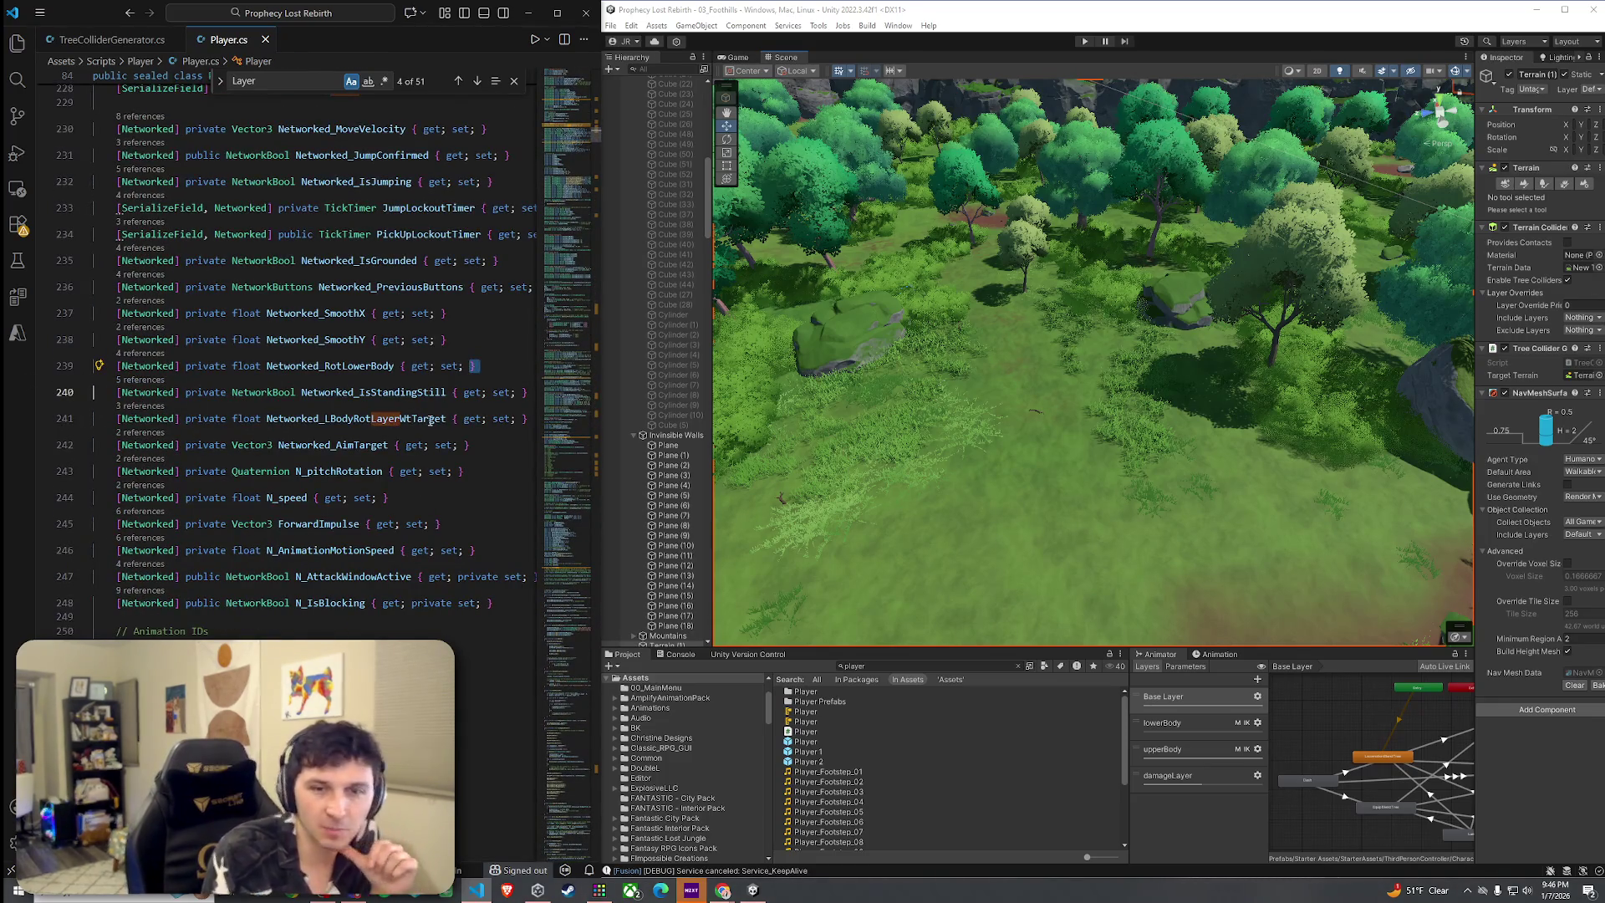
{"action": "scroll", "coordinate": [343, 418], "scroll_direction": "down", "scroll_amount": 11}
{"action": "scroll", "coordinate": [355, 444], "scroll_direction": "down", "scroll_amount": 15}
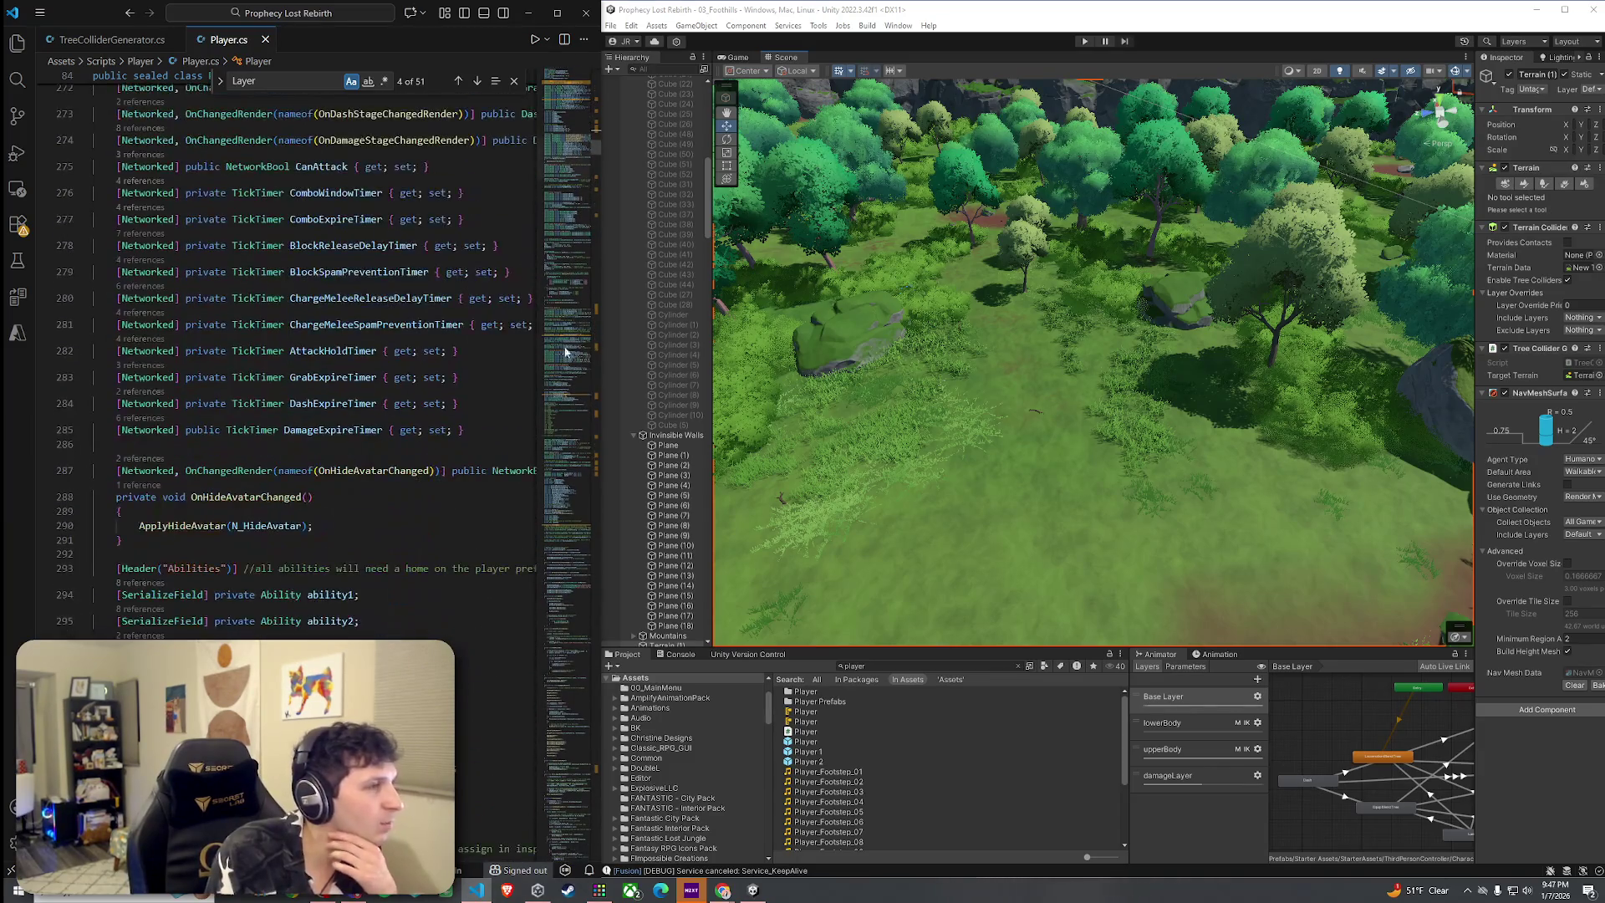
{"action": "scroll", "coordinate": [412, 286], "scroll_direction": "down", "scroll_amount": 18}
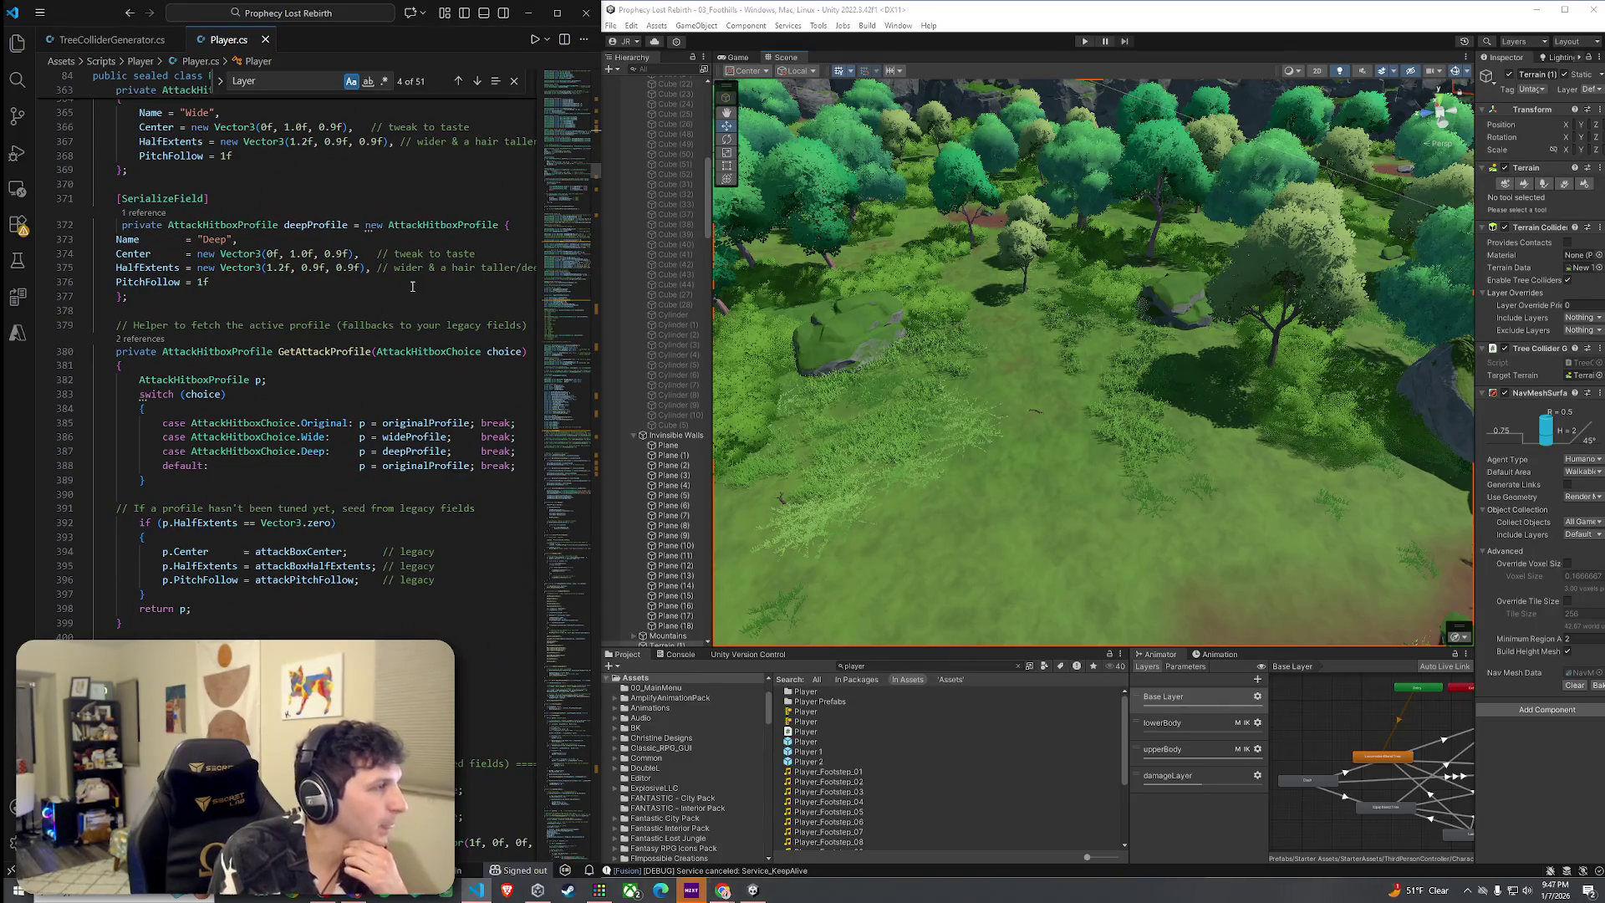
{"action": "scroll", "coordinate": [412, 286], "scroll_direction": "down", "scroll_amount": 20}
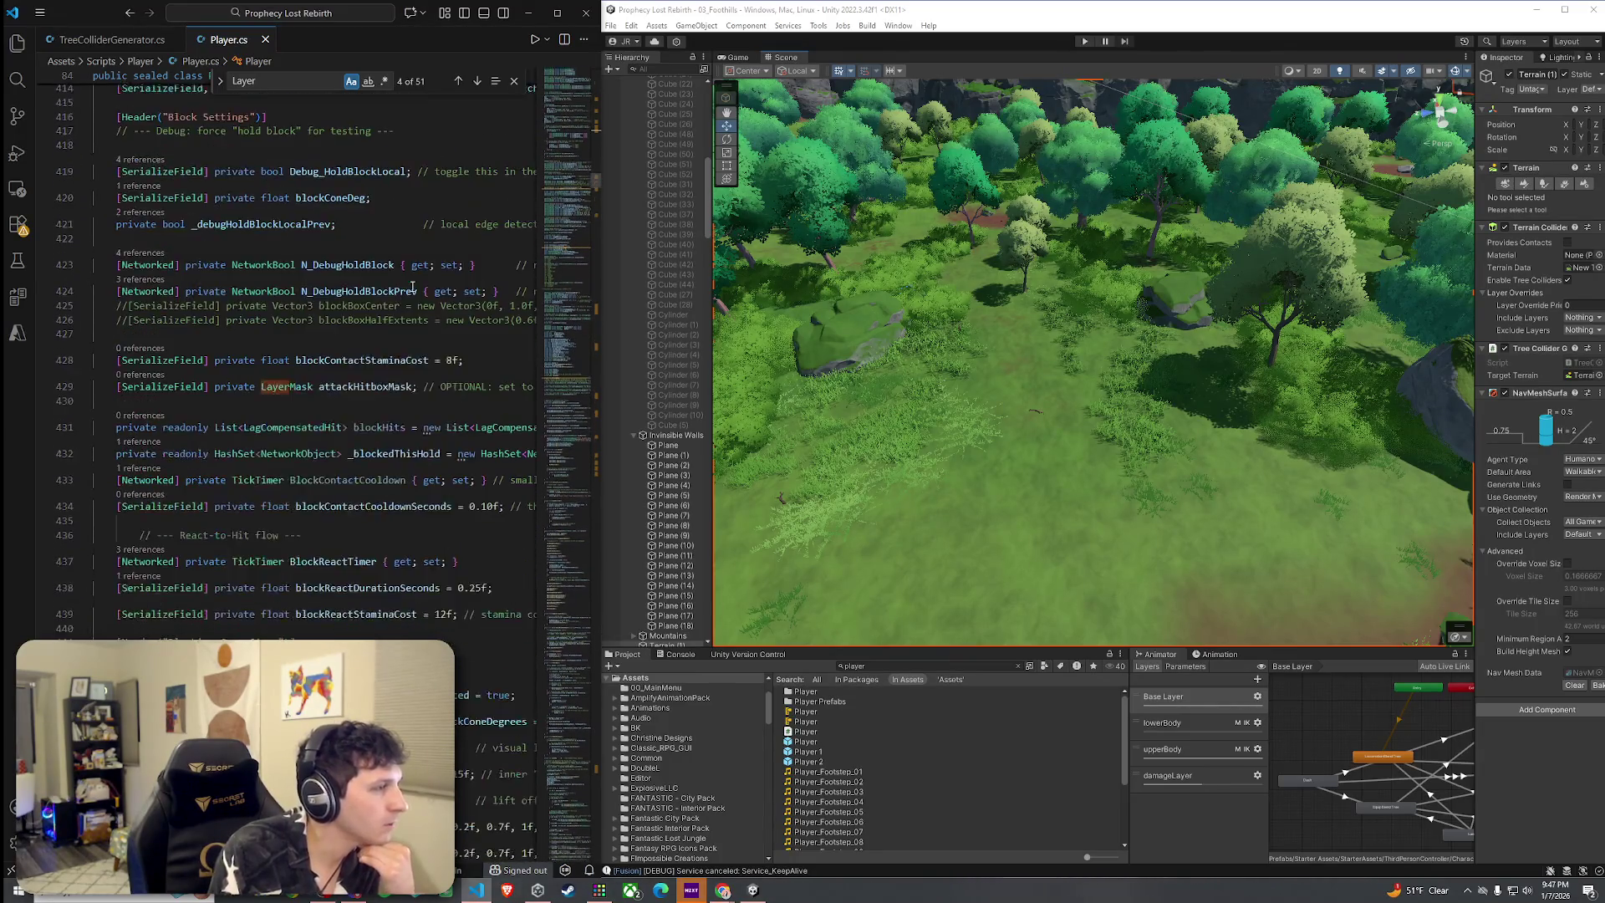
{"action": "scroll", "coordinate": [413, 286], "scroll_direction": "down", "scroll_amount": 20}
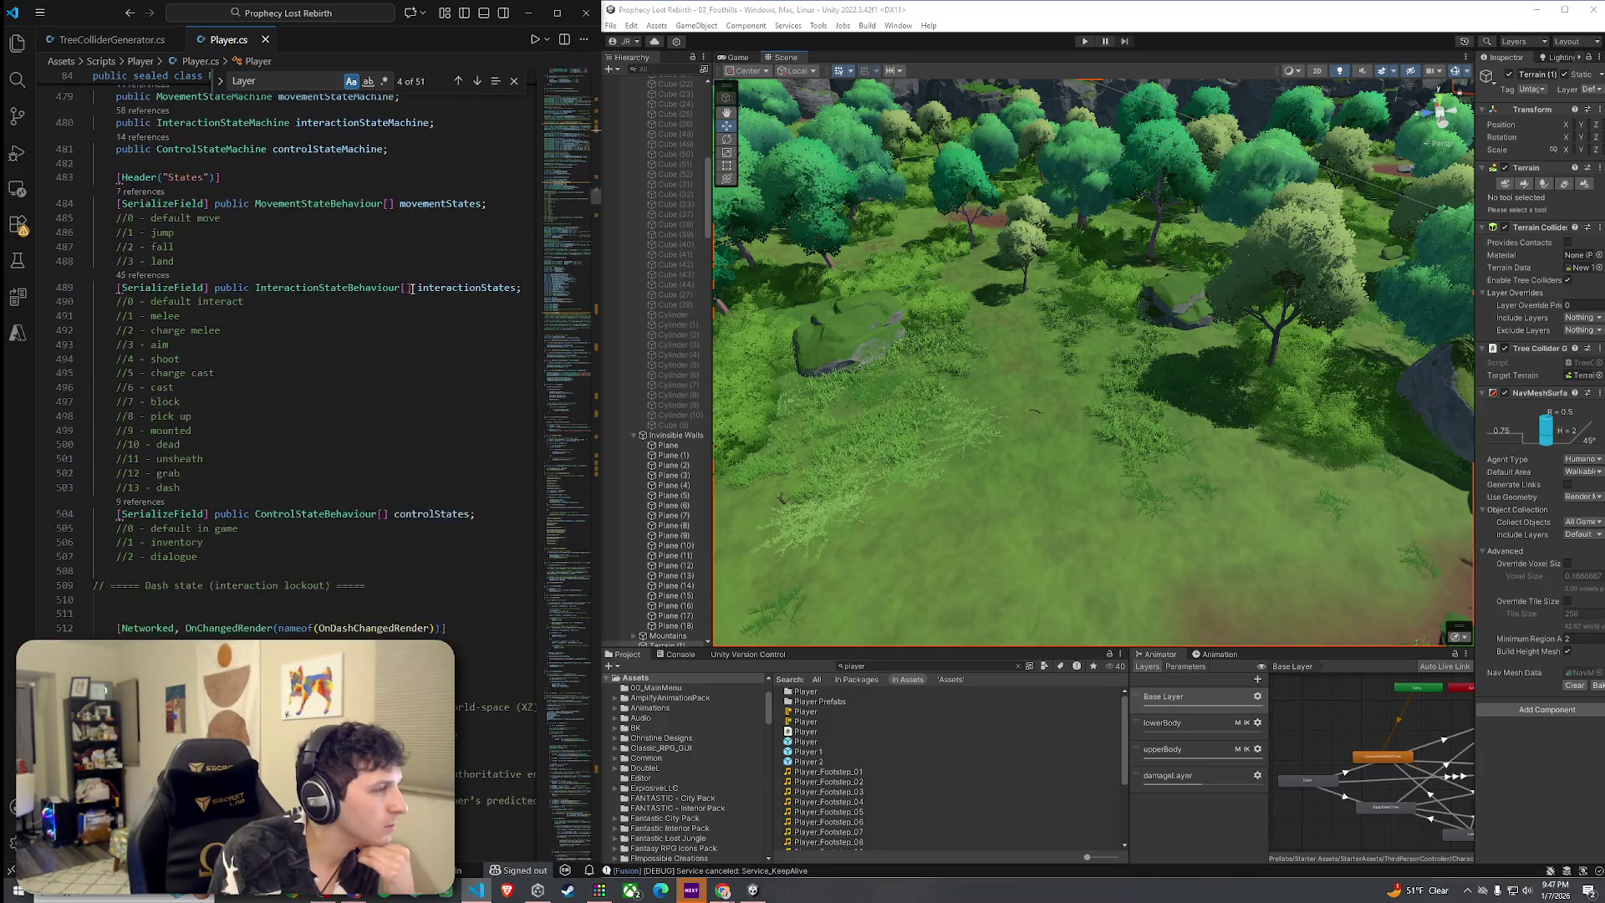
{"action": "scroll", "coordinate": [412, 289], "scroll_direction": "down", "scroll_amount": 20}
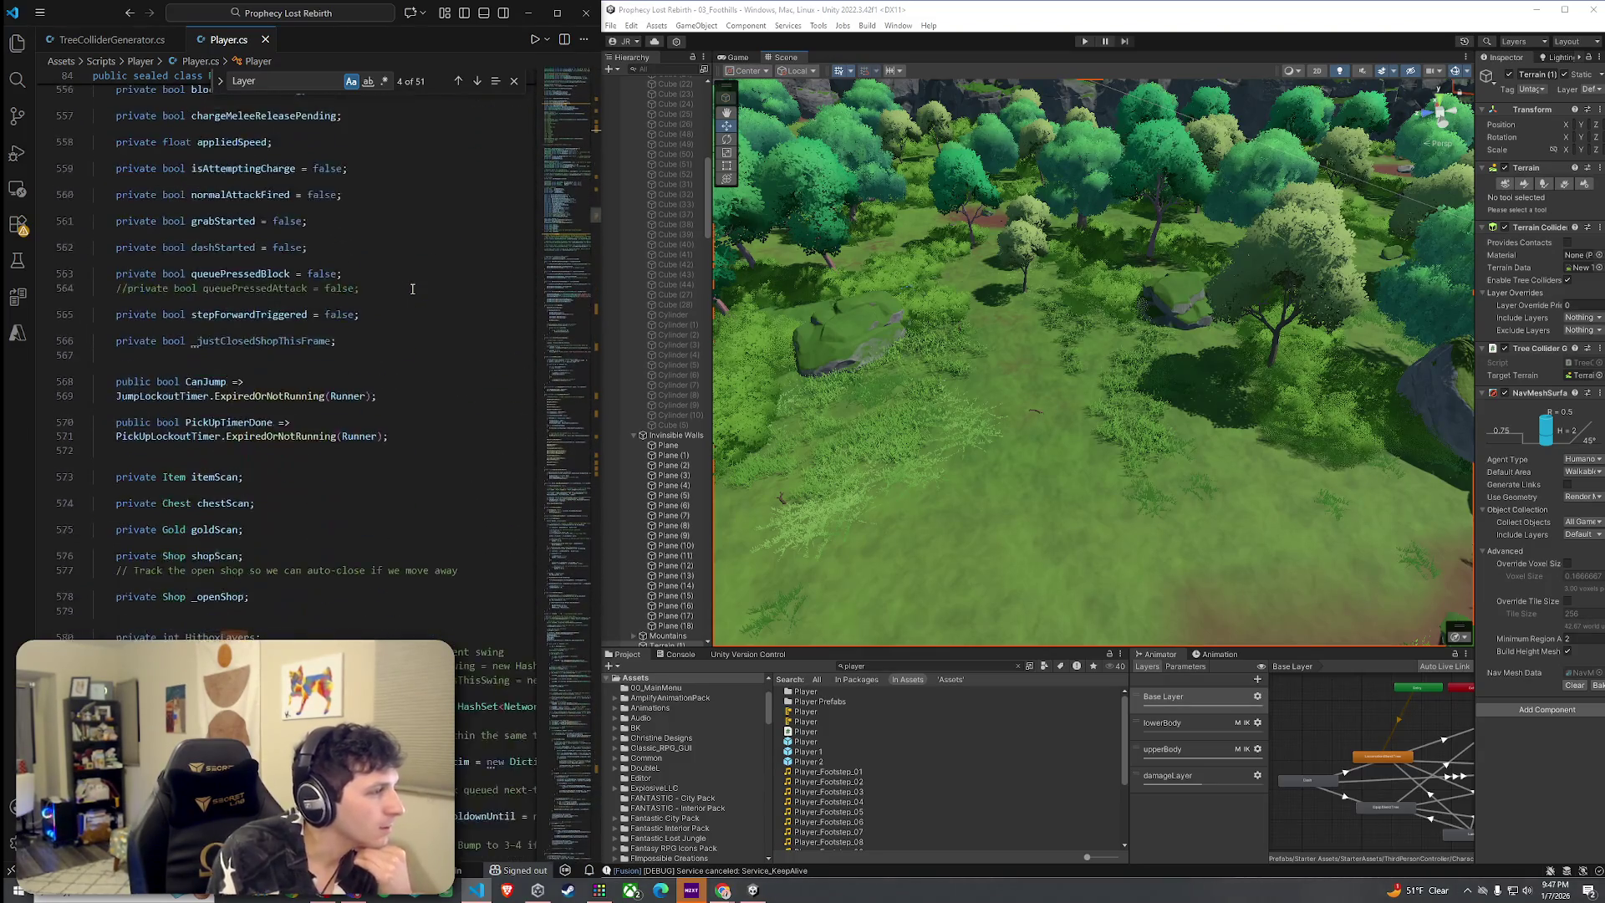
{"action": "scroll", "coordinate": [412, 289], "scroll_direction": "down", "scroll_amount": 20}
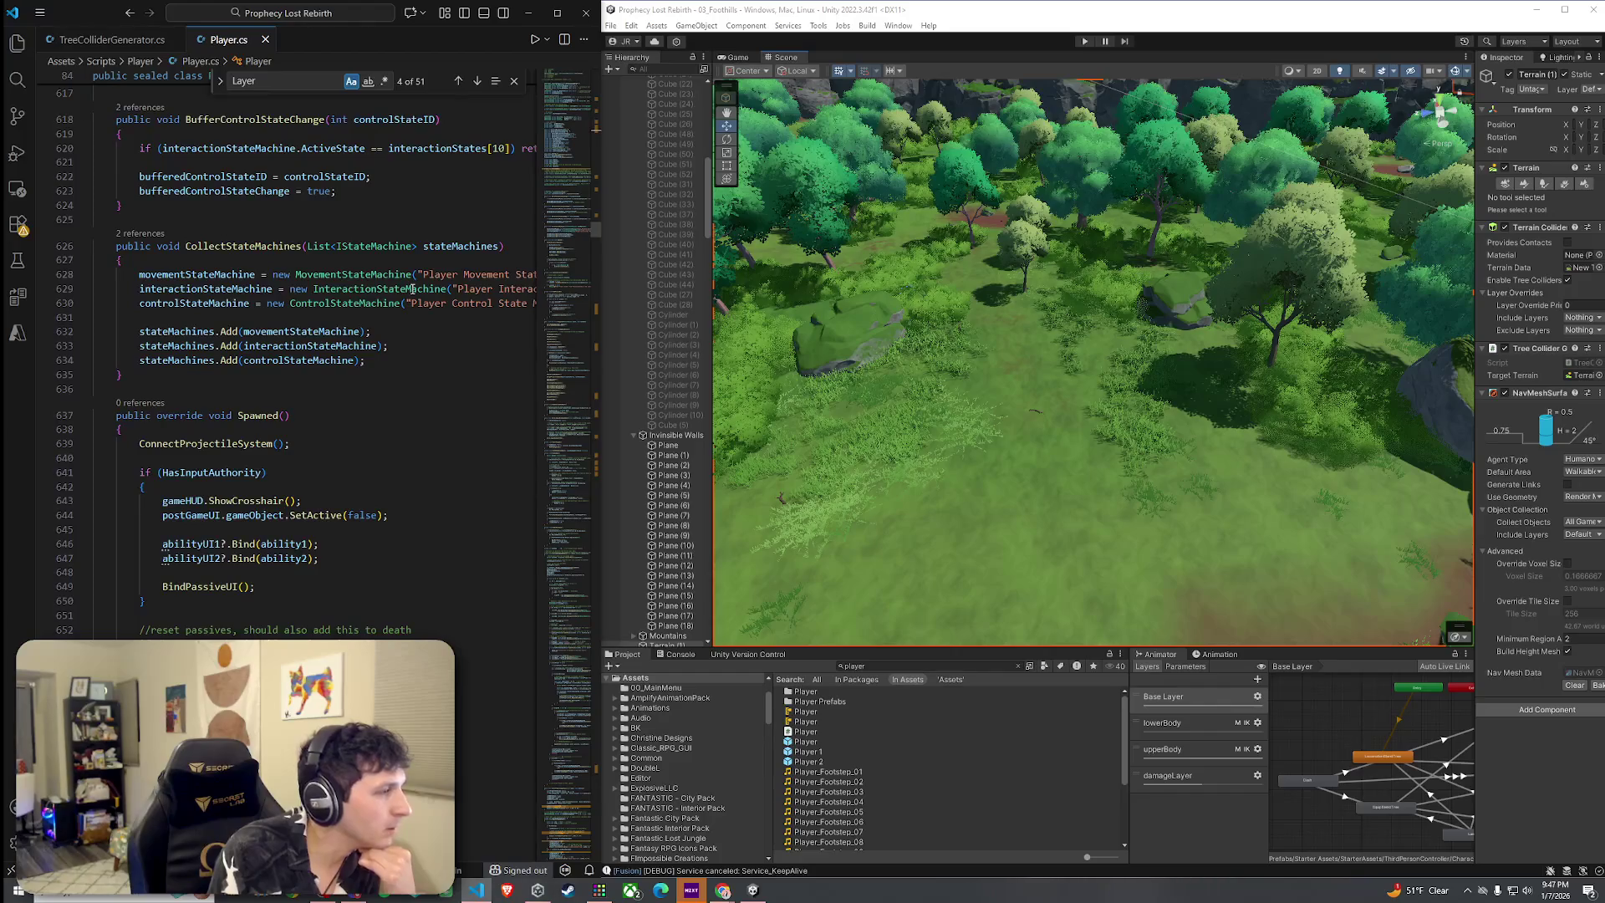
{"action": "scroll", "coordinate": [412, 289], "scroll_direction": "down", "scroll_amount": 6}
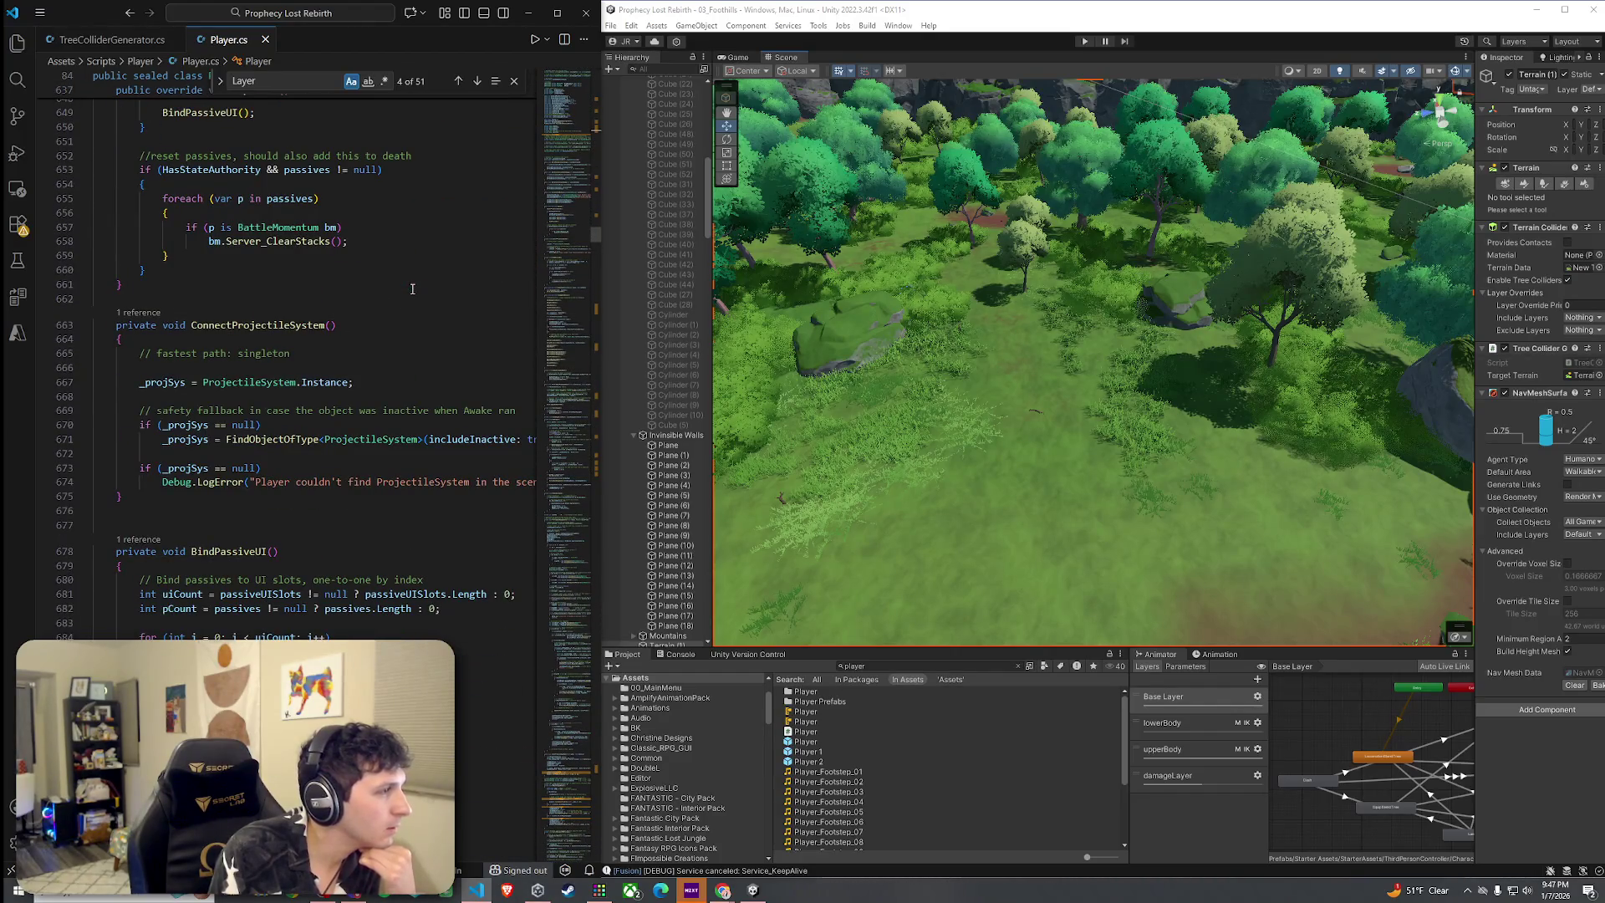
{"action": "scroll", "coordinate": [412, 289], "scroll_direction": "down", "scroll_amount": 11}
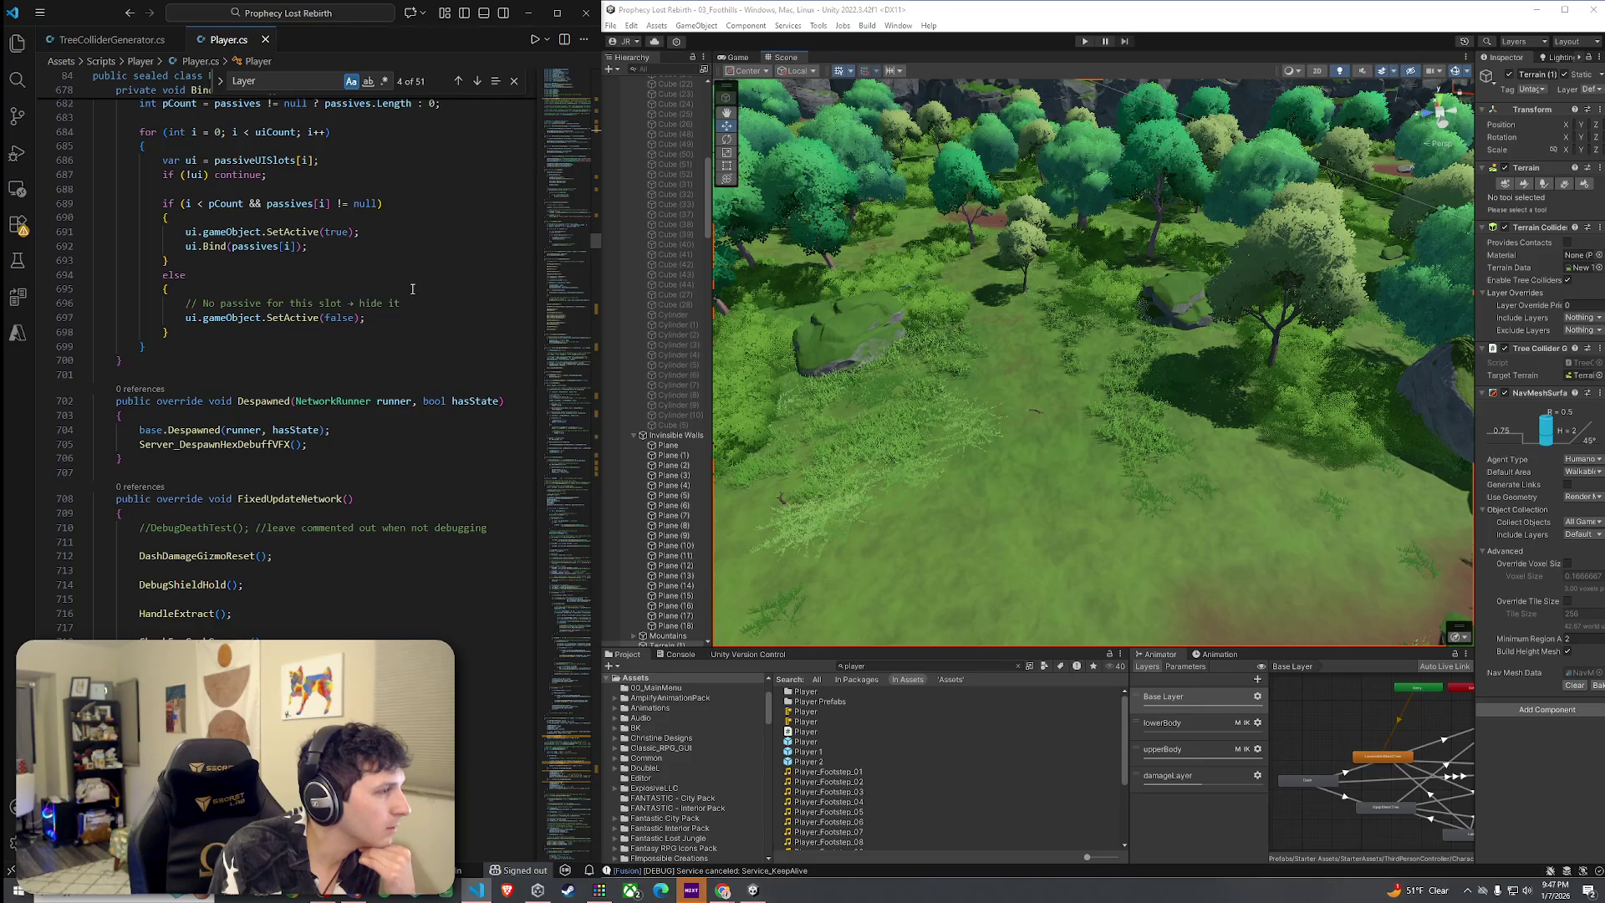
{"action": "scroll", "coordinate": [412, 289], "scroll_direction": "down", "scroll_amount": 6}
Inspect the calls inside FixedUpdateNetwork, placing the cursor on empty line 717
{"action": "left_click", "coordinate": [153, 274]}
{"action": "left_click", "coordinate": [167, 301]}
{"action": "left_click", "coordinate": [182, 329]}
{"action": "left_click", "coordinate": [196, 358]}
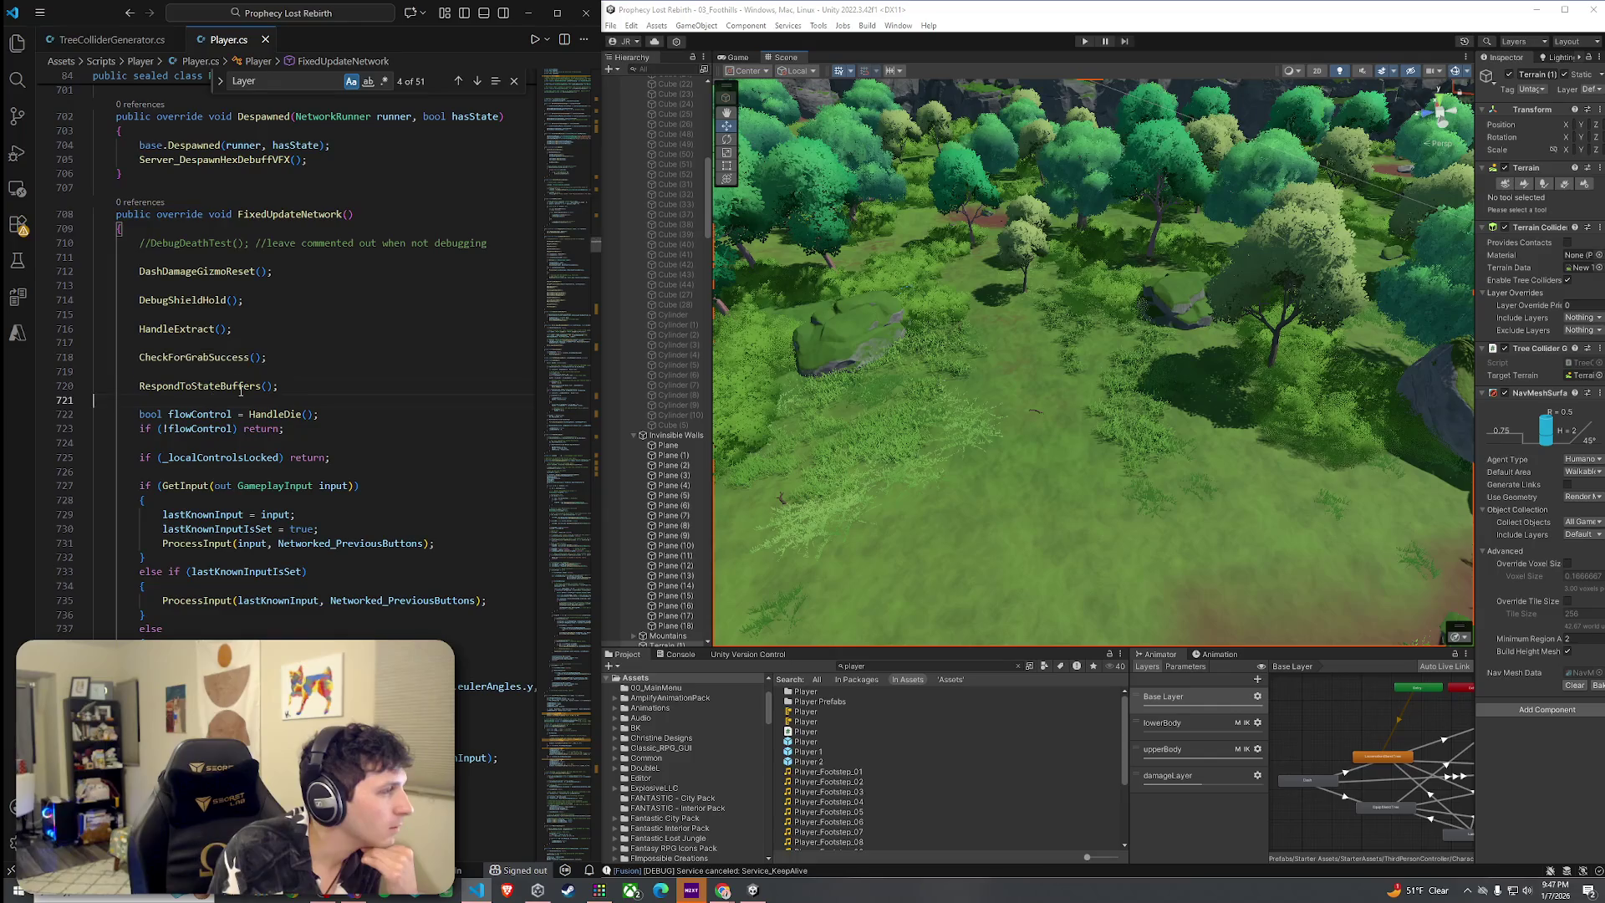
{"action": "left_click", "coordinate": [215, 386]}
{"action": "left_click", "coordinate": [341, 344]}
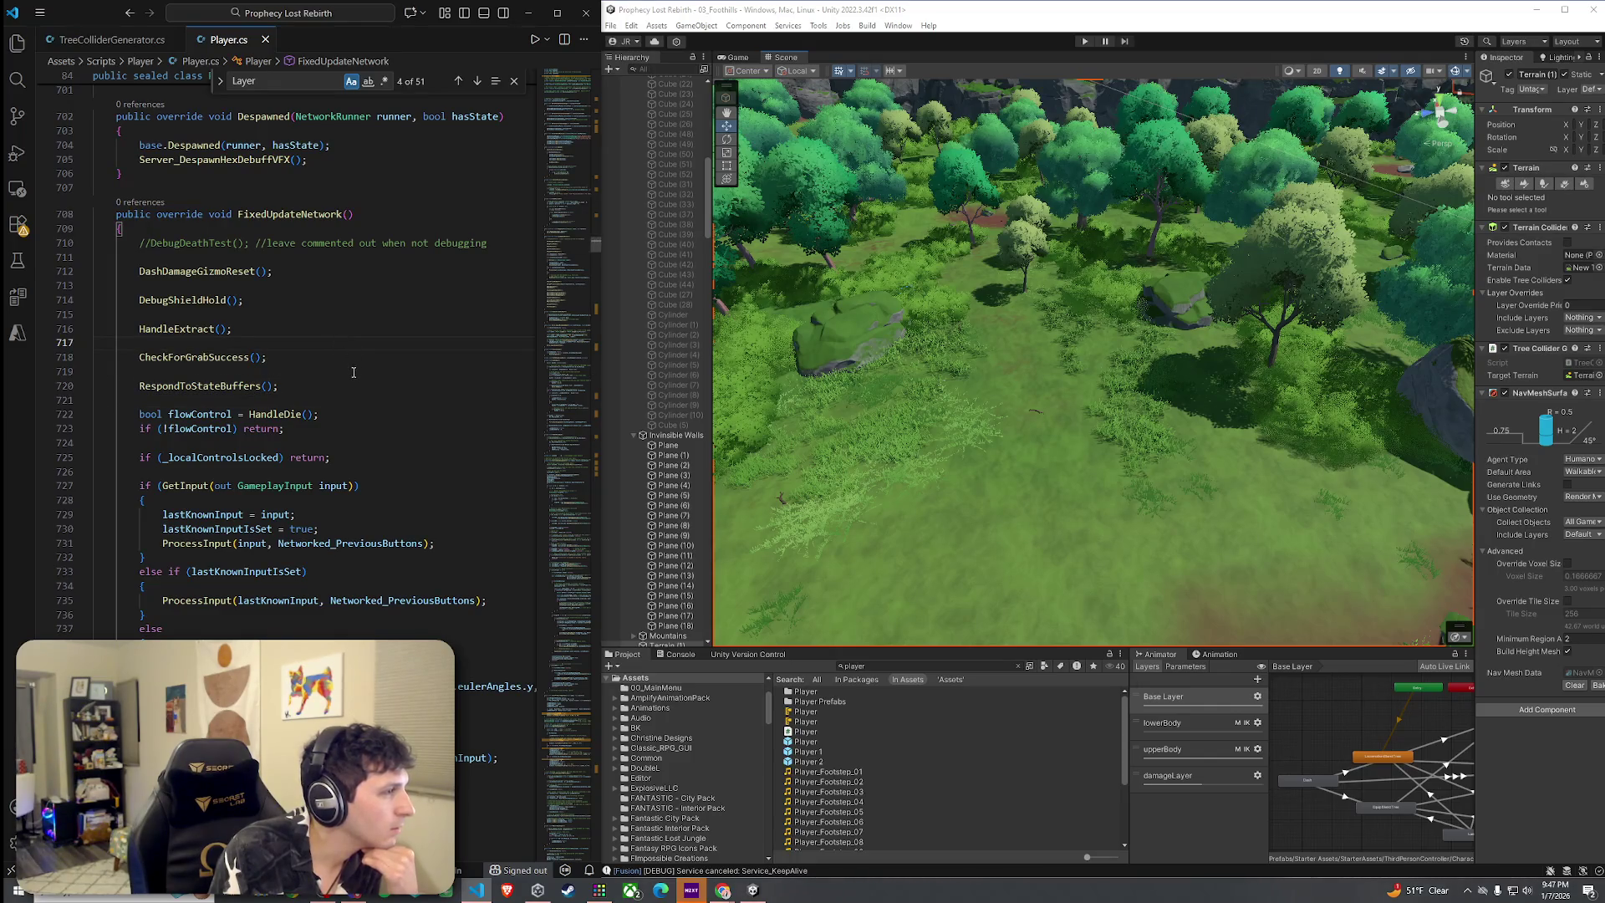
{"action": "scroll", "coordinate": [354, 372], "scroll_direction": "down", "scroll_amount": 2}
{"action": "scroll", "coordinate": [356, 373], "scroll_direction": "down", "scroll_amount": 4}
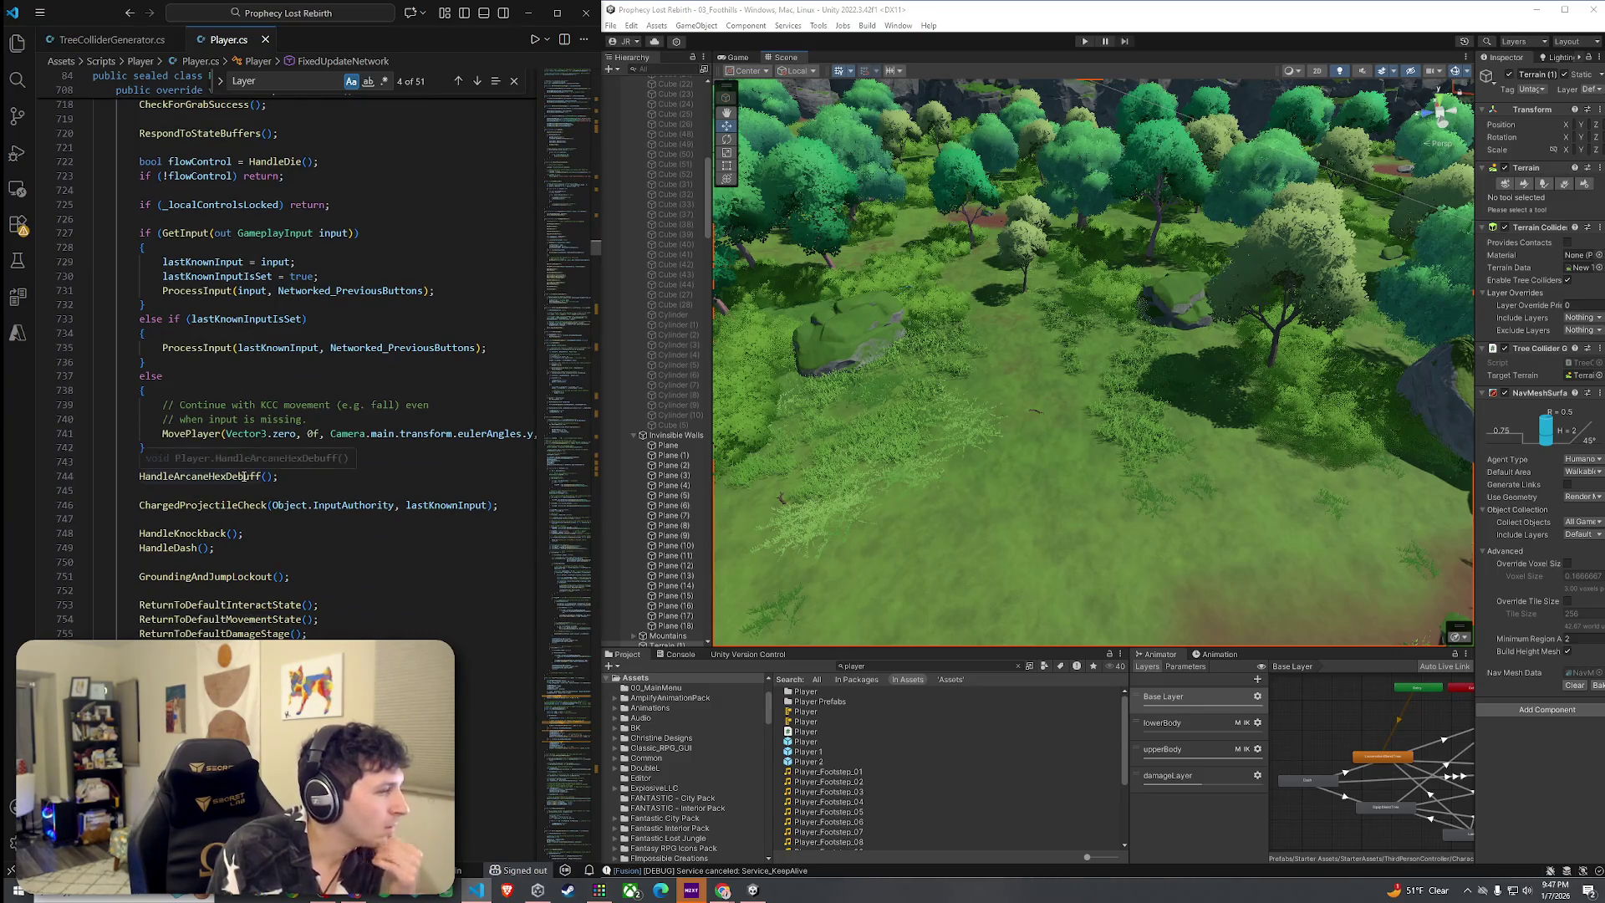
Highlight the GroundingAndJumpLockout occurrences, then select the MovePlayer call at line 741
{"action": "left_click", "coordinate": [237, 576]}
{"action": "mouse_move", "coordinate": [284, 500]}
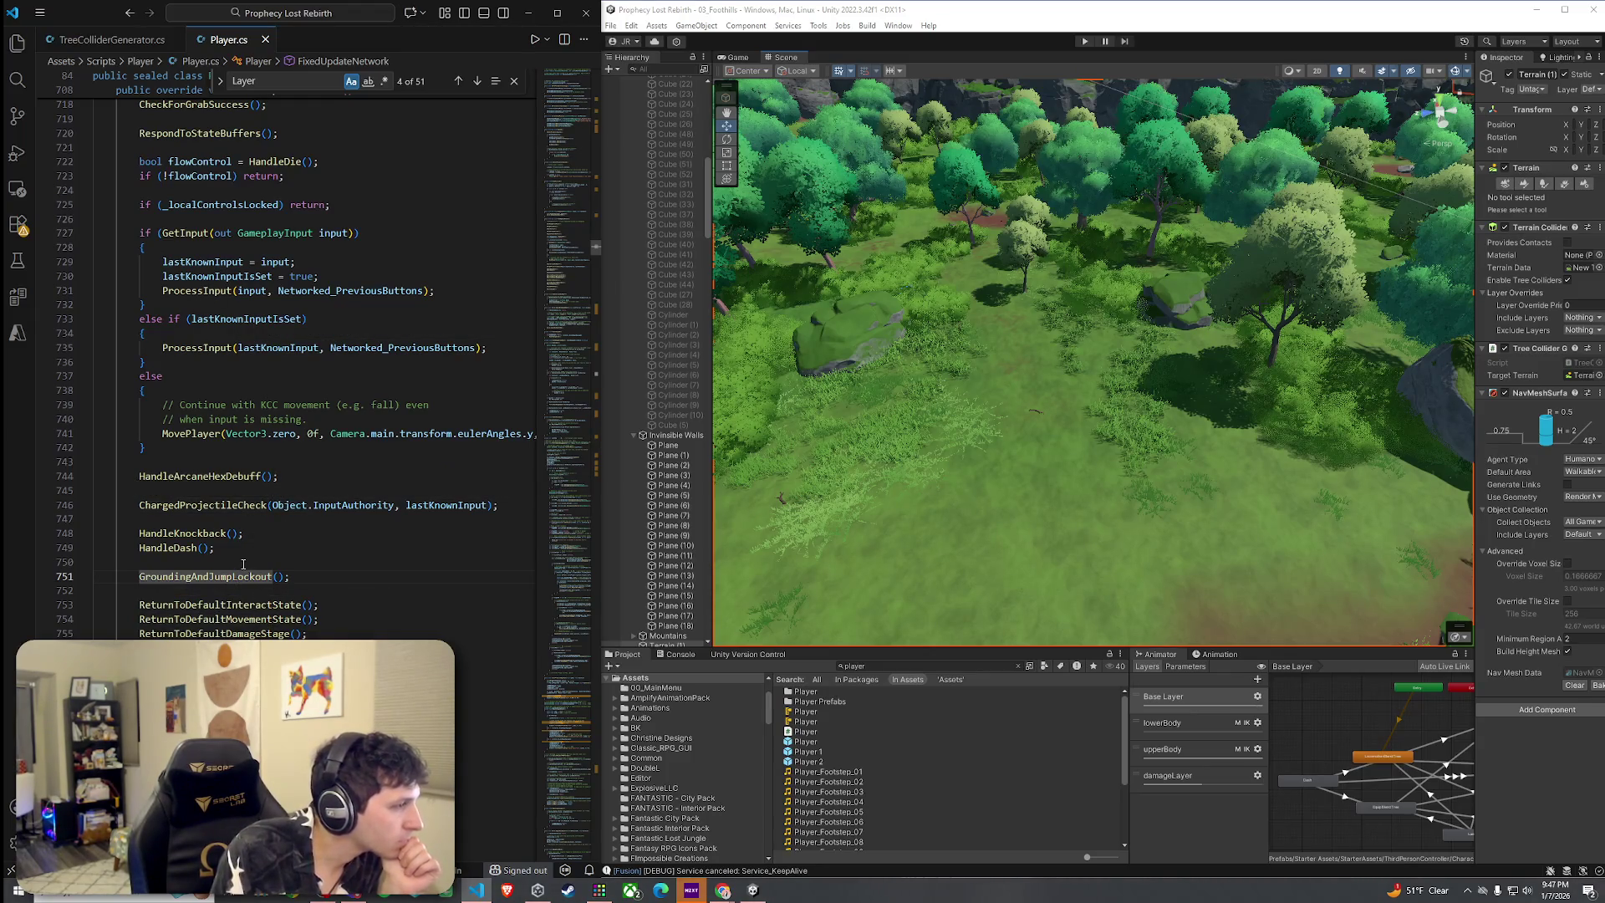
{"action": "scroll", "coordinate": [242, 586], "scroll_direction": "down", "scroll_amount": 19}
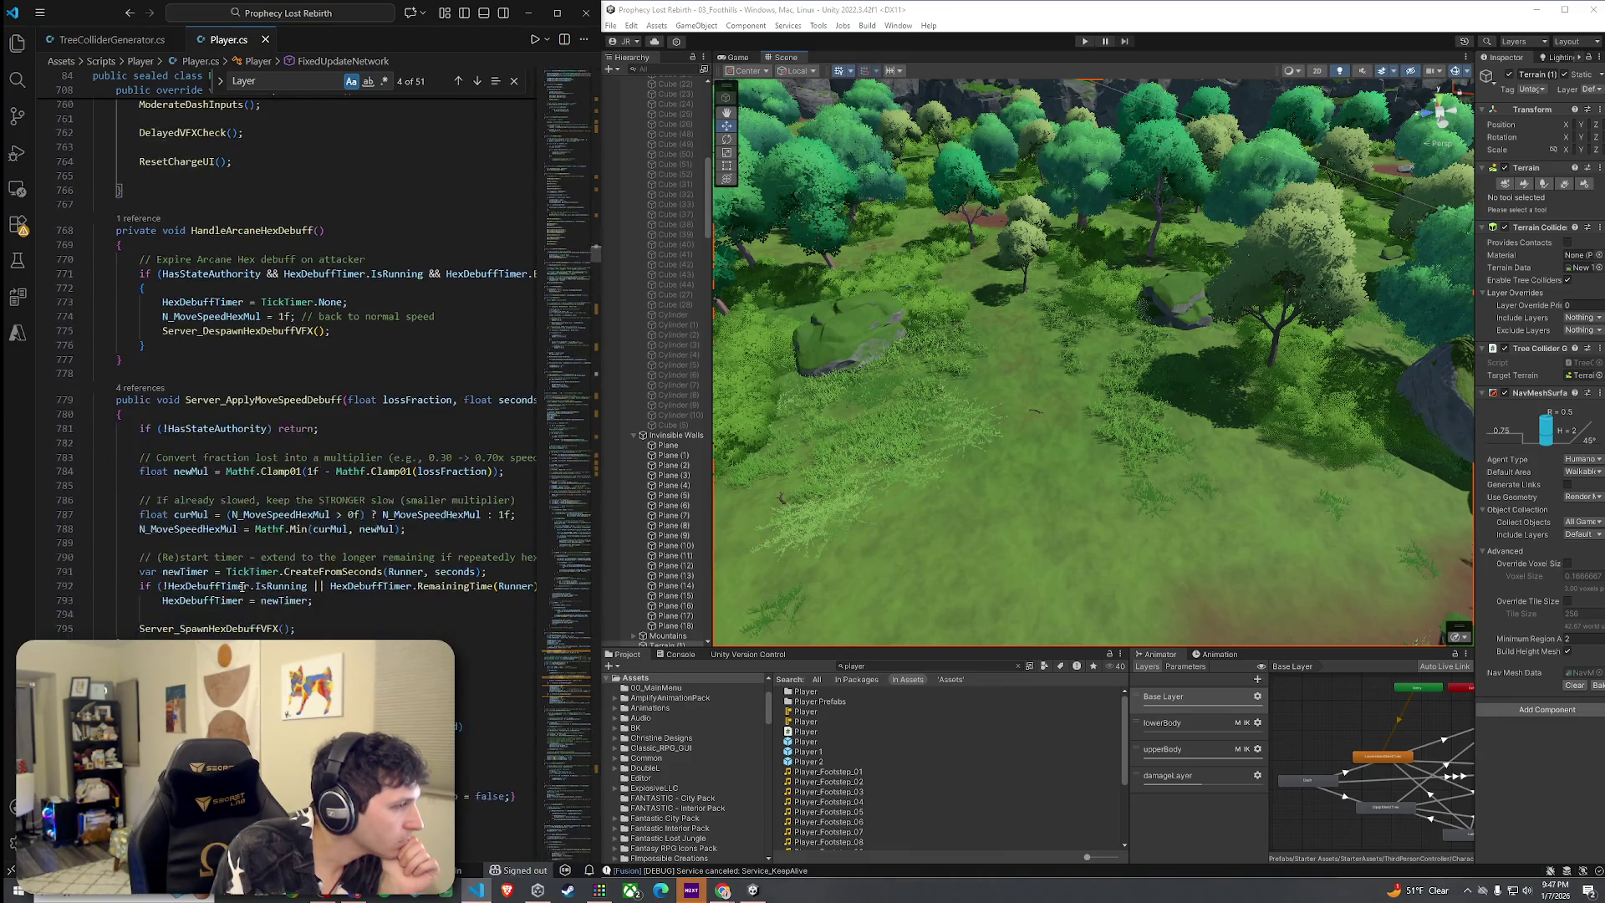
{"action": "scroll", "coordinate": [242, 587], "scroll_direction": "down", "scroll_amount": 15}
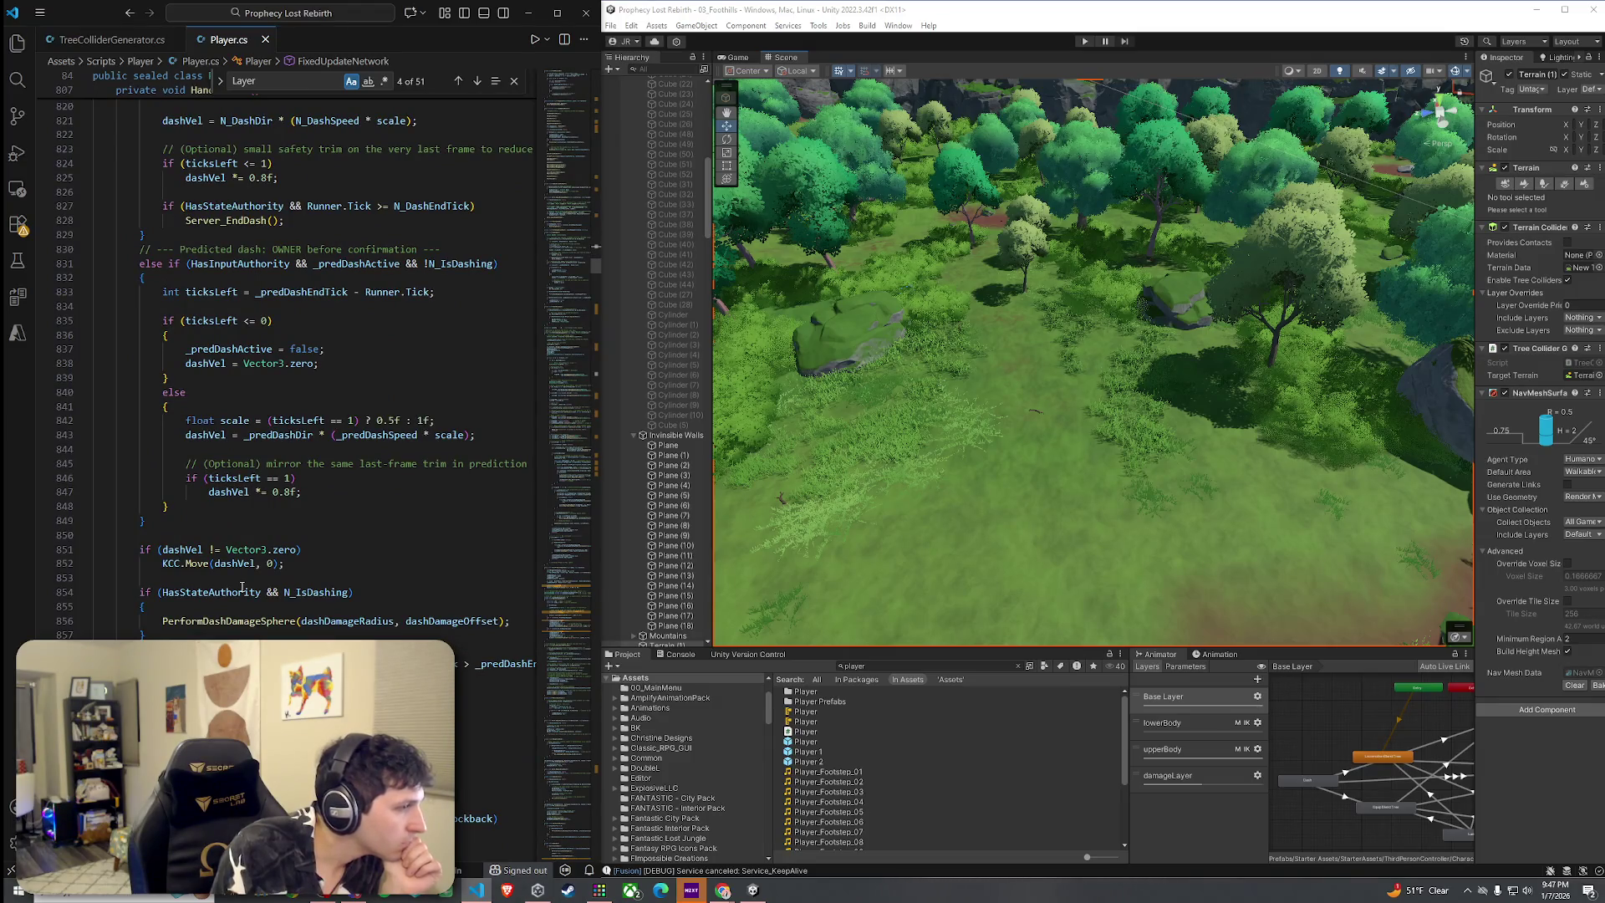
{"action": "scroll", "coordinate": [242, 587], "scroll_direction": "down", "scroll_amount": 16}
{"action": "scroll", "coordinate": [241, 587], "scroll_direction": "down", "scroll_amount": 20}
{"action": "scroll", "coordinate": [465, 492], "scroll_direction": "up", "scroll_amount": 20}
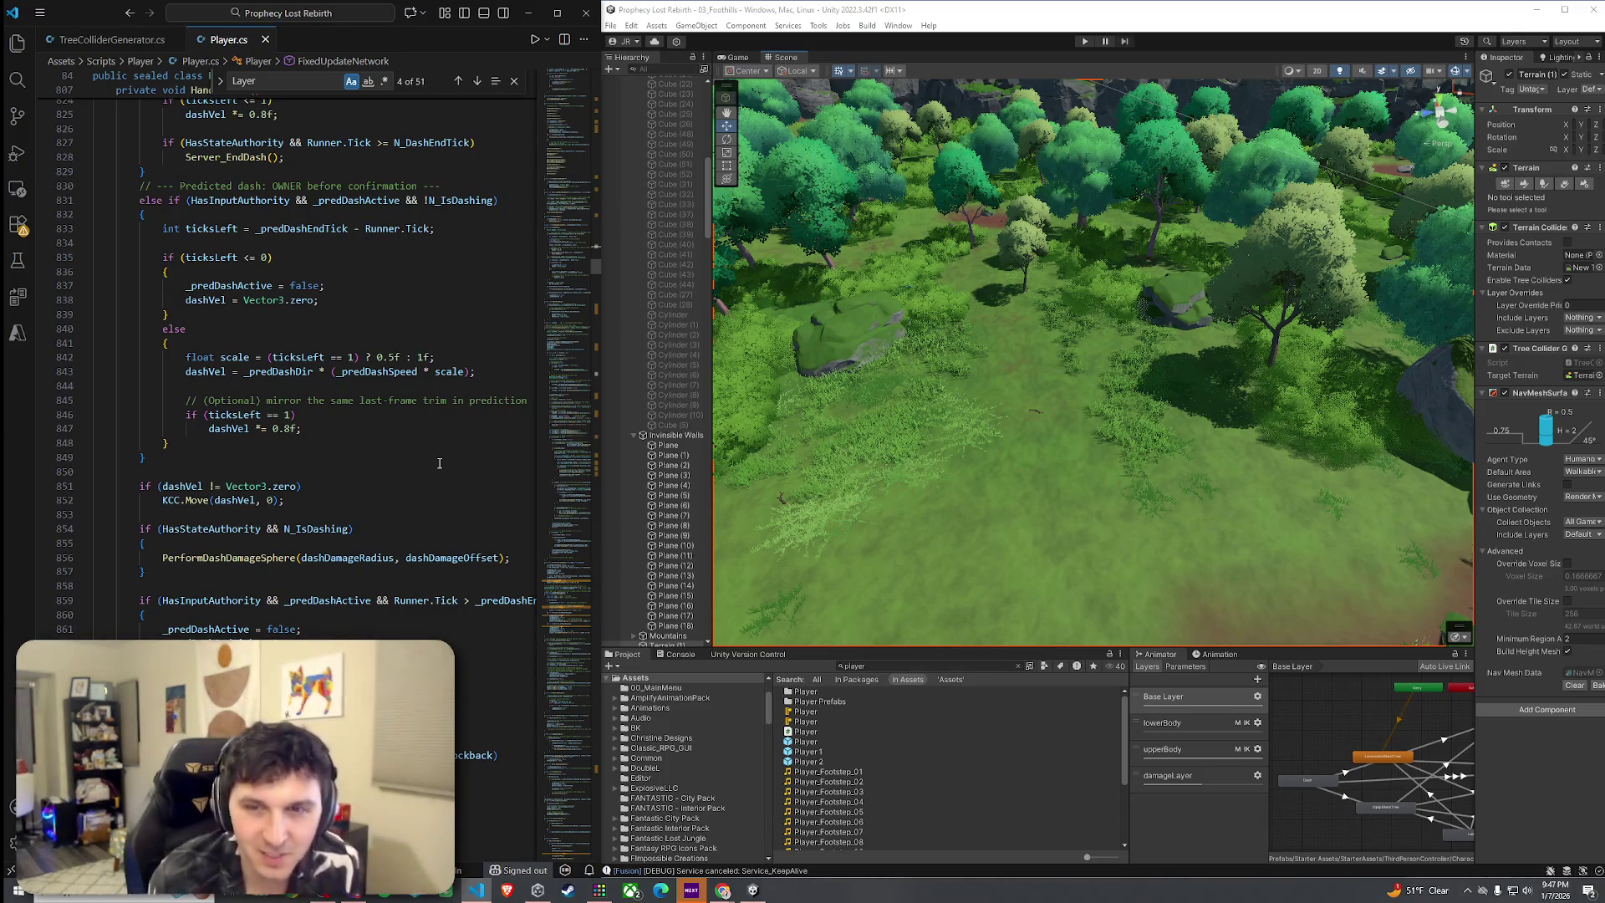
{"action": "scroll", "coordinate": [355, 595], "scroll_direction": "up", "scroll_amount": 20}
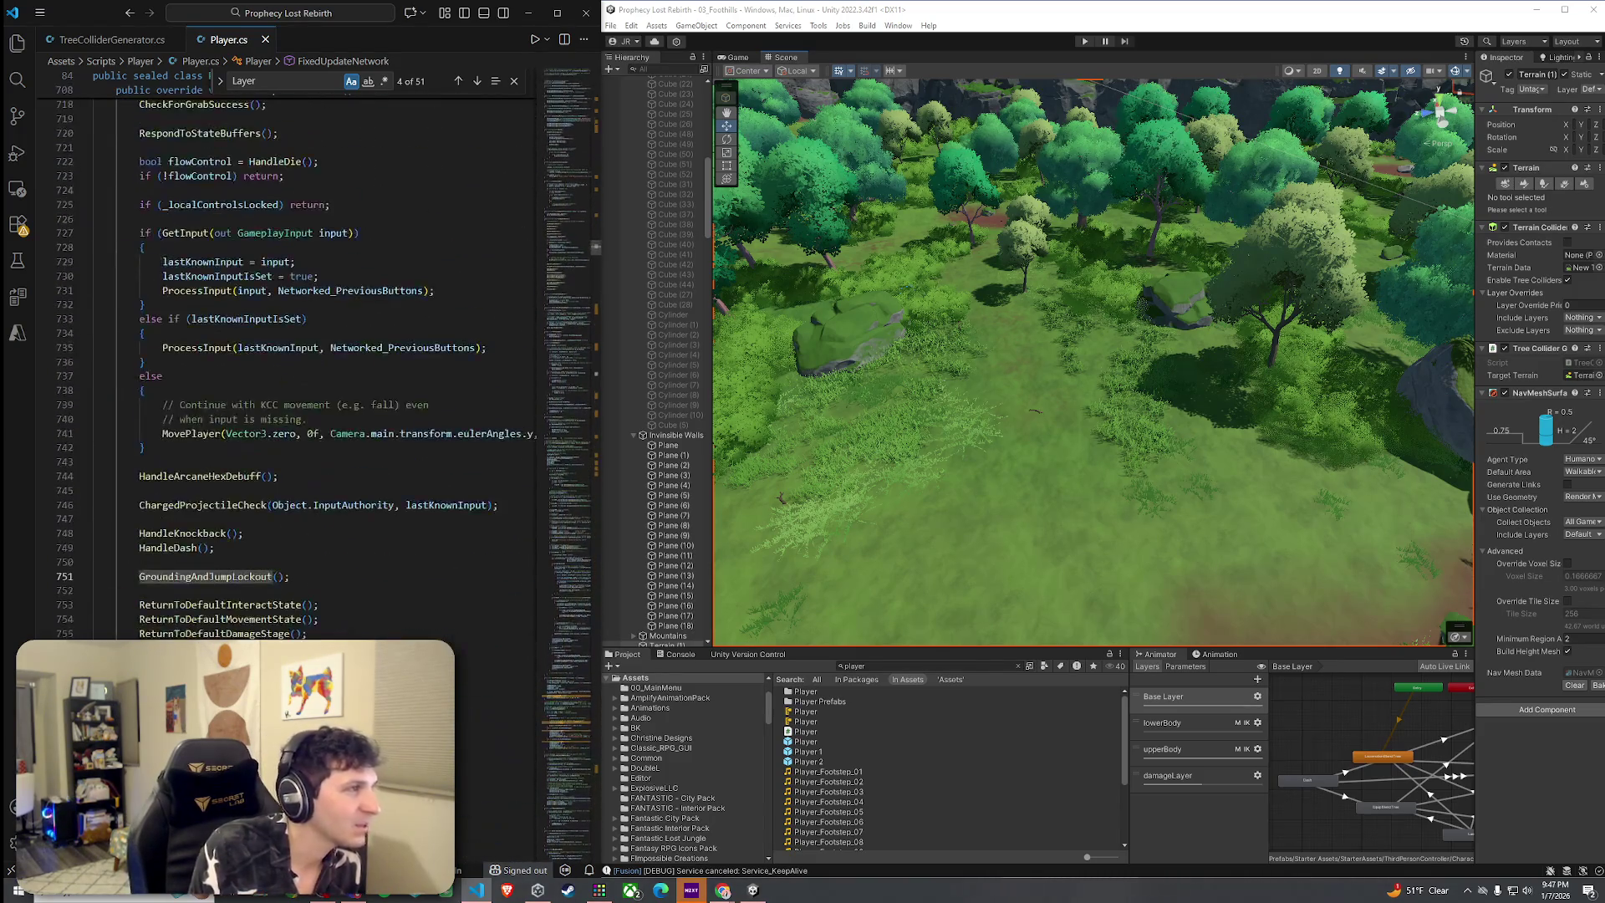
{"action": "left_click", "coordinate": [202, 434]}
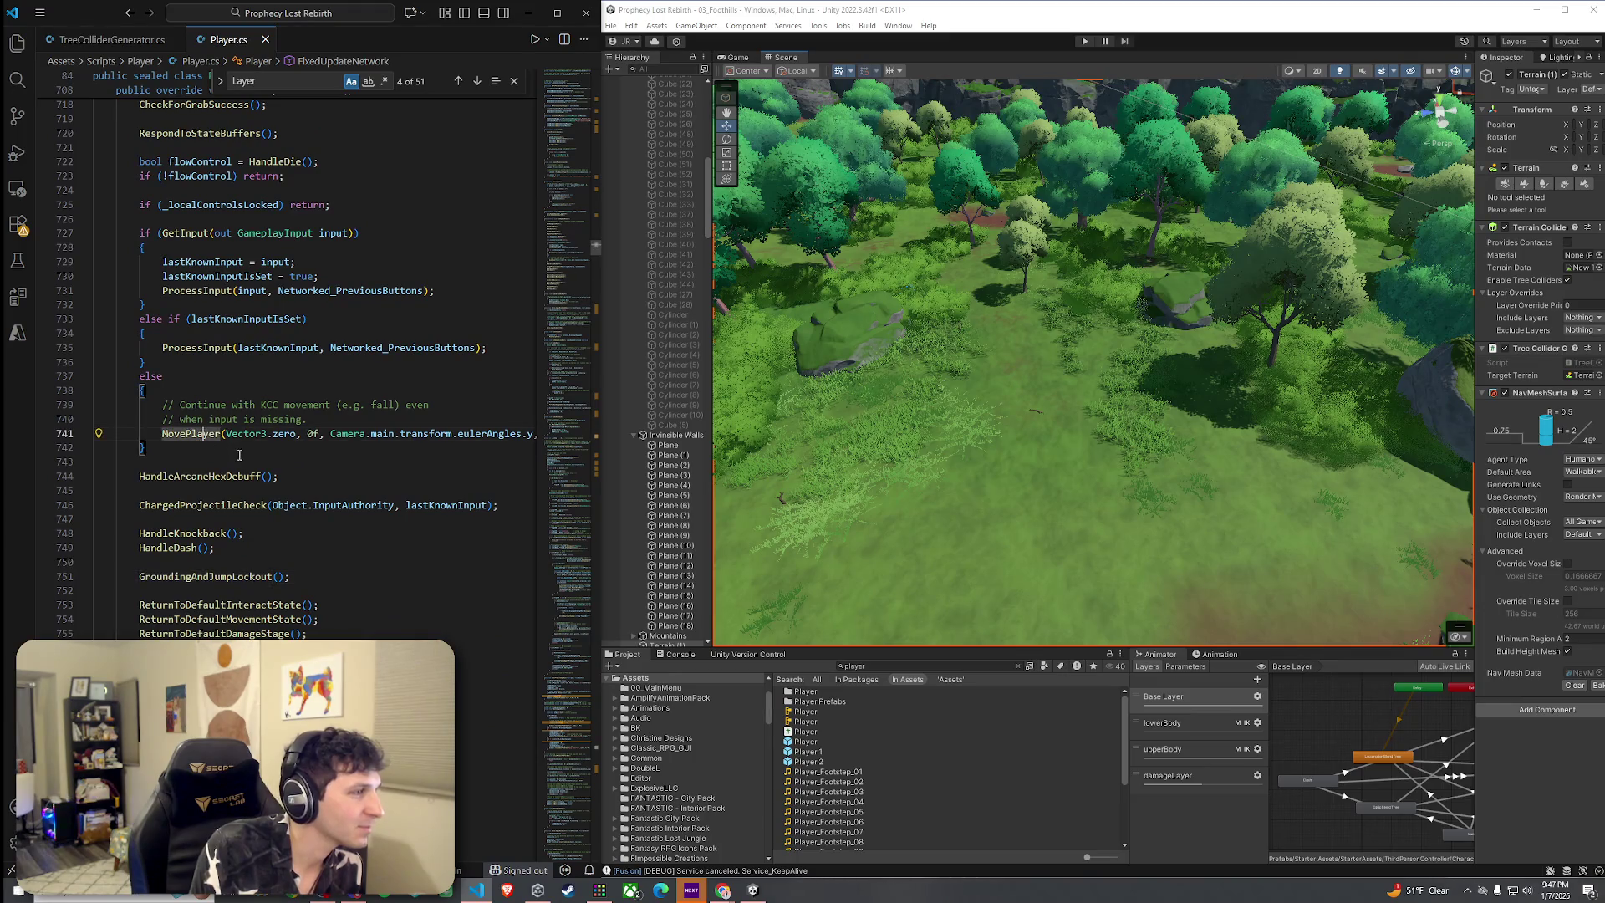
Go to the MovePlayer definition and select its KCC.Move call at line 3623
{"action": "right_click", "coordinate": [167, 432]}
{"action": "left_click", "coordinate": [251, 436]}
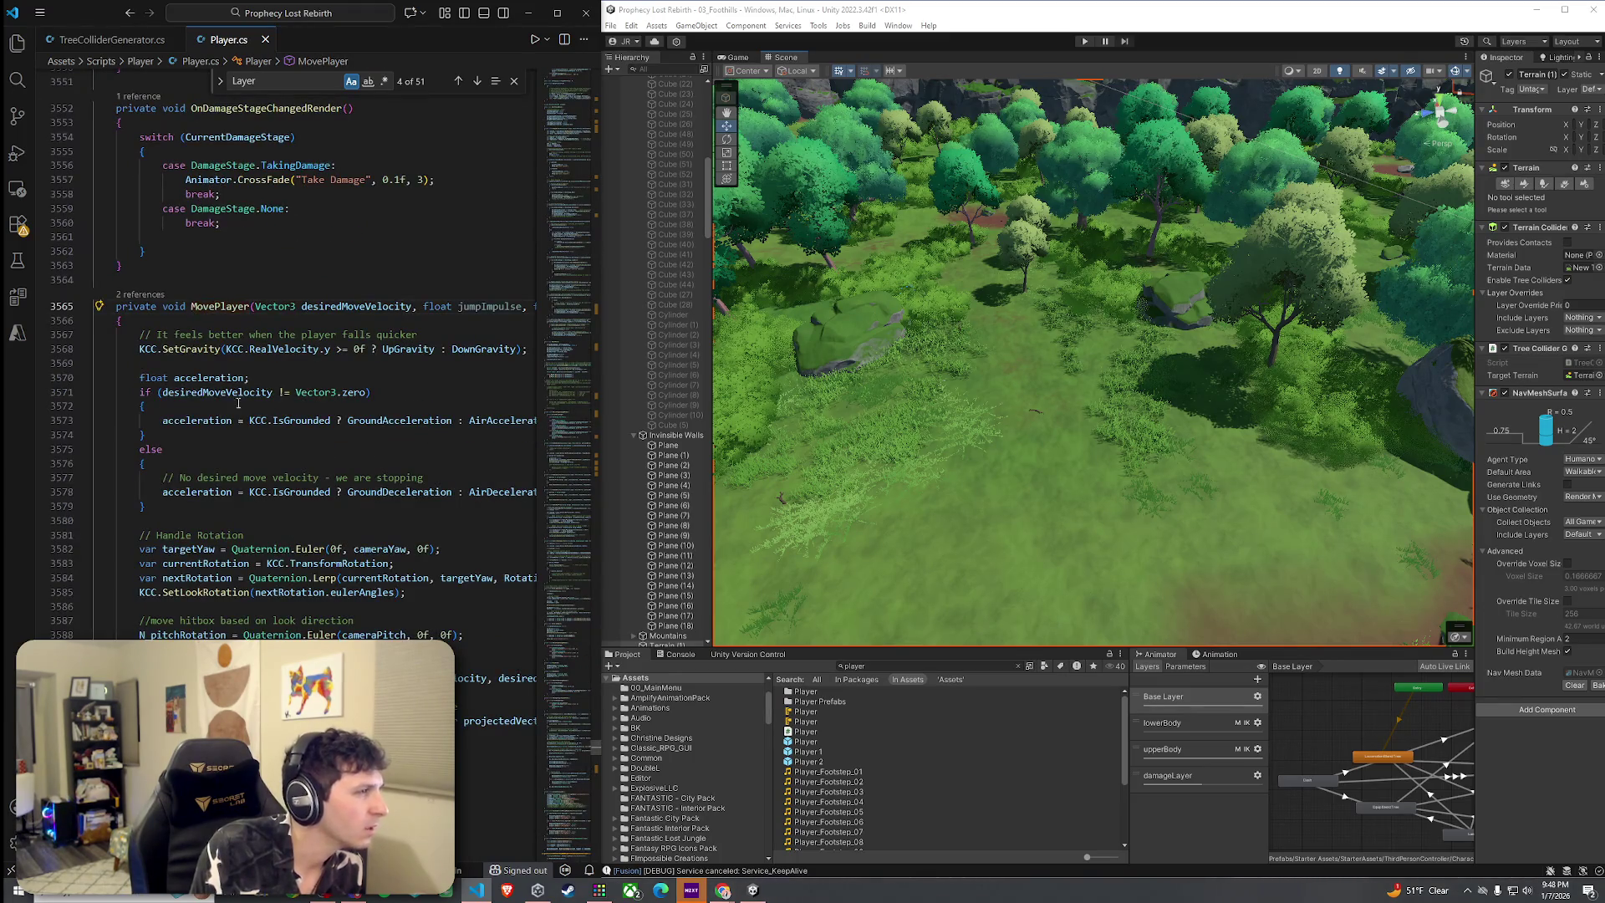
{"action": "scroll", "coordinate": [221, 442], "scroll_direction": "down", "scroll_amount": 9}
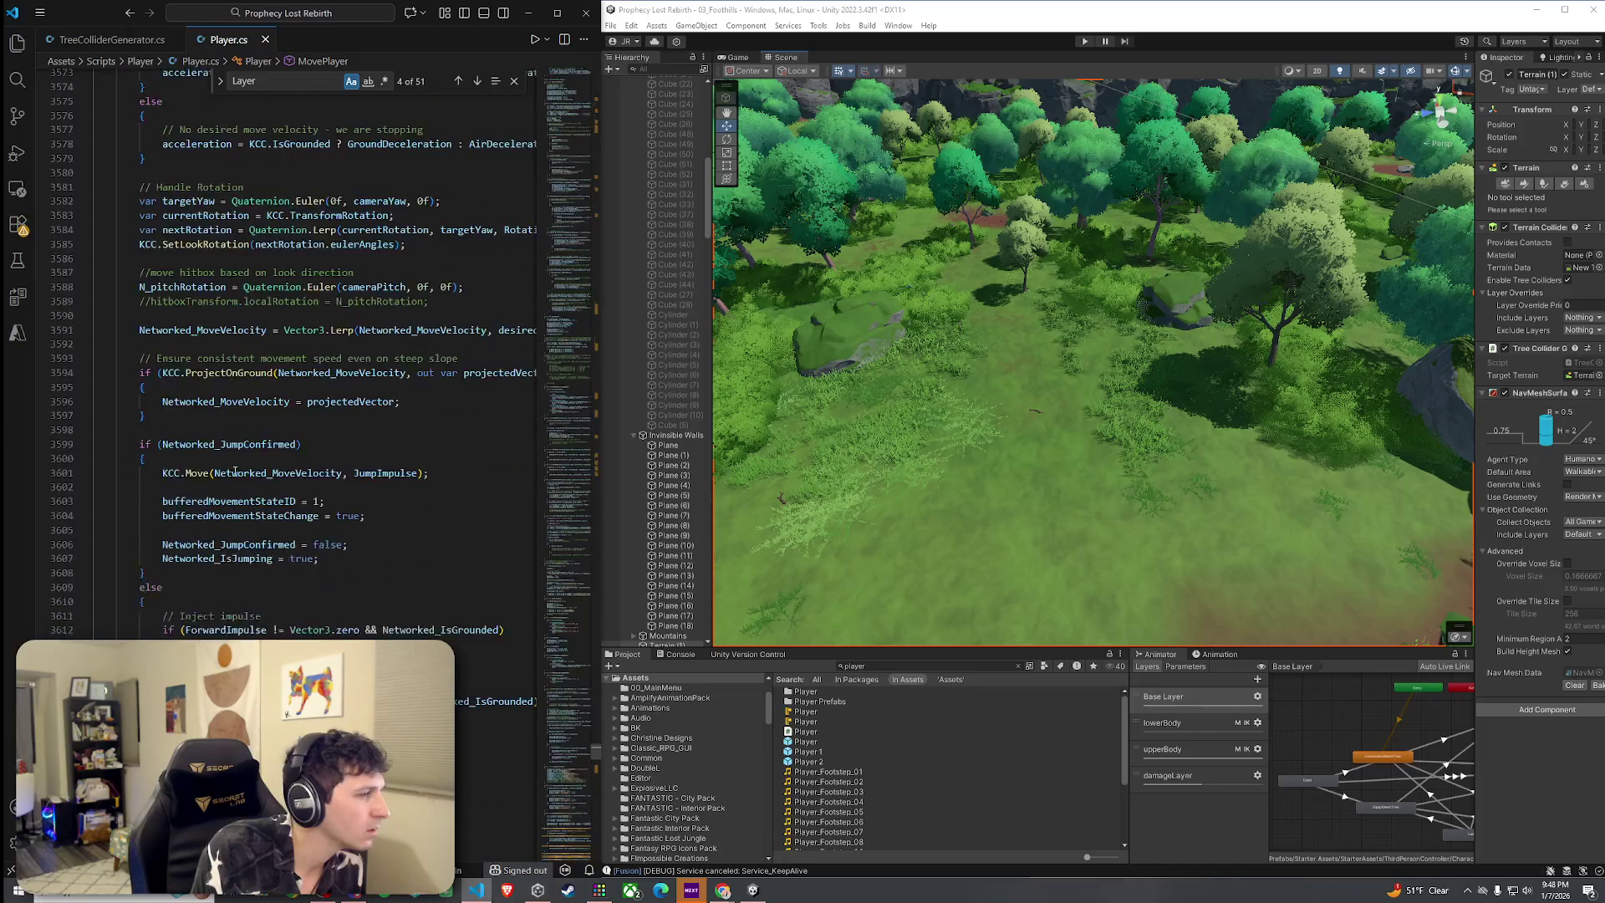
{"action": "scroll", "coordinate": [235, 471], "scroll_direction": "down", "scroll_amount": 7}
{"action": "left_click", "coordinate": [204, 441]}
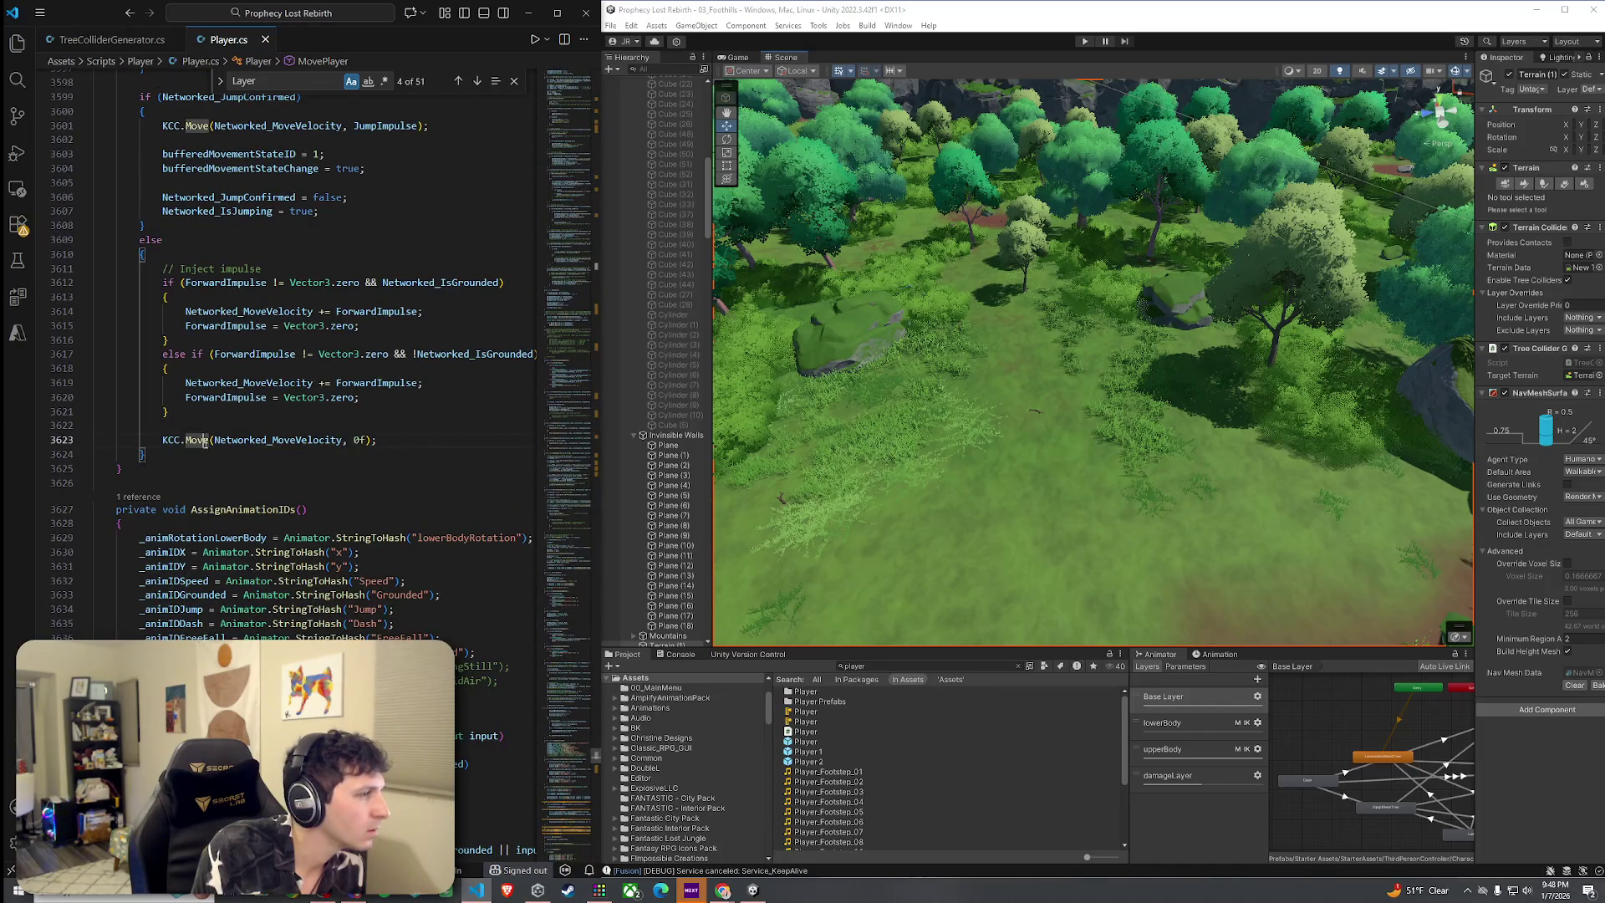
{"action": "mouse_move", "coordinate": [204, 443]}
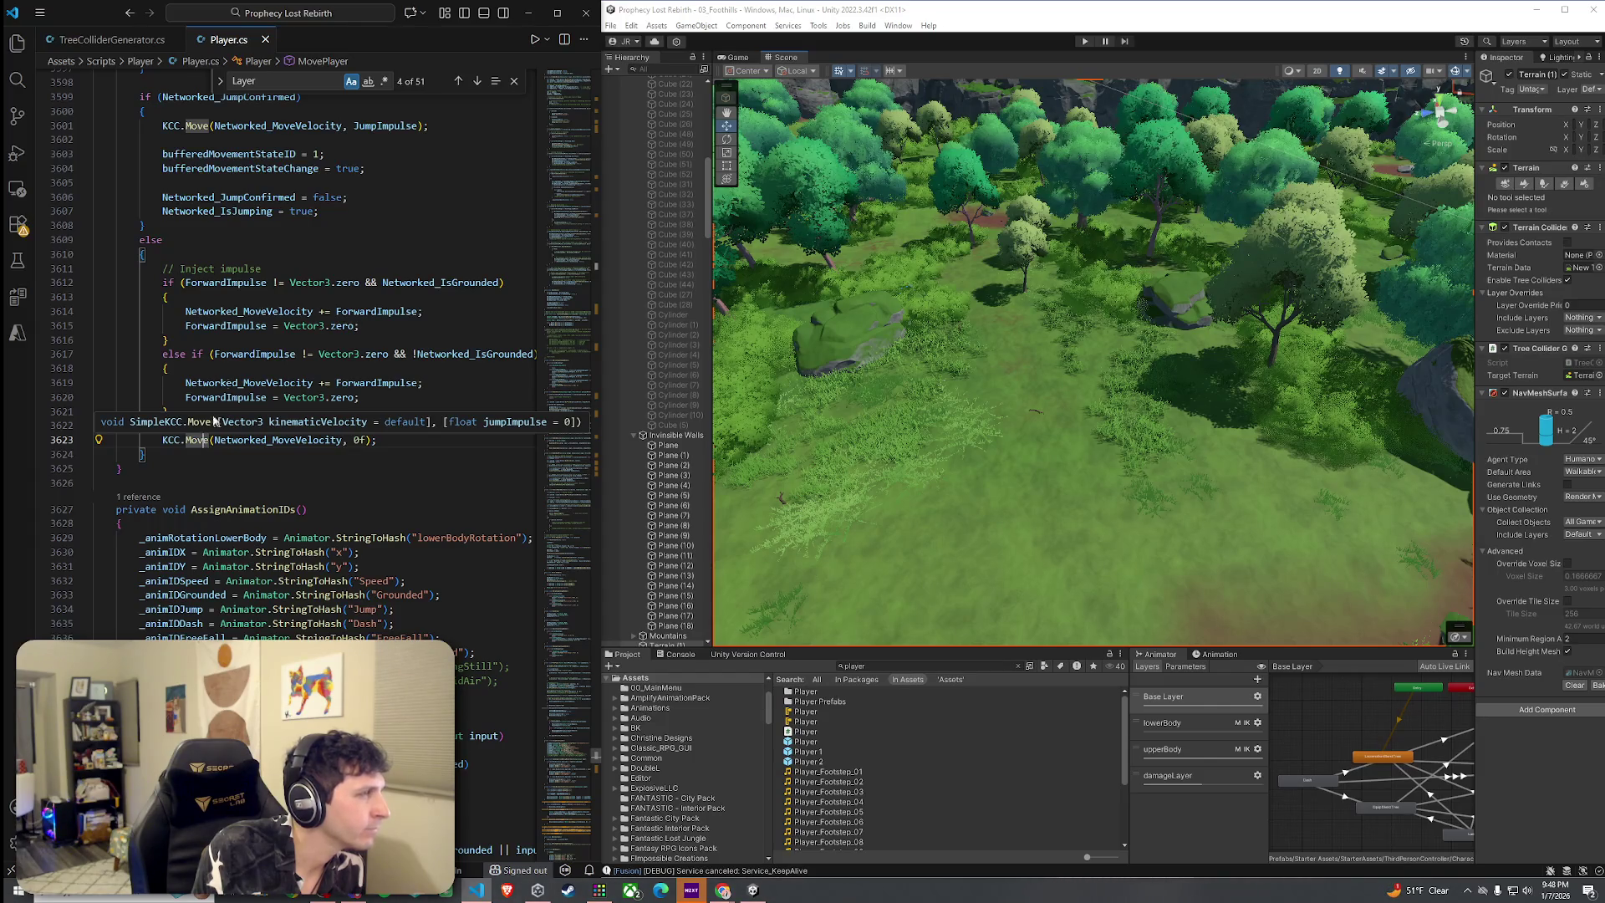
Reveal Player.cs in the Explorer view and the system file browser, then open the terrain's layer list
{"action": "right_click", "coordinate": [237, 40]}
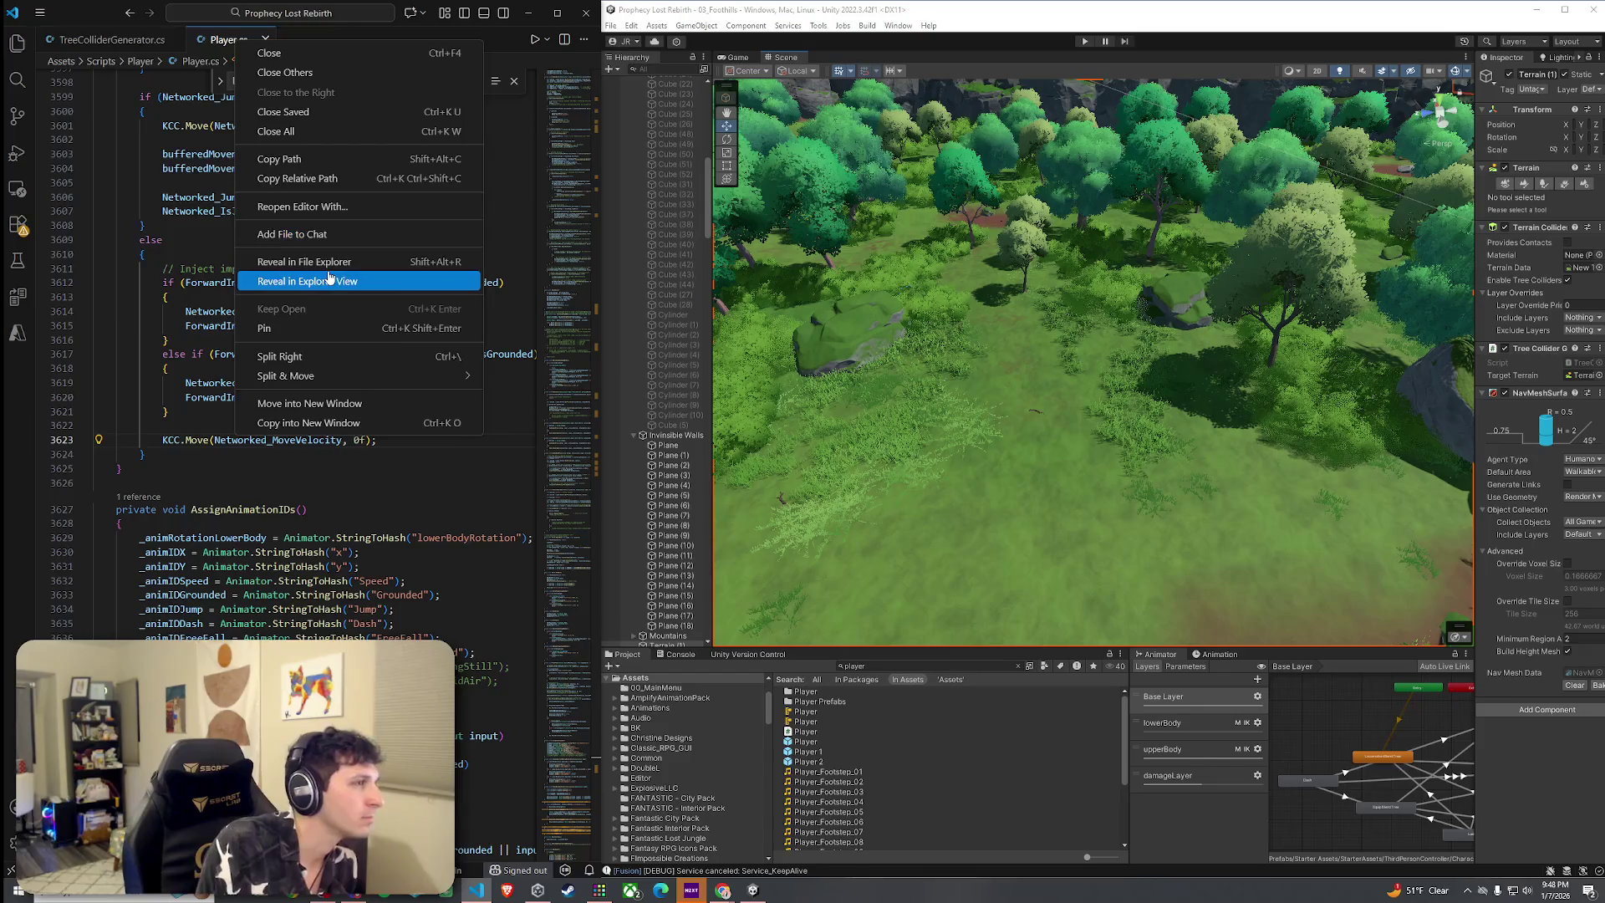
{"action": "left_click", "coordinate": [329, 281]}
{"action": "right_click", "coordinate": [466, 40]}
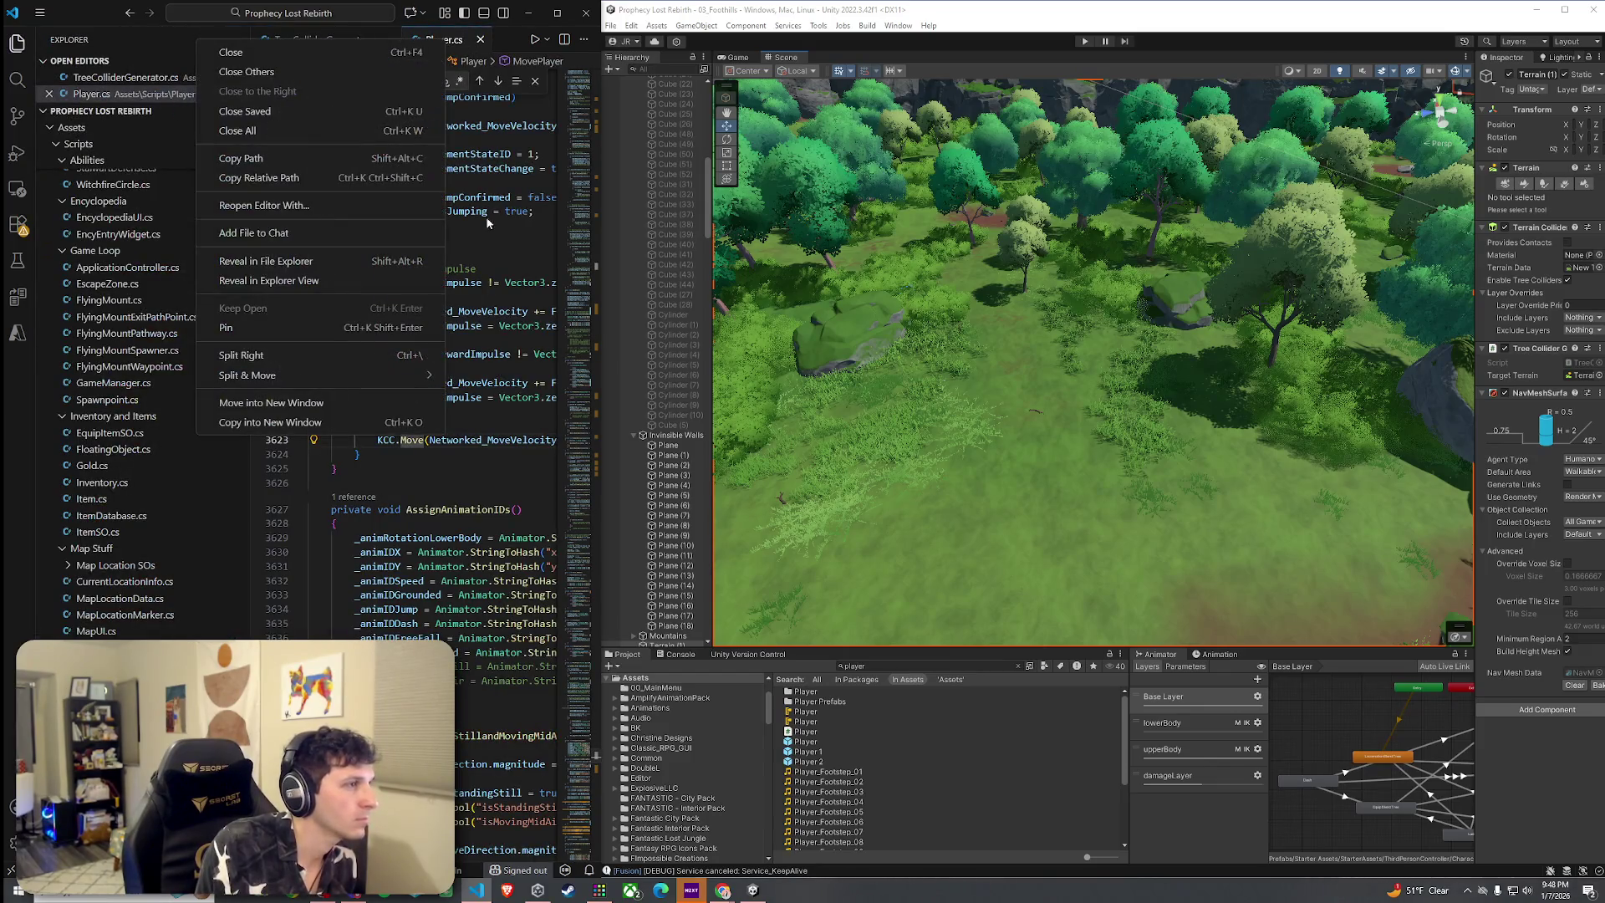
{"action": "left_click", "coordinate": [326, 261]}
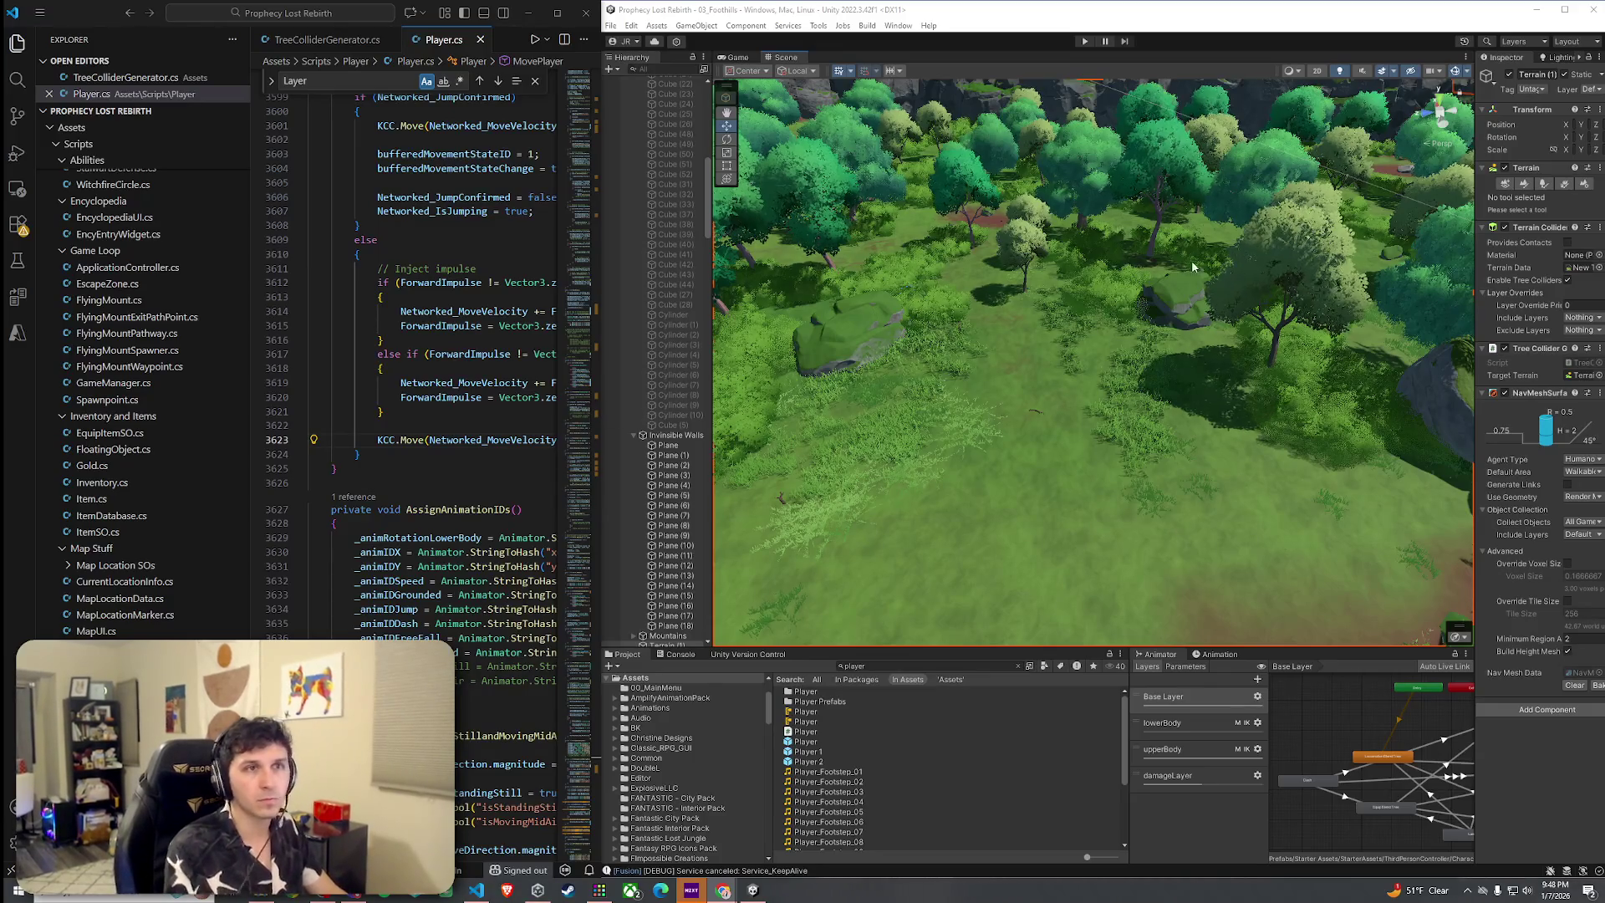
{"action": "left_click", "coordinate": [1561, 92]}
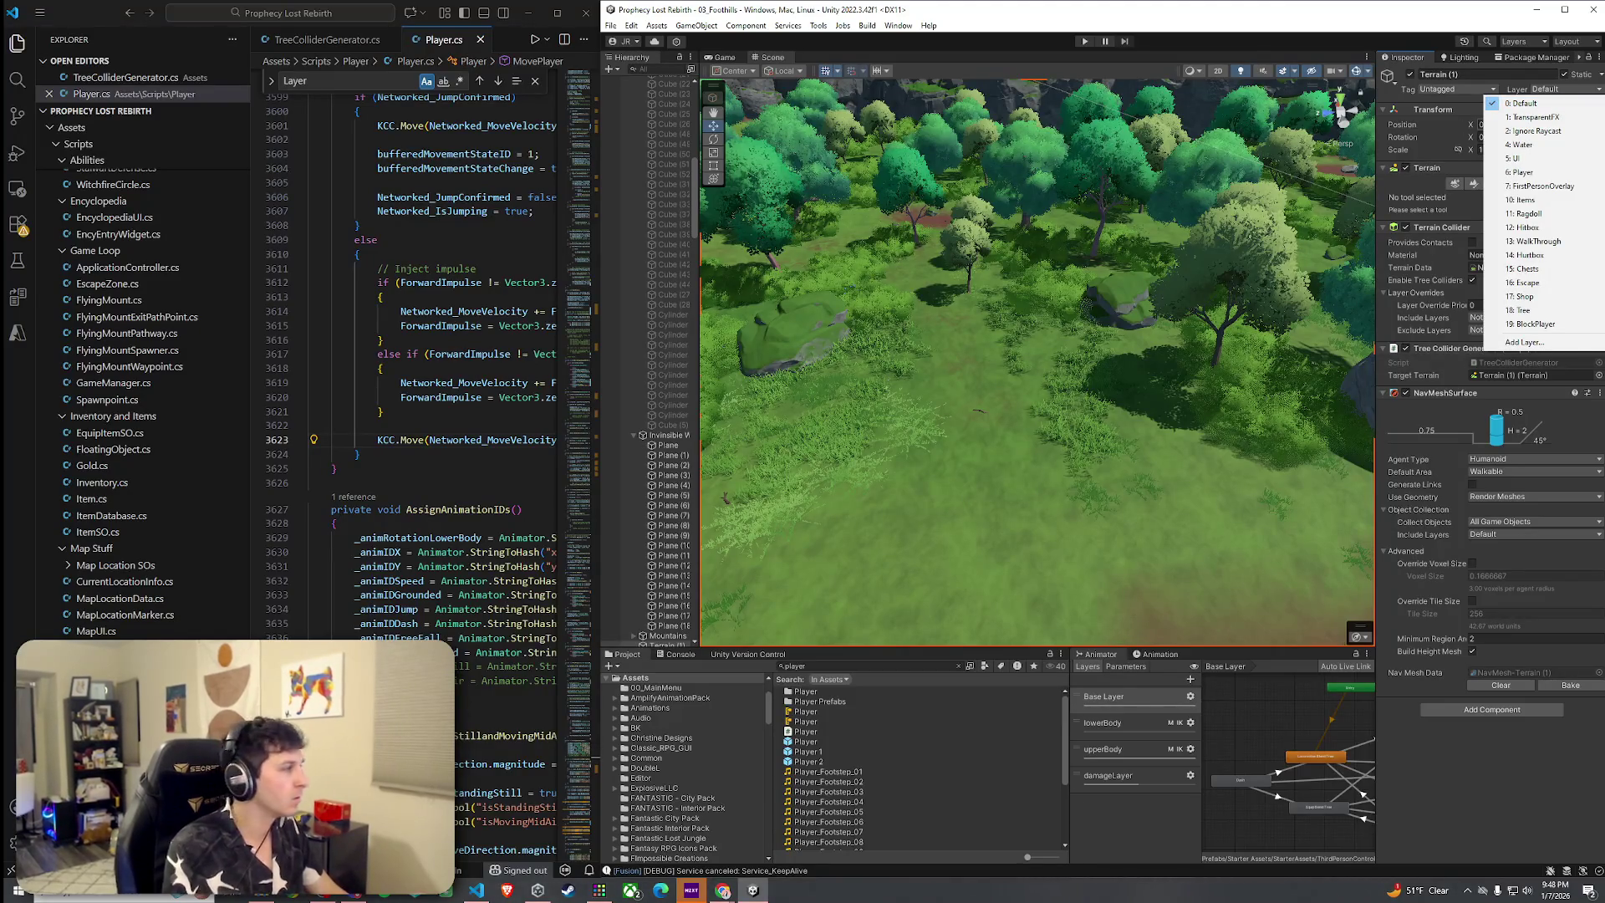
{"action": "left_click", "coordinate": [1542, 103]}
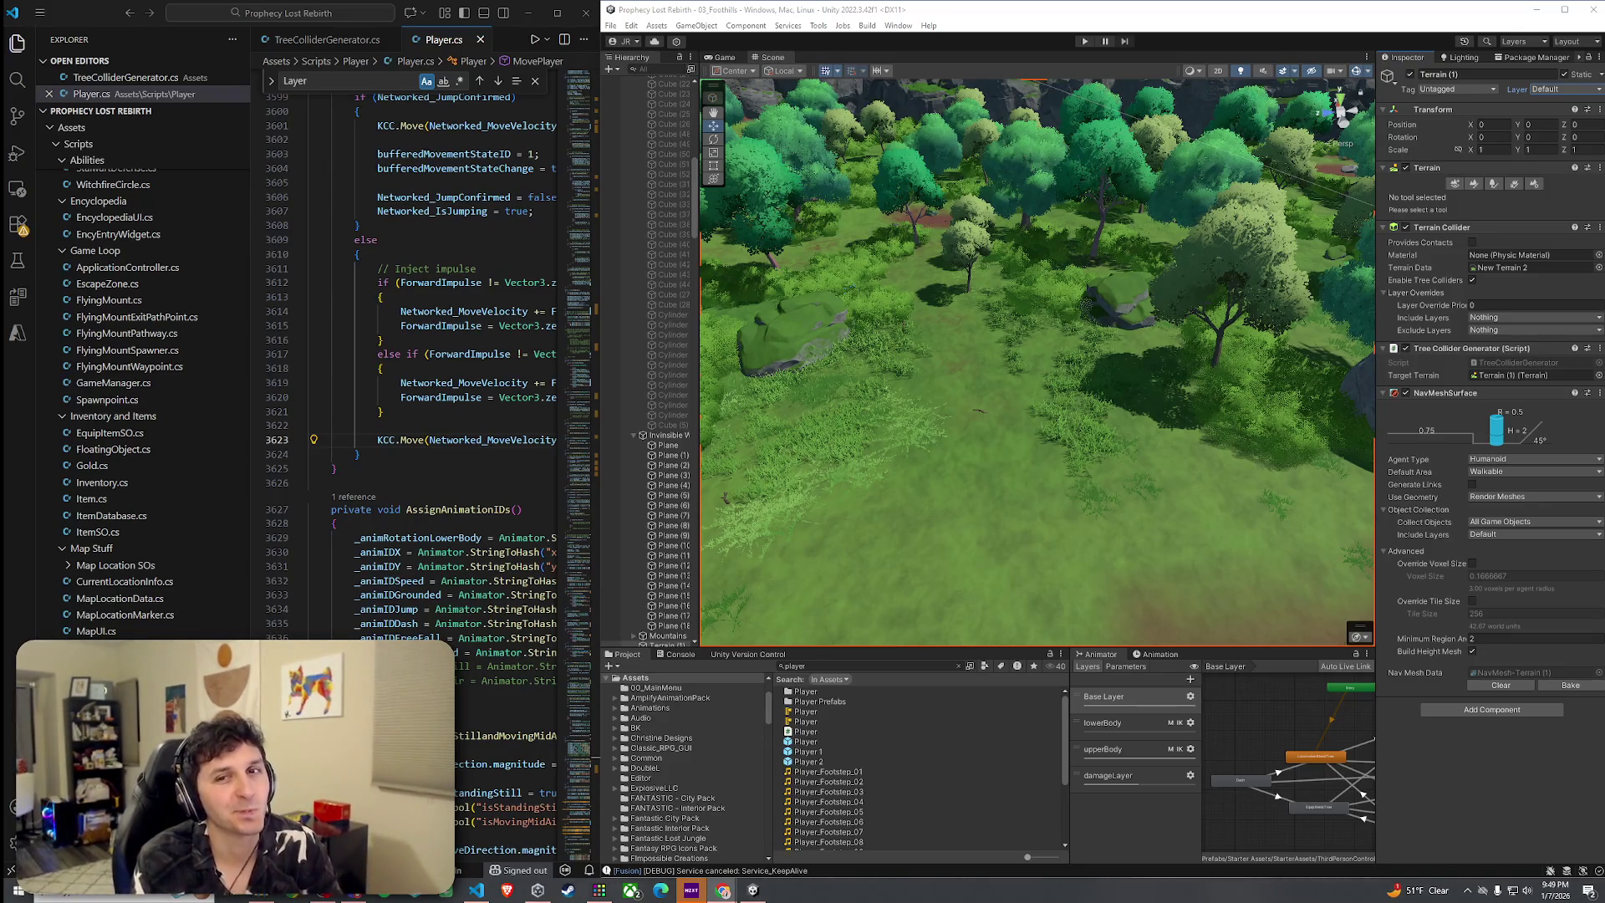
{"action": "left_click", "coordinate": [610, 26]}
{"action": "key", "text": "Escape"}
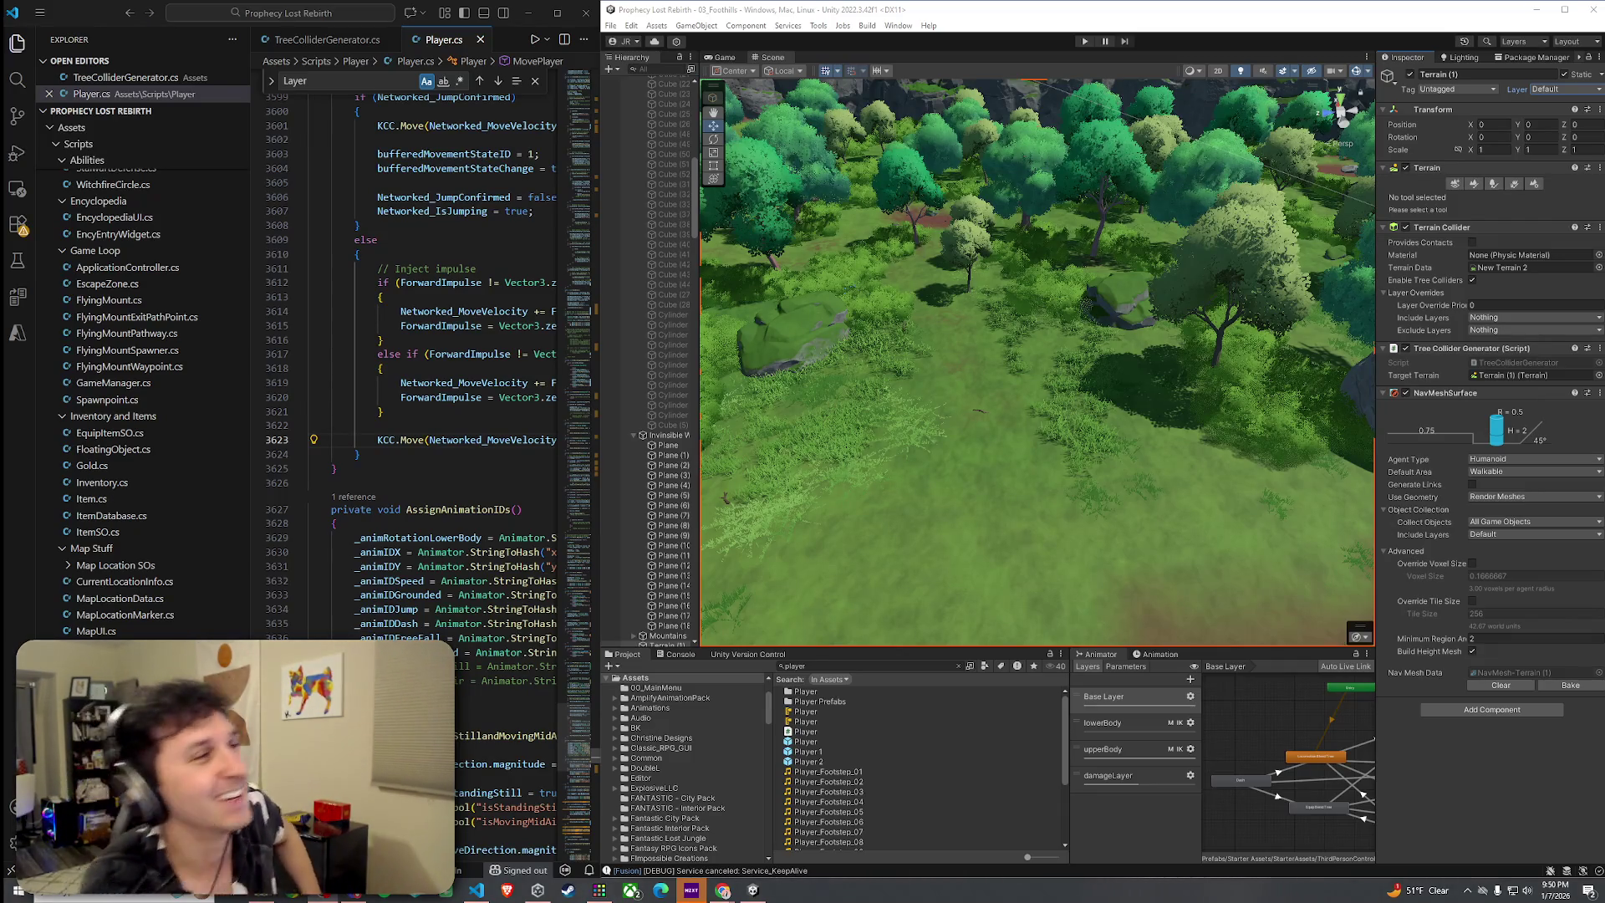
{"action": "left_click", "coordinate": [625, 41]}
{"action": "left_click", "coordinate": [625, 41]}
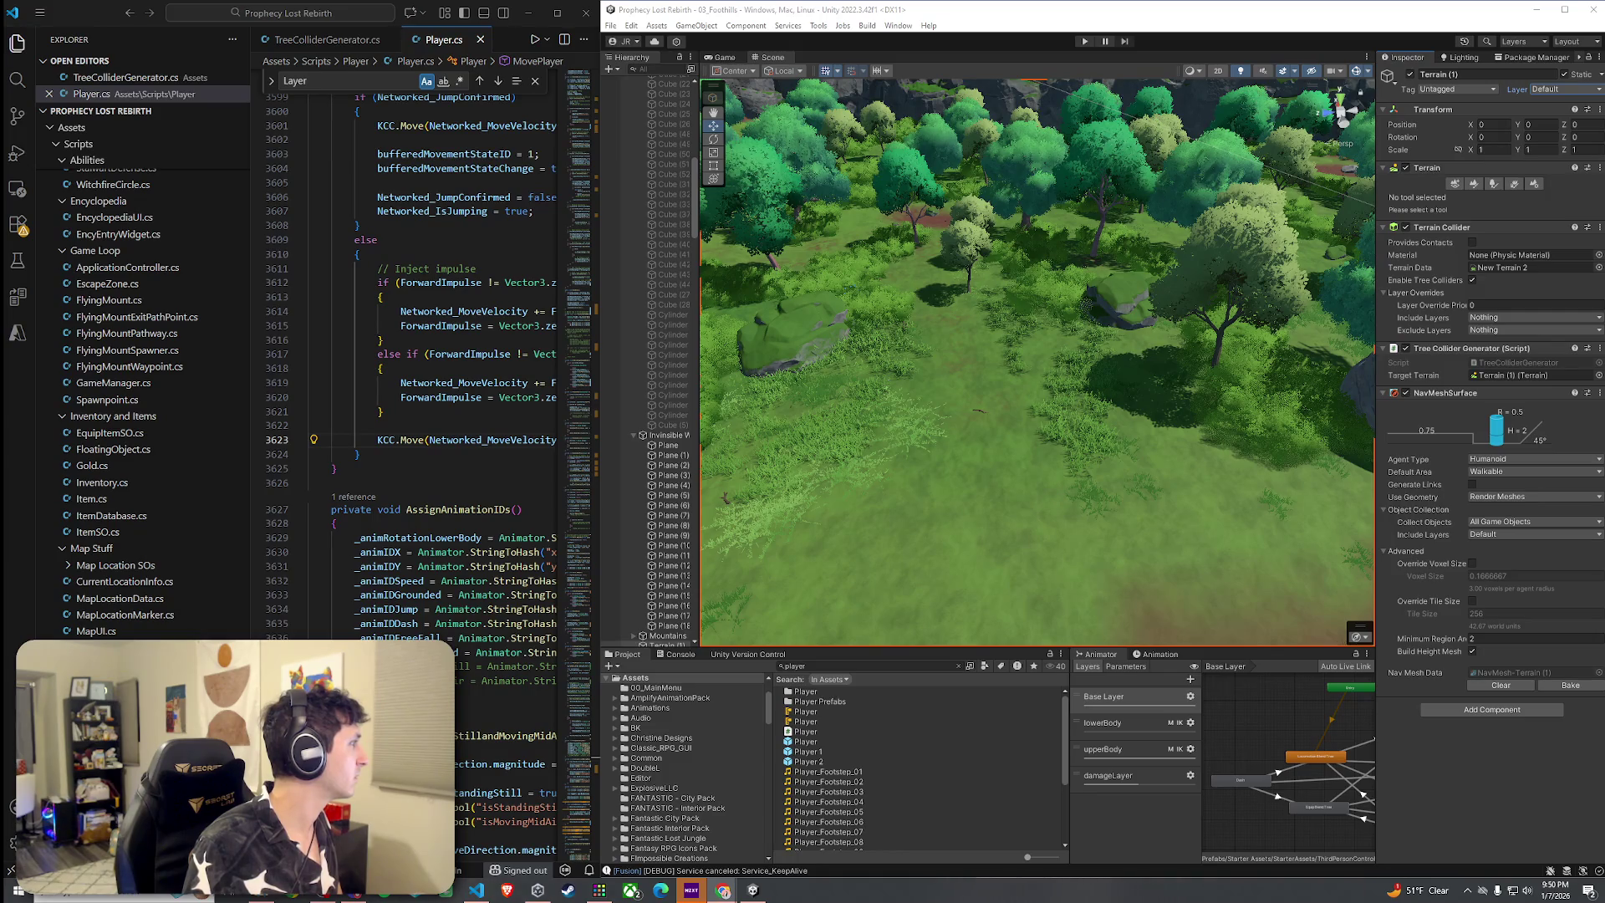
{"action": "left_click", "coordinate": [383, 297]}
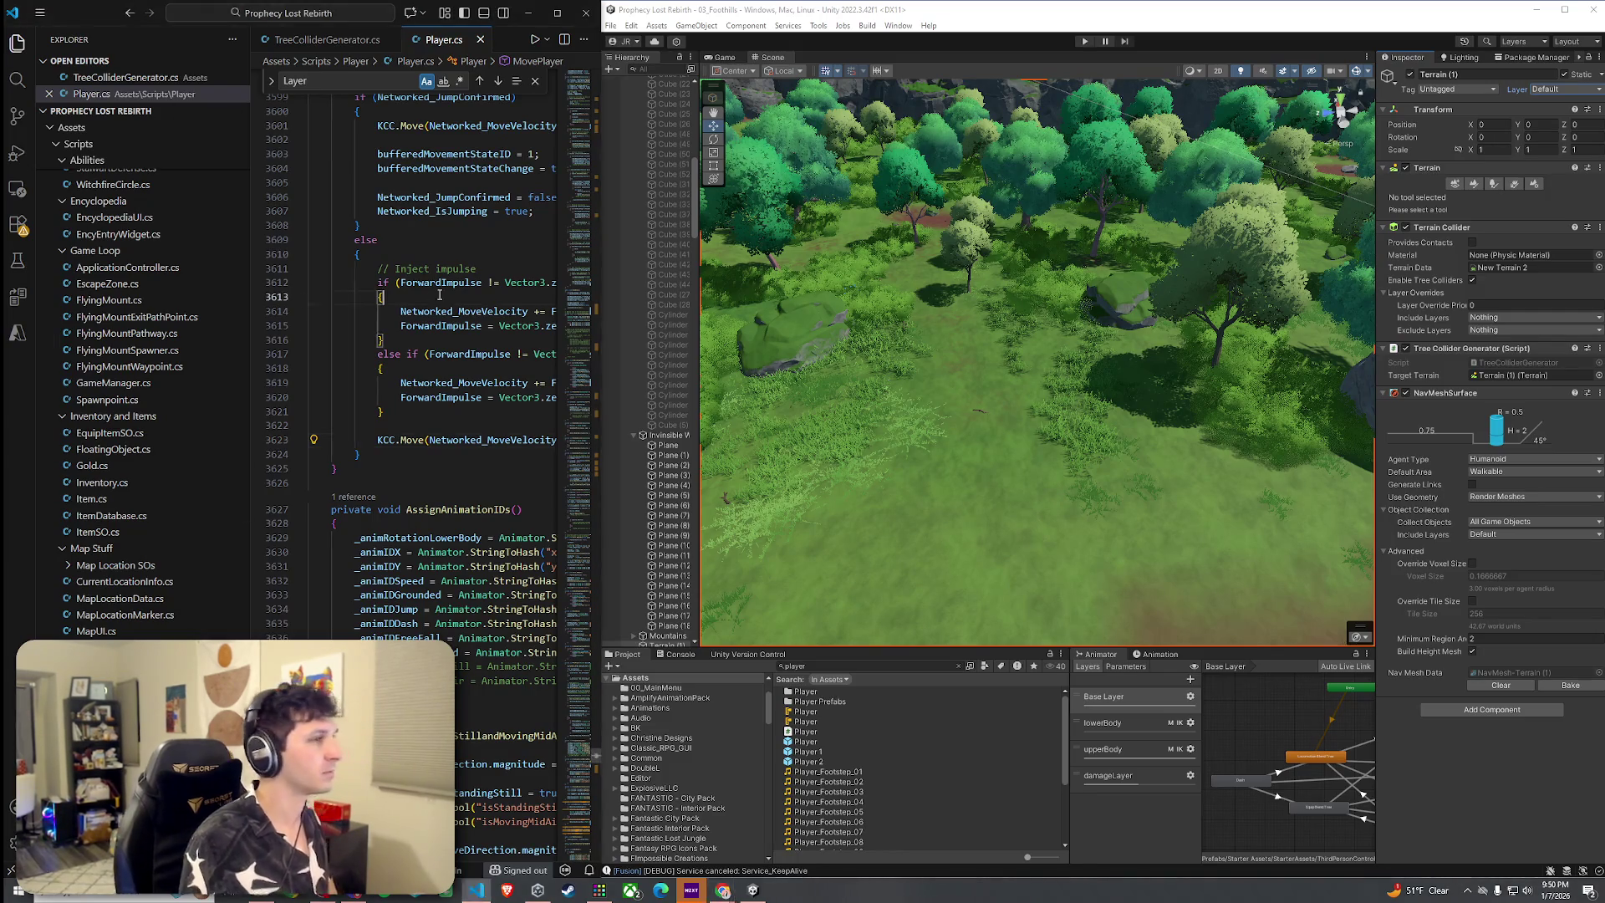
Hide the file tree, search Player.cs for 'KCC.SetCollider', and go to line 1328's SetColliderLayer(0)
{"action": "left_click", "coordinate": [15, 43]}
{"action": "left_click", "coordinate": [287, 242]}
{"action": "key", "text": "ctrl+f"}
{"action": "type", "text": "KCC"}
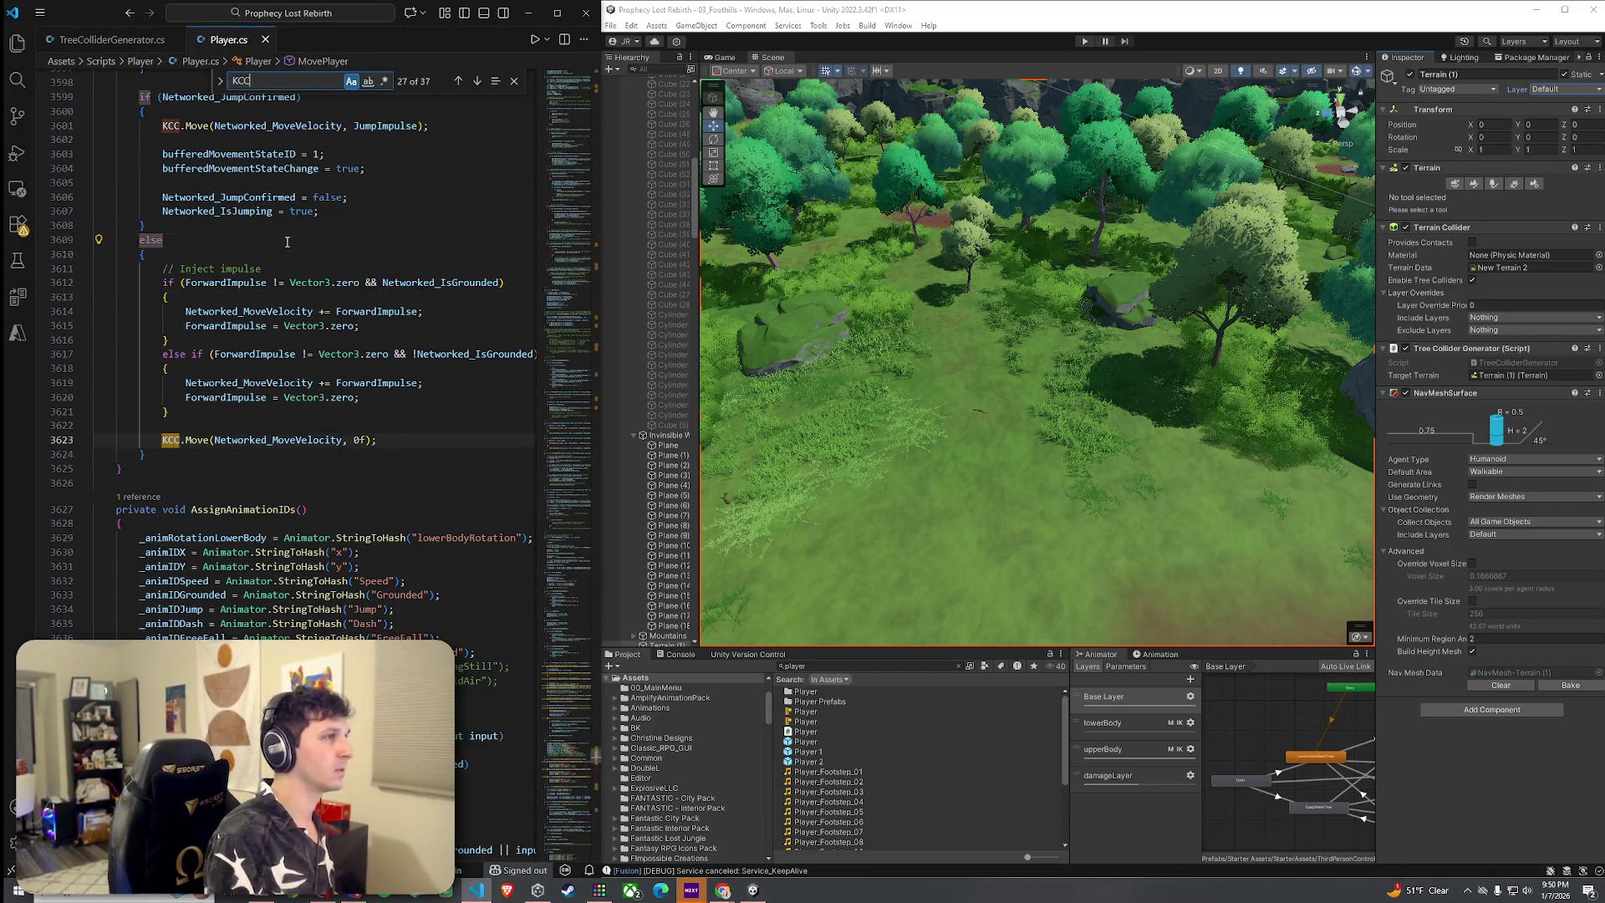
{"action": "type", "text": ".SetCo"}
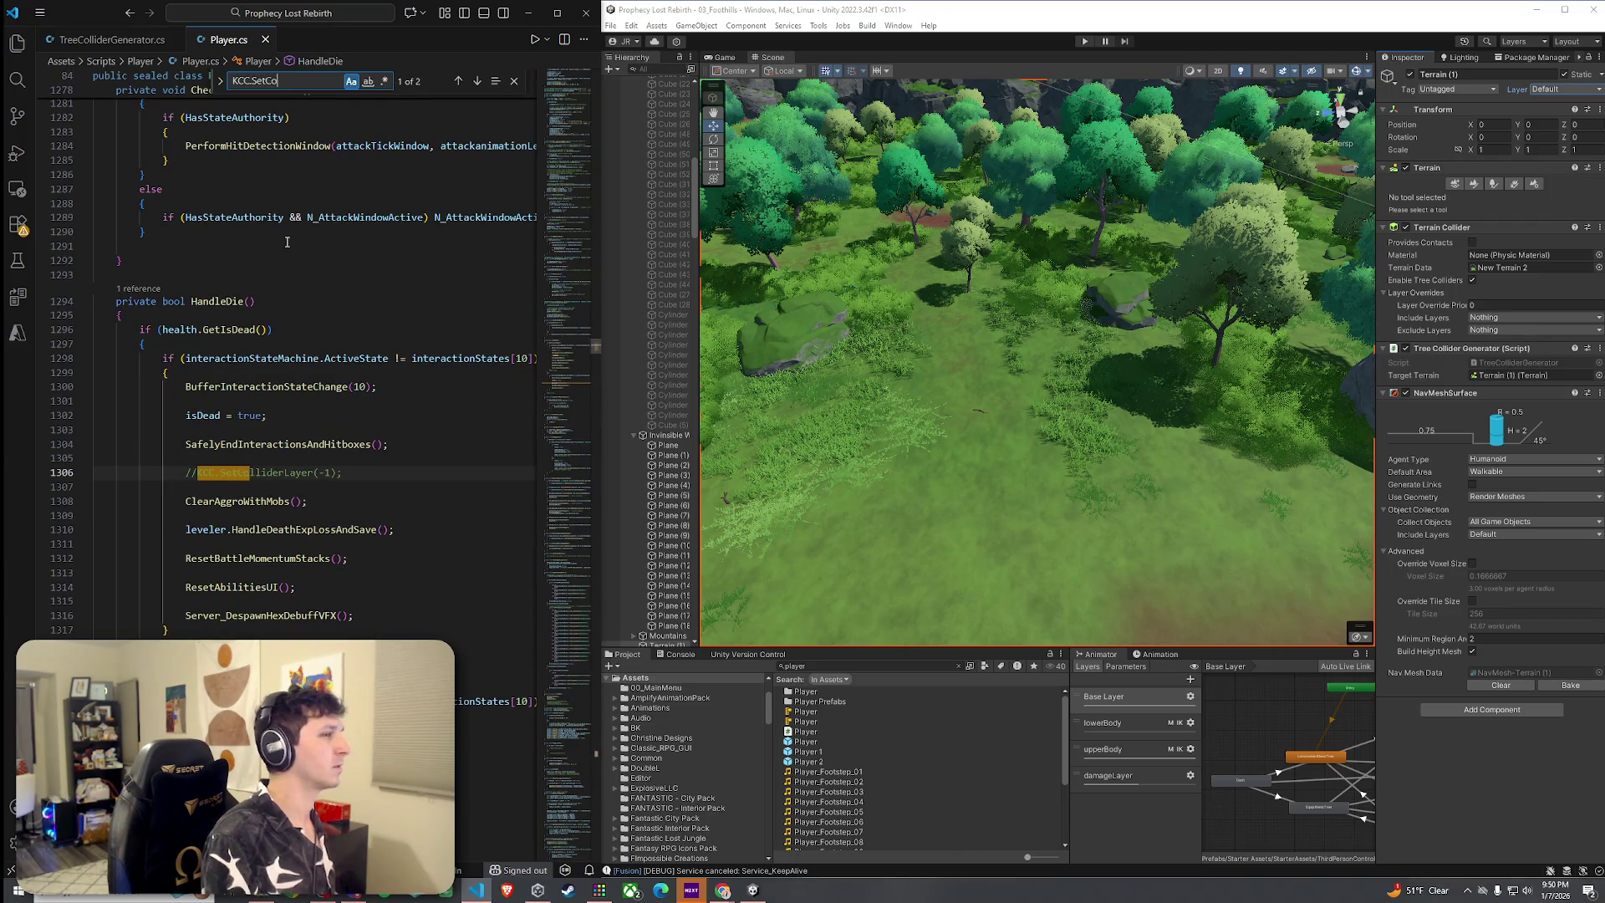
{"action": "type", "text": "llider"}
{"action": "scroll", "coordinate": [330, 570], "scroll_direction": "down", "scroll_amount": 5}
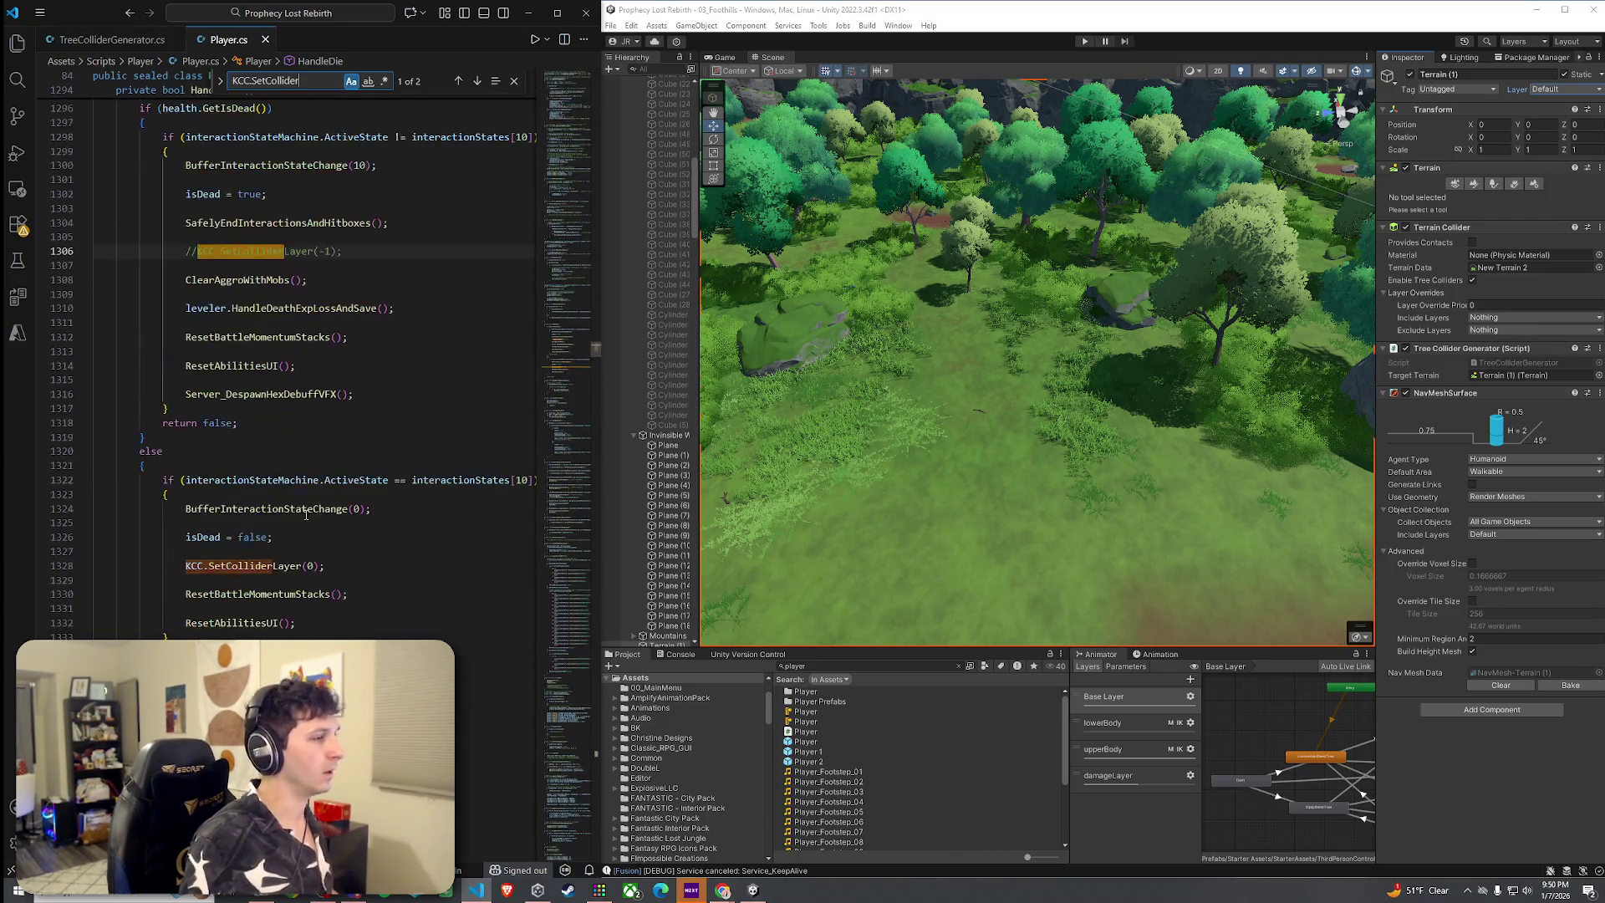
{"action": "left_click", "coordinate": [329, 570]}
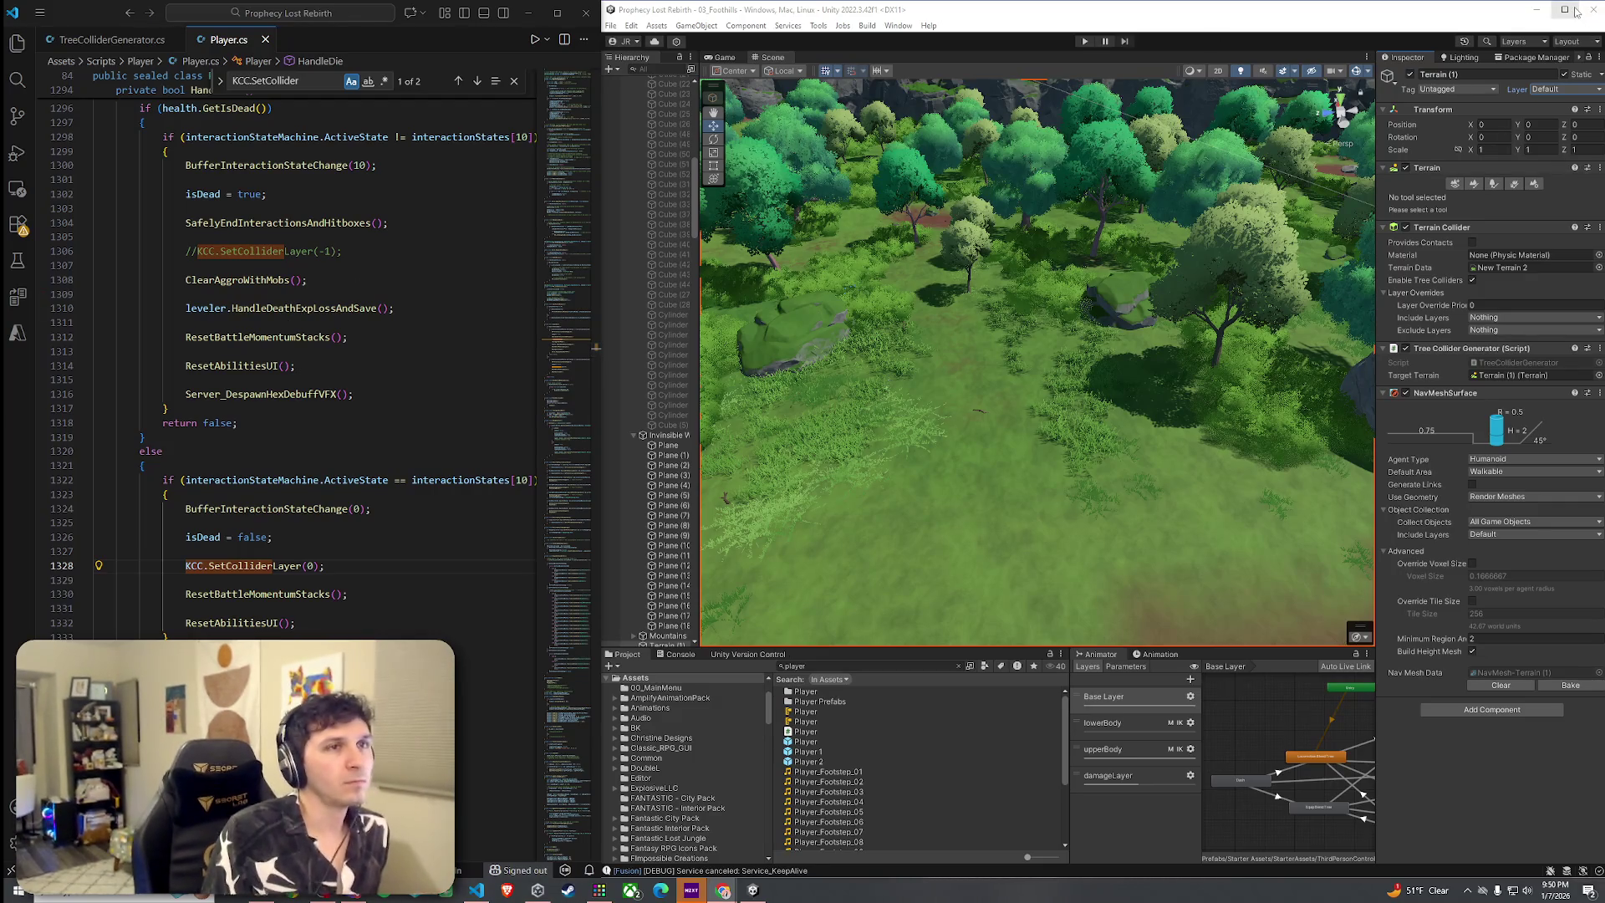
Minimize VS Code, maximize Unity, and select the Player prefab from the search results
{"action": "left_click", "coordinate": [557, 12]}
{"action": "double_click", "coordinate": [608, 10]}
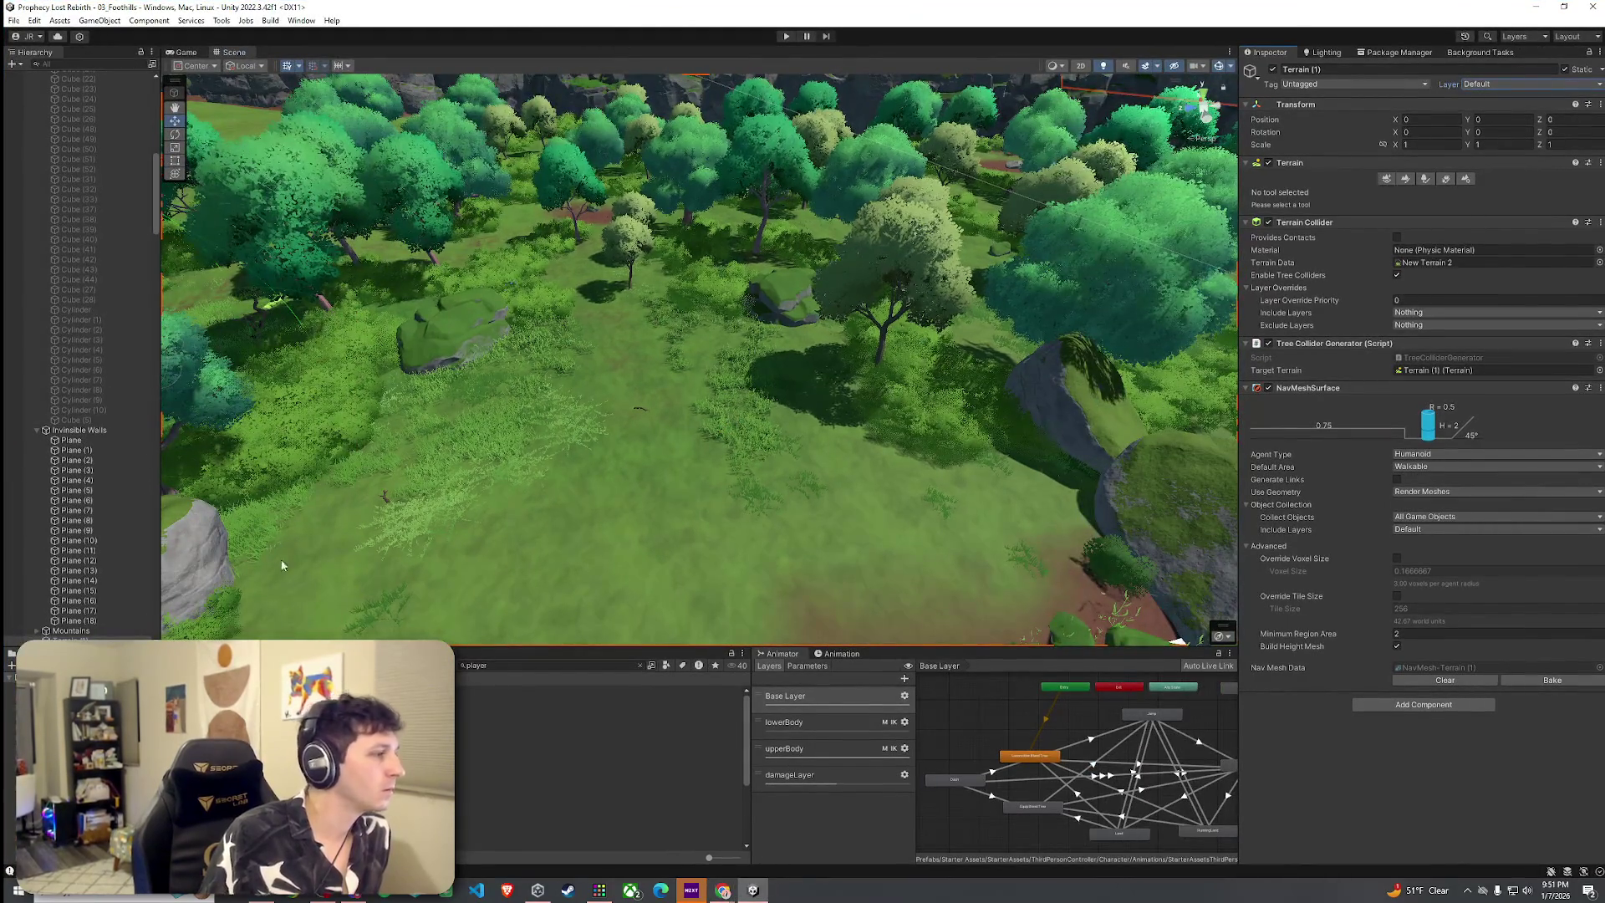
{"action": "left_click", "coordinate": [502, 740]}
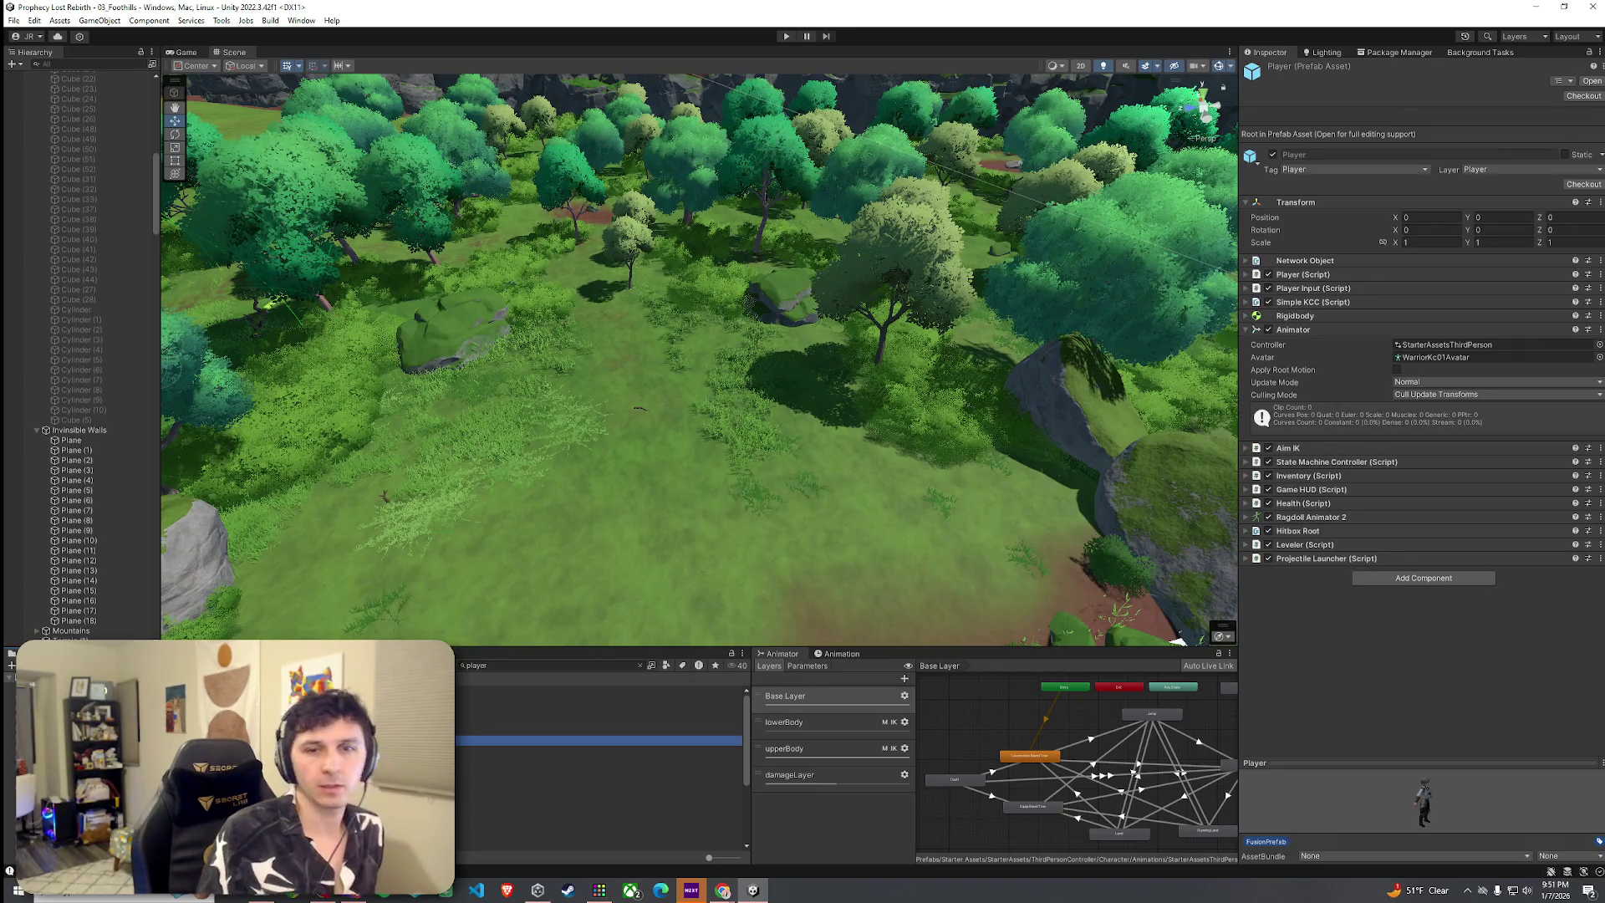
Open Edit > Project Settings and move the window to the screen centre
{"action": "left_click", "coordinate": [34, 20]}
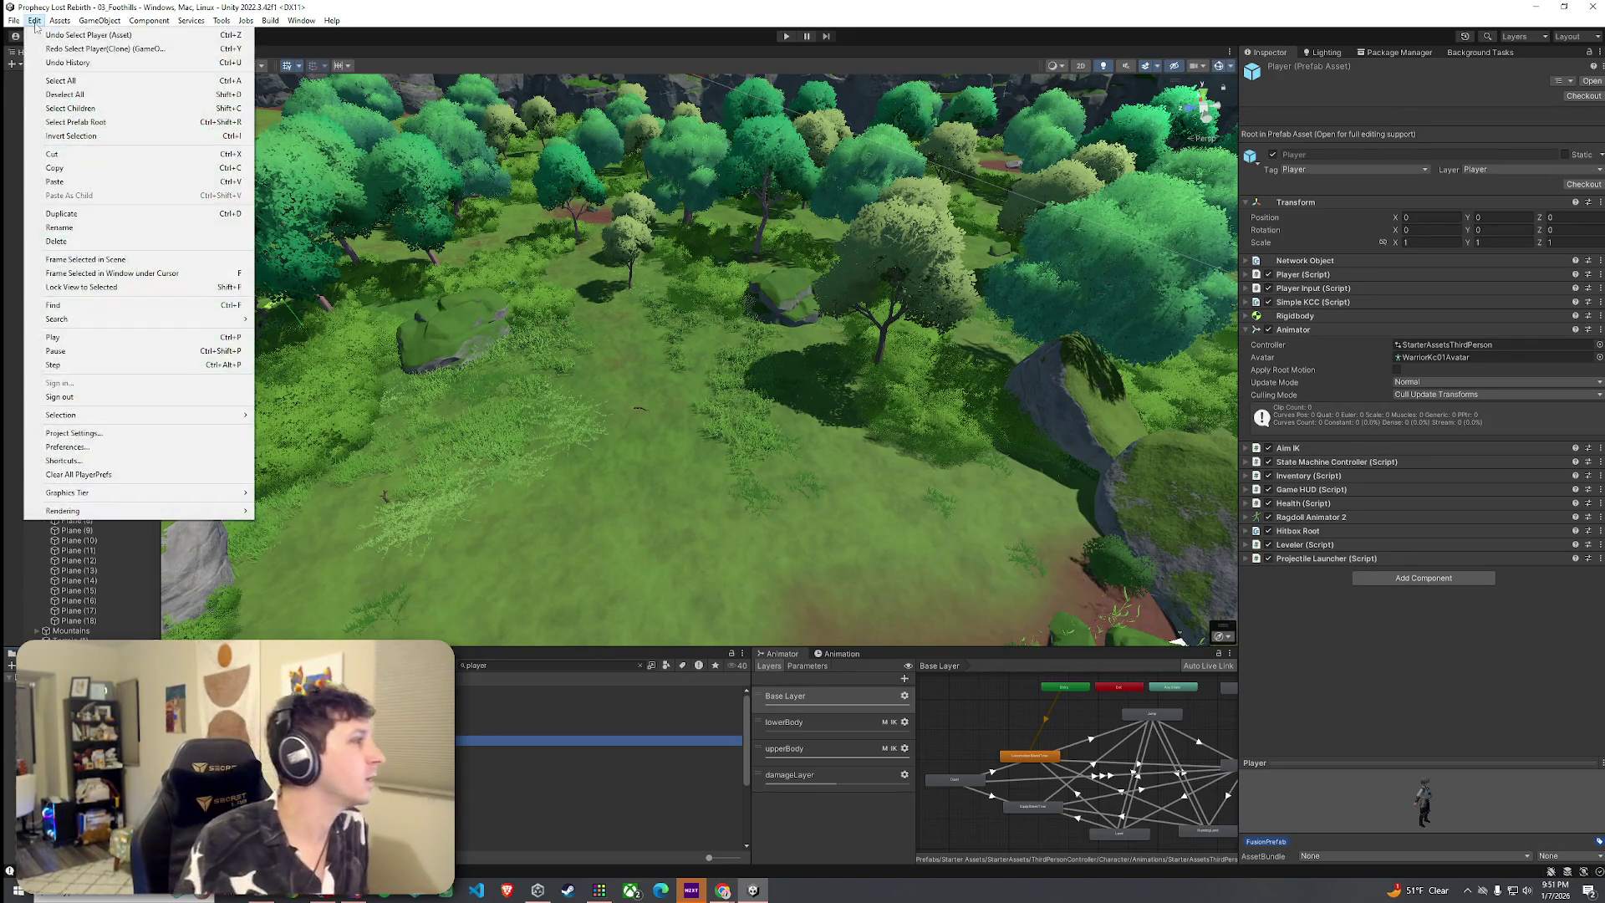
{"action": "left_click", "coordinate": [154, 429]}
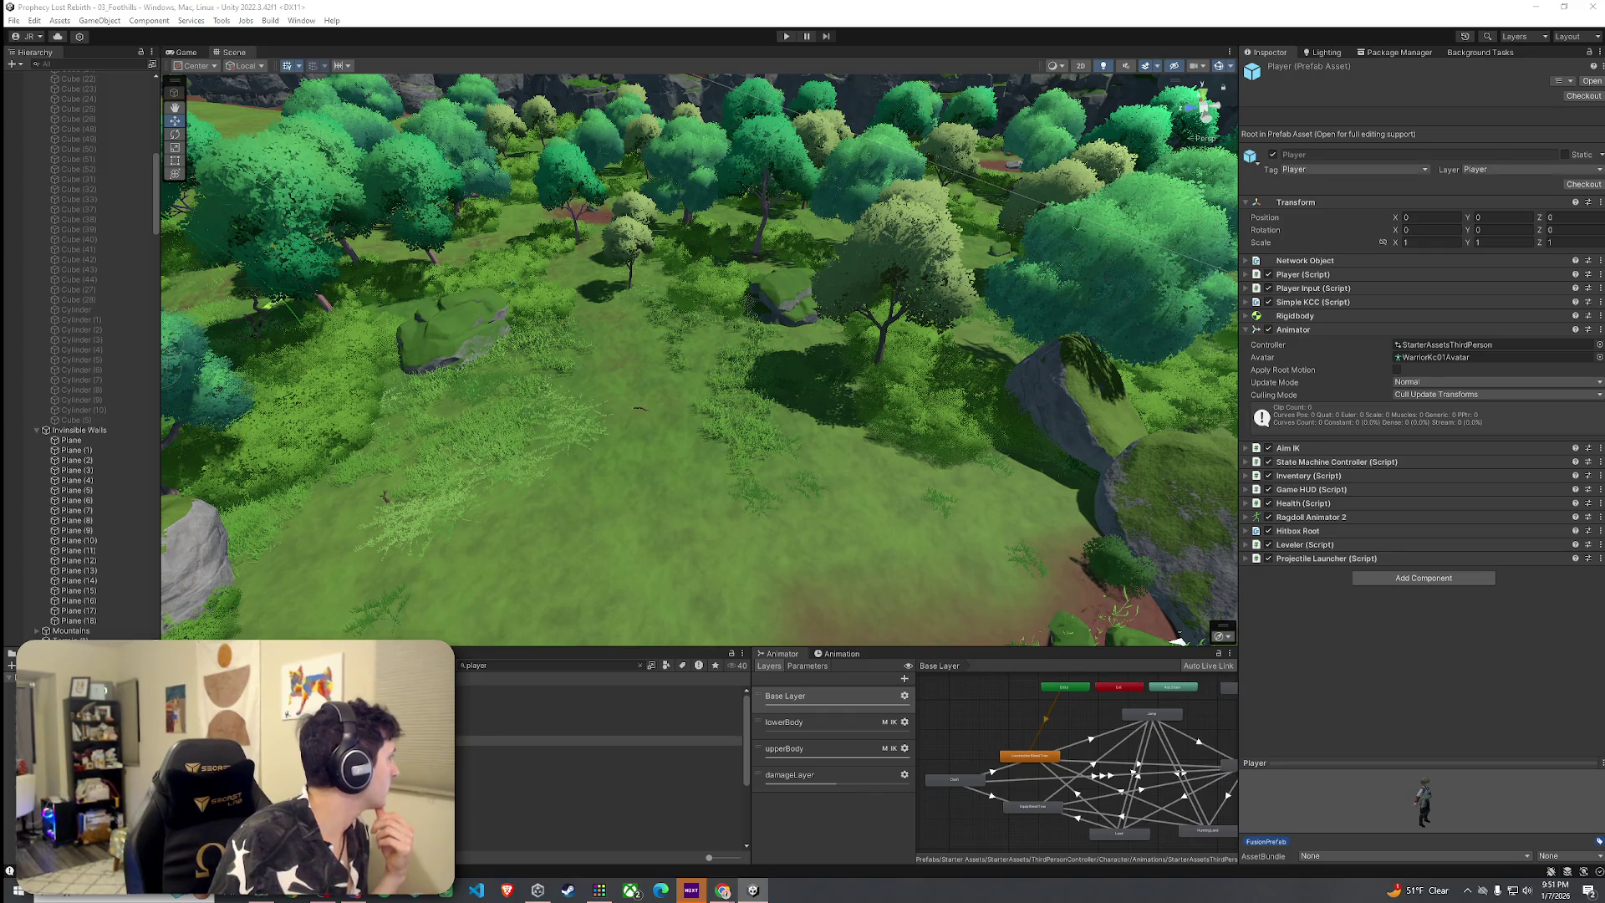
{"action": "mouse_move", "coordinate": [108, 189]}
{"action": "left_mouse_down"}
{"action": "mouse_move", "coordinate": [547, 117]}
{"action": "mouse_move", "coordinate": [636, 87]}
{"action": "left_mouse_up"}
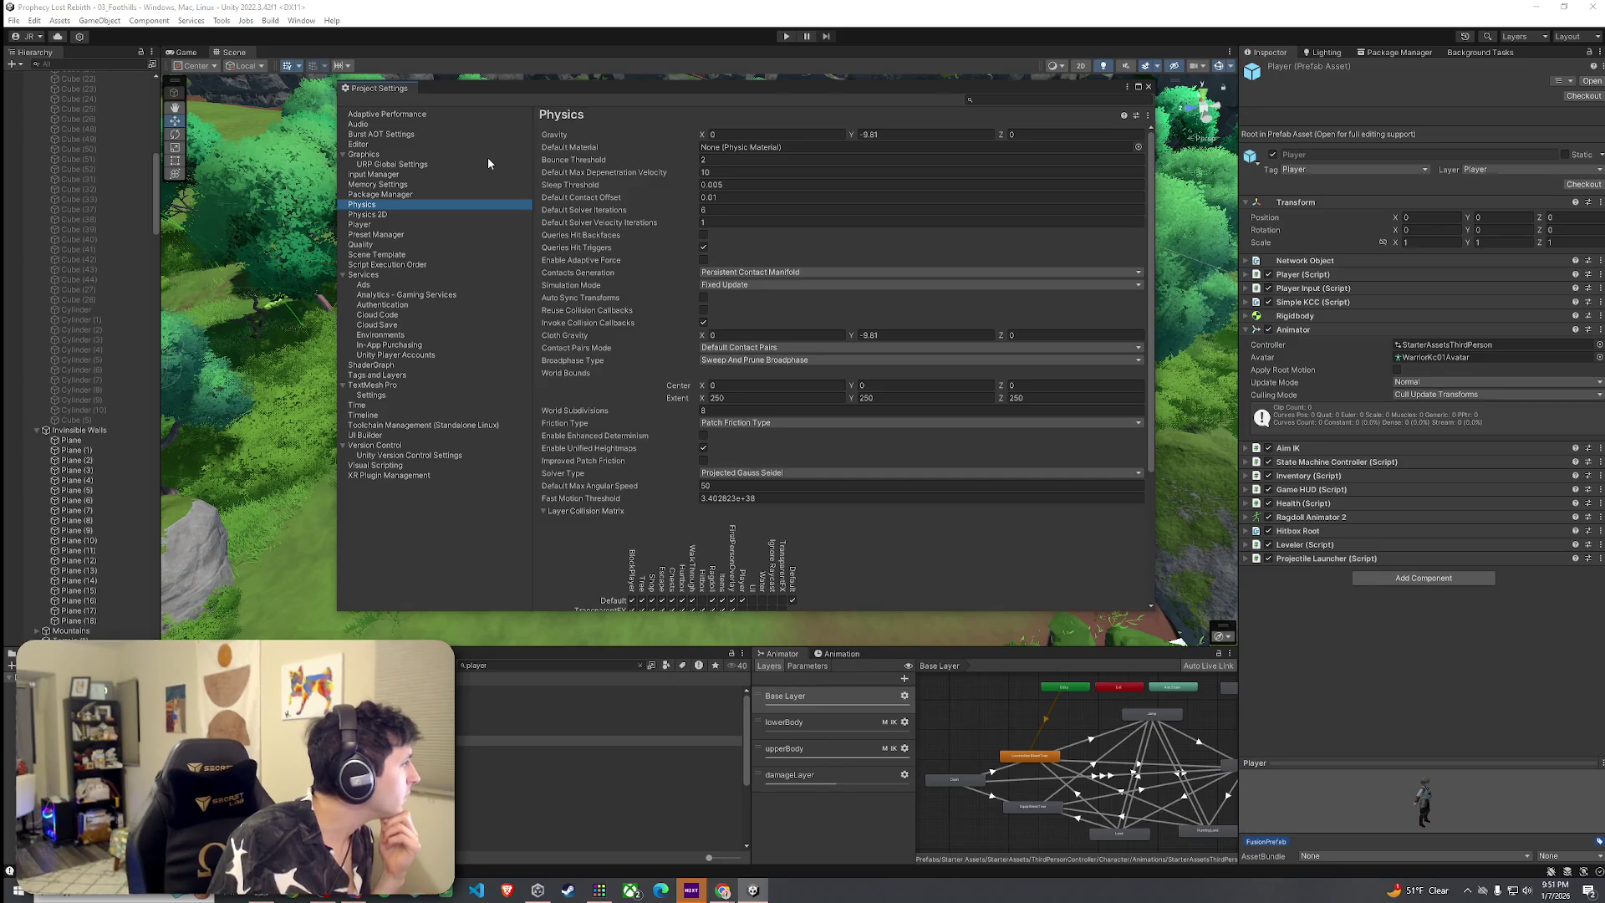
Scroll the Physics settings down to the Layer Collision Matrix, then close Project Settings
{"action": "scroll", "coordinate": [702, 284], "scroll_direction": "down", "scroll_amount": 5}
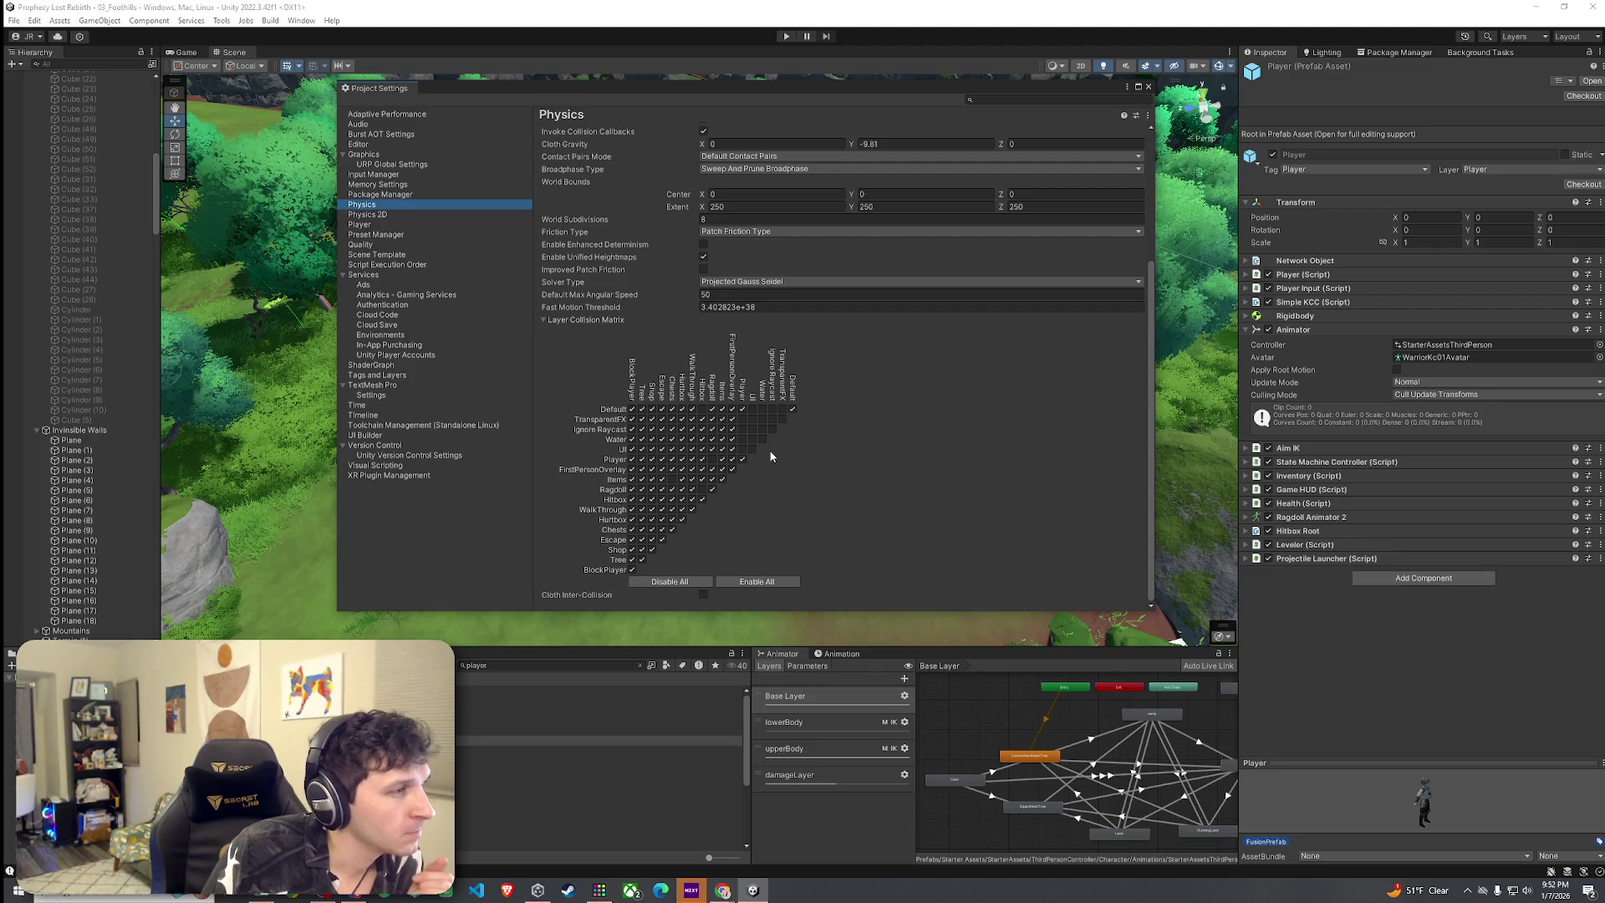
{"action": "left_click", "coordinate": [1149, 87]}
Enter Play mode and start the game from the title screen
{"action": "left_click", "coordinate": [33, 21]}
{"action": "left_click", "coordinate": [67, 334]}
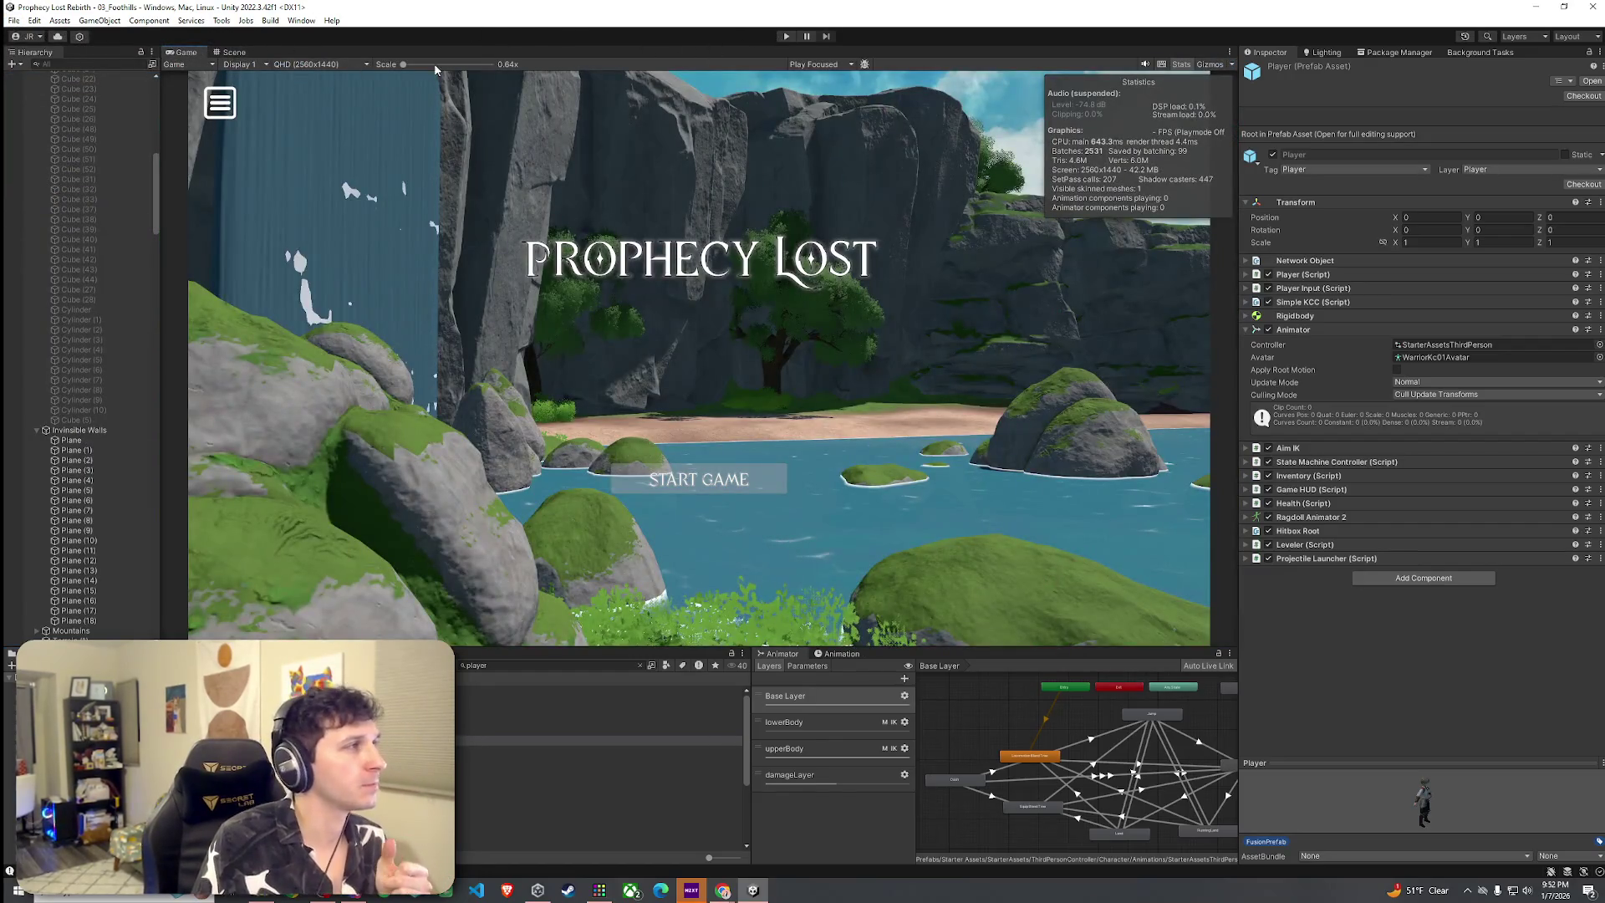
{"action": "left_click", "coordinate": [786, 36]}
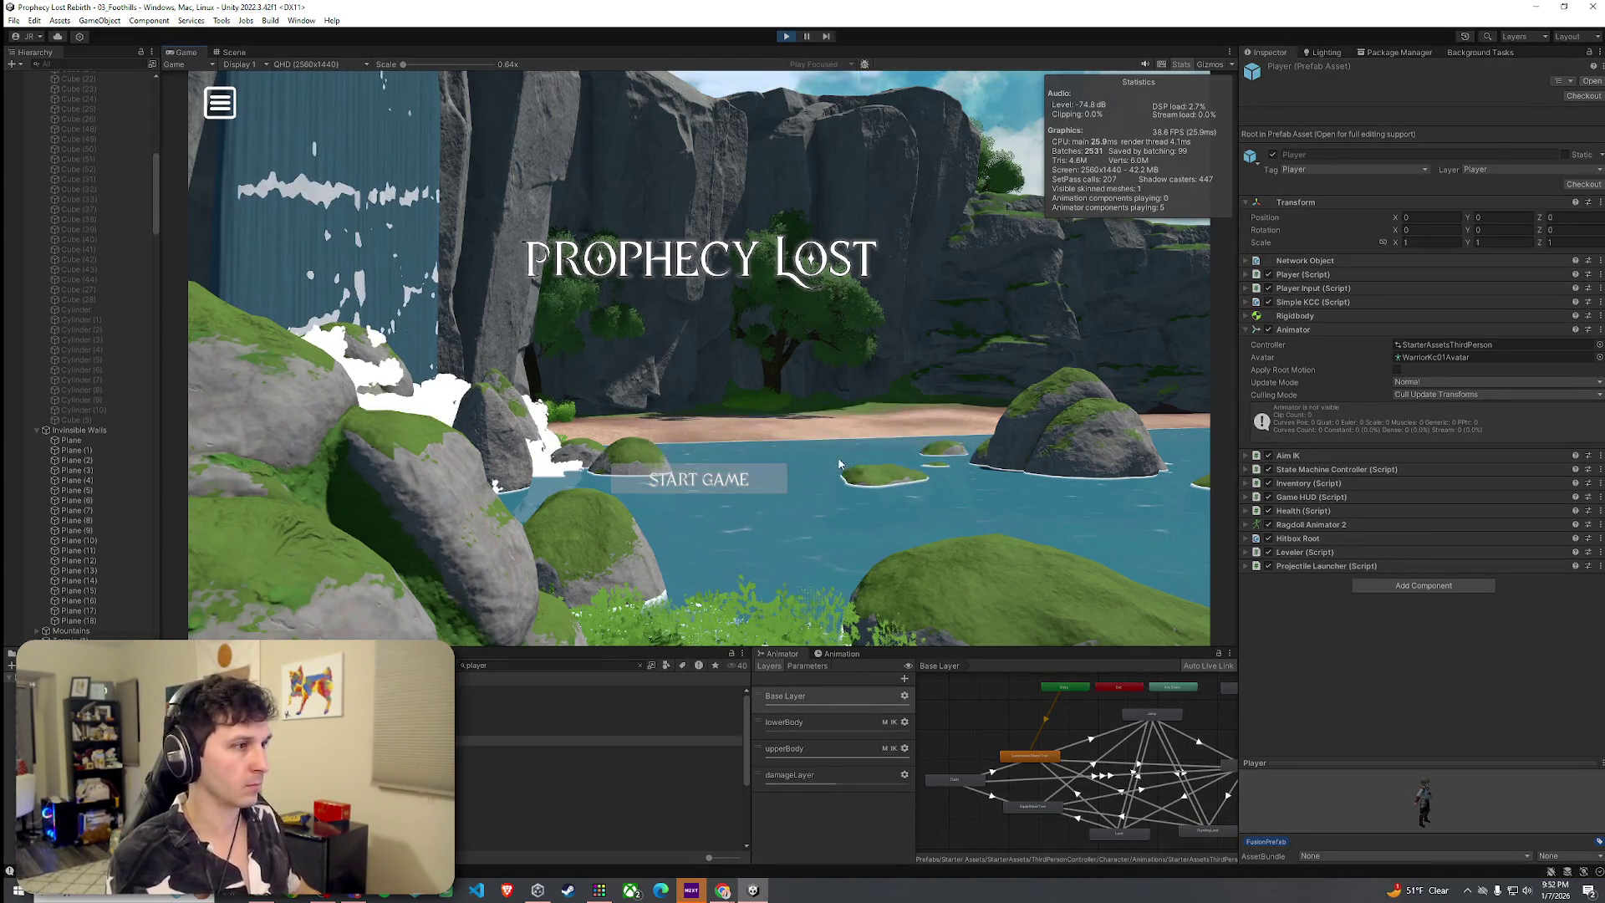
{"action": "left_click", "coordinate": [734, 481]}
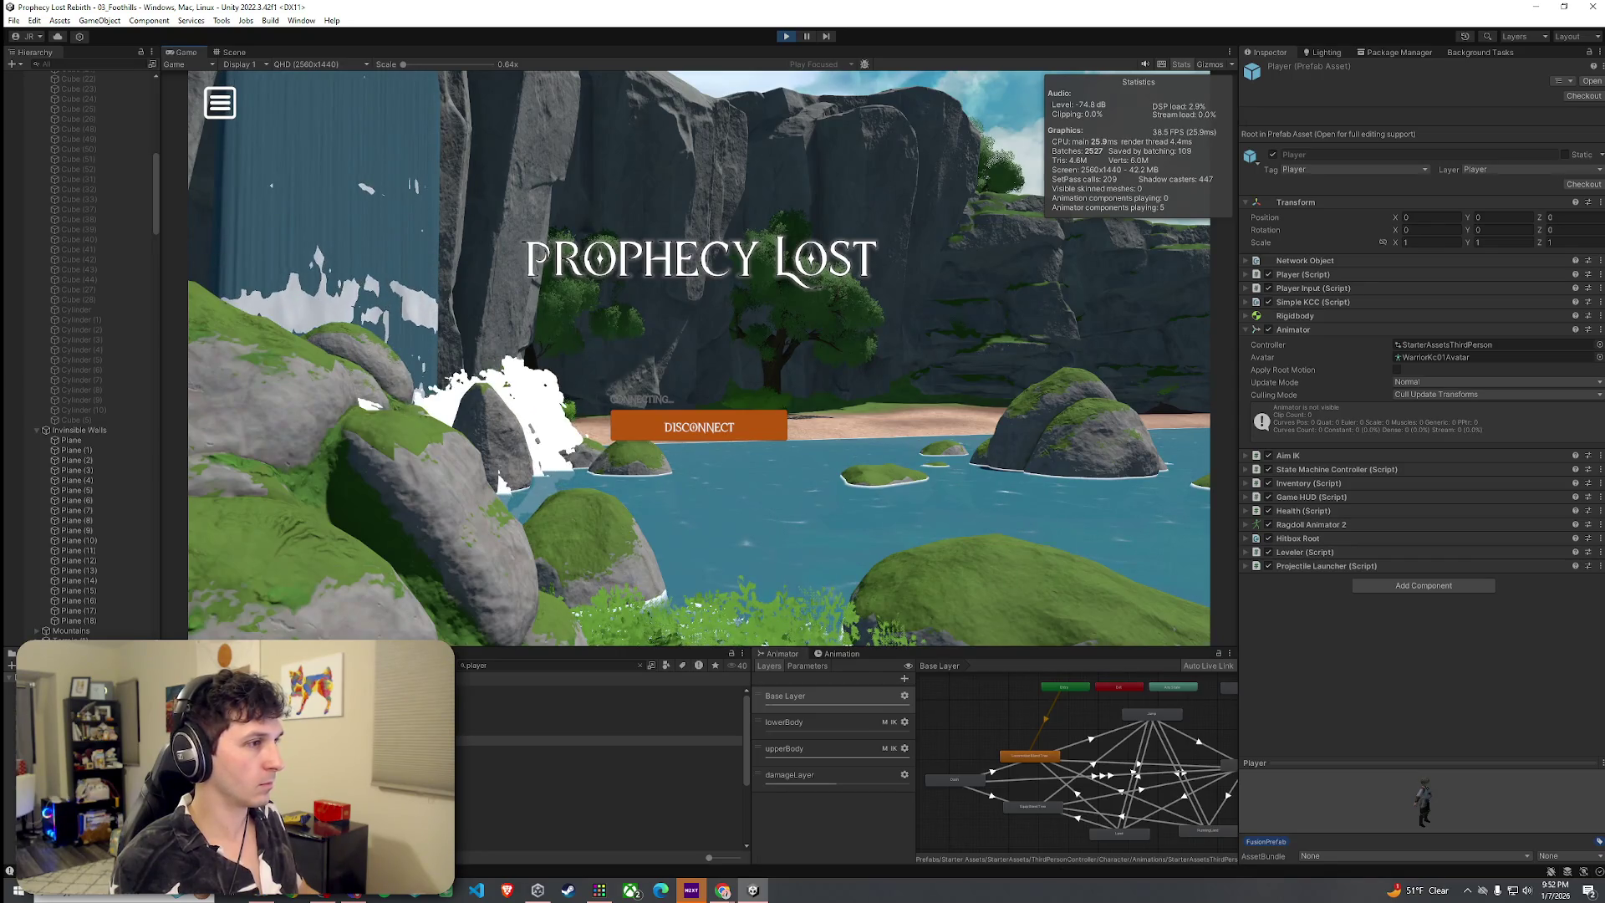
Walk the character across the river stepping stones, over the field and into the bushes by the rock
{"action": "key", "text": "shift+w"}
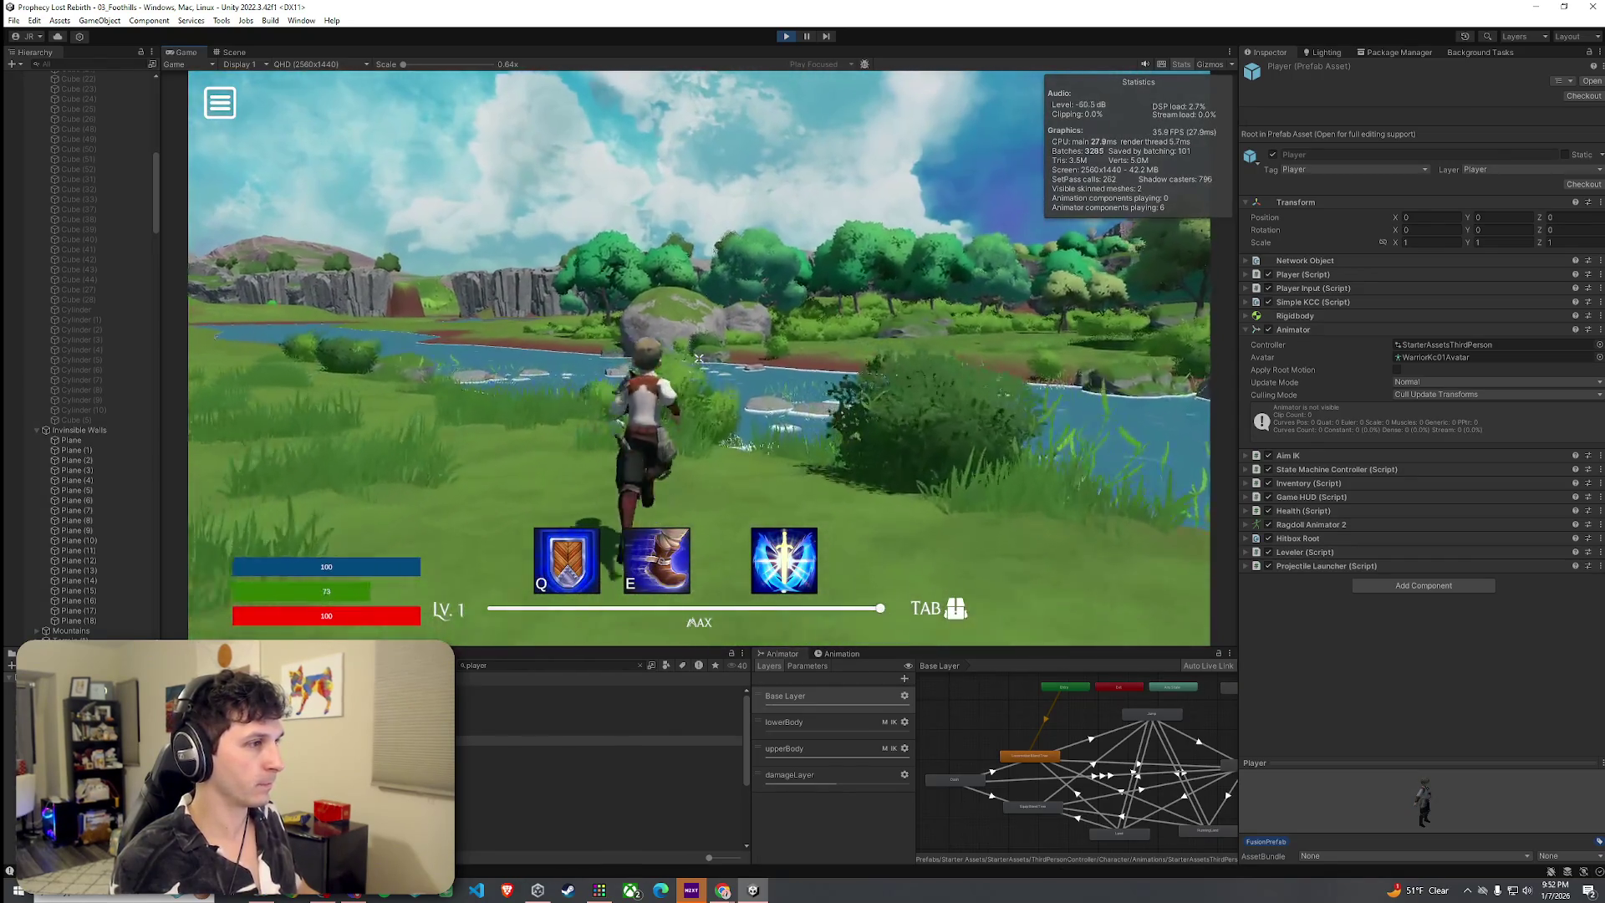
{"action": "key", "text": "w"}
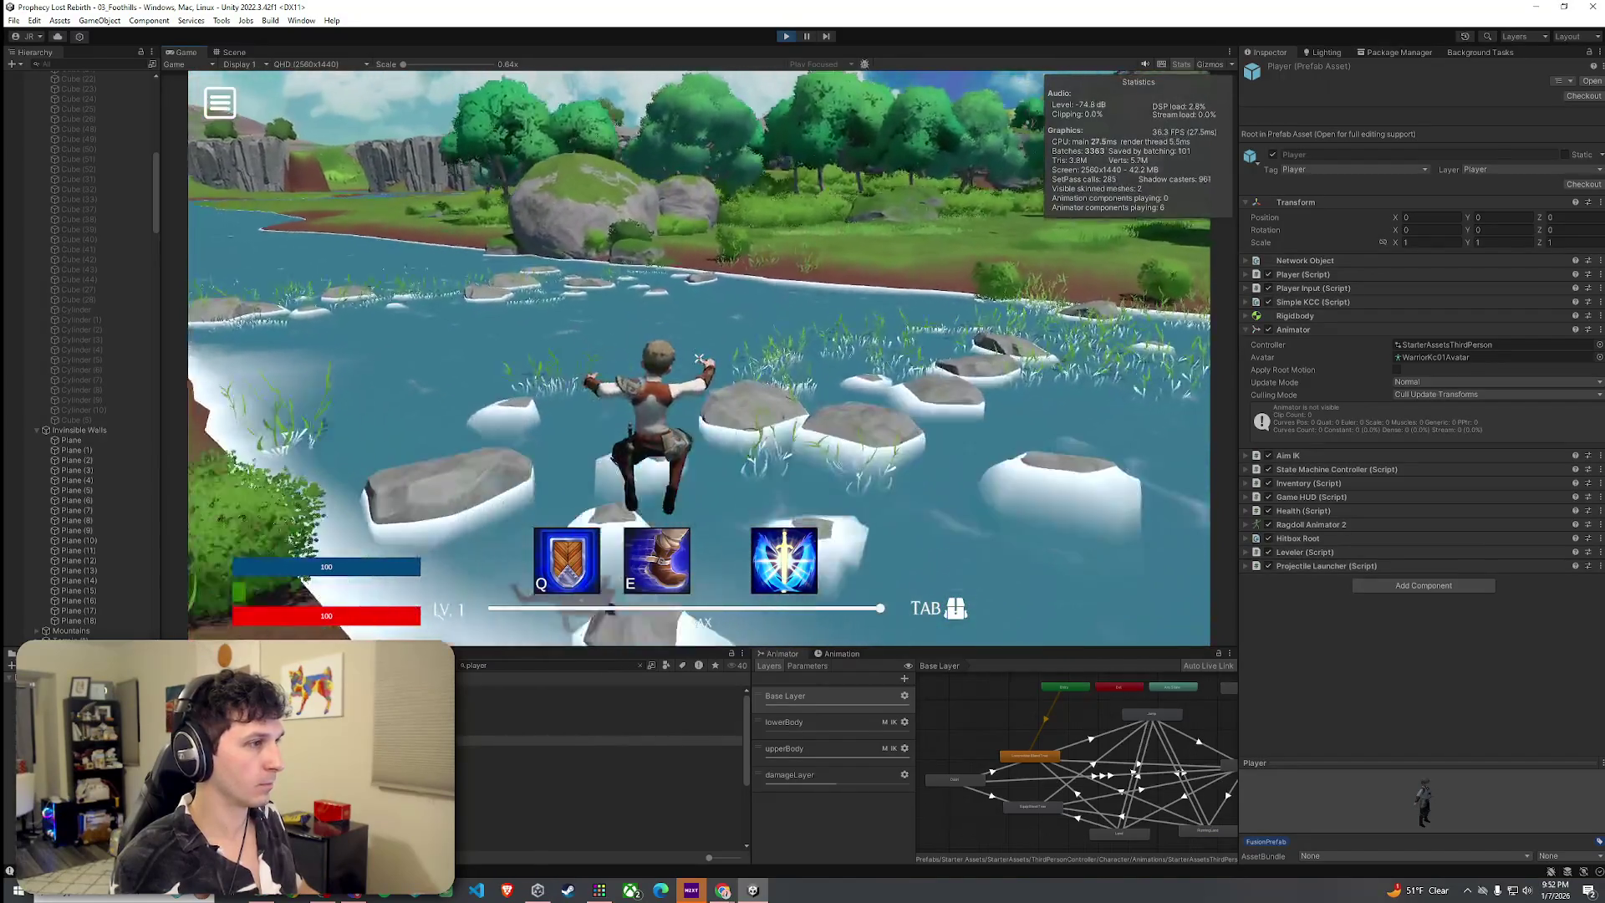
{"action": "key", "text": "w"}
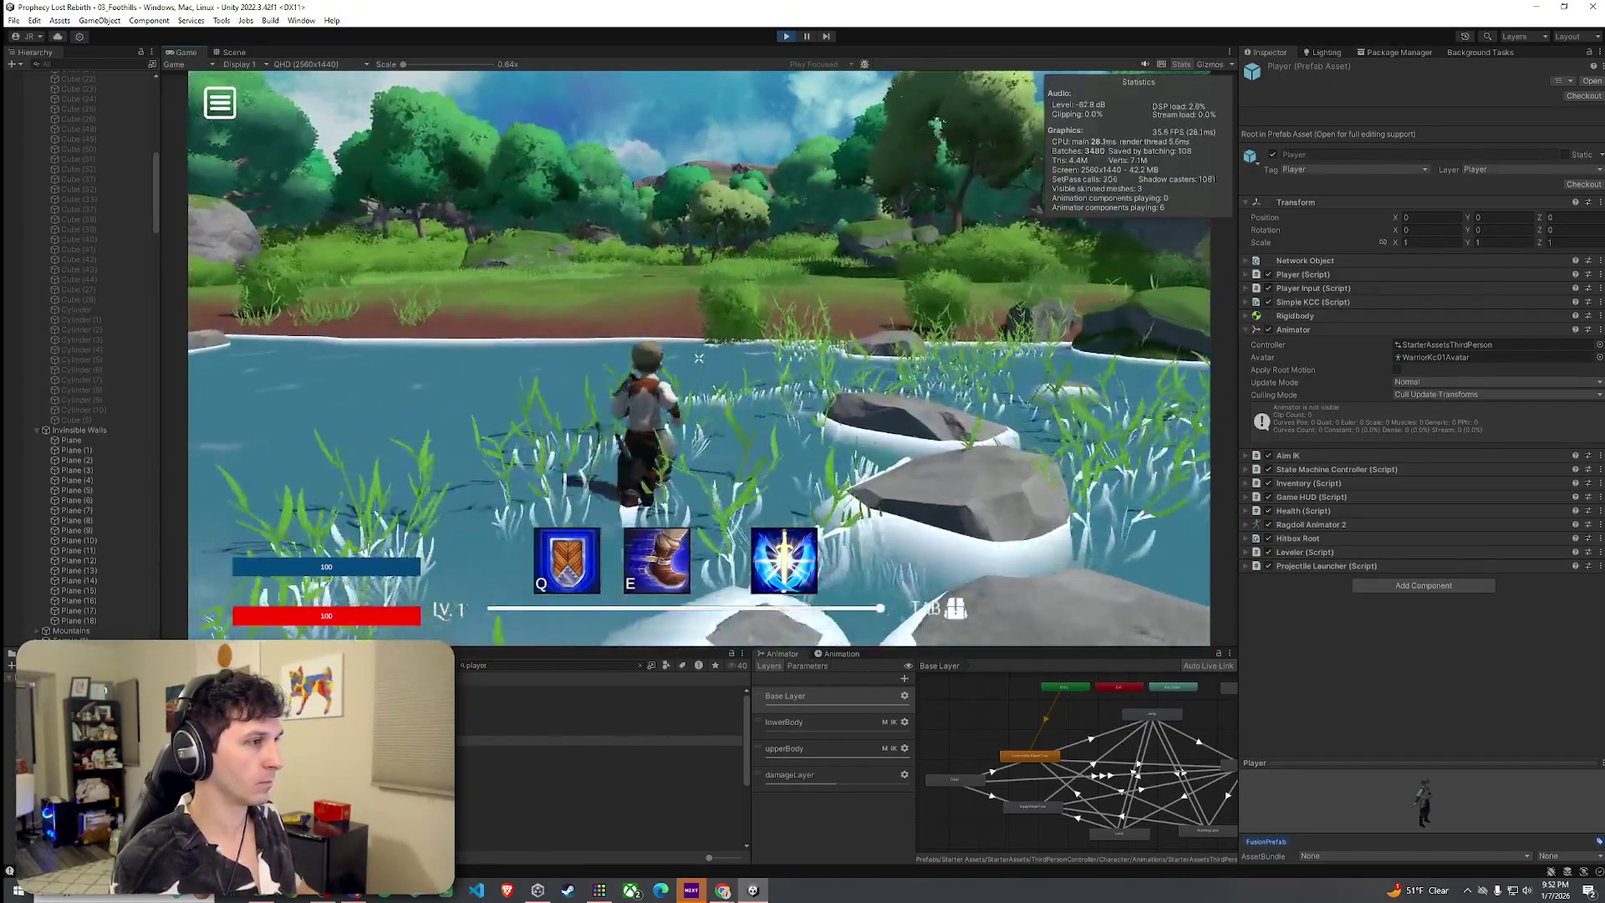
{"action": "key", "text": "w"}
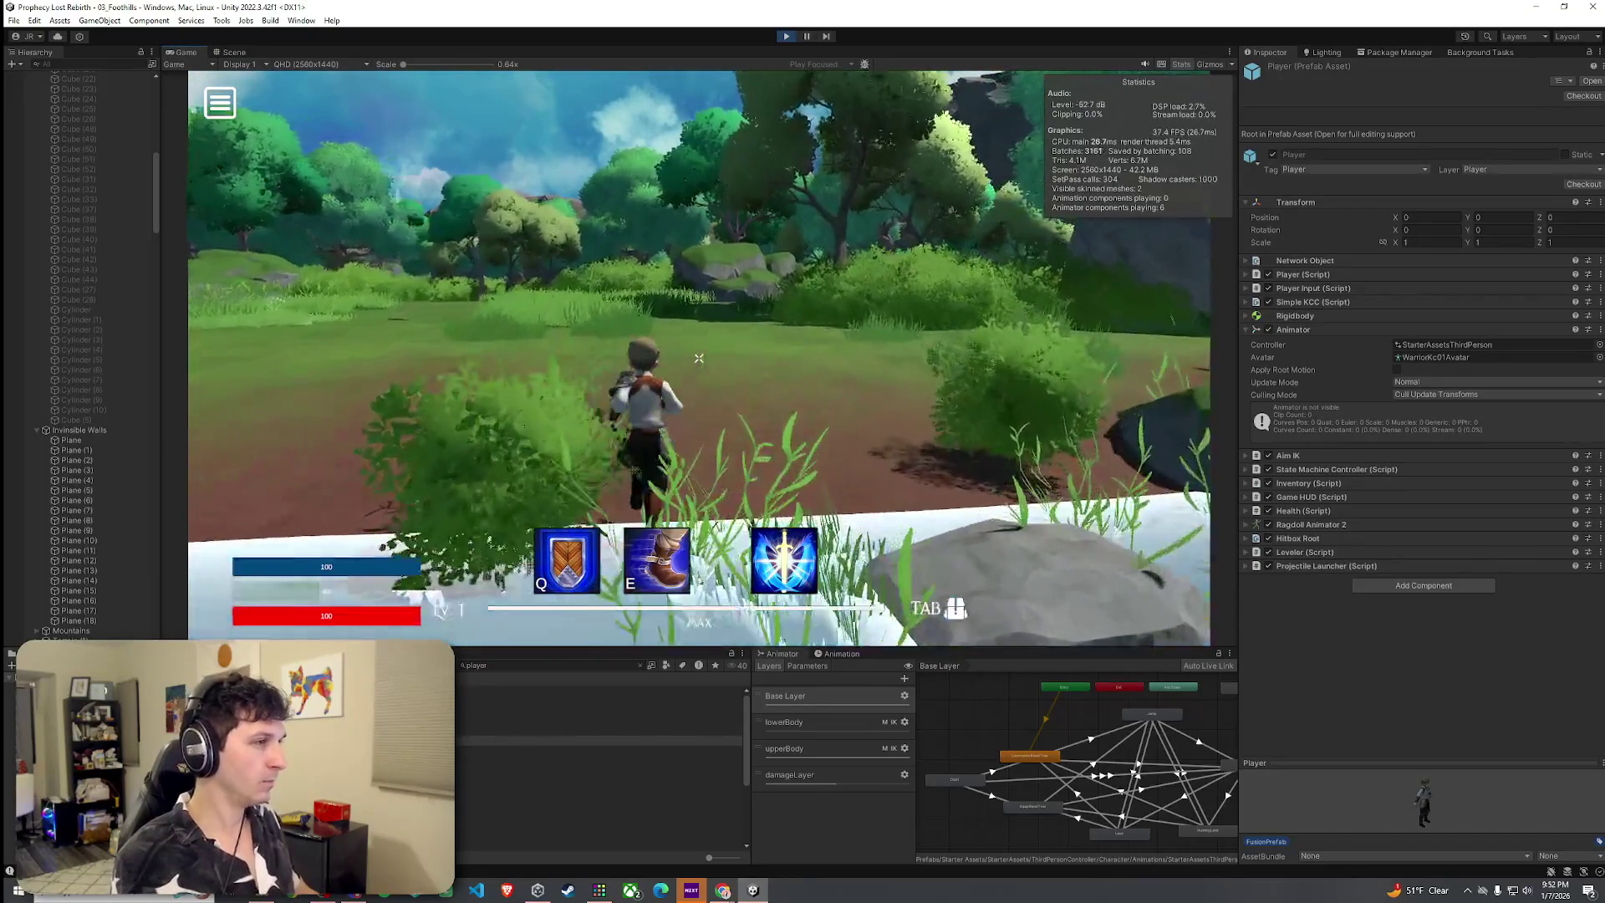
{"action": "key", "text": "w"}
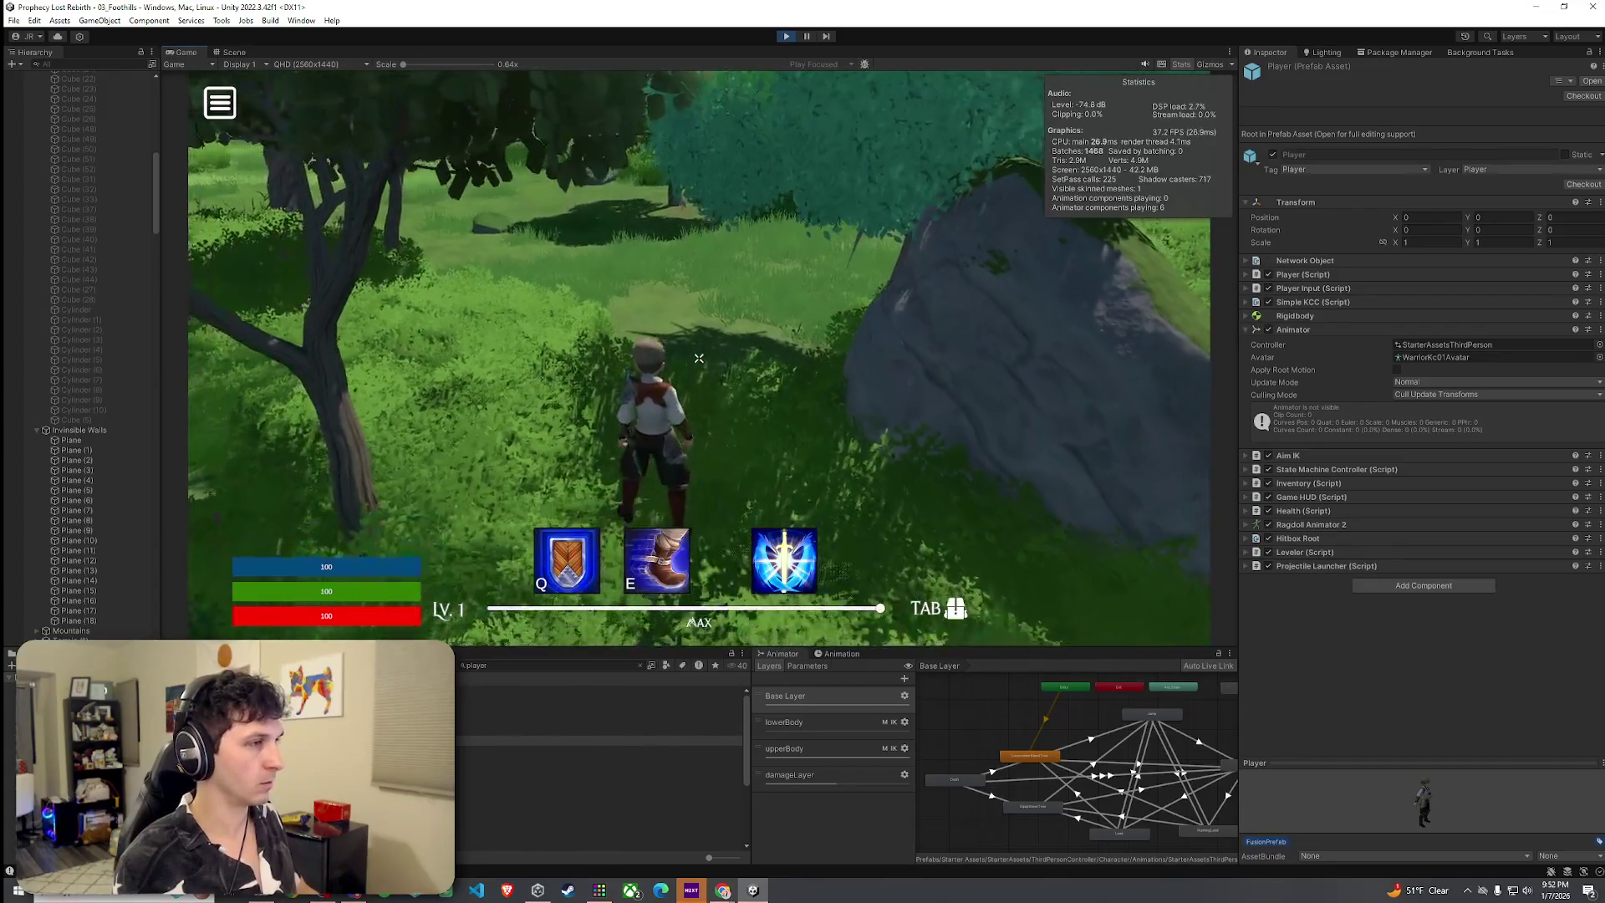
{"action": "key", "text": "w"}
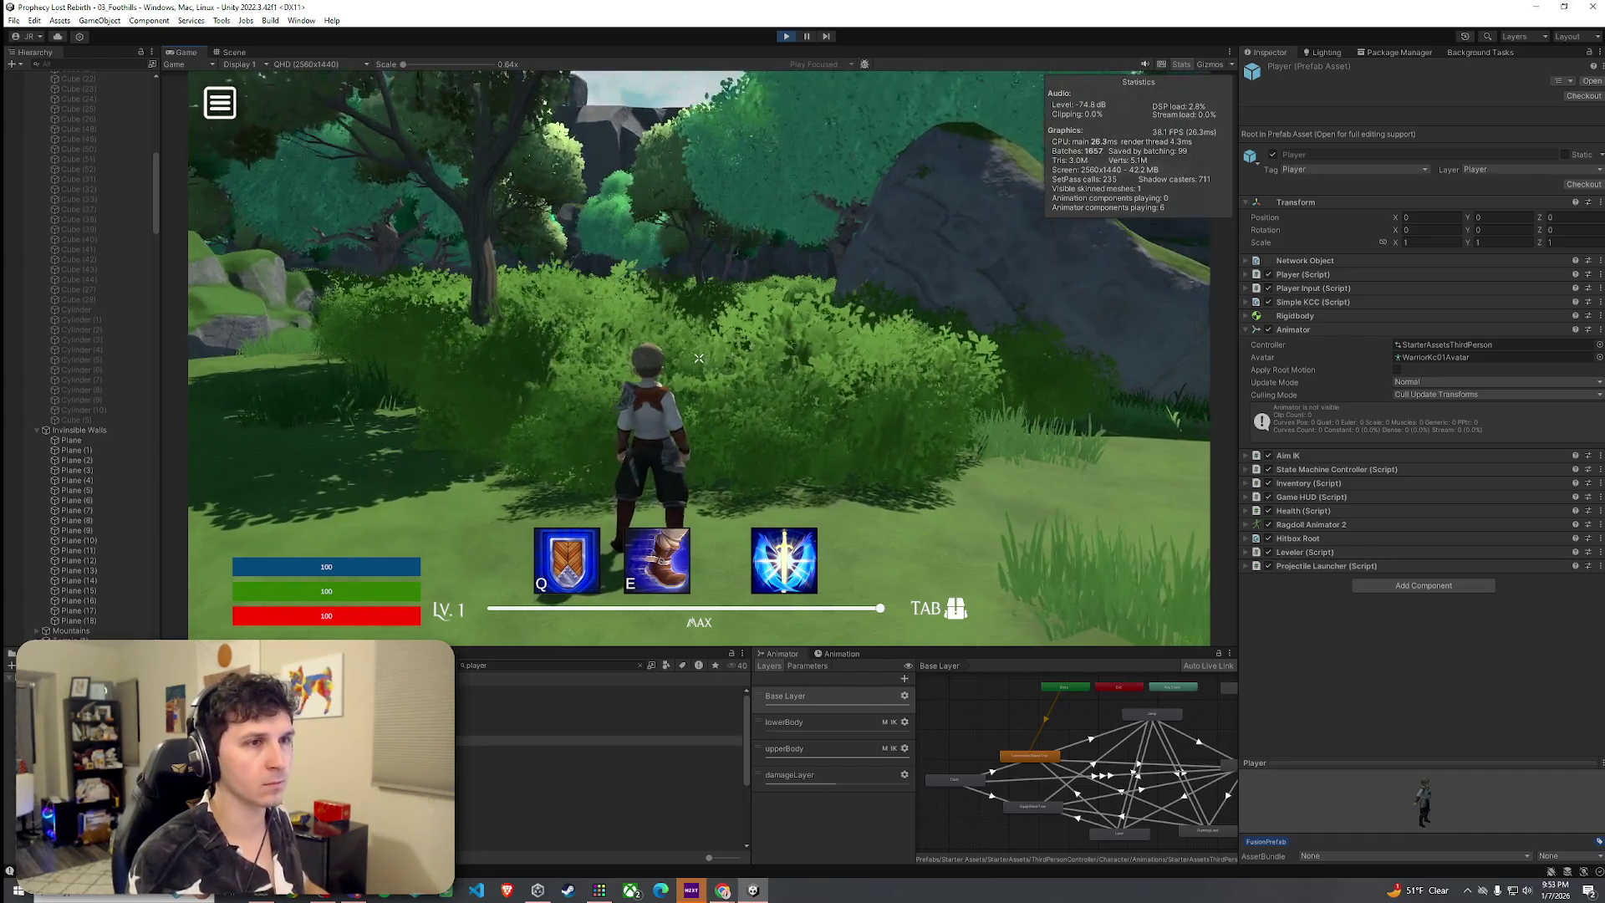
{"action": "key", "text": "super"}
Inspect Player(Clone) and its Left Foot Target and Abilities Holder children, then stop the playtest
{"action": "left_click", "coordinate": [115, 422]}
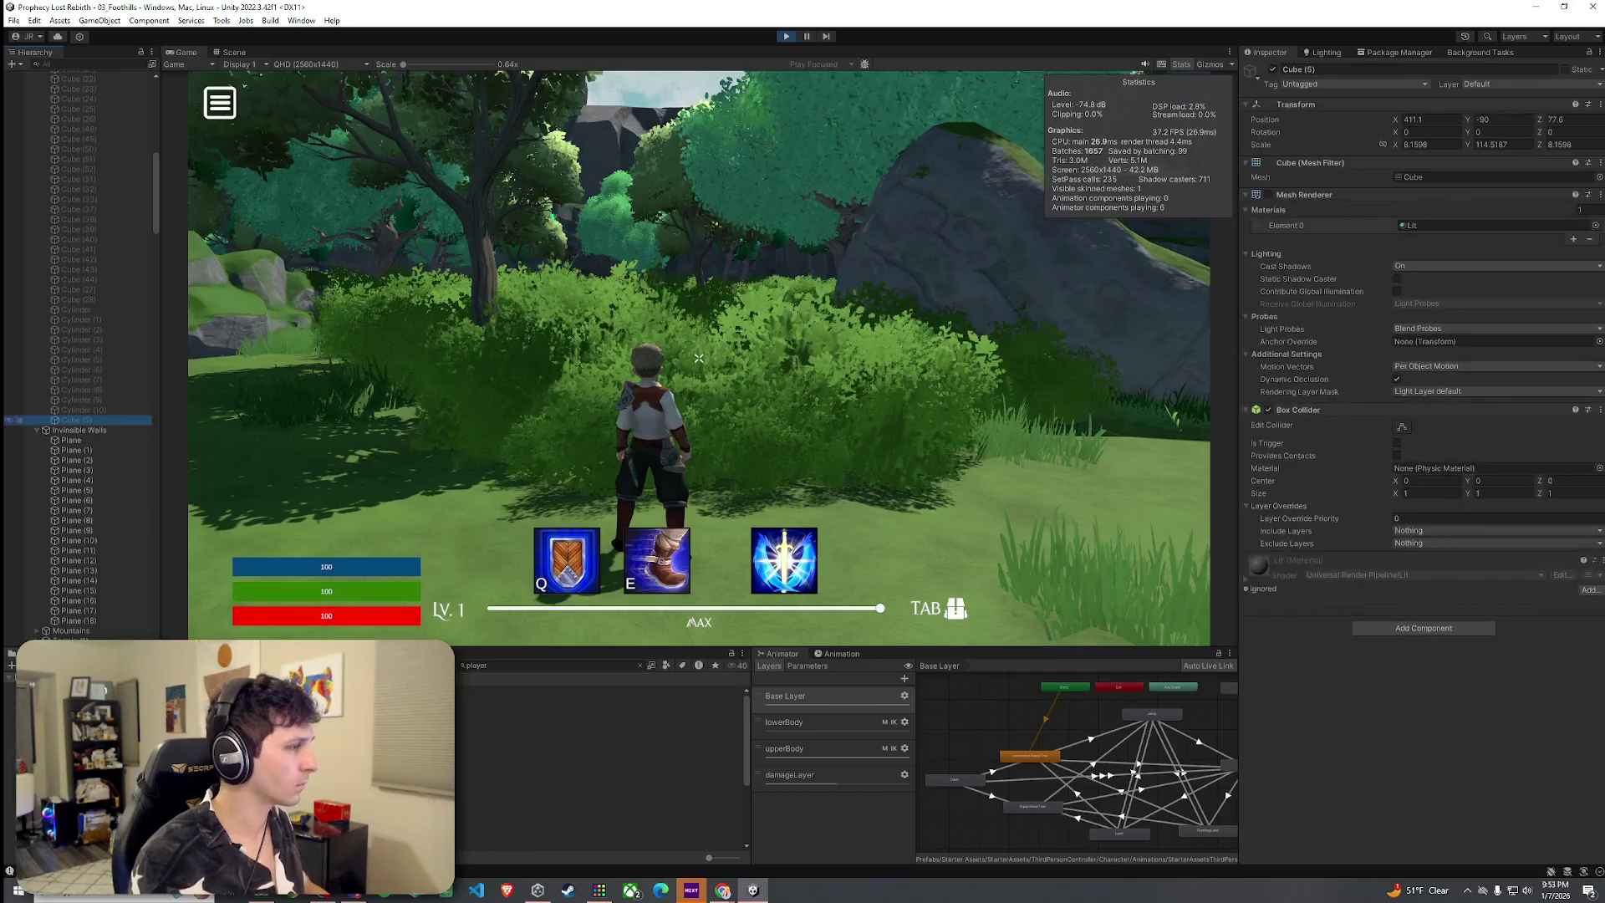
{"action": "scroll", "coordinate": [136, 408], "scroll_direction": "down", "scroll_amount": 5}
{"action": "left_click_drag", "start_coordinate": [155, 297], "coordinate": [151, 632]}
{"action": "left_click", "coordinate": [37, 620]}
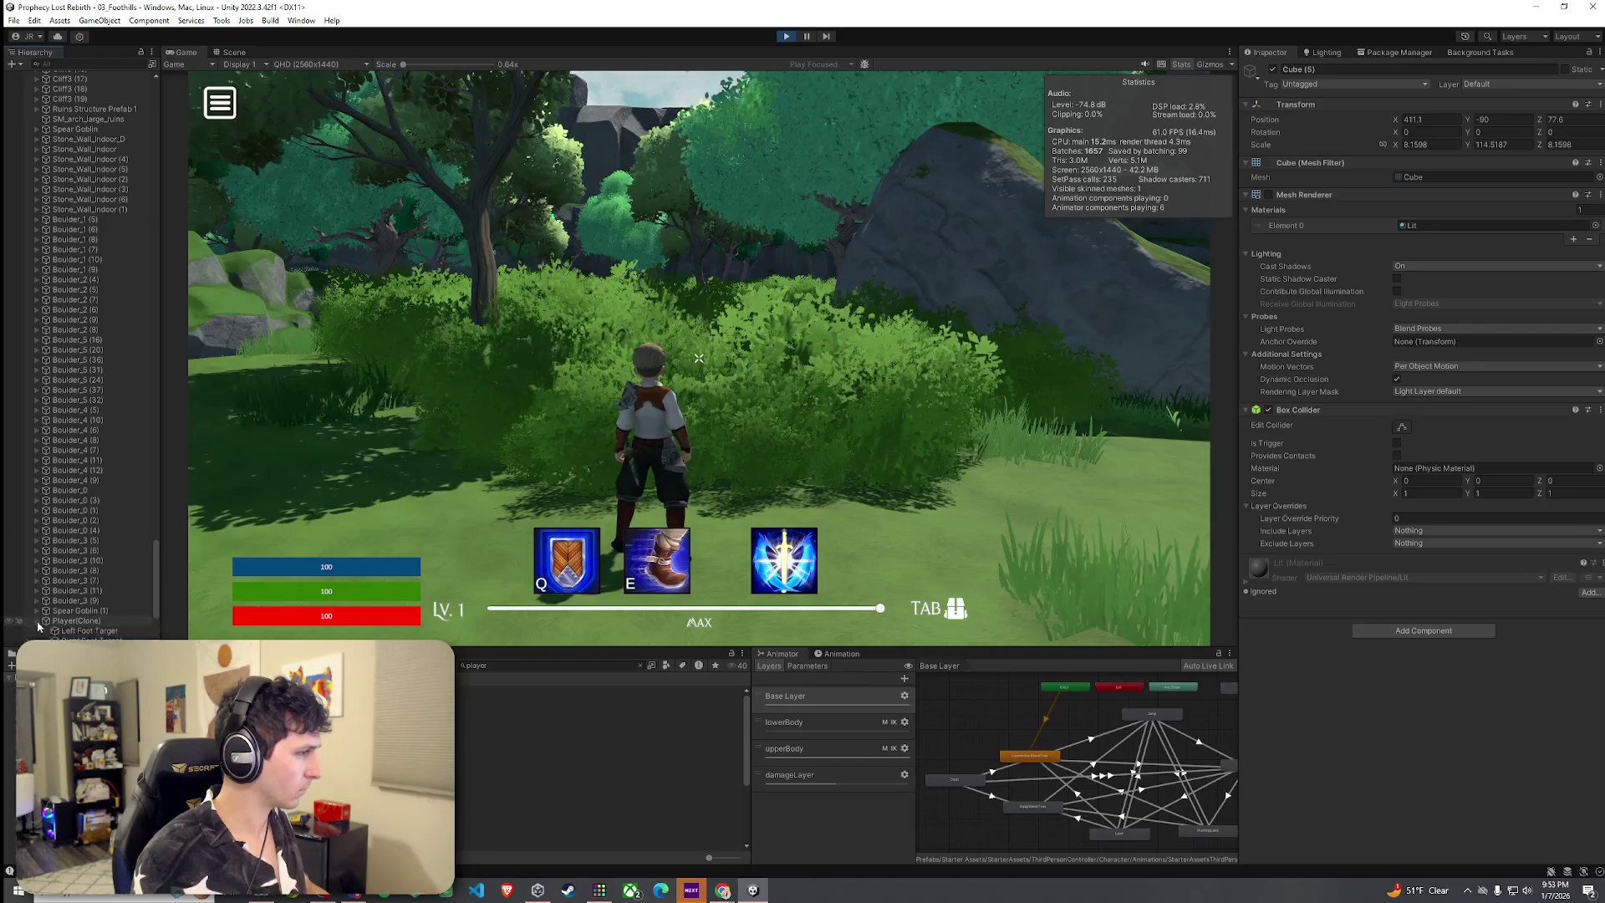
{"action": "left_click", "coordinate": [89, 632]}
{"action": "scroll", "coordinate": [105, 603], "scroll_direction": "down", "scroll_amount": 3}
{"action": "left_click", "coordinate": [104, 561]}
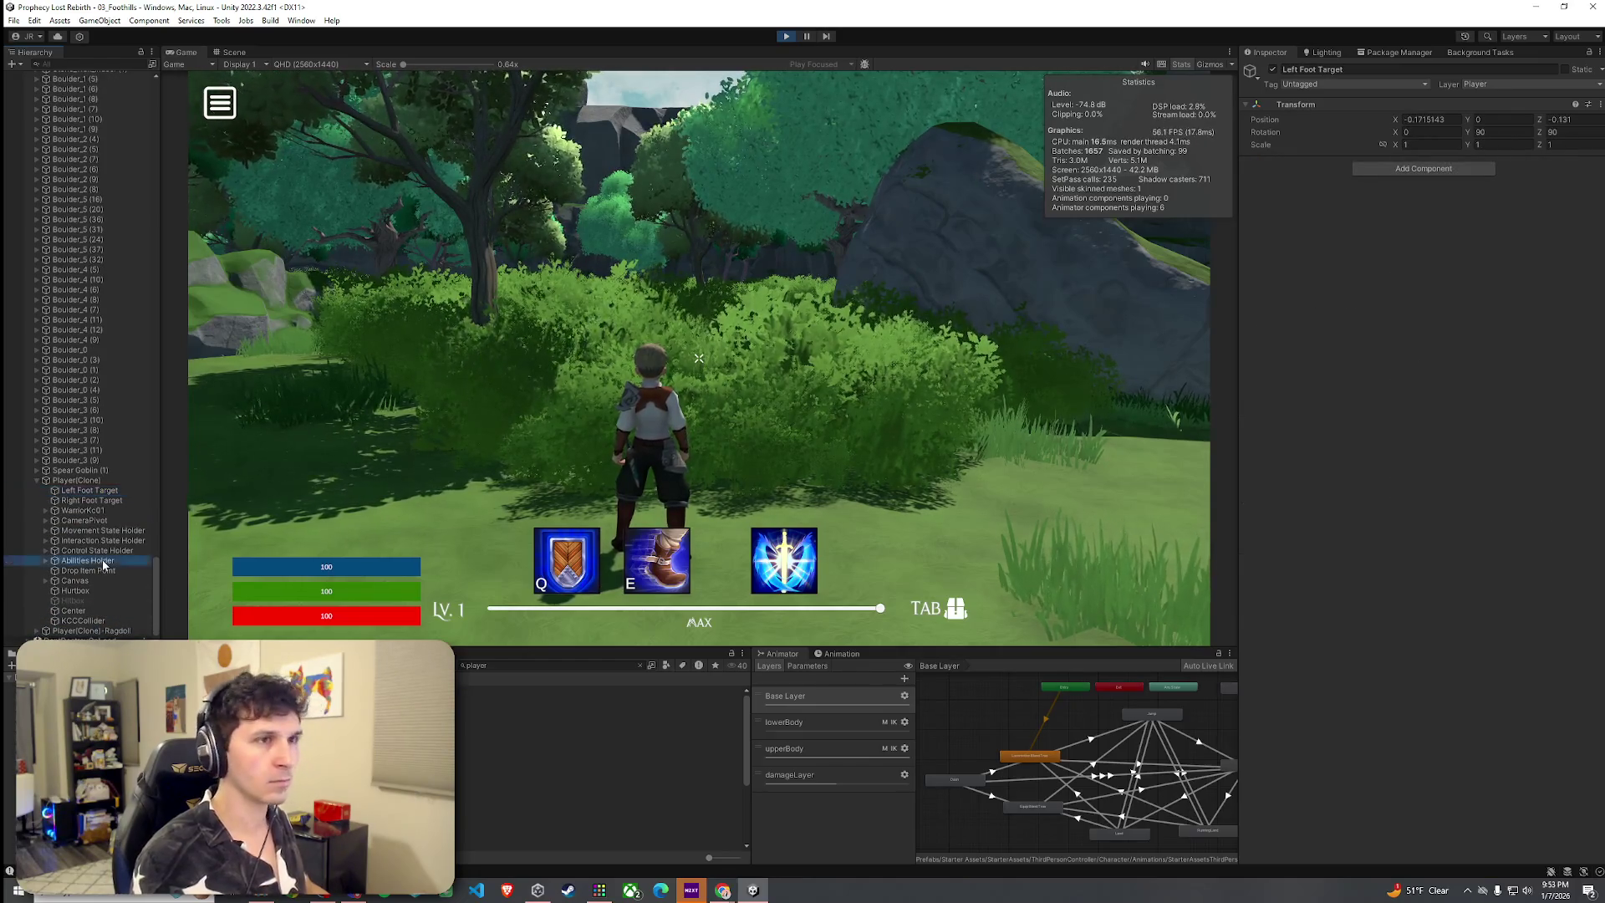
{"action": "left_click", "coordinate": [82, 479]}
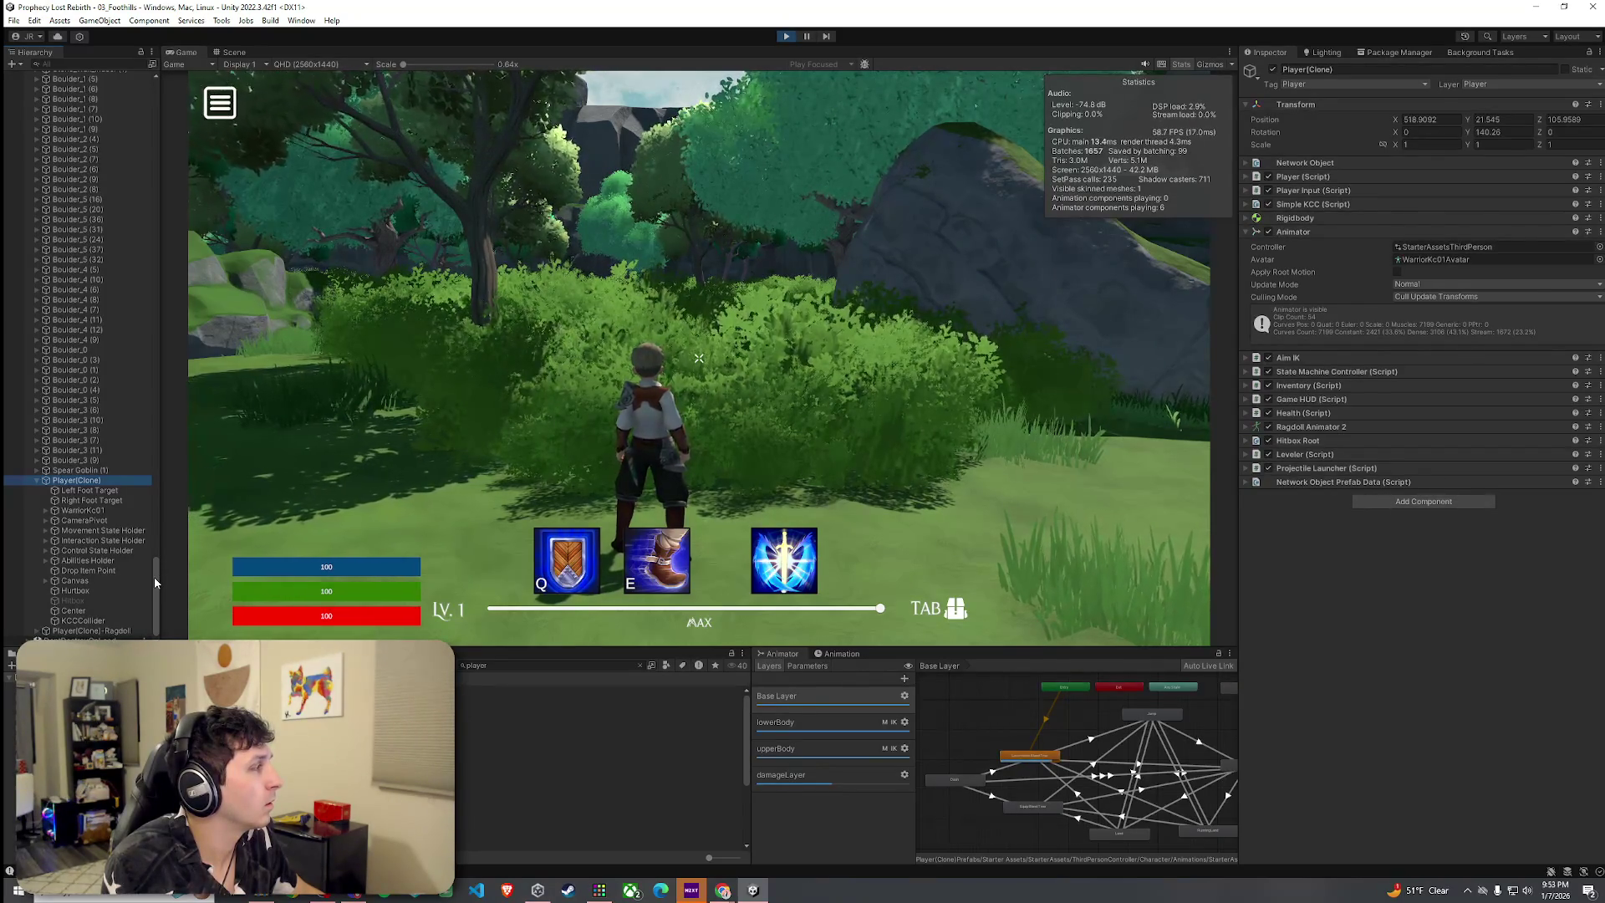
{"action": "scroll", "coordinate": [153, 576], "scroll_direction": "up", "scroll_amount": 2}
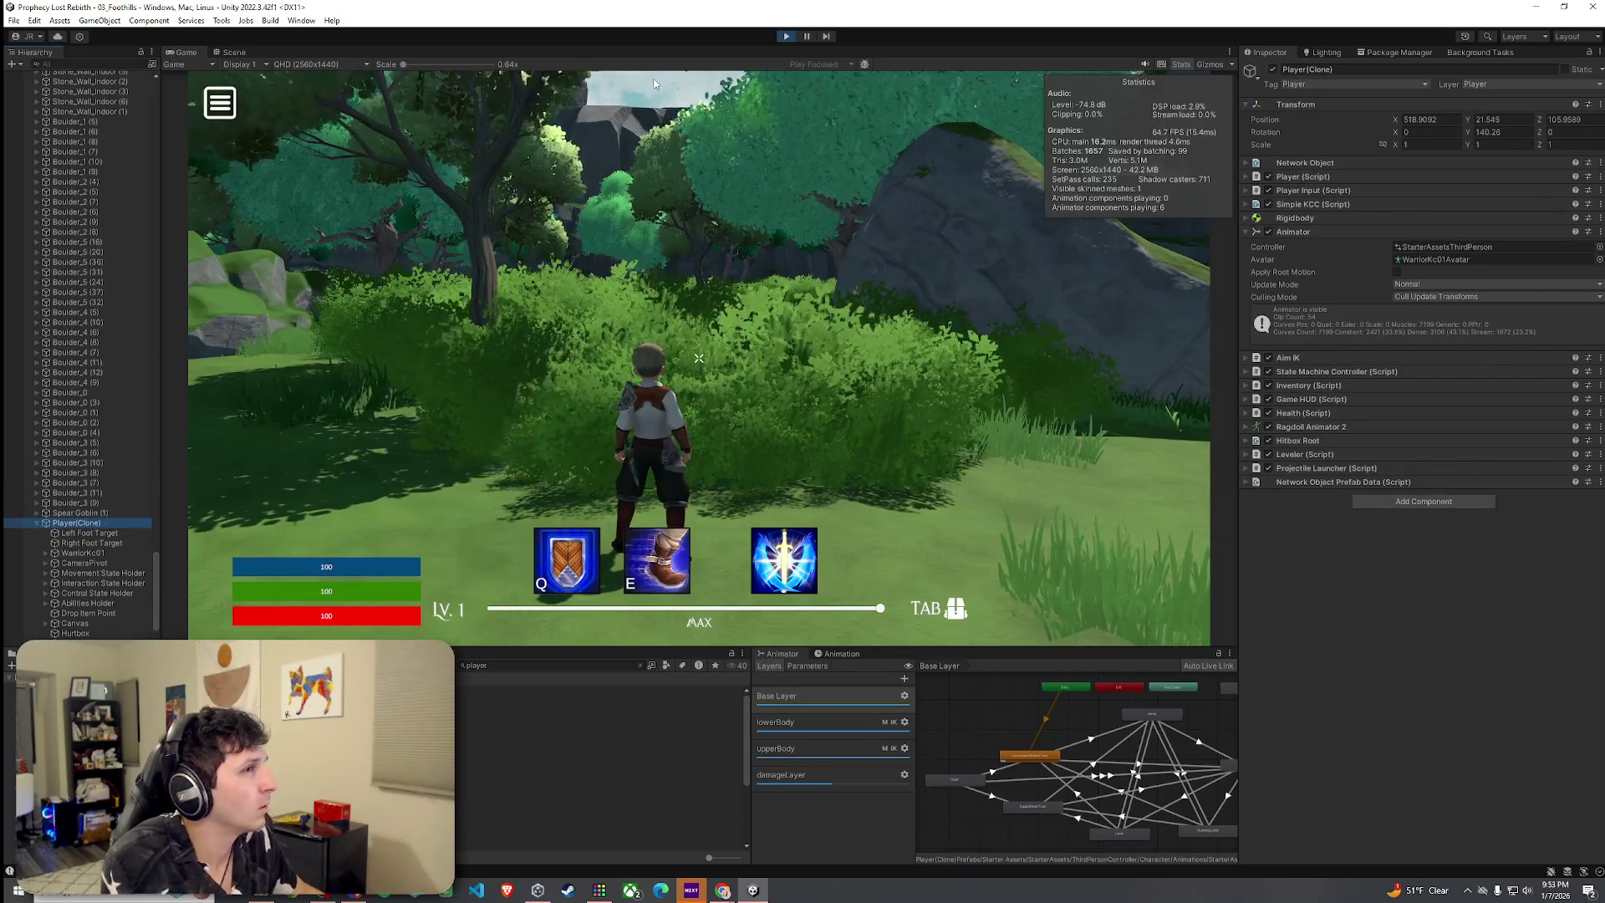
{"action": "left_click", "coordinate": [787, 37]}
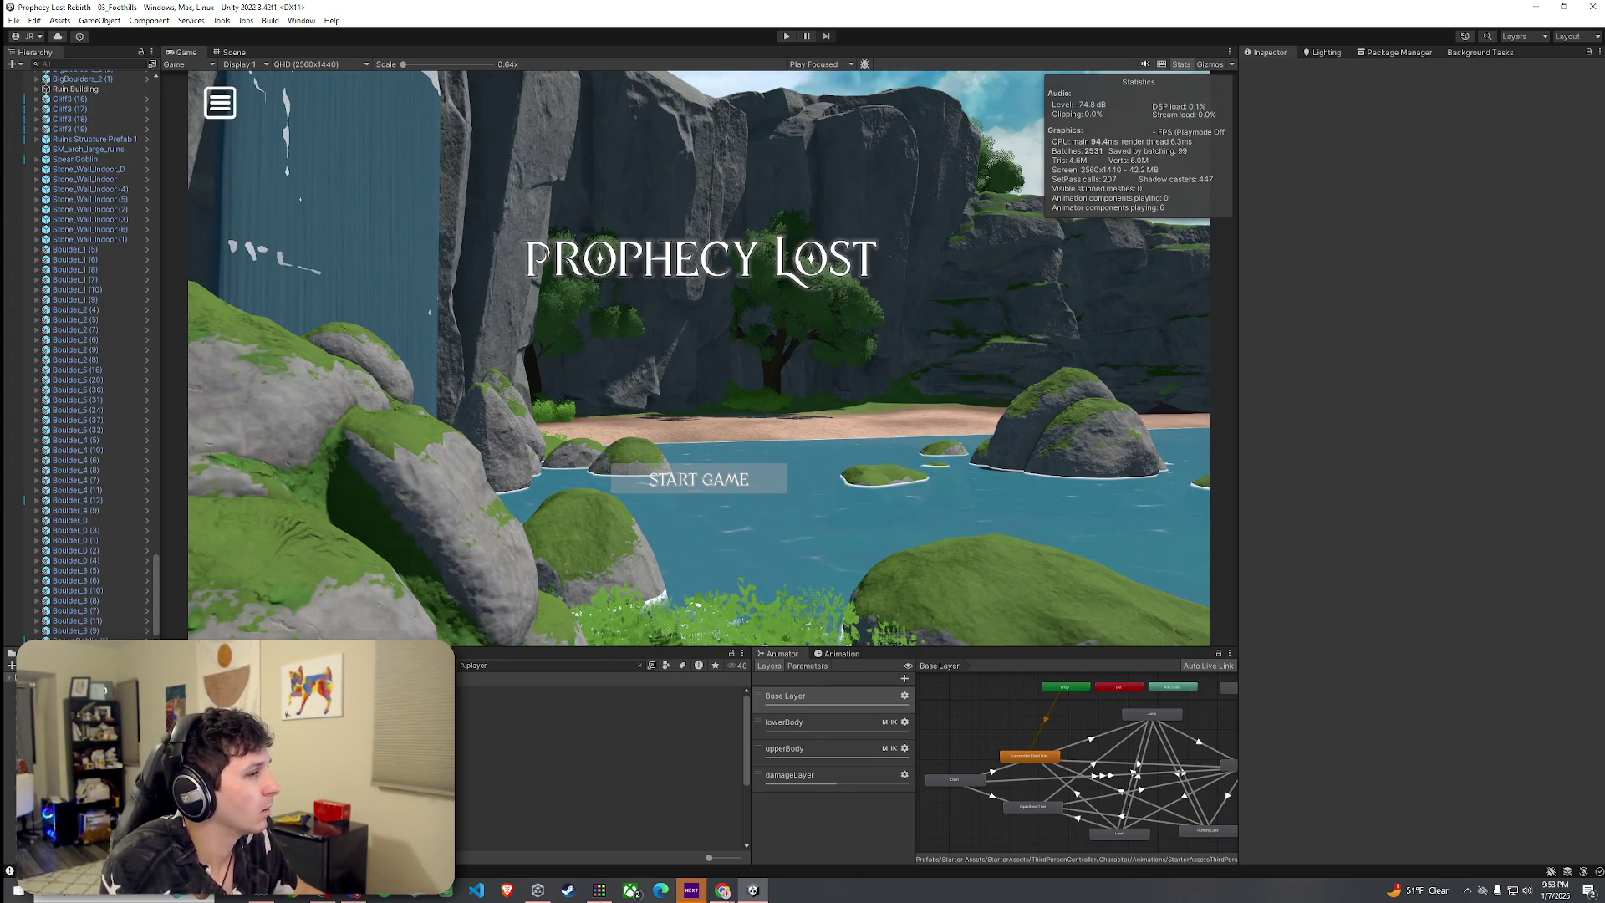
Delete 'player' from the Project window search field and return to the Scene view
{"action": "left_click", "coordinate": [594, 665]}
{"action": "key", "text": "ctrl+a"}
{"action": "key", "text": "BackSpace"}
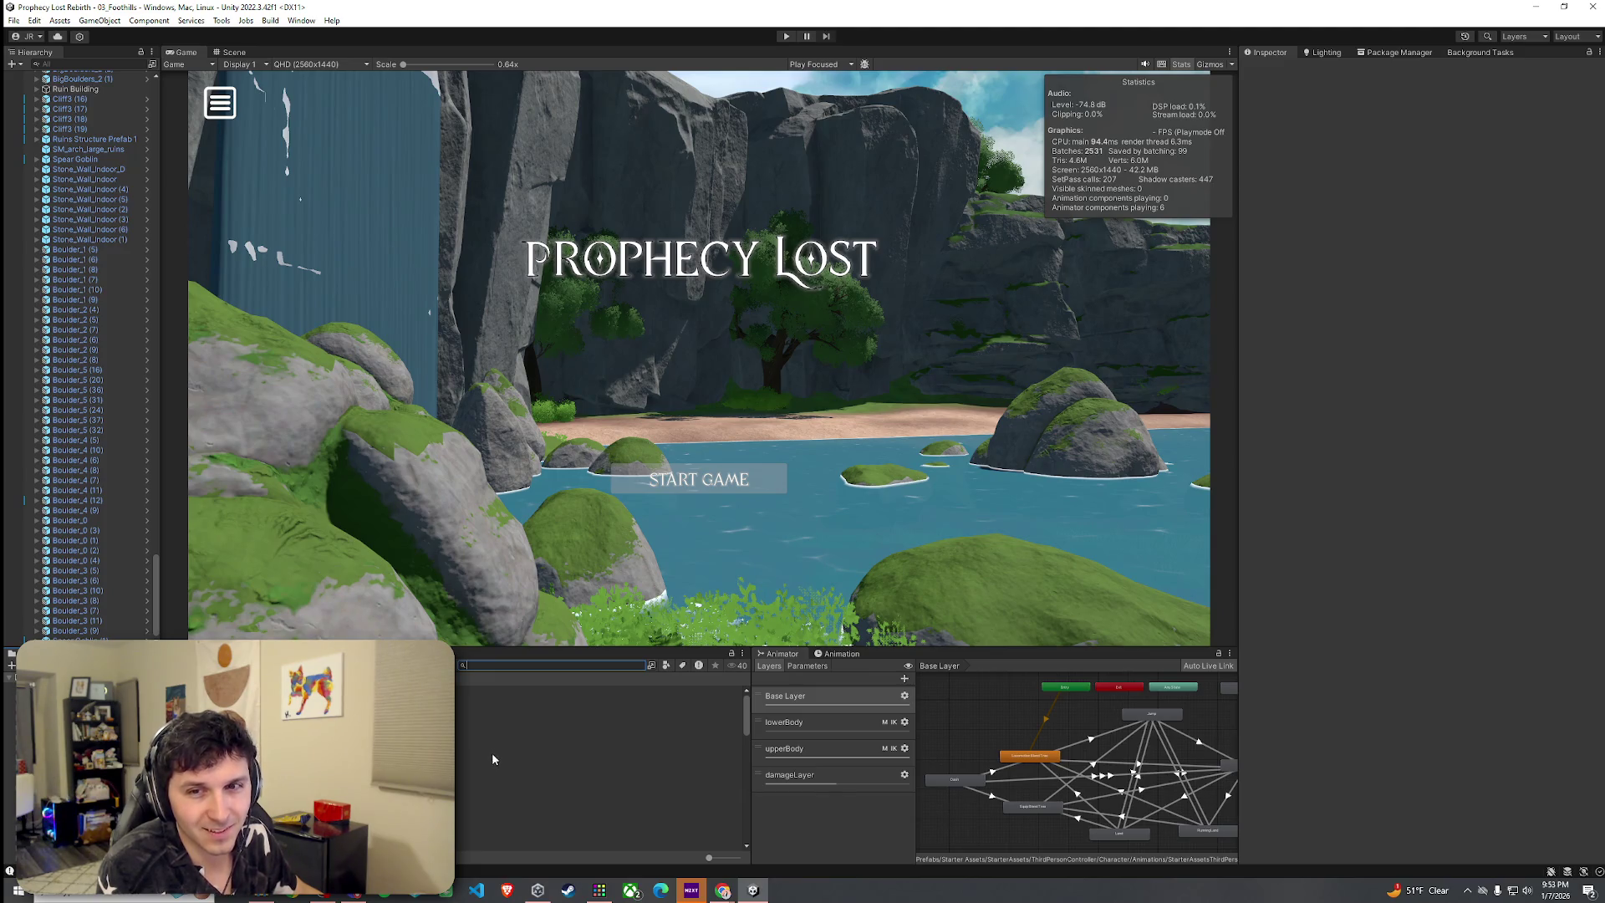
{"action": "left_click", "coordinate": [14, 20]}
{"action": "left_click", "coordinate": [365, 25]}
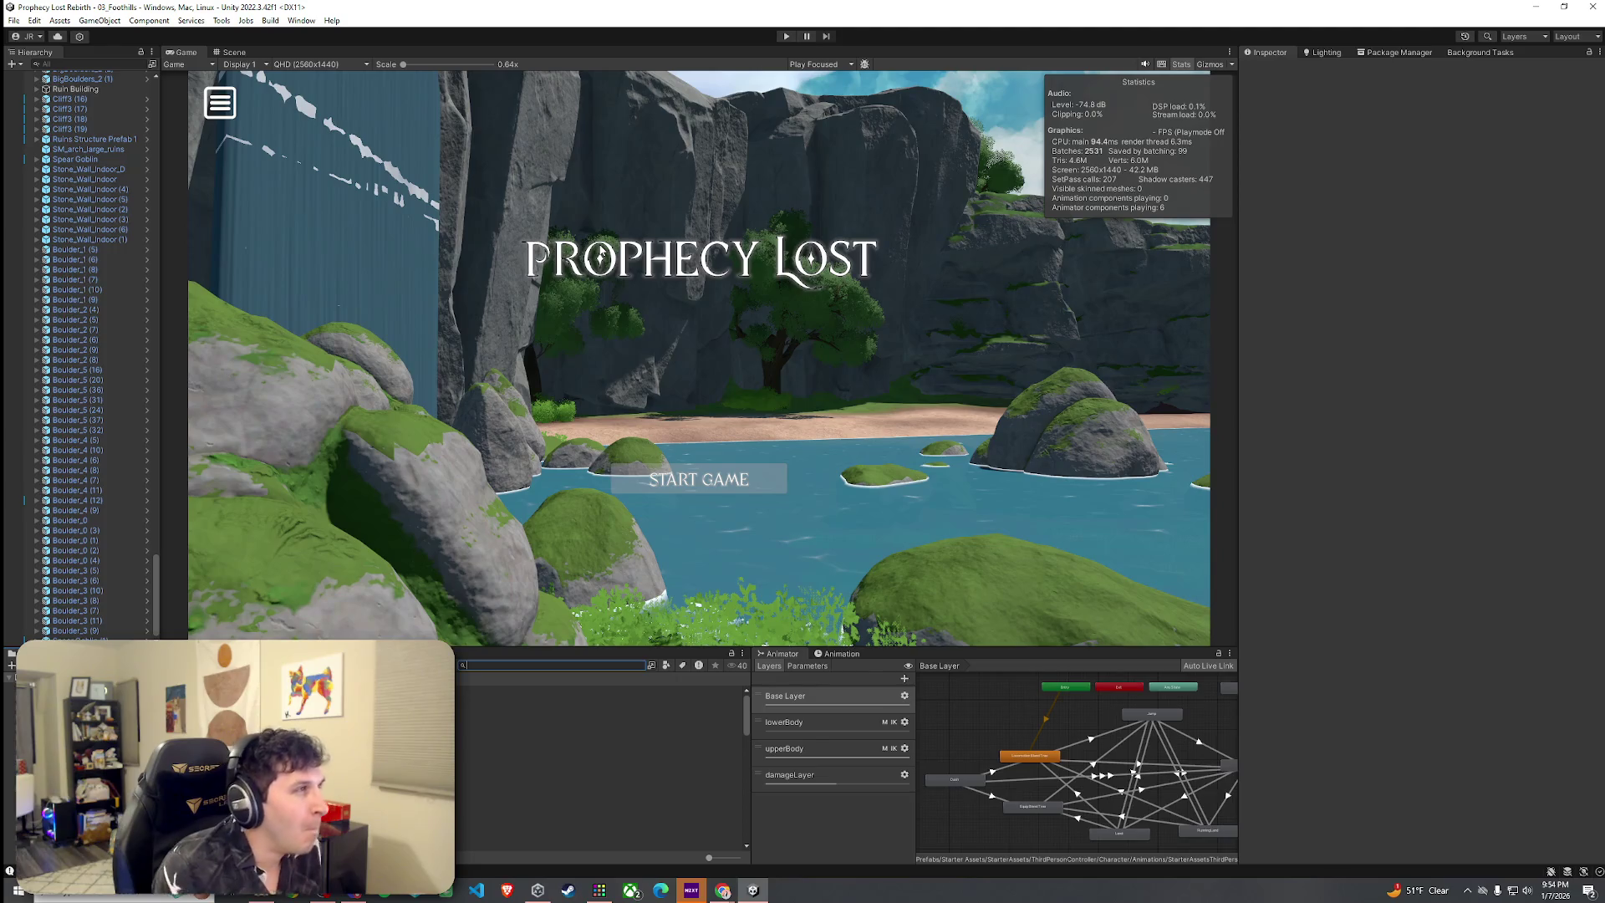
{"action": "left_click", "coordinate": [227, 53]}
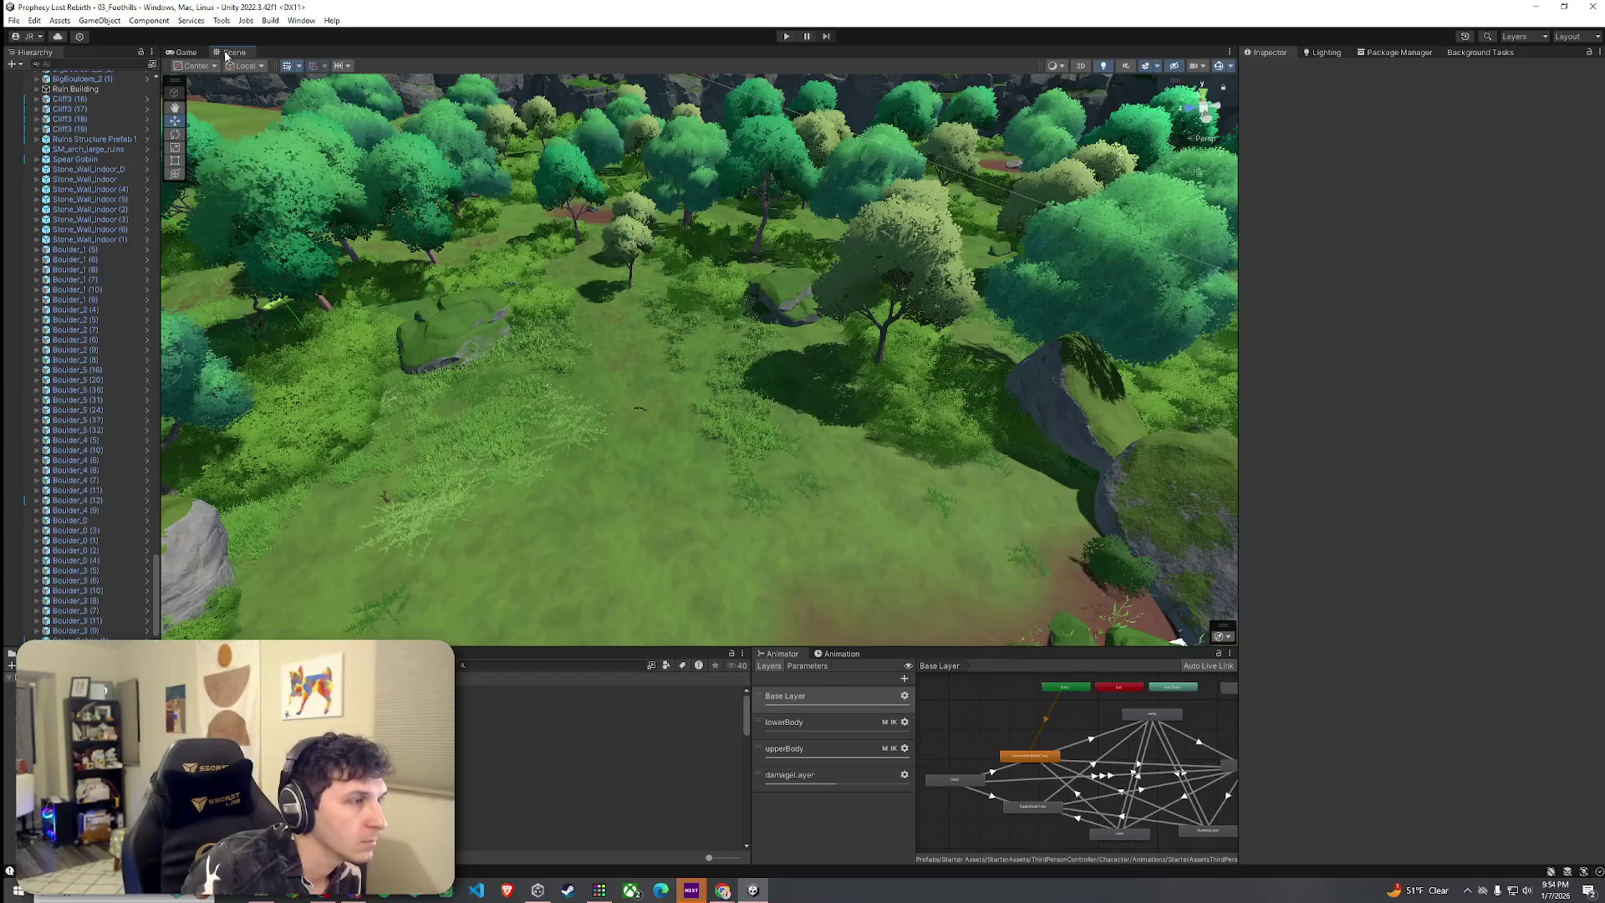
Select Terrain (1) and open its Tree Collider Generator script in Visual Studio Code
{"action": "left_click", "coordinate": [843, 419]}
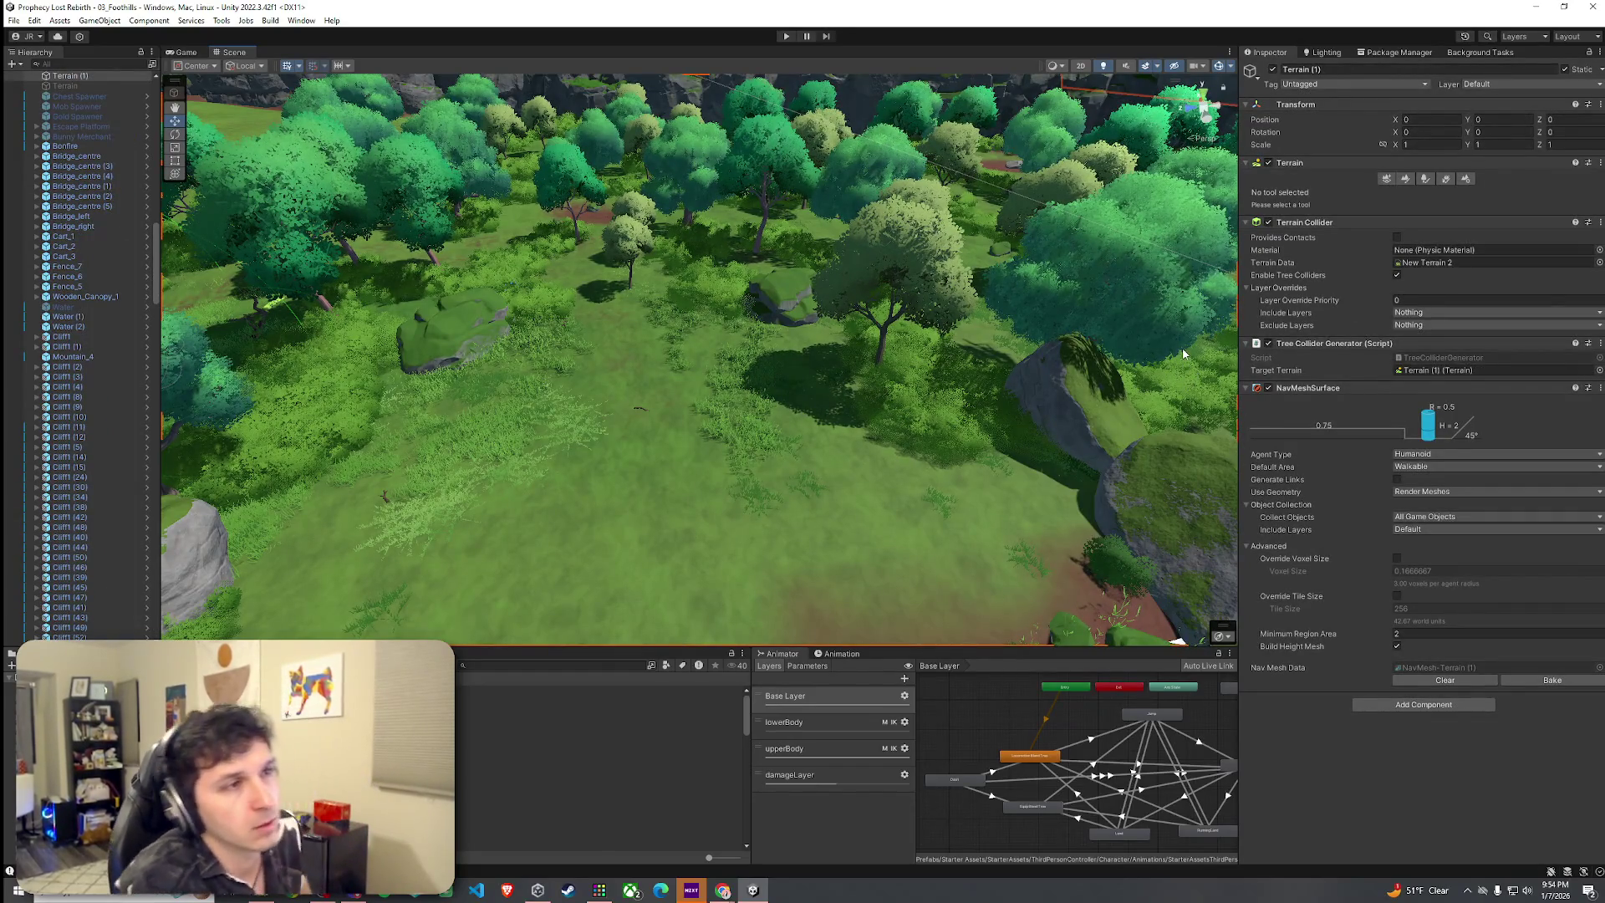
{"action": "left_click", "coordinate": [771, 529]}
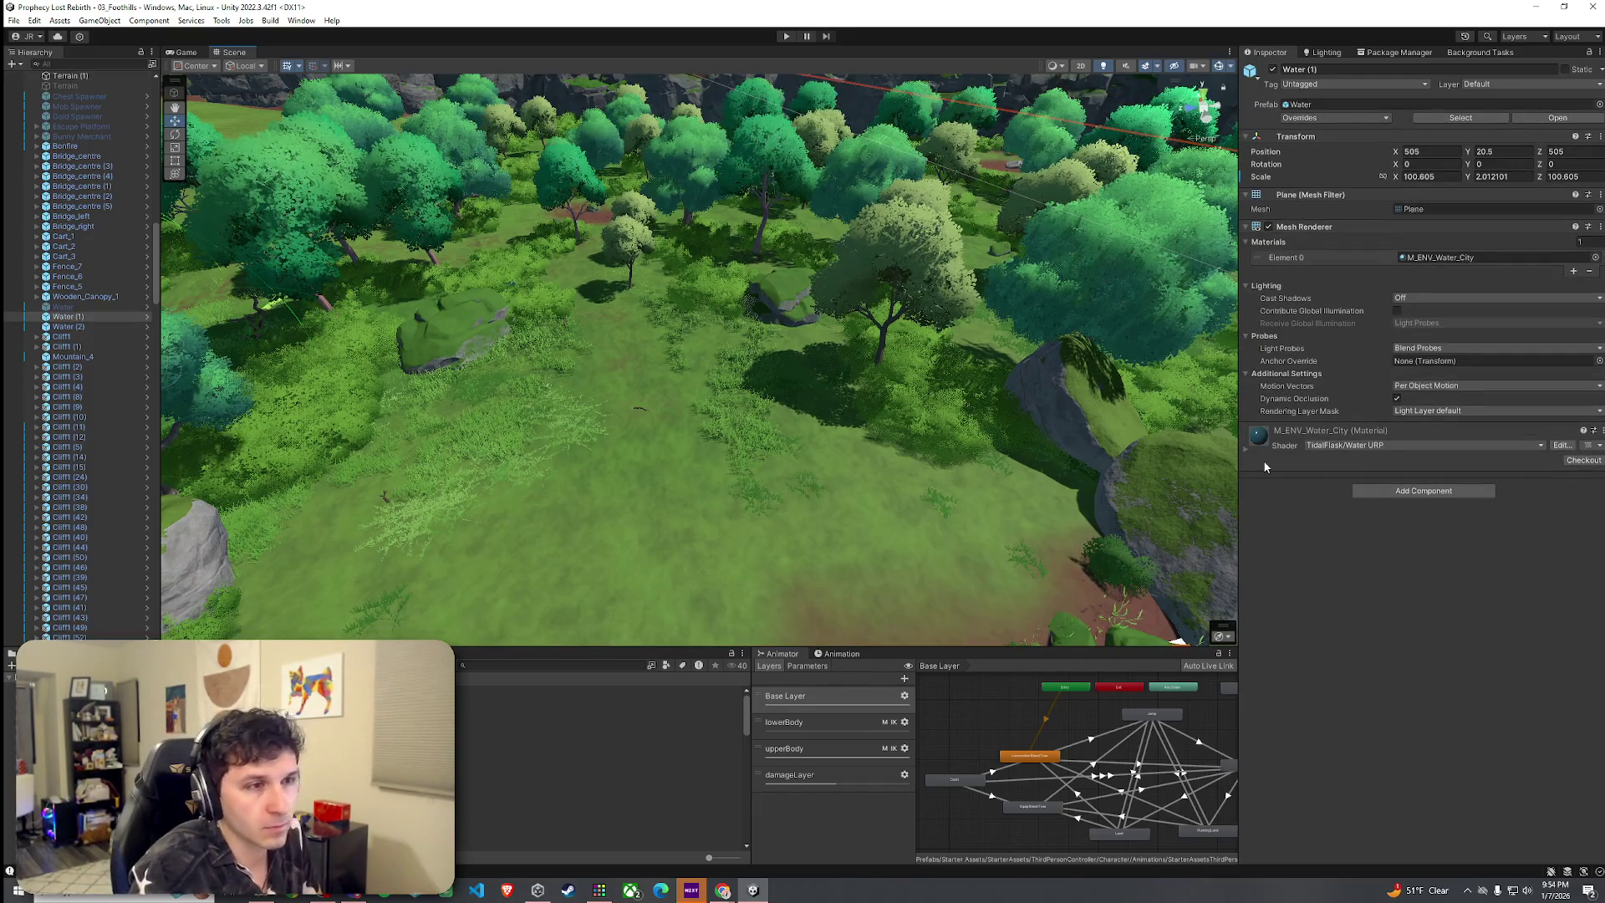
{"action": "left_click", "coordinate": [847, 478]}
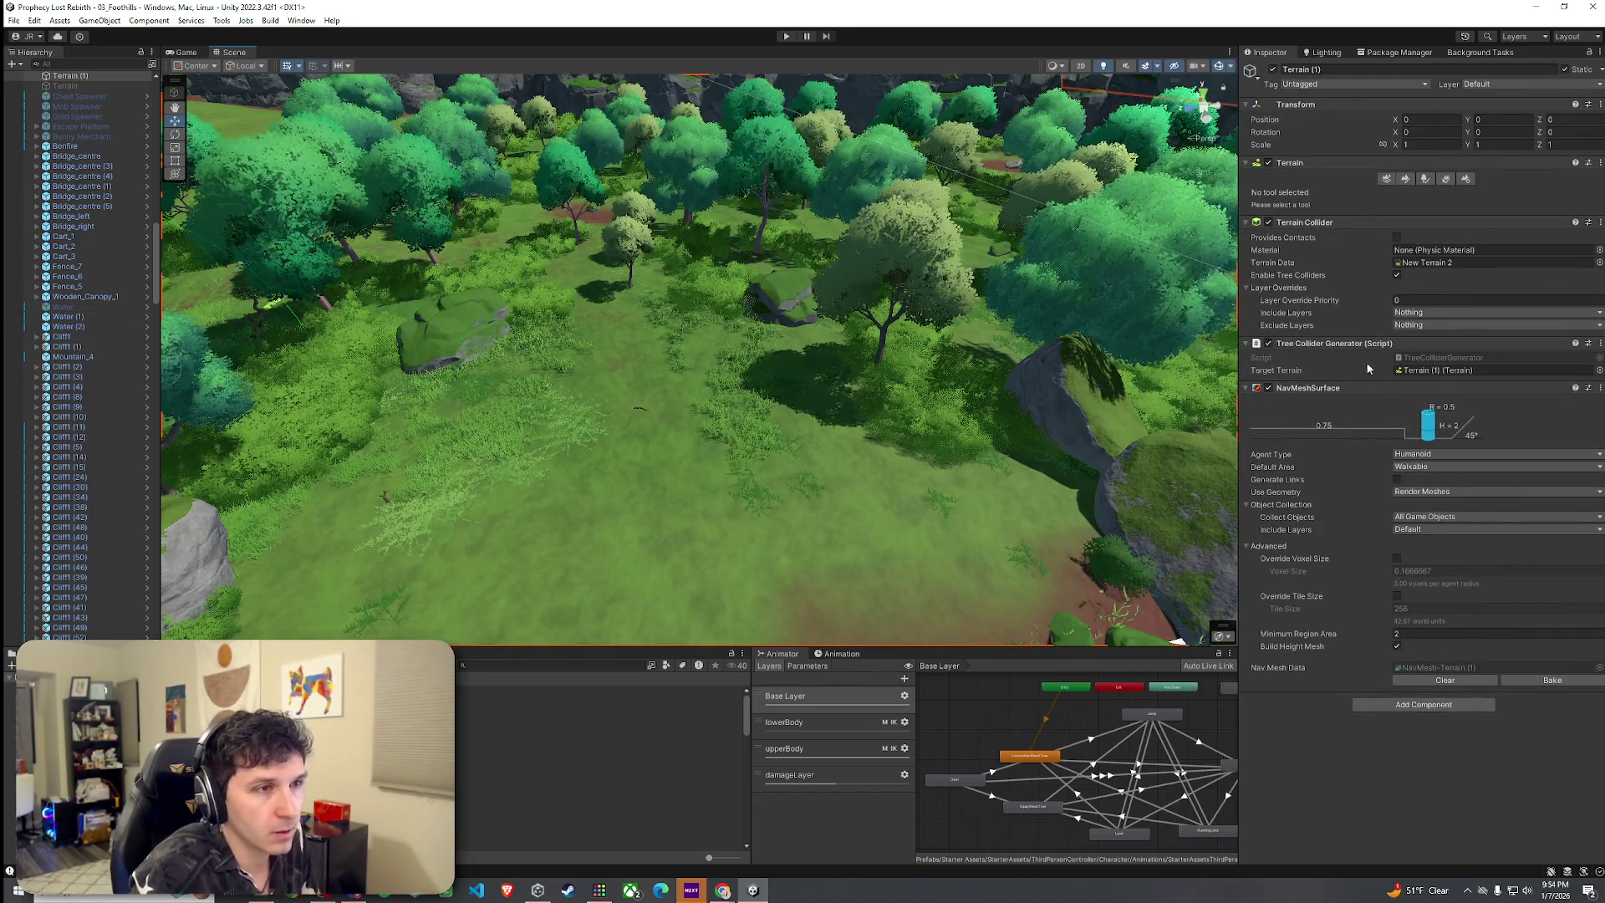
{"action": "double_click", "coordinate": [1436, 362]}
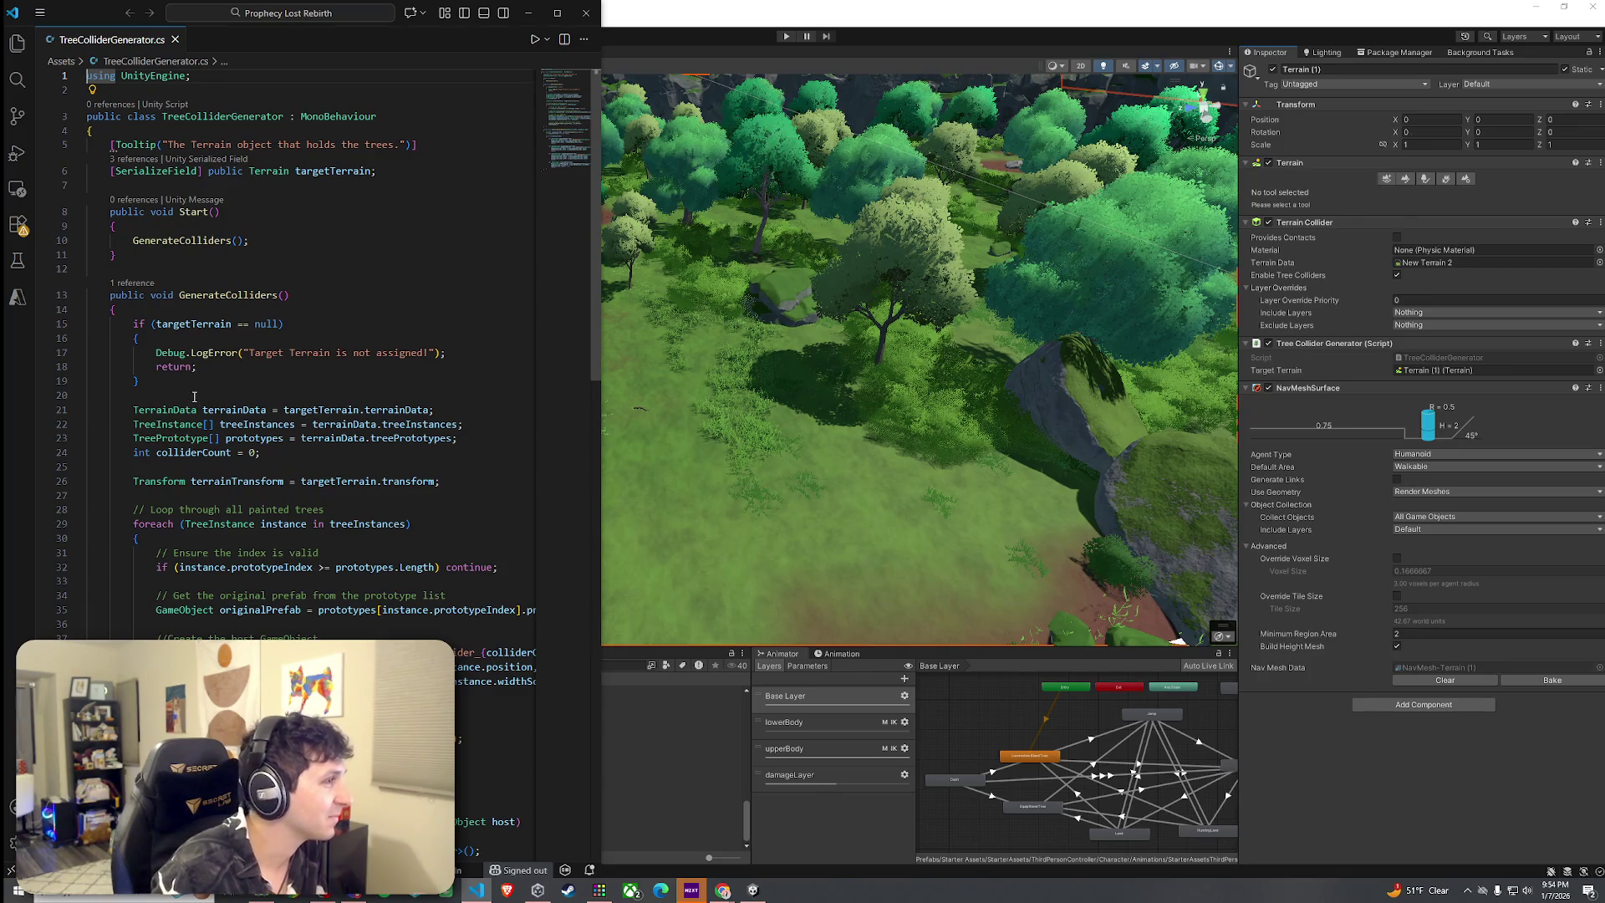
Insert a CheckForAnyOtherCollidersAndAddThem(); call on a new line below the CopyColliderFromPrefab call
{"action": "scroll", "coordinate": [197, 395], "scroll_direction": "down", "scroll_amount": 4}
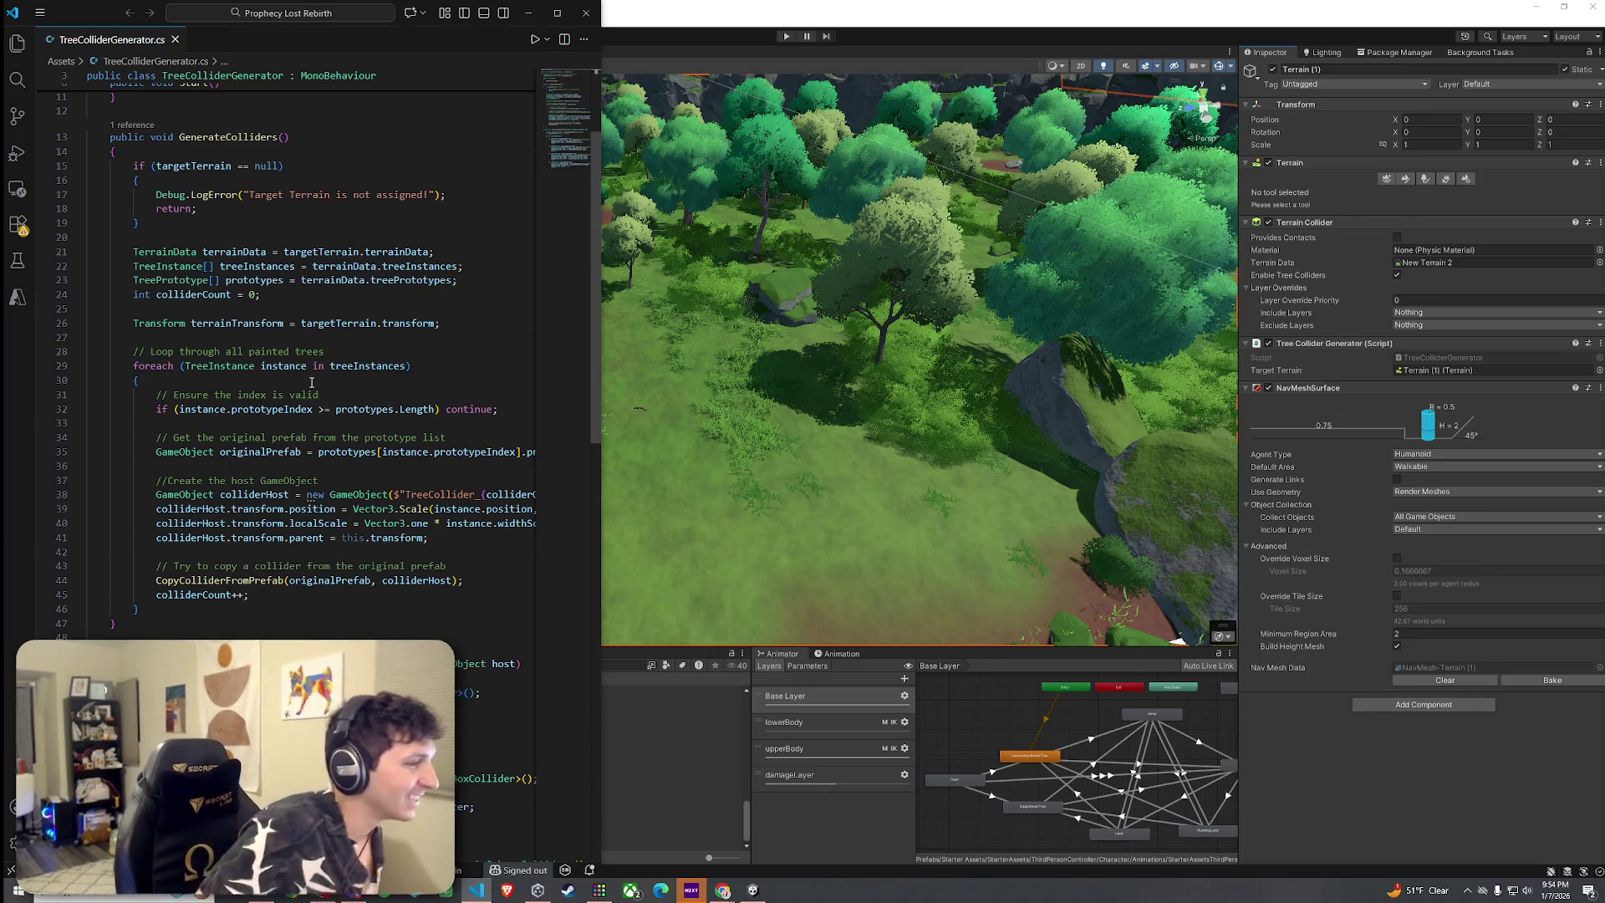
{"action": "scroll", "coordinate": [361, 404], "scroll_direction": "up", "scroll_amount": 4}
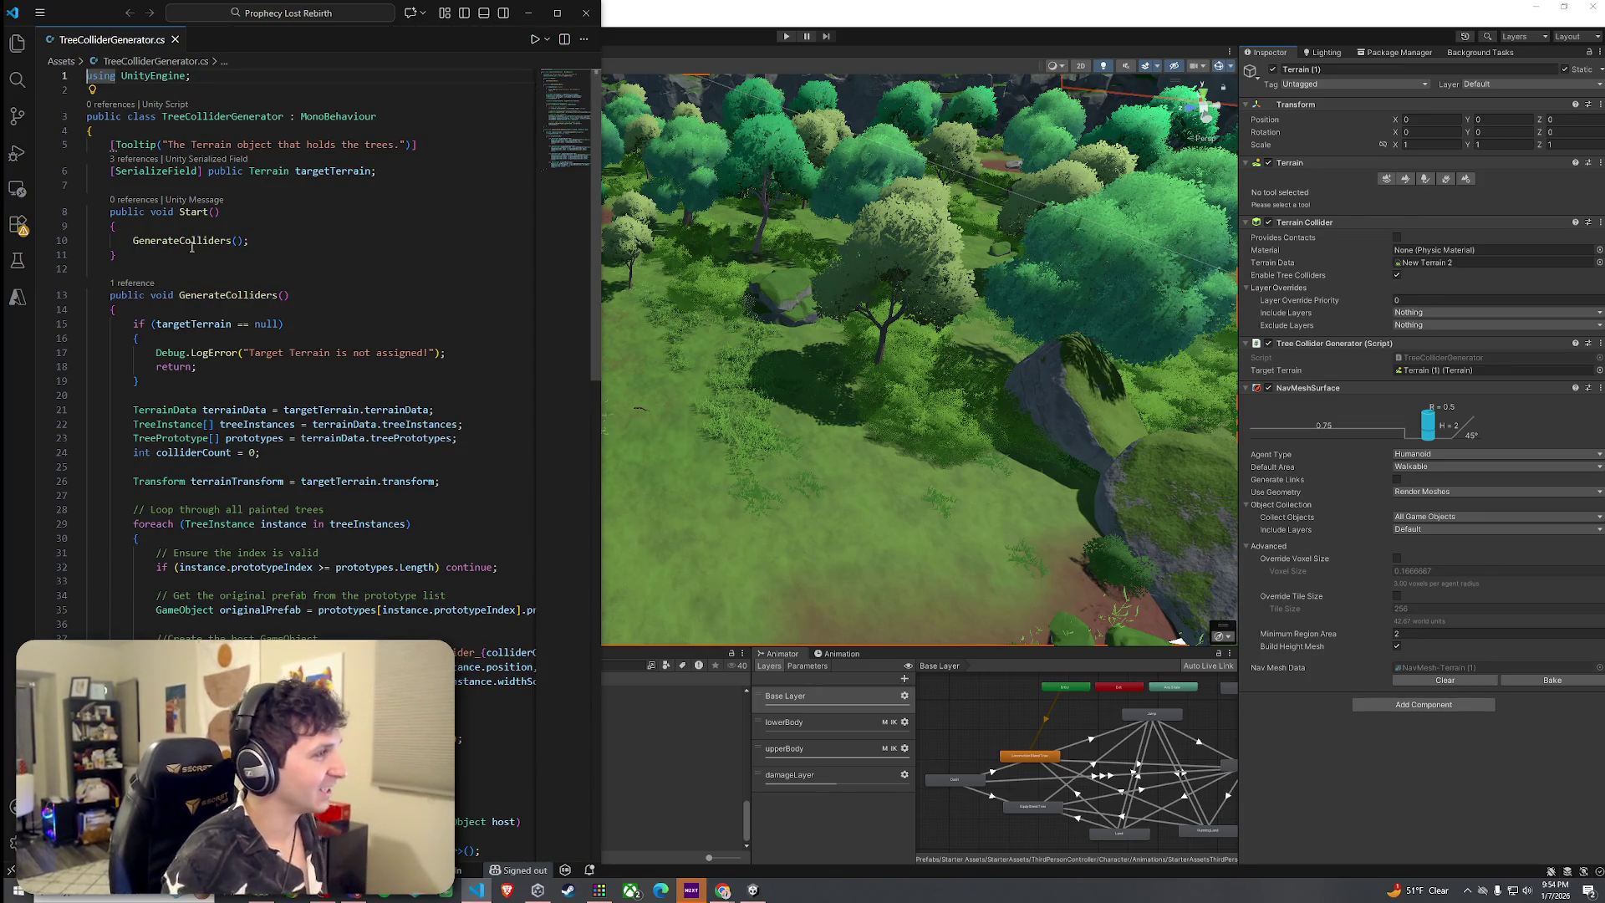
{"action": "scroll", "coordinate": [218, 373], "scroll_direction": "down", "scroll_amount": 10}
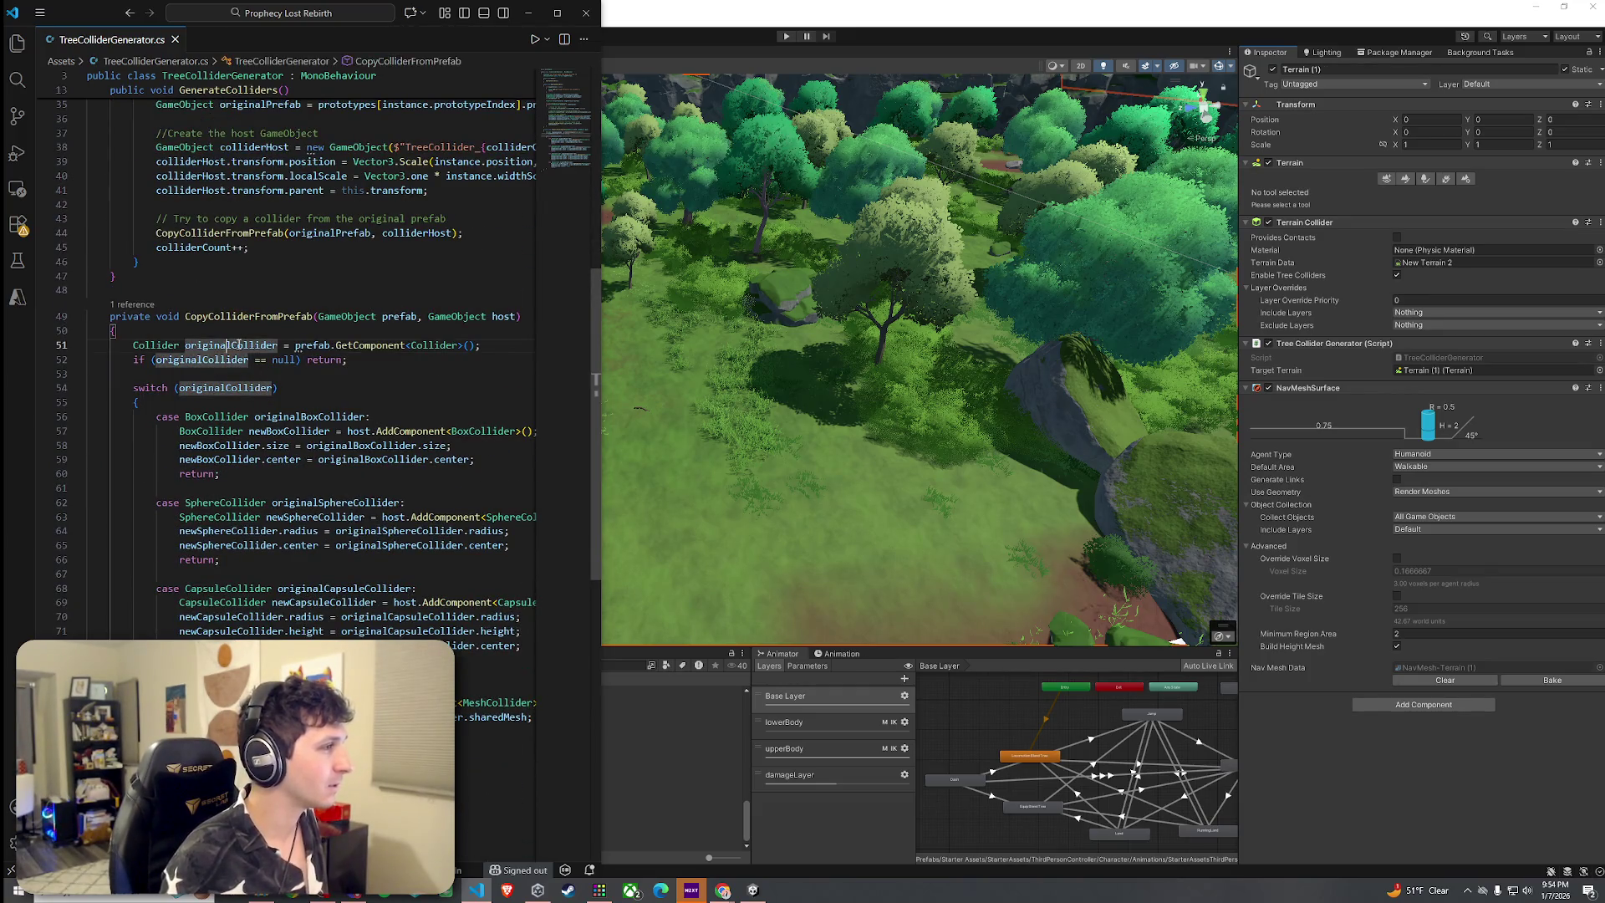
{"action": "left_click", "coordinate": [469, 345]}
{"action": "left_click", "coordinate": [273, 316]}
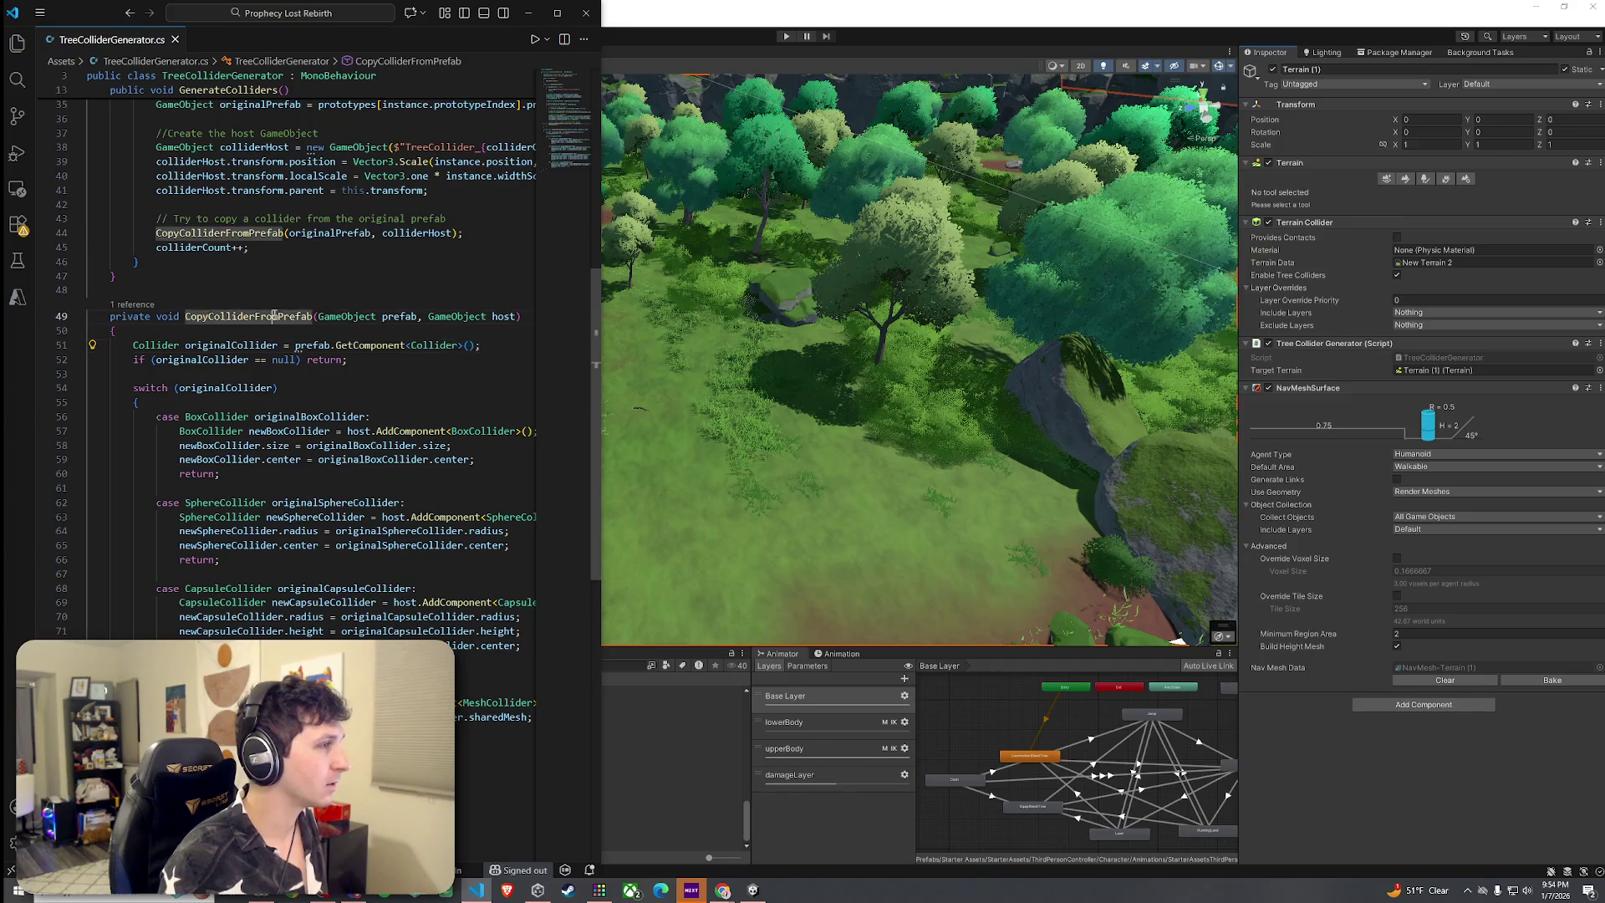
{"action": "scroll", "coordinate": [350, 345], "scroll_direction": "up", "scroll_amount": 9}
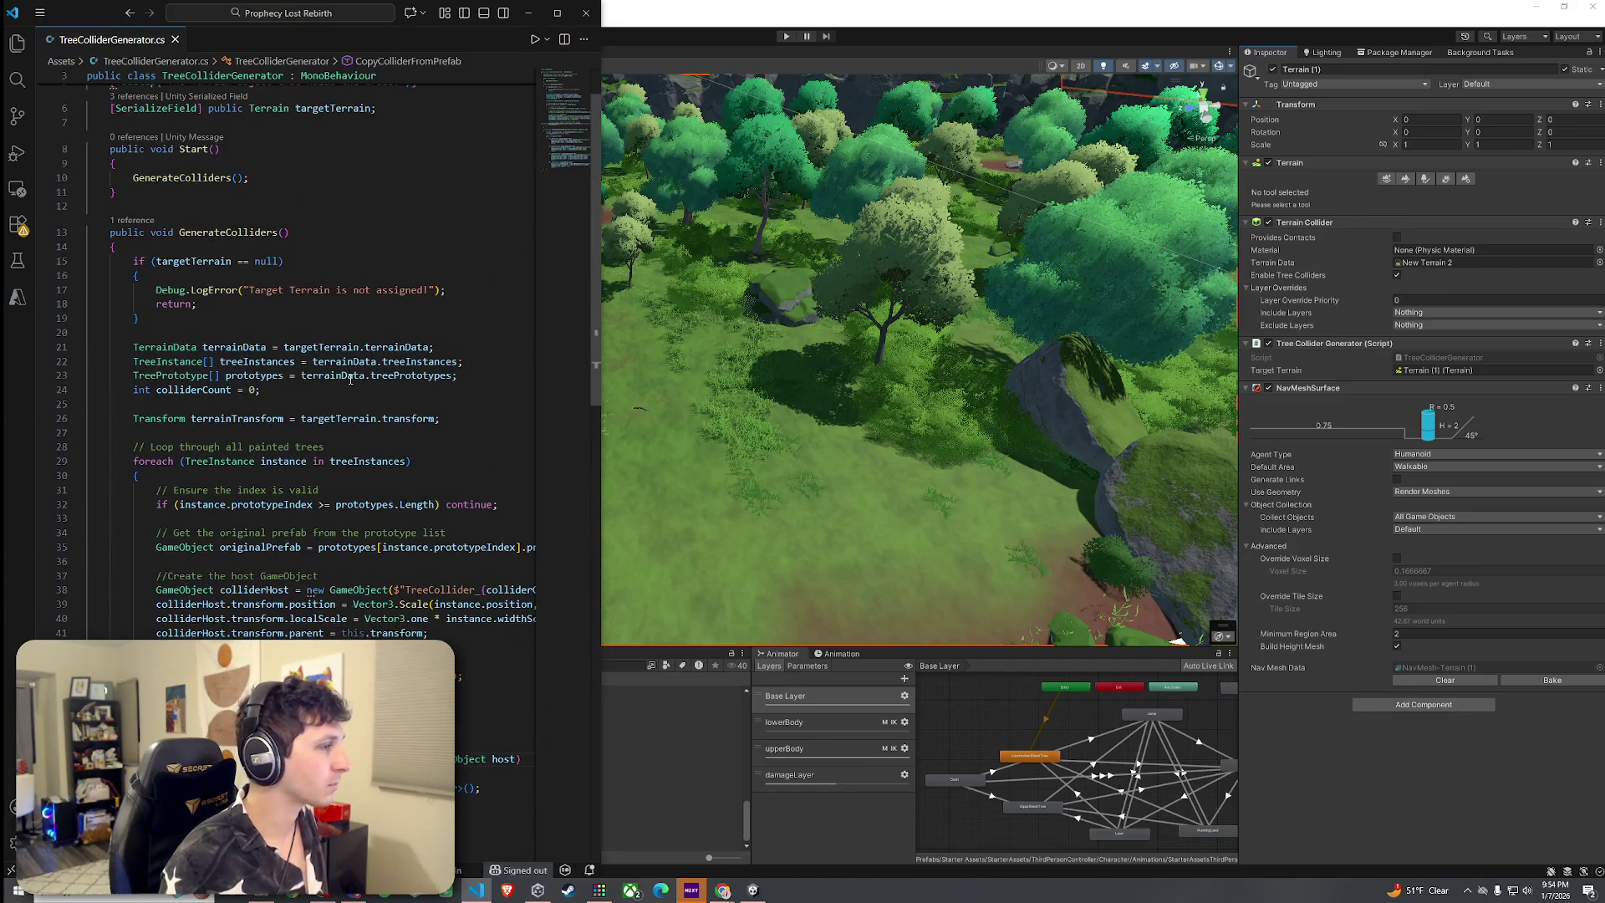
{"action": "scroll", "coordinate": [338, 351], "scroll_direction": "down", "scroll_amount": 5}
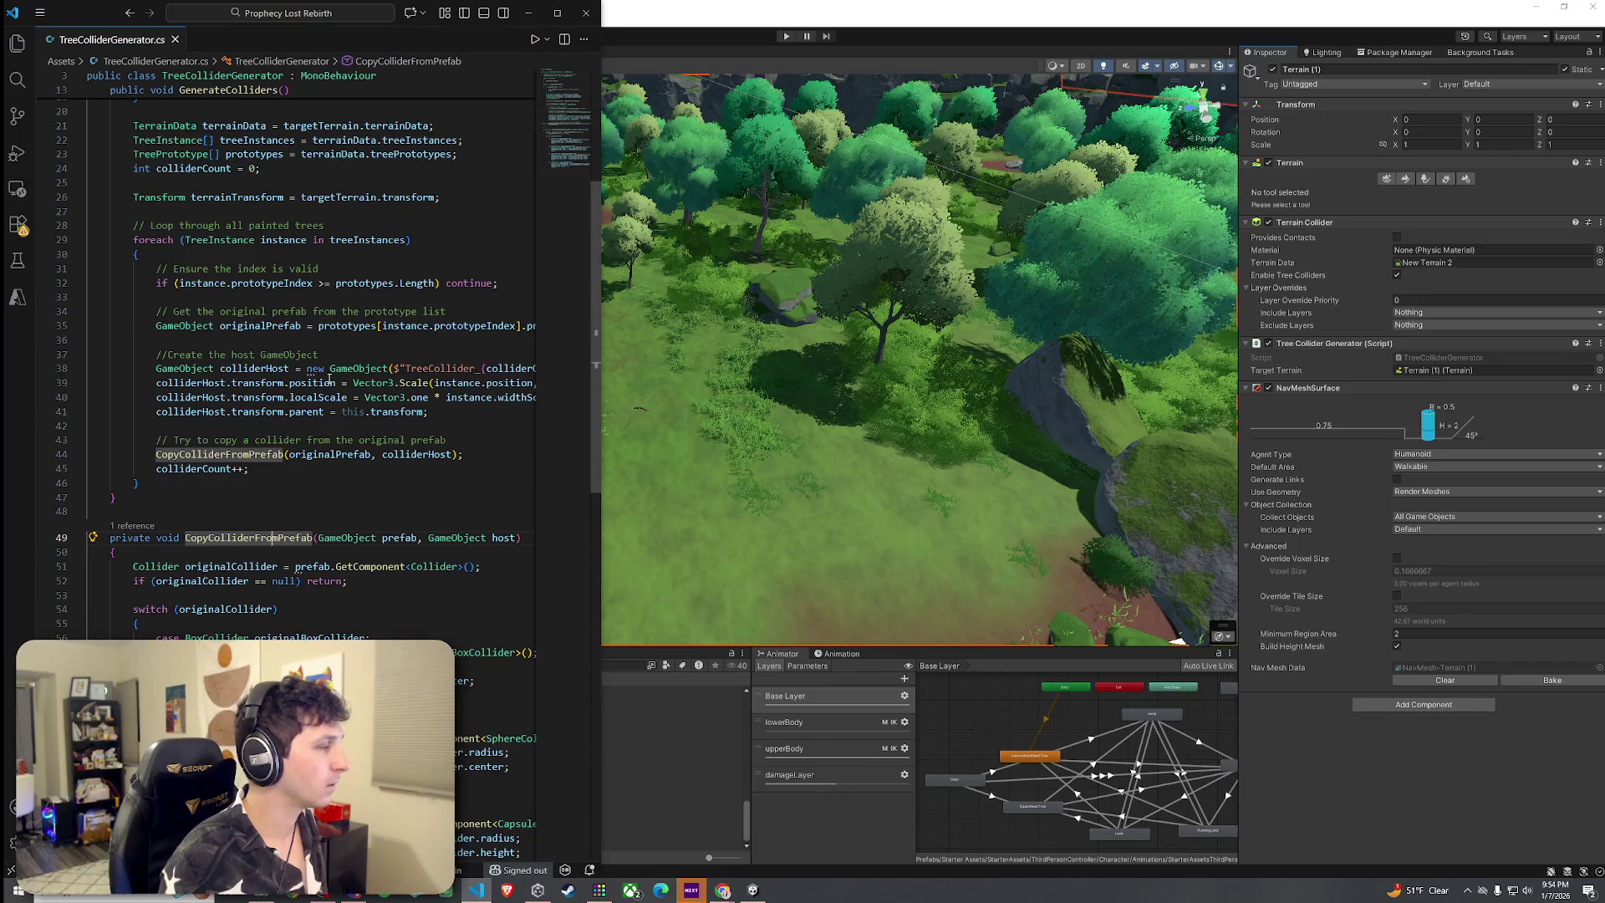
{"action": "left_click", "coordinate": [473, 519]}
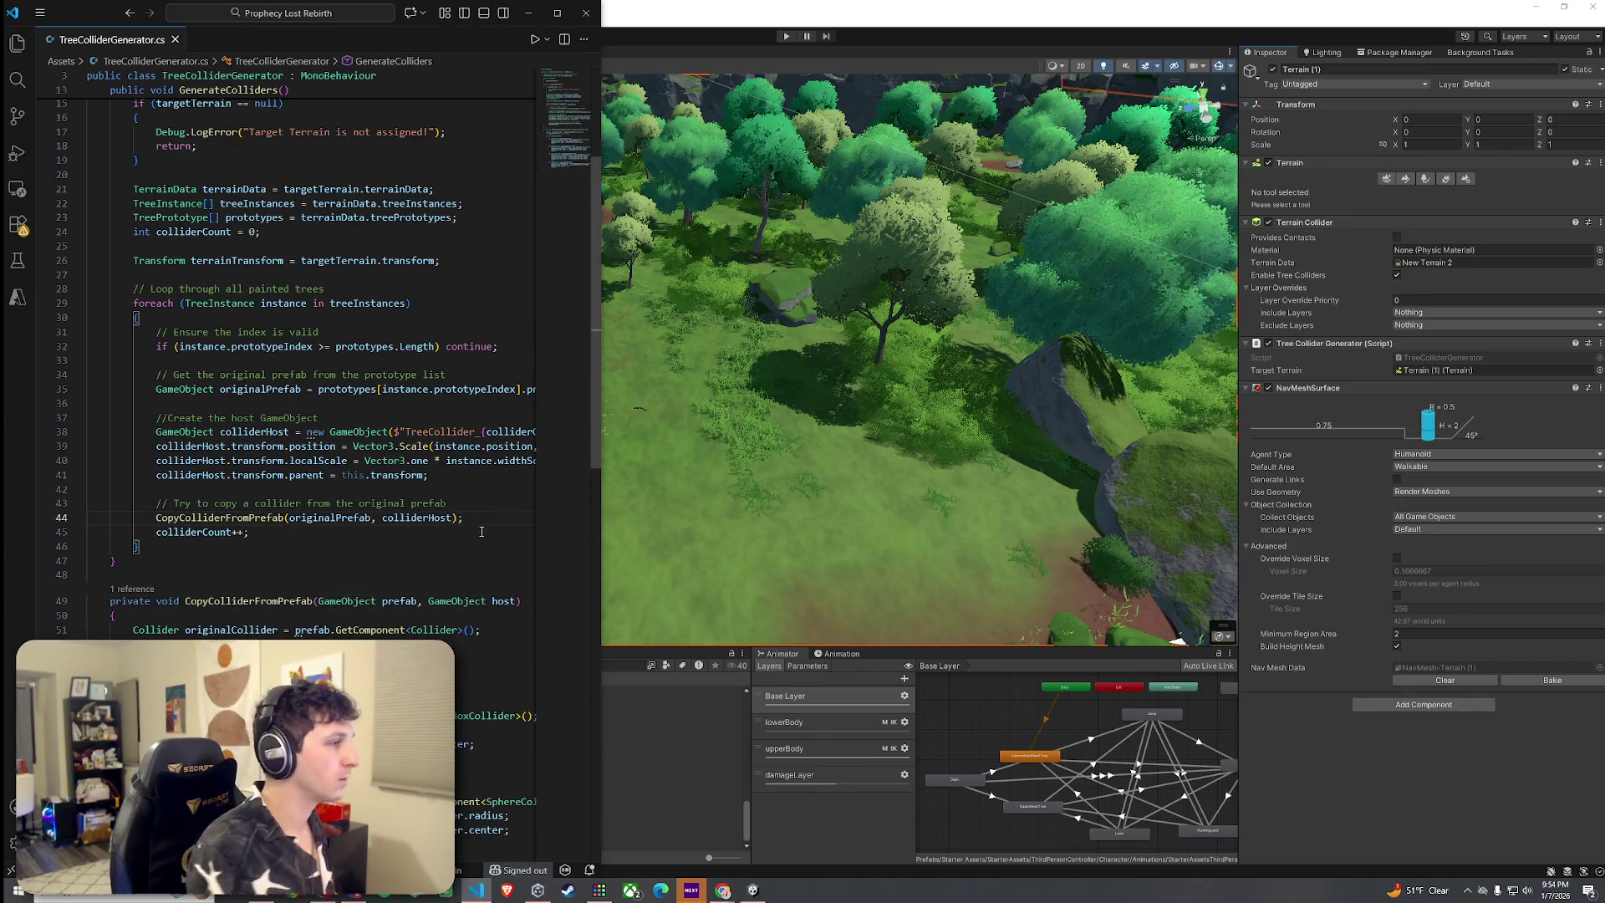
{"action": "key", "text": "Return"}
{"action": "type", "text": "CheckF"}
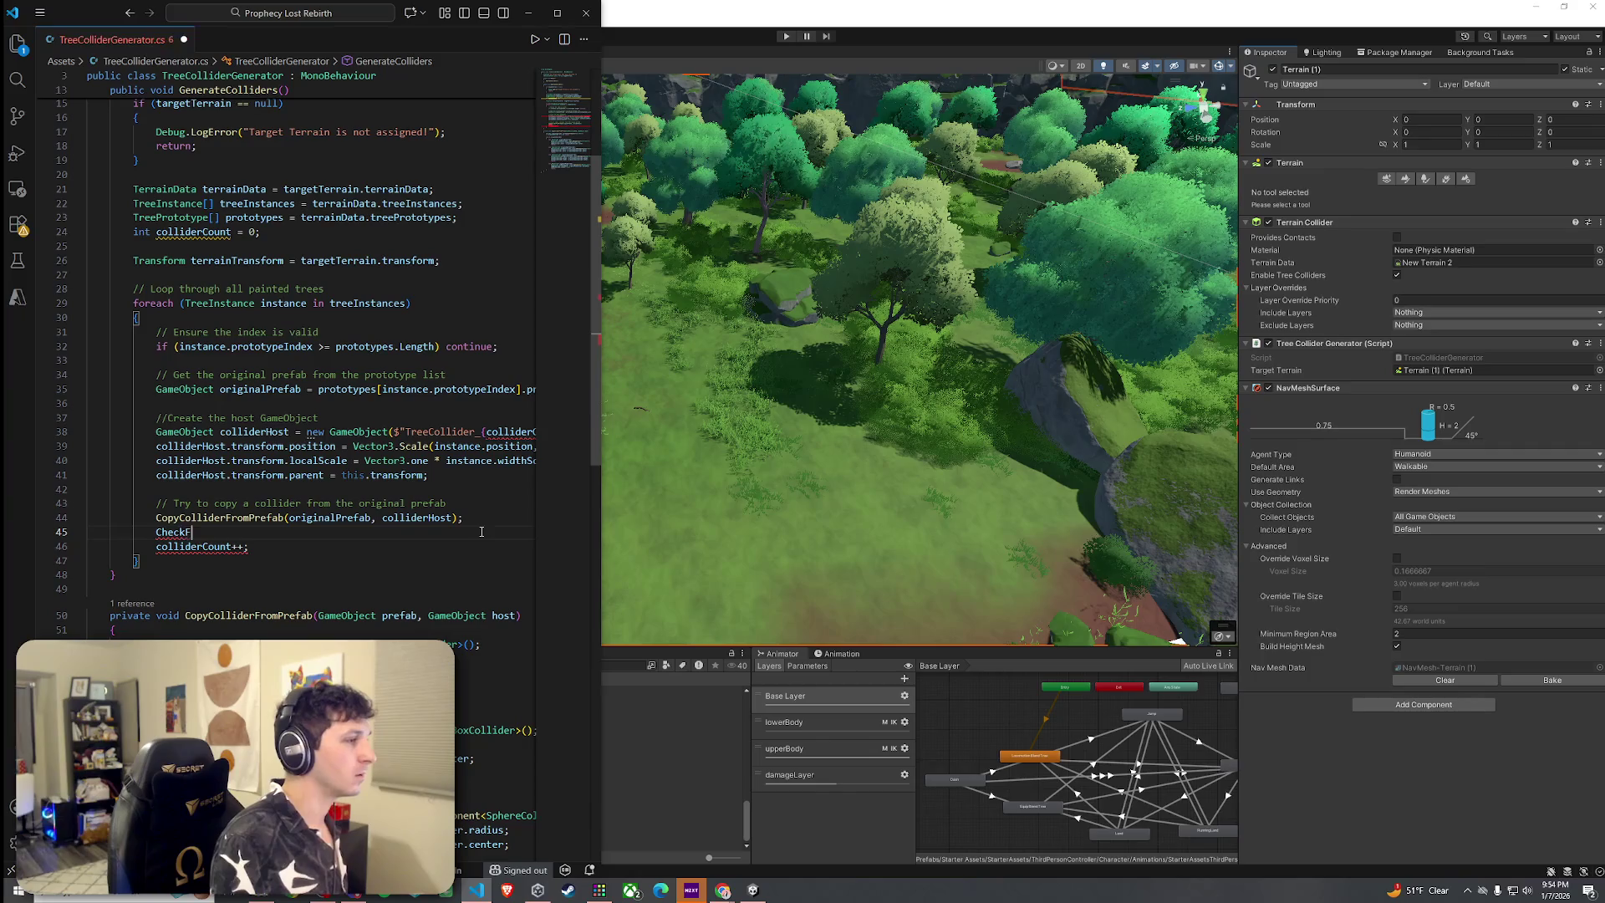
{"action": "type", "text": "orAny"}
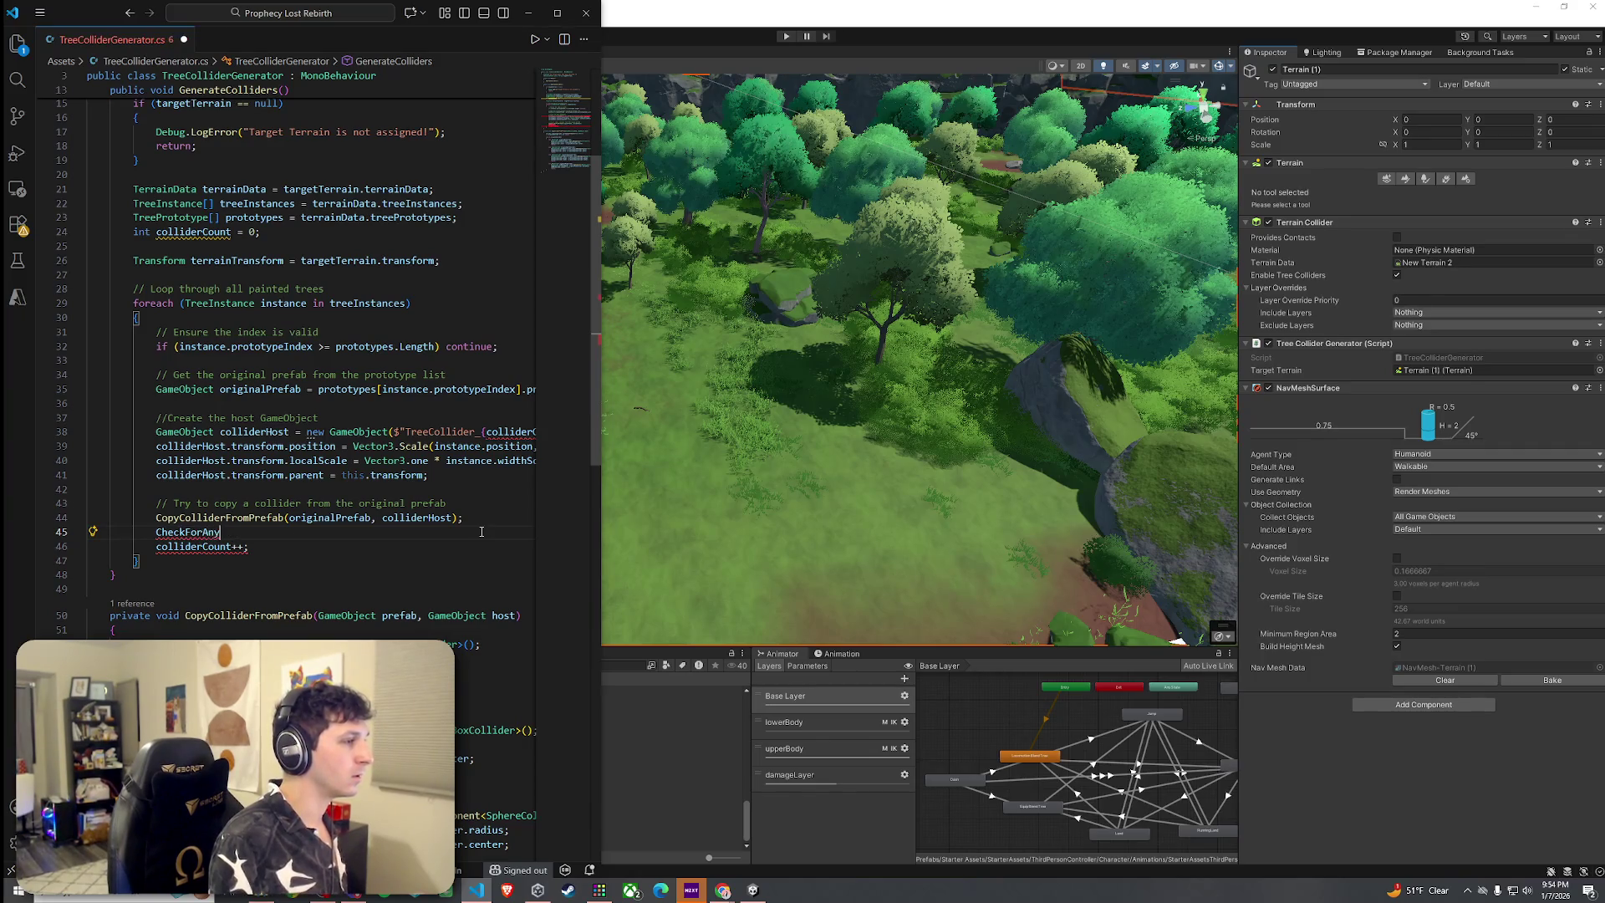
{"action": "type", "text": "OtherColliders"}
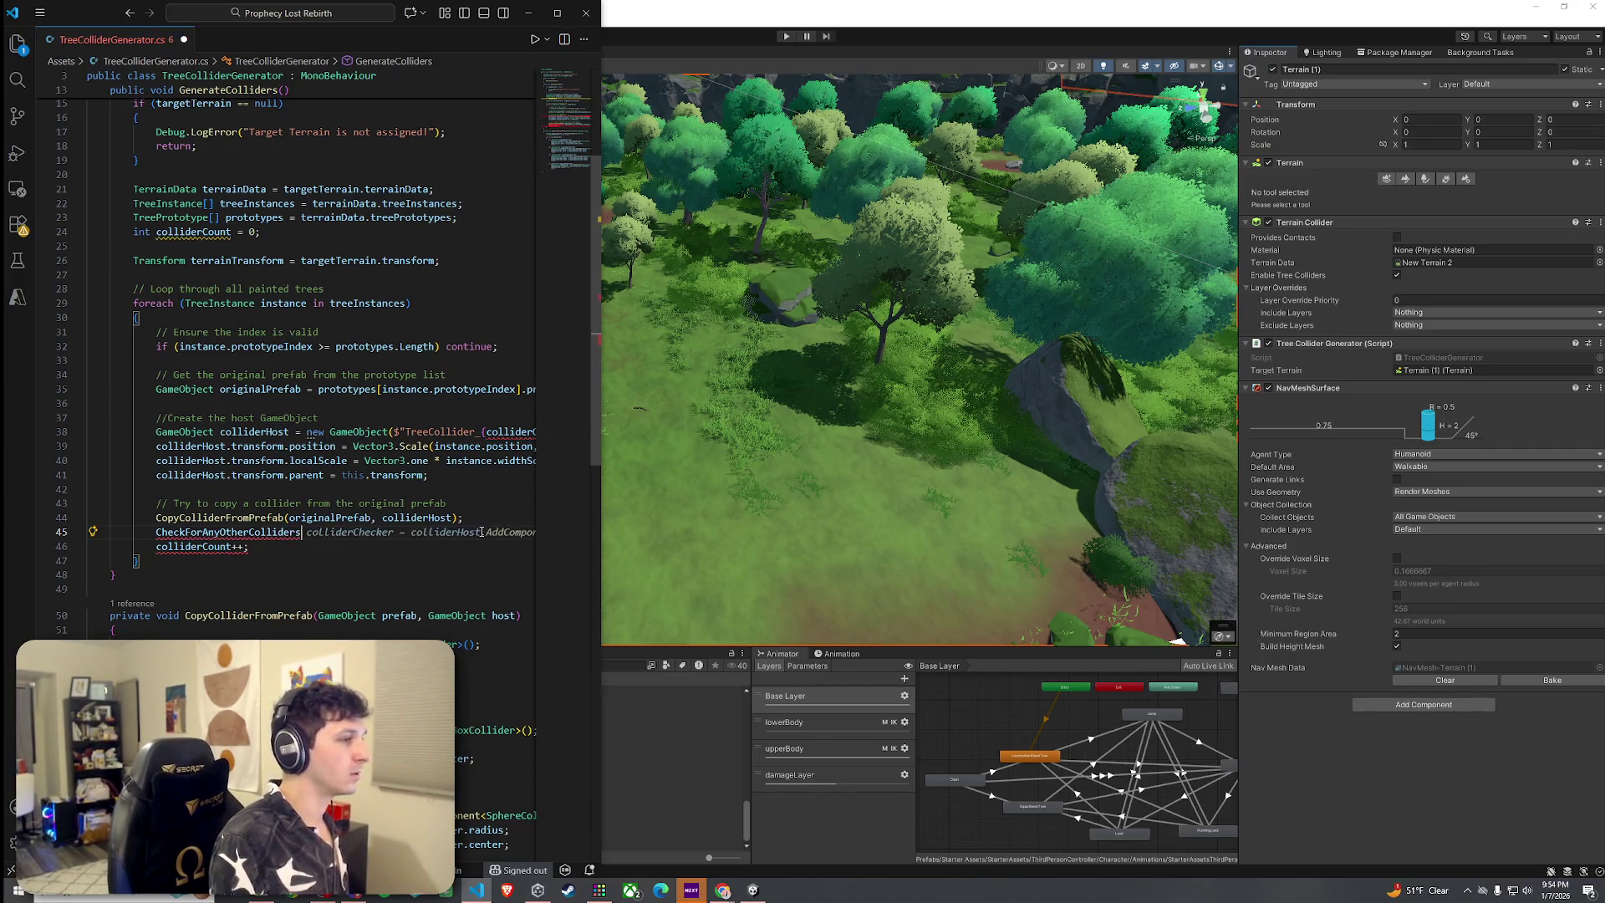
{"action": "type", "text": "AndAddThem("}
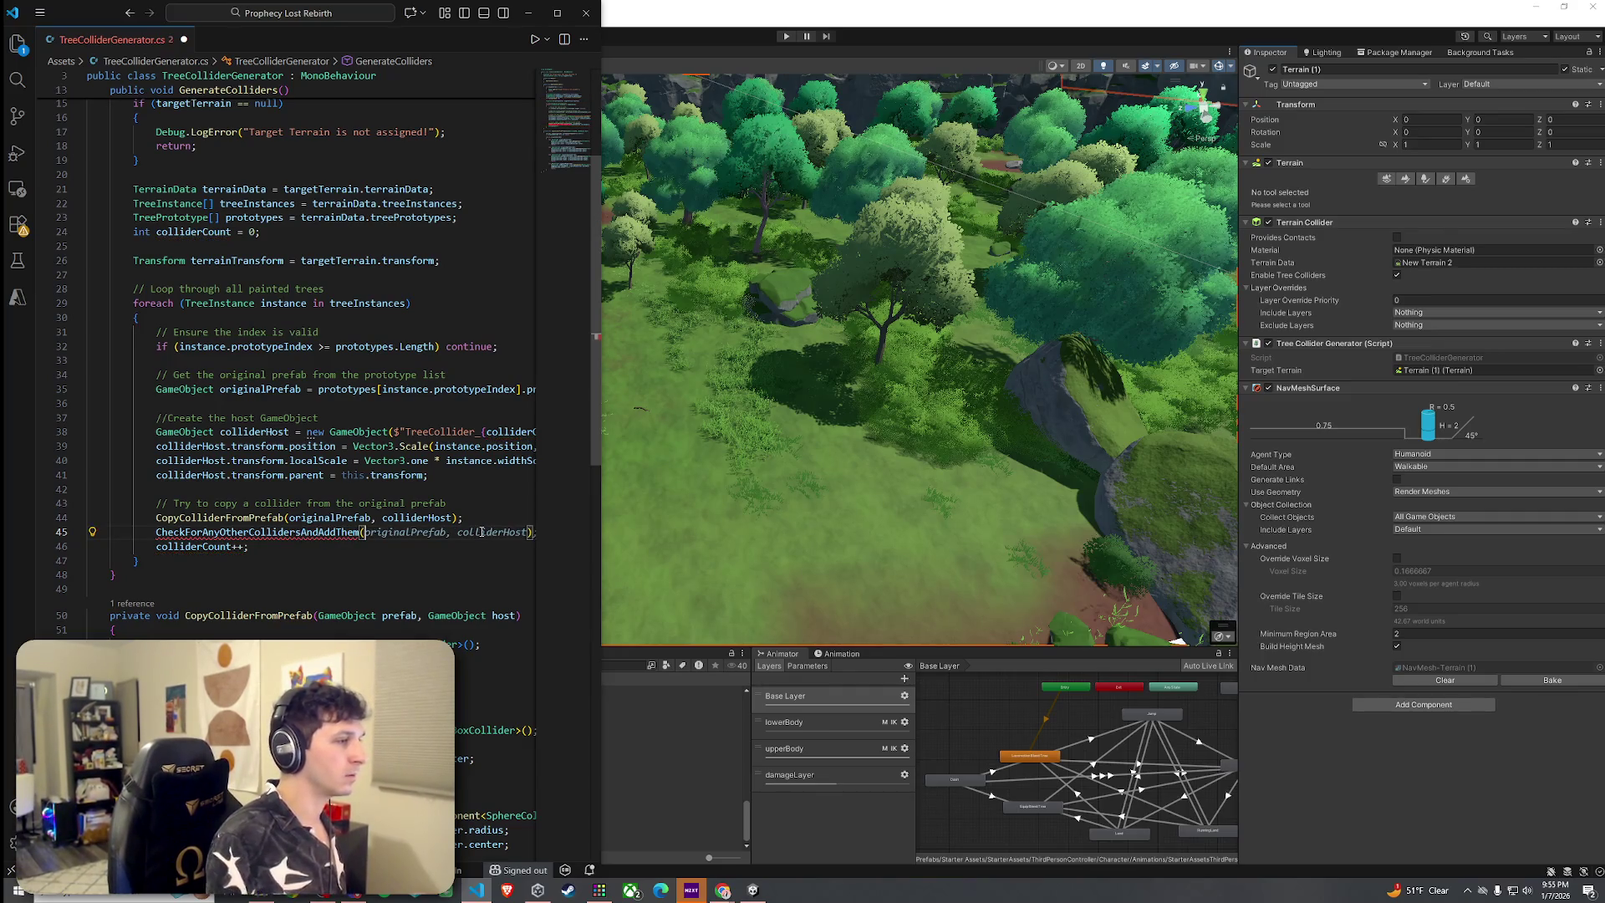
{"action": "type", "text": ");"}
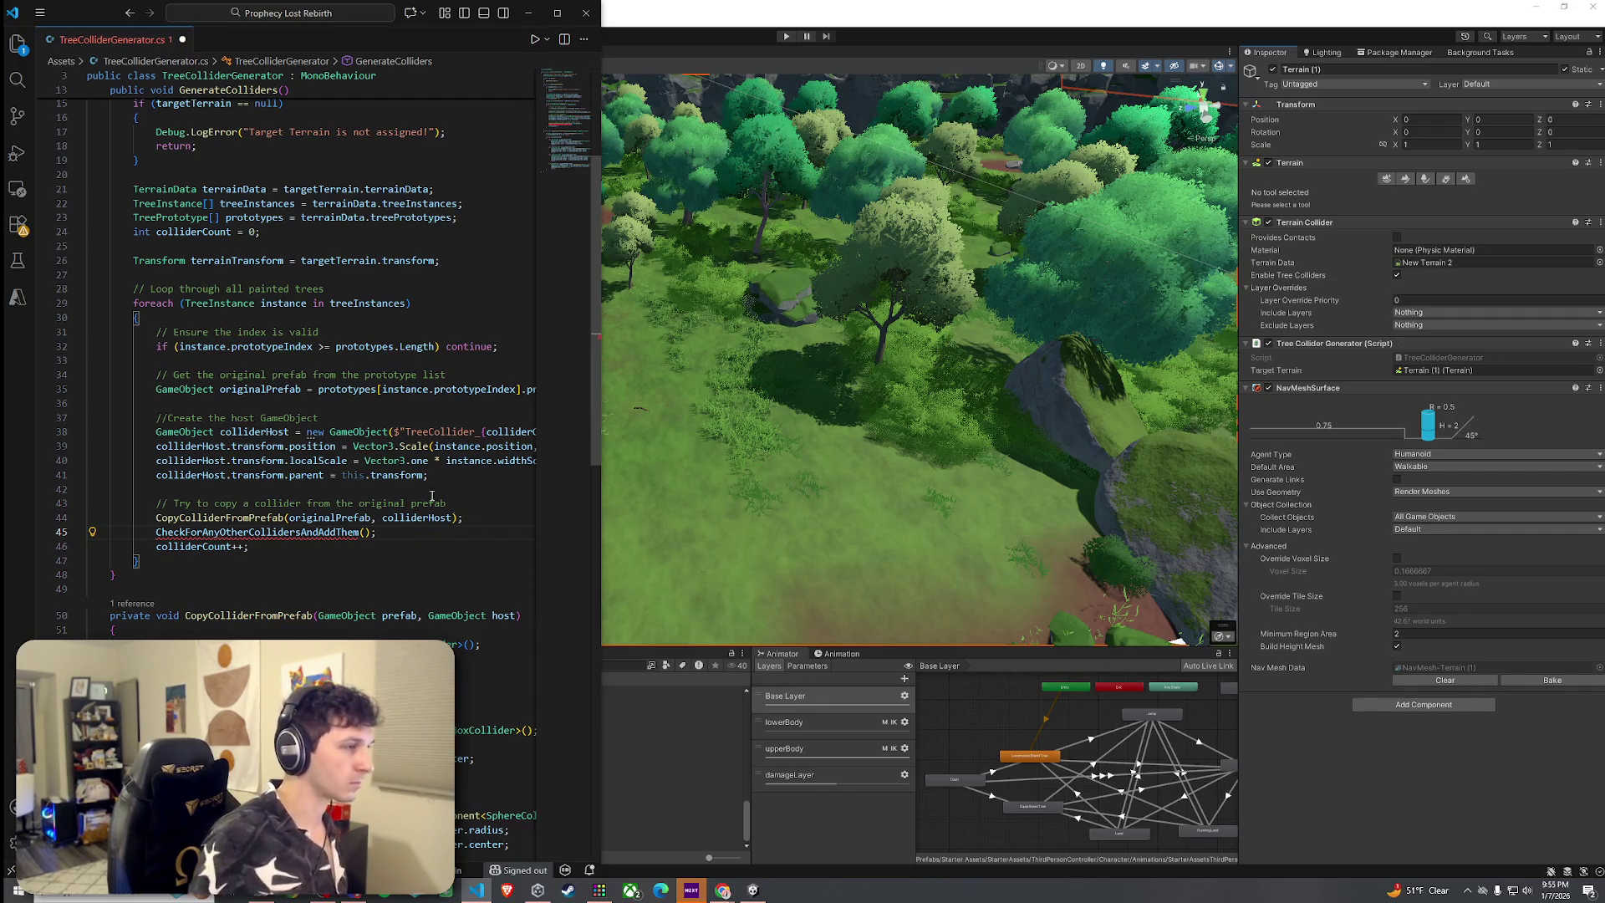
Copy the arguments originalPrefab, colliderHost into the new call's parentheses
{"action": "left_click_drag", "start_coordinate": [288, 517], "coordinate": [454, 522]}
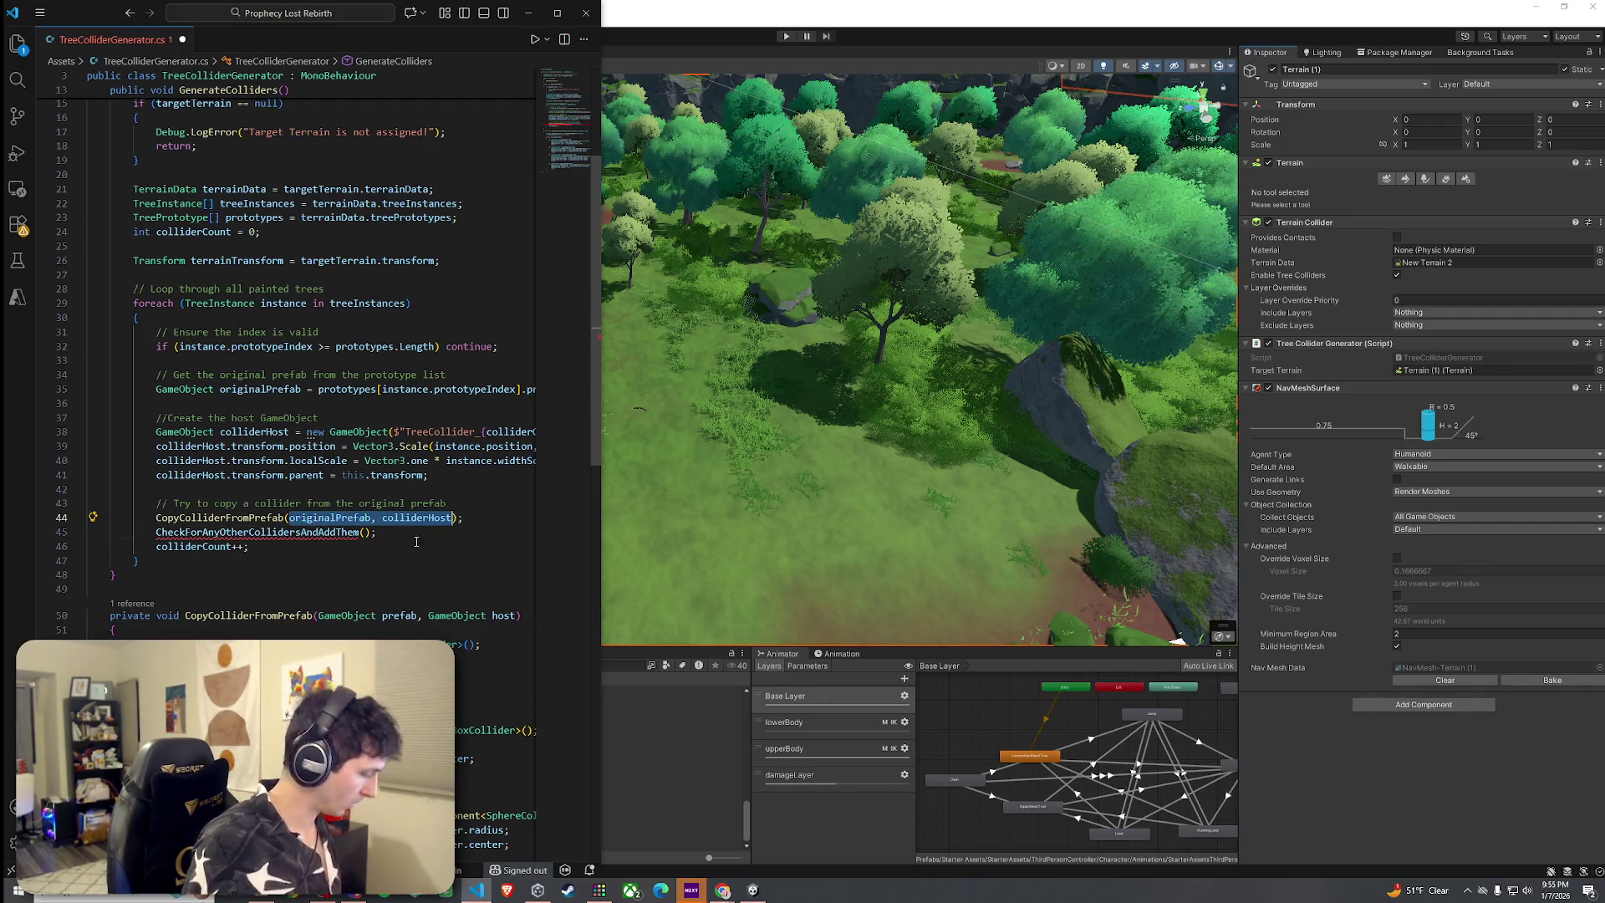
{"action": "key", "text": "ctrl+c"}
{"action": "left_click", "coordinate": [365, 532]}
{"action": "key", "text": "ctrl+v"}
Duplicate the CopyColliderFromPrefab signature below and rename it CheckForAnyOtherCollidersAndAddThem
{"action": "scroll", "coordinate": [345, 533], "scroll_direction": "down", "scroll_amount": 3}
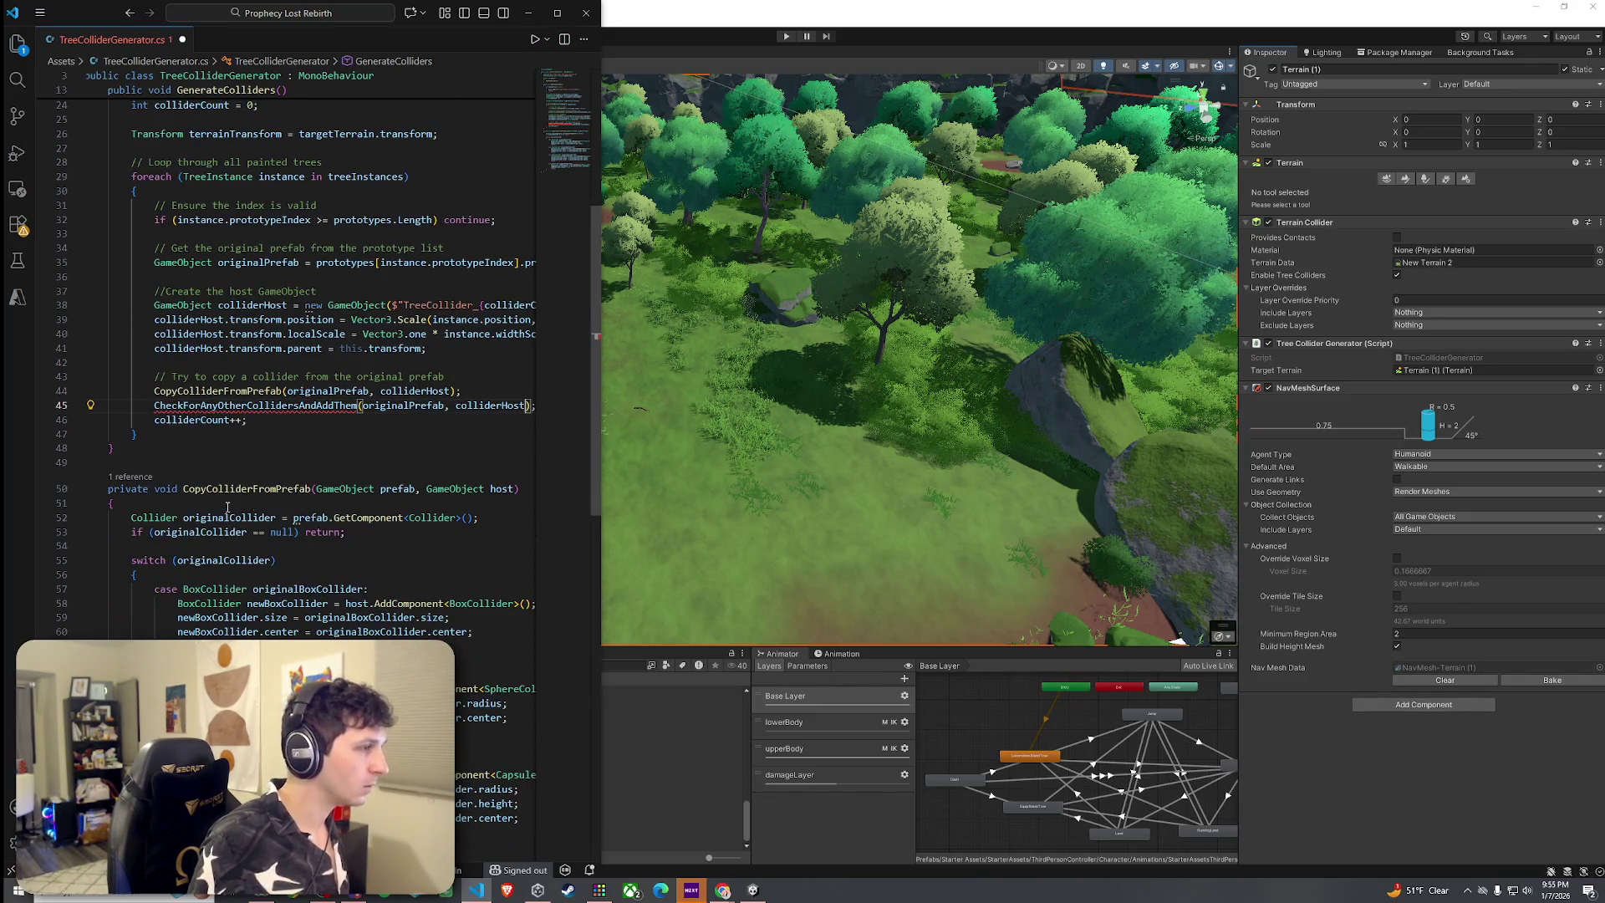
{"action": "left_click_drag", "start_coordinate": [113, 503], "coordinate": [109, 492]}
{"action": "scroll", "coordinate": [209, 529], "scroll_direction": "down", "scroll_amount": 6}
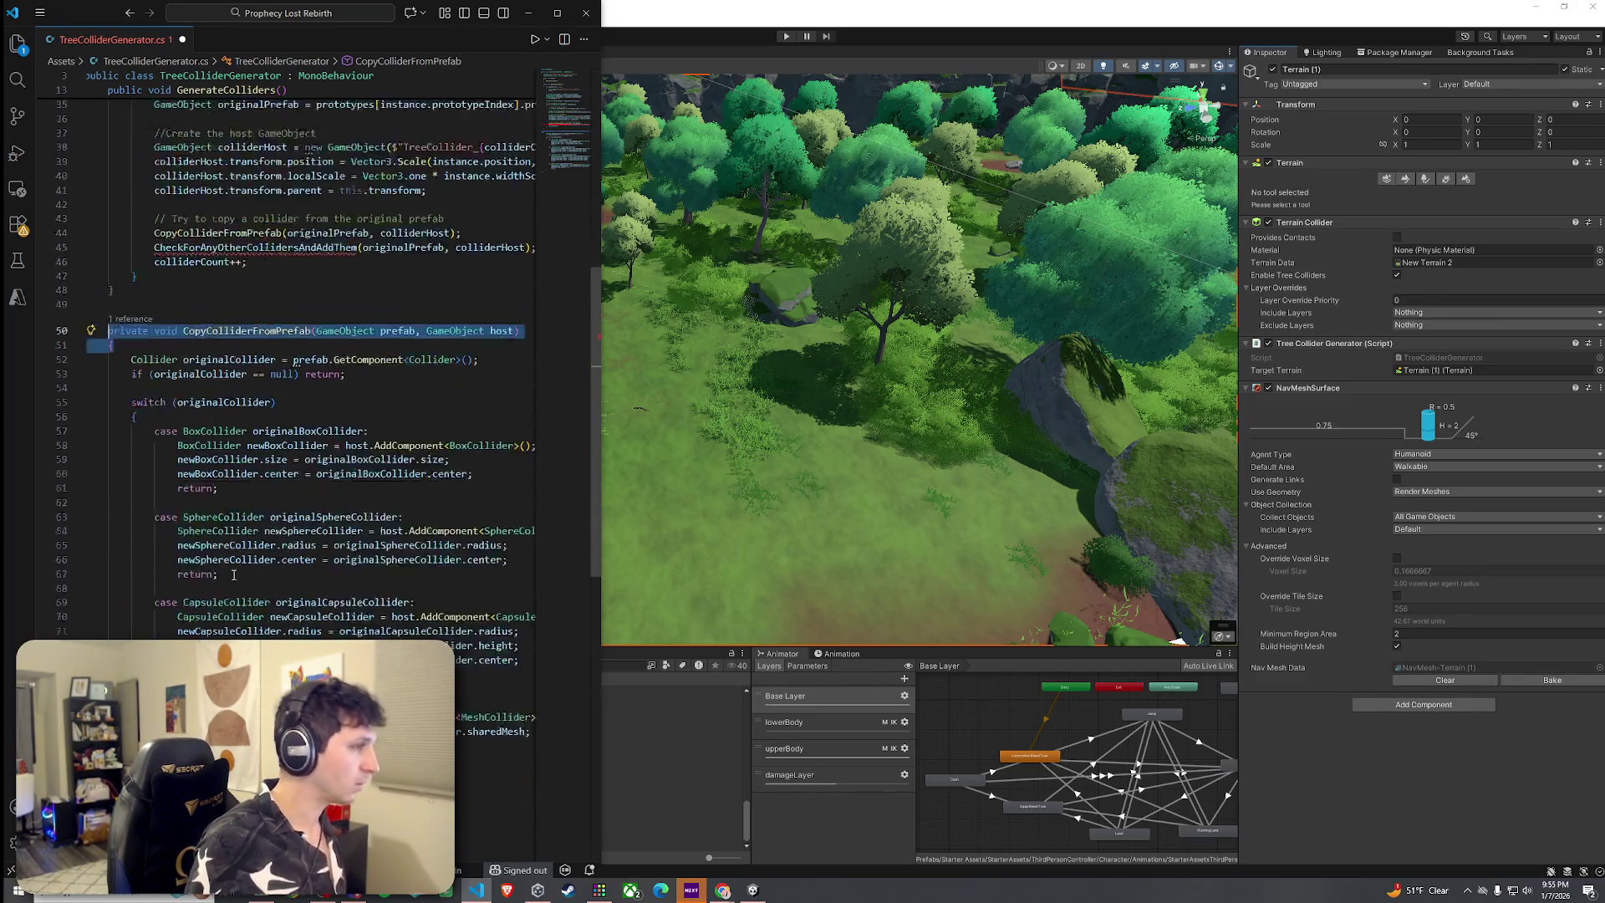
{"action": "key", "text": "ctrl+c"}
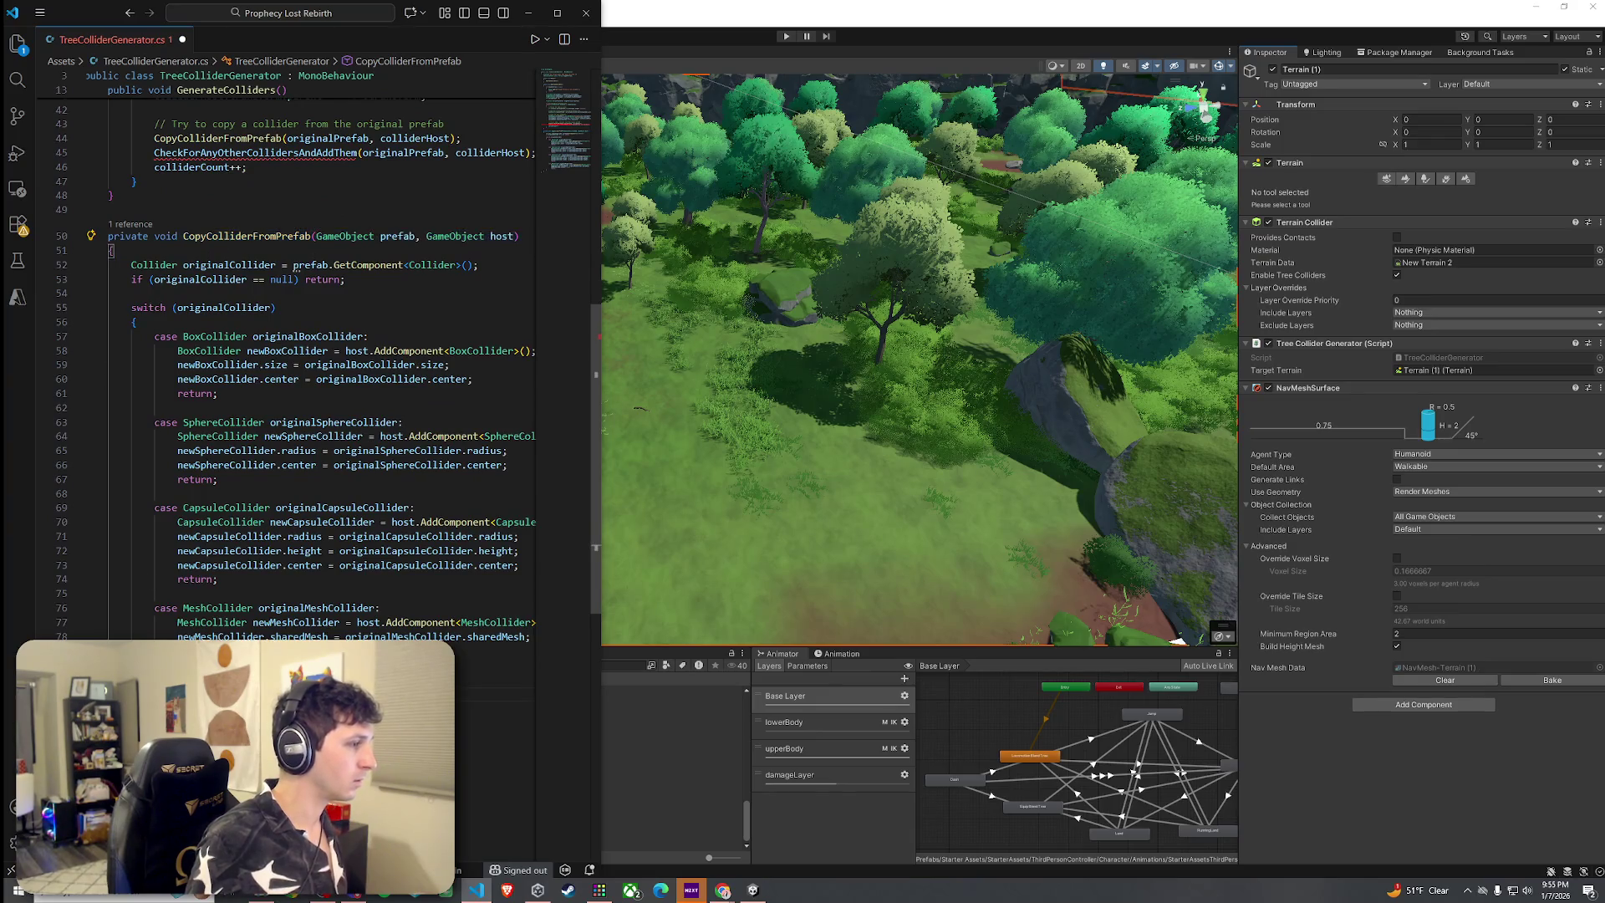
{"action": "key", "text": "ctrl+v"}
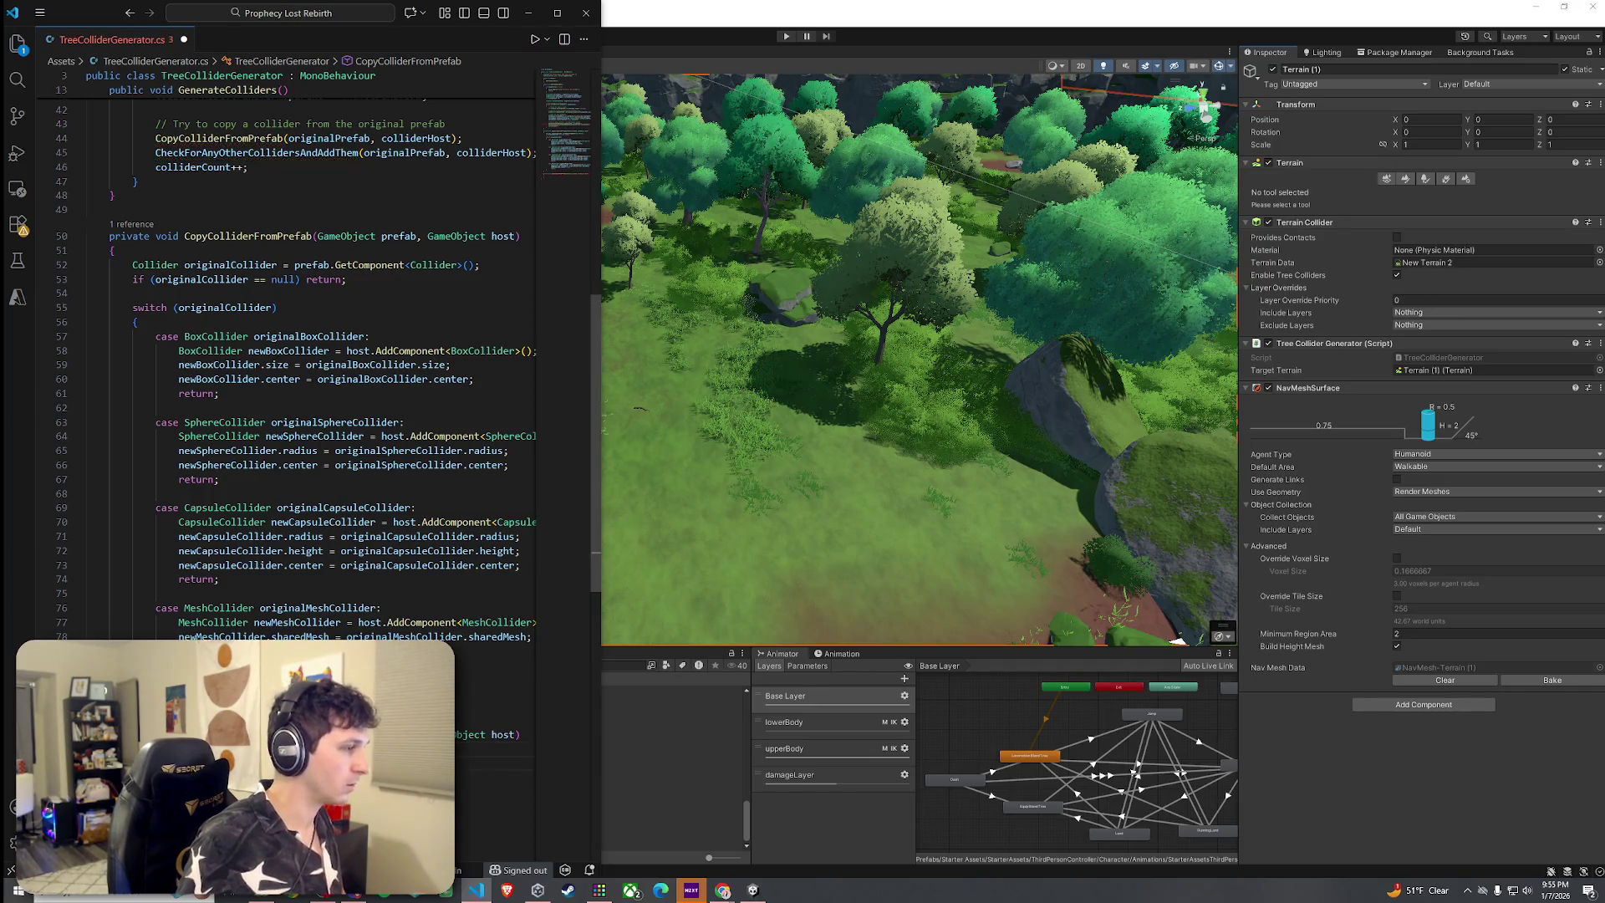
{"action": "left_click", "coordinate": [251, 153]}
{"action": "key", "text": "ctrl+c"}
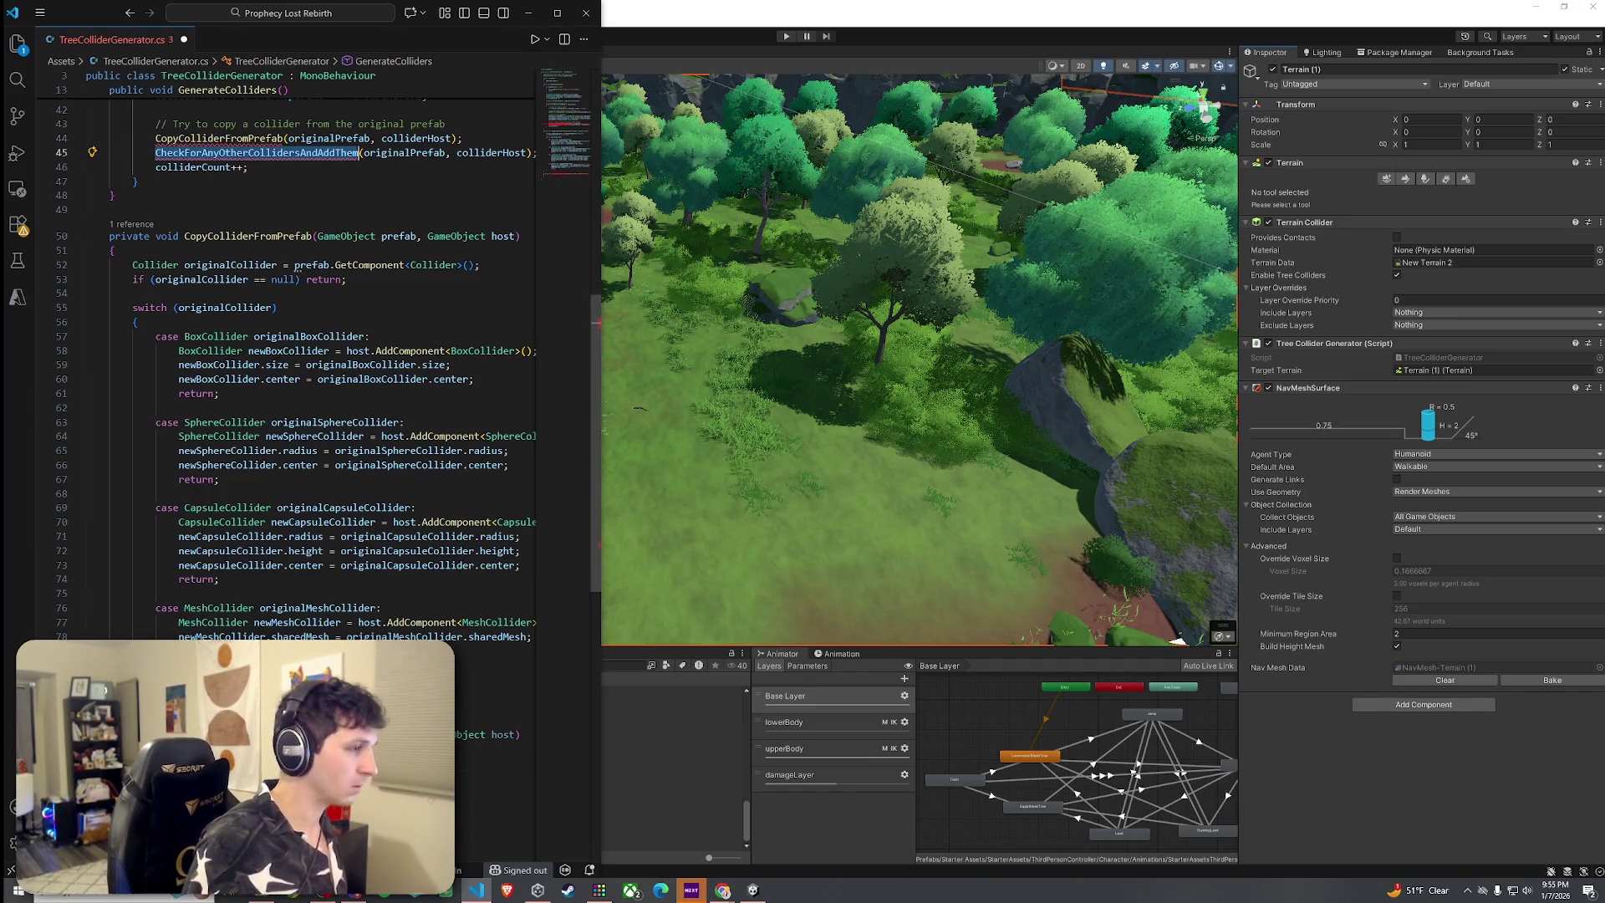
{"action": "key", "text": "ctrl+v"}
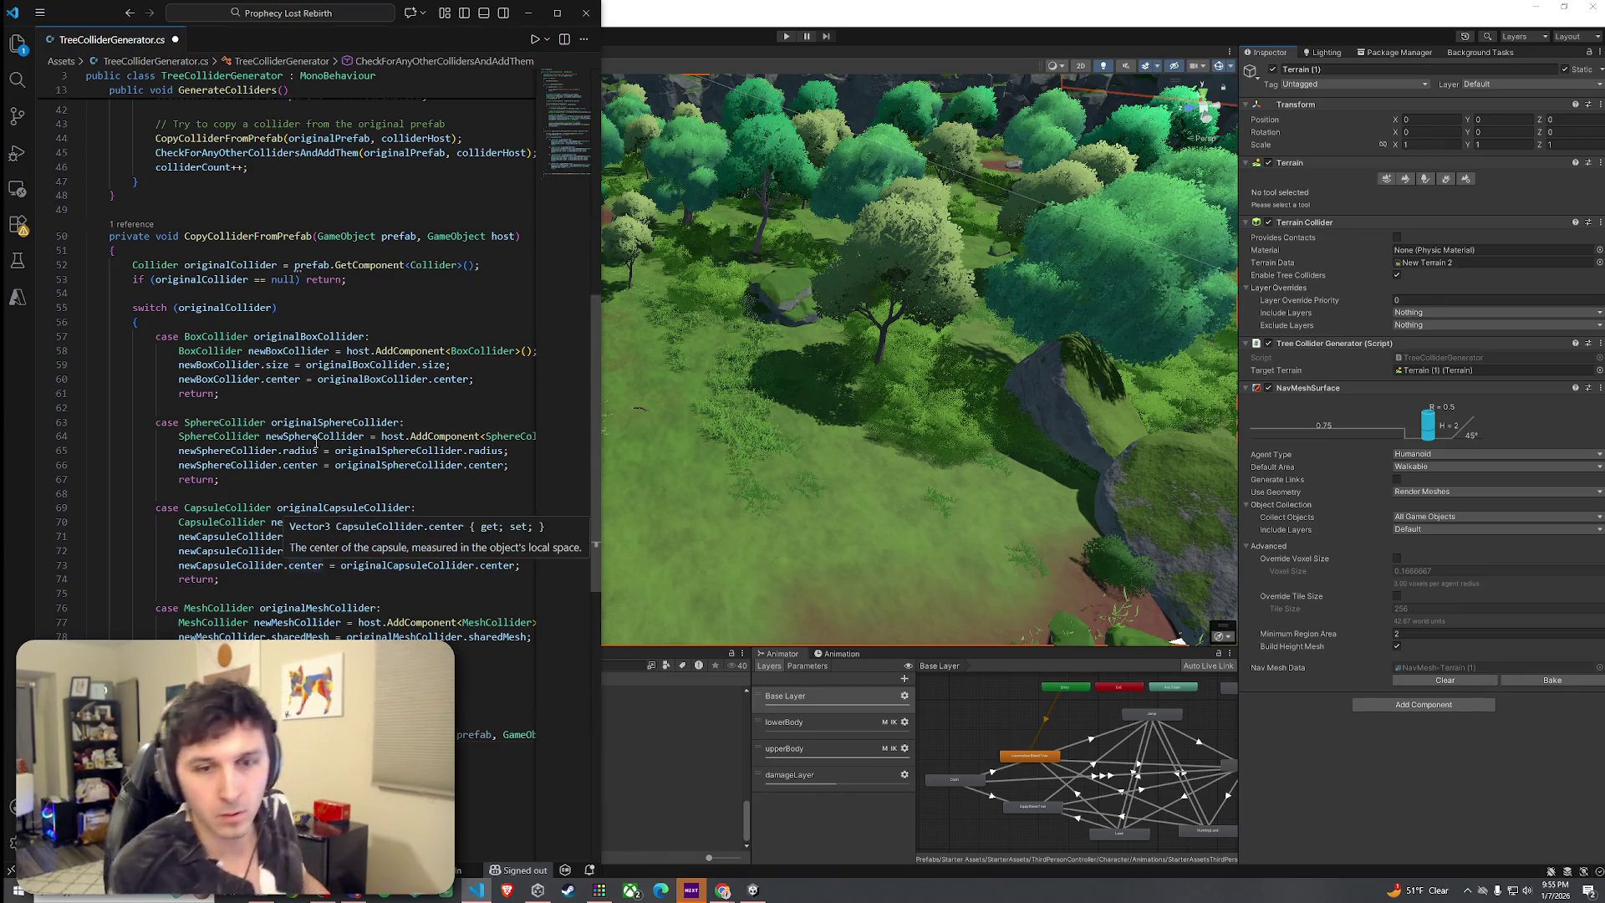
{"action": "left_click", "coordinate": [39, 13]}
Save TreeColliderGenerator.cs and reveal the script file in File Explorer
{"action": "mouse_move", "coordinate": [100, 33]}
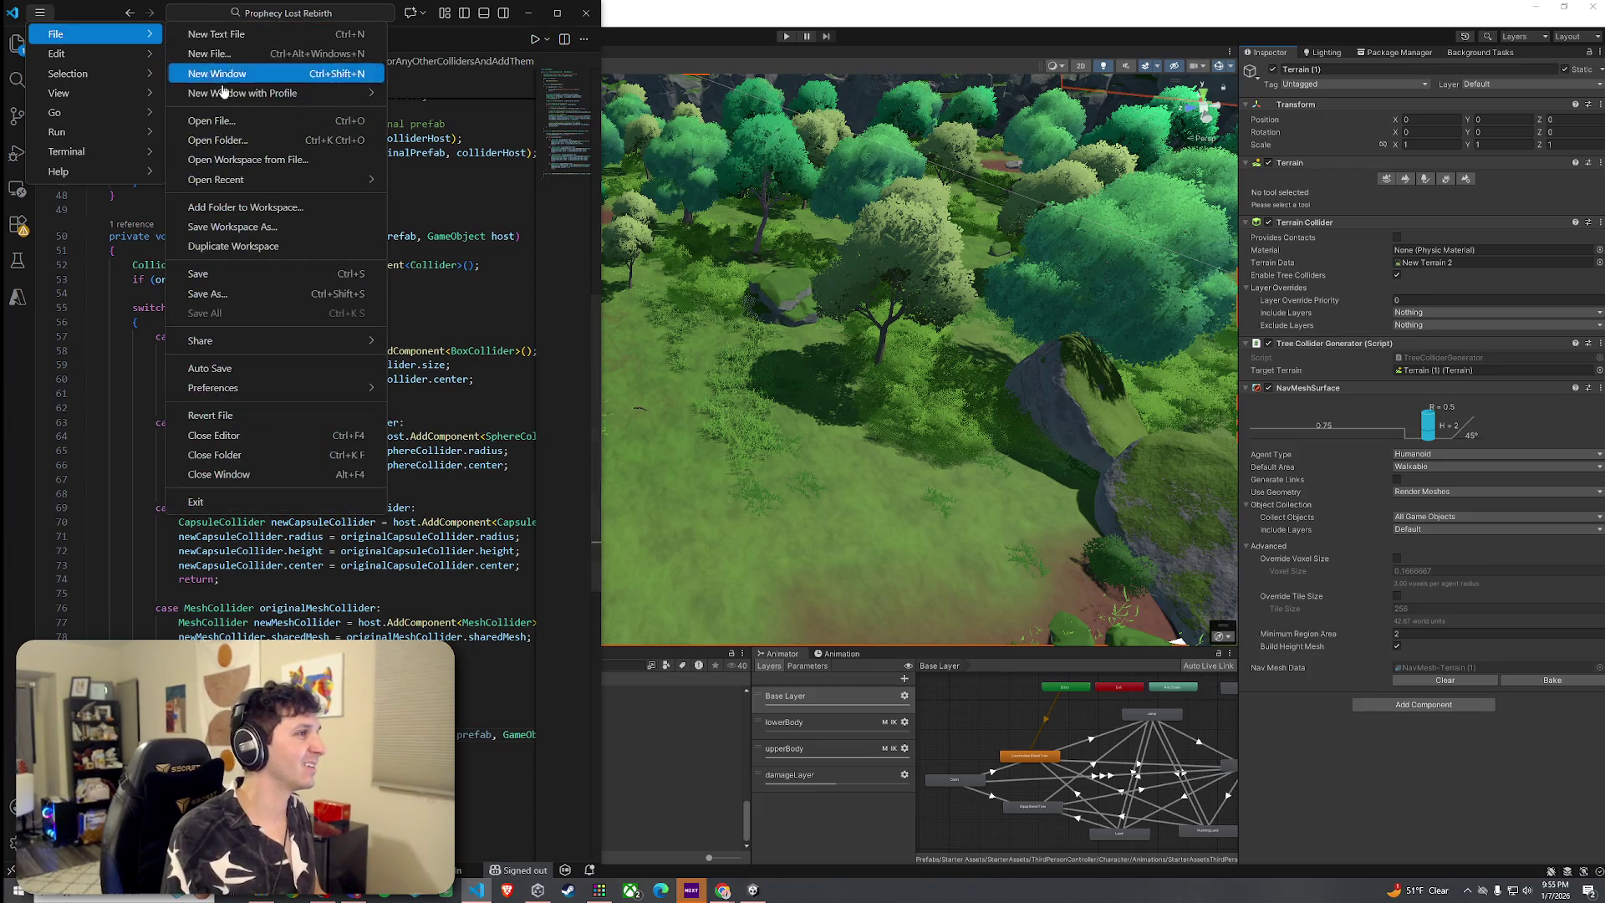
{"action": "left_click", "coordinate": [249, 276]}
{"action": "scroll", "coordinate": [309, 538], "scroll_direction": "up", "scroll_amount": 3}
{"action": "scroll", "coordinate": [310, 538], "scroll_direction": "up", "scroll_amount": 1}
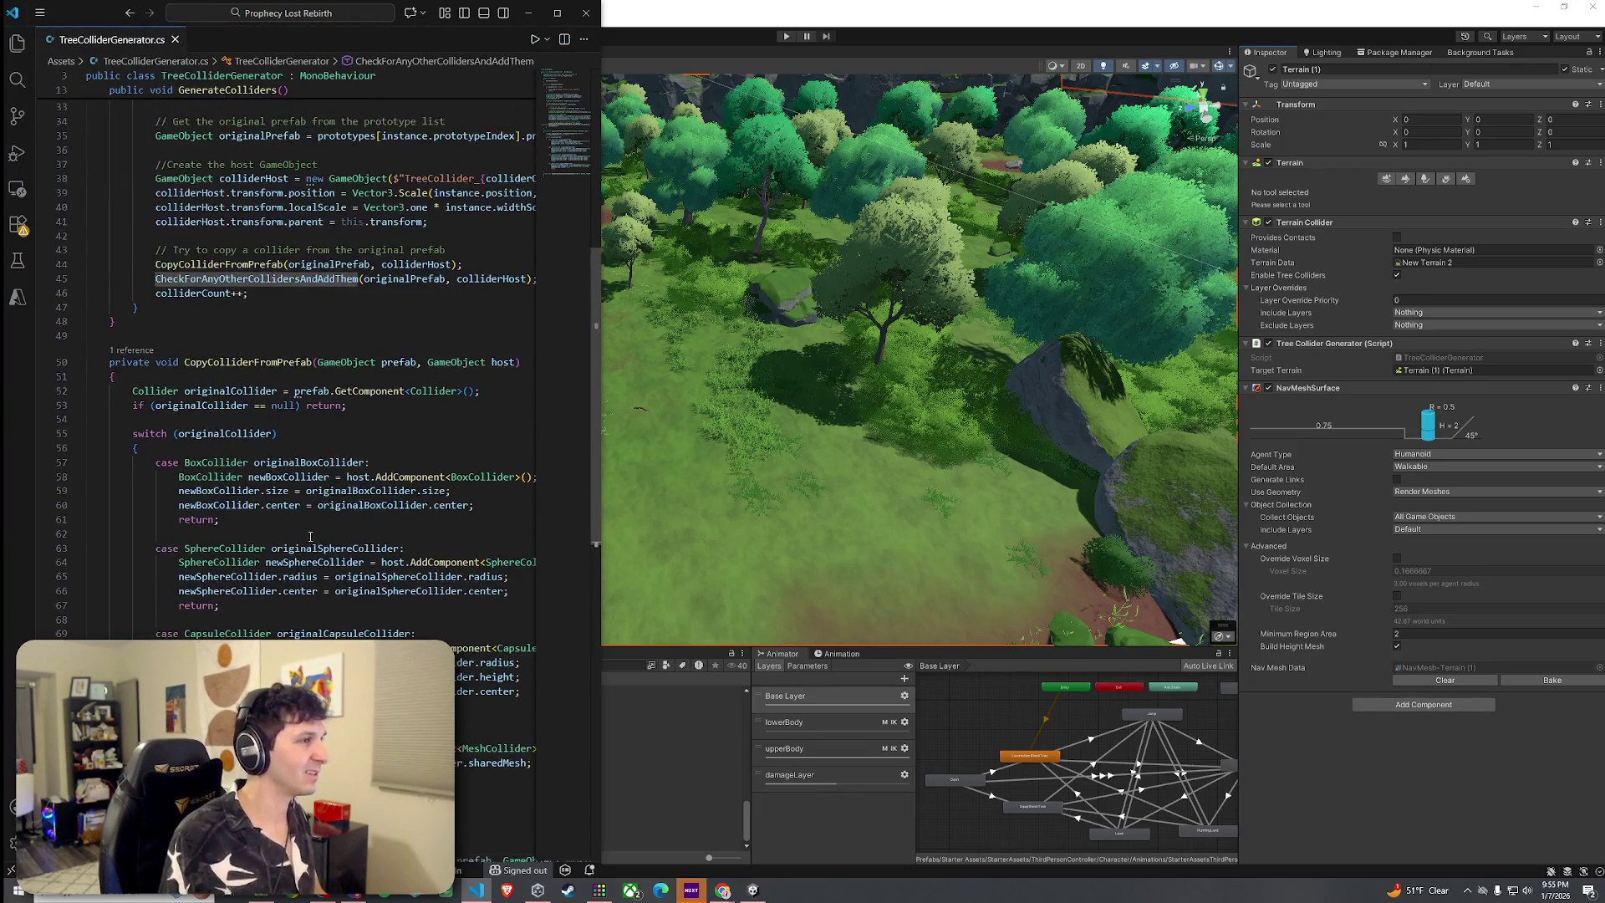
{"action": "right_click", "coordinate": [125, 40]}
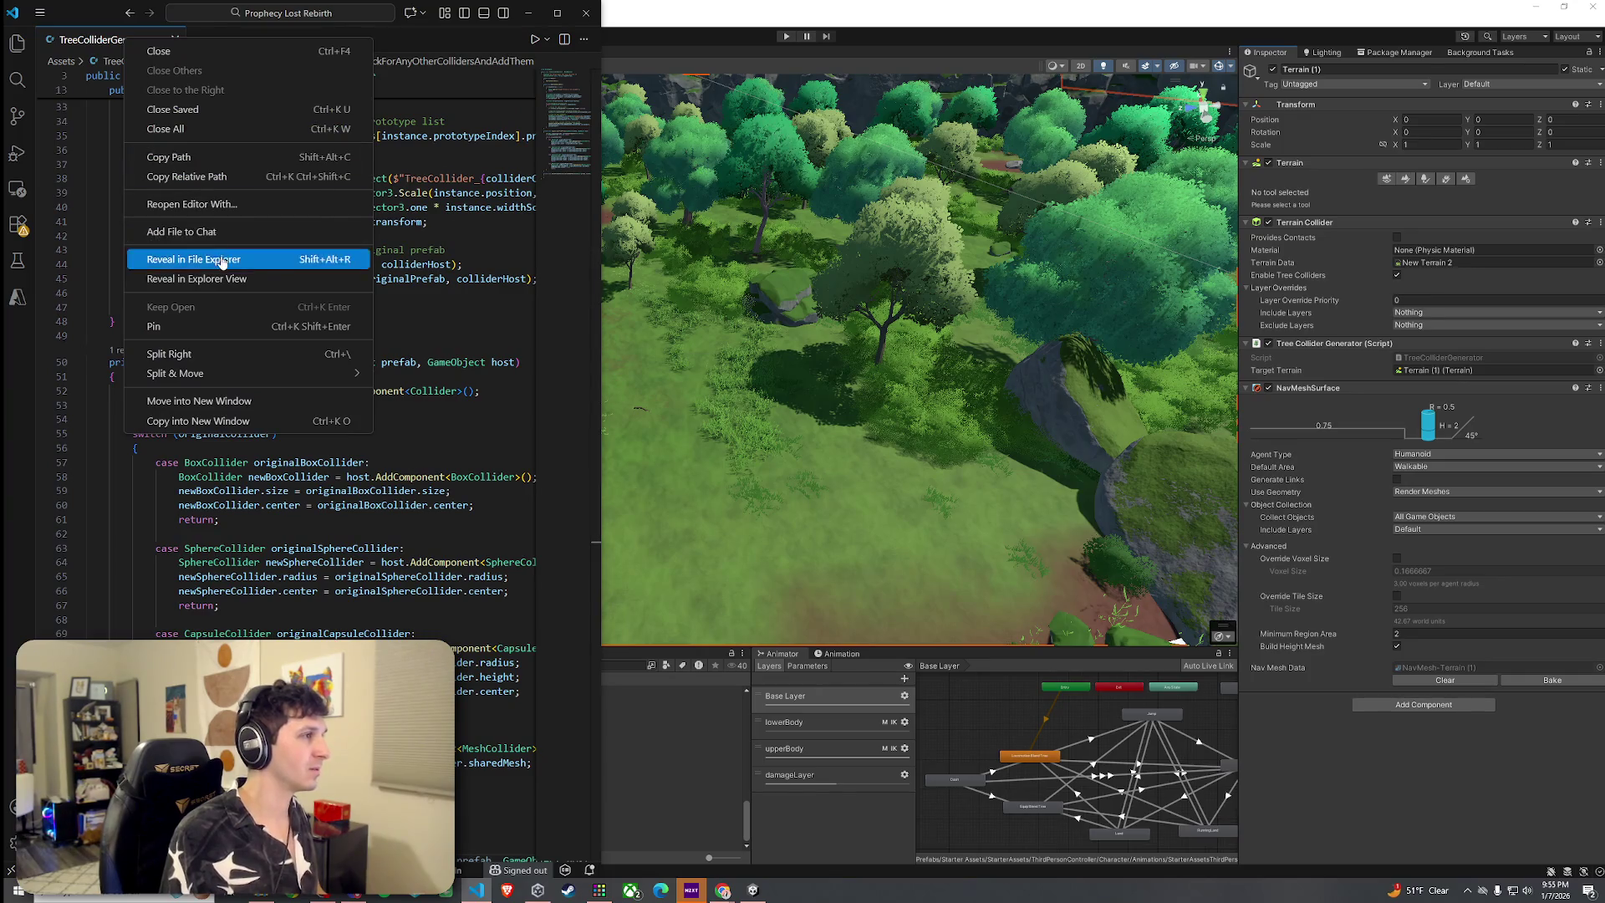
{"action": "left_click", "coordinate": [201, 240]}
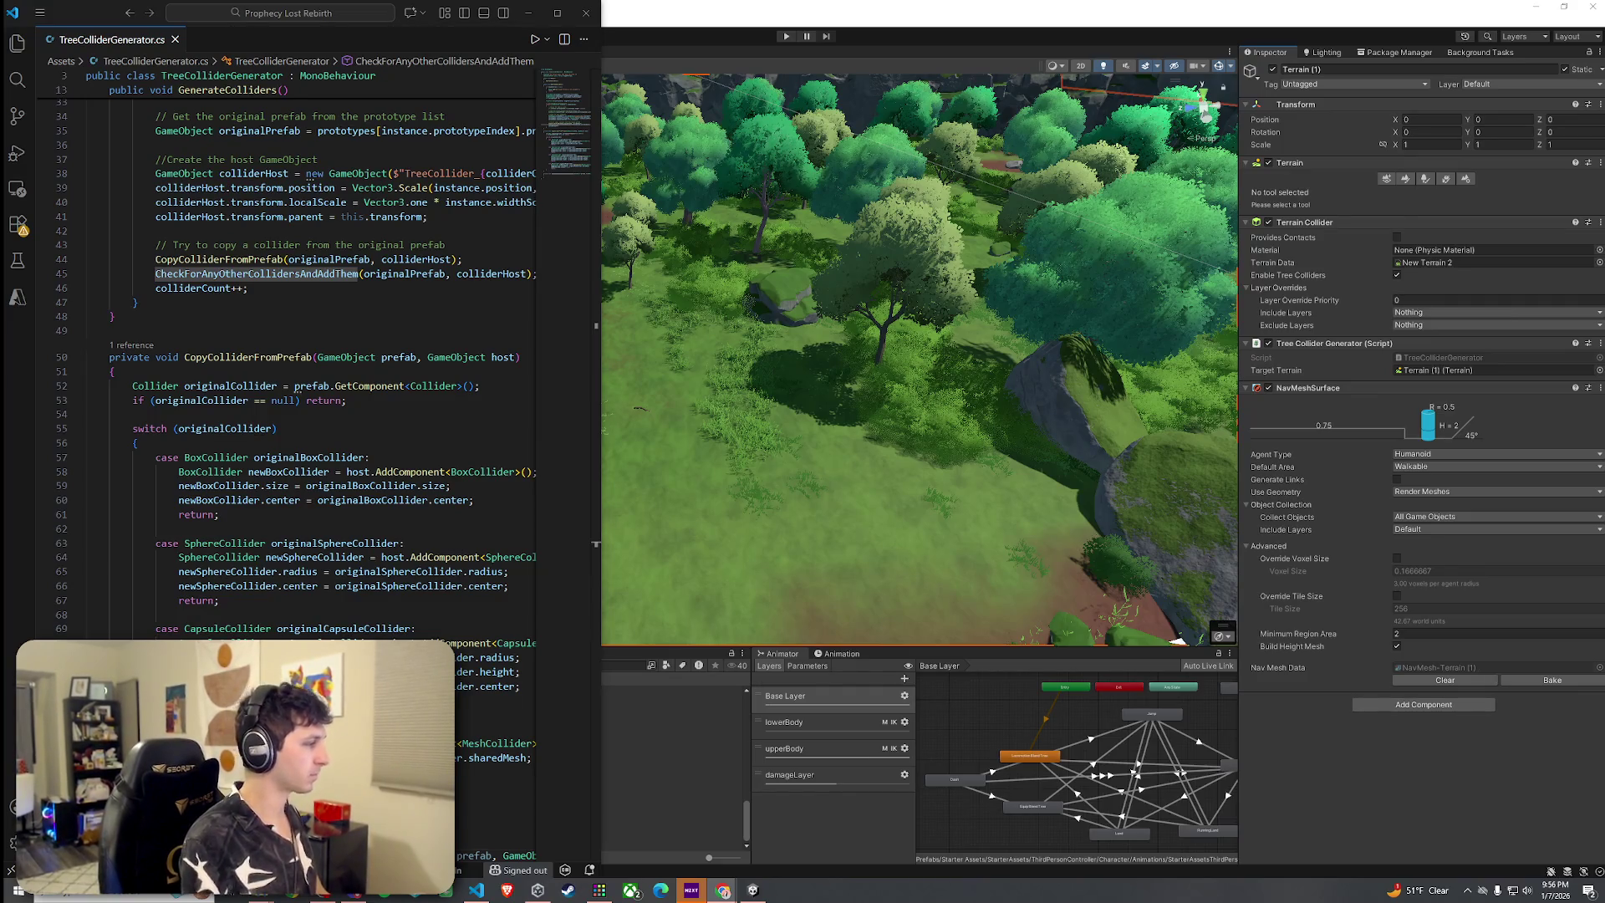
Dismiss the new method's code actions menu and switch back to the Unity editor
{"action": "scroll", "coordinate": [297, 389], "scroll_direction": "down", "scroll_amount": 6}
{"action": "right_click", "coordinate": [306, 600]}
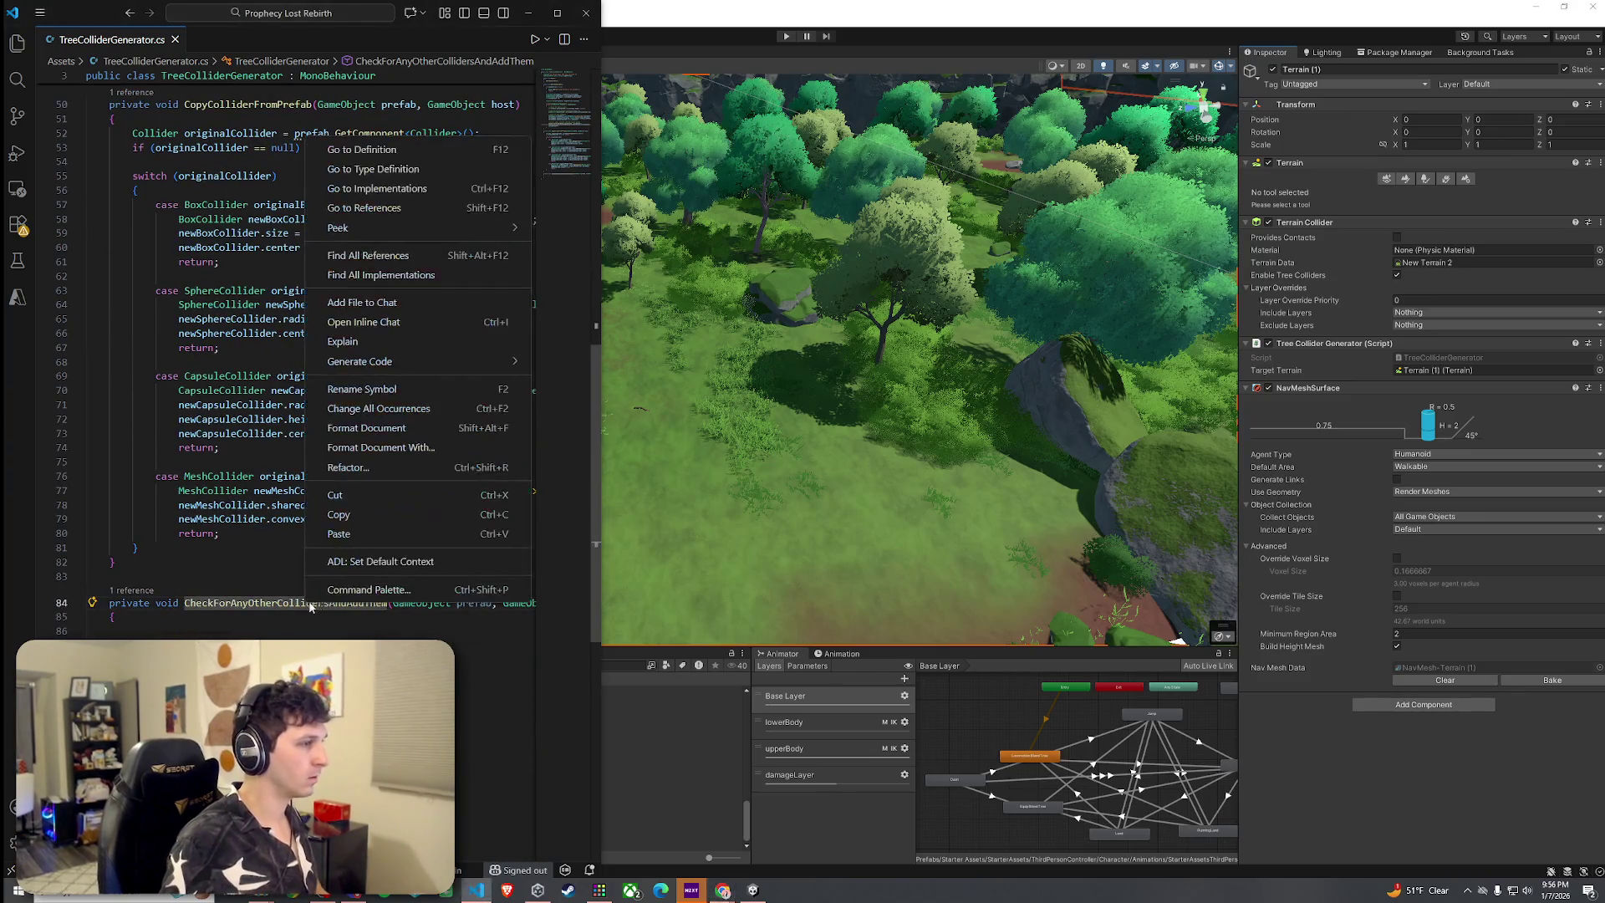
{"action": "key", "text": "Escape"}
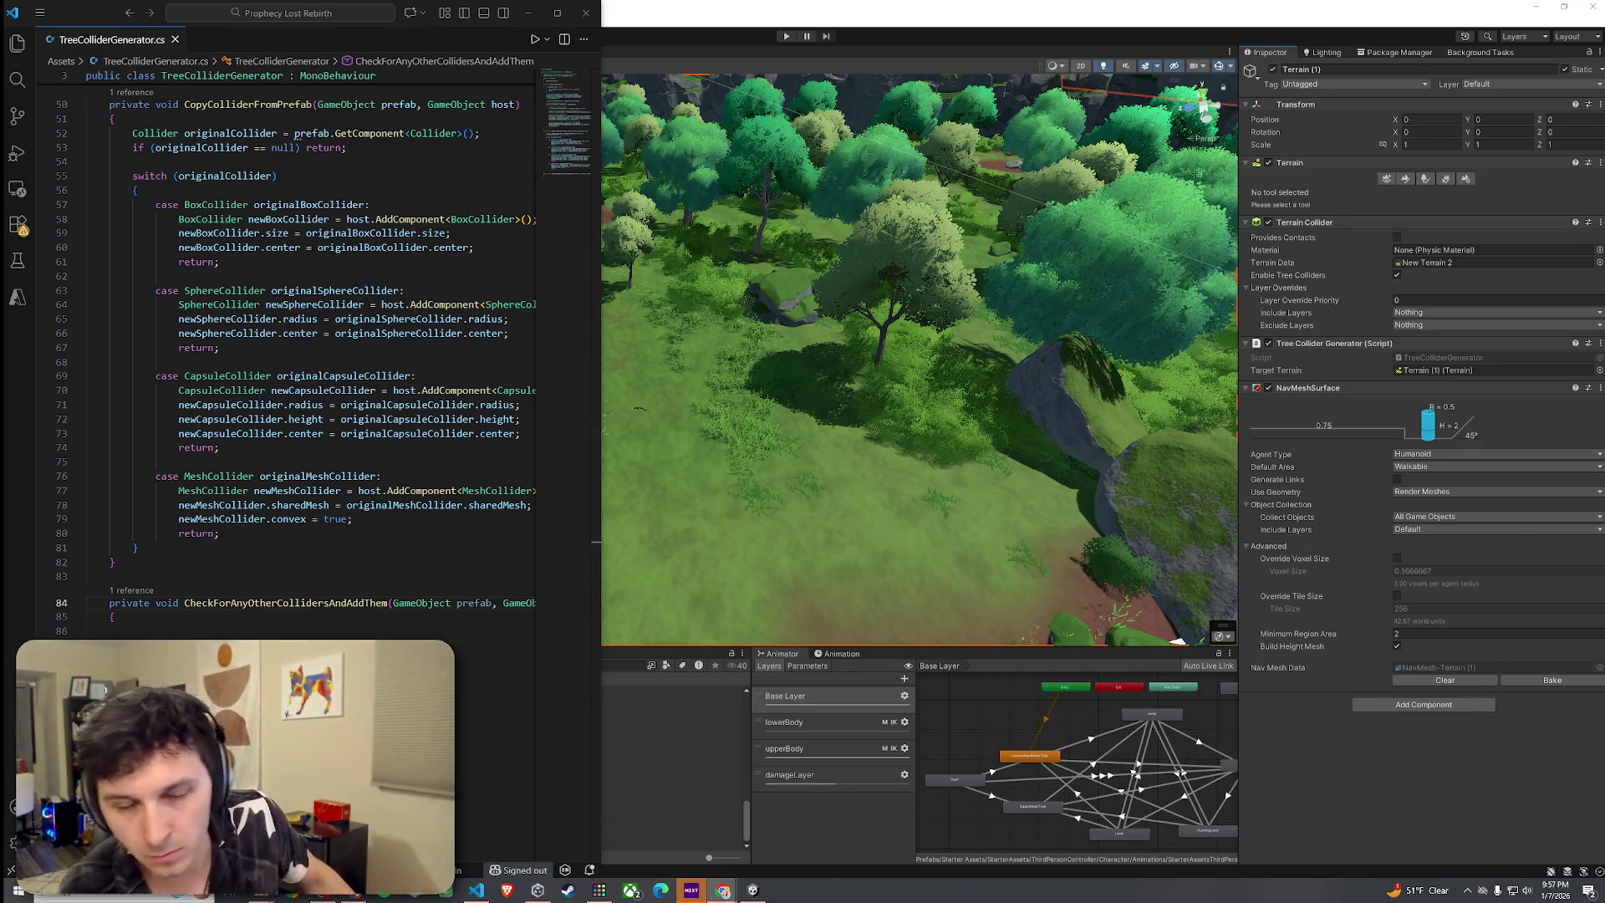
{"action": "left_click", "coordinate": [967, 19]}
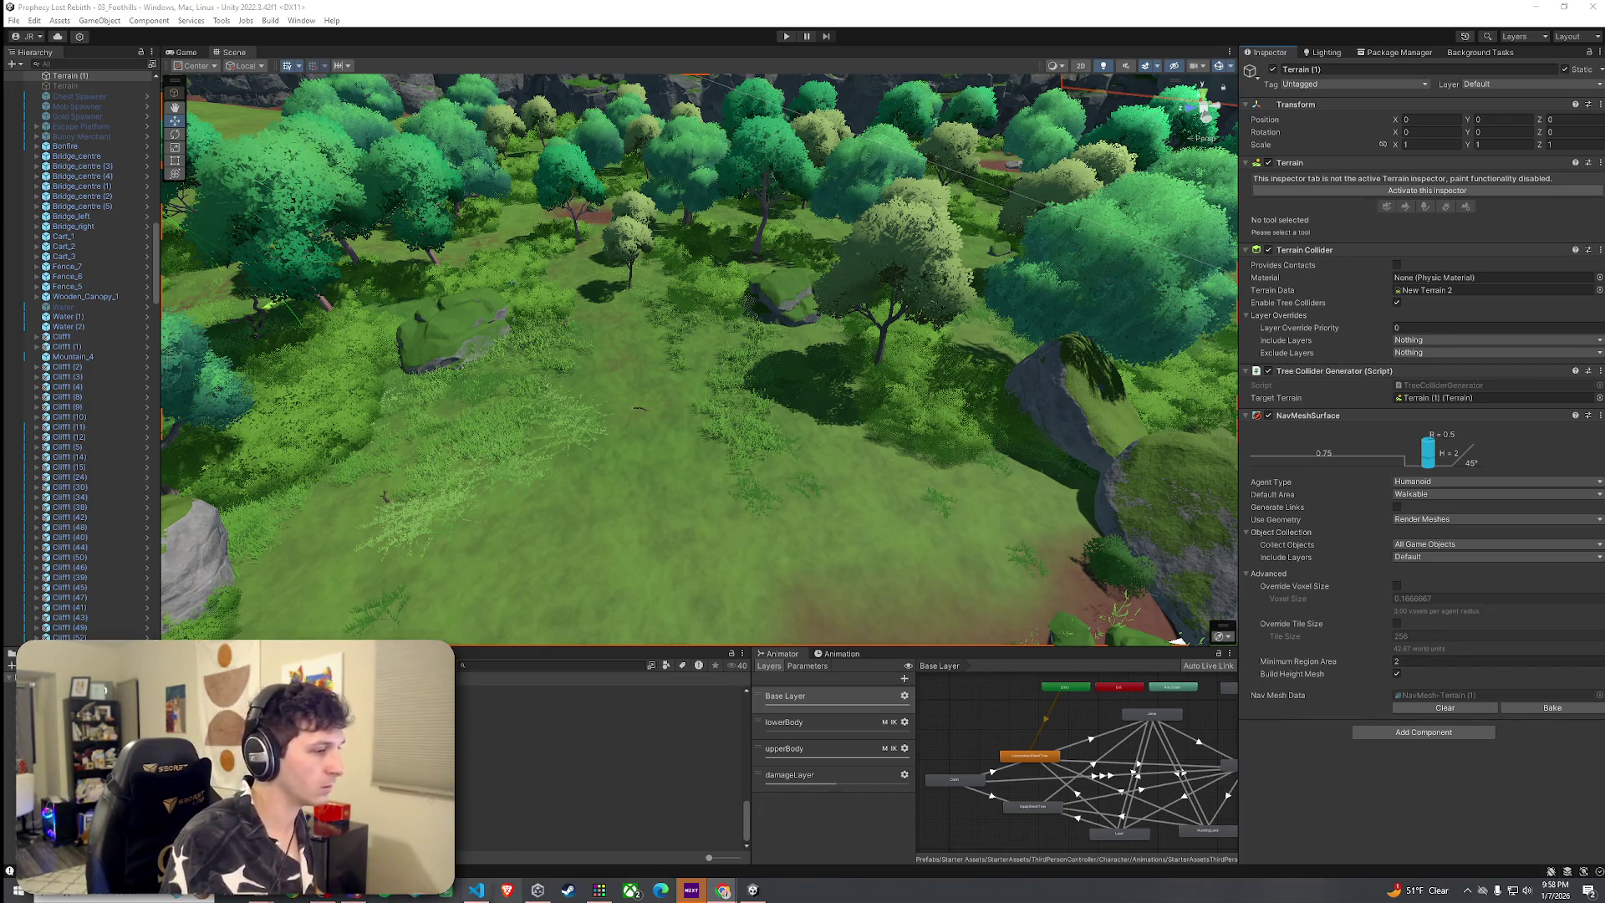
Enter Play mode with Ctrl+P and save the scene from the File menu
{"action": "left_click", "coordinate": [478, 892]}
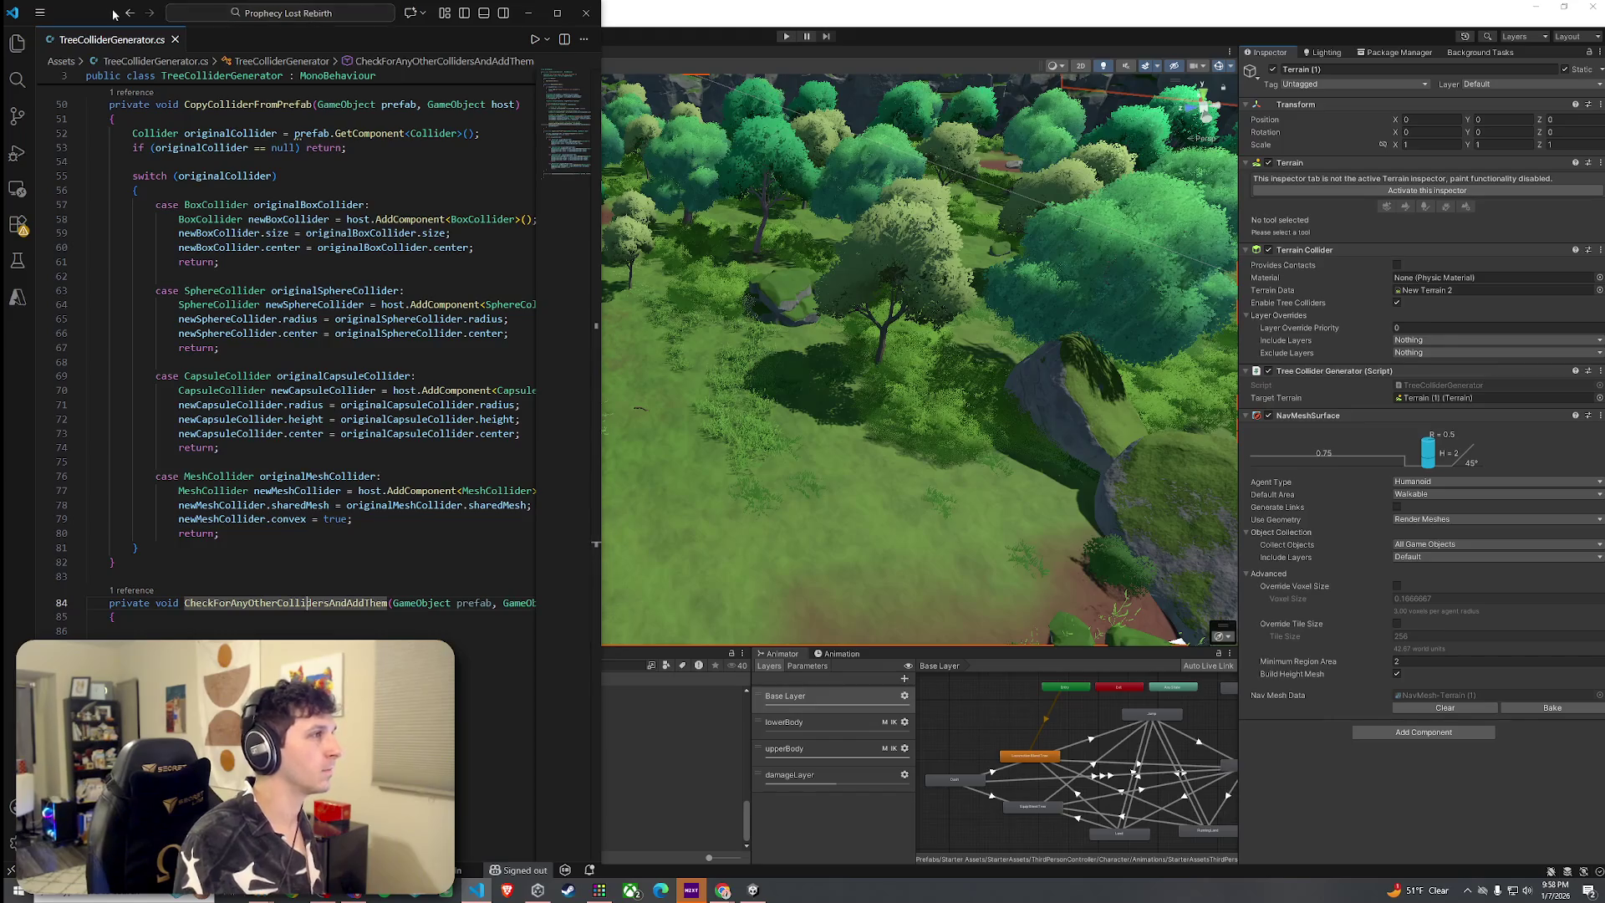
{"action": "left_click", "coordinate": [479, 891]}
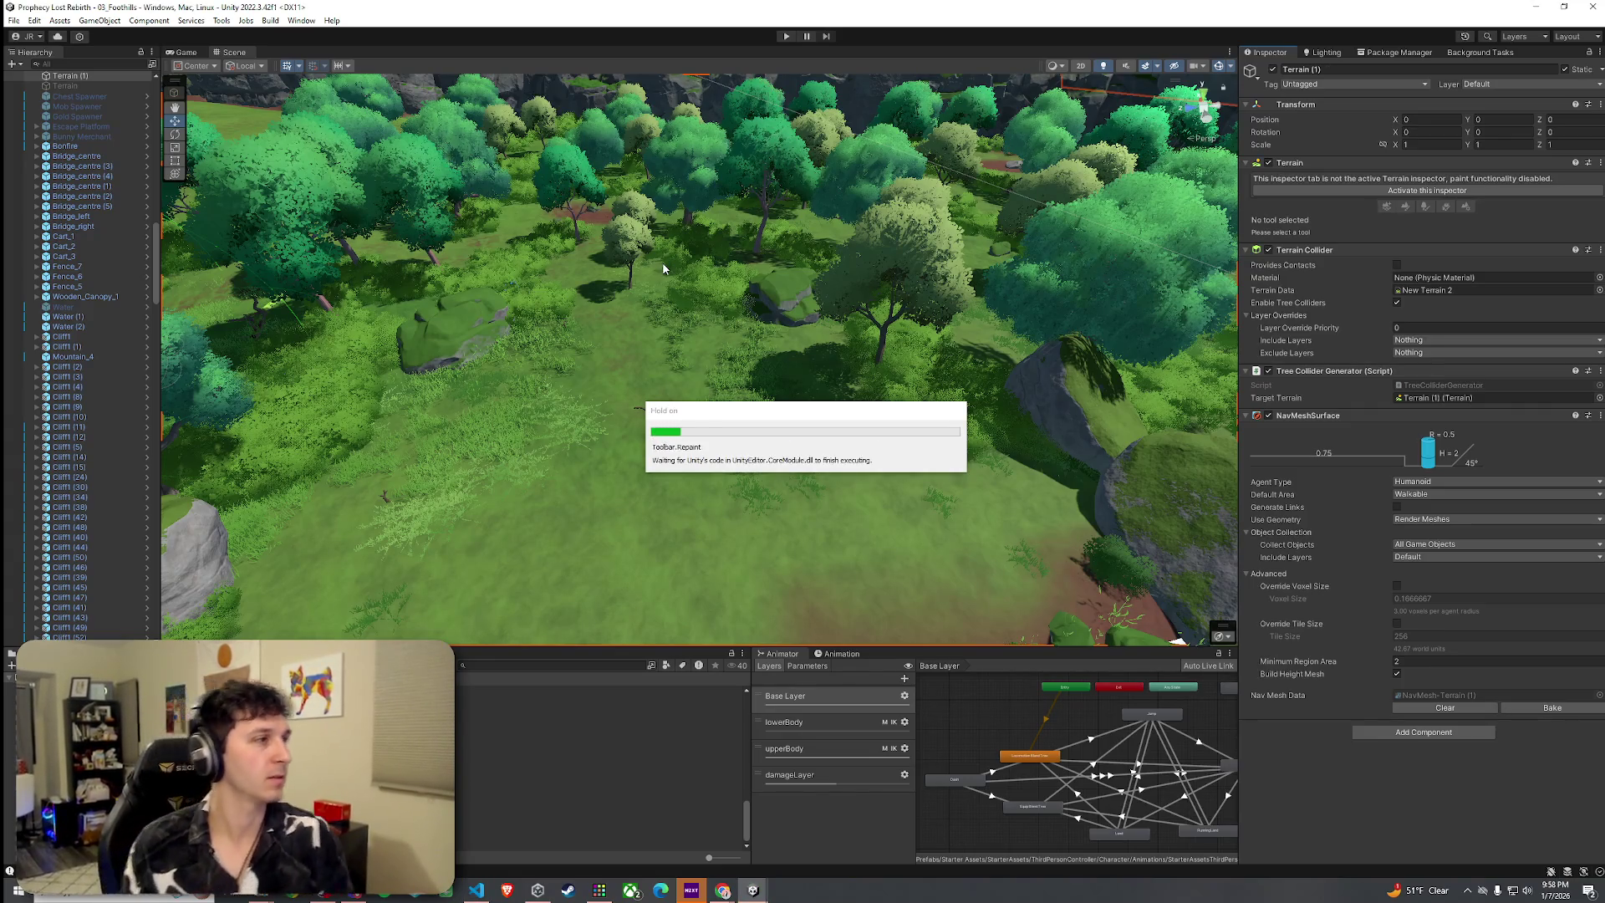
{"action": "left_click", "coordinate": [14, 20]}
{"action": "key", "text": "Escape"}
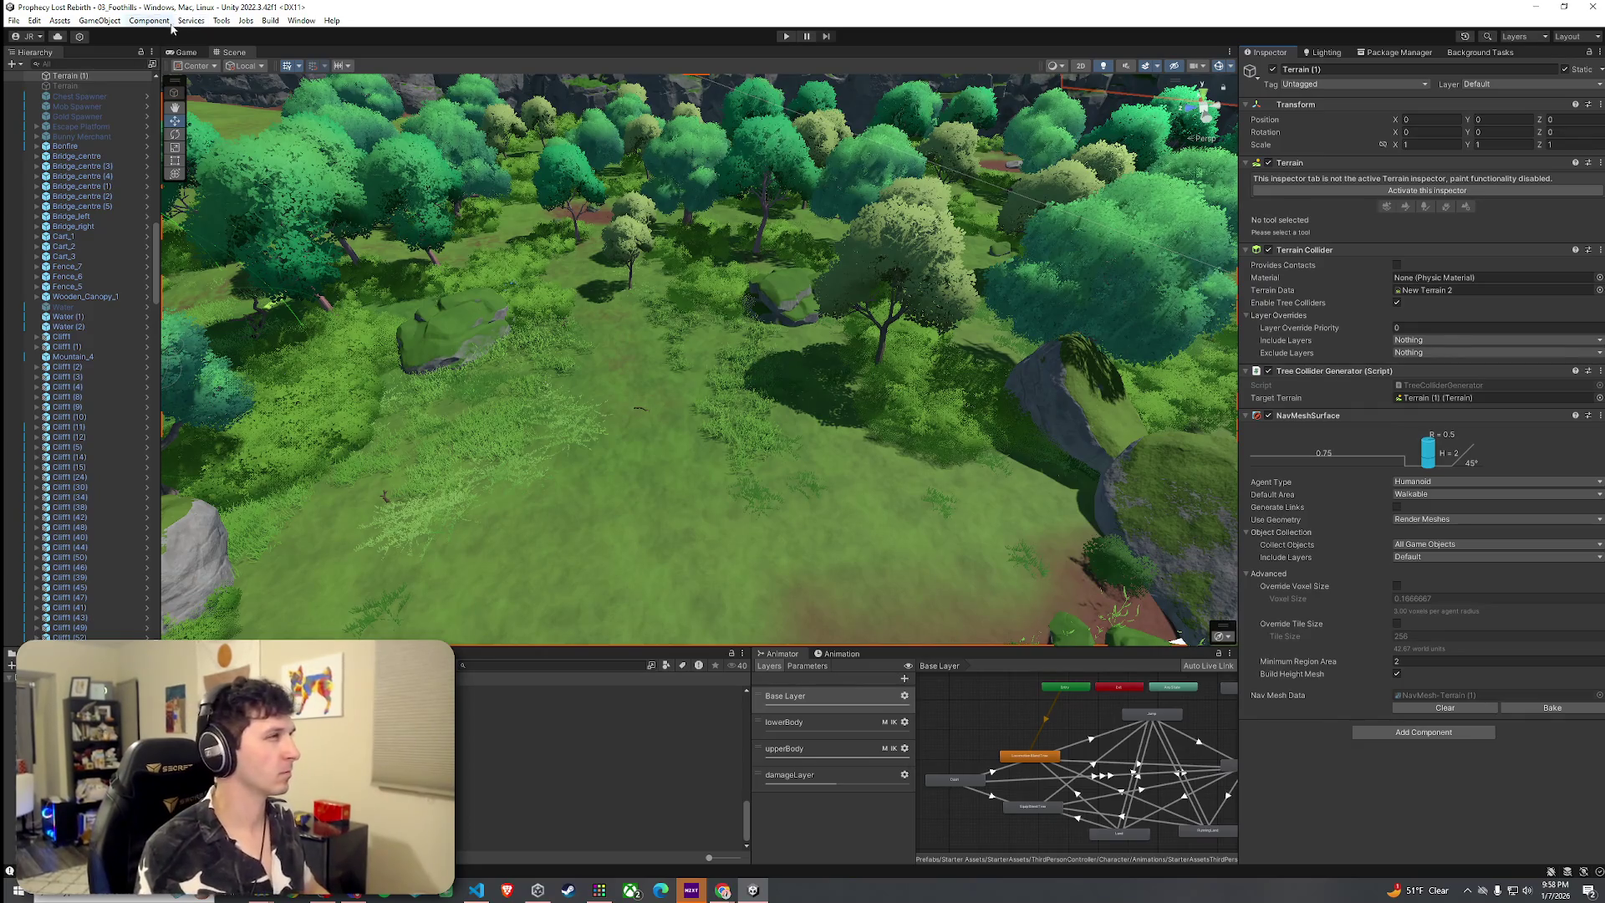
{"action": "key", "text": "ctrl+p"}
{"action": "left_click", "coordinate": [14, 21]}
{"action": "left_click", "coordinate": [33, 80]}
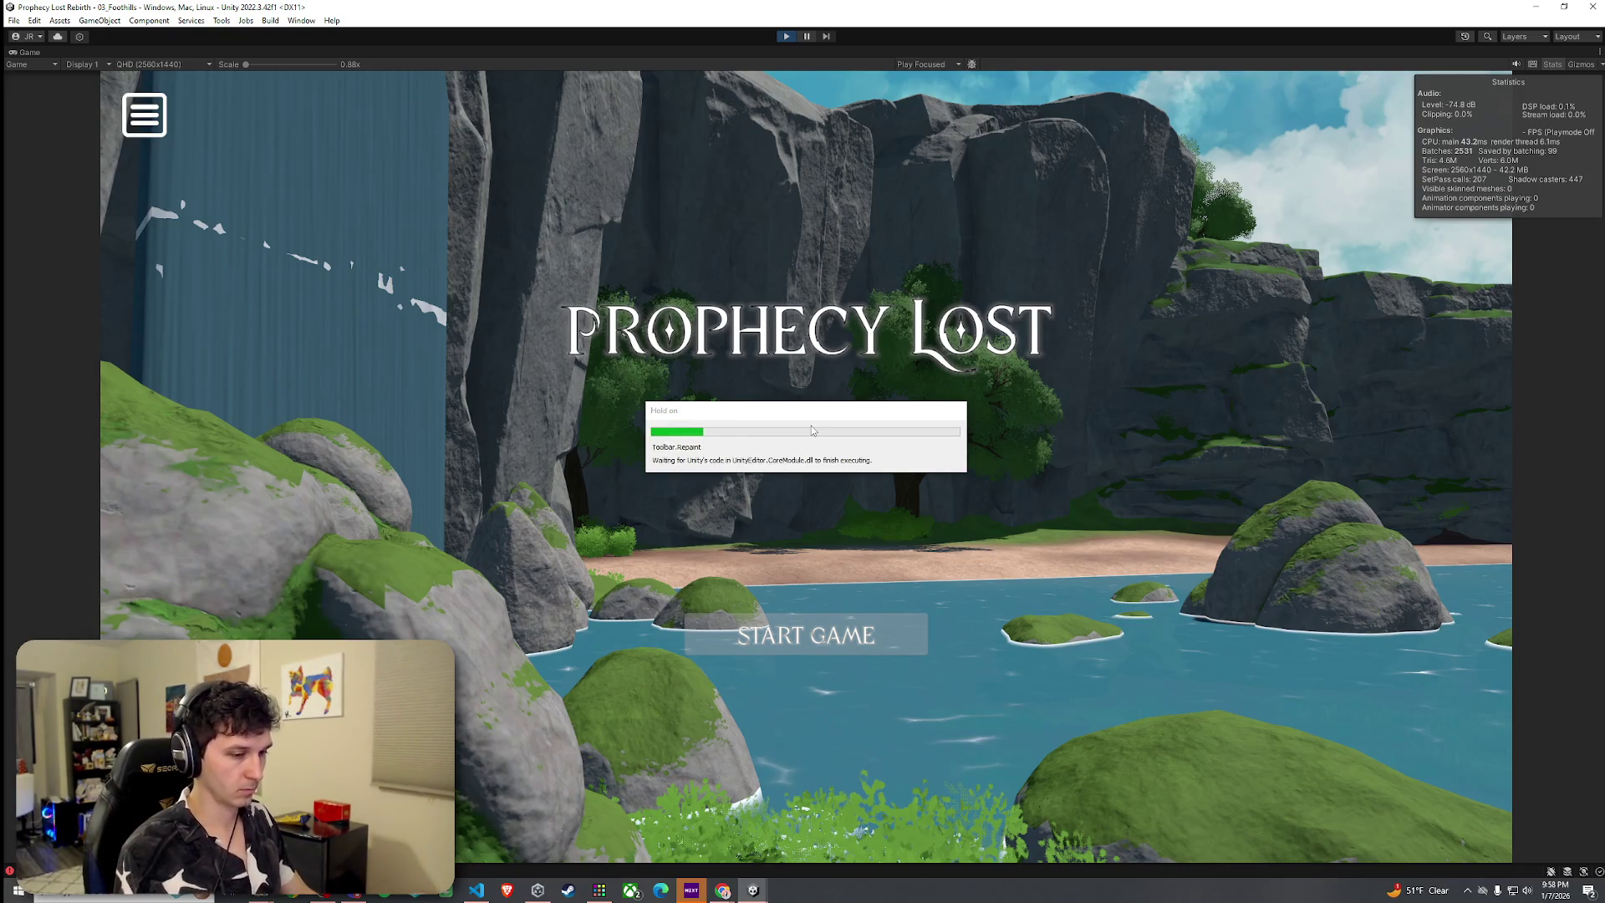
Start the game and run the character across the river into the bushes toward the trees
{"action": "left_click", "coordinate": [806, 636]}
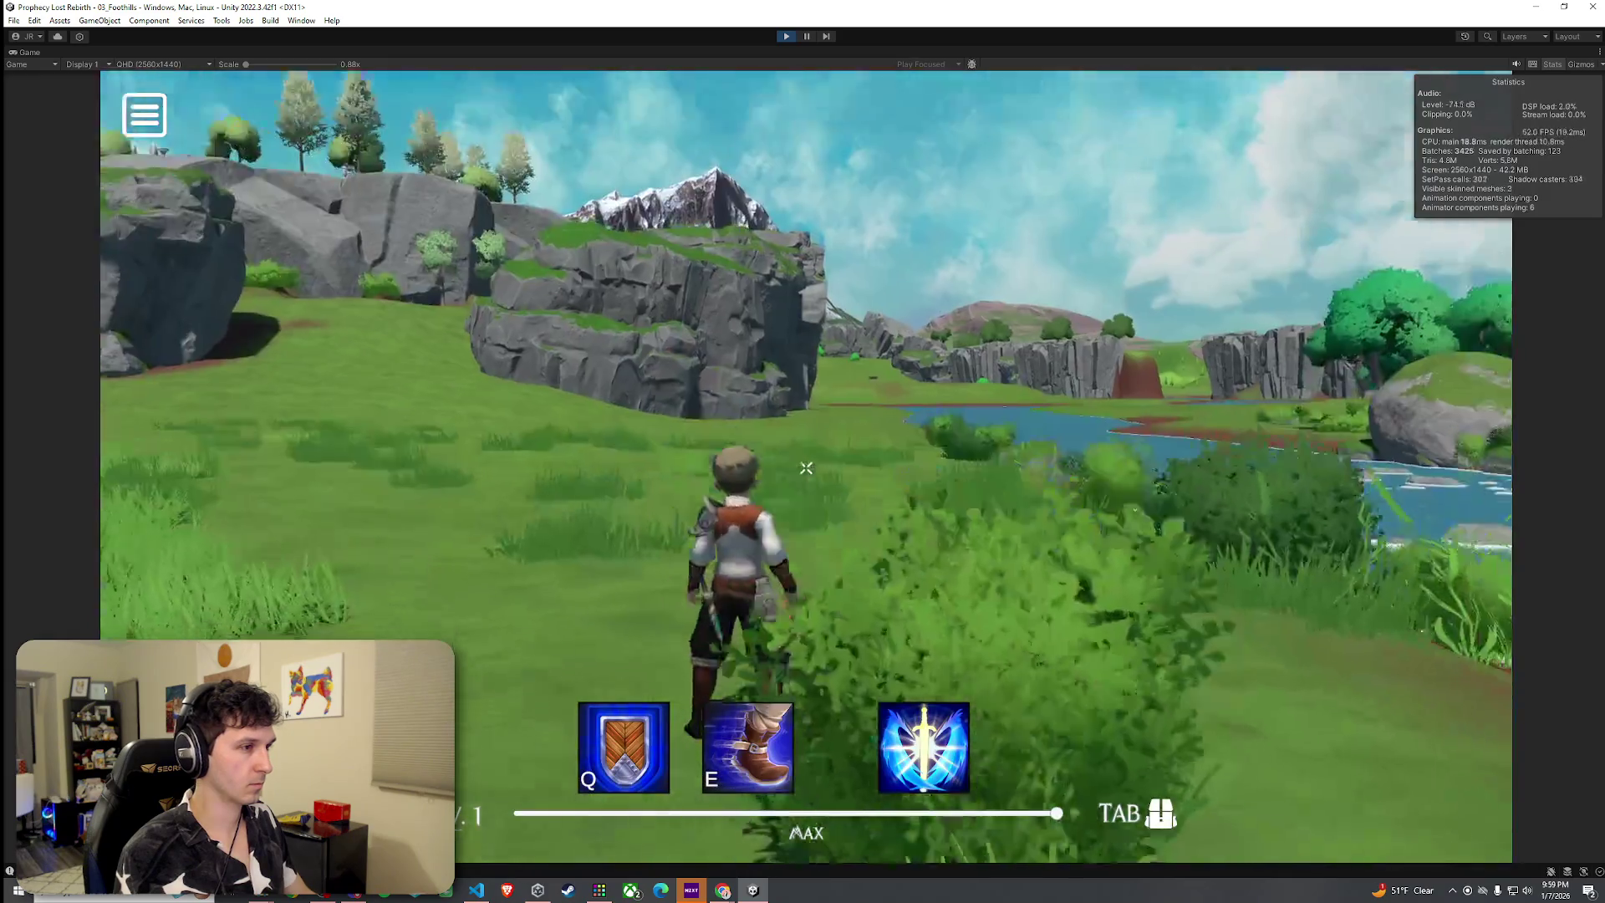
{"action": "key", "text": "w"}
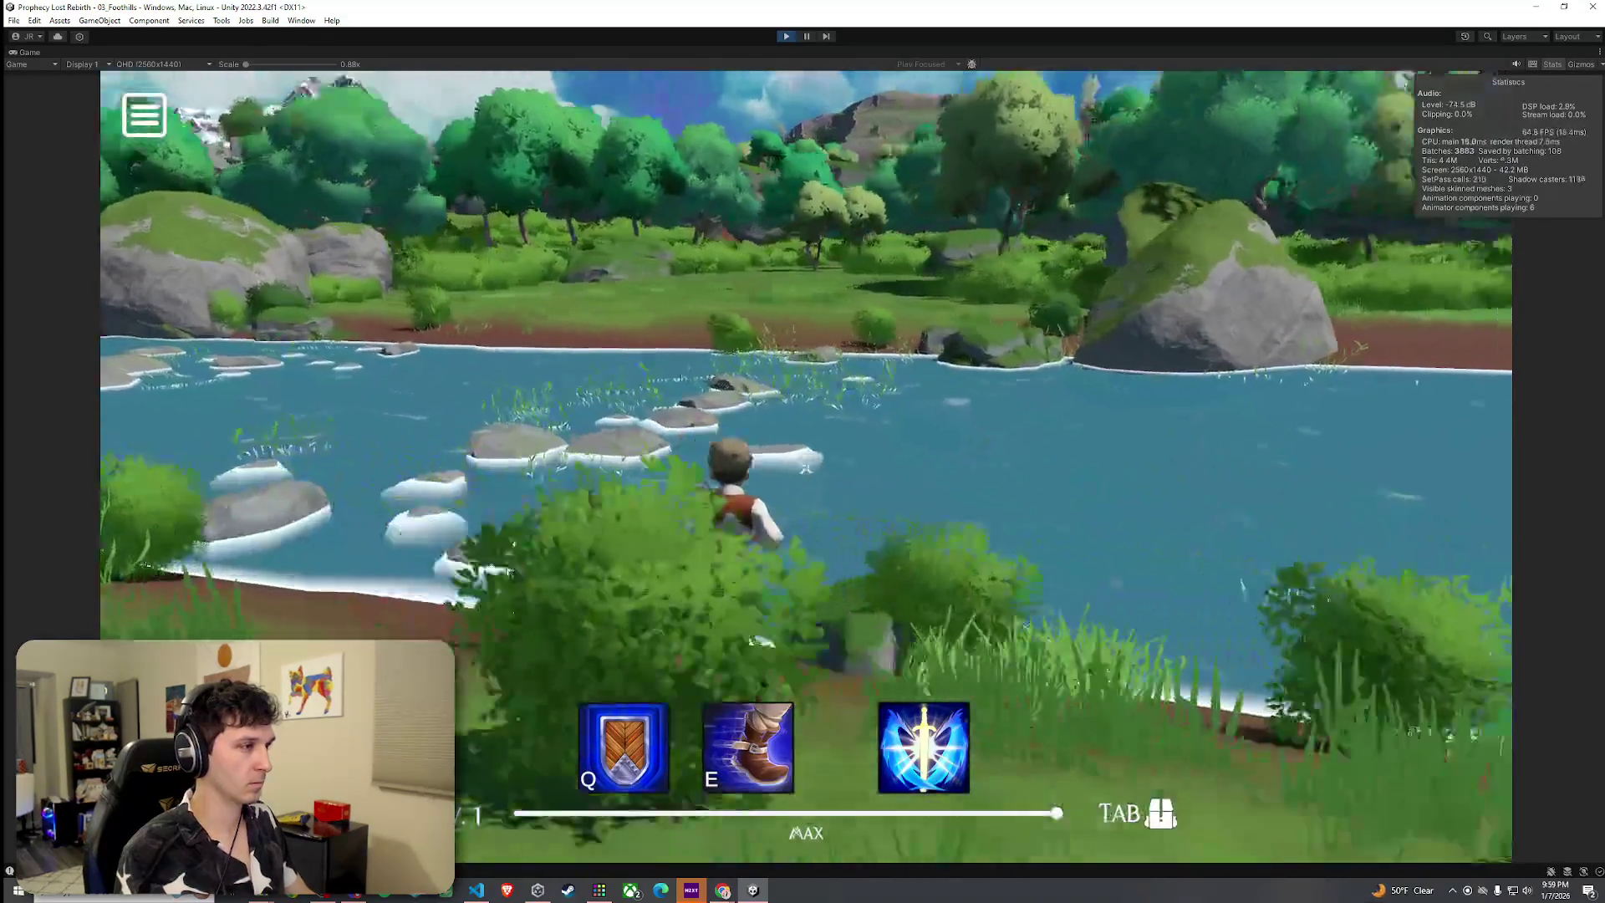
{"action": "key", "text": "w"}
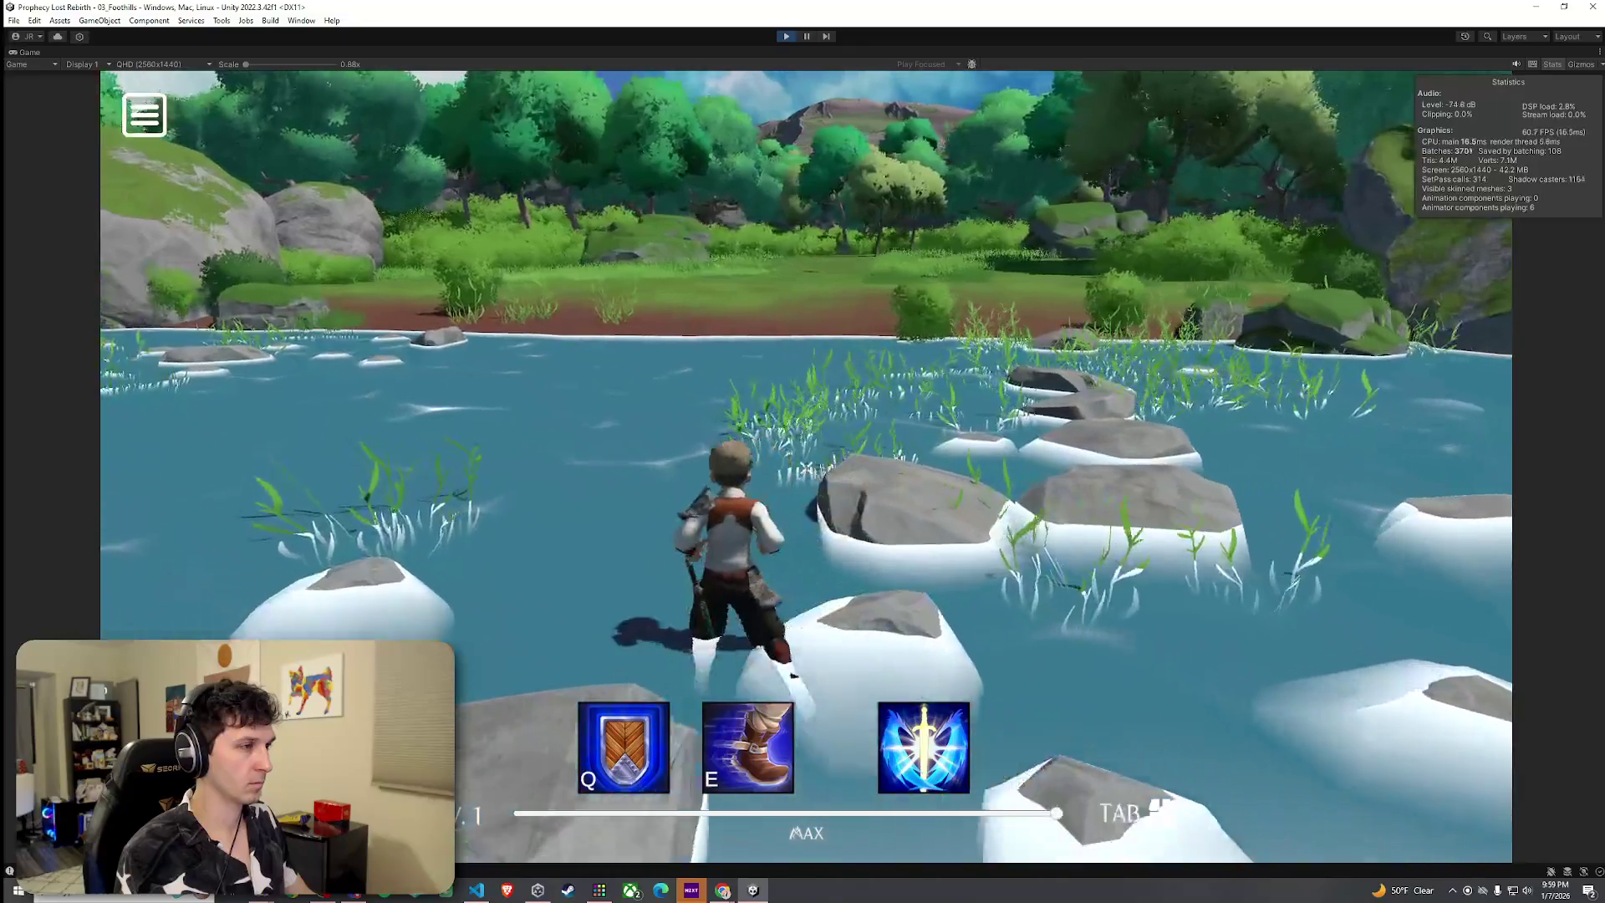
{"action": "key", "text": "w"}
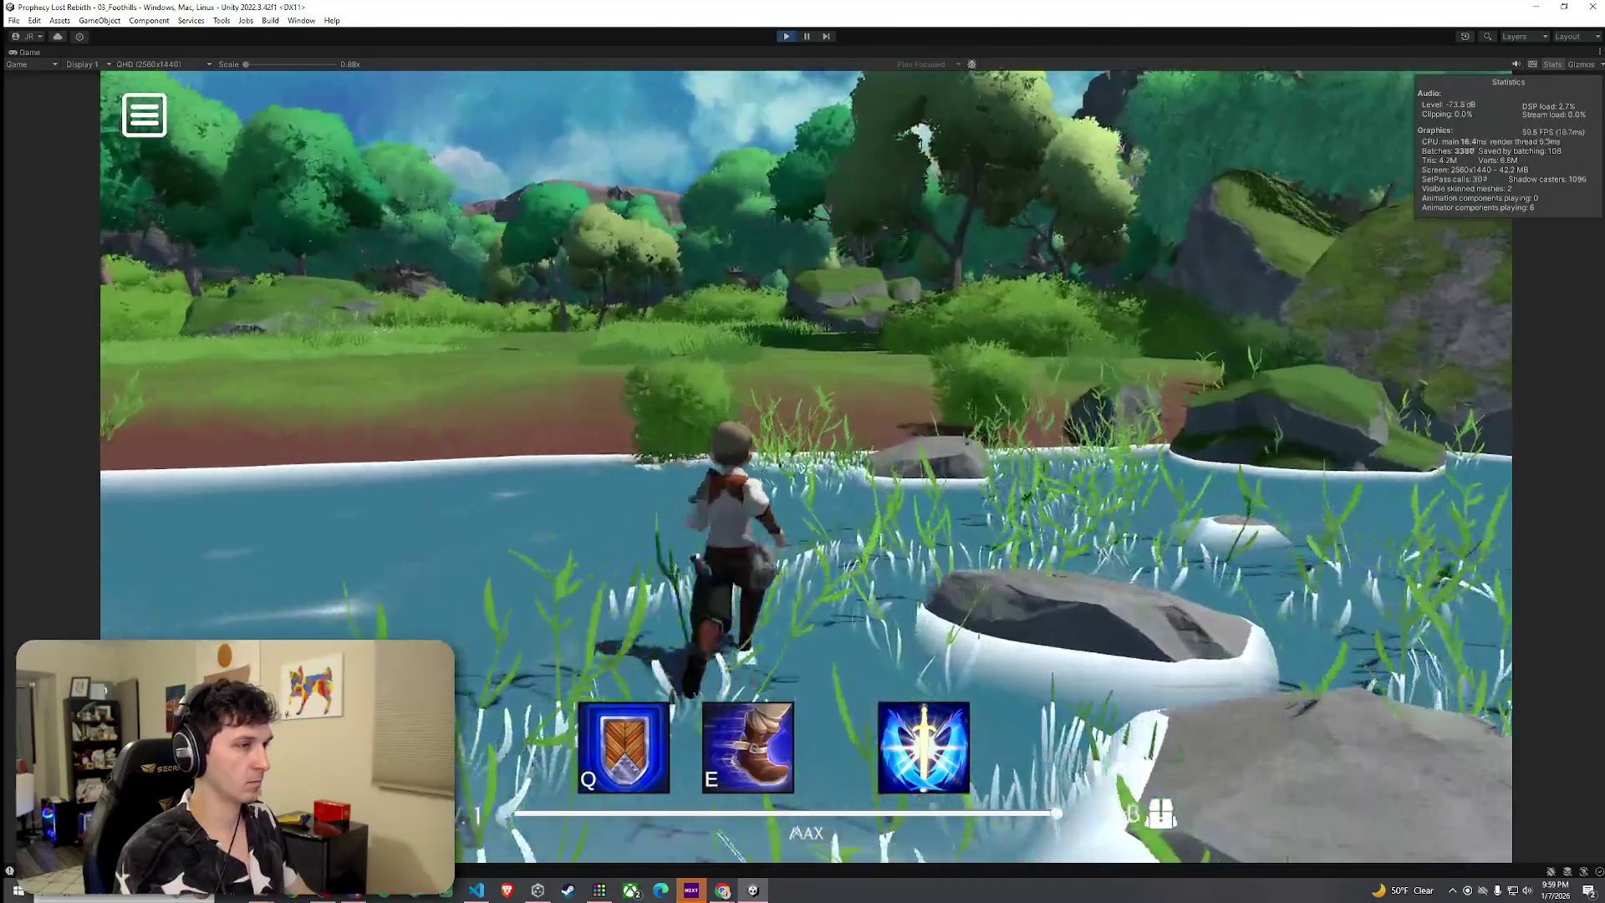
{"action": "key", "text": "w"}
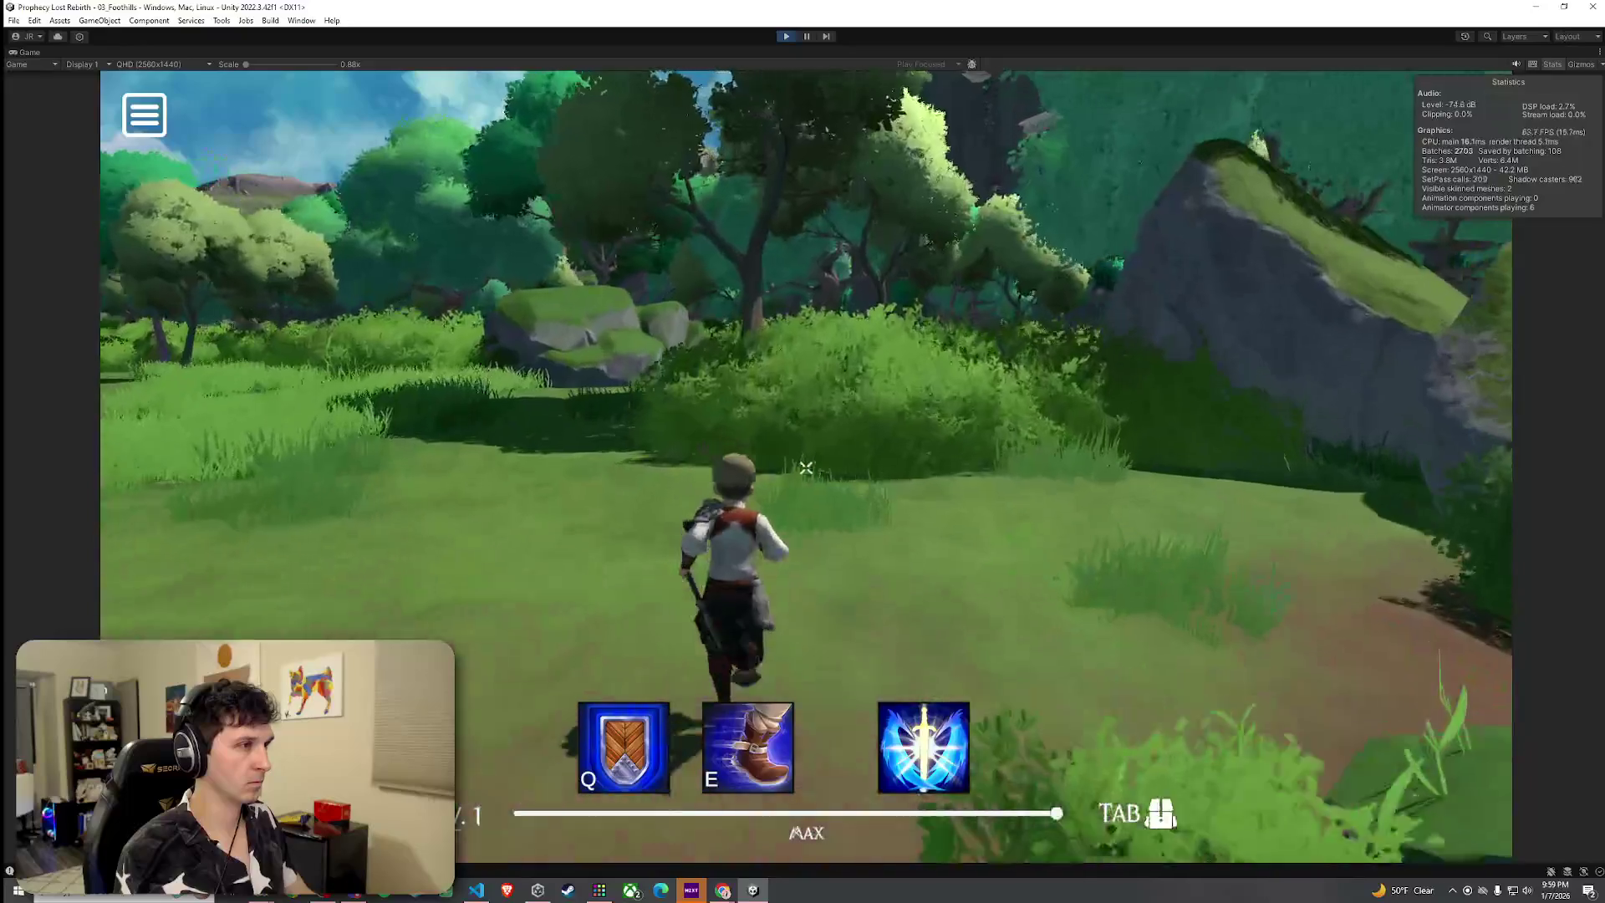
{"action": "key", "text": "w"}
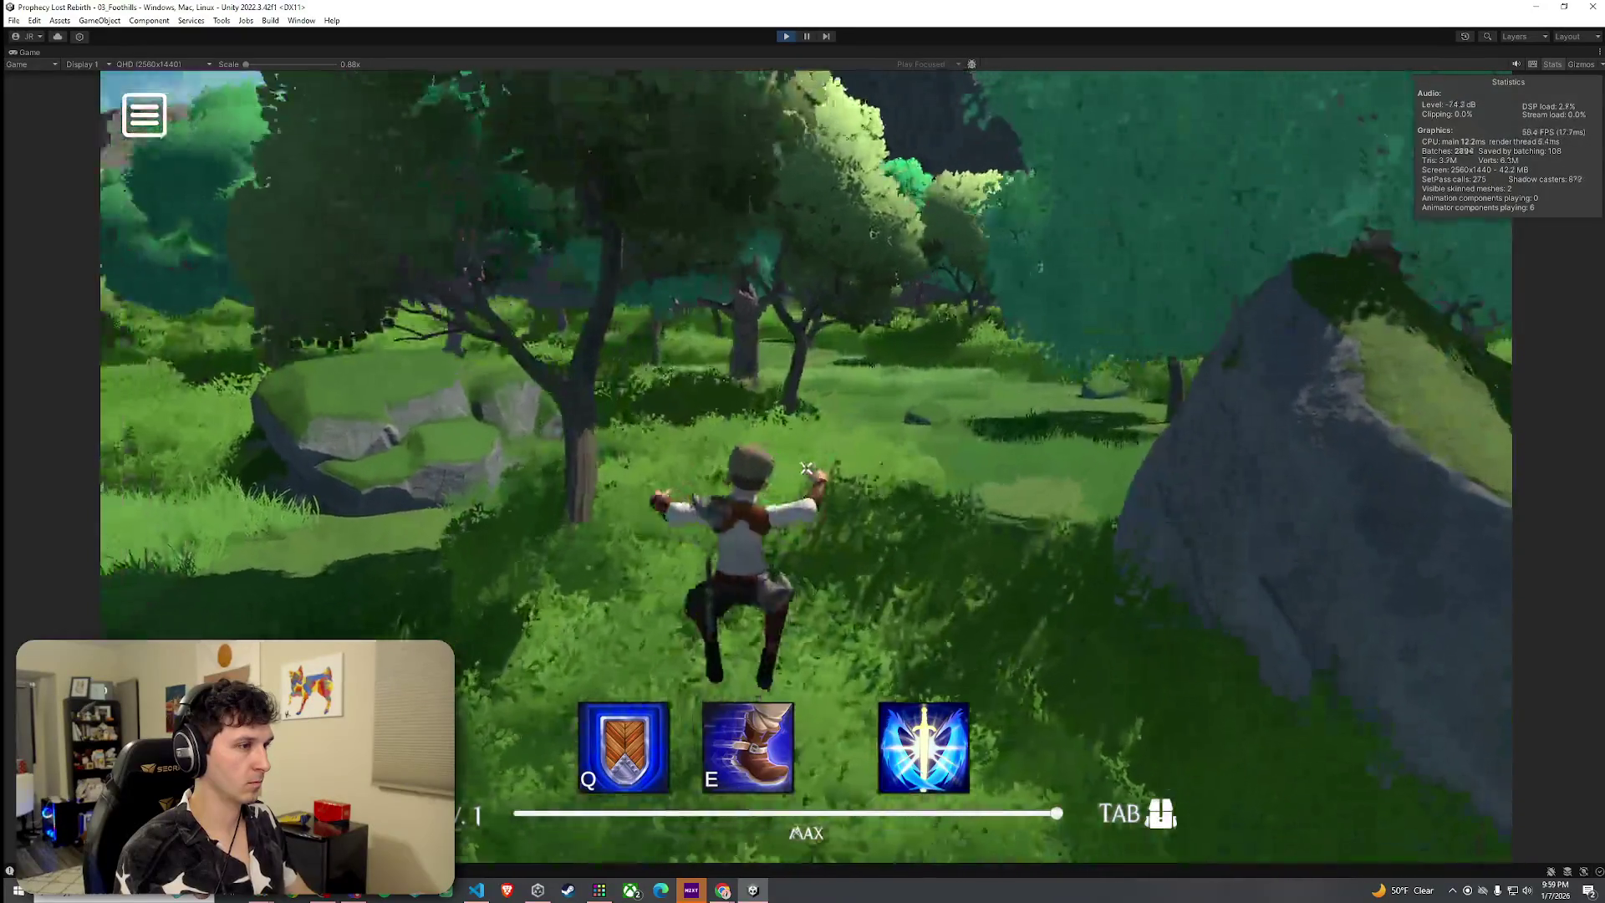
{"action": "key", "text": "w"}
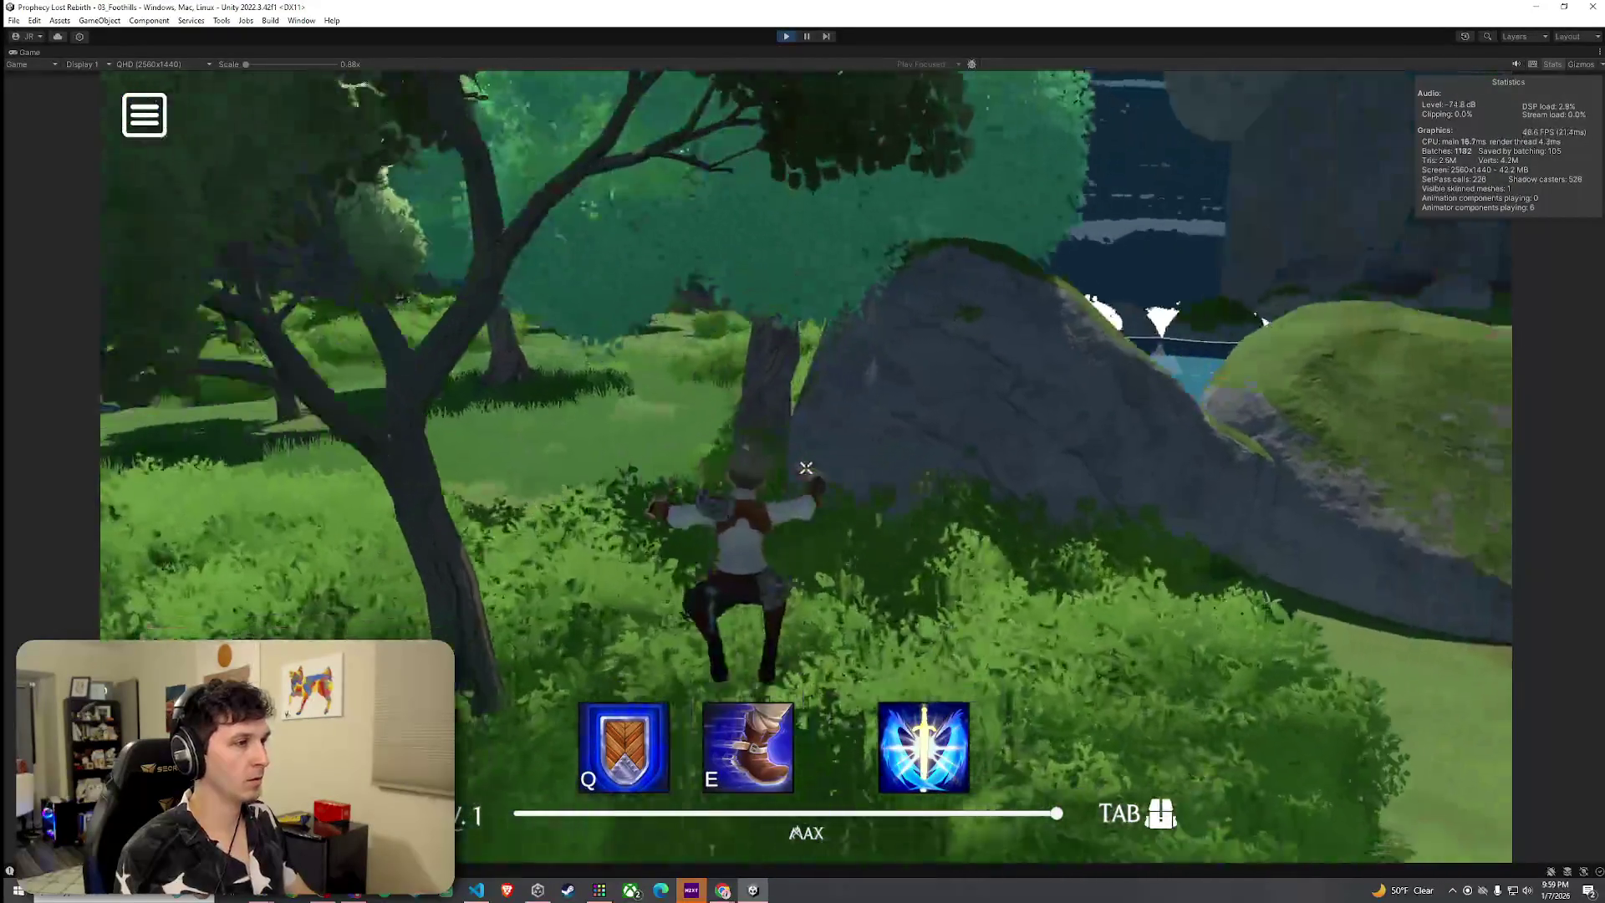
{"action": "key", "text": "w"}
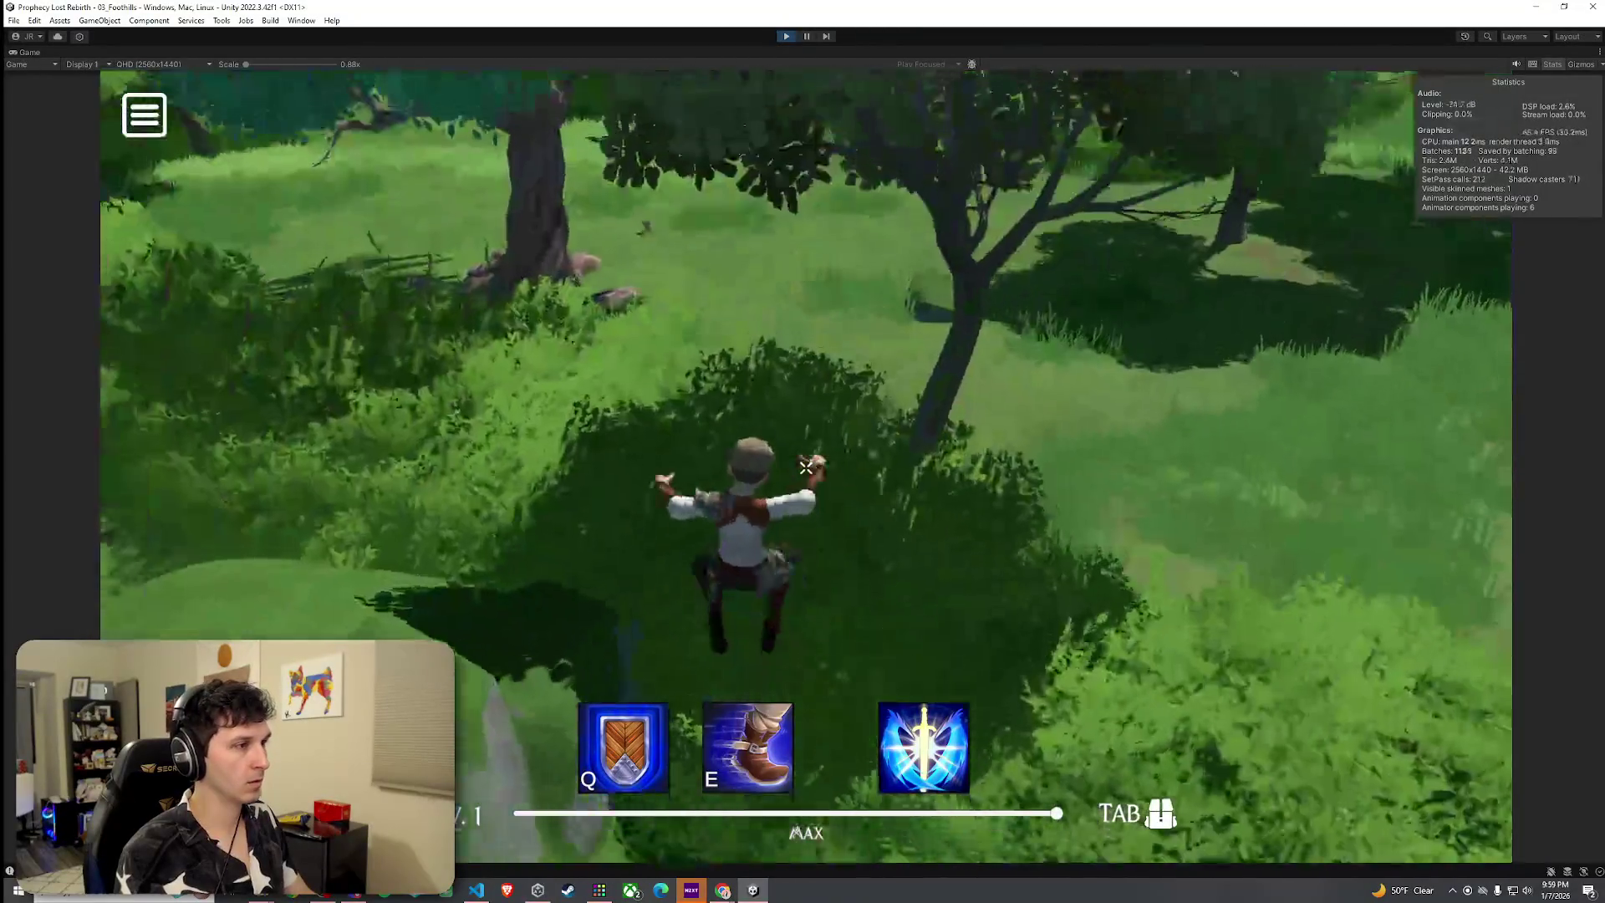
Run and jump over grassy rocks, heading past trees toward a creature
{"action": "key", "text": "w"}
{"action": "key", "text": "w"}
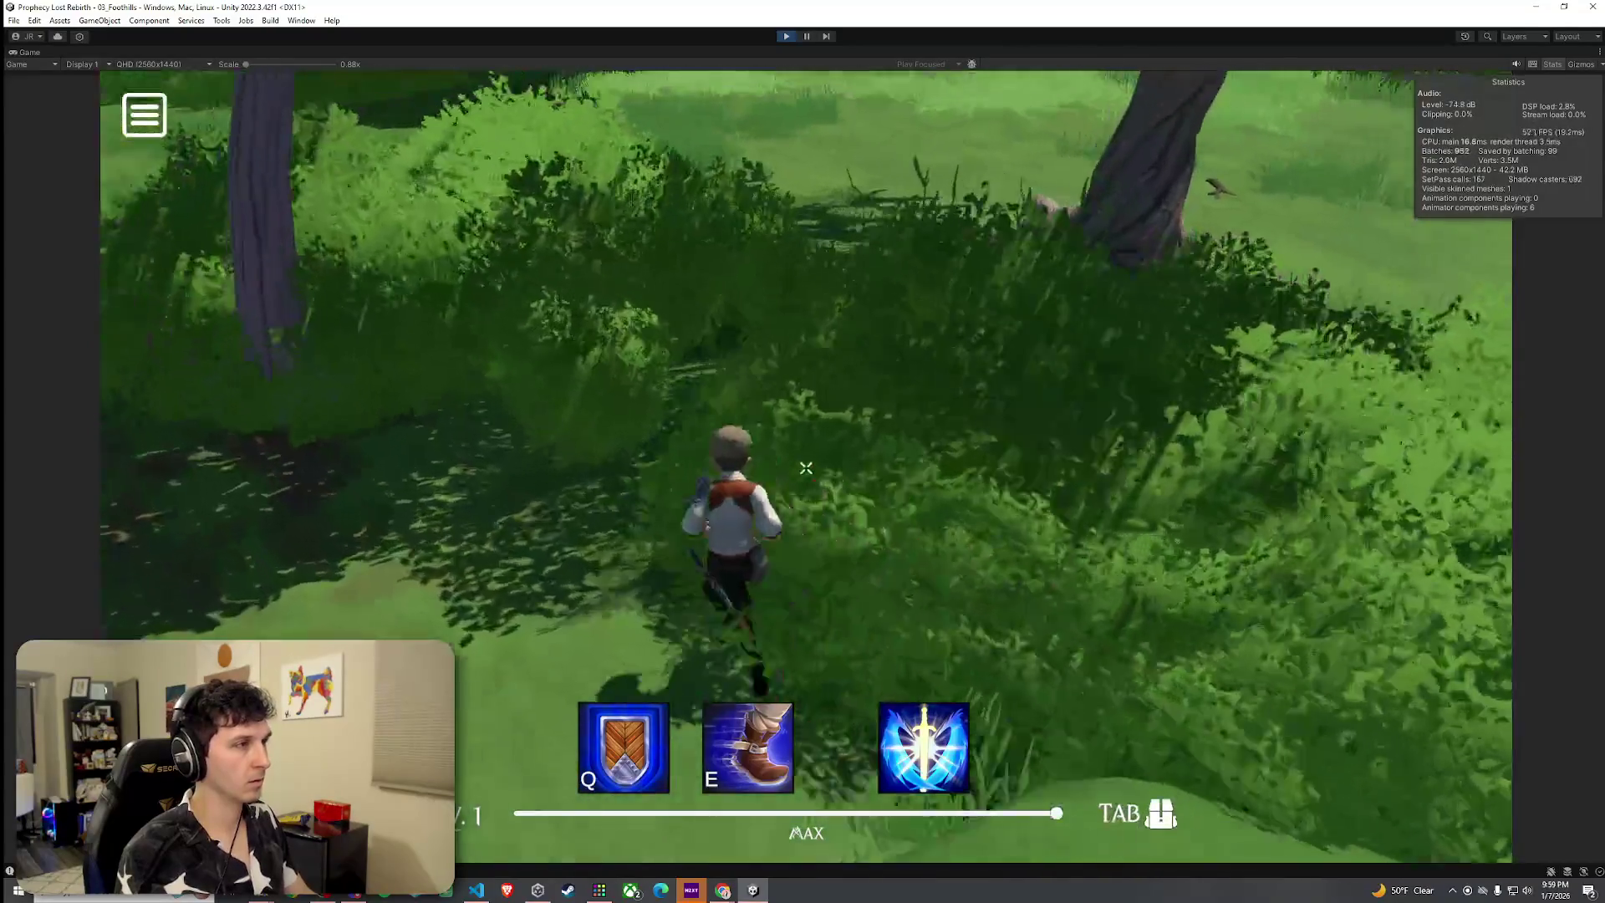
{"action": "key", "text": "w"}
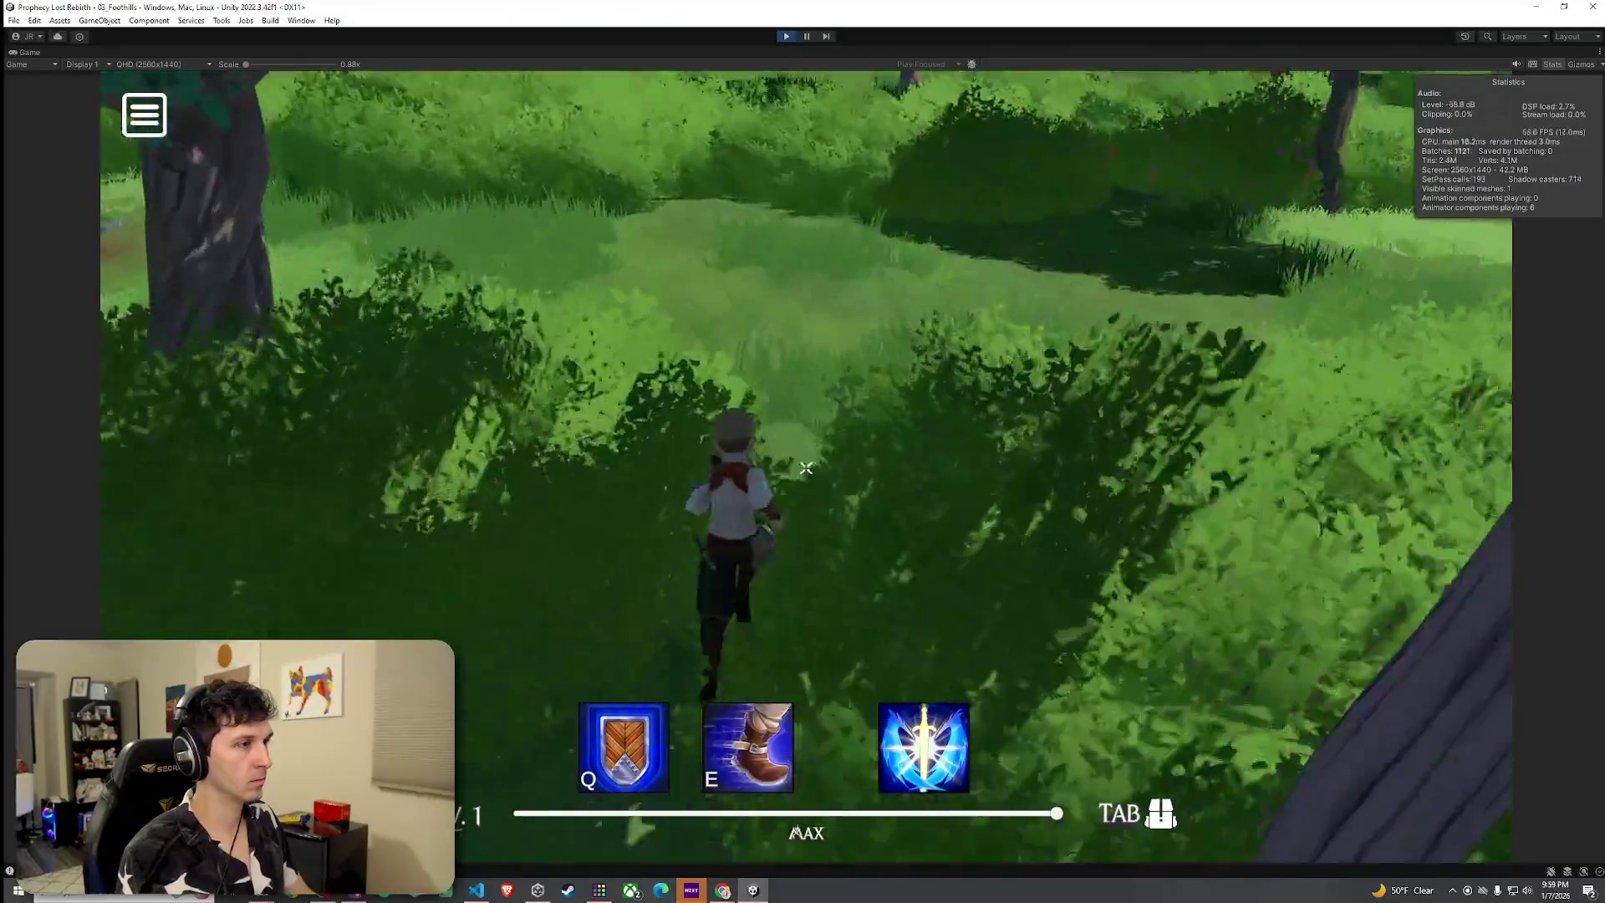
{"action": "key", "text": "w"}
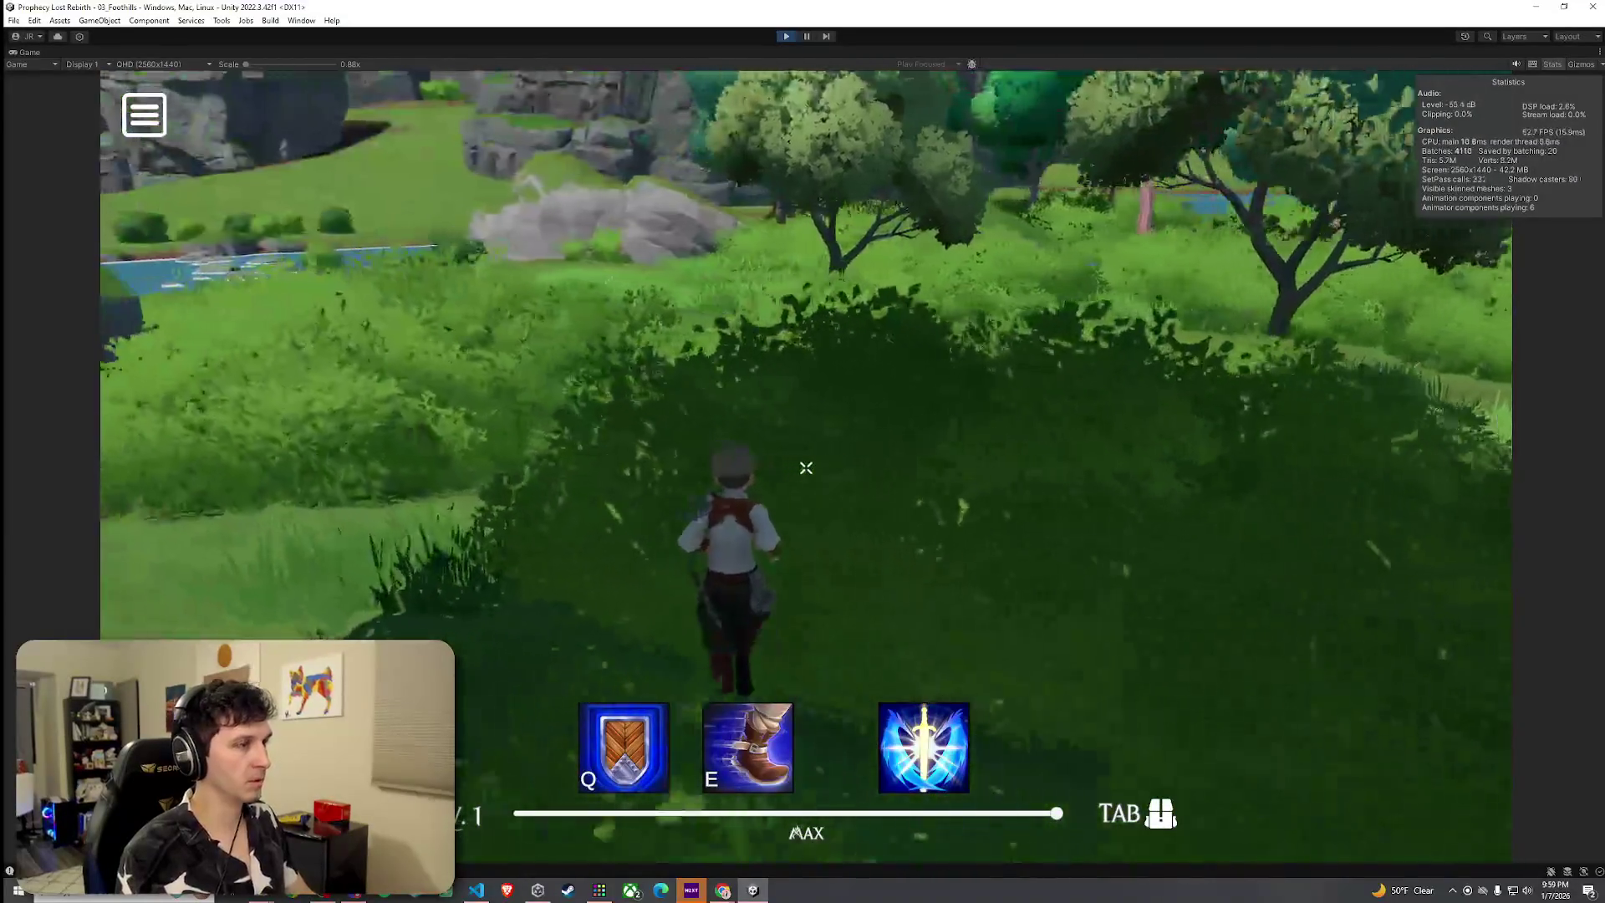
{"action": "key", "text": "w"}
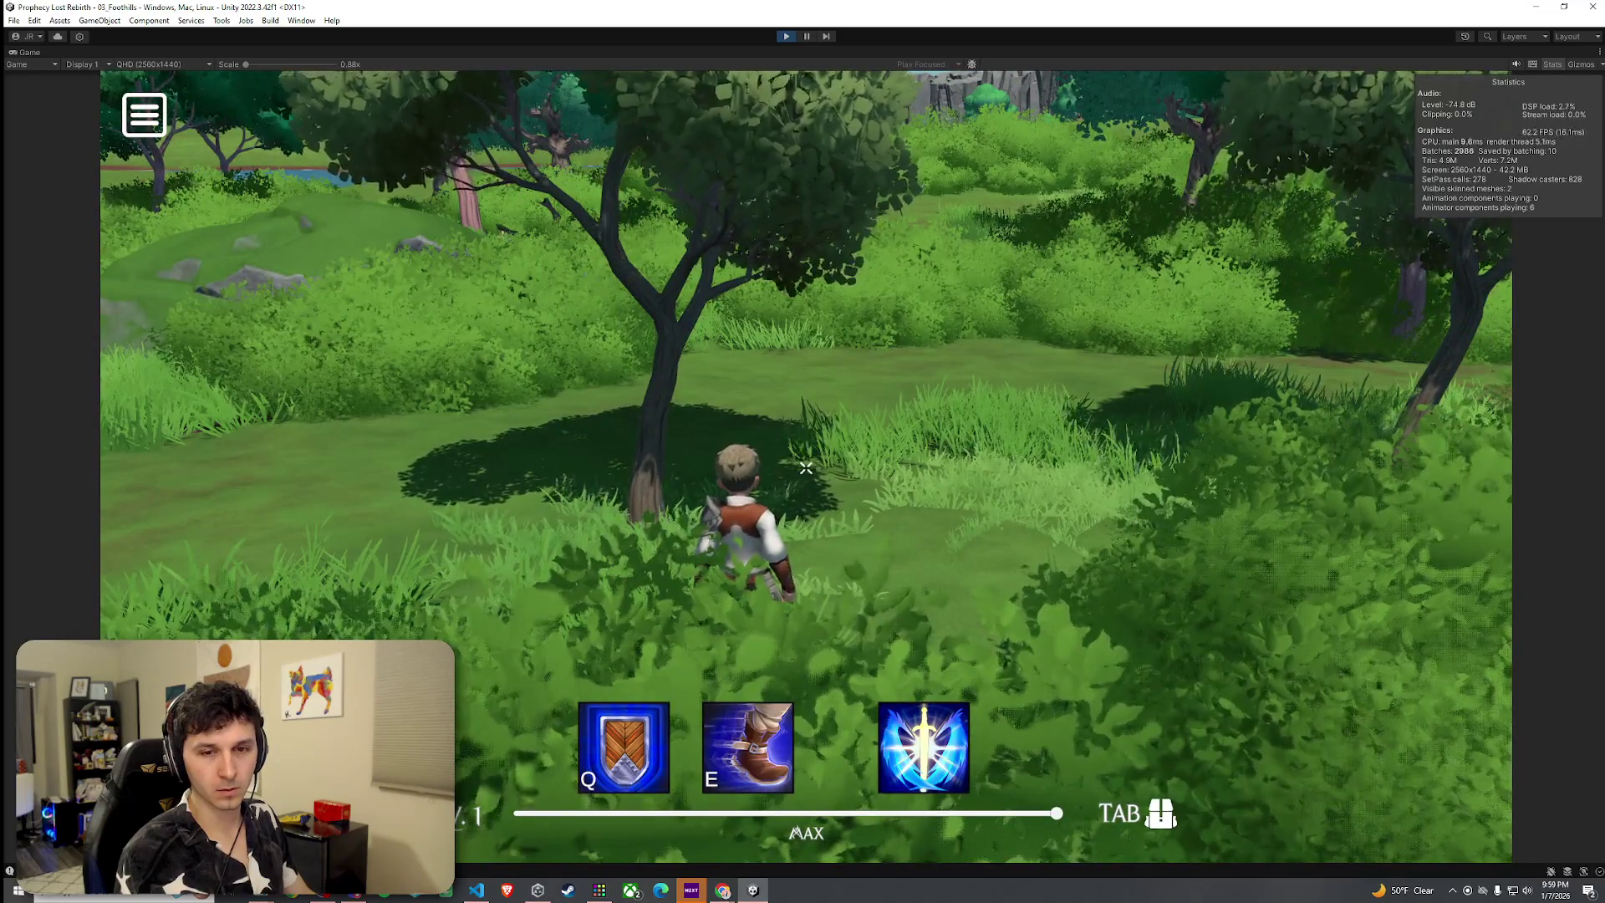
{"action": "key", "text": "w"}
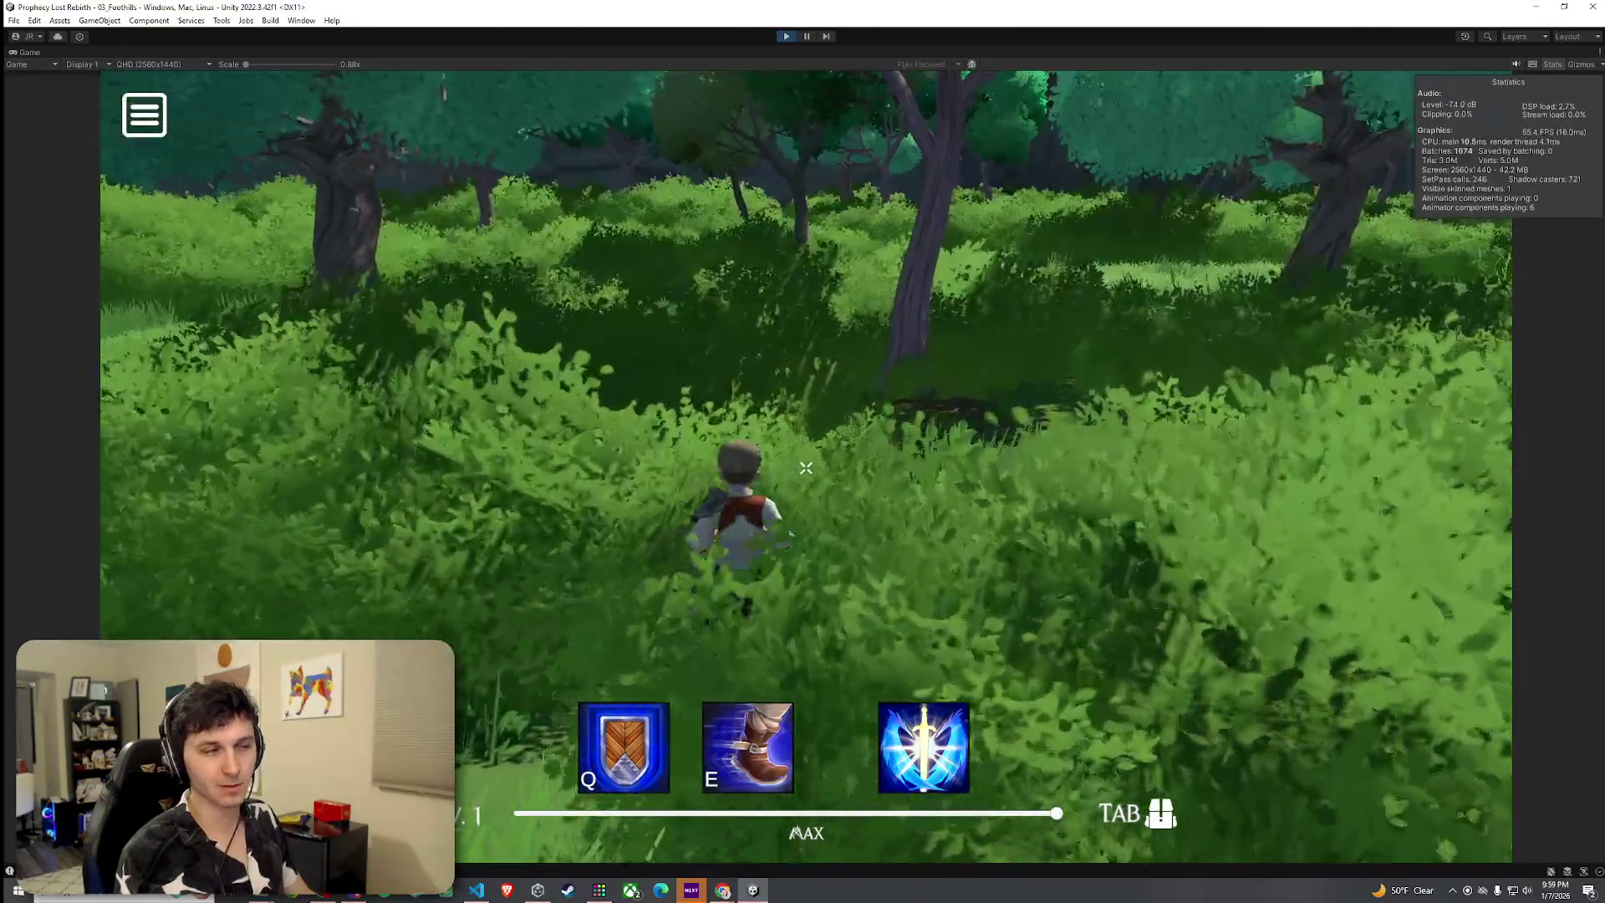
{"action": "key", "text": "w"}
{"action": "key", "text": "space"}
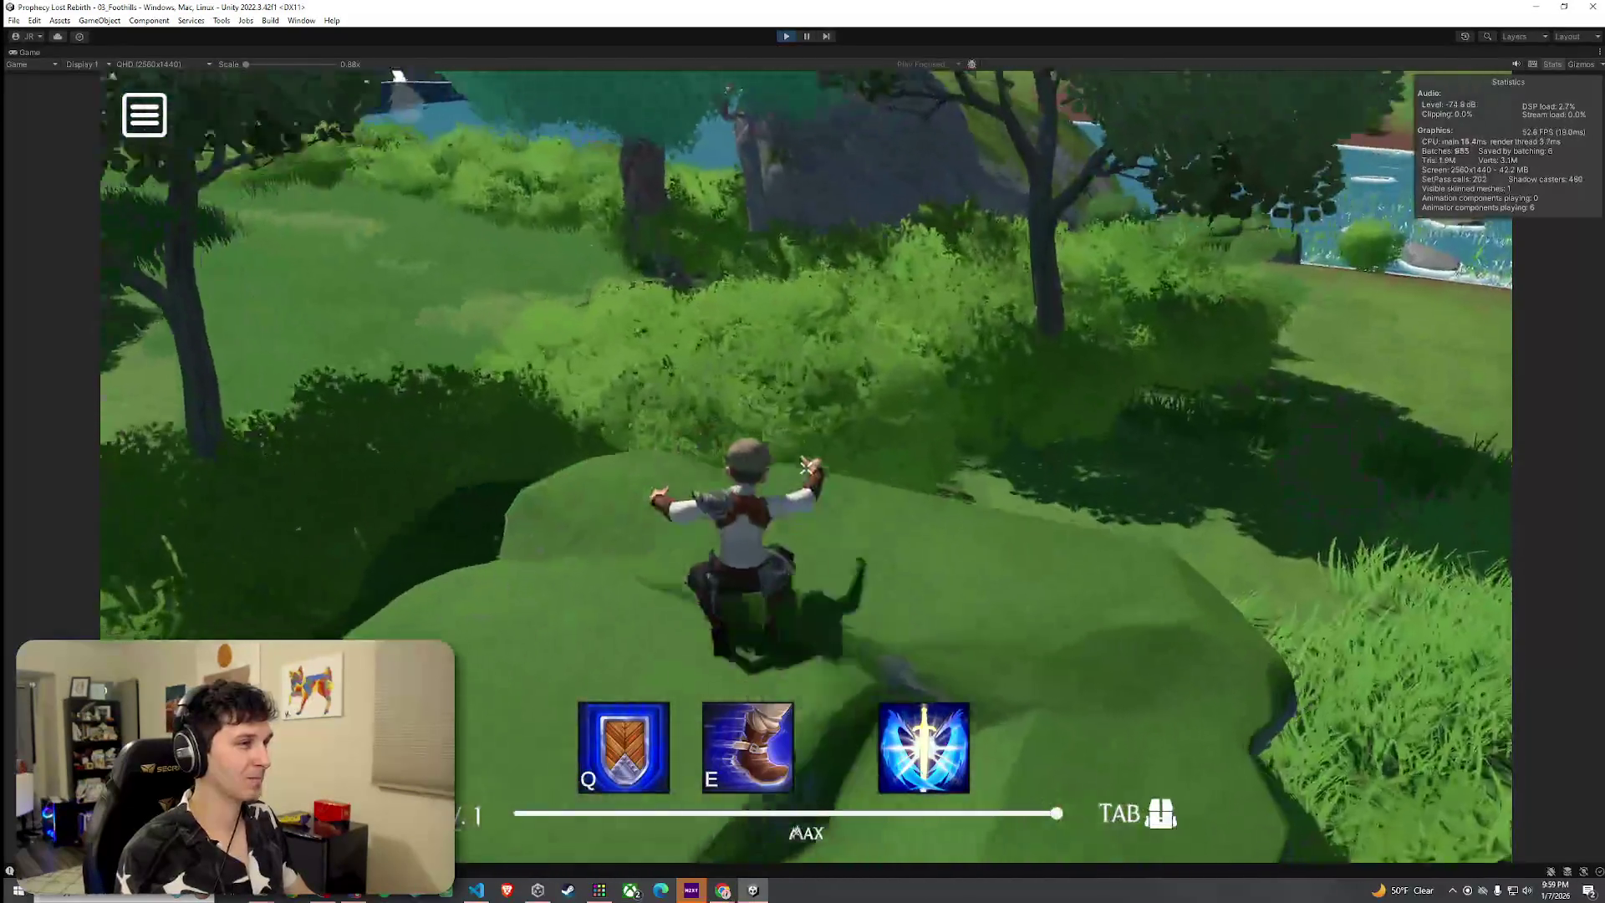
{"action": "key", "text": "w"}
{"action": "key", "text": "space"}
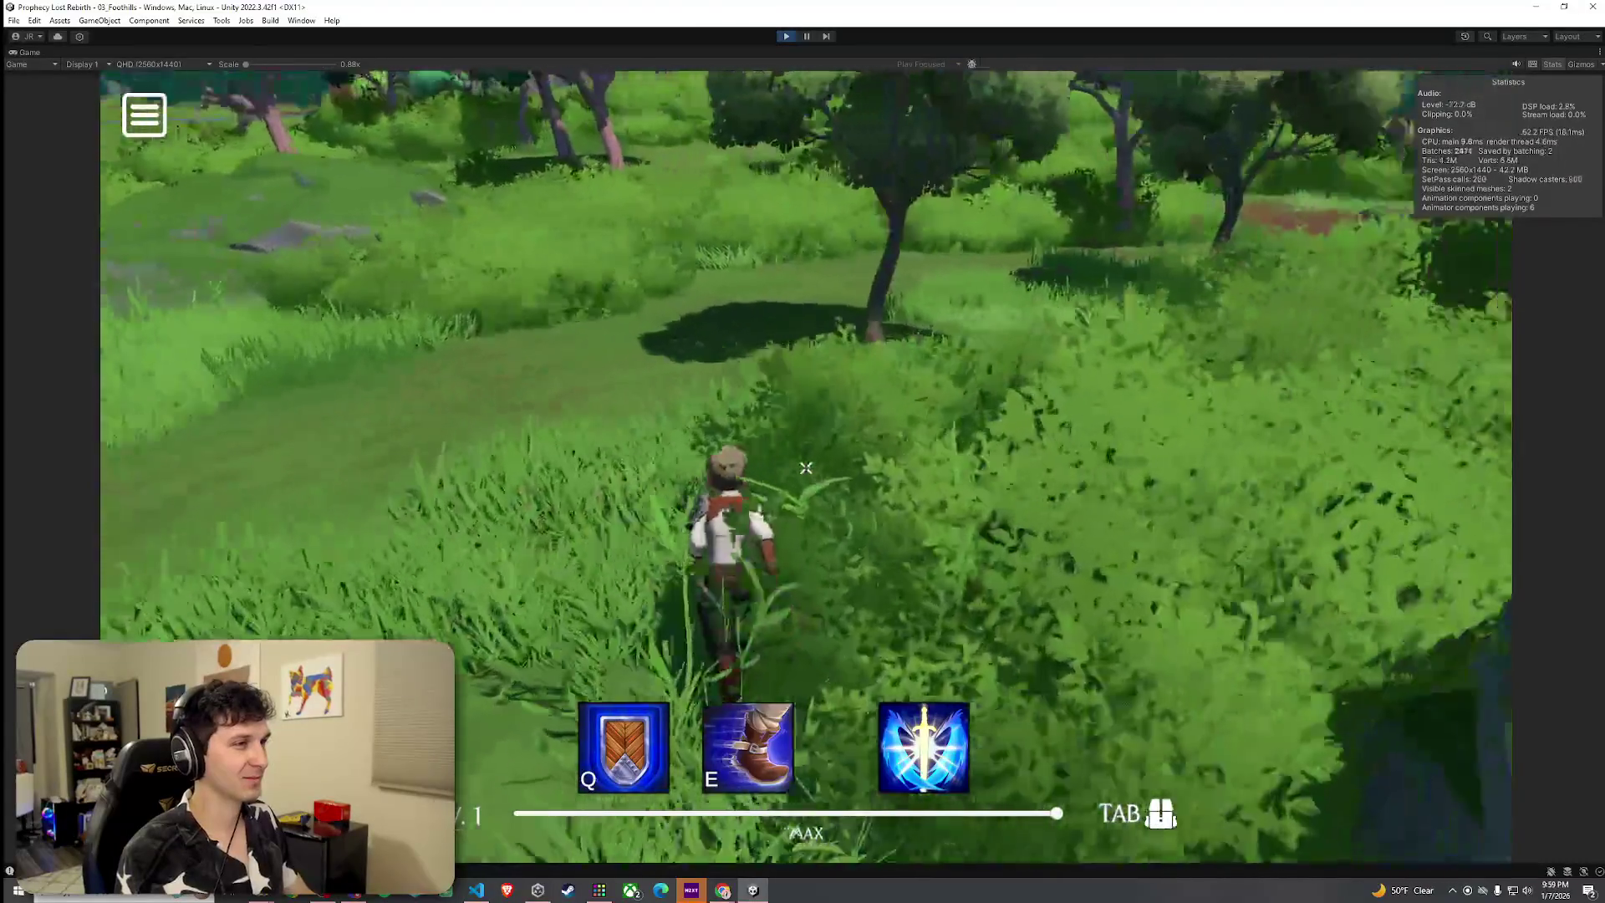
{"action": "key", "text": "w"}
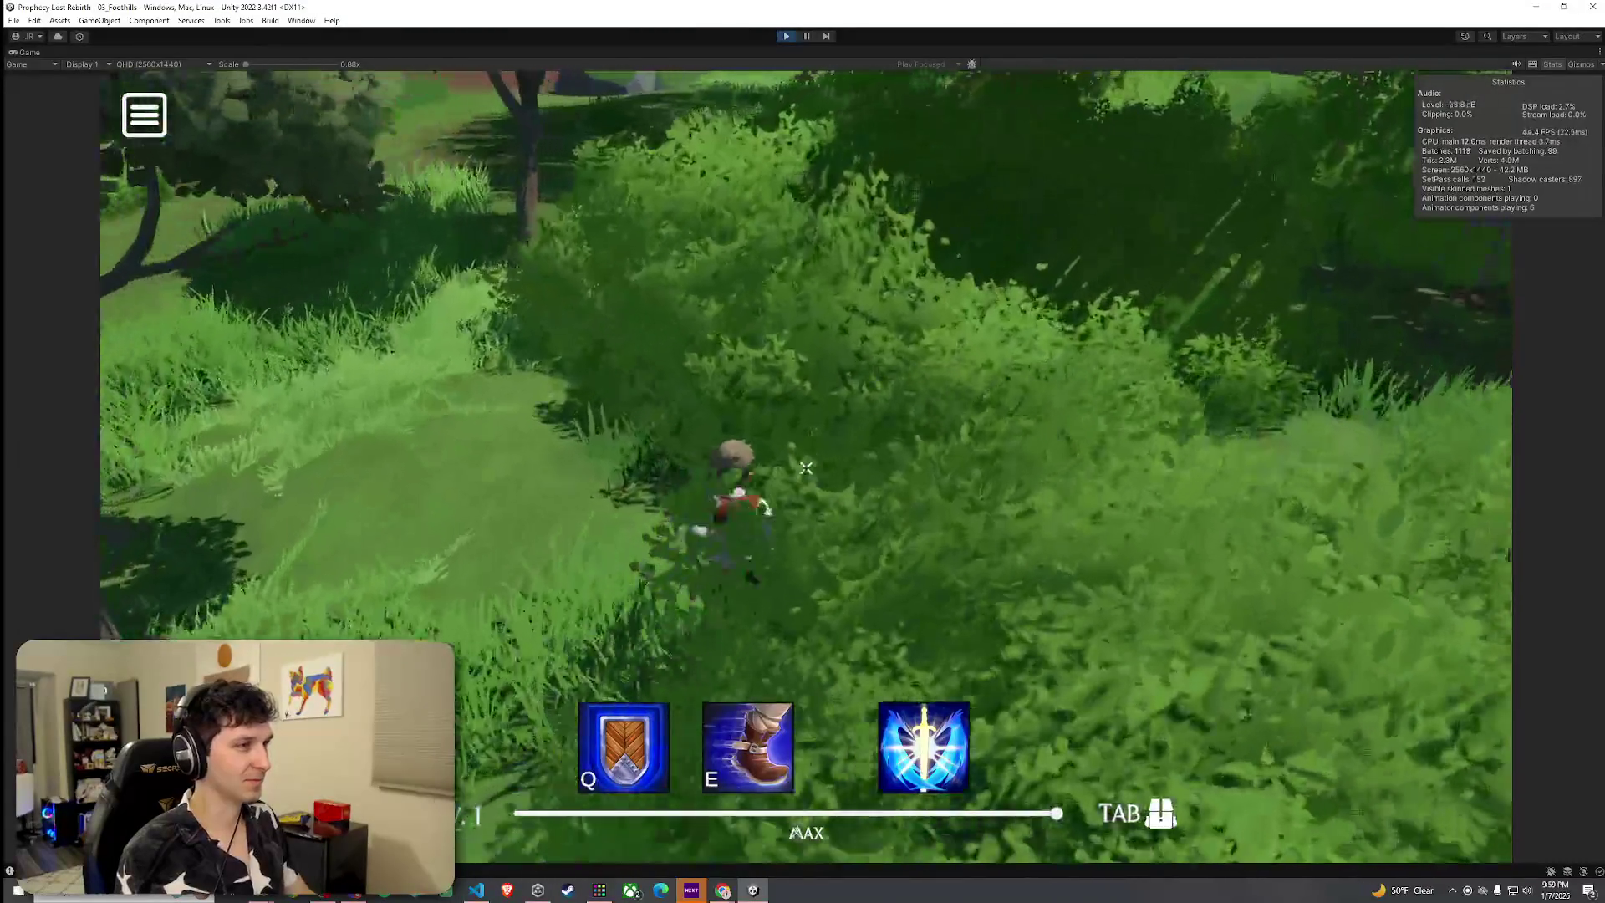
{"action": "key", "text": "w"}
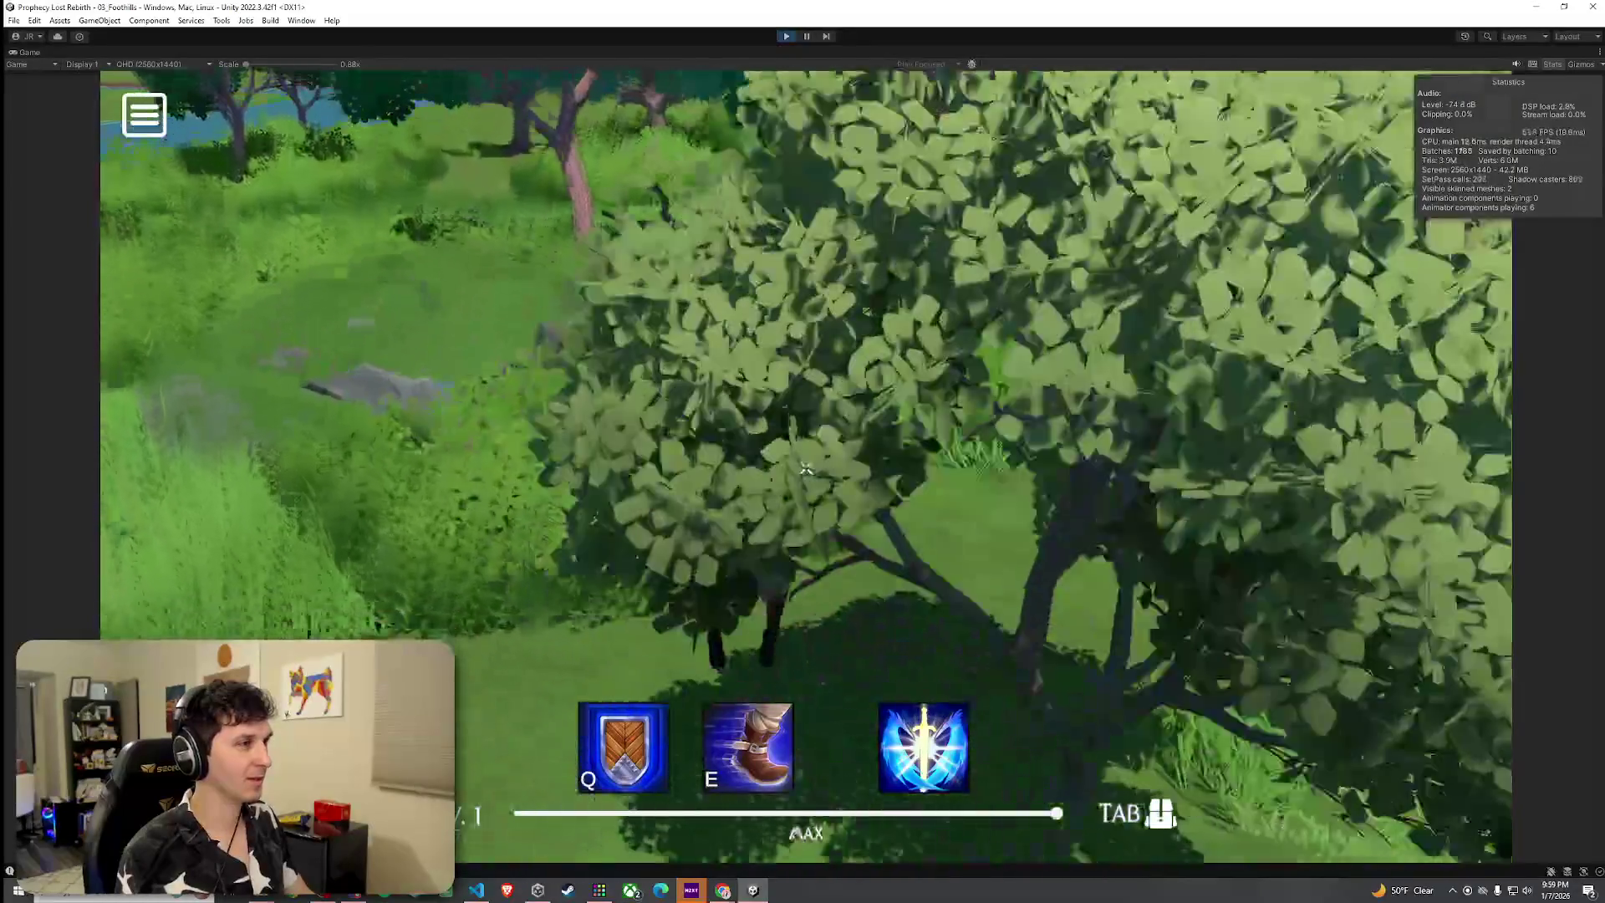
{"action": "key", "text": "w"}
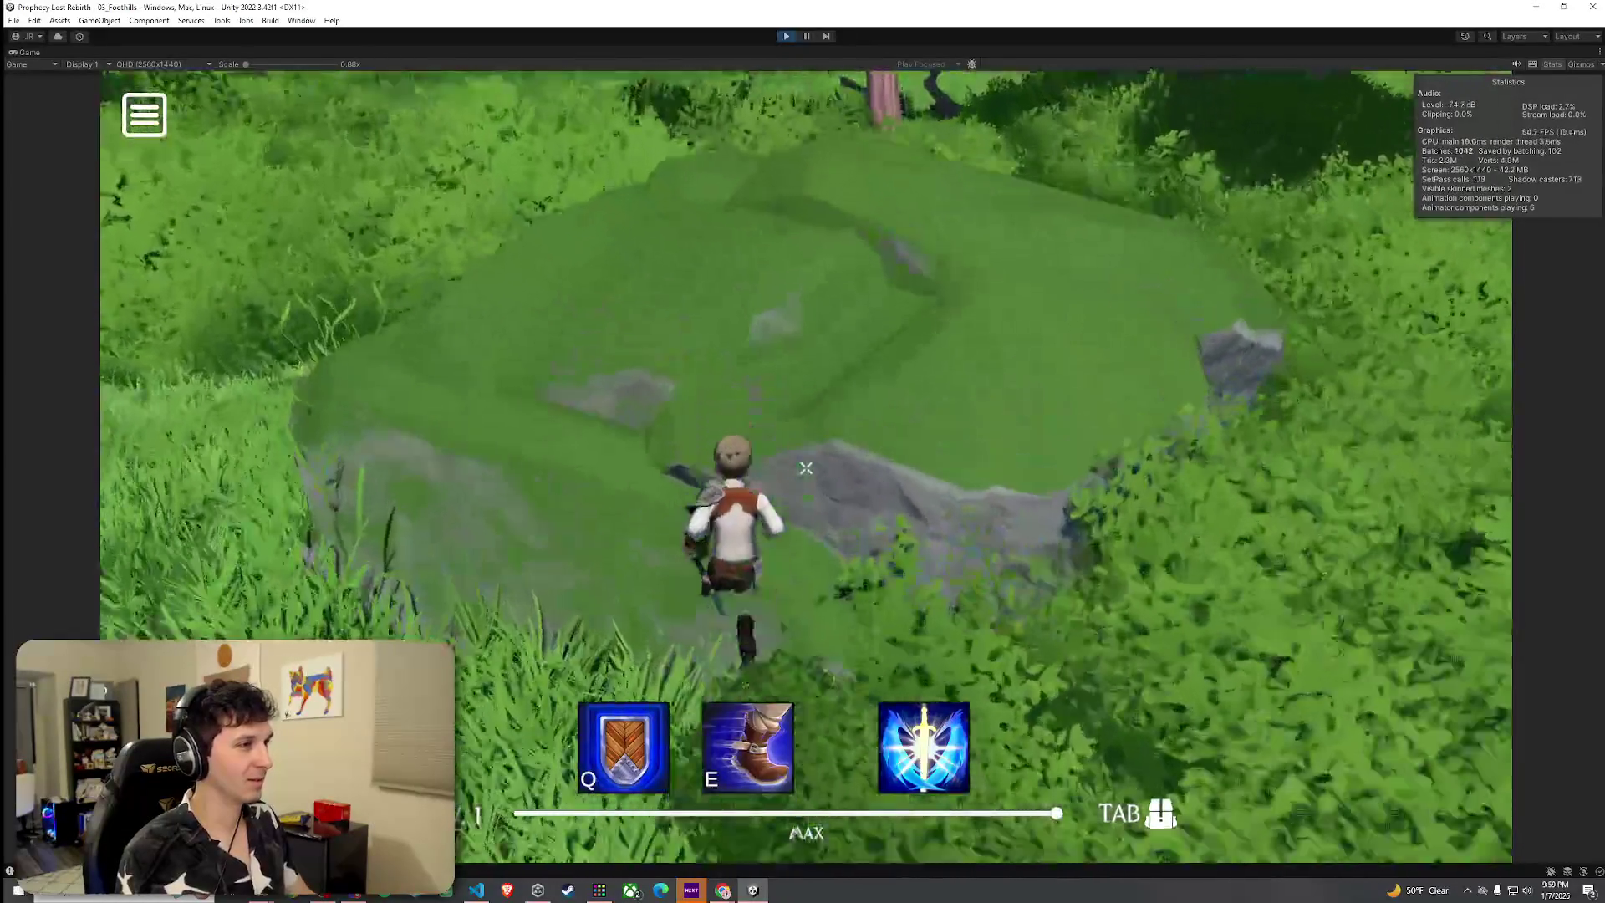
{"action": "key", "text": "w"}
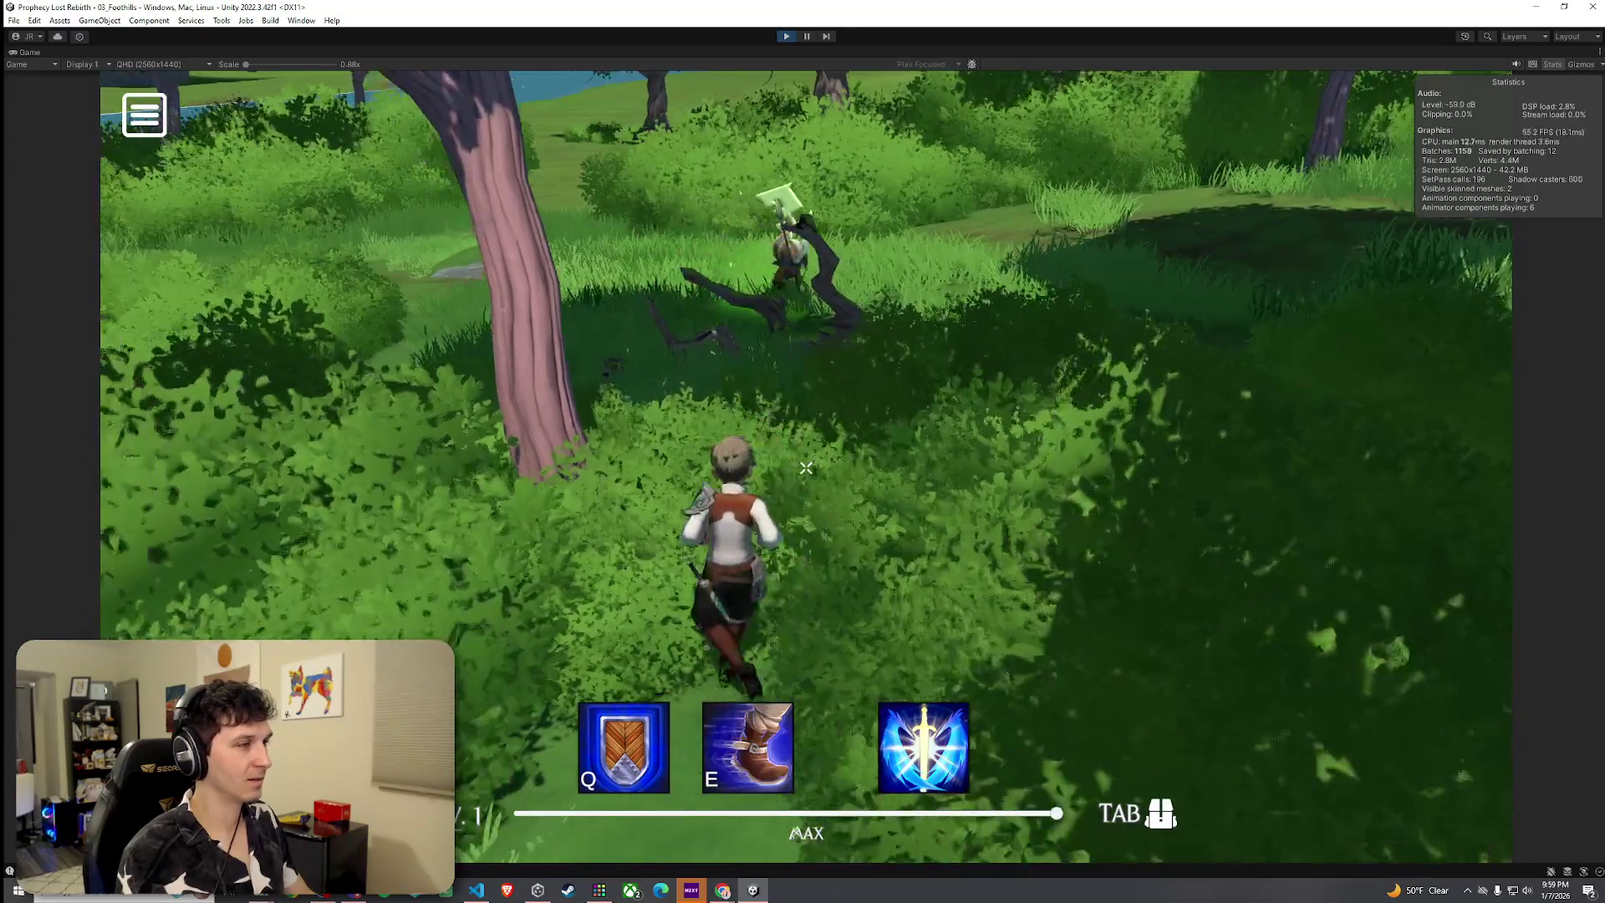
{"action": "key", "text": "w"}
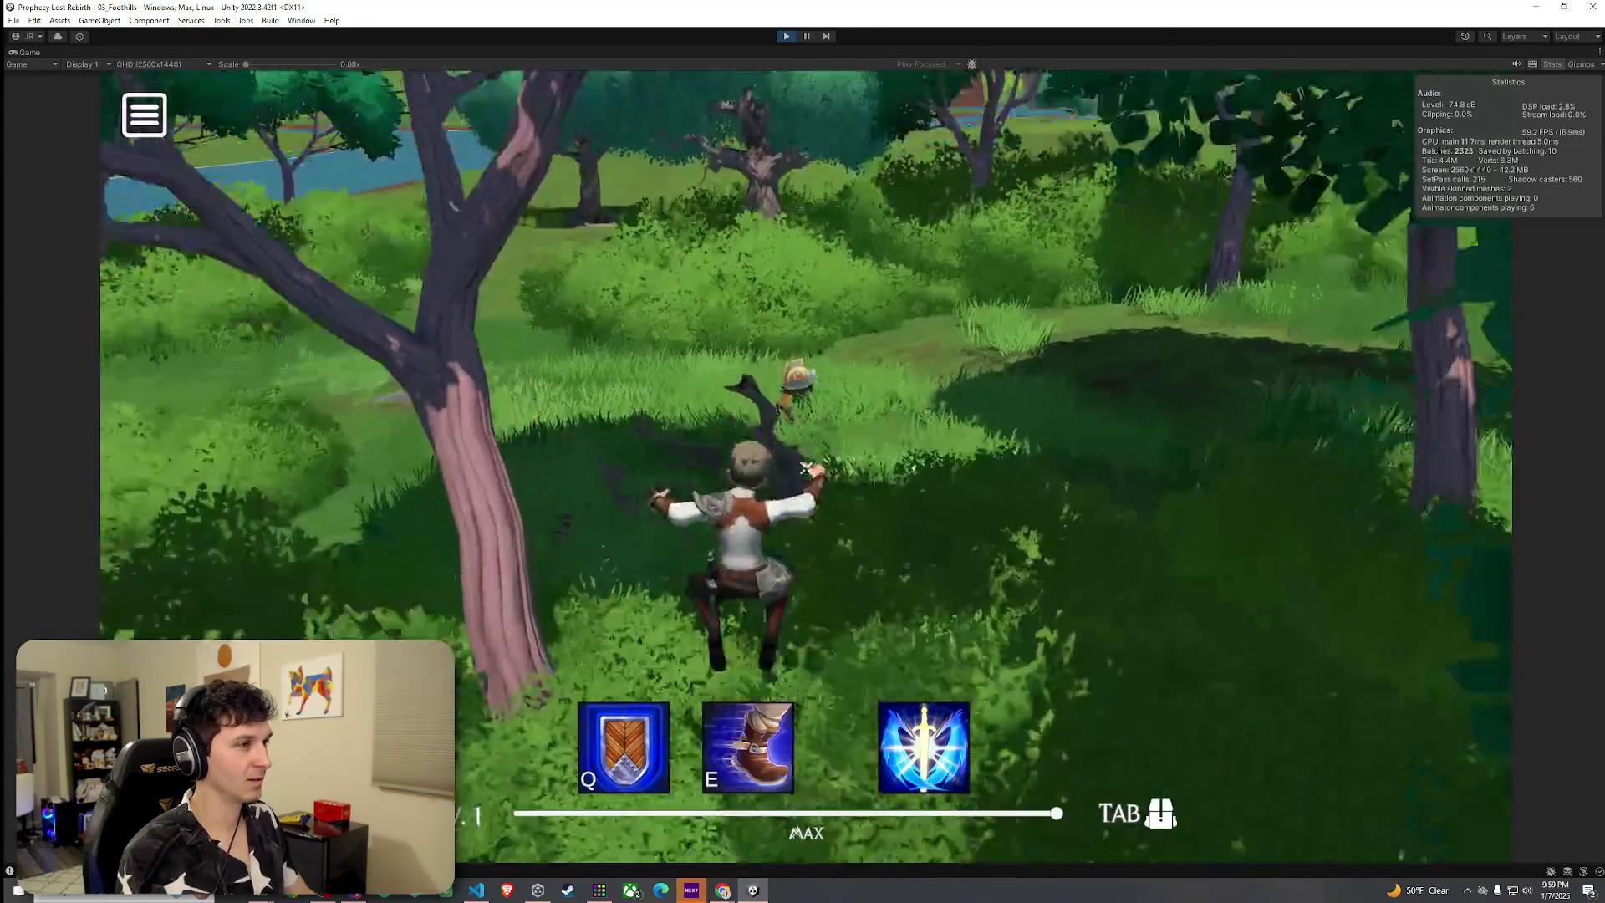
{"action": "key", "text": "w"}
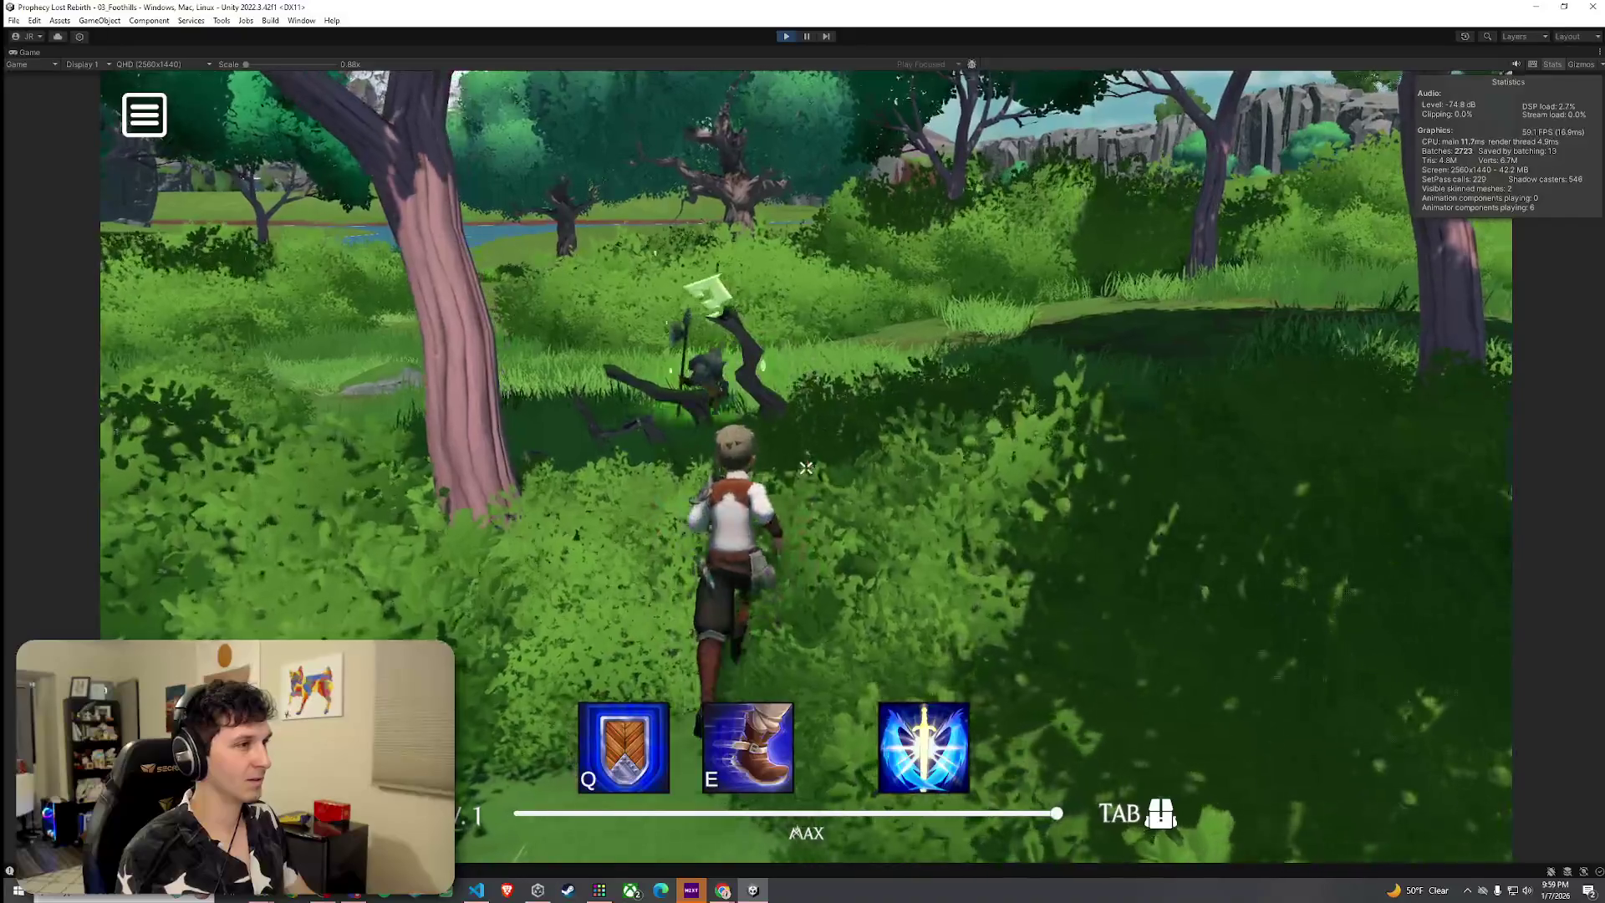
Run along the rock cliff and push the character against tree trunks to test collision
{"action": "key", "text": "w"}
{"action": "key", "text": "w"}
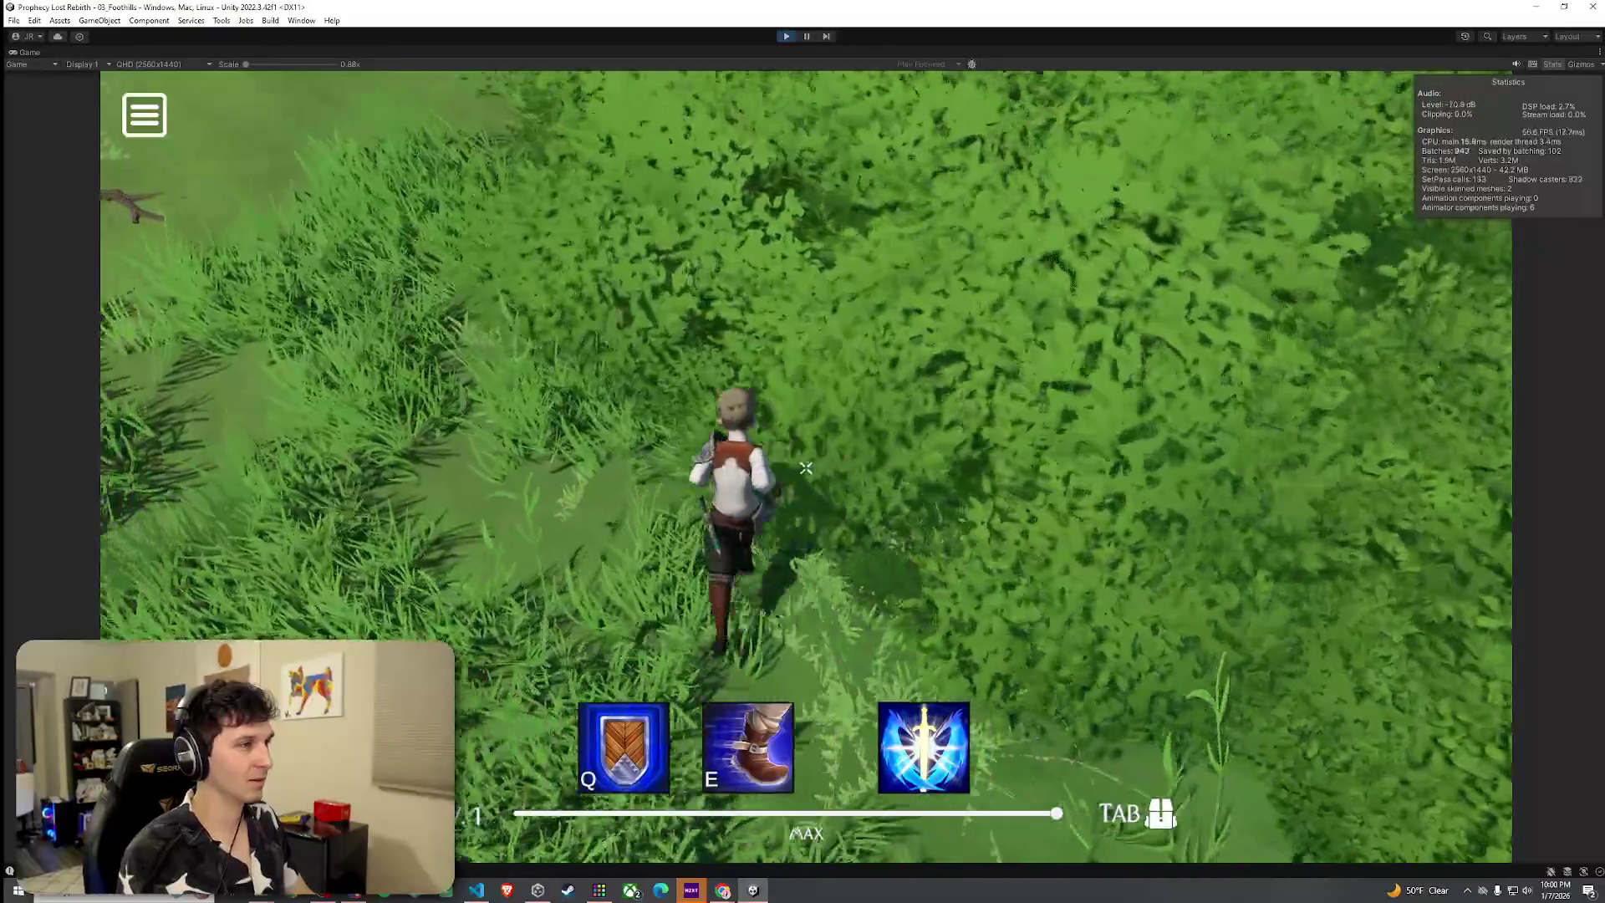
{"action": "key", "text": "w"}
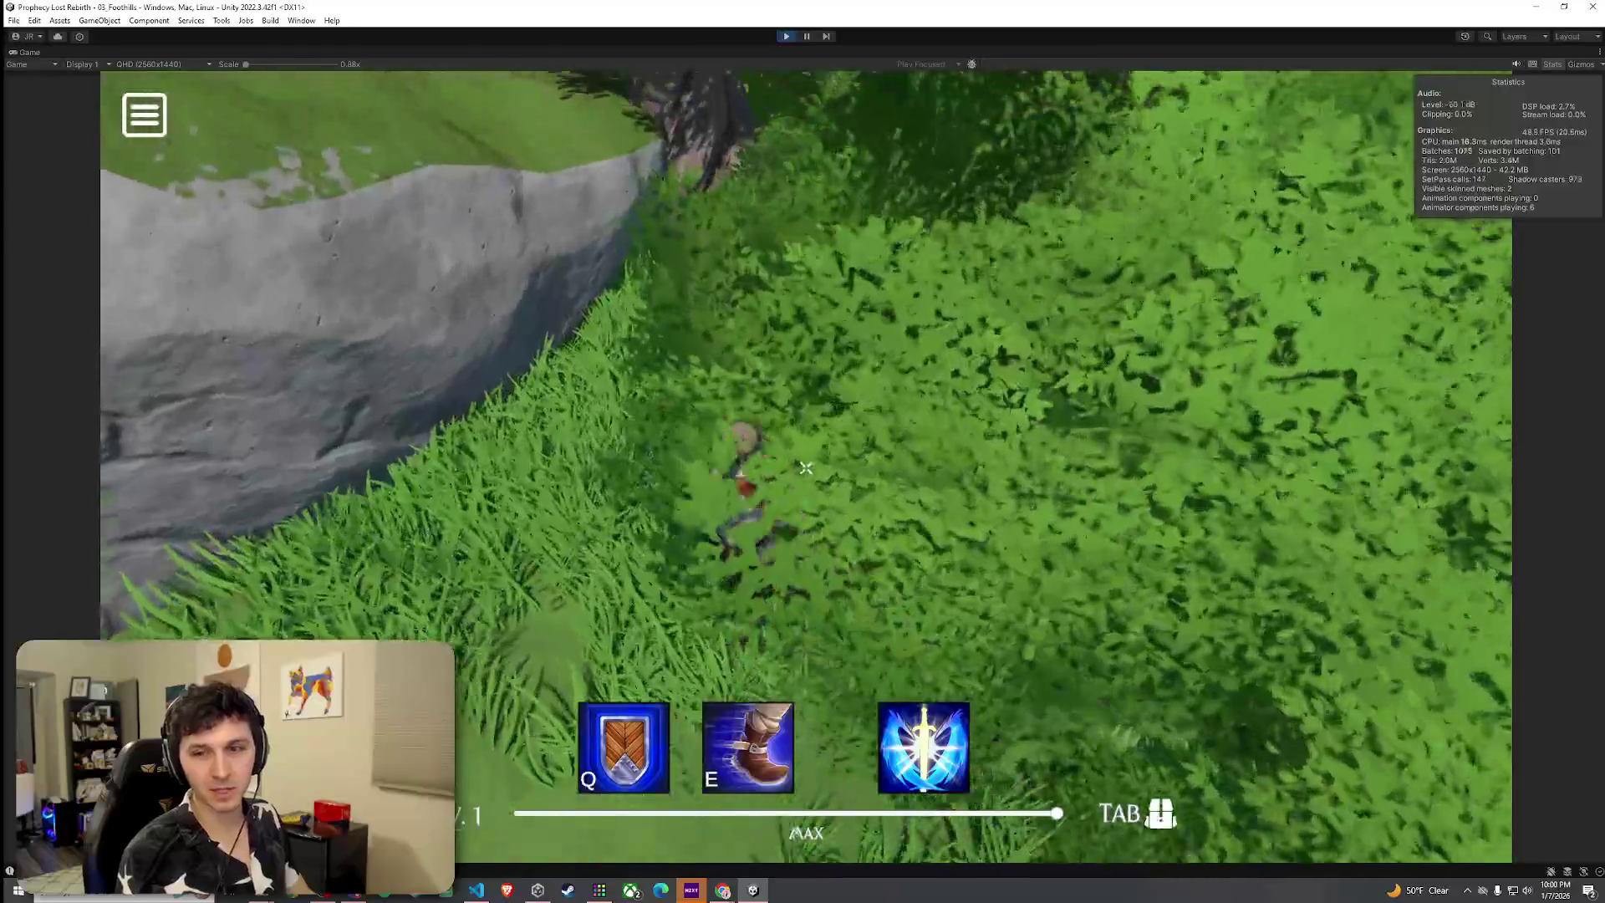
{"action": "key", "text": "w"}
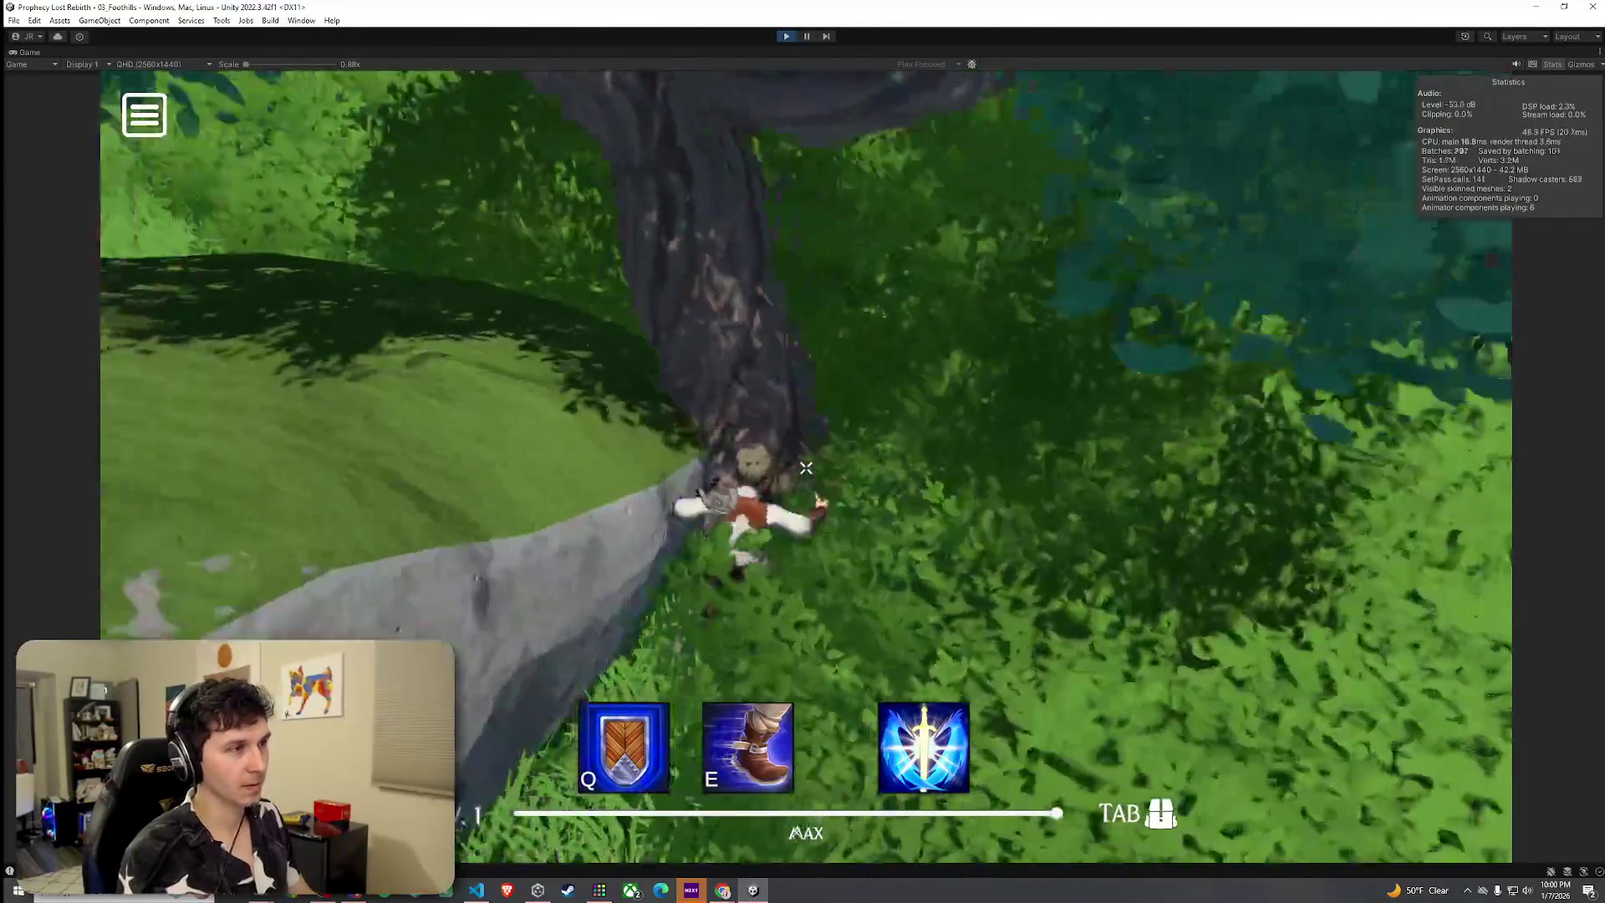
{"action": "key", "text": "w"}
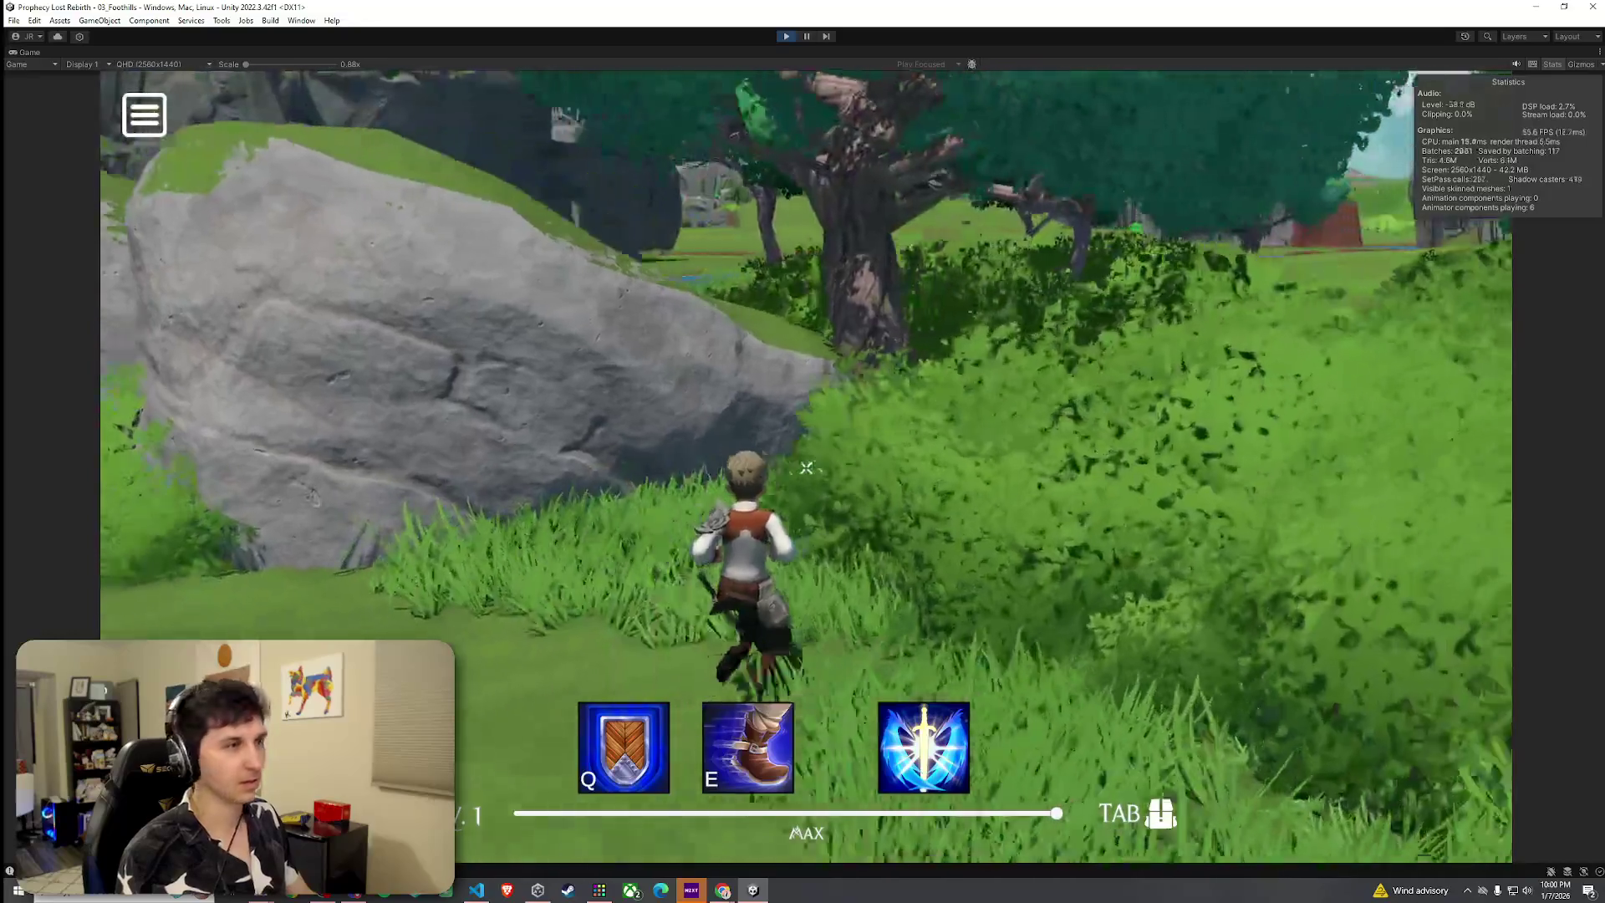
{"action": "key", "text": "w"}
{"action": "key", "text": "w"}
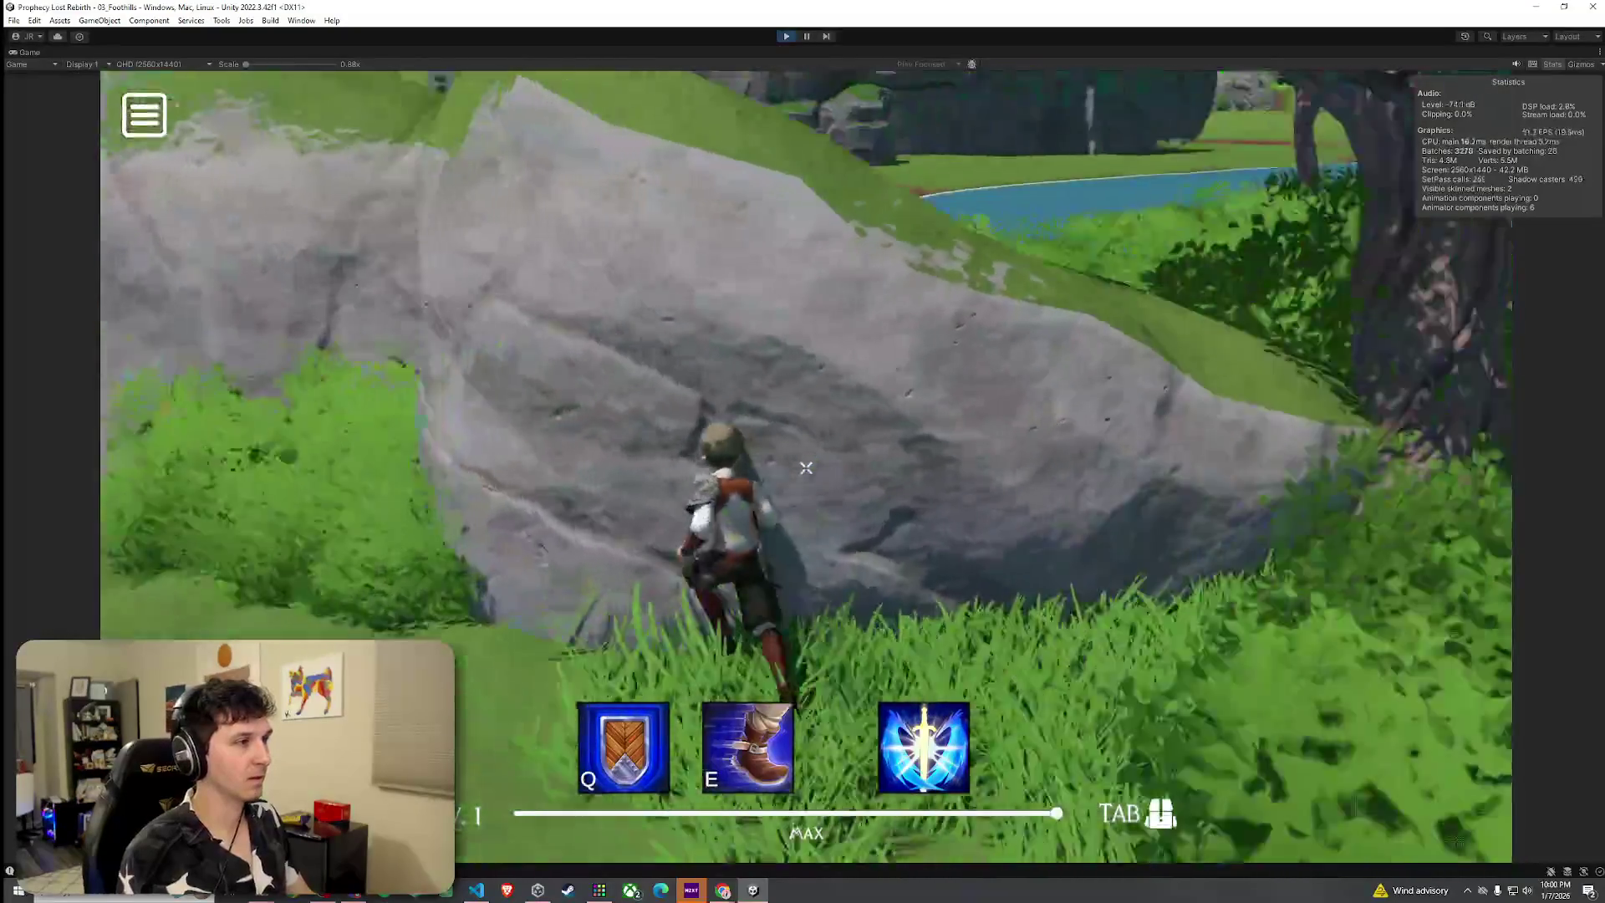
{"action": "key", "text": "w"}
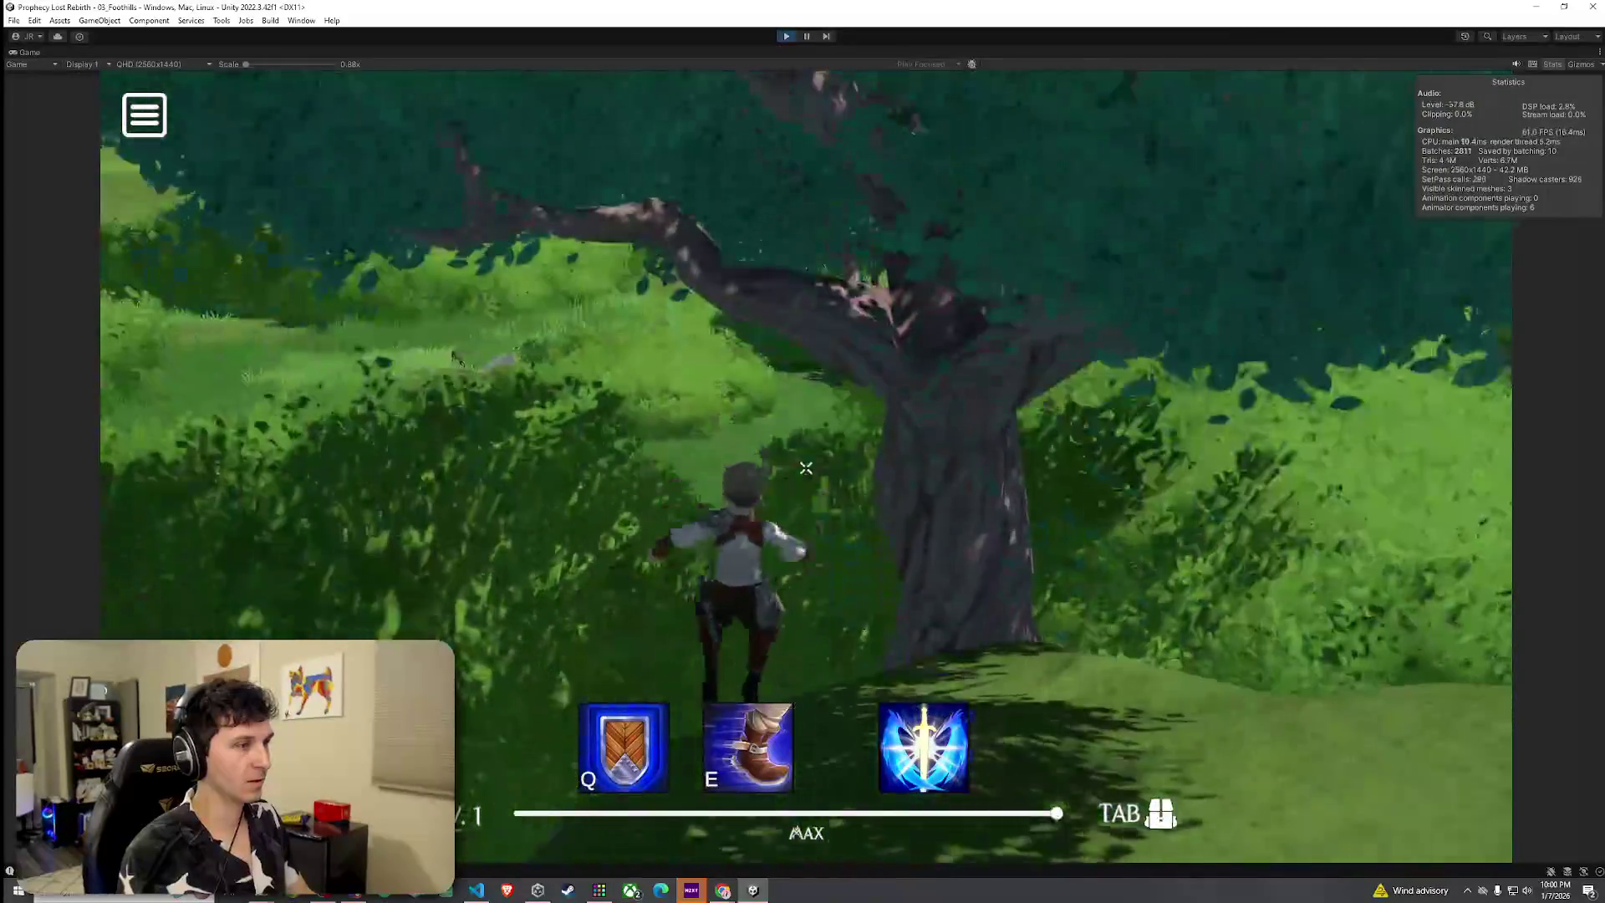
{"action": "key", "text": "w"}
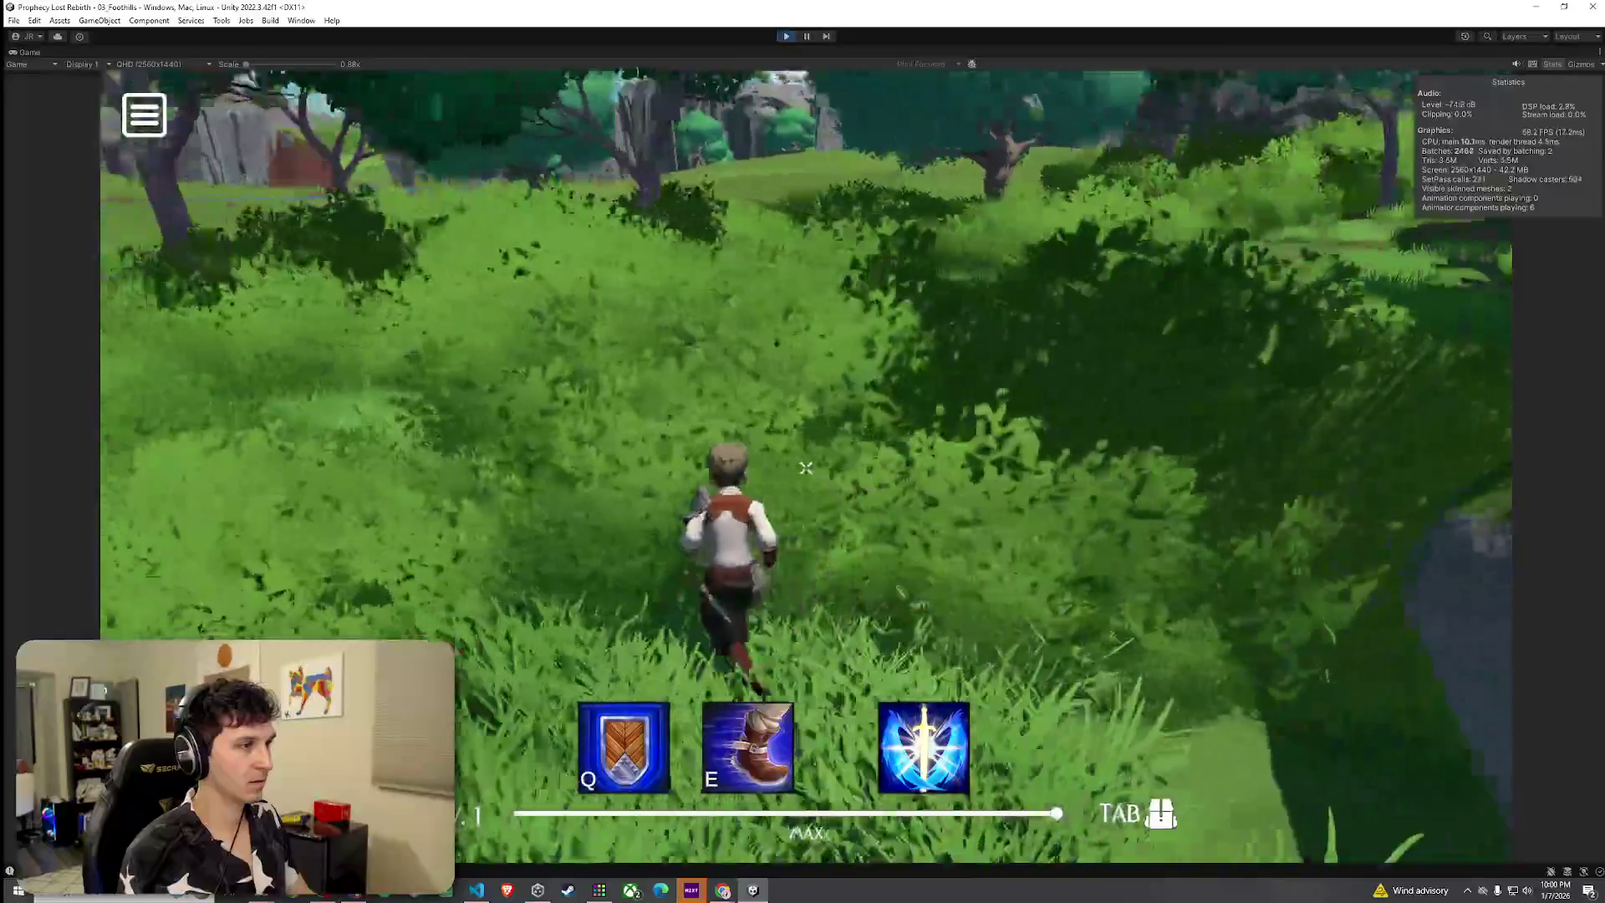
Run through tall grass and dense bushes up to a tree and into its foliage
{"action": "key", "text": "w"}
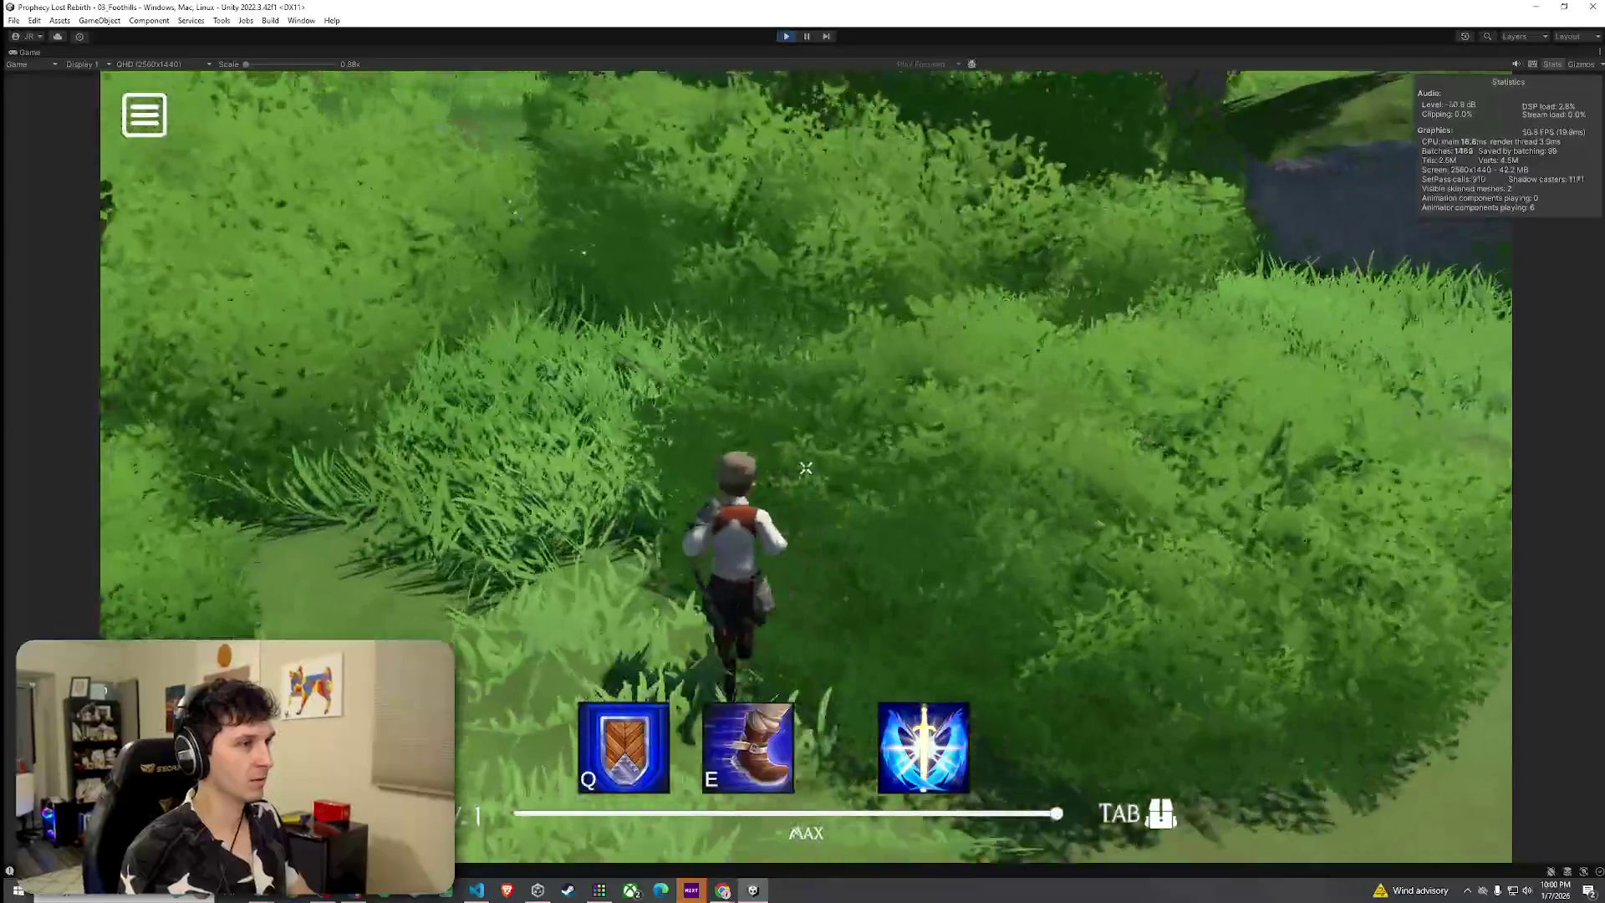
{"action": "key", "text": "w"}
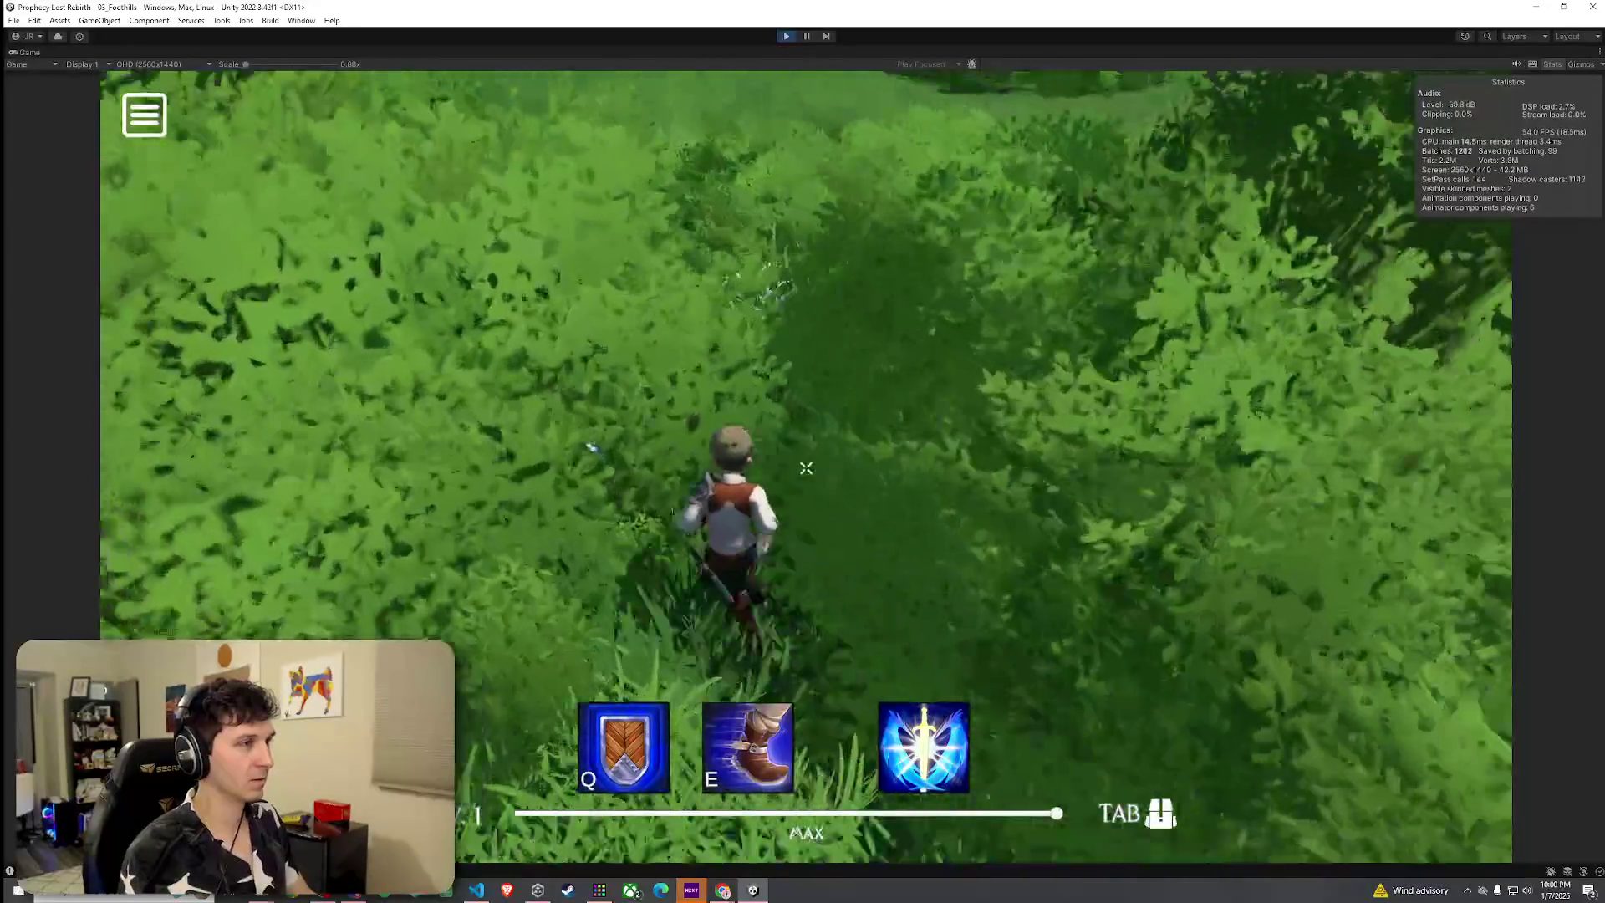
{"action": "key", "text": "w"}
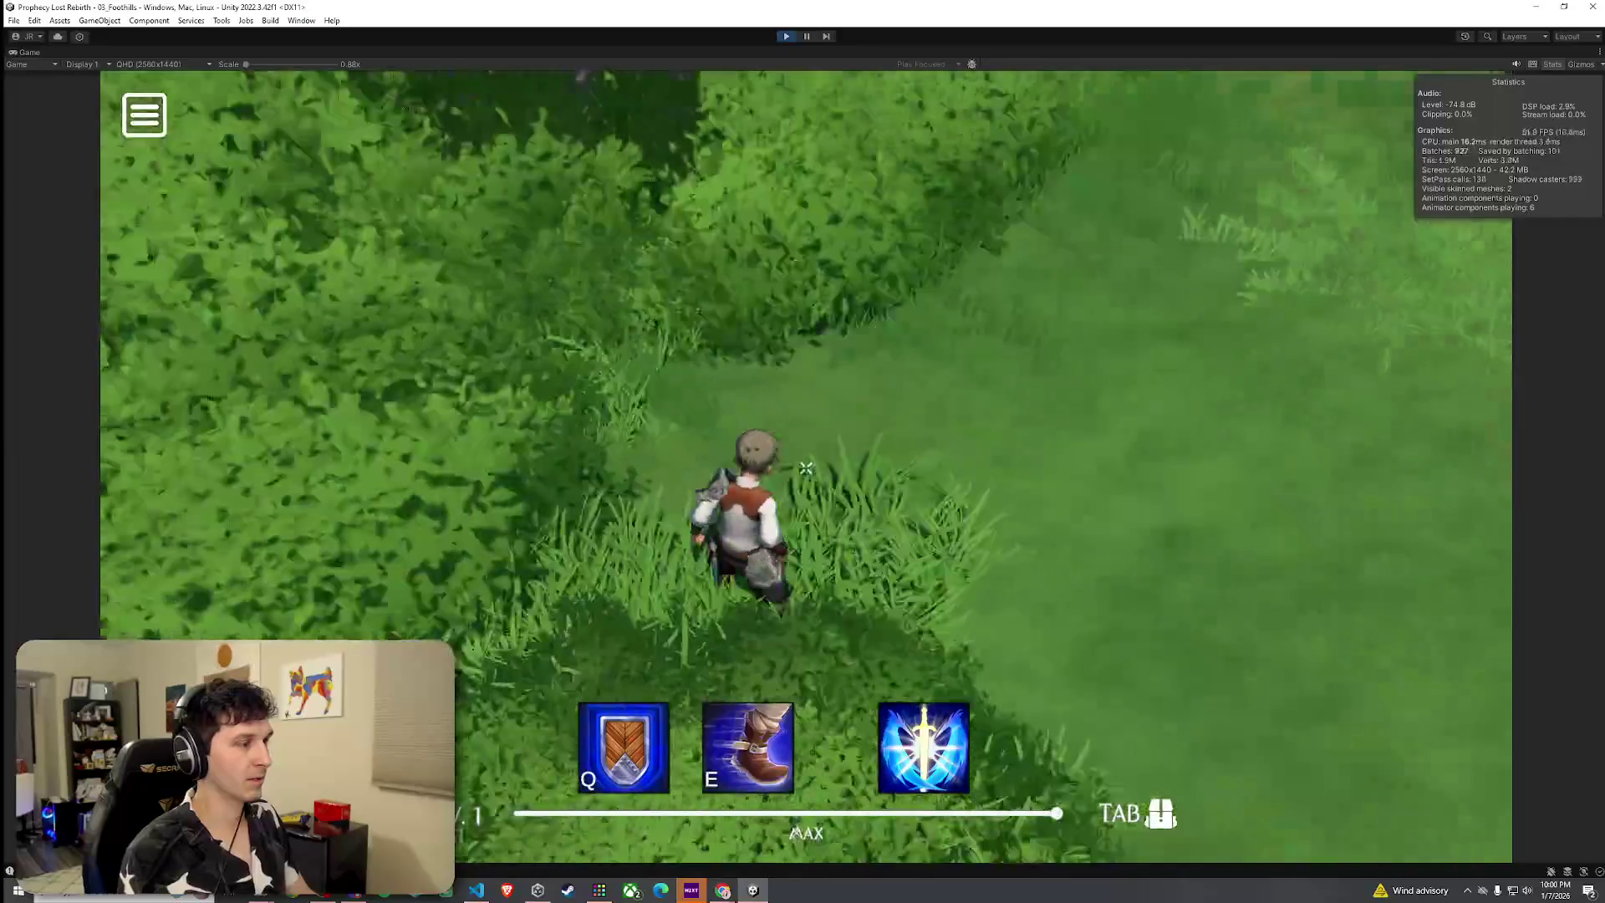
{"action": "key", "text": "w"}
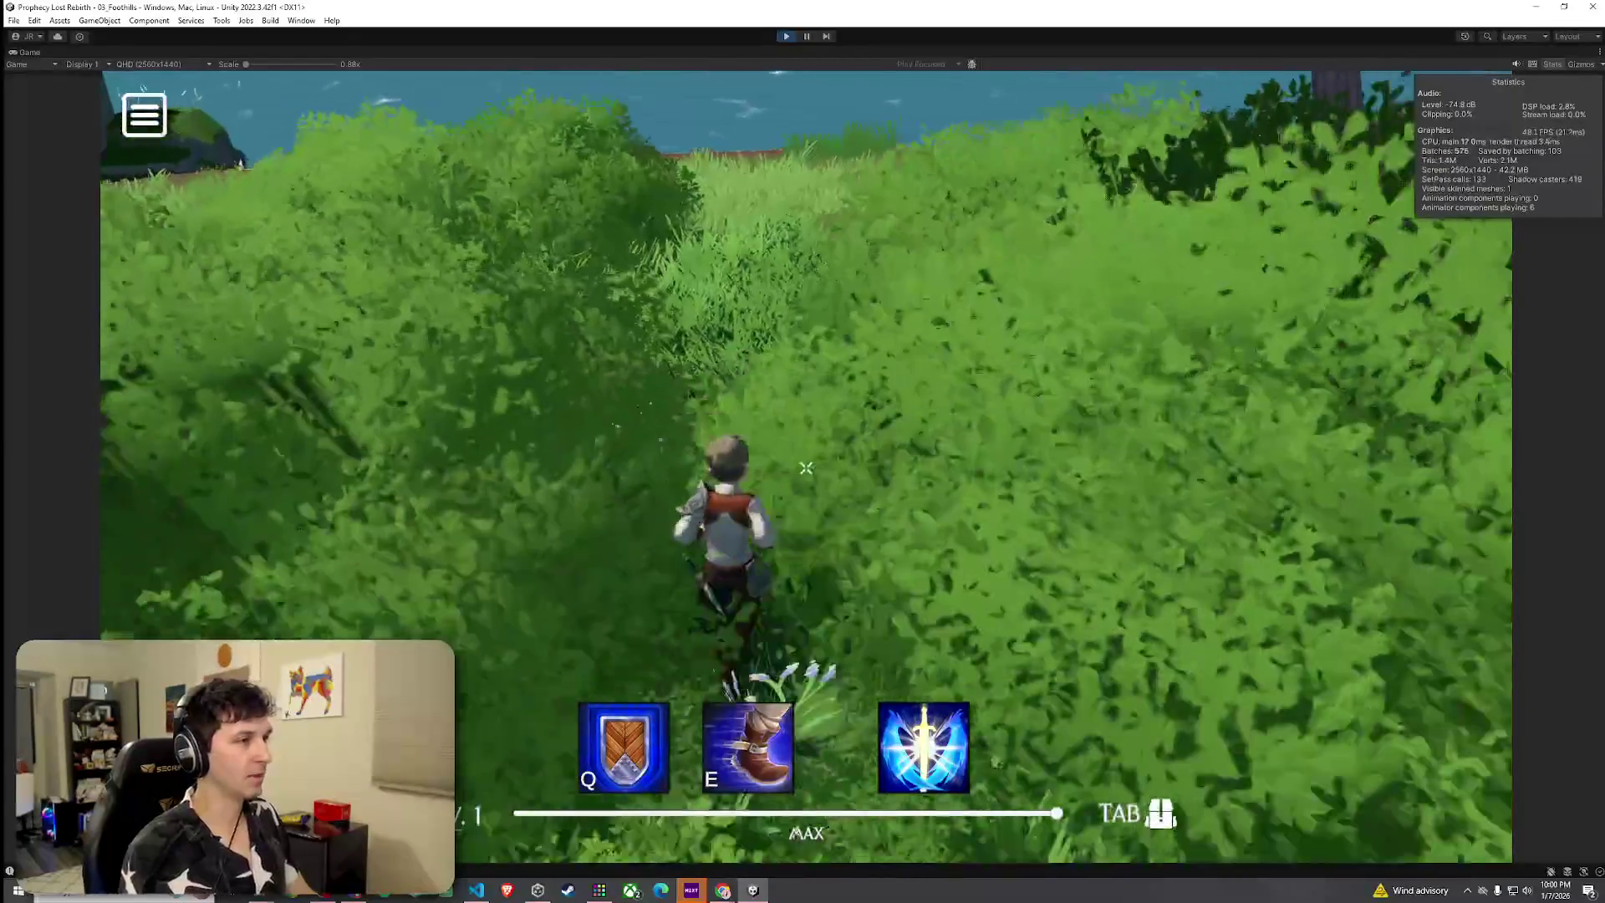
{"action": "key", "text": "w"}
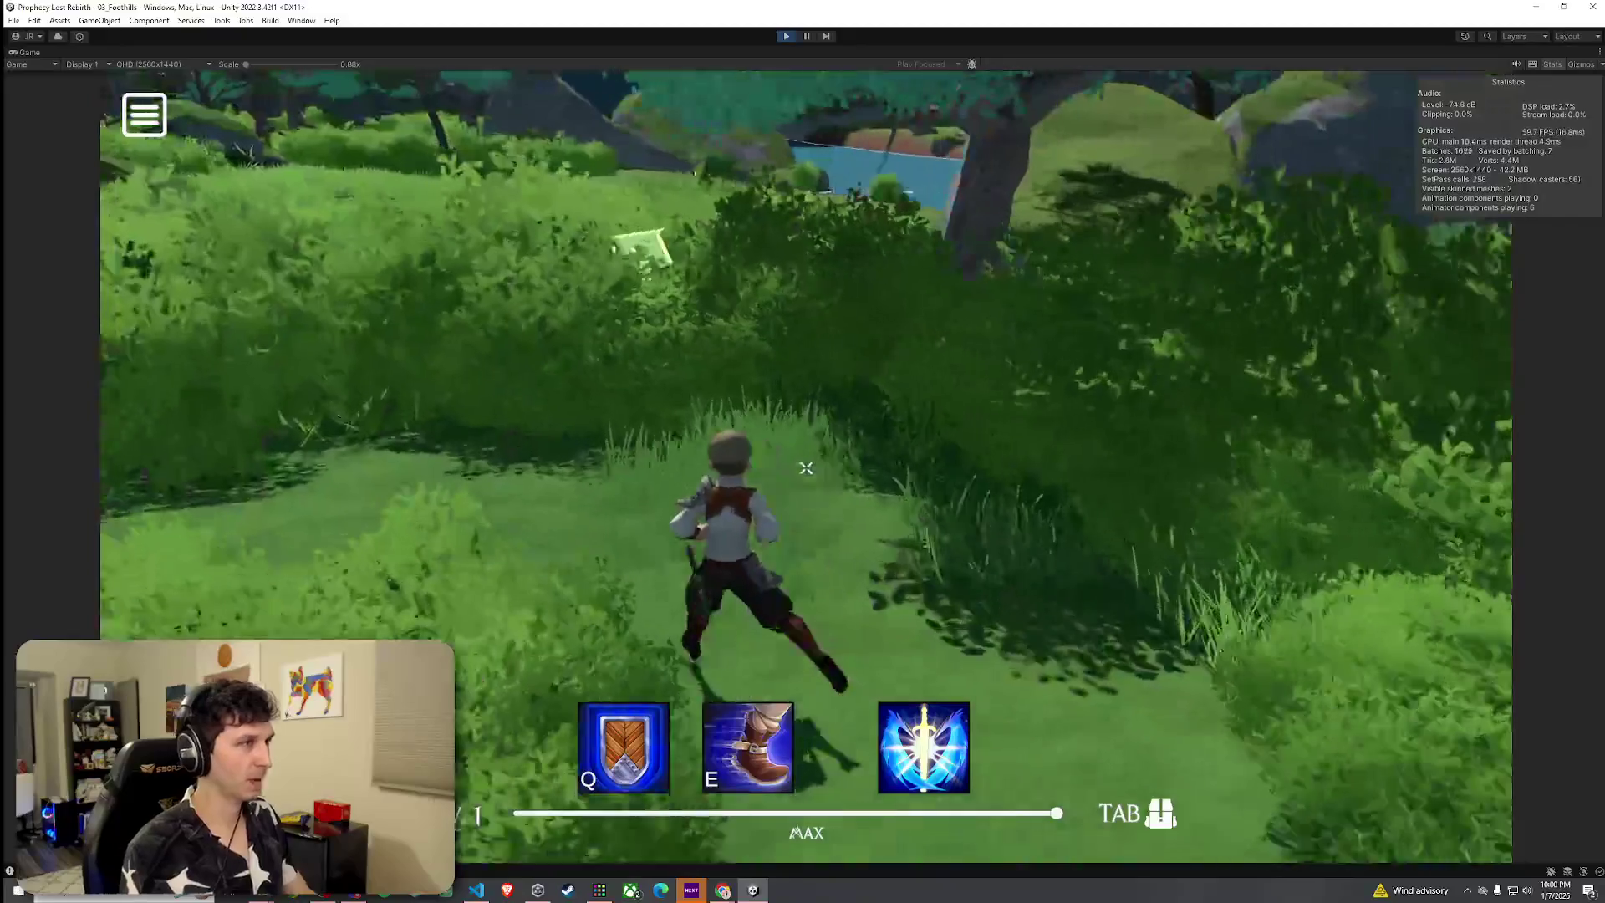
{"action": "key", "text": "w"}
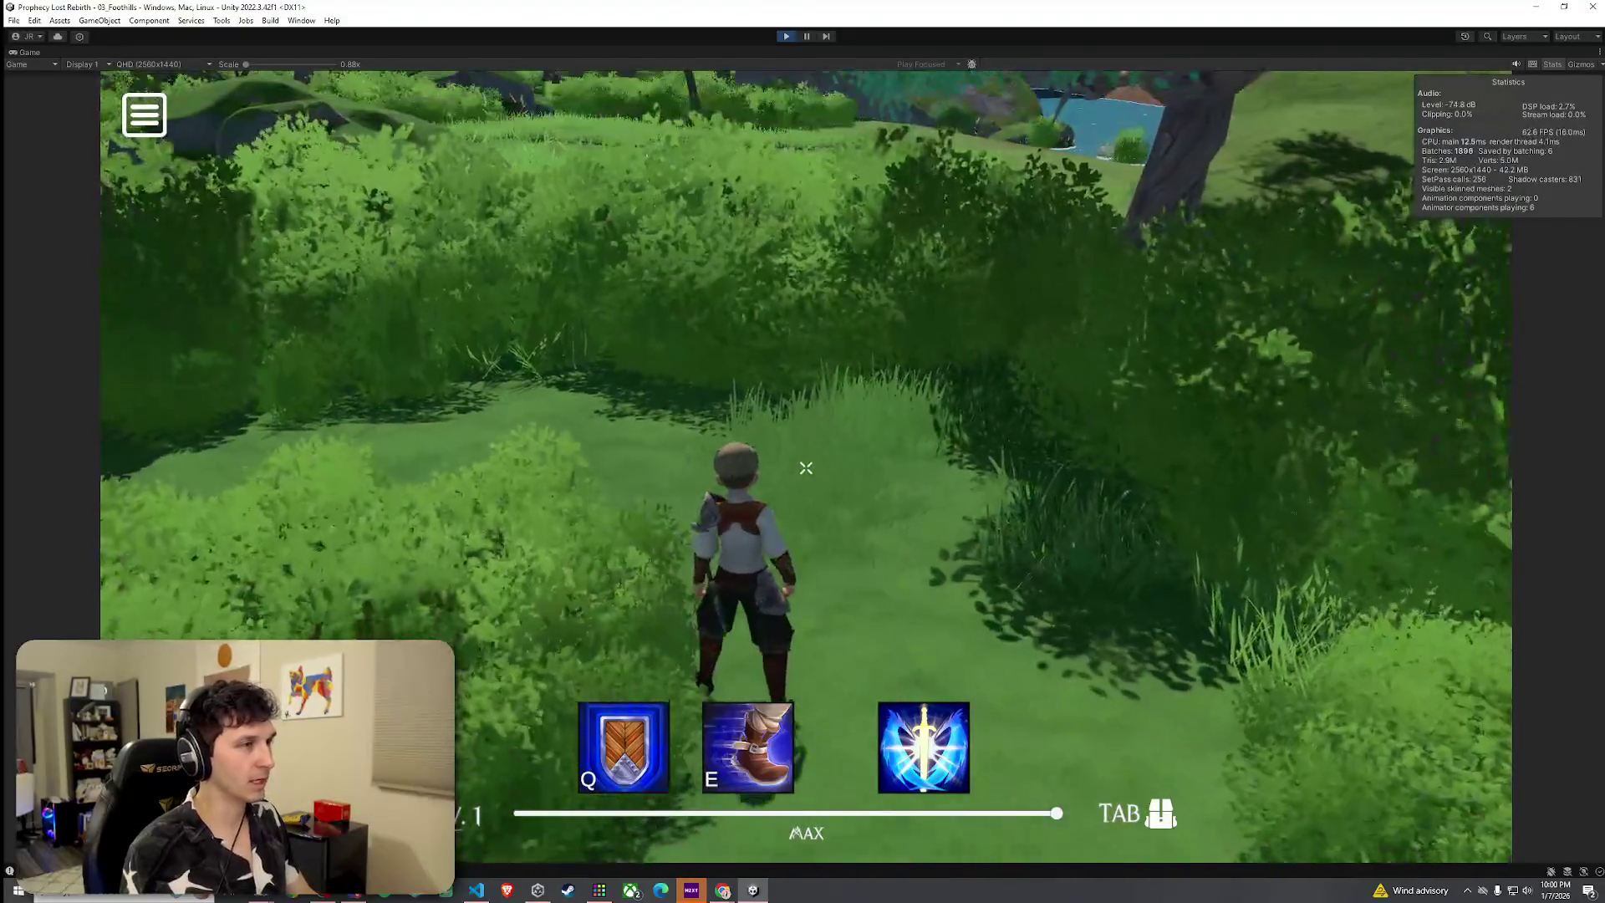
{"action": "key", "text": "w"}
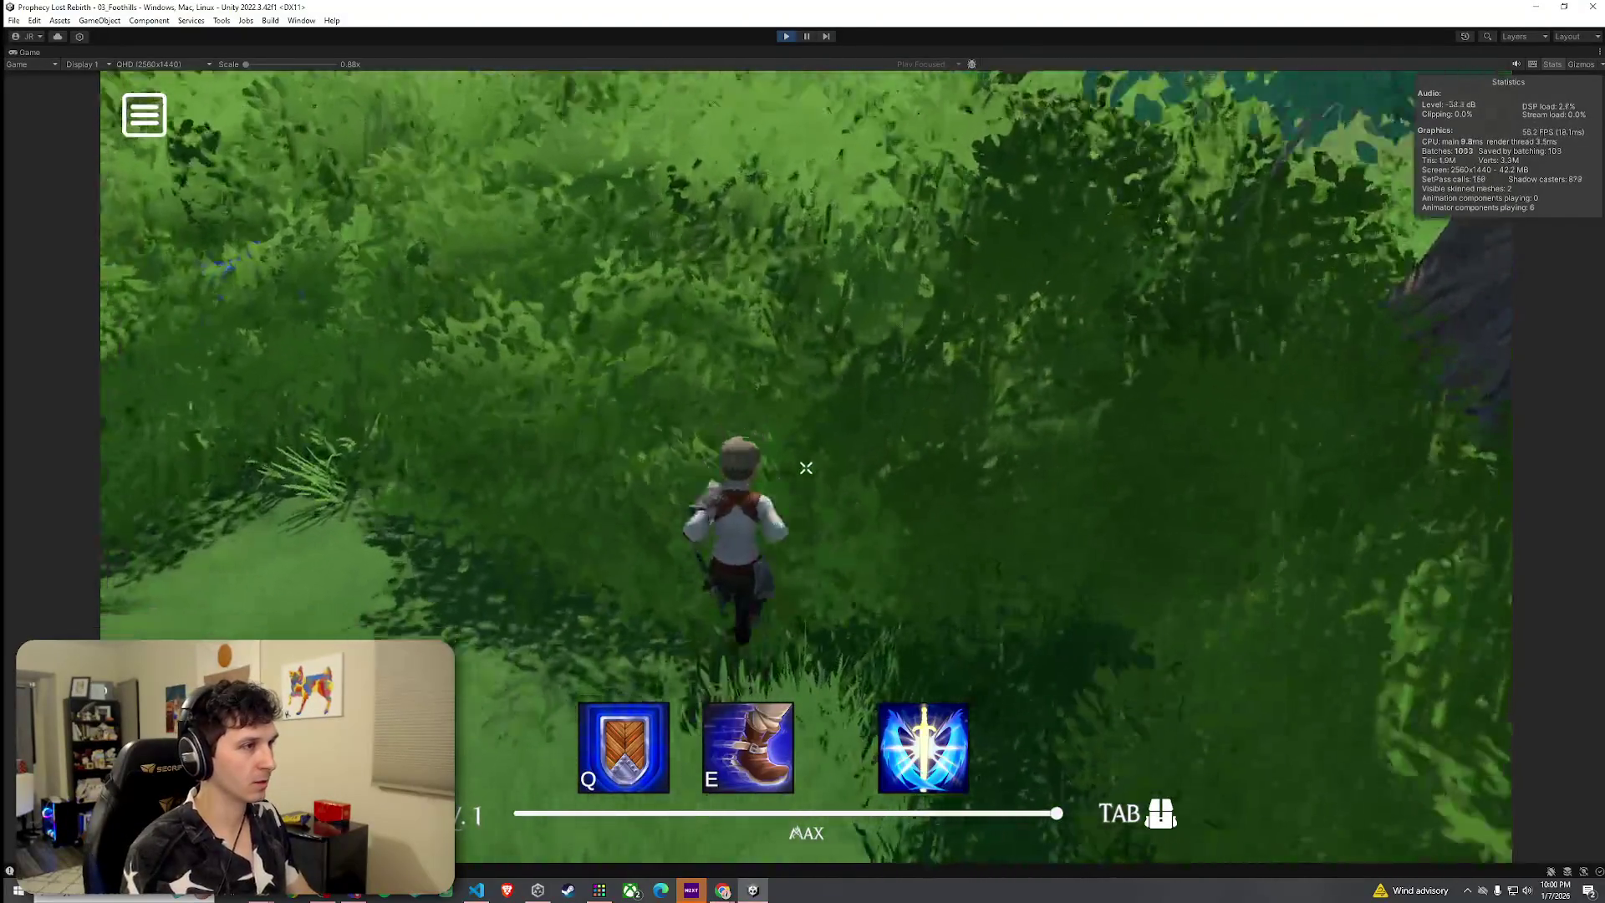
{"action": "key", "text": "w"}
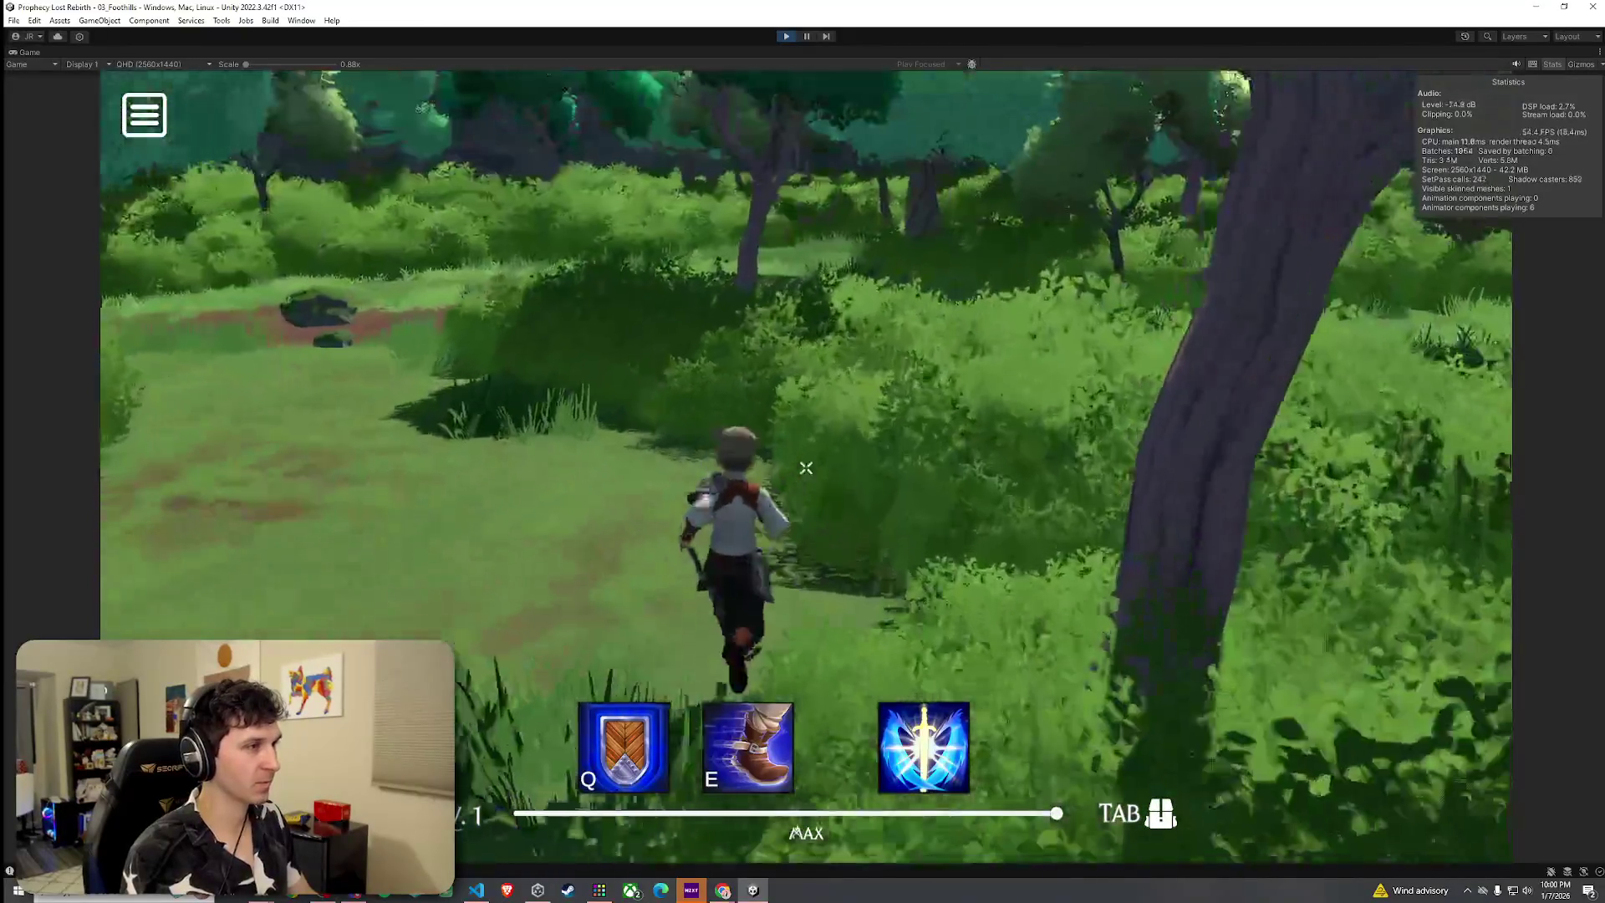
{"action": "key", "text": "w"}
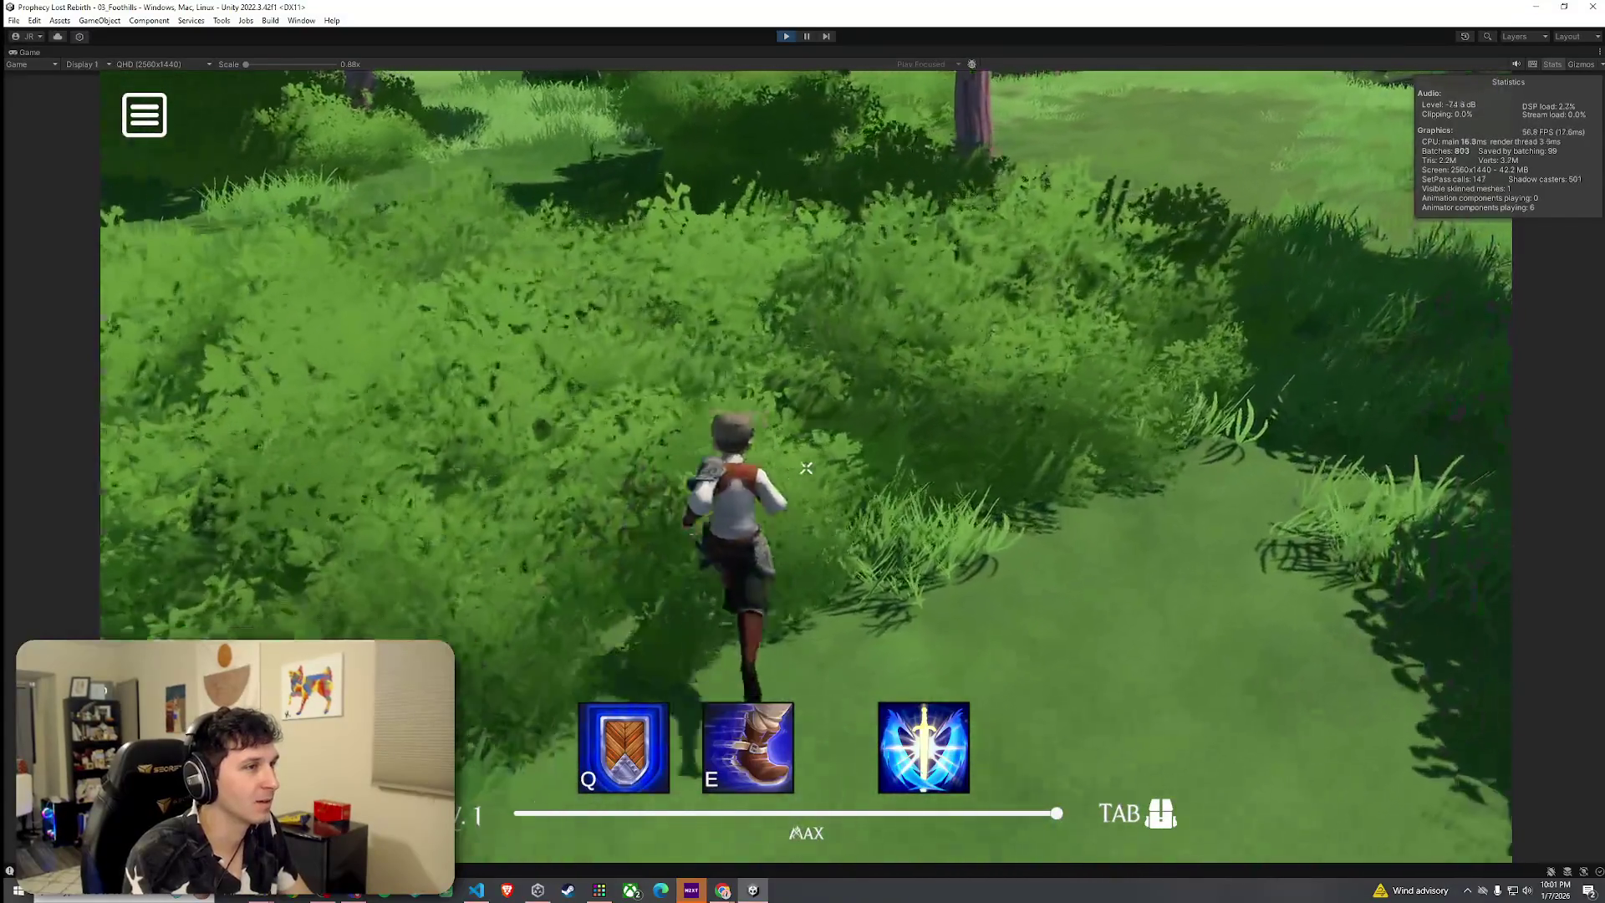
{"action": "key", "text": "w"}
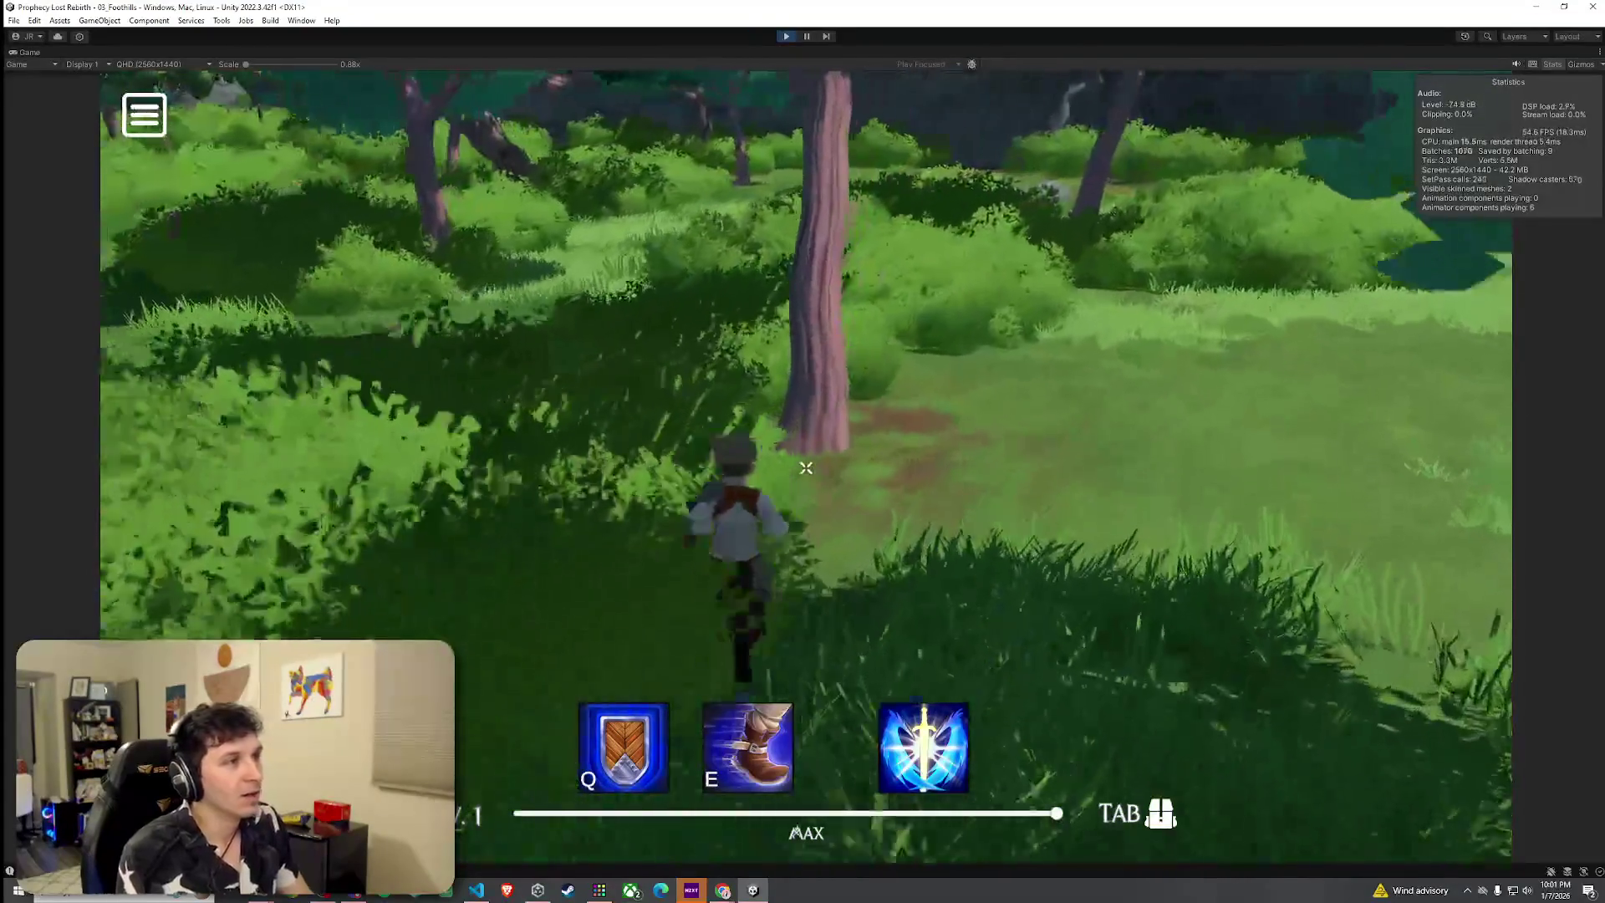
{"action": "key", "text": "w"}
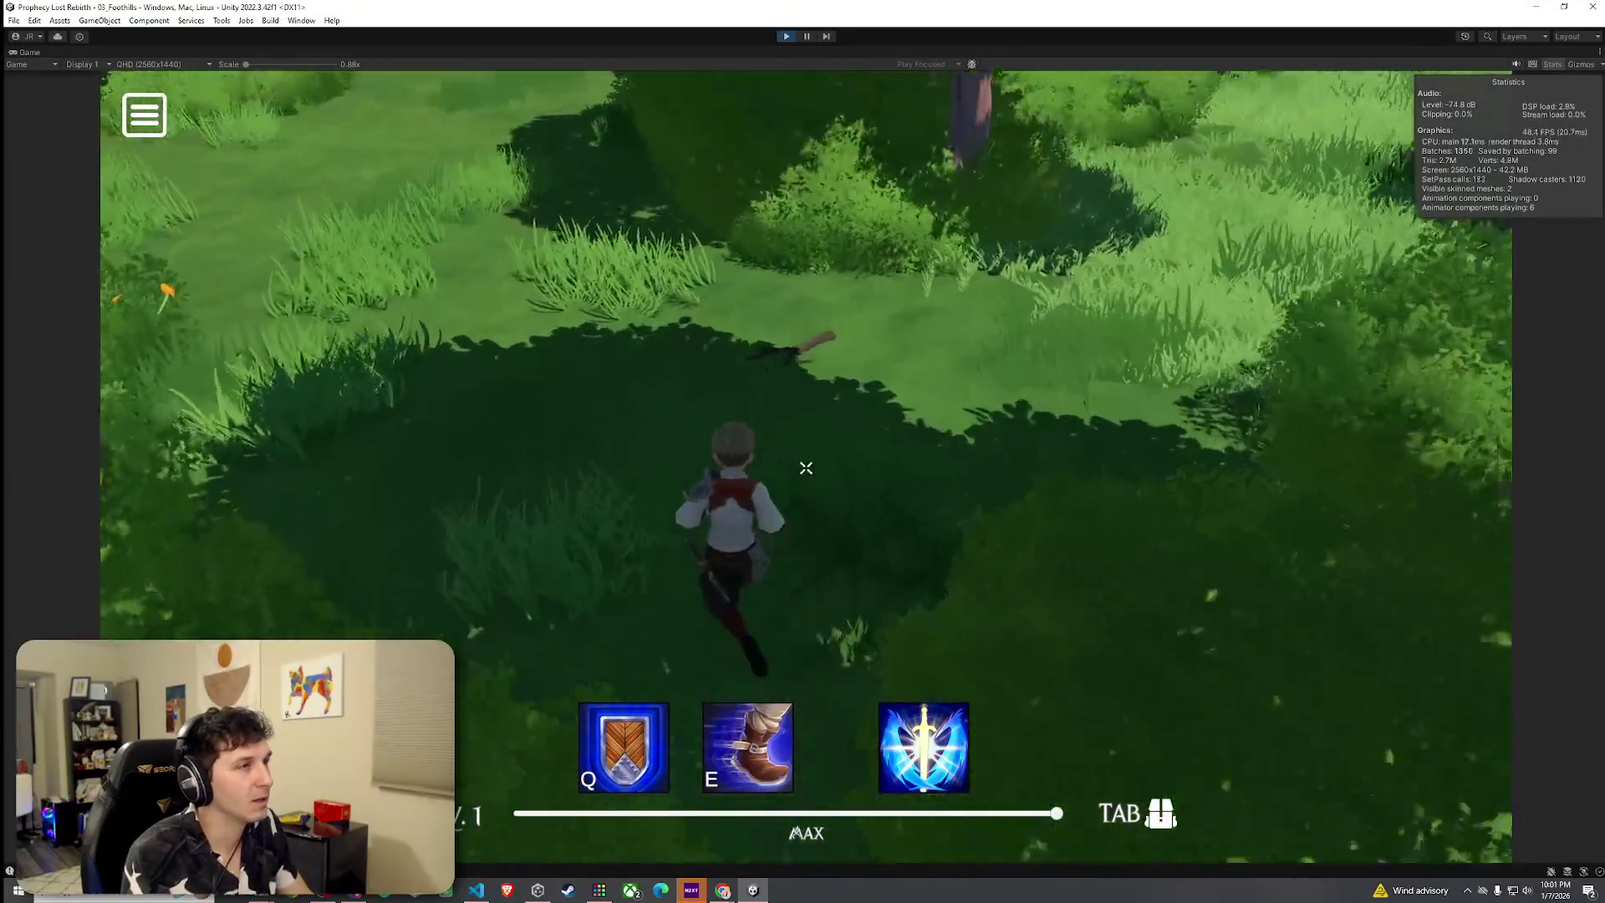
{"action": "key", "text": "w"}
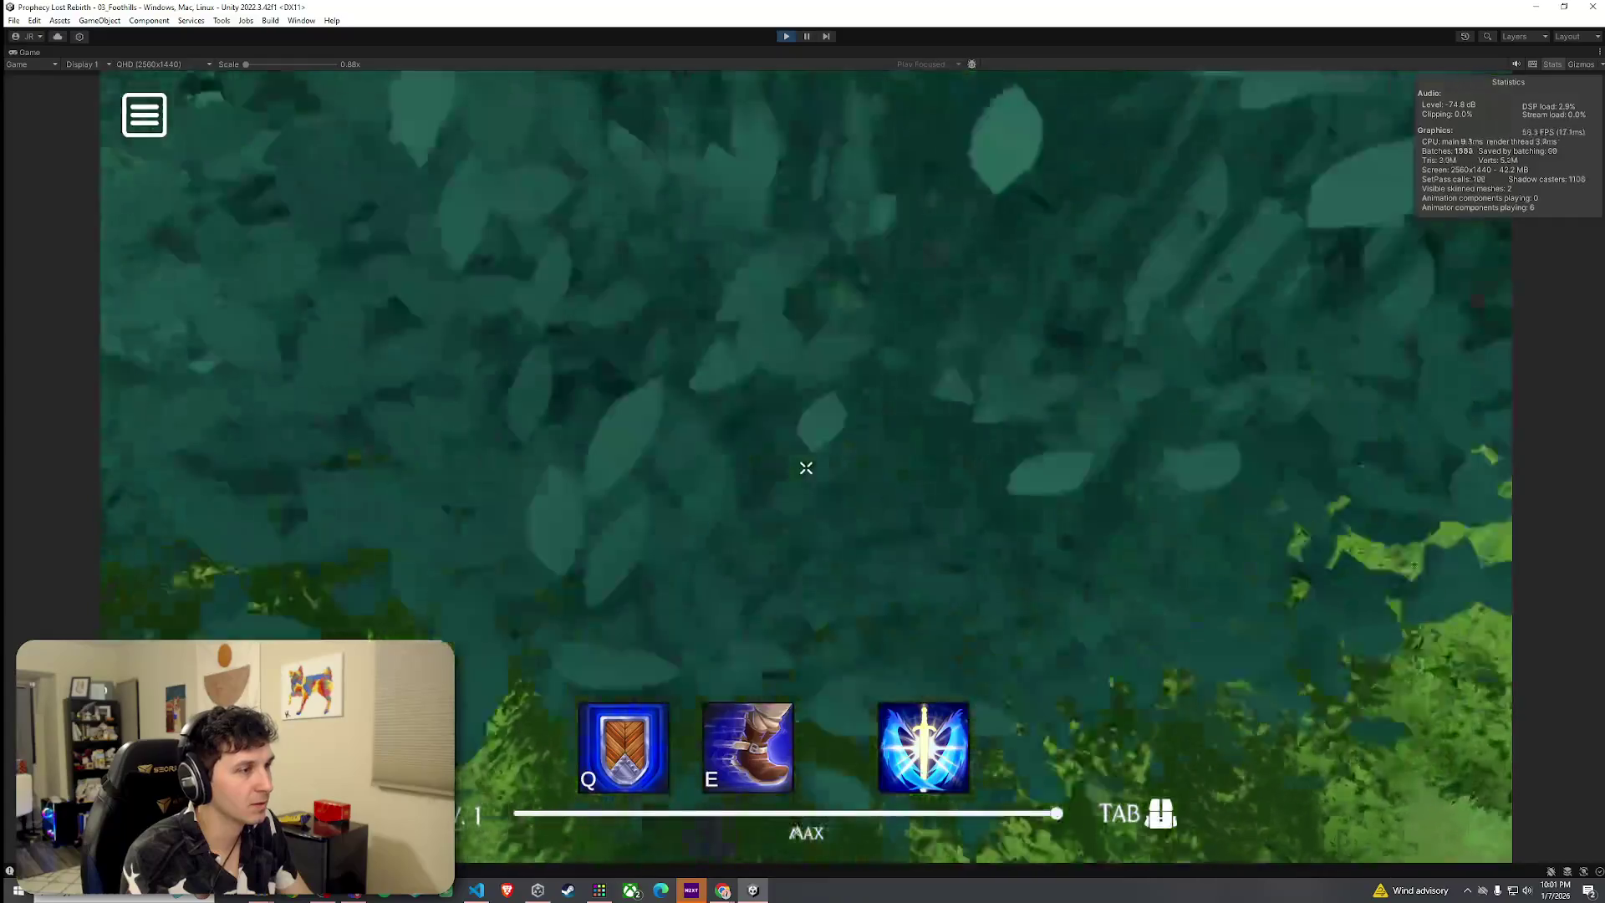
{"action": "key", "text": "w"}
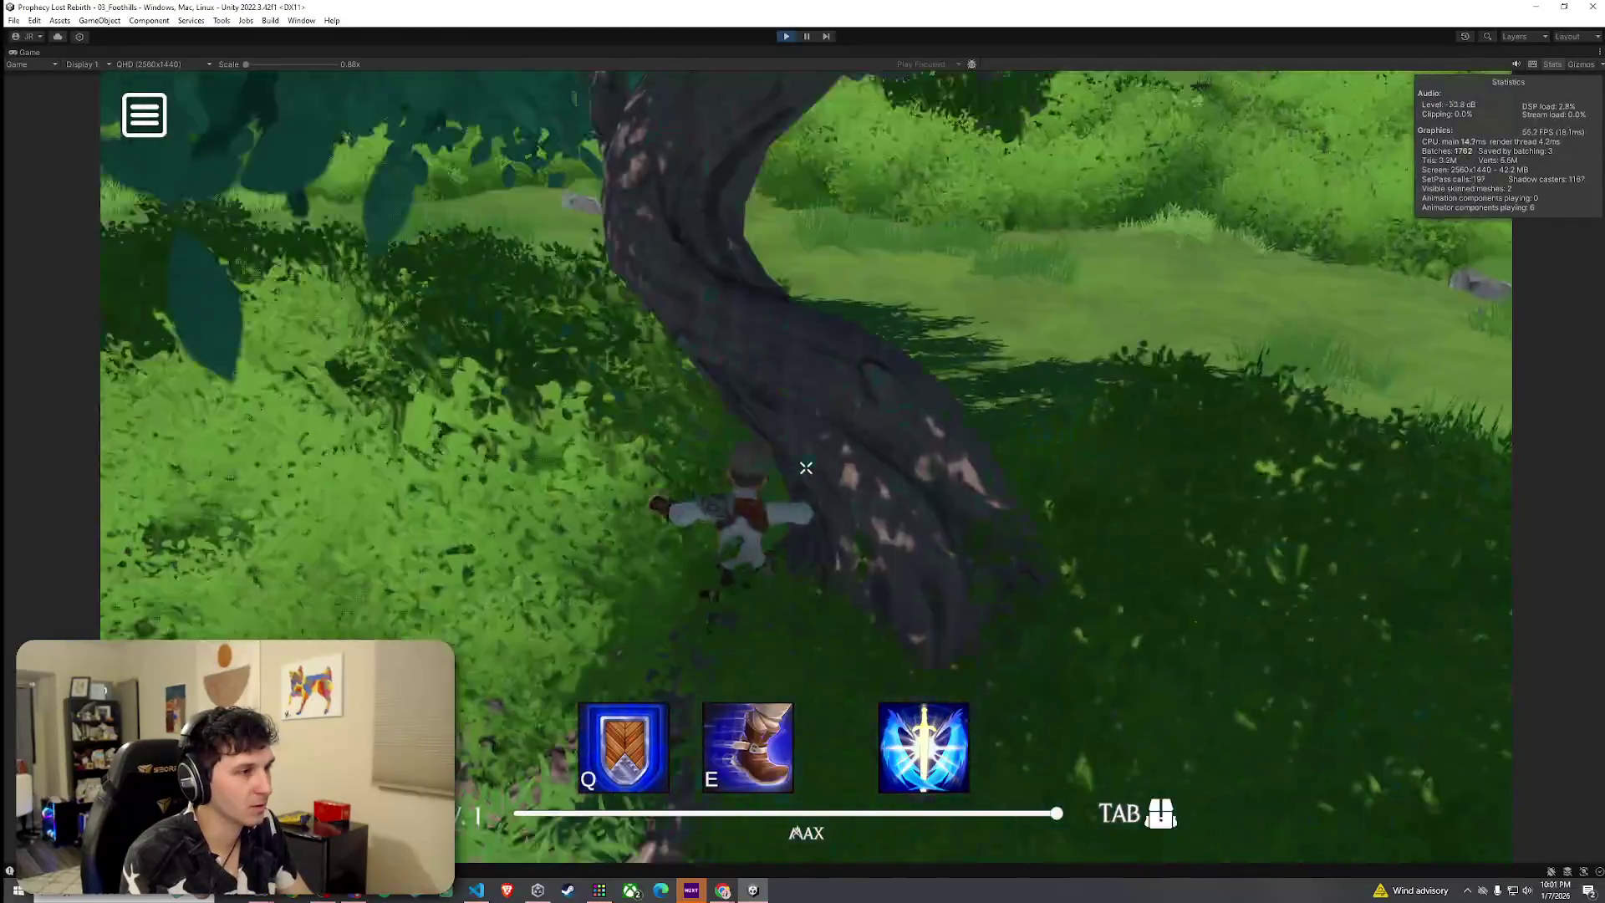
Circle the tree trunk and run the character into clearing trees to test collision
{"action": "key", "text": "w"}
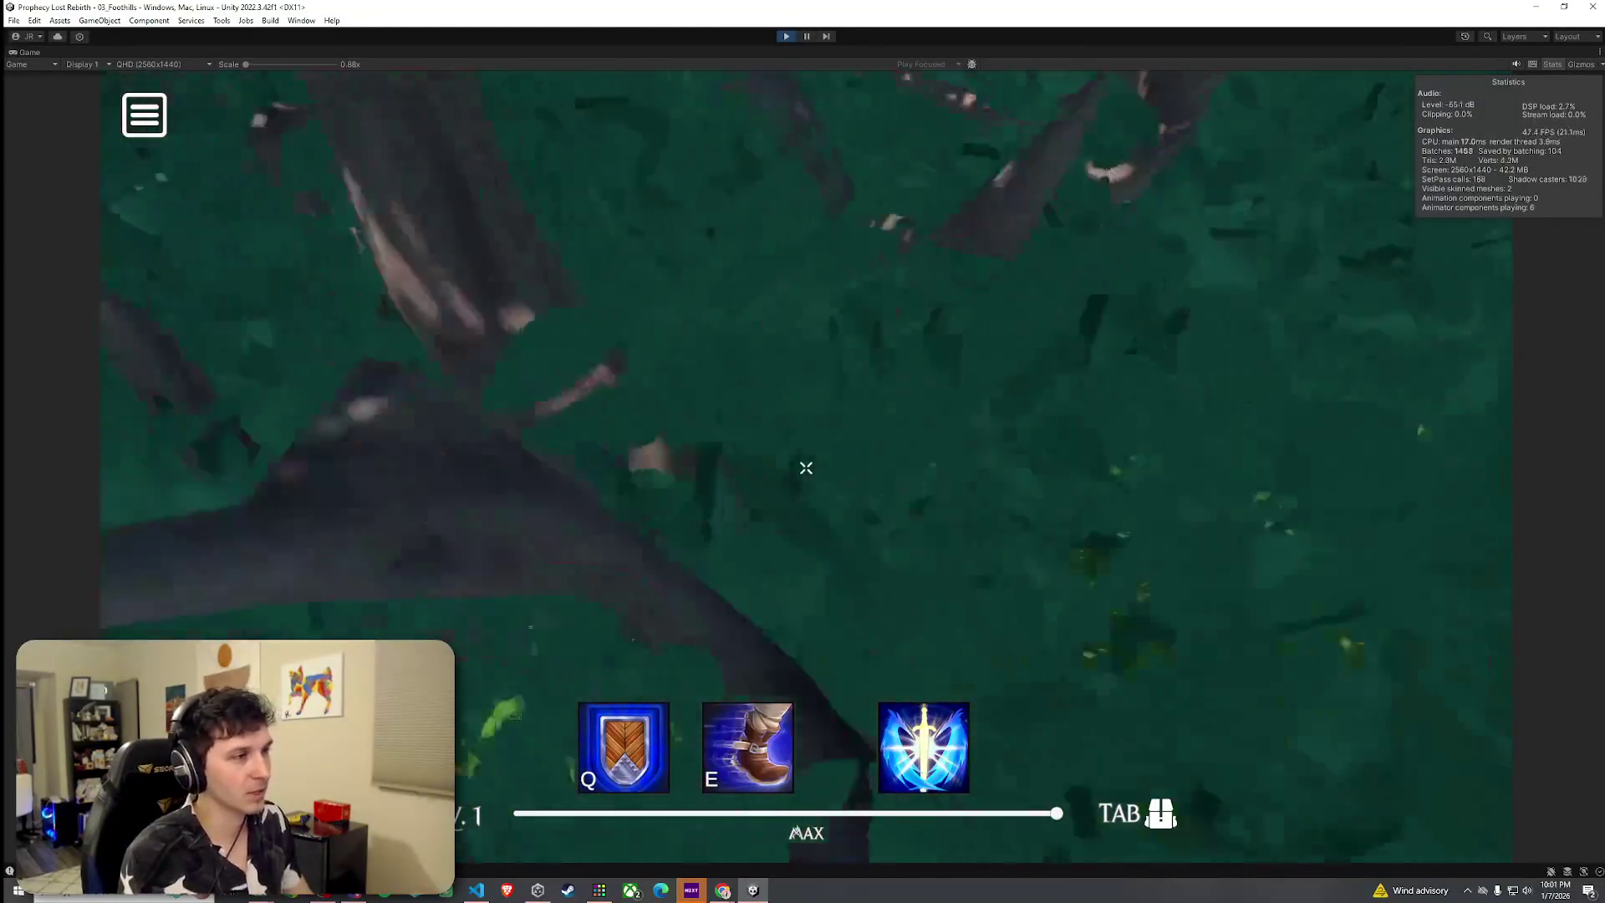
{"action": "key", "text": "w"}
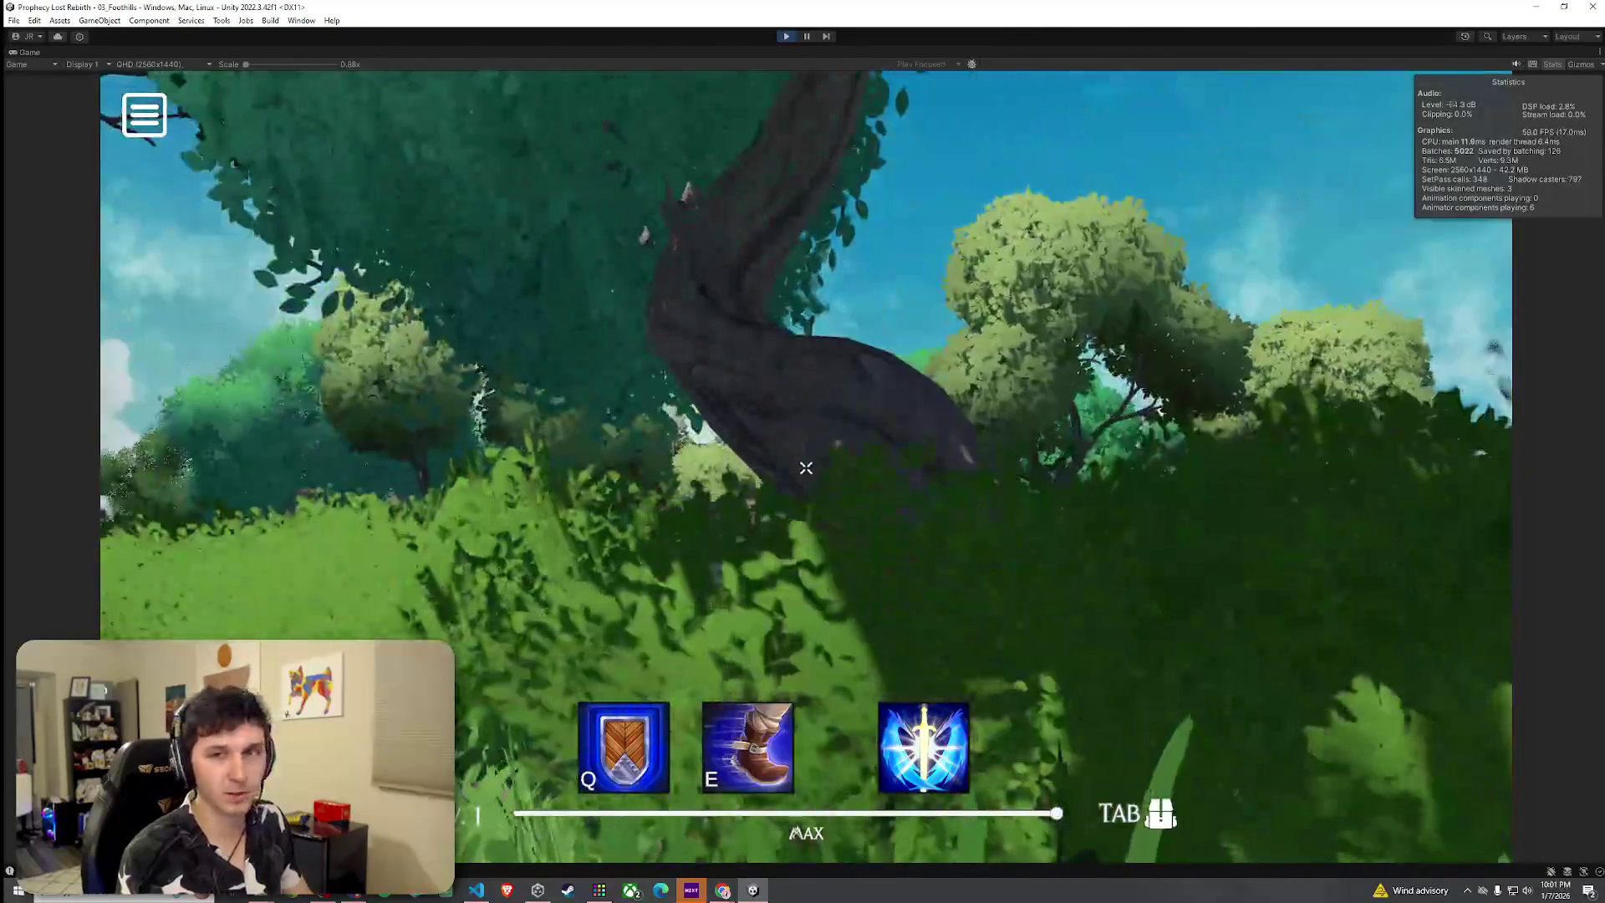
{"action": "key", "text": "w"}
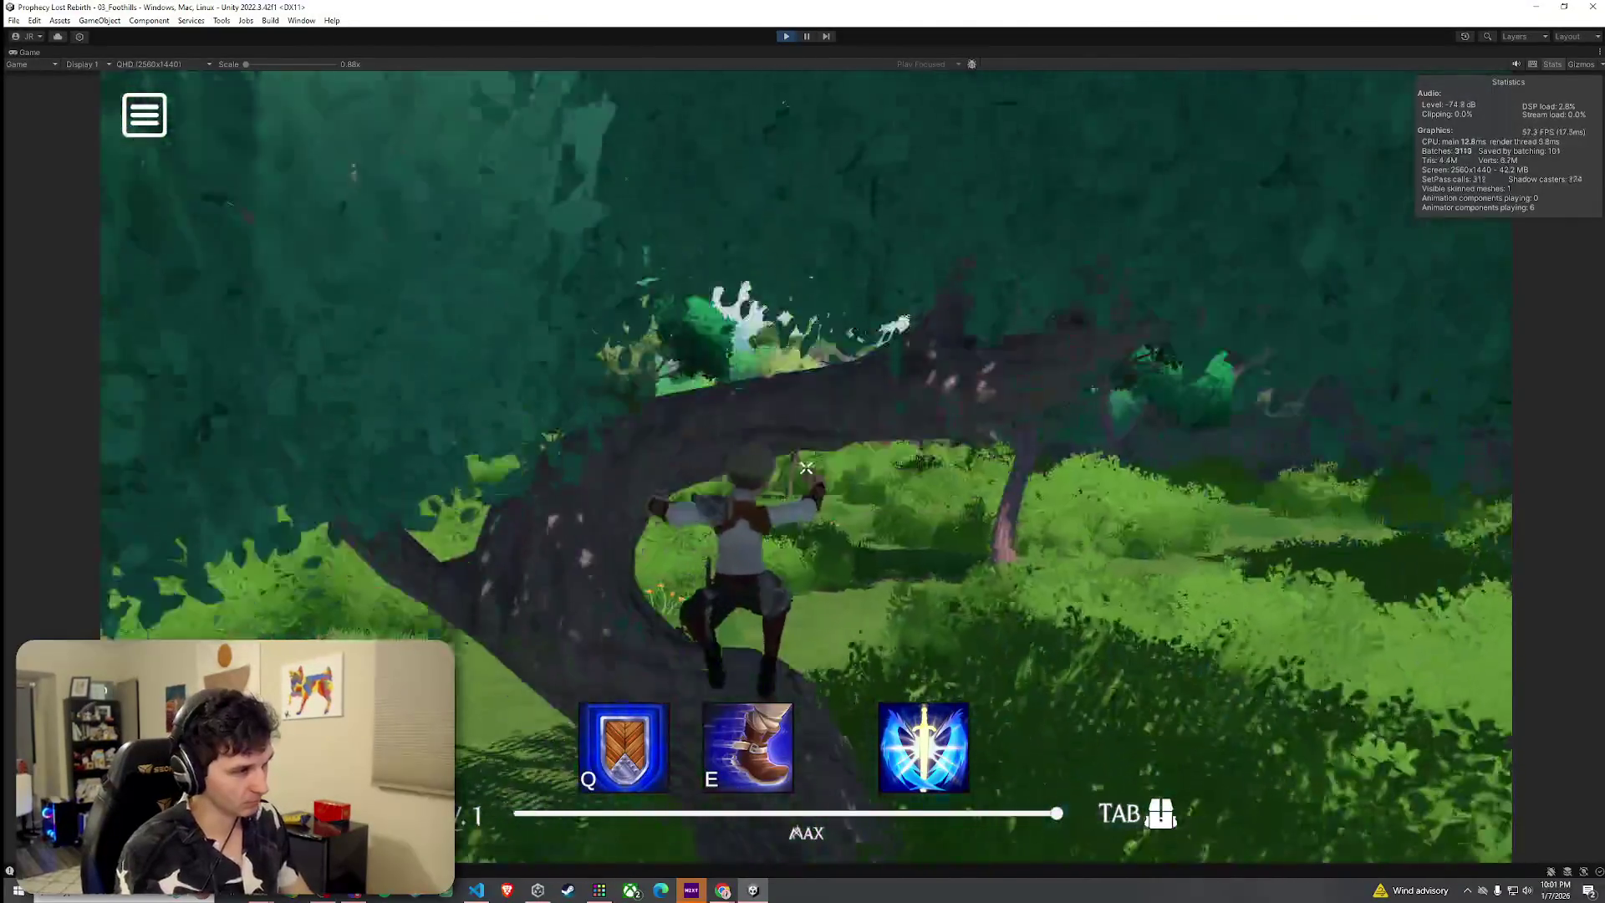
{"action": "key", "text": "w"}
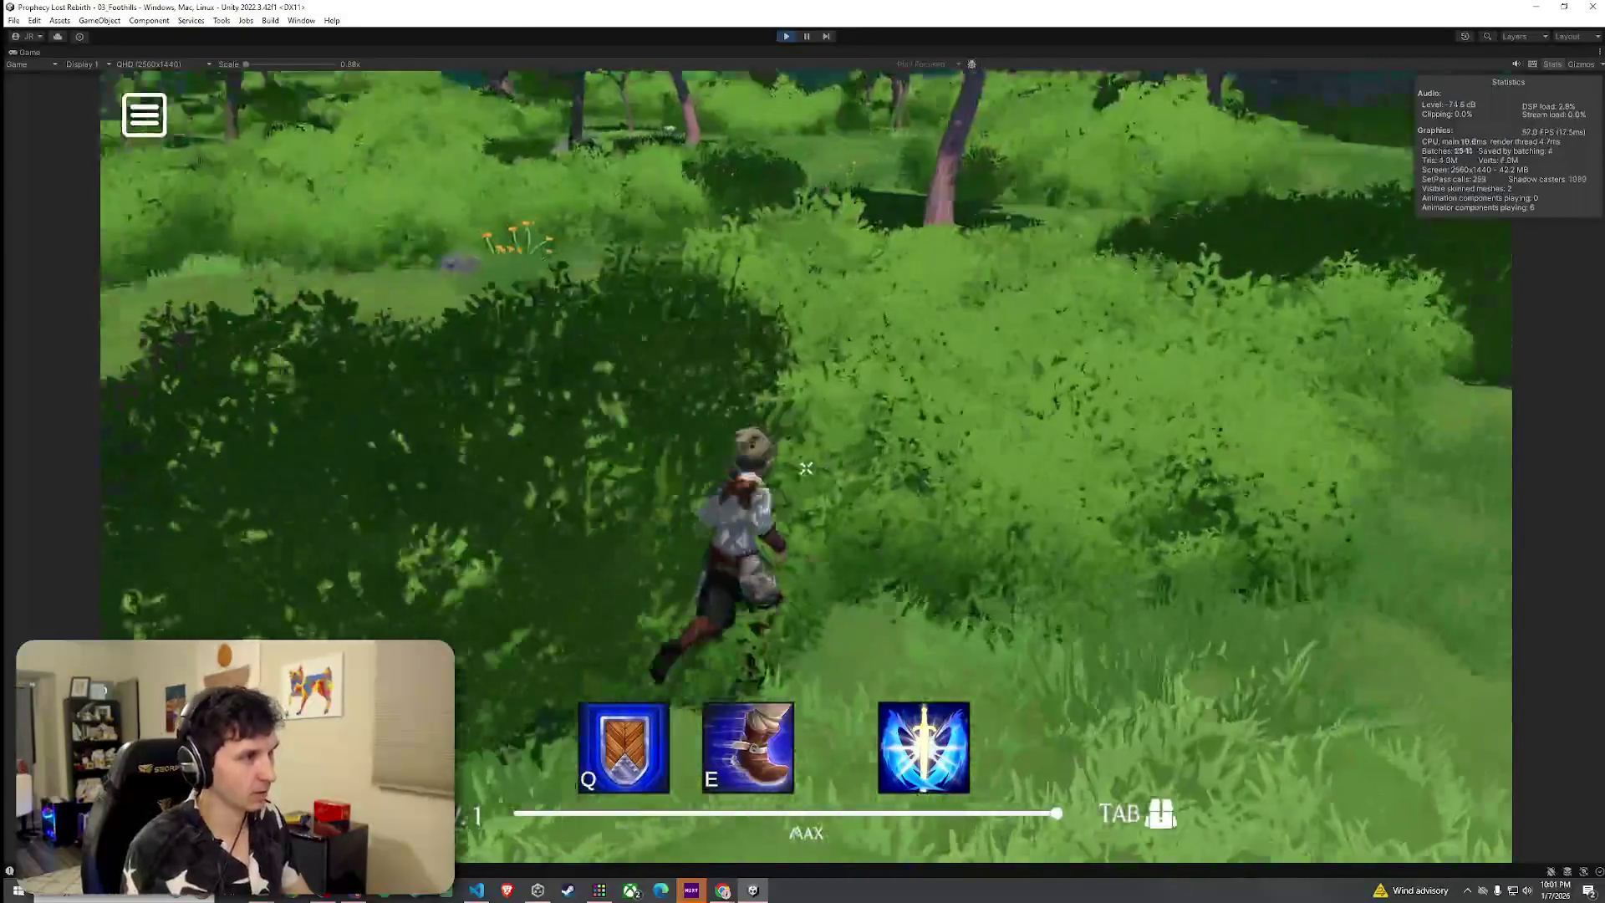
{"action": "key", "text": "w"}
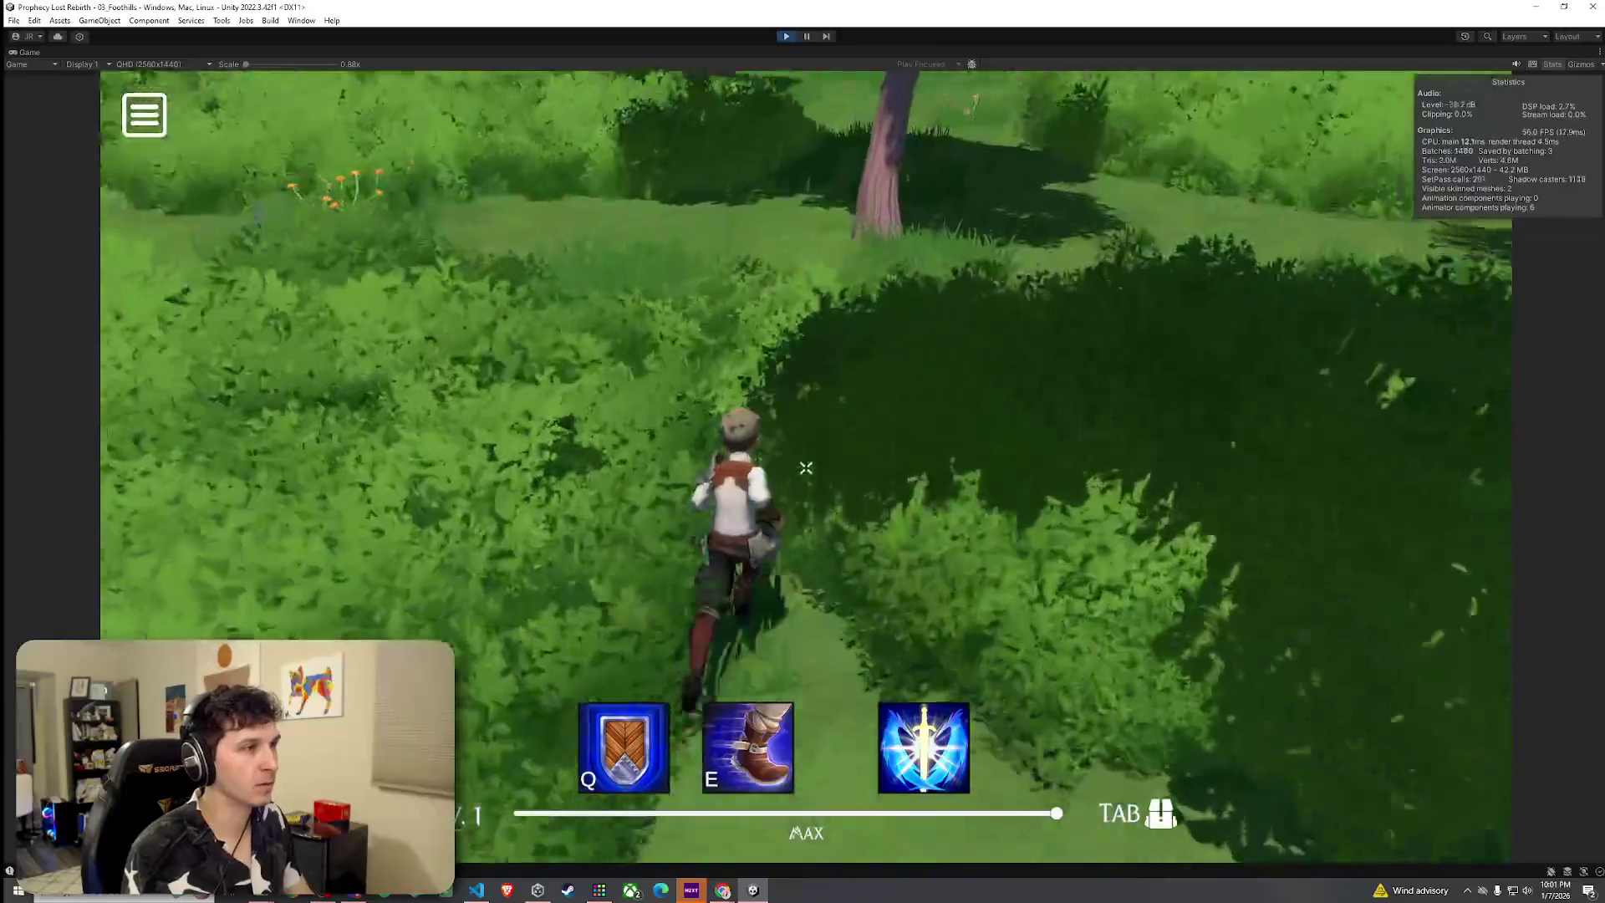
{"action": "key", "text": "w"}
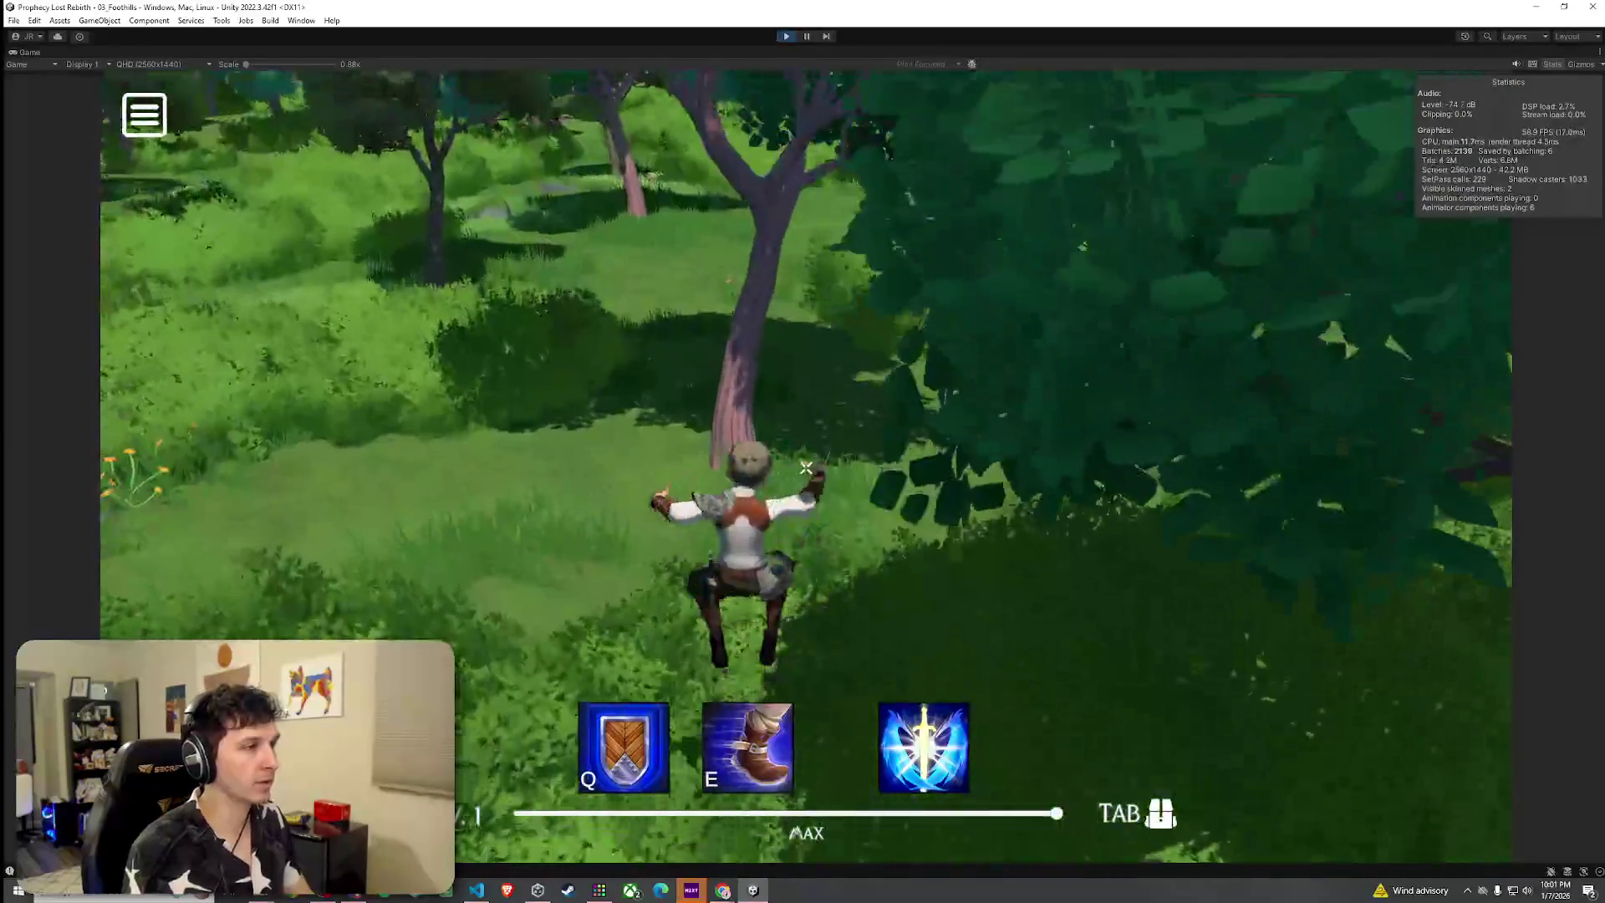
{"action": "key", "text": "w"}
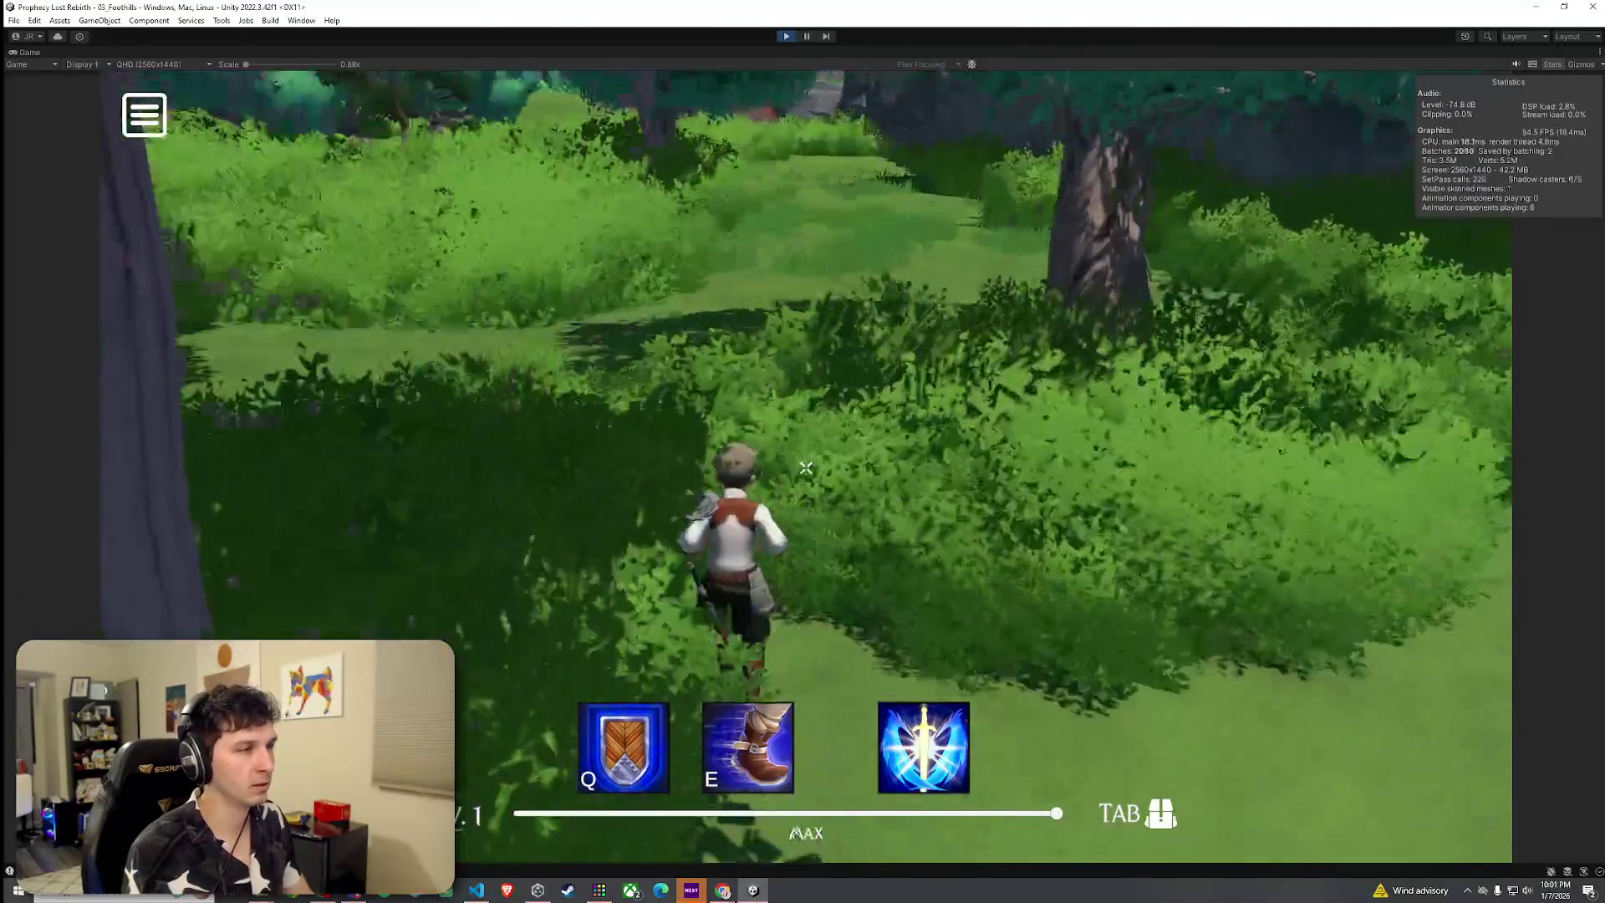
{"action": "key", "text": "w"}
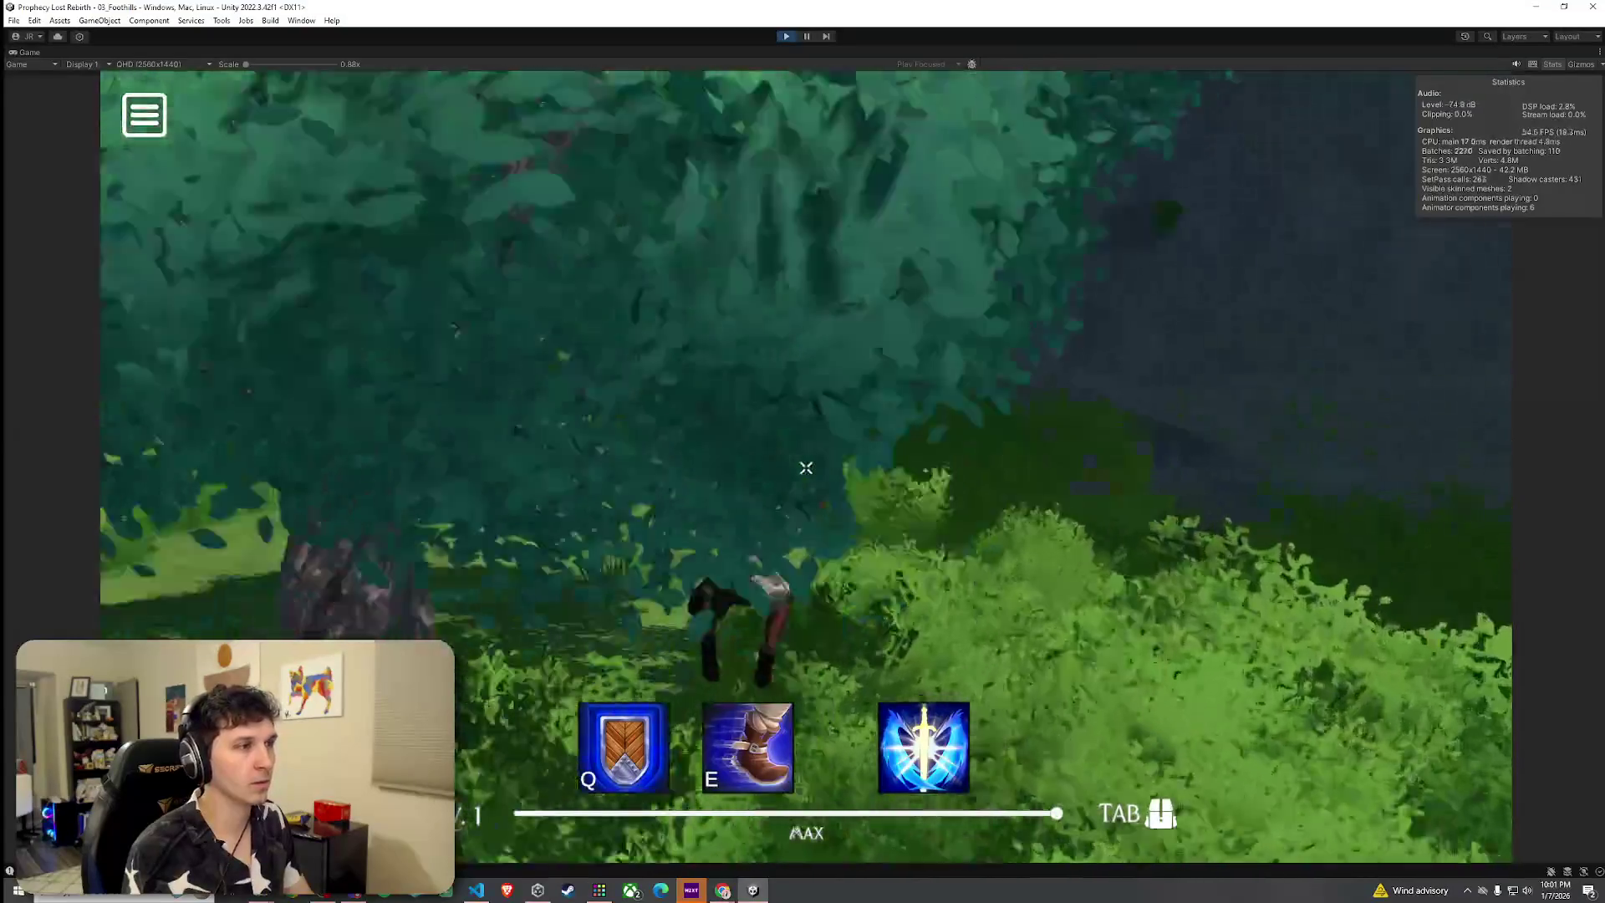
{"action": "key", "text": "w"}
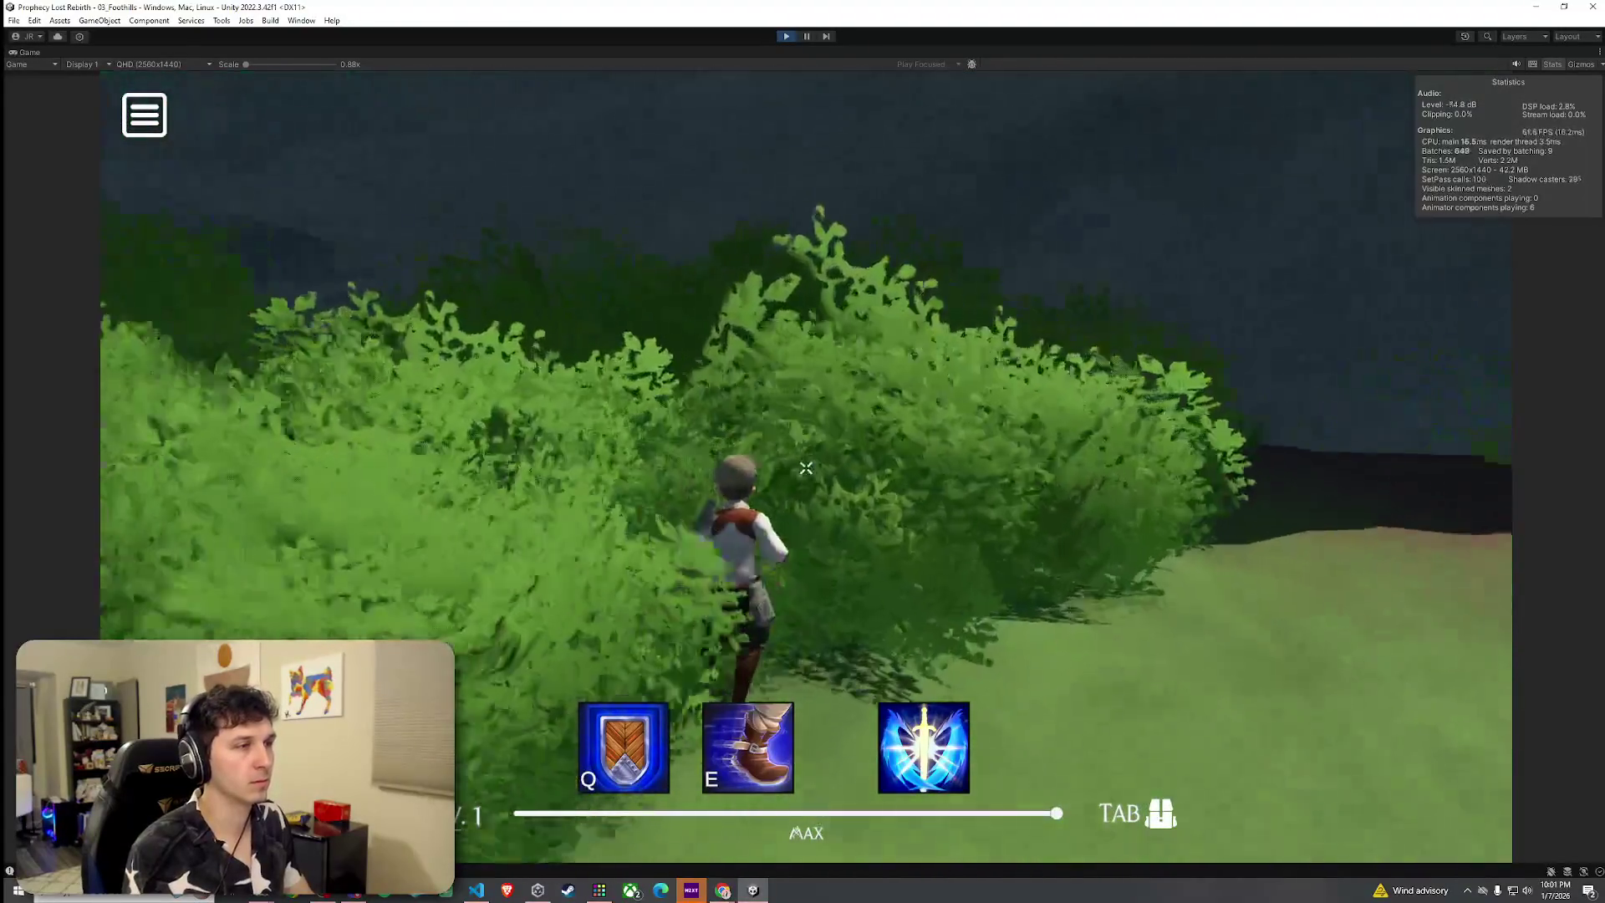
Run back through the bushes toward the rock wall, then exit Play mode with Ctrl+P
{"action": "key", "text": "w"}
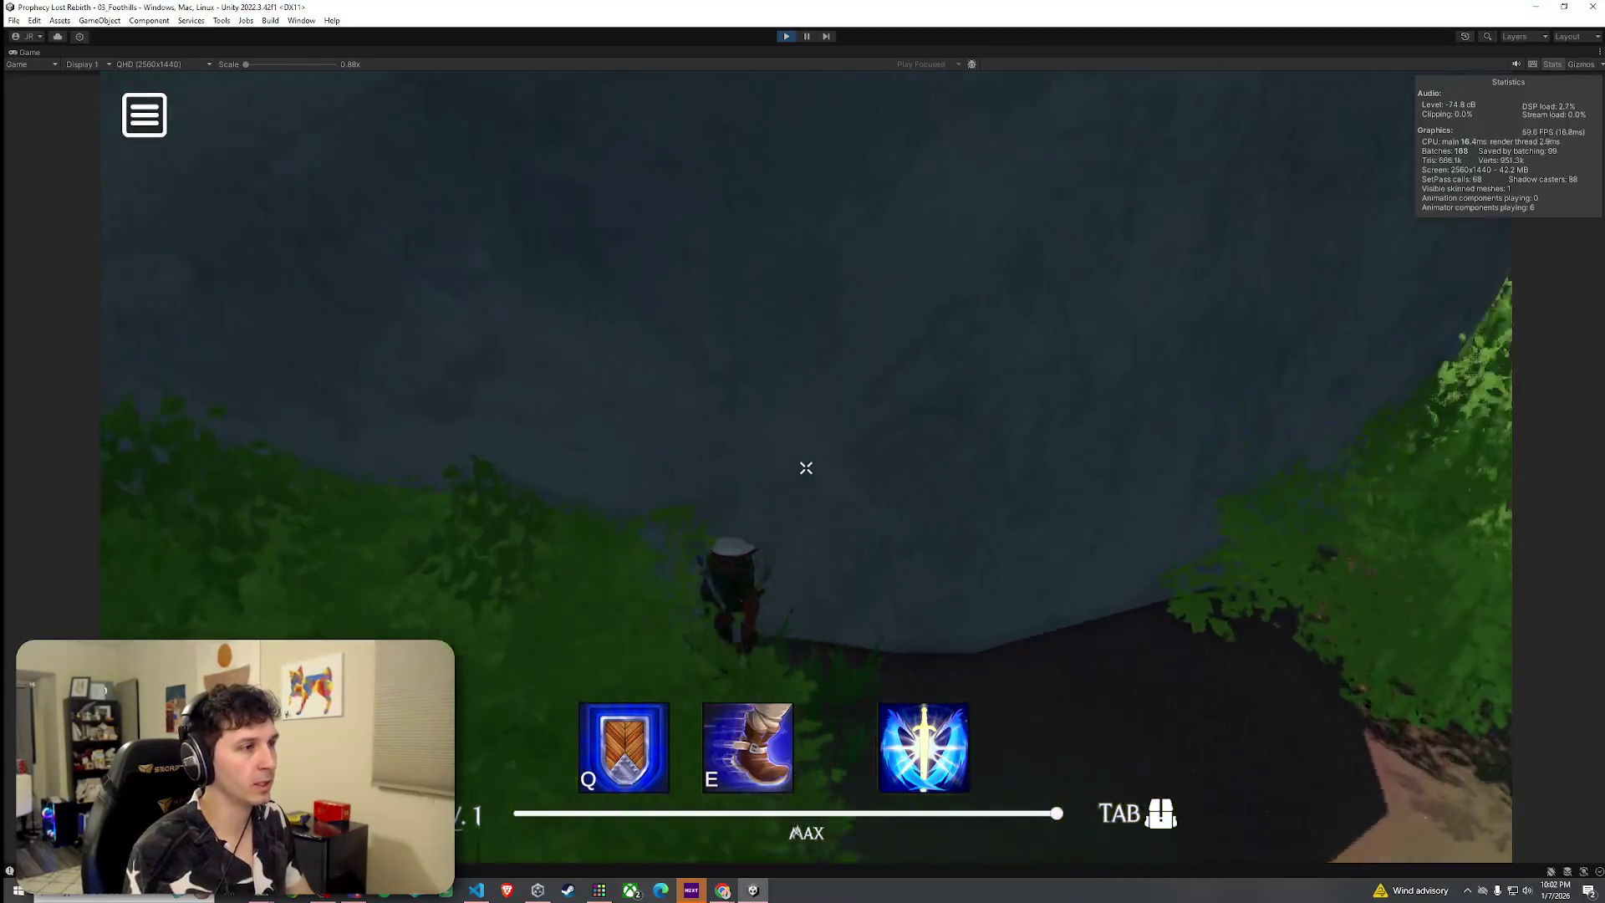
{"action": "key", "text": "w"}
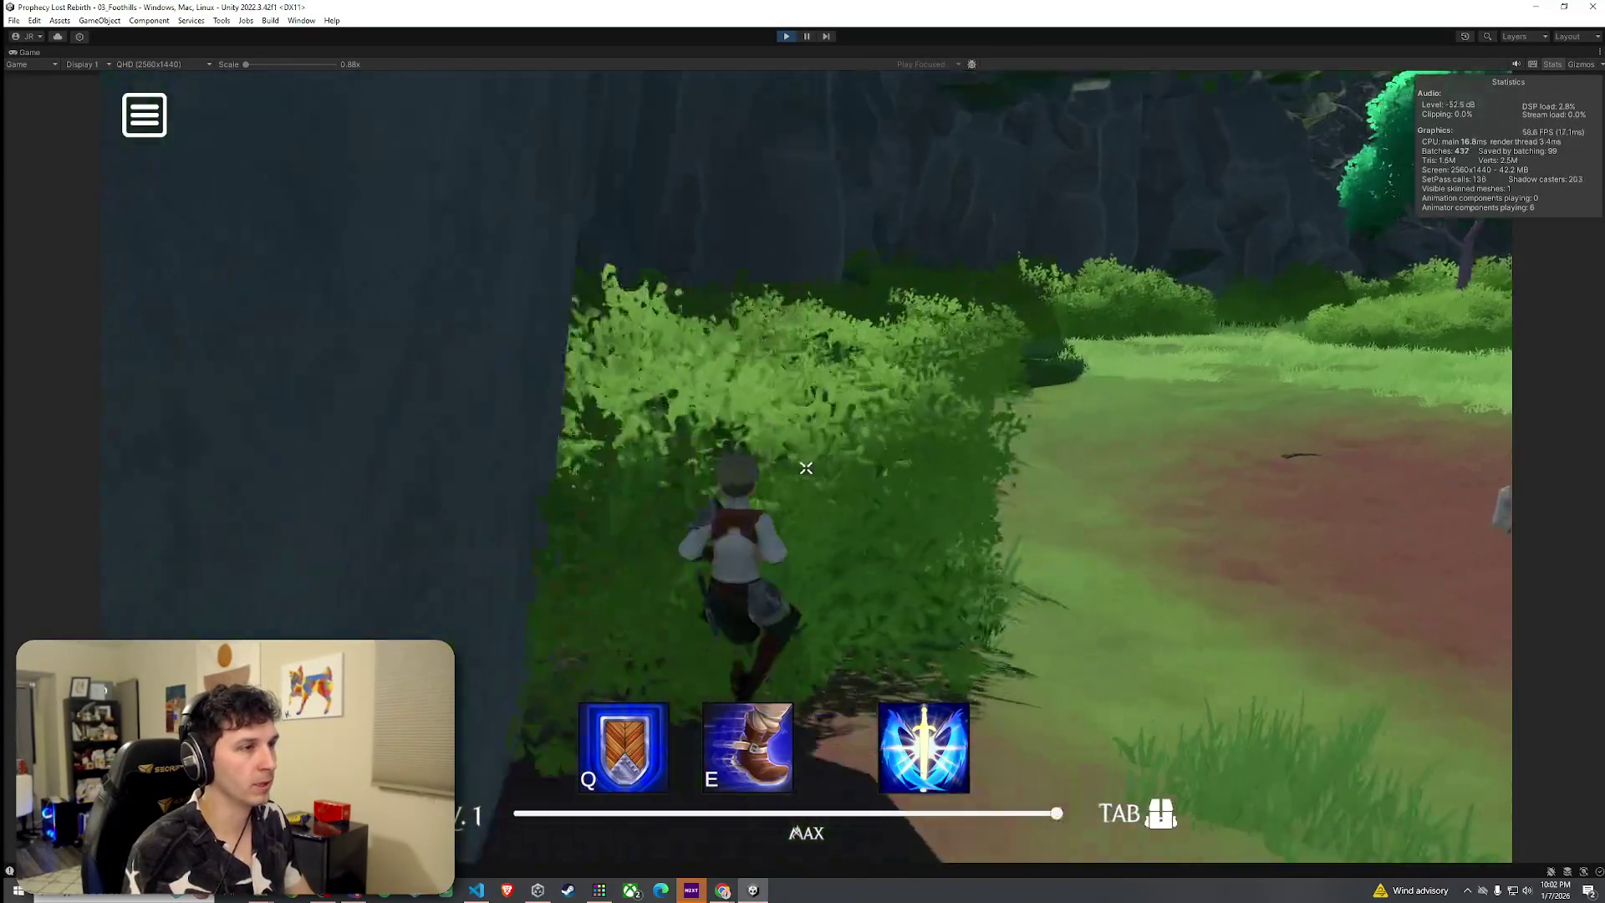
{"action": "key", "text": "w"}
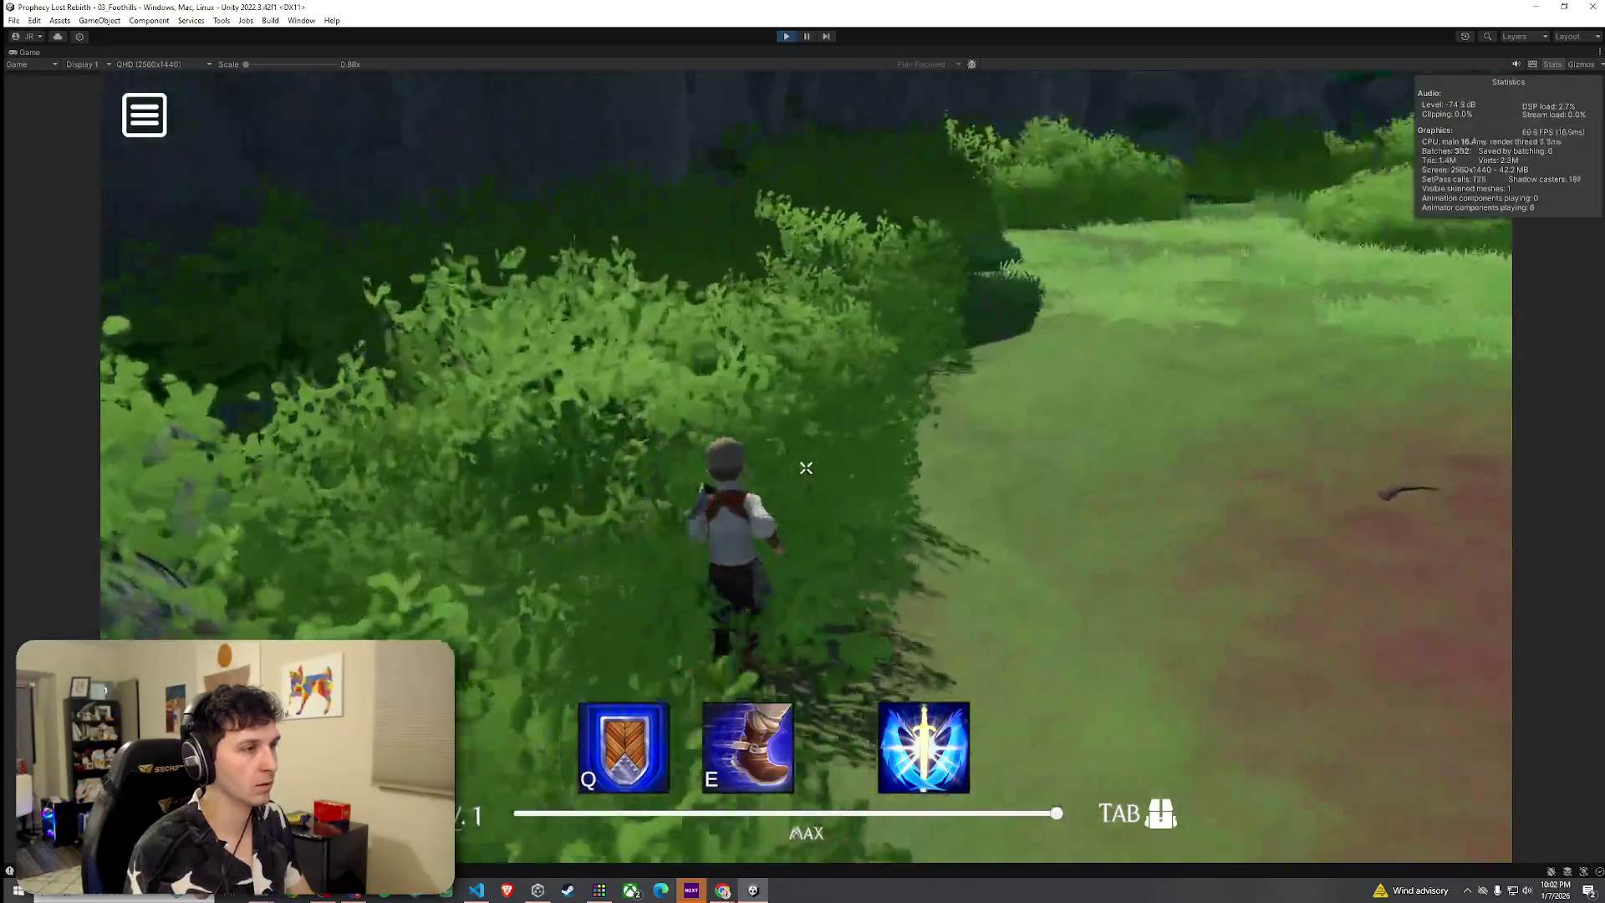
{"action": "key", "text": "w"}
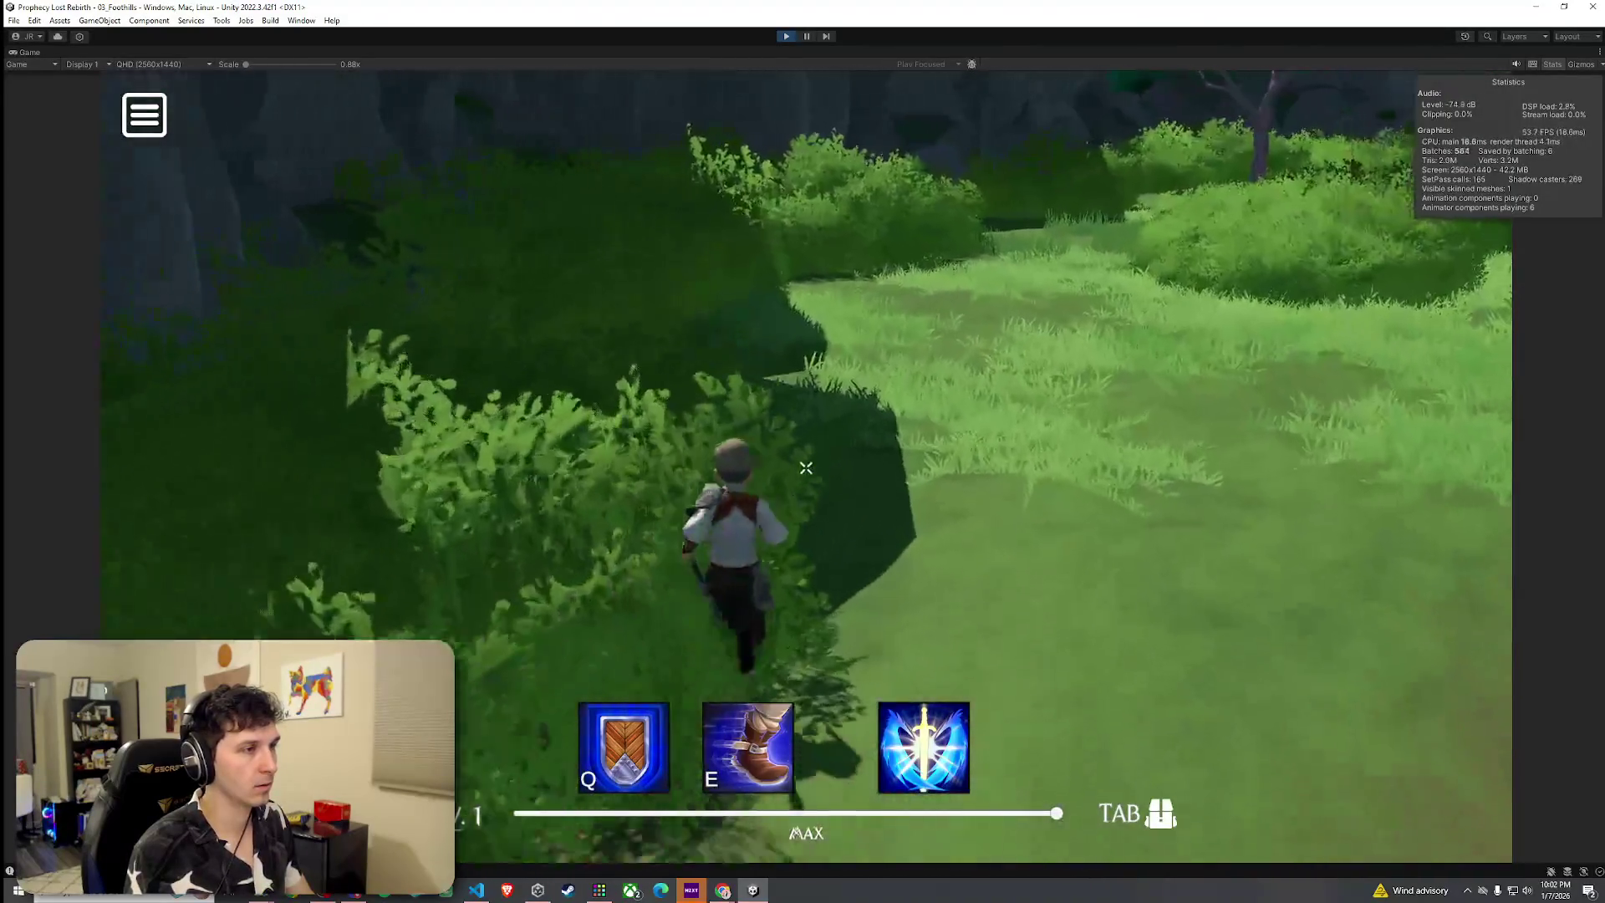
{"action": "key", "text": "w"}
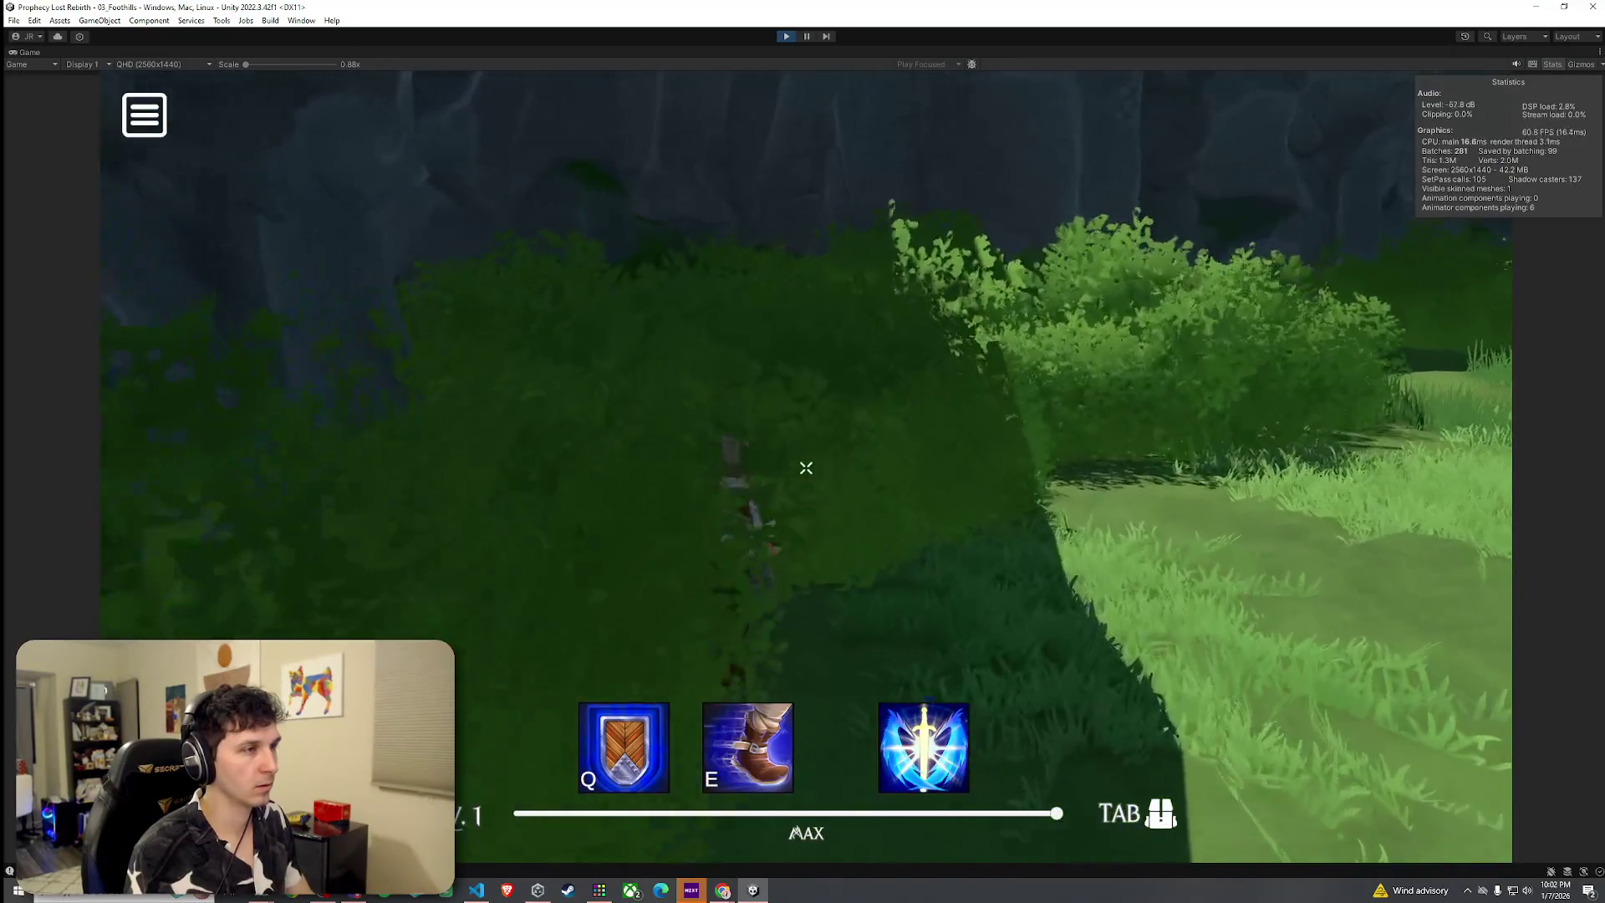
{"action": "key", "text": "w"}
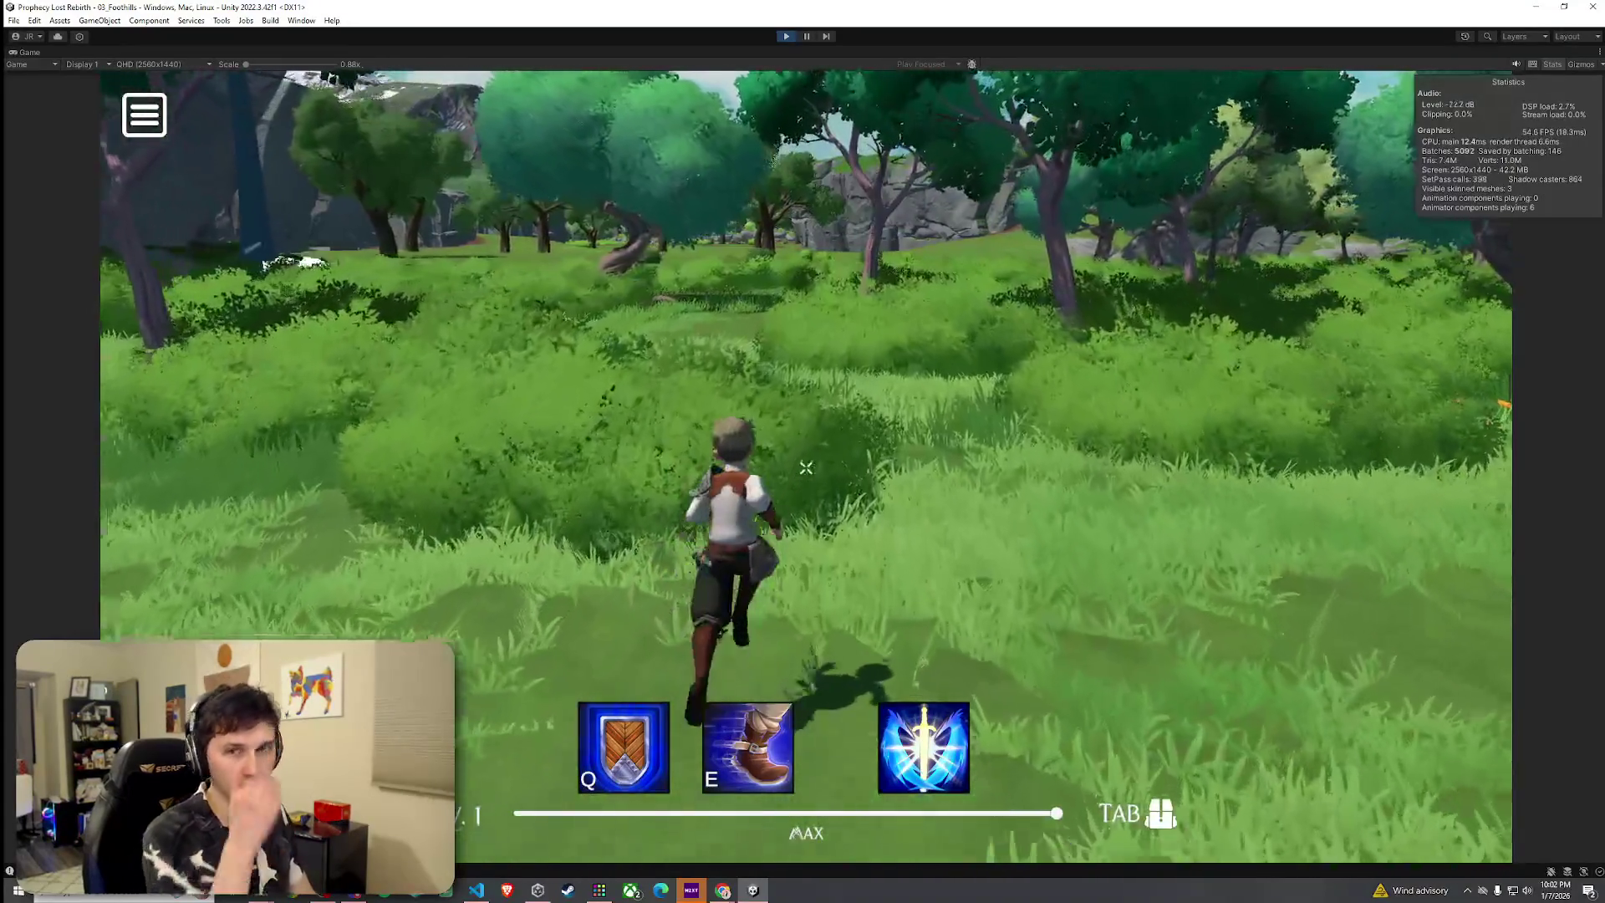
{"action": "key", "text": "super"}
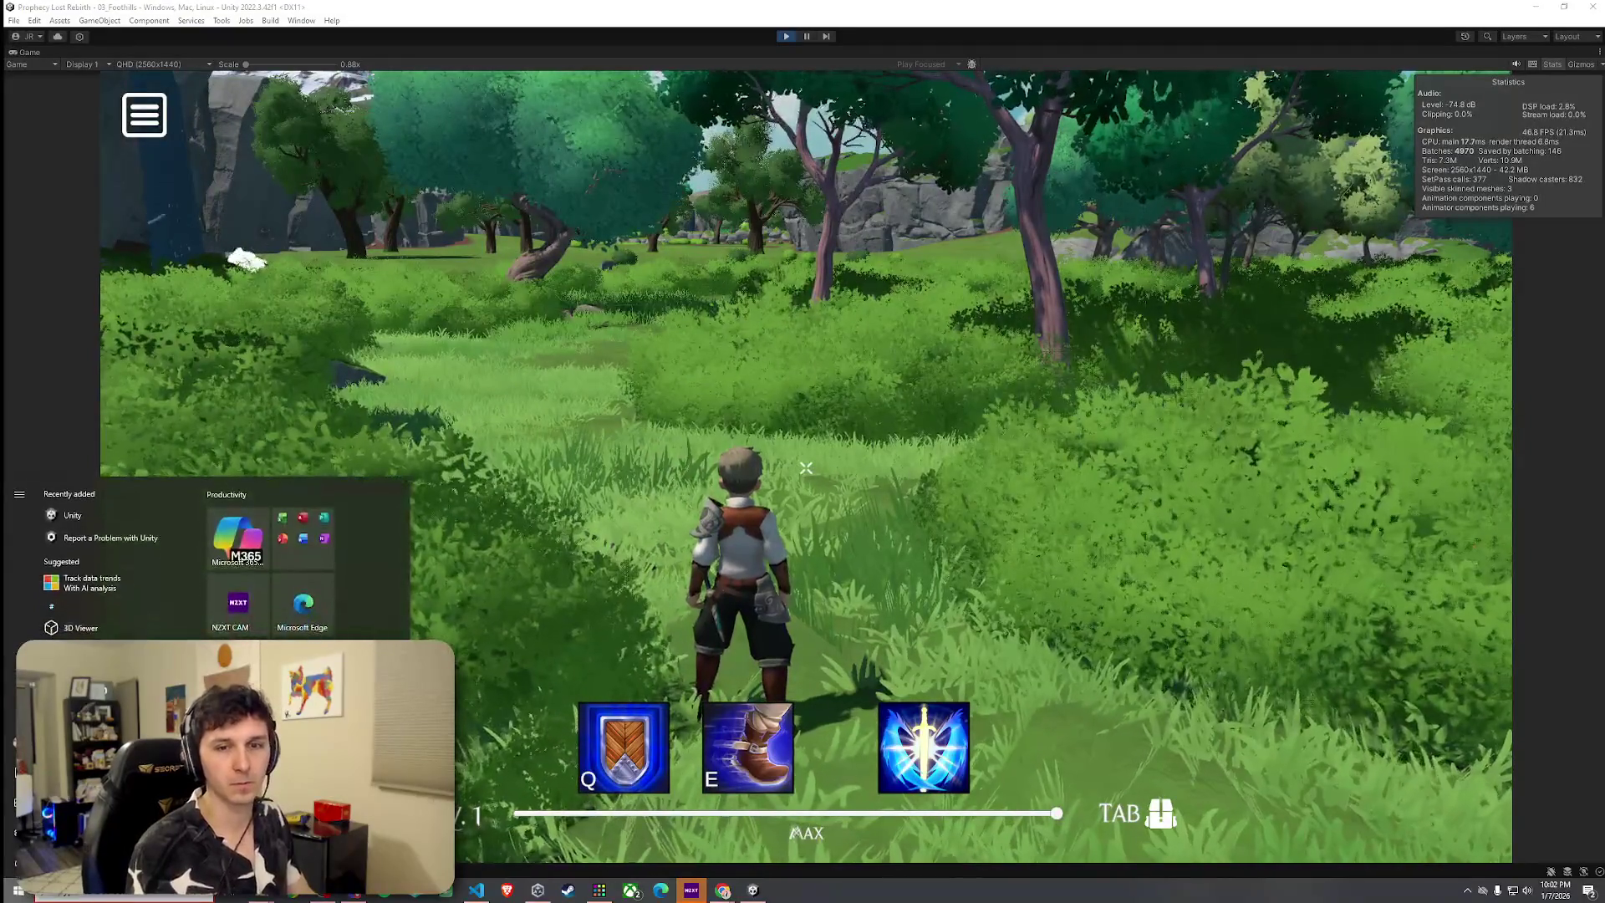
{"action": "key", "text": "super"}
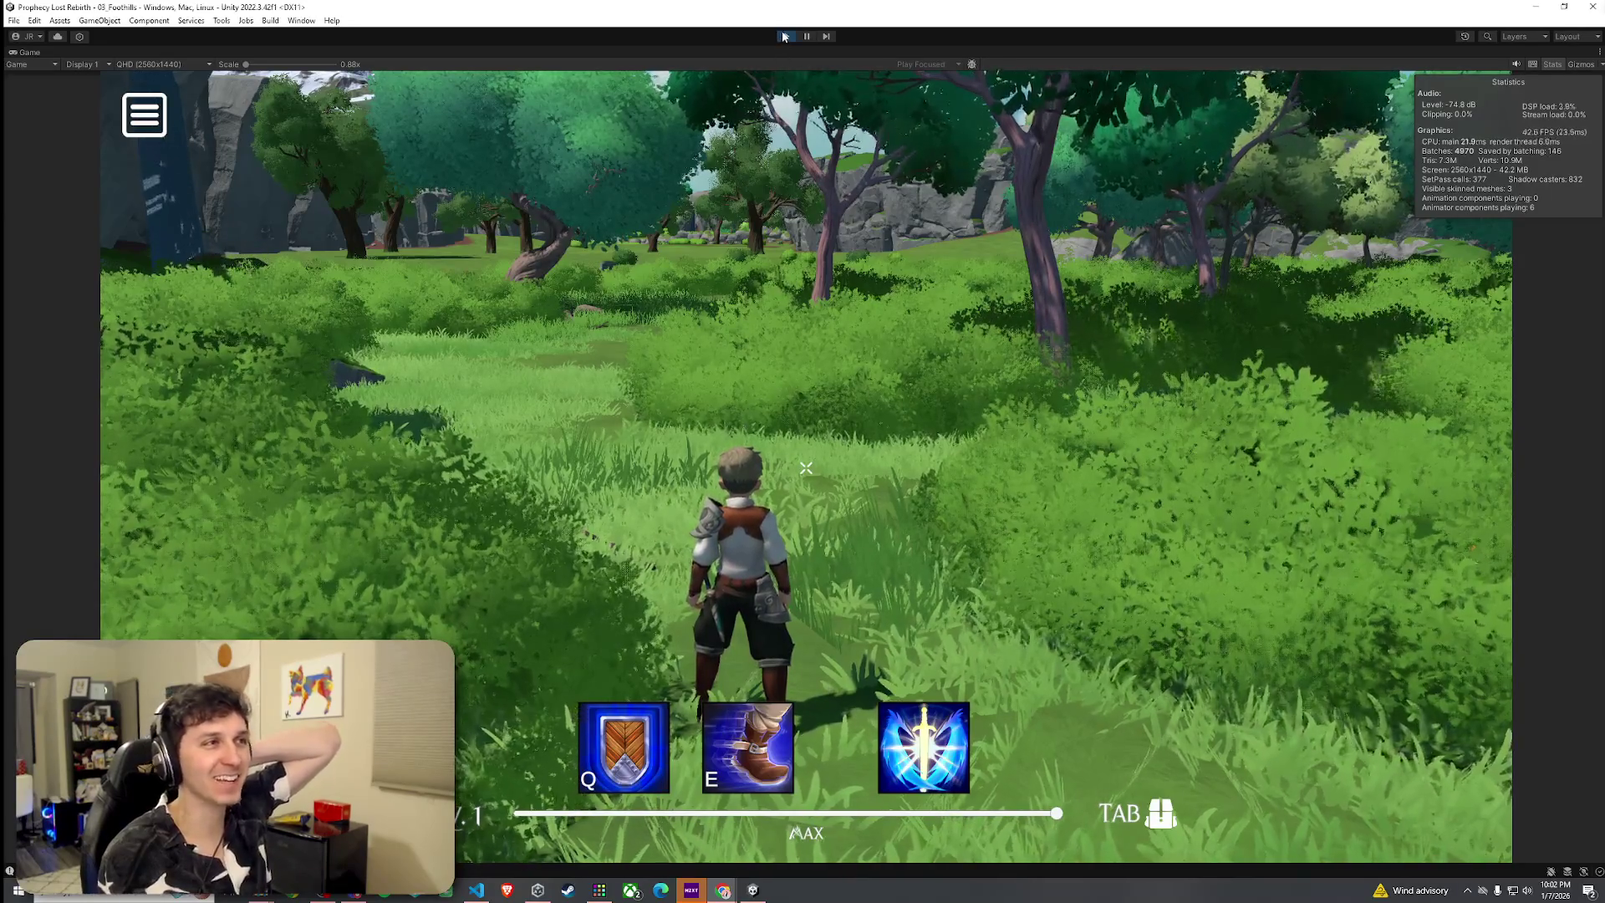
{"action": "key", "text": "ctrl+p"}
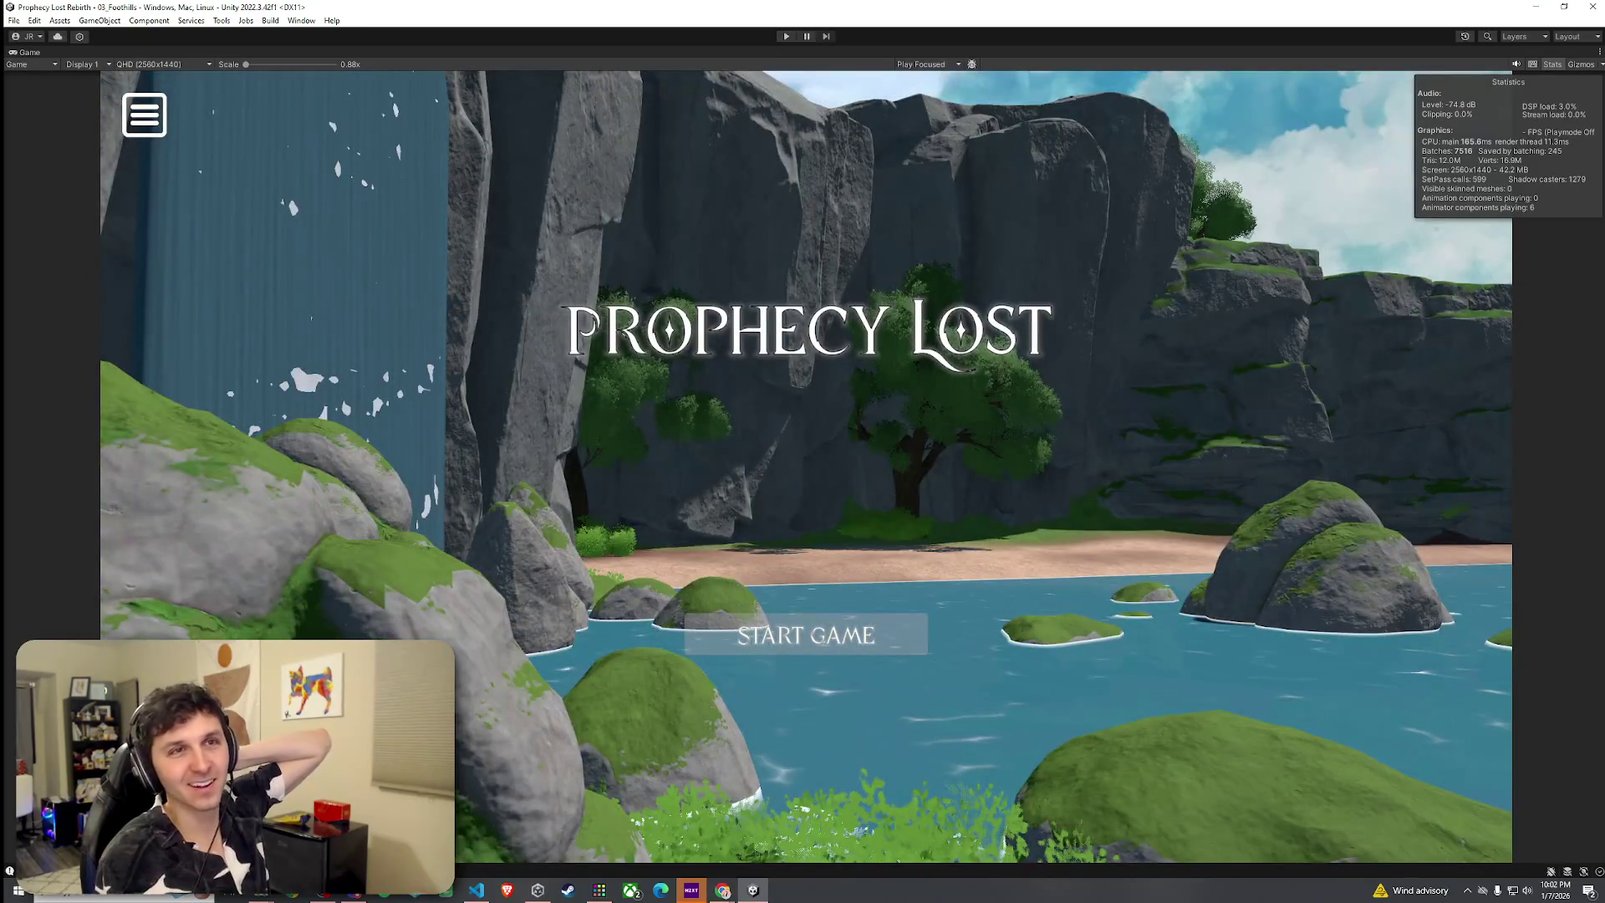
Switch from Unity to the browser playing the 'Korok Forest is laggy af' YouTube clip
{"action": "key", "text": "alt+Tab"}
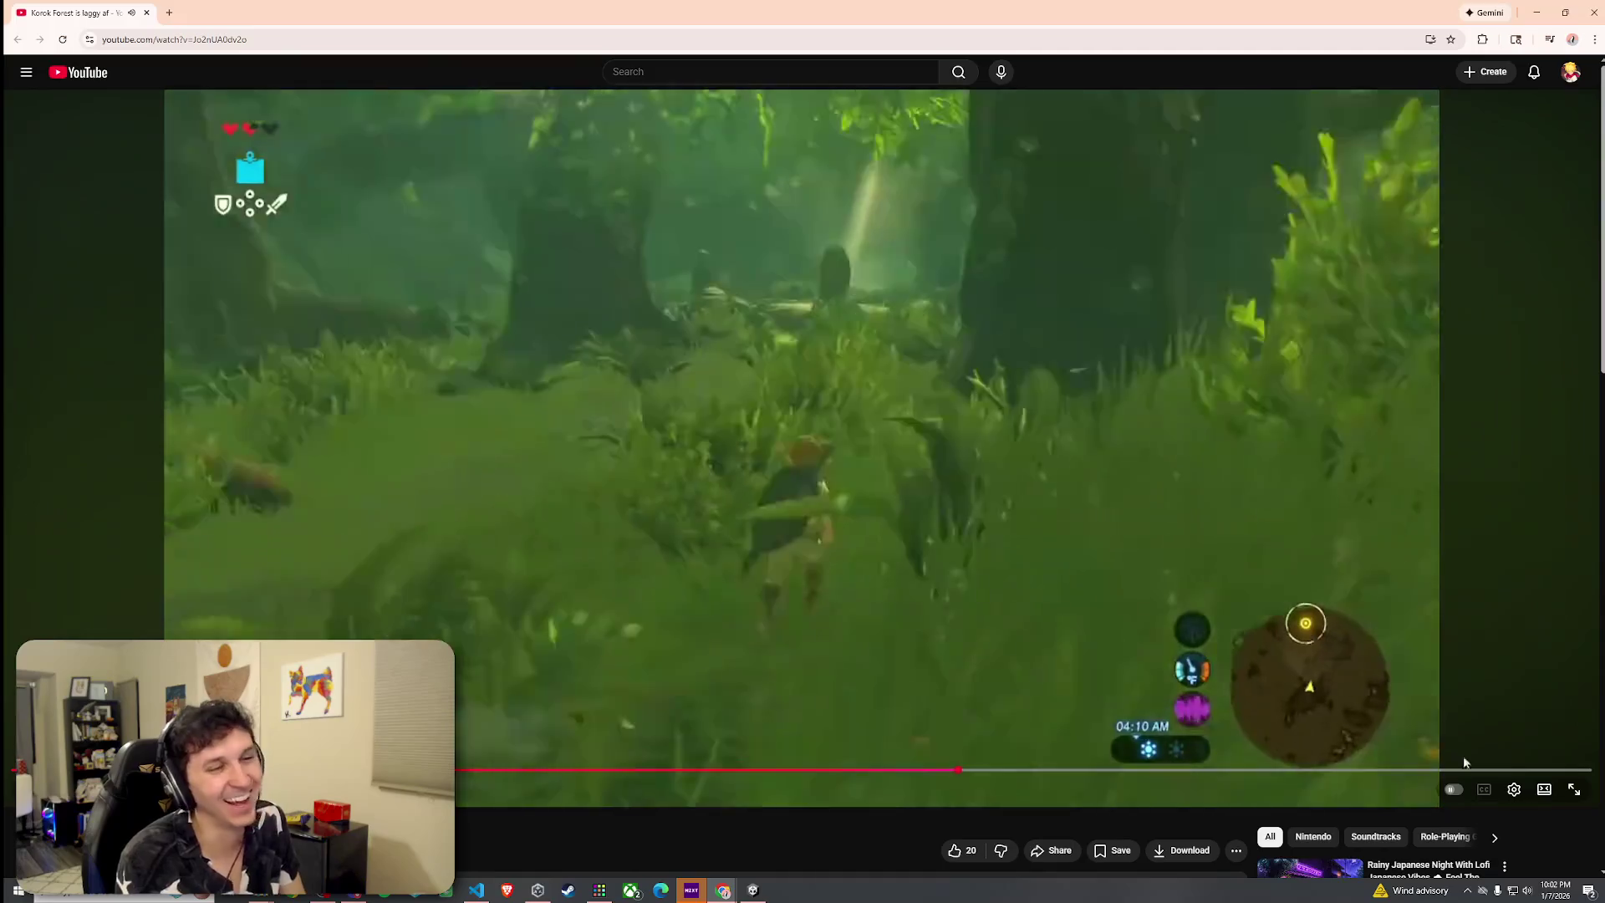
Check the clip's playback settings, let it finish, then return to Unity's Prophecy Lost title screen
{"action": "left_click", "coordinate": [1514, 790]}
{"action": "left_click", "coordinate": [1245, 543]}
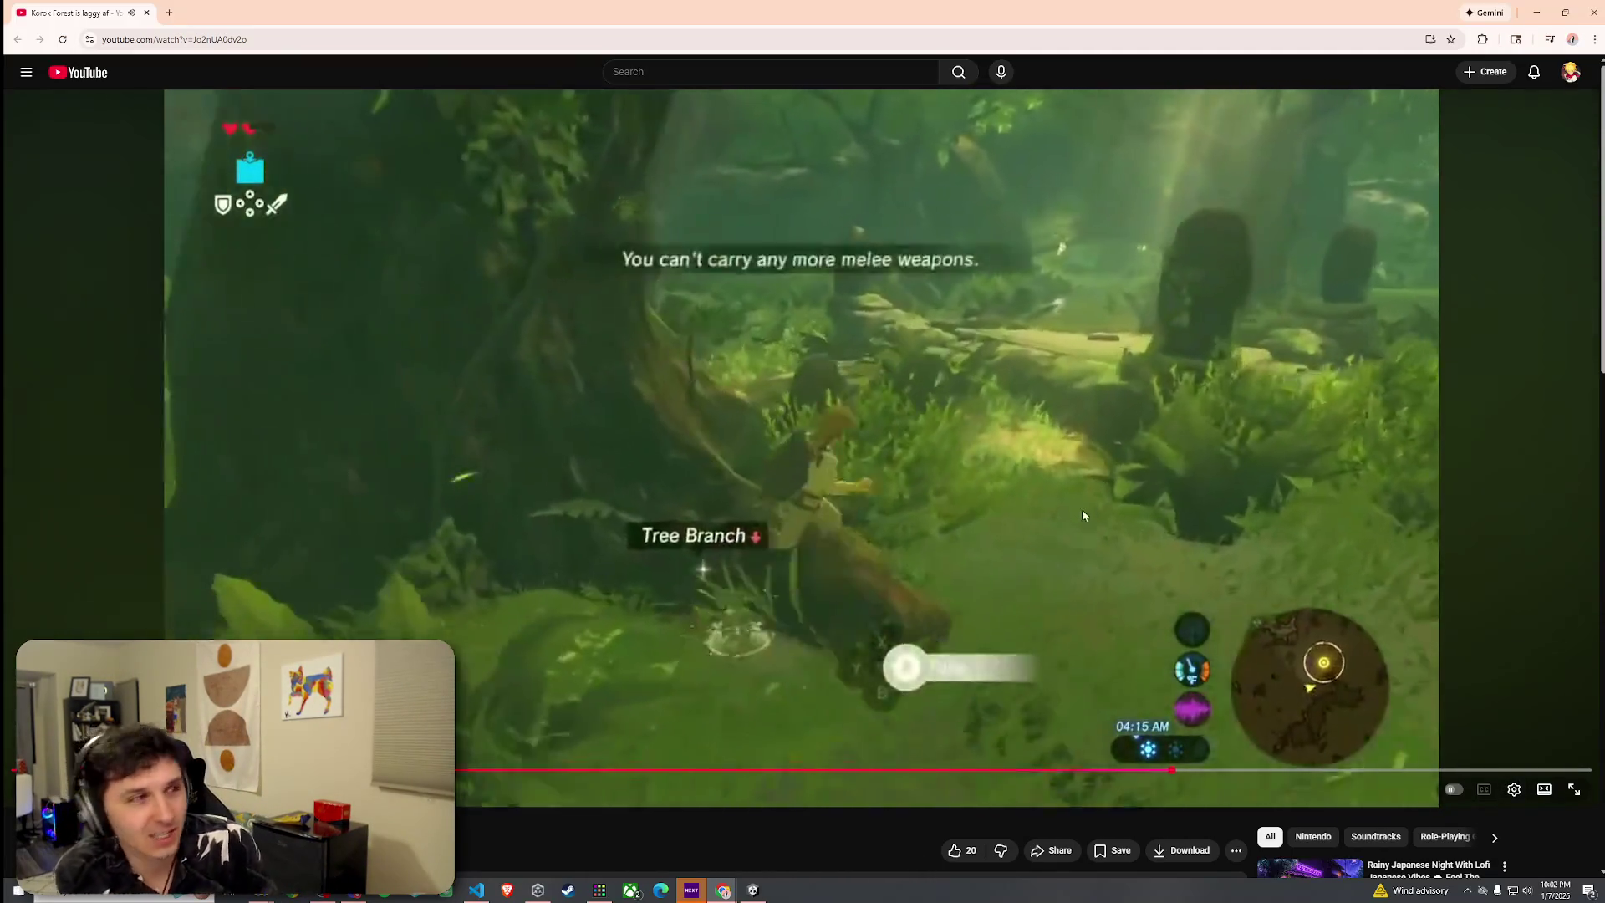
{"action": "scroll", "coordinate": [795, 575], "scroll_direction": "down", "scroll_amount": 2}
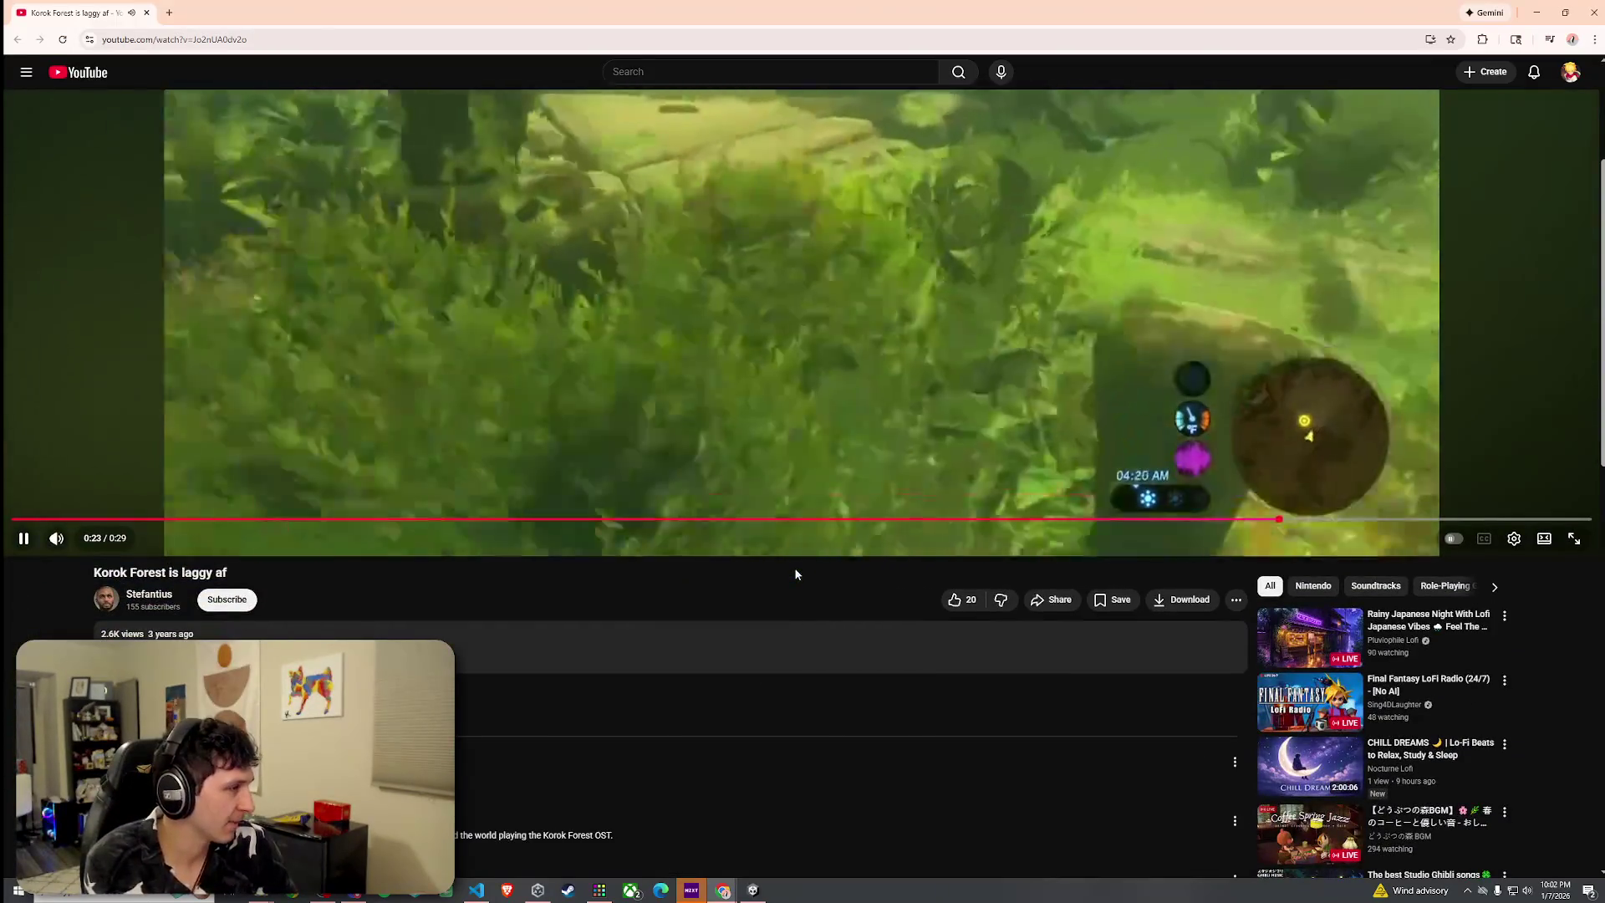
{"action": "scroll", "coordinate": [794, 574], "scroll_direction": "up", "scroll_amount": 2}
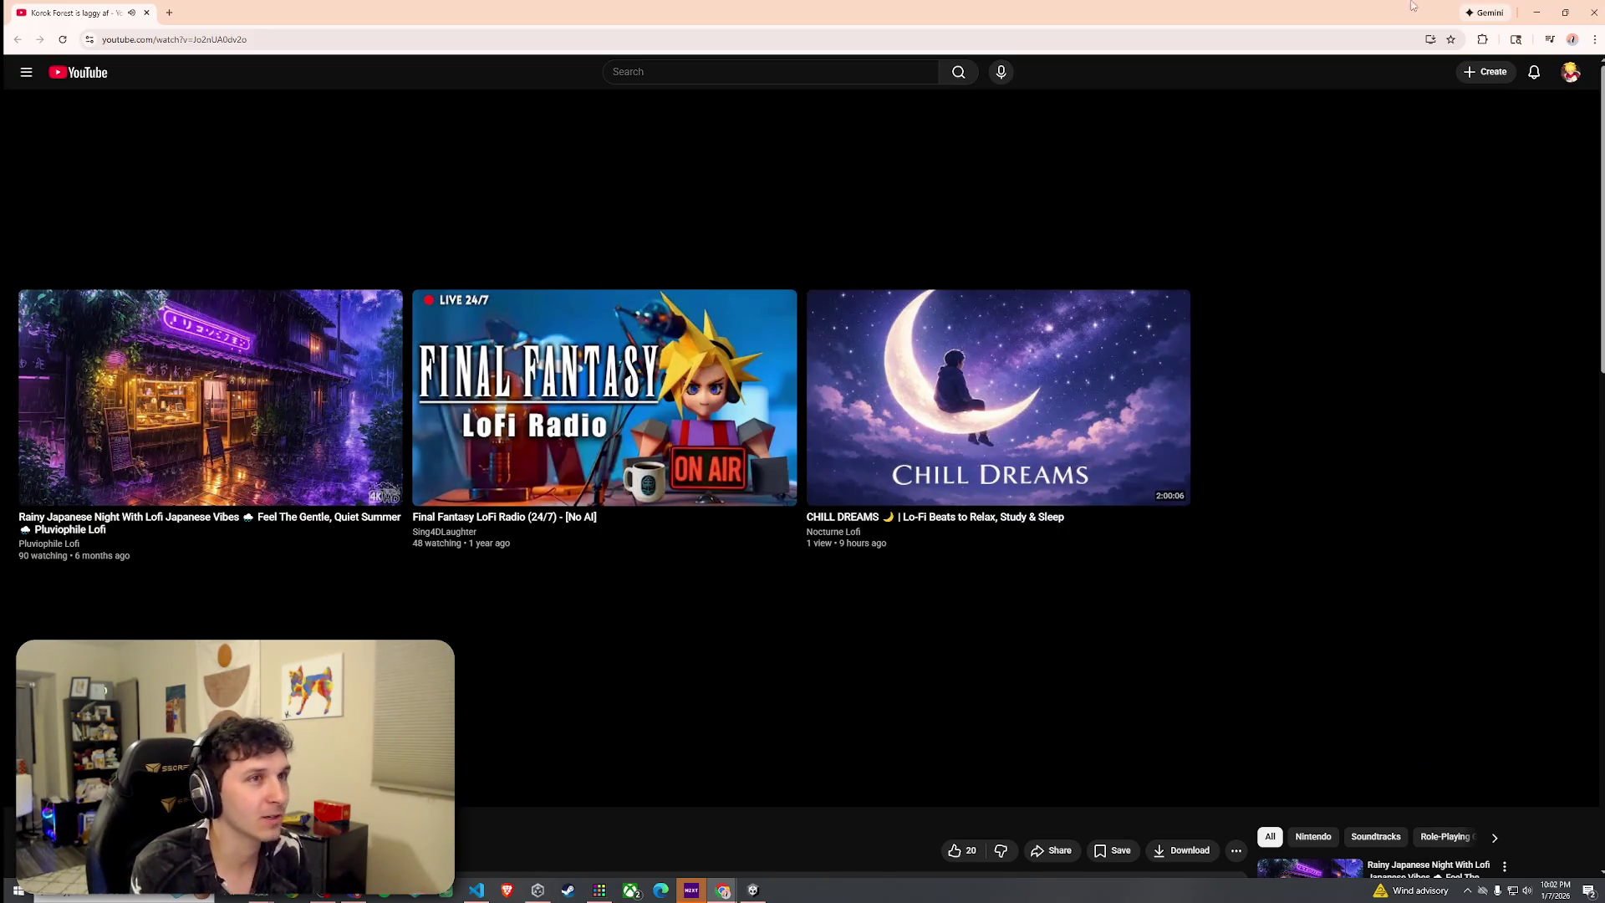
{"action": "left_click", "coordinate": [1594, 12]}
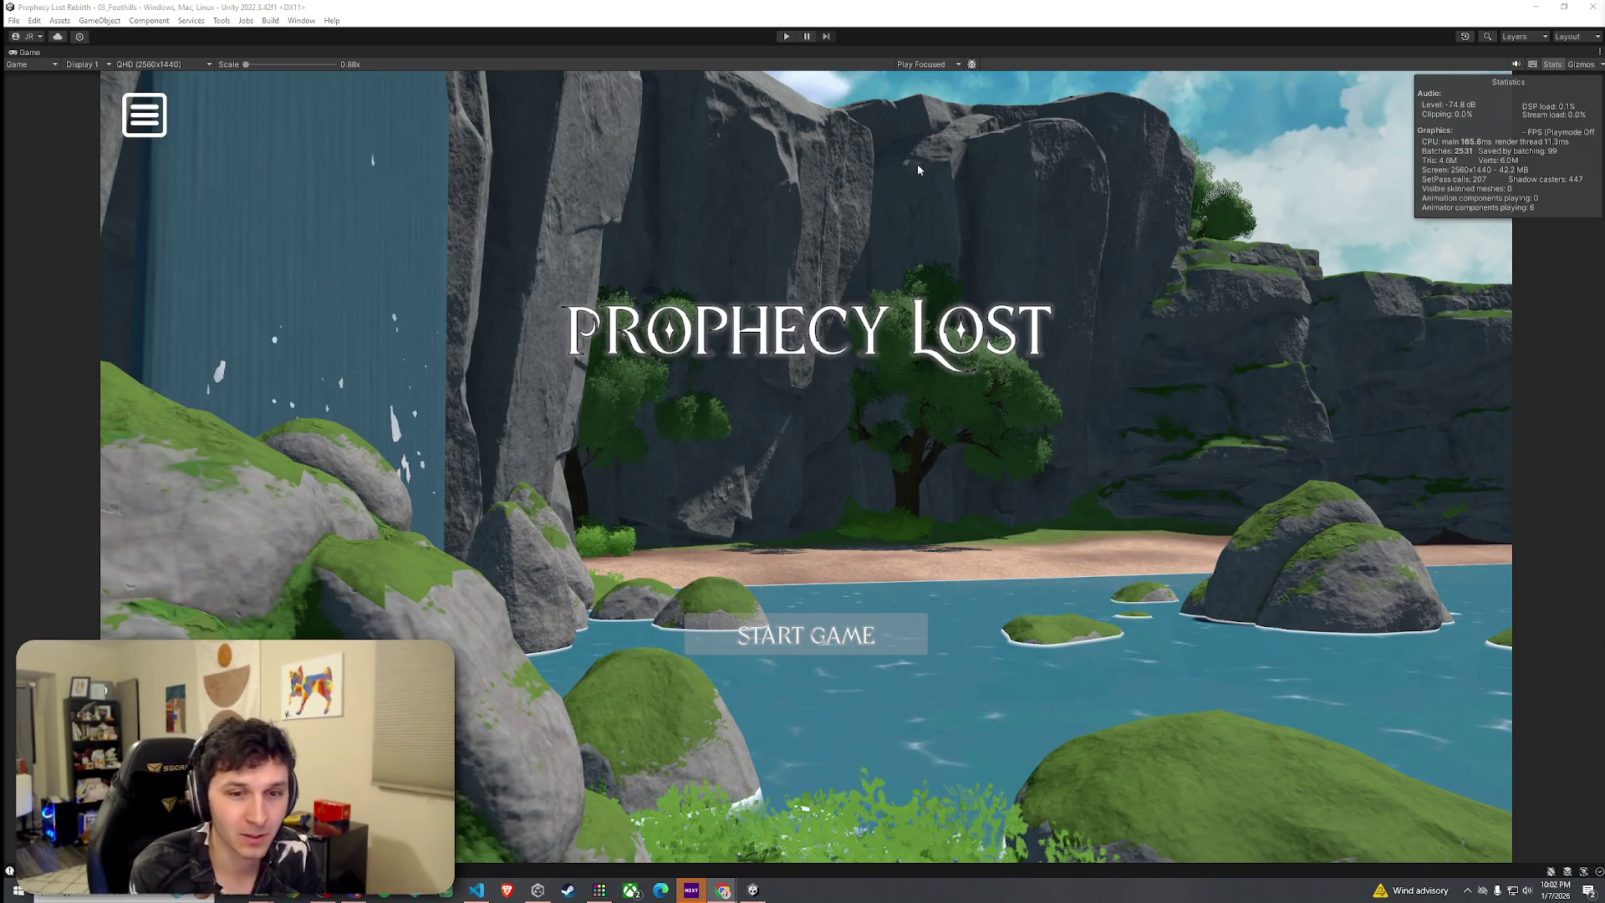
Un-maximize the Game view and show the Foothills forest terrain in the Scene view
{"action": "double_click", "coordinate": [25, 52]}
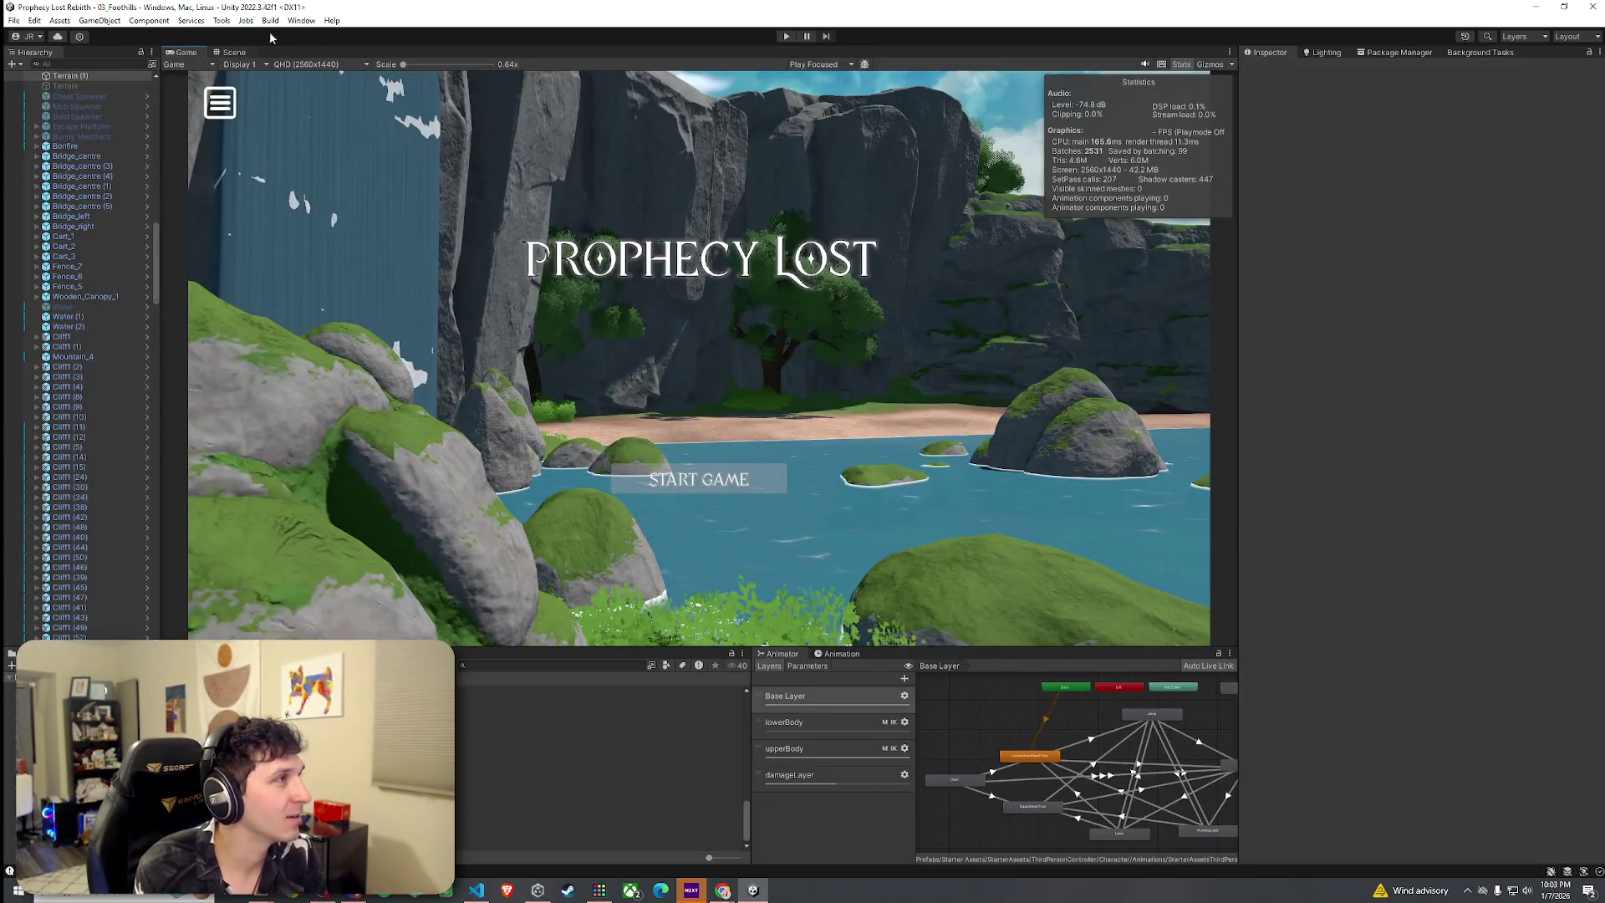
{"action": "left_click", "coordinate": [230, 51]}
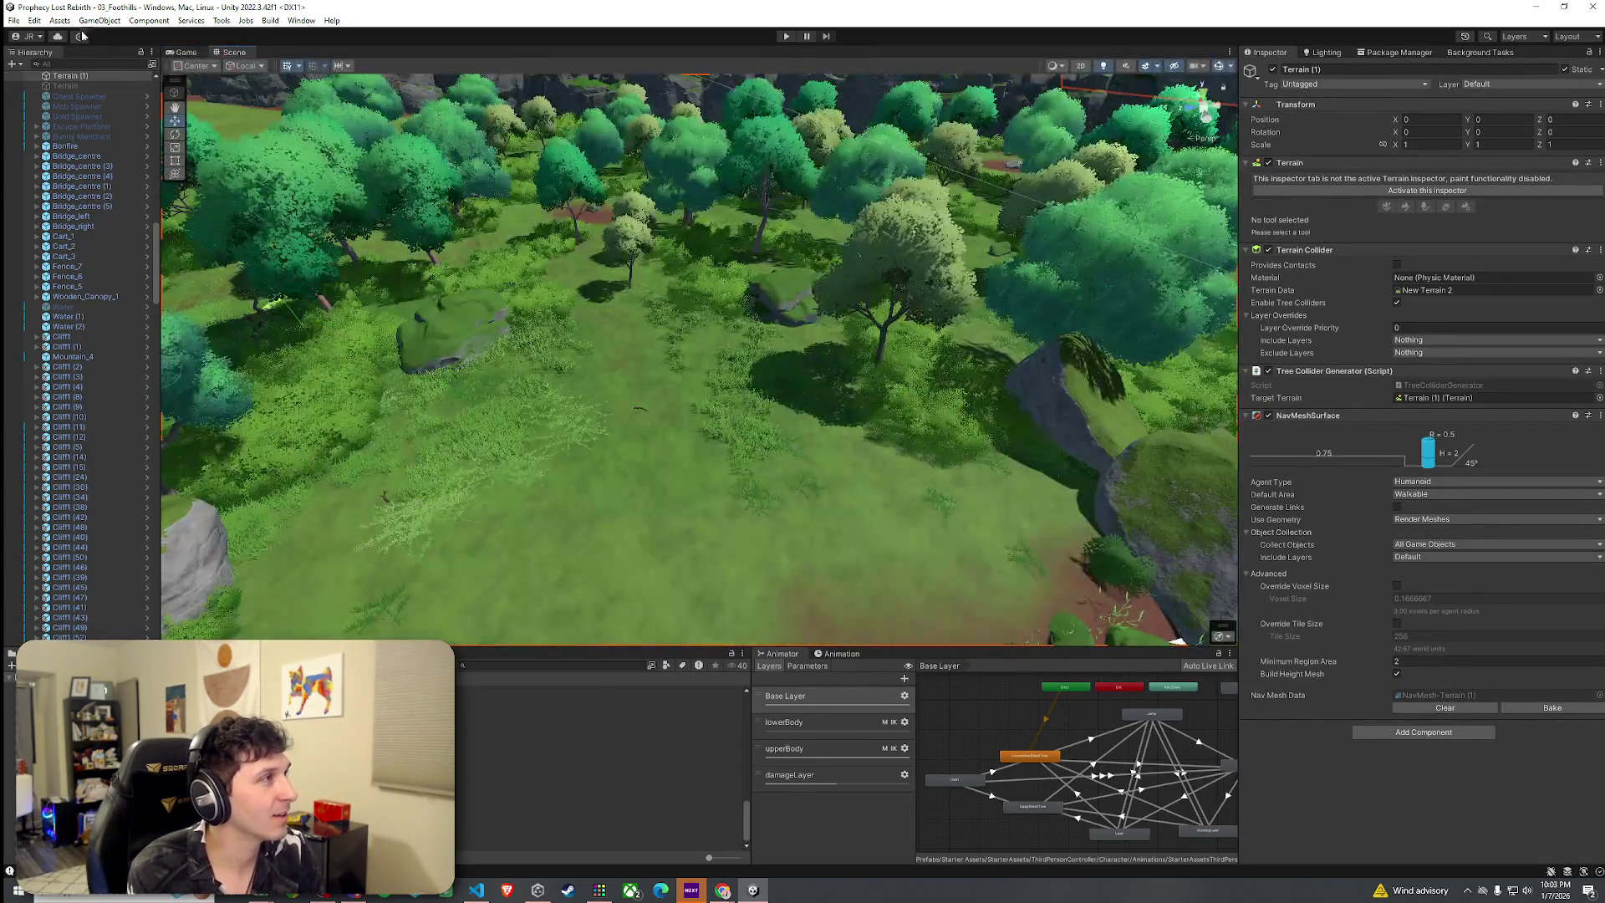
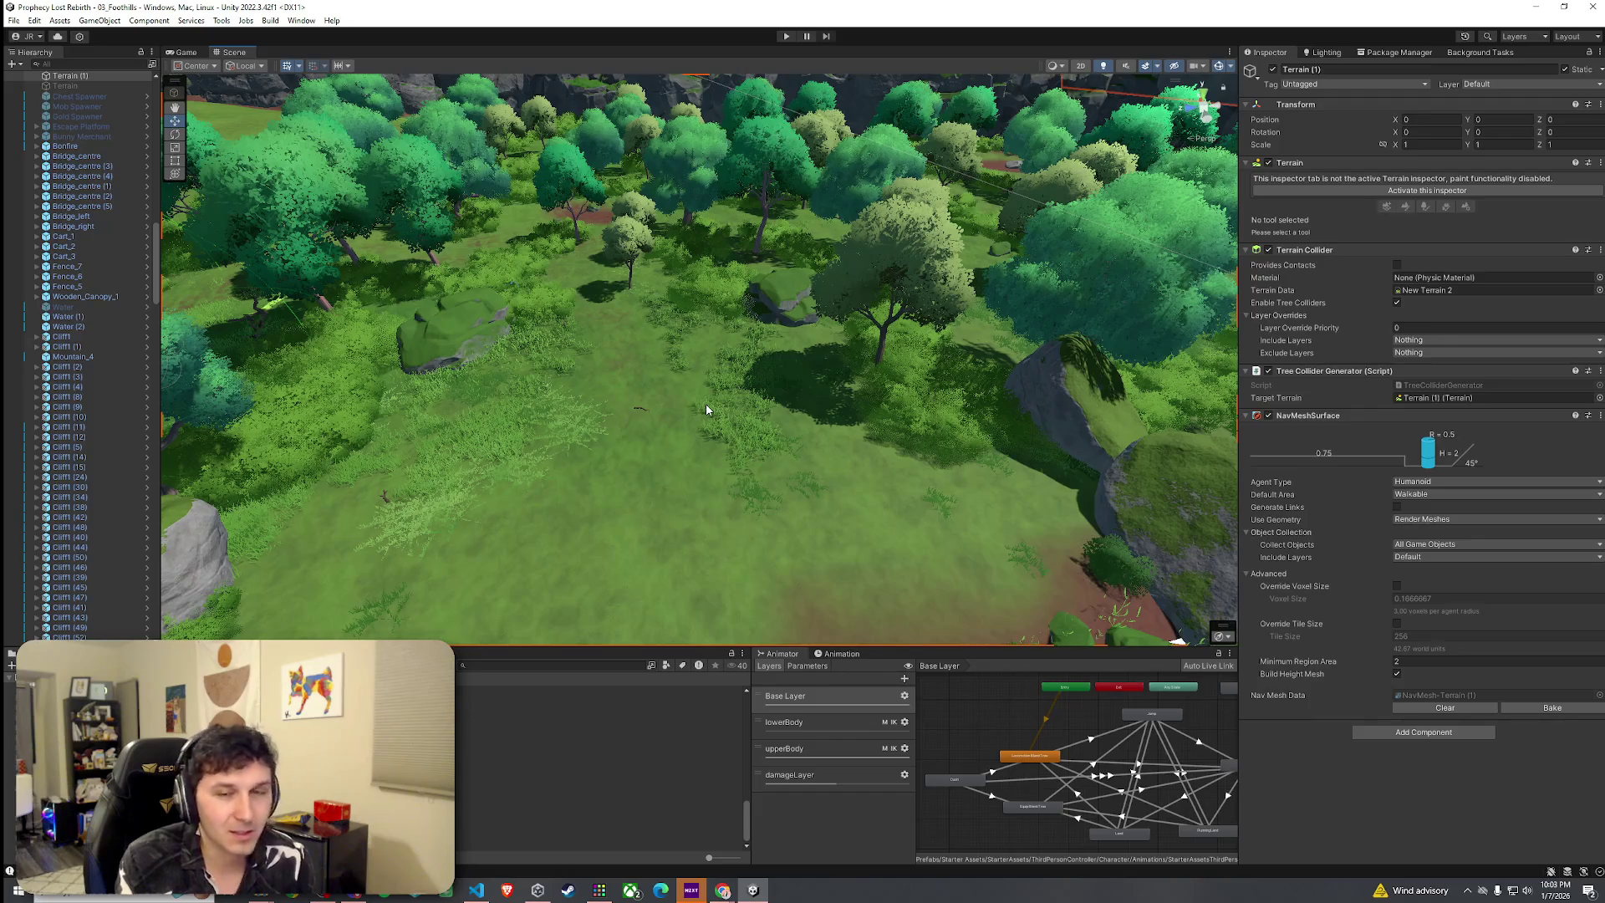
Open and close the File and Edit menus without choosing any command
{"action": "left_click", "coordinate": [13, 20]}
{"action": "left_click", "coordinate": [377, 39]}
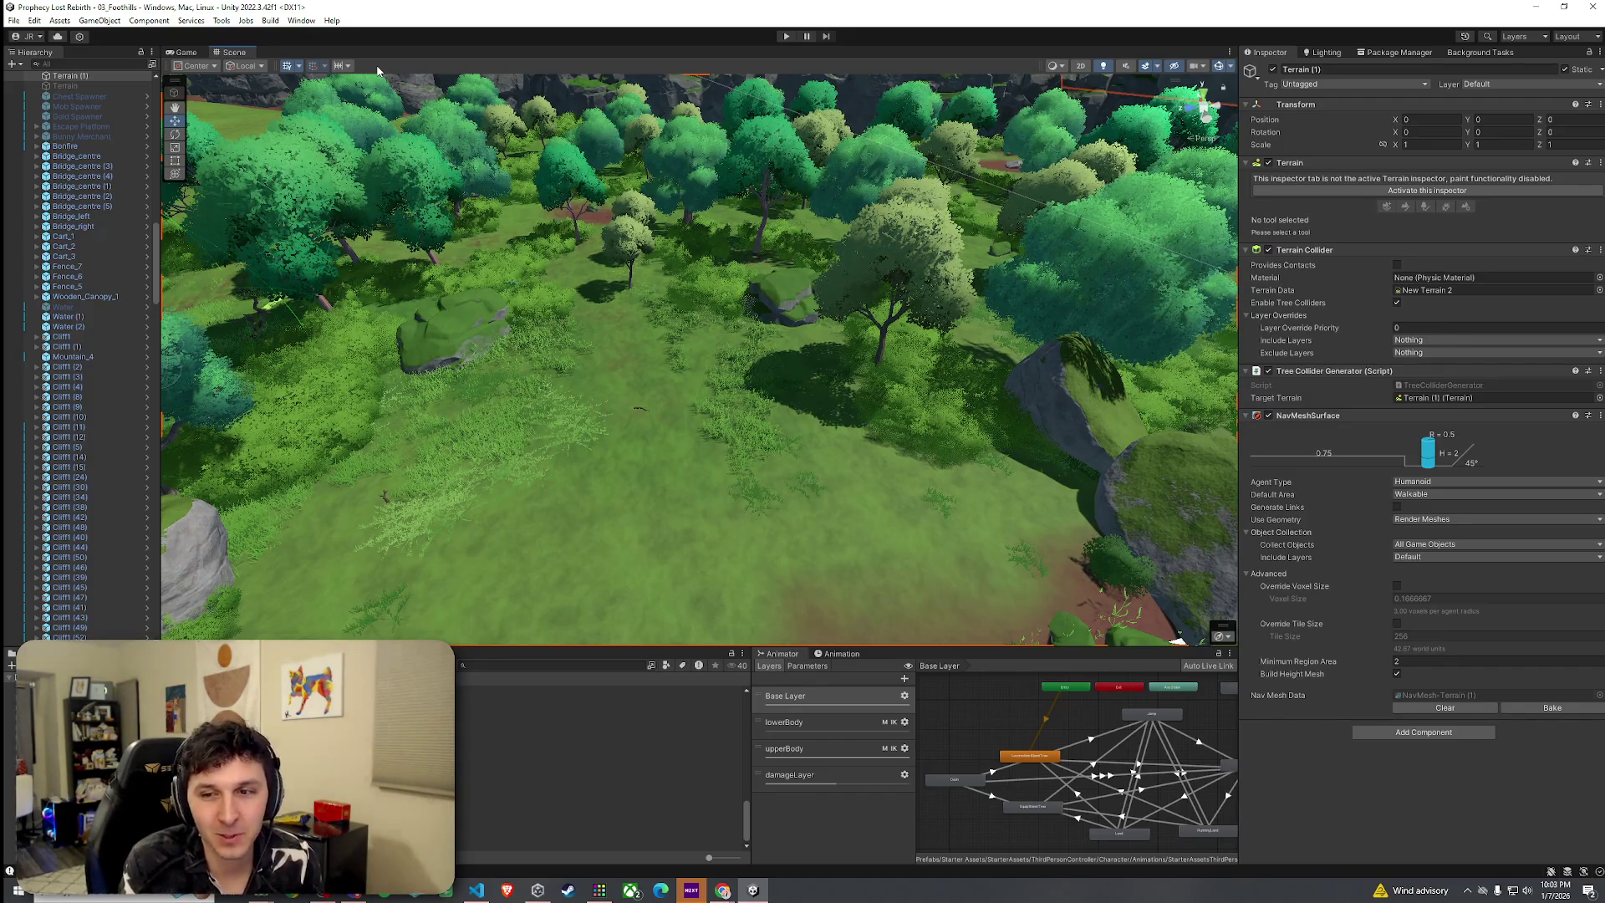
{"action": "left_click", "coordinate": [13, 20]}
{"action": "left_click", "coordinate": [296, 4]}
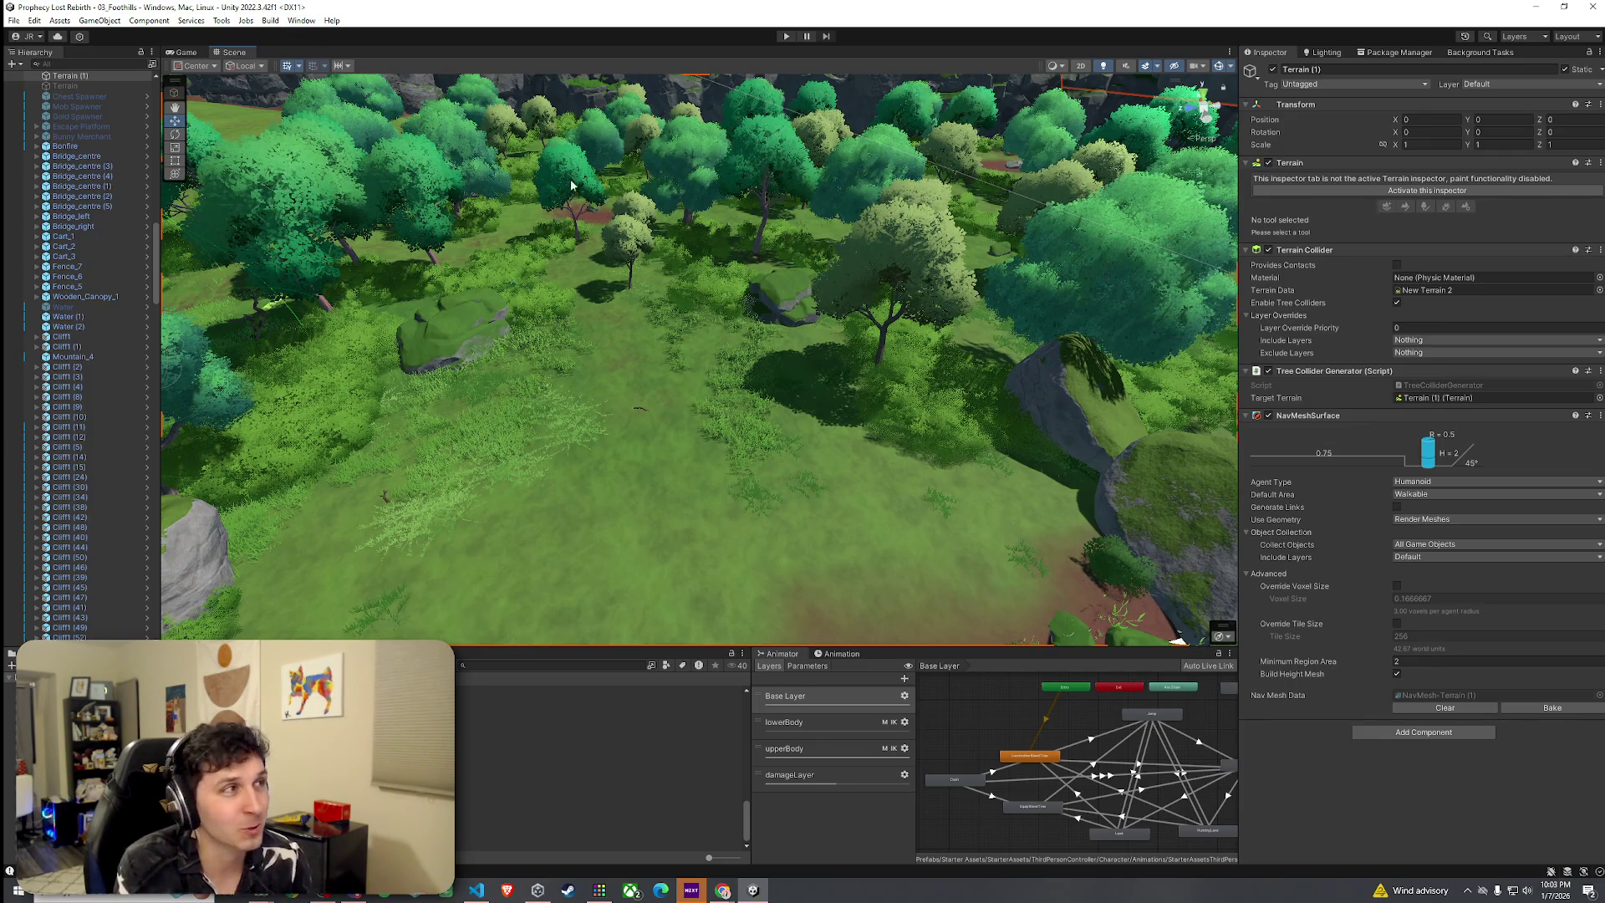
{"action": "left_click", "coordinate": [14, 20]}
{"action": "left_click", "coordinate": [14, 20]}
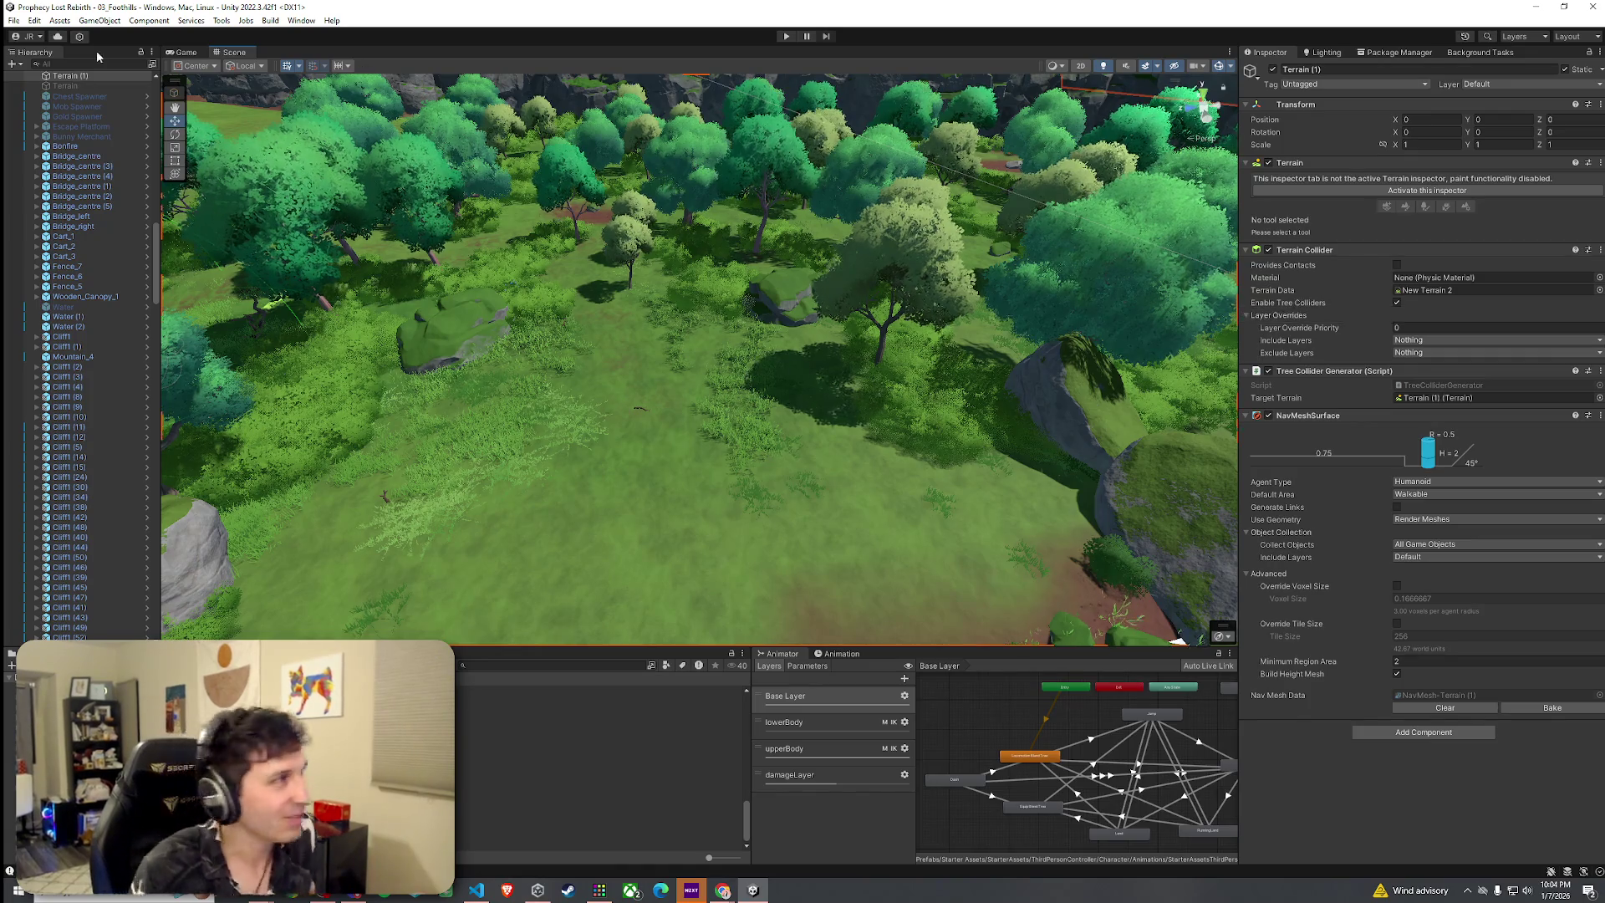
{"action": "left_click", "coordinate": [35, 20]}
{"action": "left_click", "coordinate": [13, 20]}
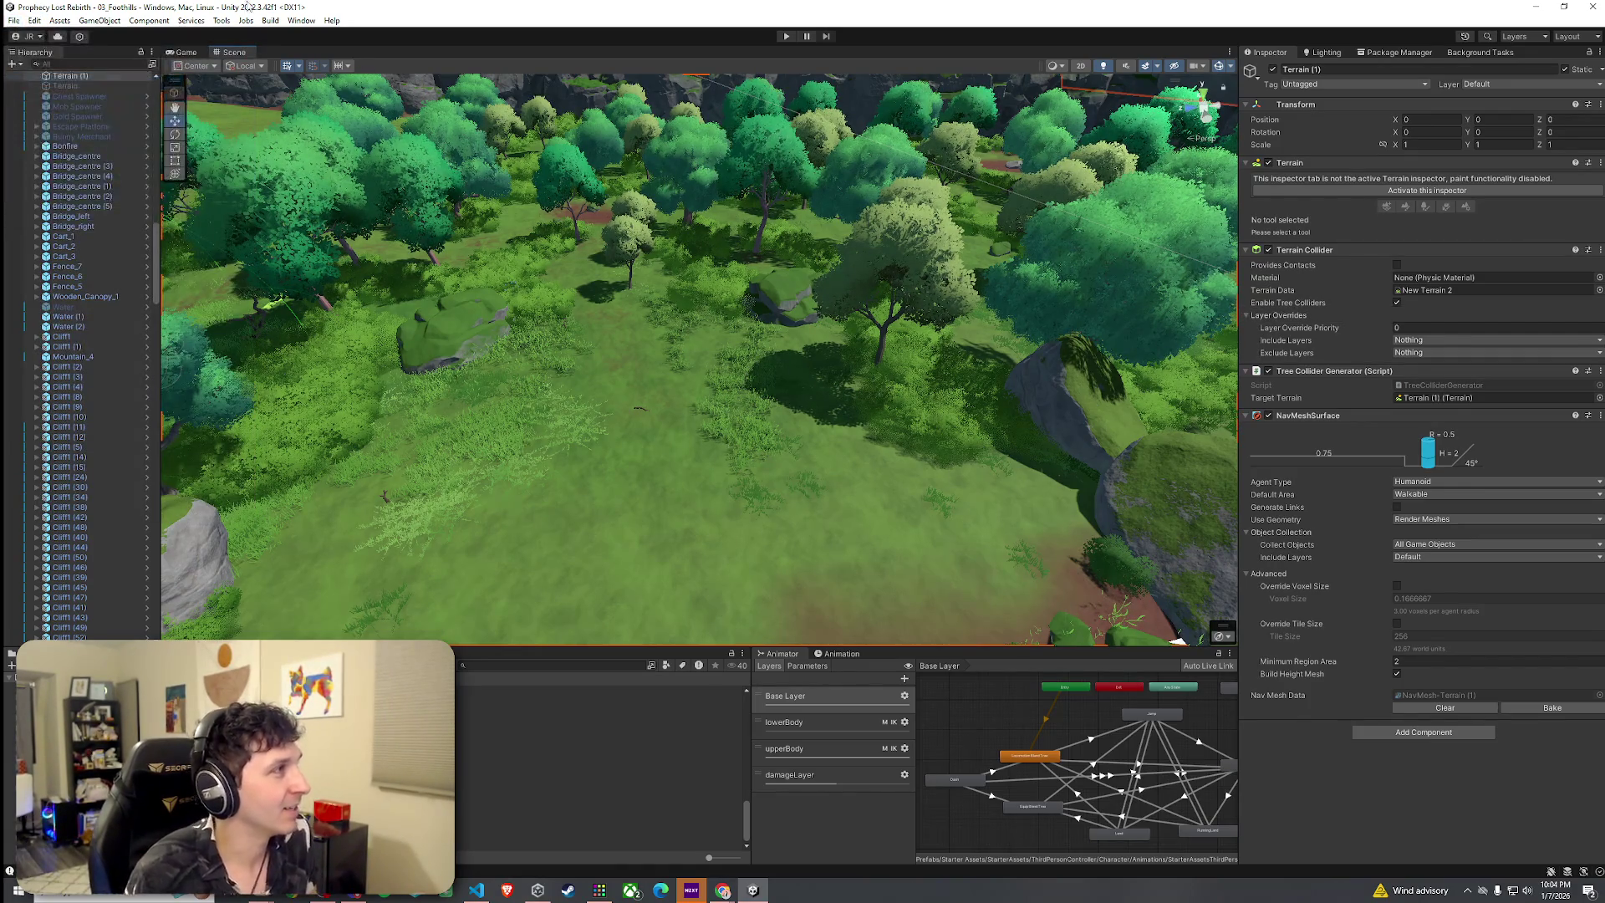
Cancel Save As, then save the Foothills scene with File > Save several times
{"action": "left_click", "coordinate": [13, 20]}
{"action": "left_click", "coordinate": [37, 94]}
{"action": "key", "text": "Escape"}
{"action": "left_click", "coordinate": [14, 20]}
{"action": "left_click", "coordinate": [39, 79]}
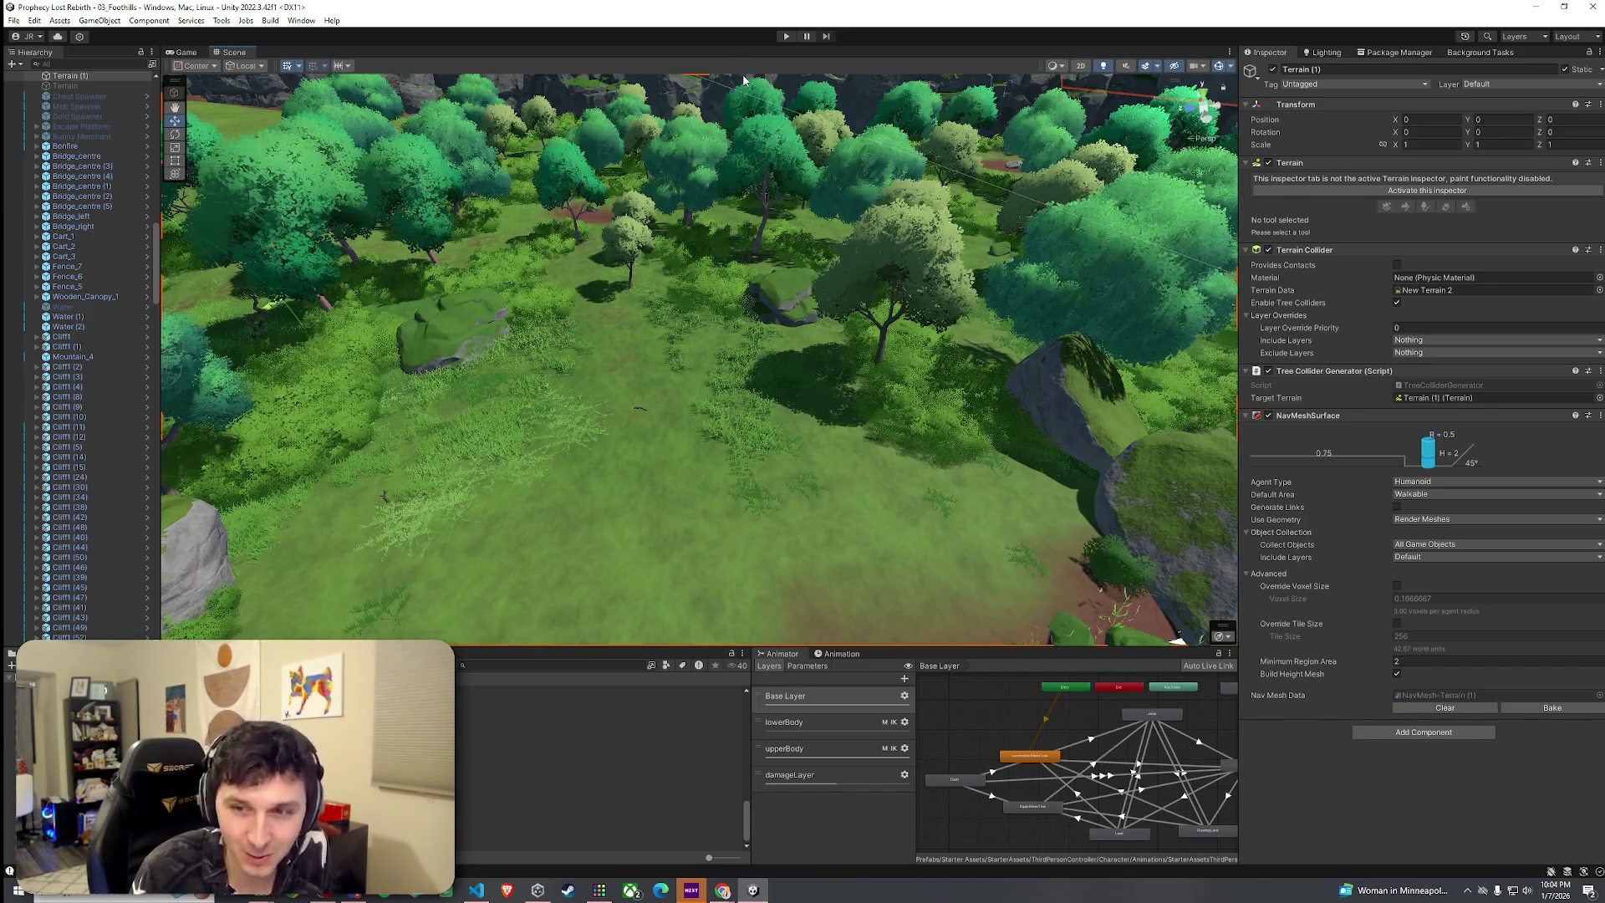
{"action": "left_click", "coordinate": [13, 20]}
{"action": "left_click", "coordinate": [37, 82]}
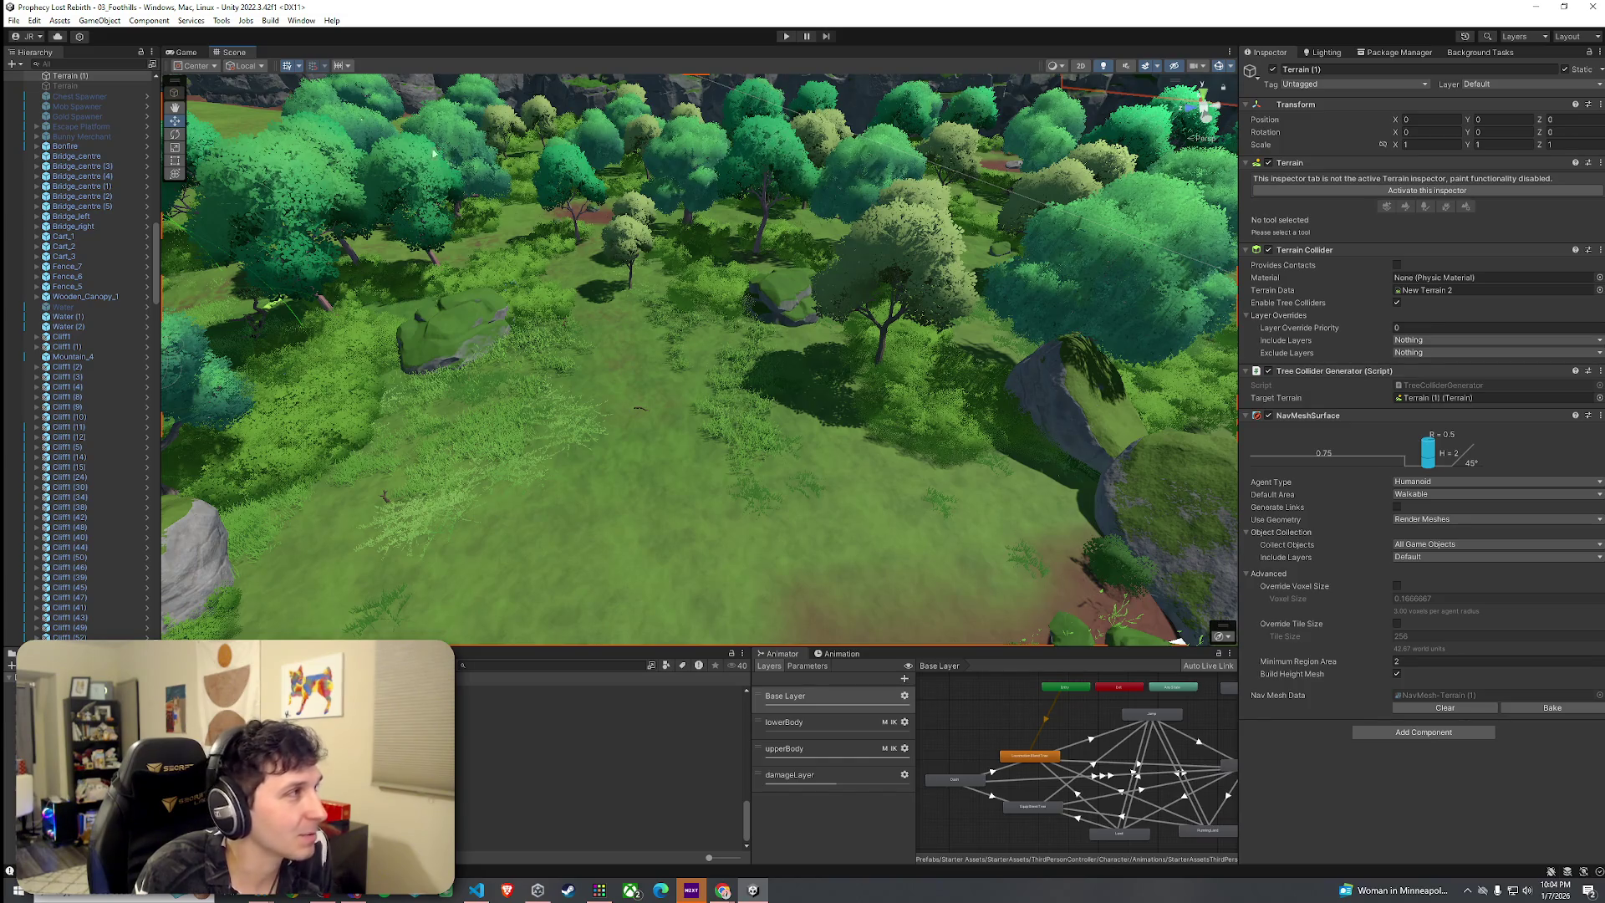
{"action": "left_click", "coordinate": [13, 20]}
{"action": "left_click", "coordinate": [51, 83]}
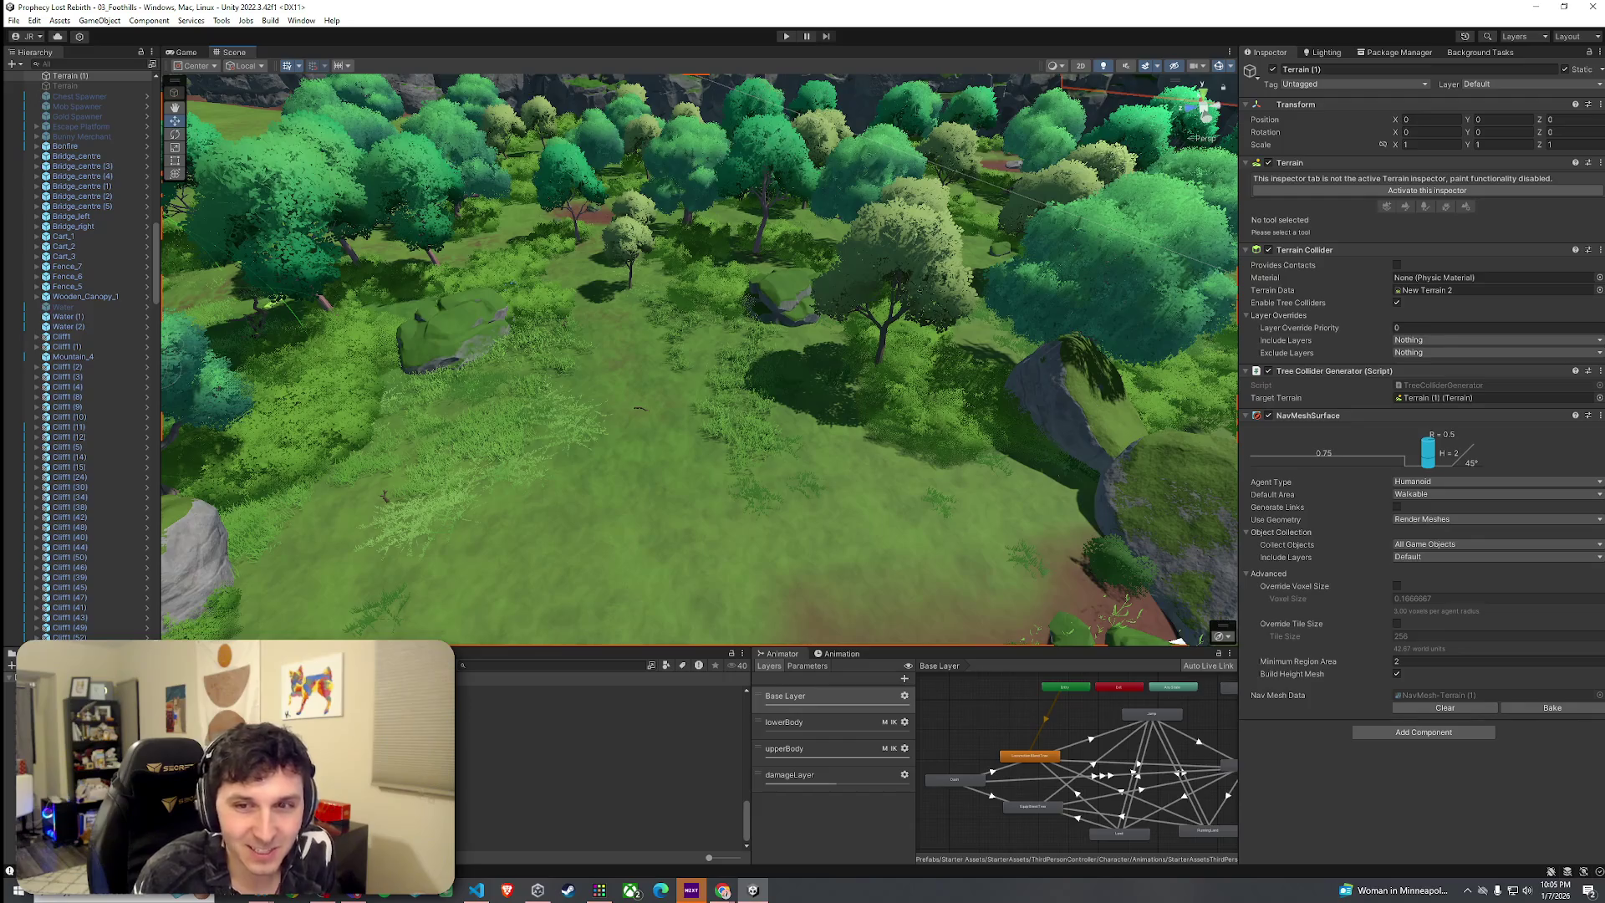
{"action": "left_click", "coordinate": [14, 20]}
{"action": "left_click", "coordinate": [45, 80]}
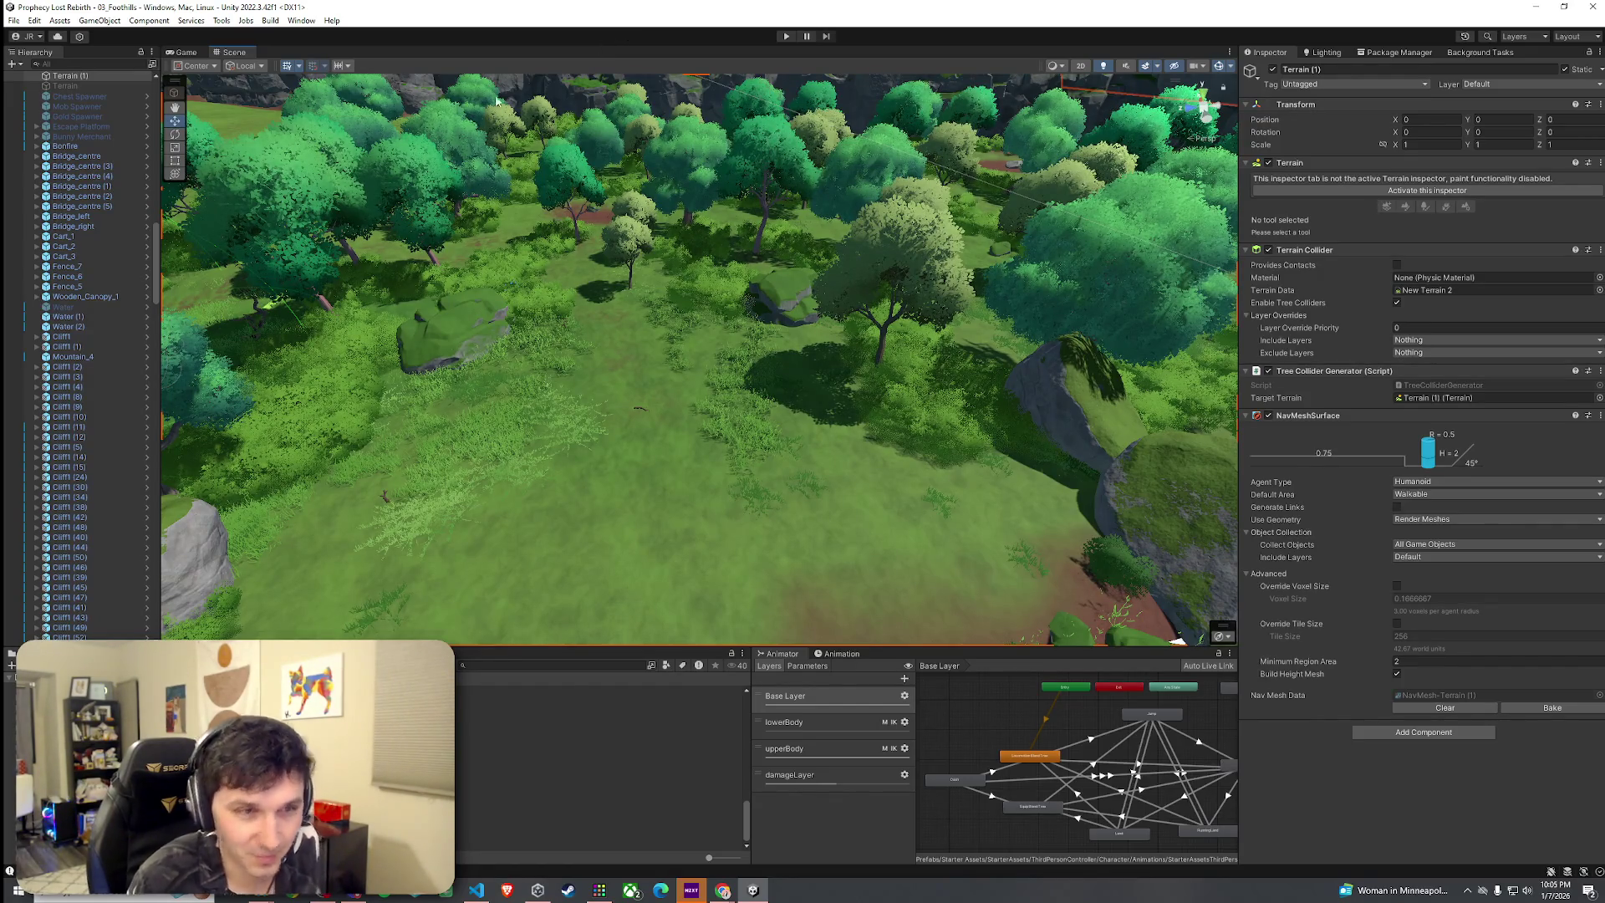
{"action": "left_click", "coordinate": [14, 20]}
Orbit toward the river and zoom out, then switch to the browser and maximize it
{"action": "mouse_move", "coordinate": [630, 356]}
{"action": "left_mouse_down"}
{"action": "mouse_move", "coordinate": [765, 387]}
{"action": "mouse_move", "coordinate": [382, 325]}
{"action": "mouse_move", "coordinate": [1601, 278]}
{"action": "mouse_move", "coordinate": [46, 285]}
{"action": "mouse_move", "coordinate": [96, 297]}
{"action": "left_mouse_up"}
{"action": "scroll", "coordinate": [765, 387], "scroll_direction": "down", "scroll_amount": 10}
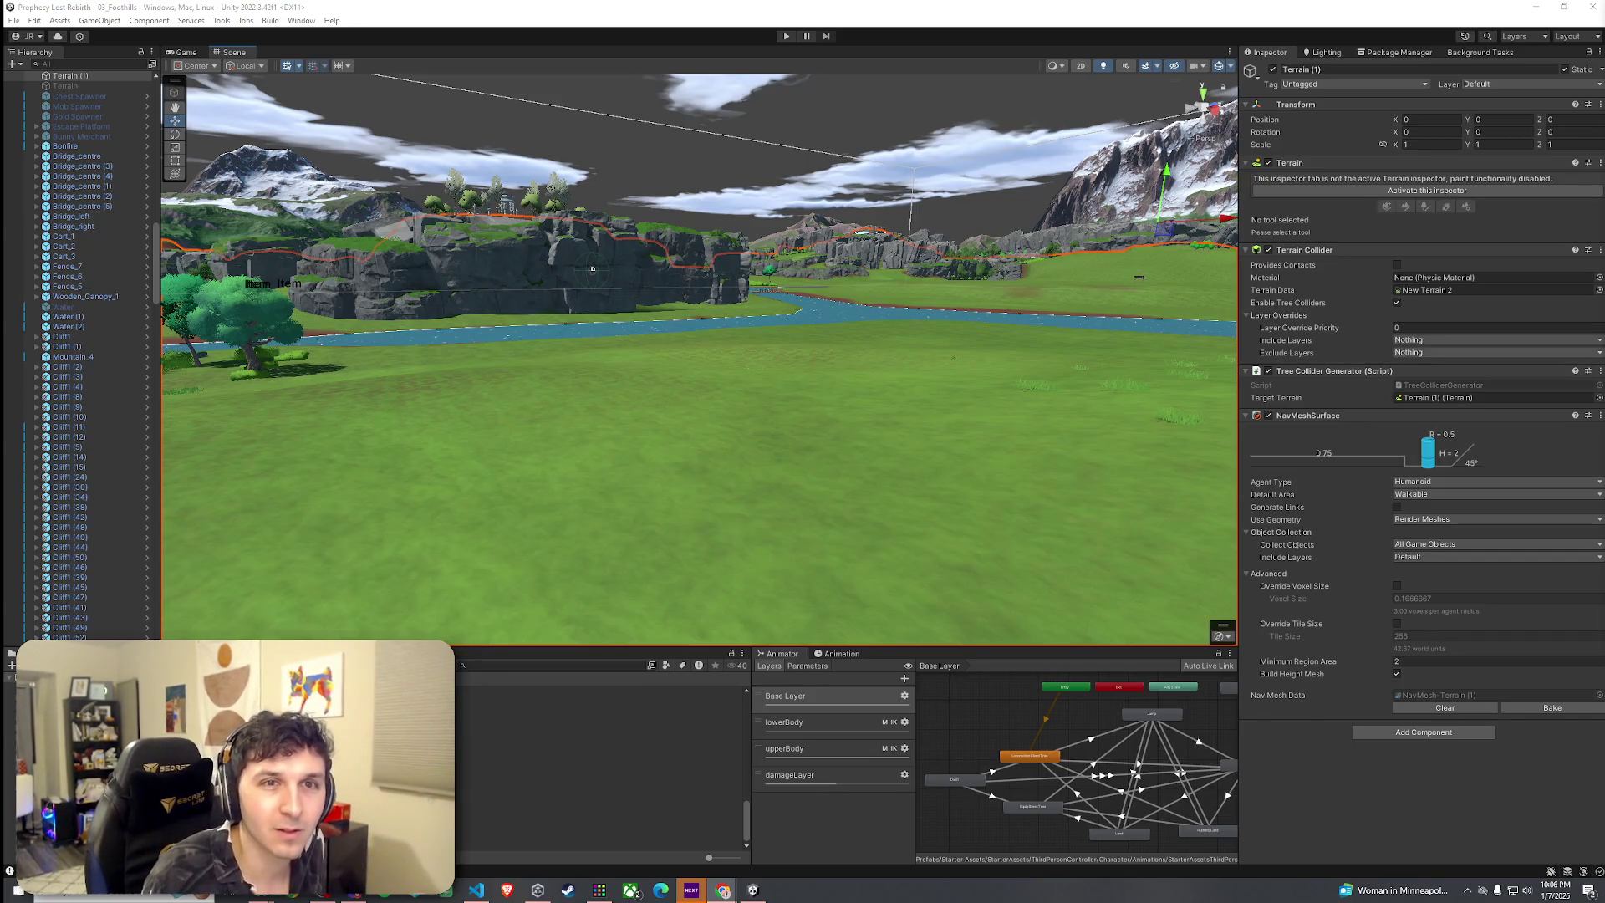
{"action": "key", "text": "alt+Tab"}
{"action": "key", "text": "super+Up"}
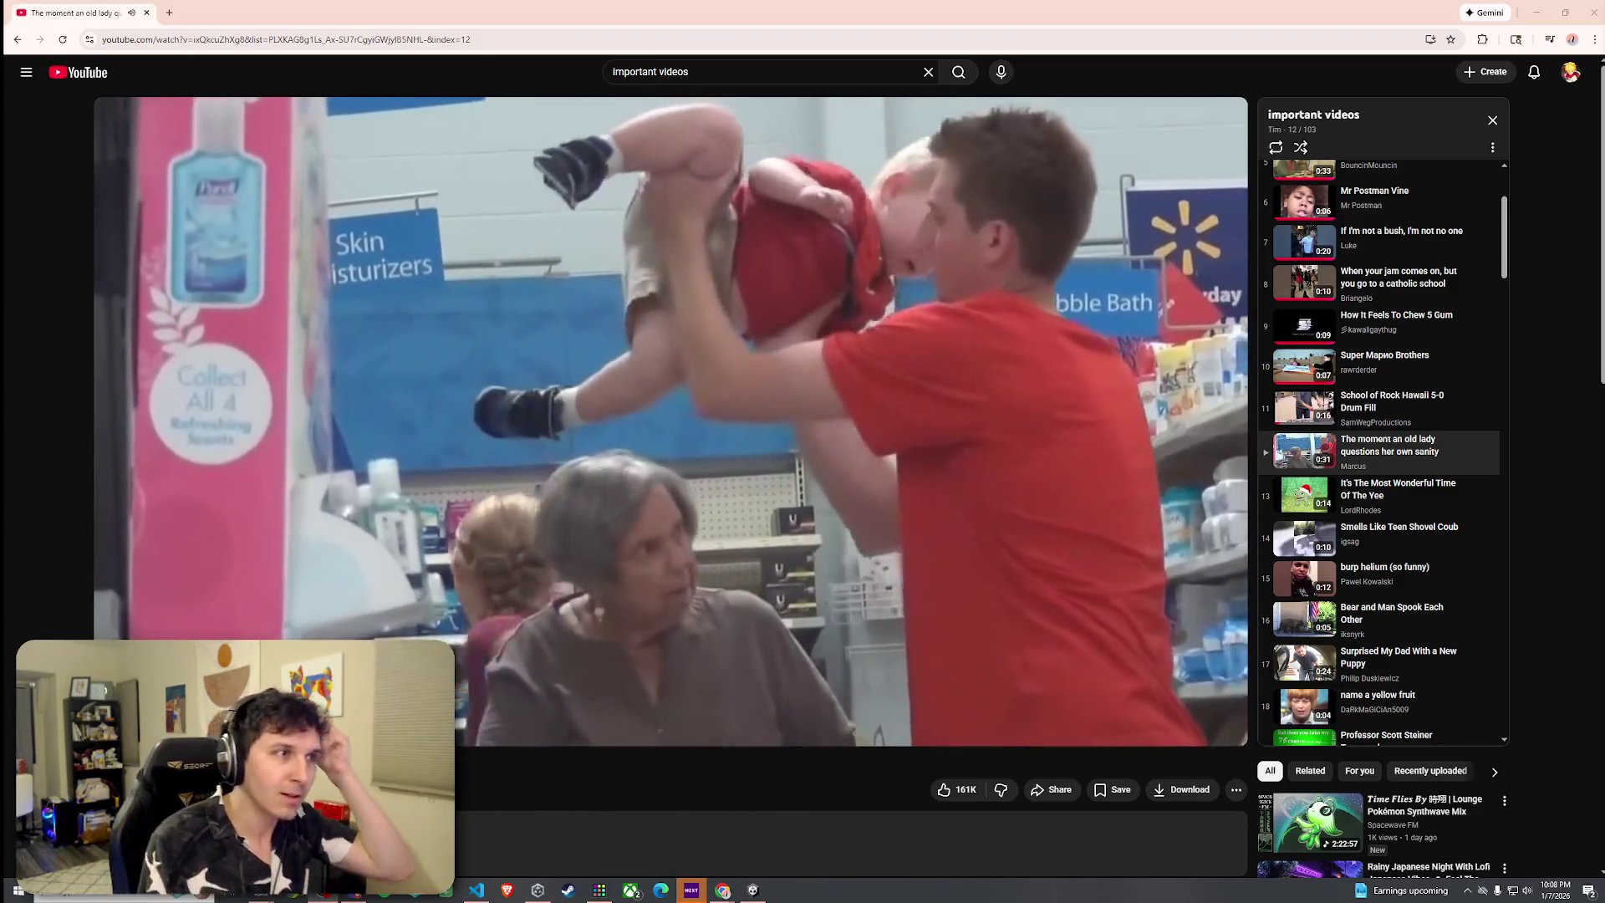
Pause the YouTube video and minimize Chrome so the Unity editor shows
{"action": "key", "text": "space"}
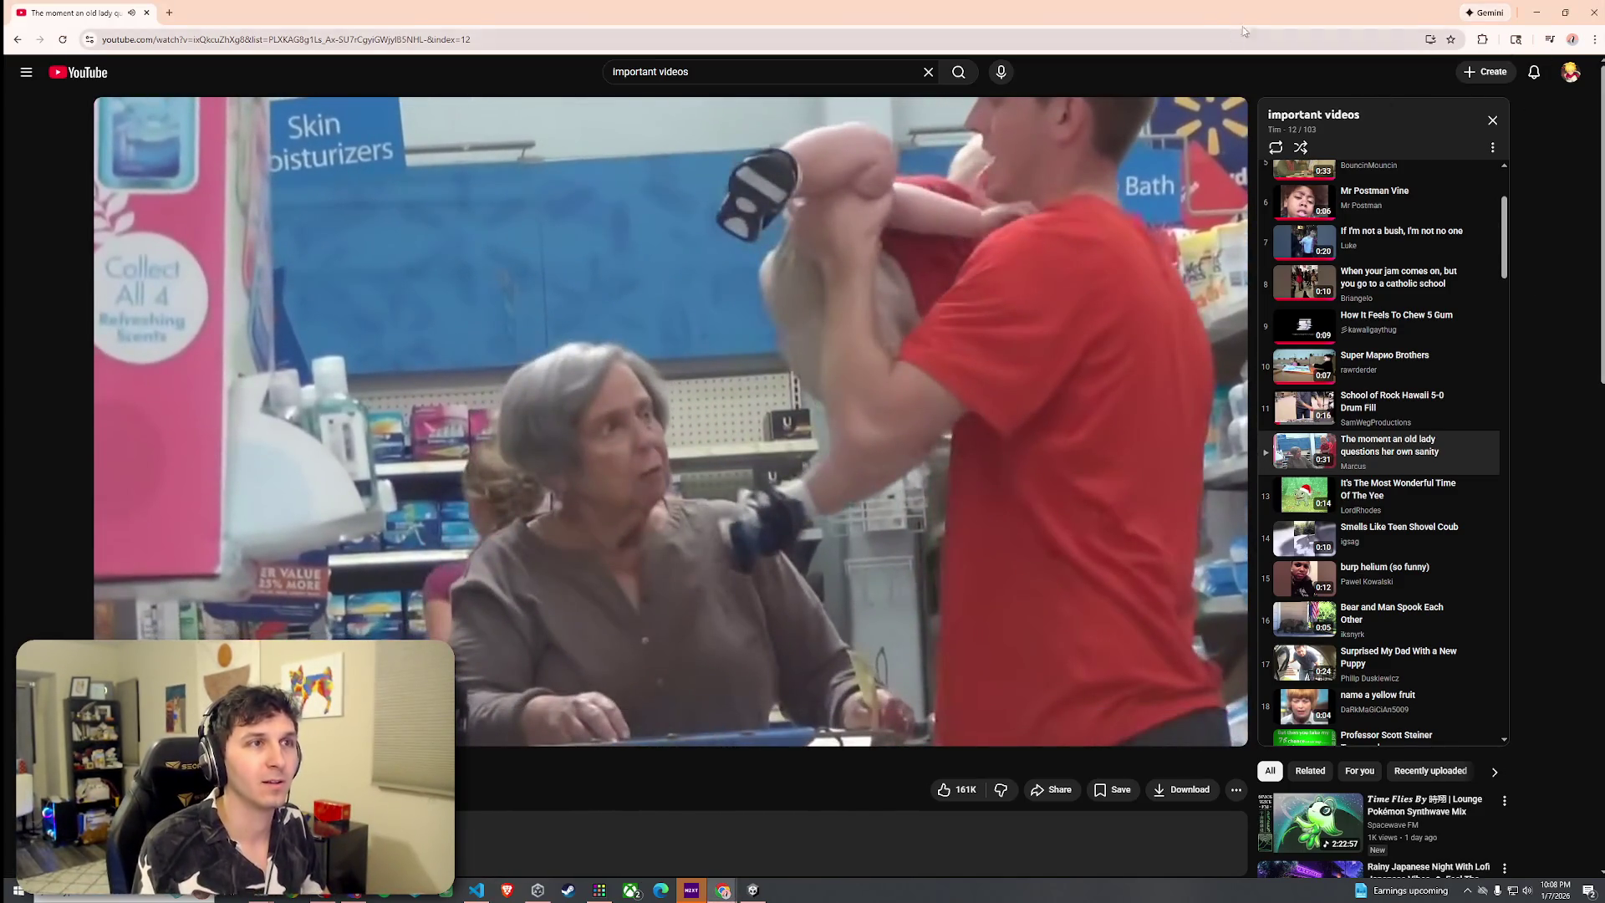
{"action": "left_click", "coordinate": [1535, 13]}
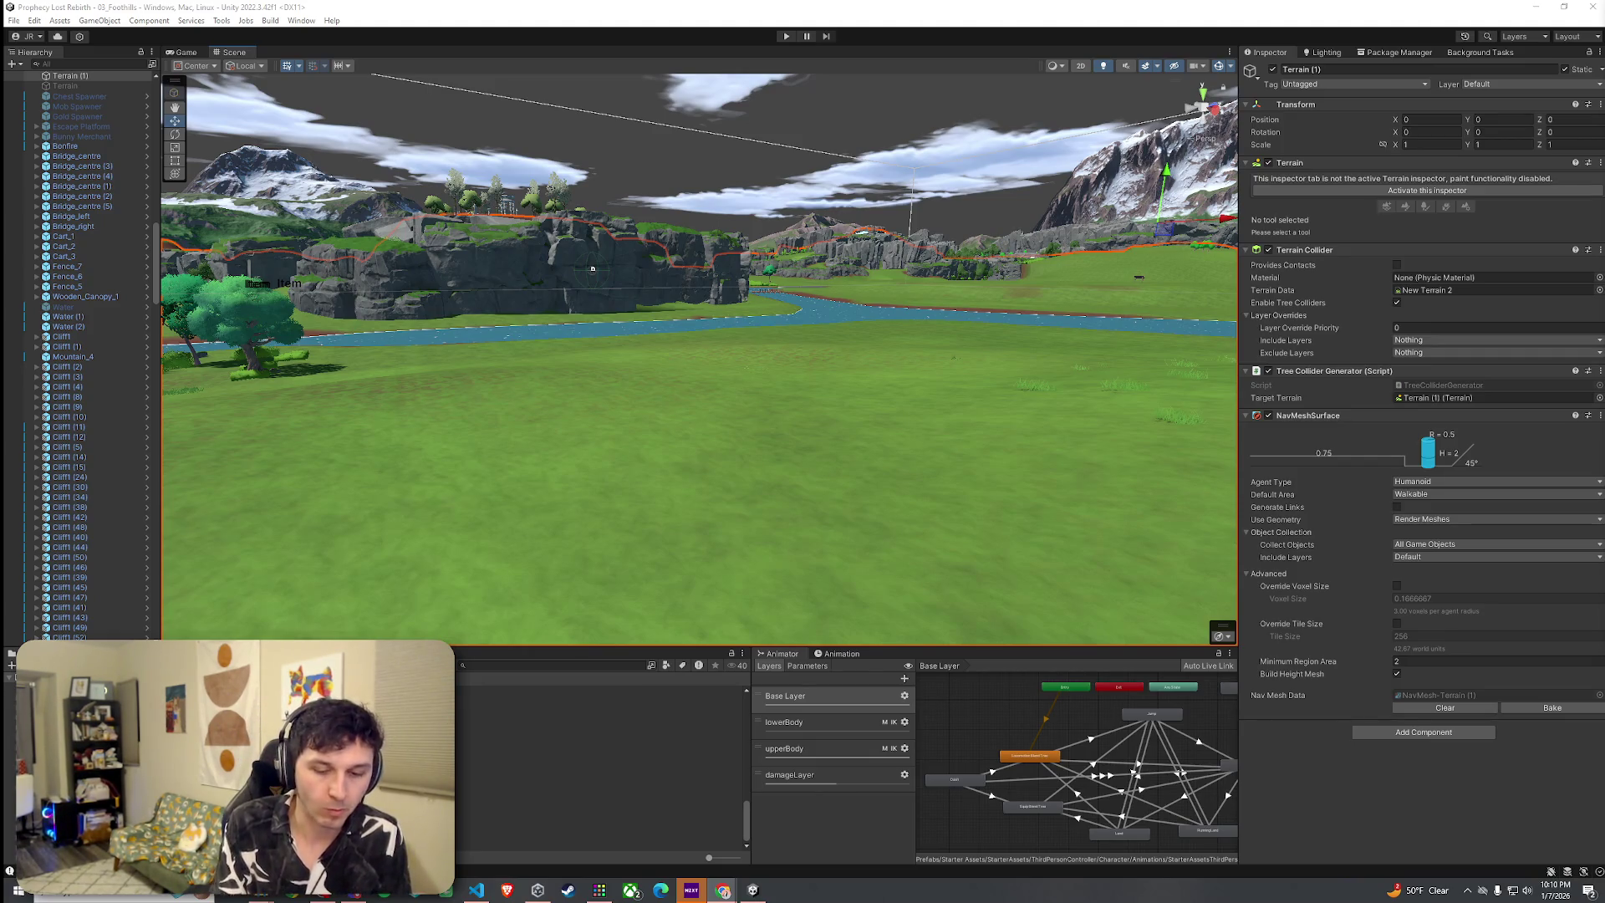
Rotate the Scene view to bring the Foothills trees and cliffs into sight
{"action": "mouse_move", "coordinate": [593, 269]}
{"action": "left_mouse_down"}
{"action": "mouse_move", "coordinate": [451, 331]}
{"action": "mouse_move", "coordinate": [704, 355]}
{"action": "left_mouse_up"}
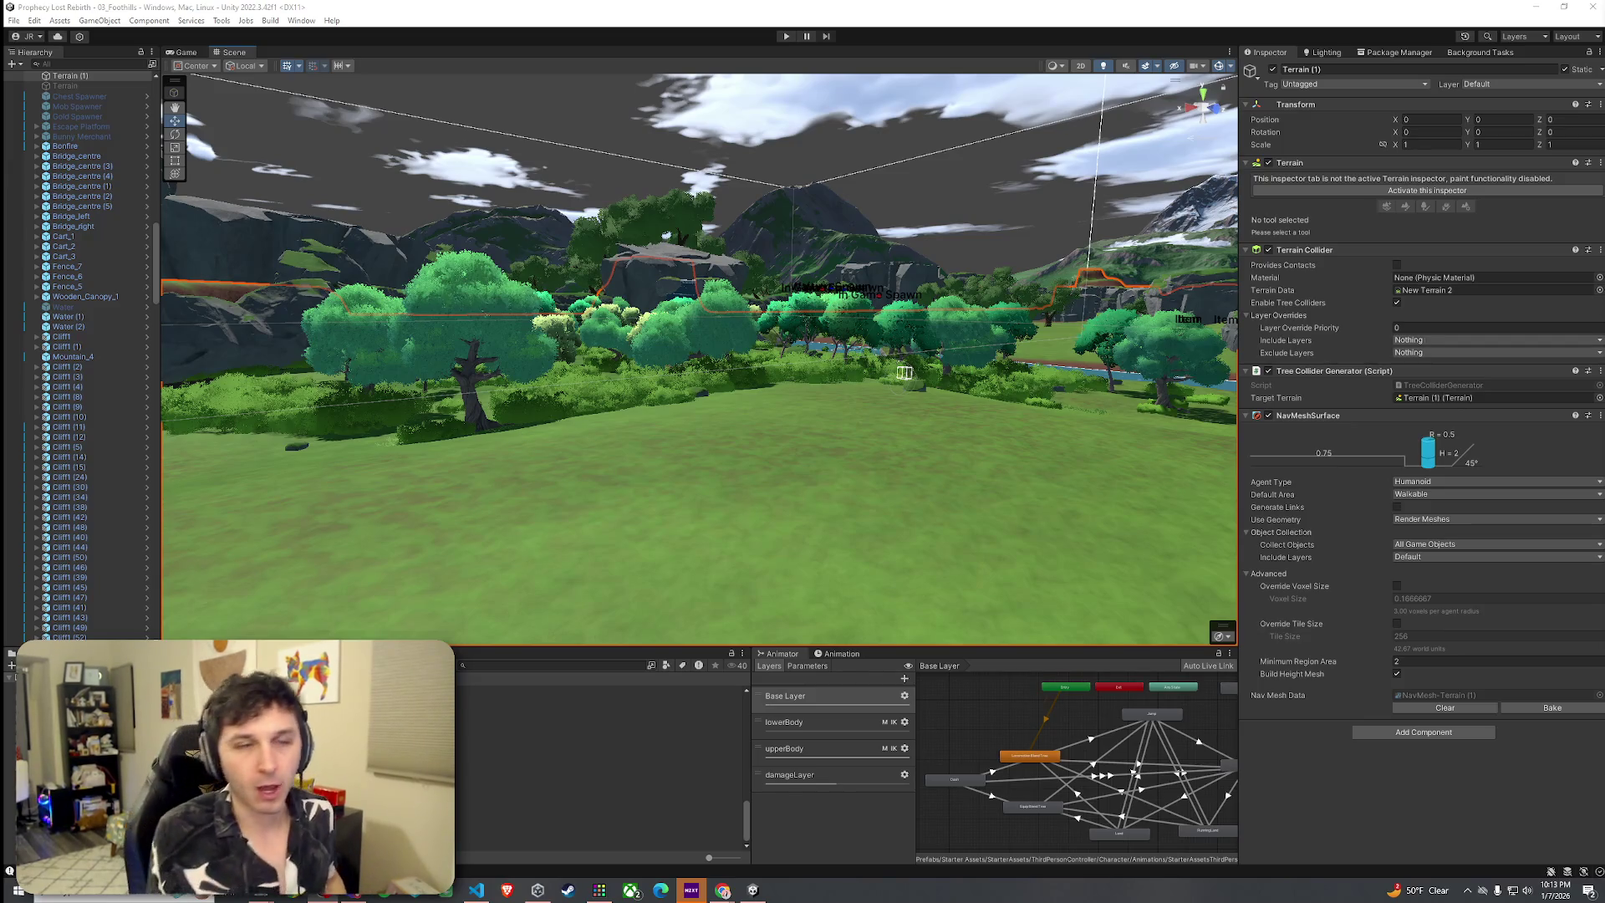
{"action": "mouse_move", "coordinate": [1055, 423]}
{"action": "left_mouse_down"}
{"action": "mouse_move", "coordinate": [763, 473]}
{"action": "mouse_move", "coordinate": [1004, 511]}
{"action": "mouse_move", "coordinate": [1007, 551]}
{"action": "left_mouse_up"}
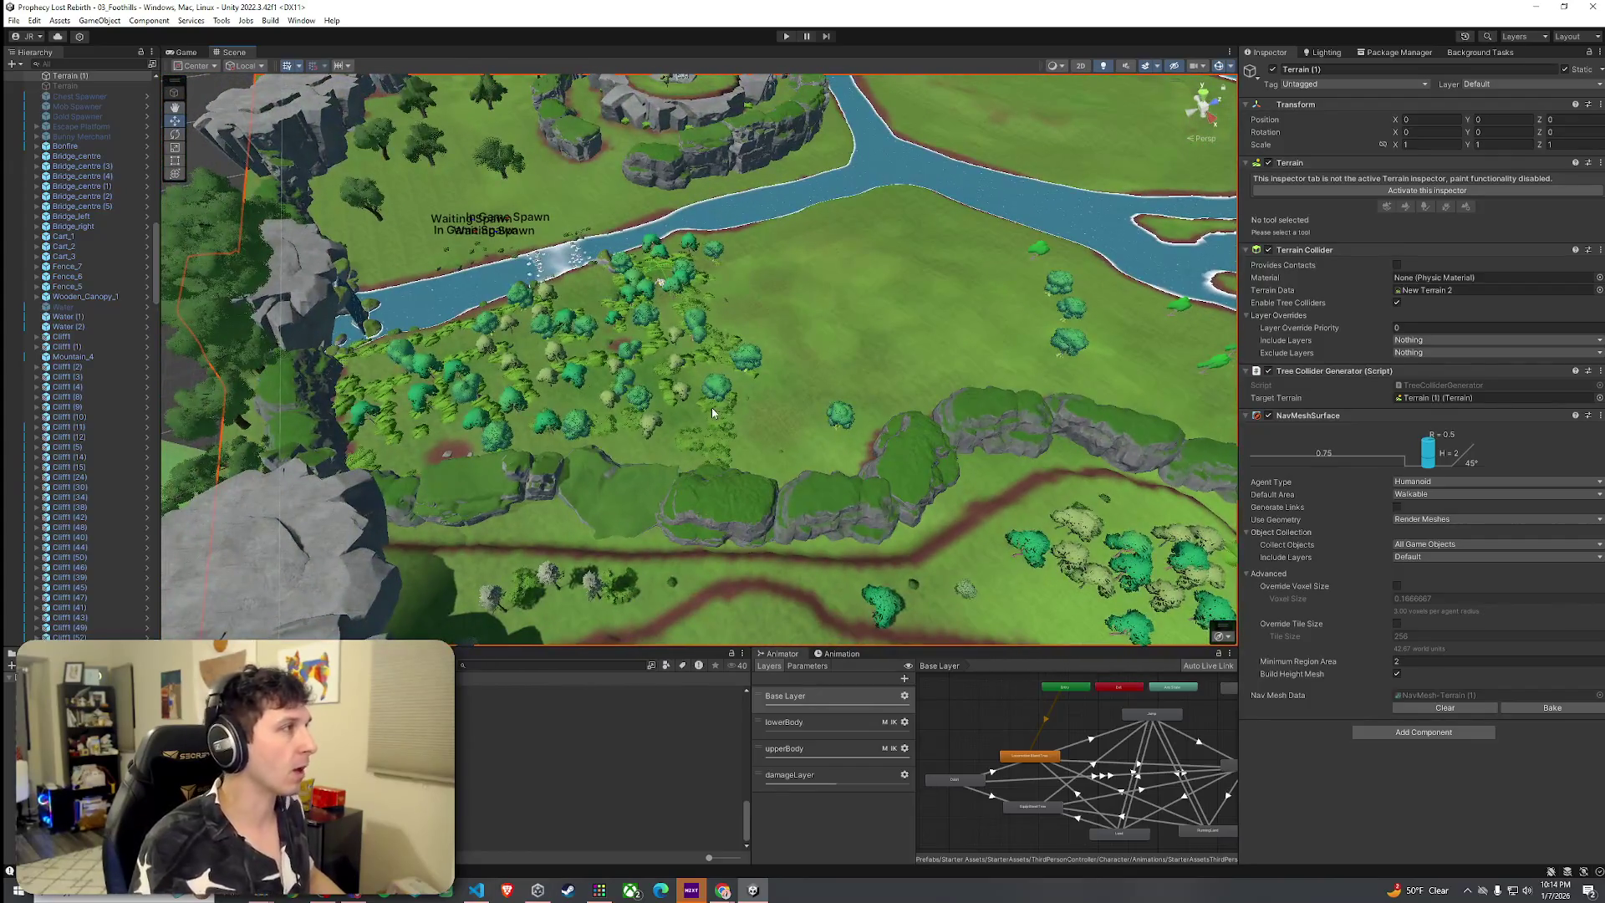
Save the scene, then move the view over the river toward the water and cliffs
{"action": "left_click", "coordinate": [13, 20]}
{"action": "left_click", "coordinate": [49, 81]}
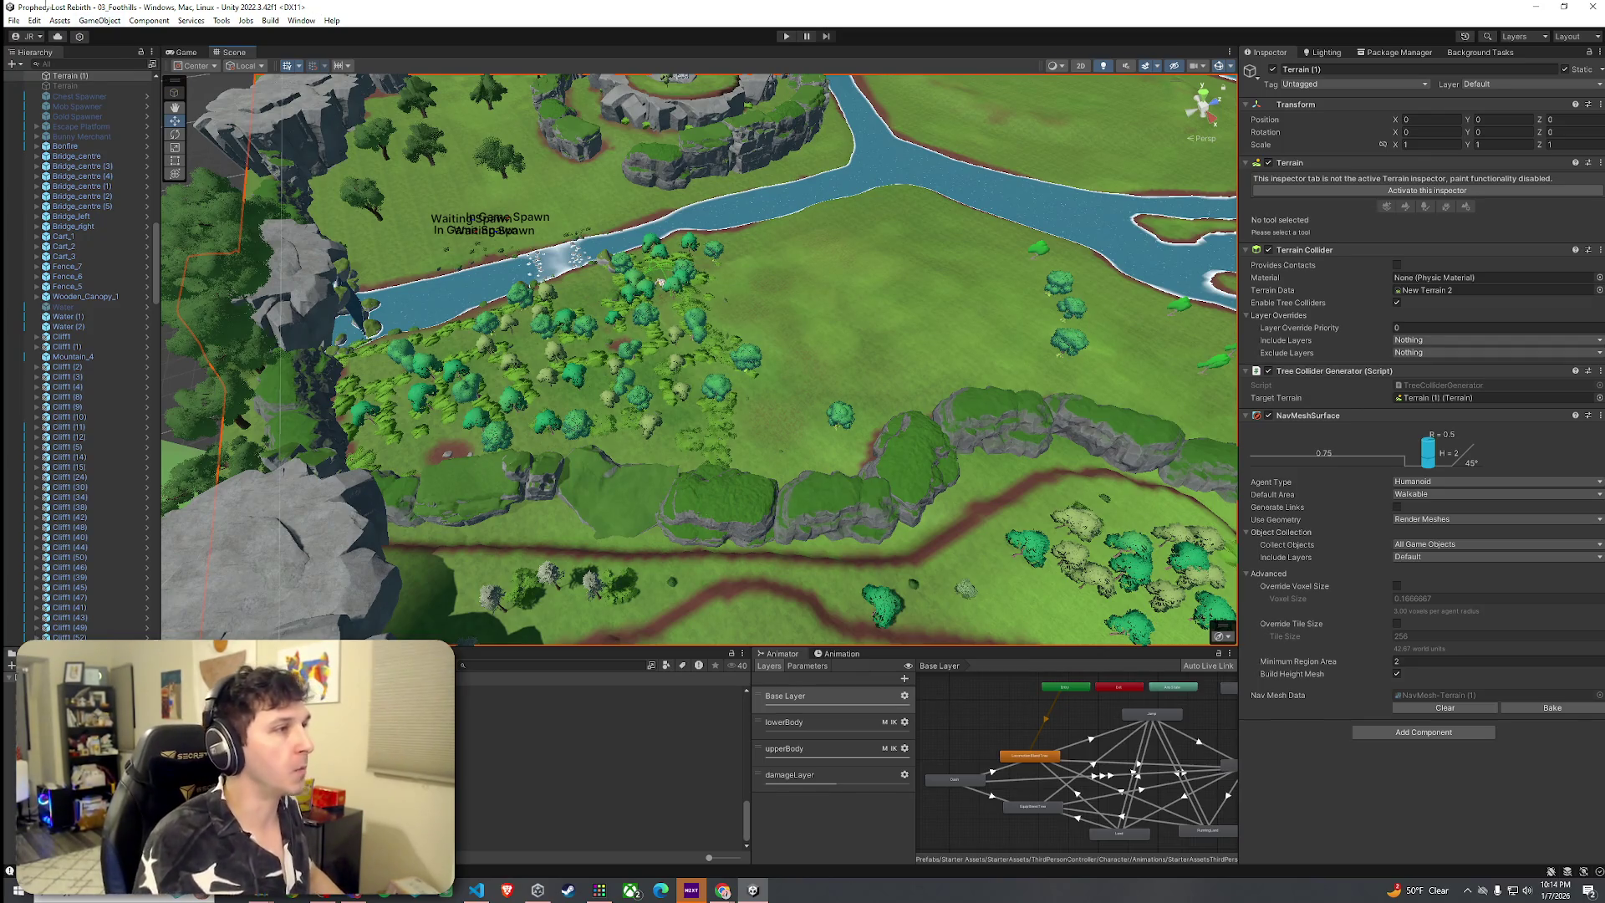
{"action": "mouse_move", "coordinate": [803, 359]}
{"action": "left_mouse_down"}
{"action": "mouse_move", "coordinate": [827, 367]}
{"action": "mouse_move", "coordinate": [820, 387]}
{"action": "mouse_move", "coordinate": [869, 344]}
{"action": "mouse_move", "coordinate": [920, 334]}
{"action": "left_mouse_up"}
{"action": "mouse_move", "coordinate": [1335, 327]}
{"action": "left_mouse_down"}
{"action": "mouse_move", "coordinate": [1028, 297]}
{"action": "mouse_move", "coordinate": [459, 322]}
{"action": "mouse_move", "coordinate": [152, 313]}
{"action": "mouse_move", "coordinate": [1227, 313]}
{"action": "mouse_move", "coordinate": [201, 317]}
{"action": "mouse_move", "coordinate": [164, 333]}
{"action": "mouse_move", "coordinate": [447, 334]}
{"action": "mouse_move", "coordinate": [688, 373]}
{"action": "mouse_move", "coordinate": [616, 387]}
{"action": "mouse_move", "coordinate": [658, 391]}
{"action": "mouse_move", "coordinate": [831, 344]}
{"action": "mouse_move", "coordinate": [1195, 307]}
{"action": "mouse_move", "coordinate": [825, 287]}
{"action": "mouse_move", "coordinate": [766, 266]}
{"action": "mouse_move", "coordinate": [1257, 403]}
{"action": "mouse_move", "coordinate": [1304, 334]}
{"action": "left_mouse_up"}
Open Paint Trees and place three Stone3b rocks on the grassy clearing
{"action": "left_click", "coordinate": [1388, 192]}
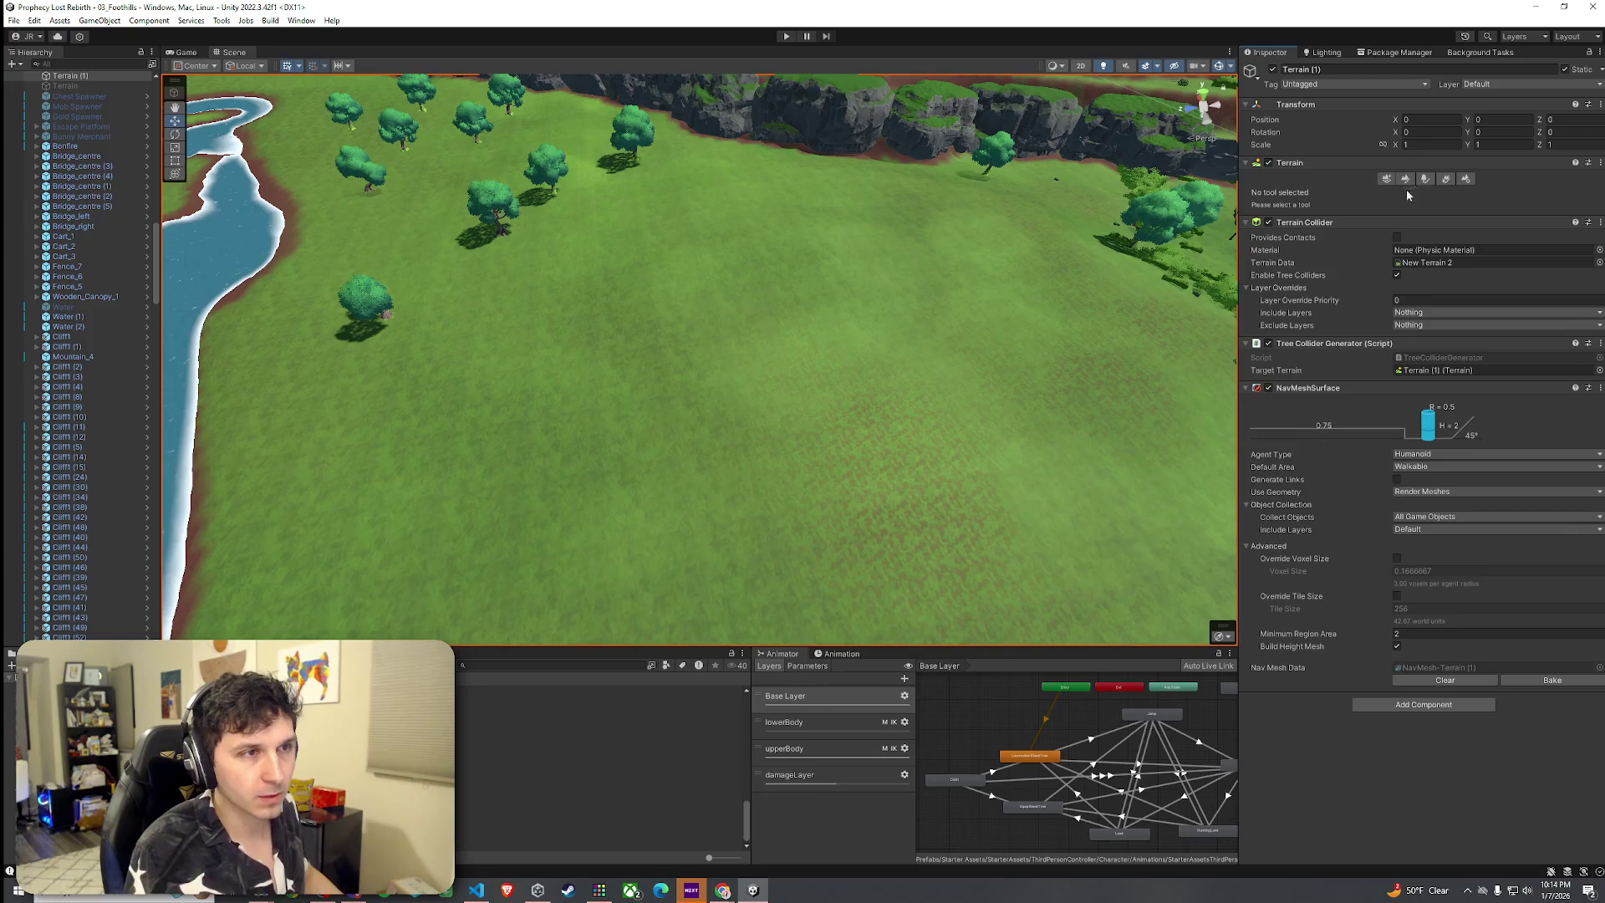
{"action": "left_click", "coordinate": [1420, 181]}
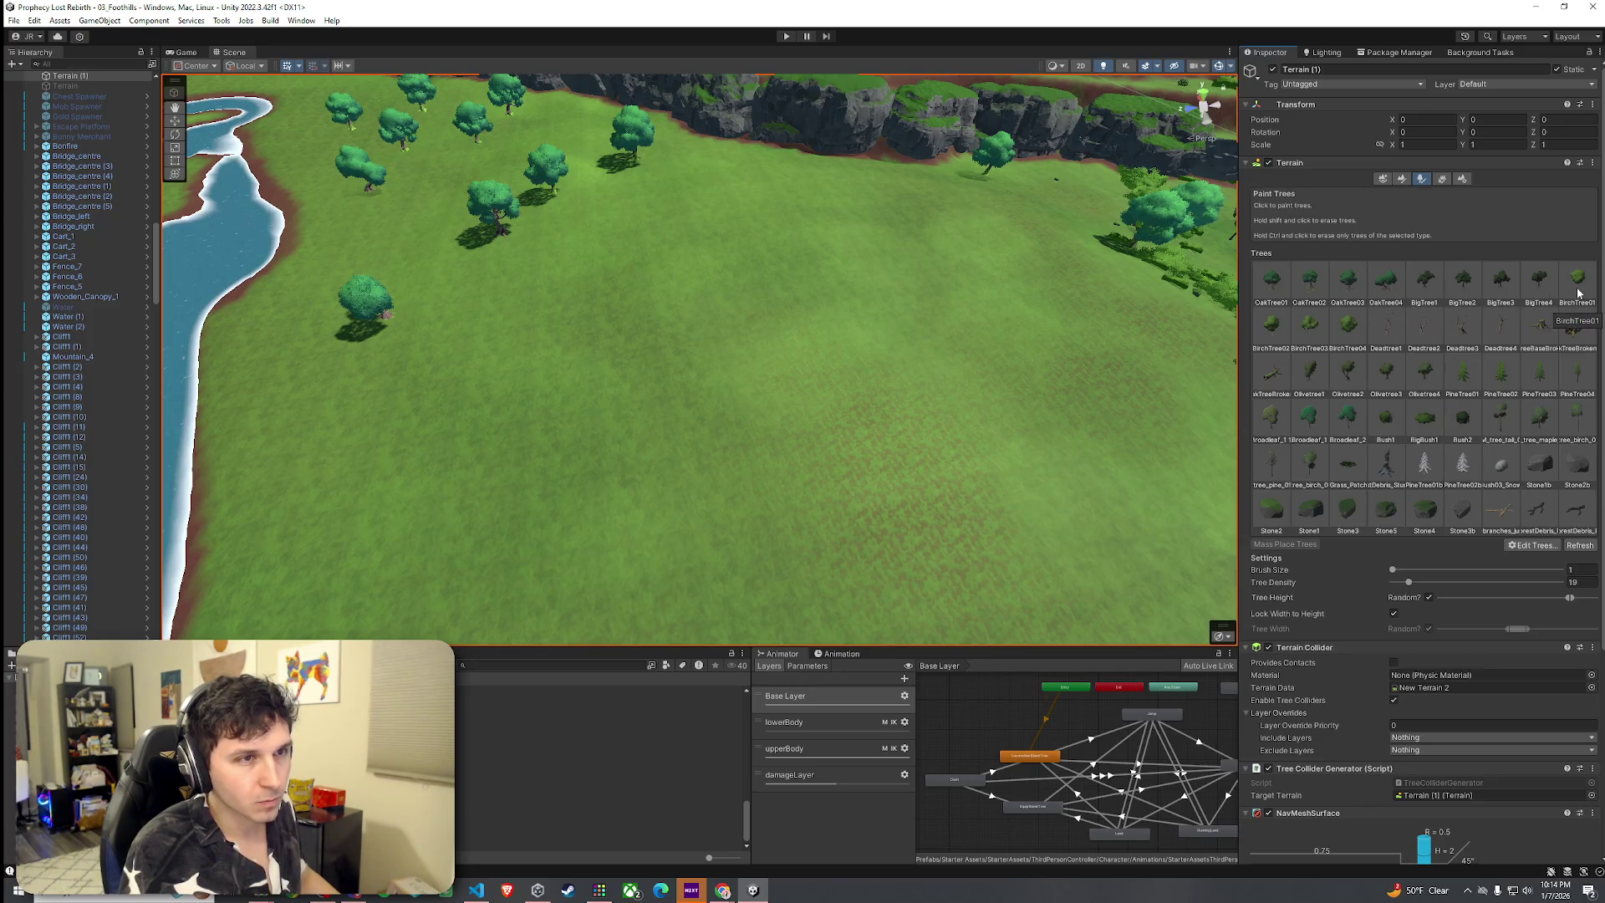
{"action": "left_click", "coordinate": [1462, 512]}
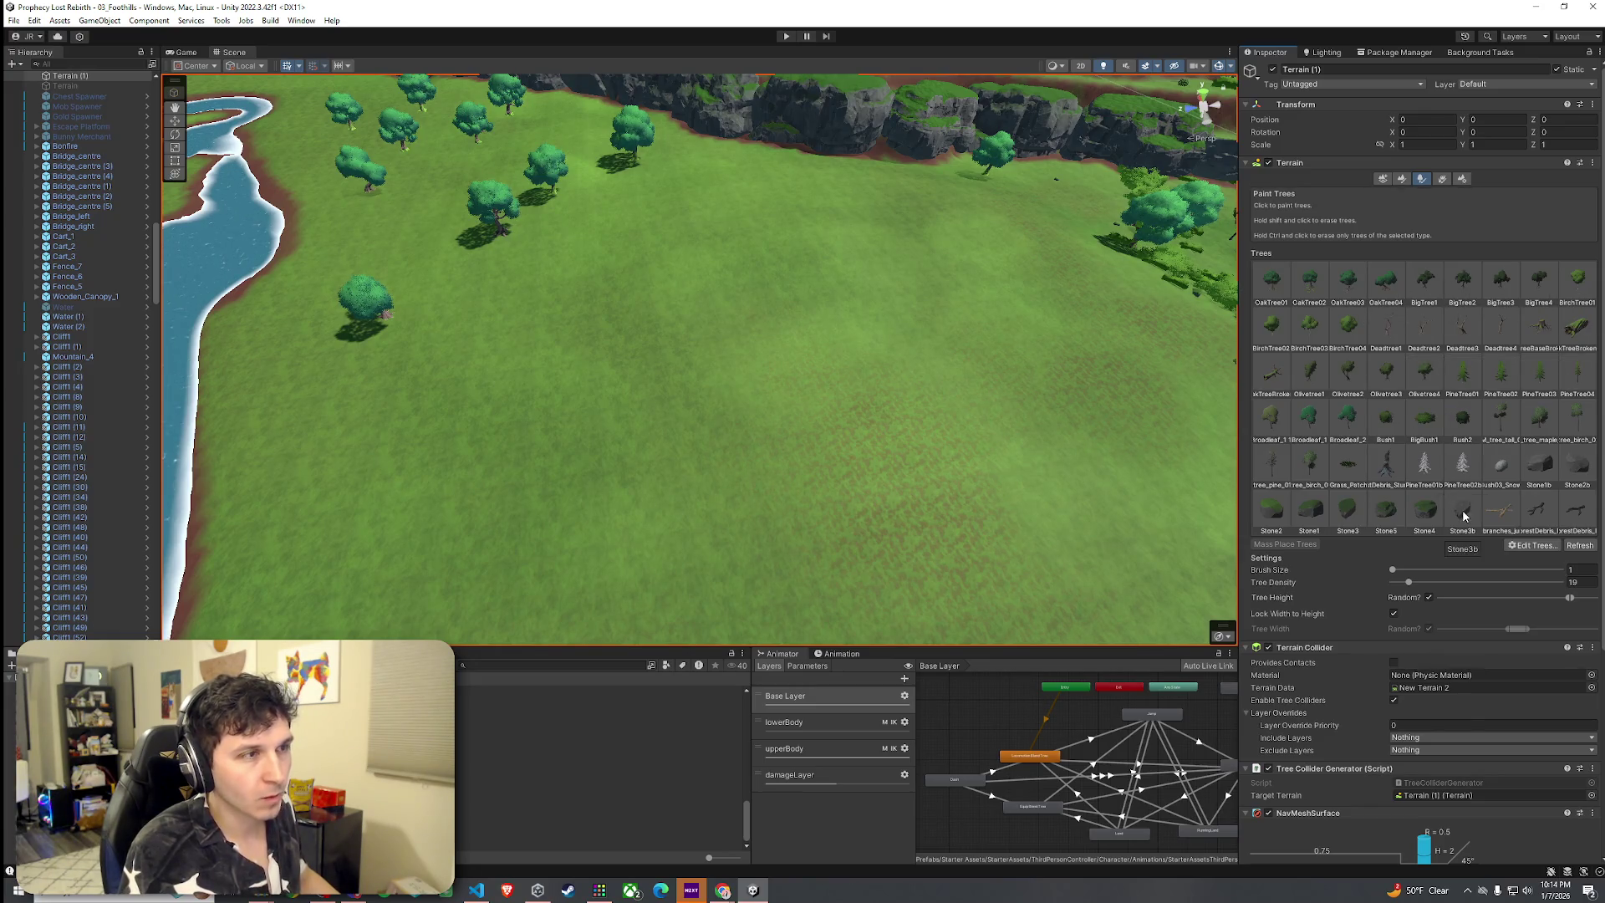
{"action": "left_click", "coordinate": [1057, 322]}
{"action": "left_click", "coordinate": [750, 246]}
{"action": "left_click", "coordinate": [861, 512]}
{"action": "scroll", "coordinate": [861, 512], "scroll_direction": "up", "scroll_amount": 5}
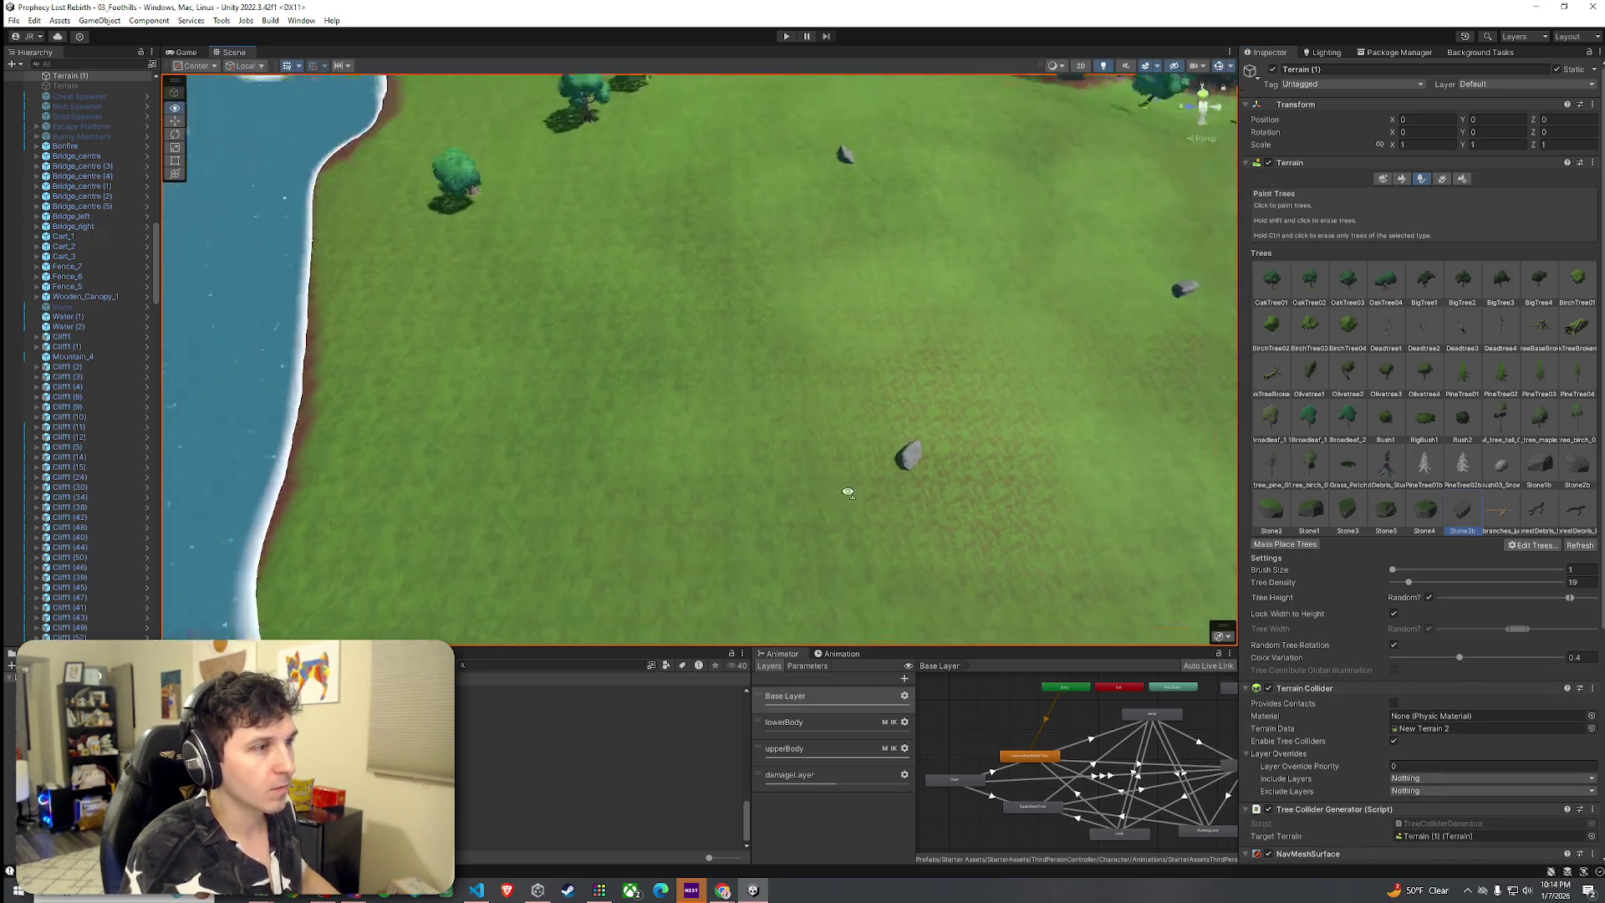
{"action": "mouse_move", "coordinate": [943, 456]}
{"action": "left_mouse_down"}
{"action": "mouse_move", "coordinate": [1014, 348]}
{"action": "mouse_move", "coordinate": [919, 372]}
{"action": "left_mouse_up"}
{"action": "scroll", "coordinate": [1421, 377], "scroll_direction": "down", "scroll_amount": 4}
Paint two forestDebris pieces and three _tree_tall_ trees along the clearing's far edge
{"action": "left_click", "coordinate": [1538, 376]}
{"action": "left_click", "coordinate": [928, 370]}
{"action": "left_click", "coordinate": [322, 413]}
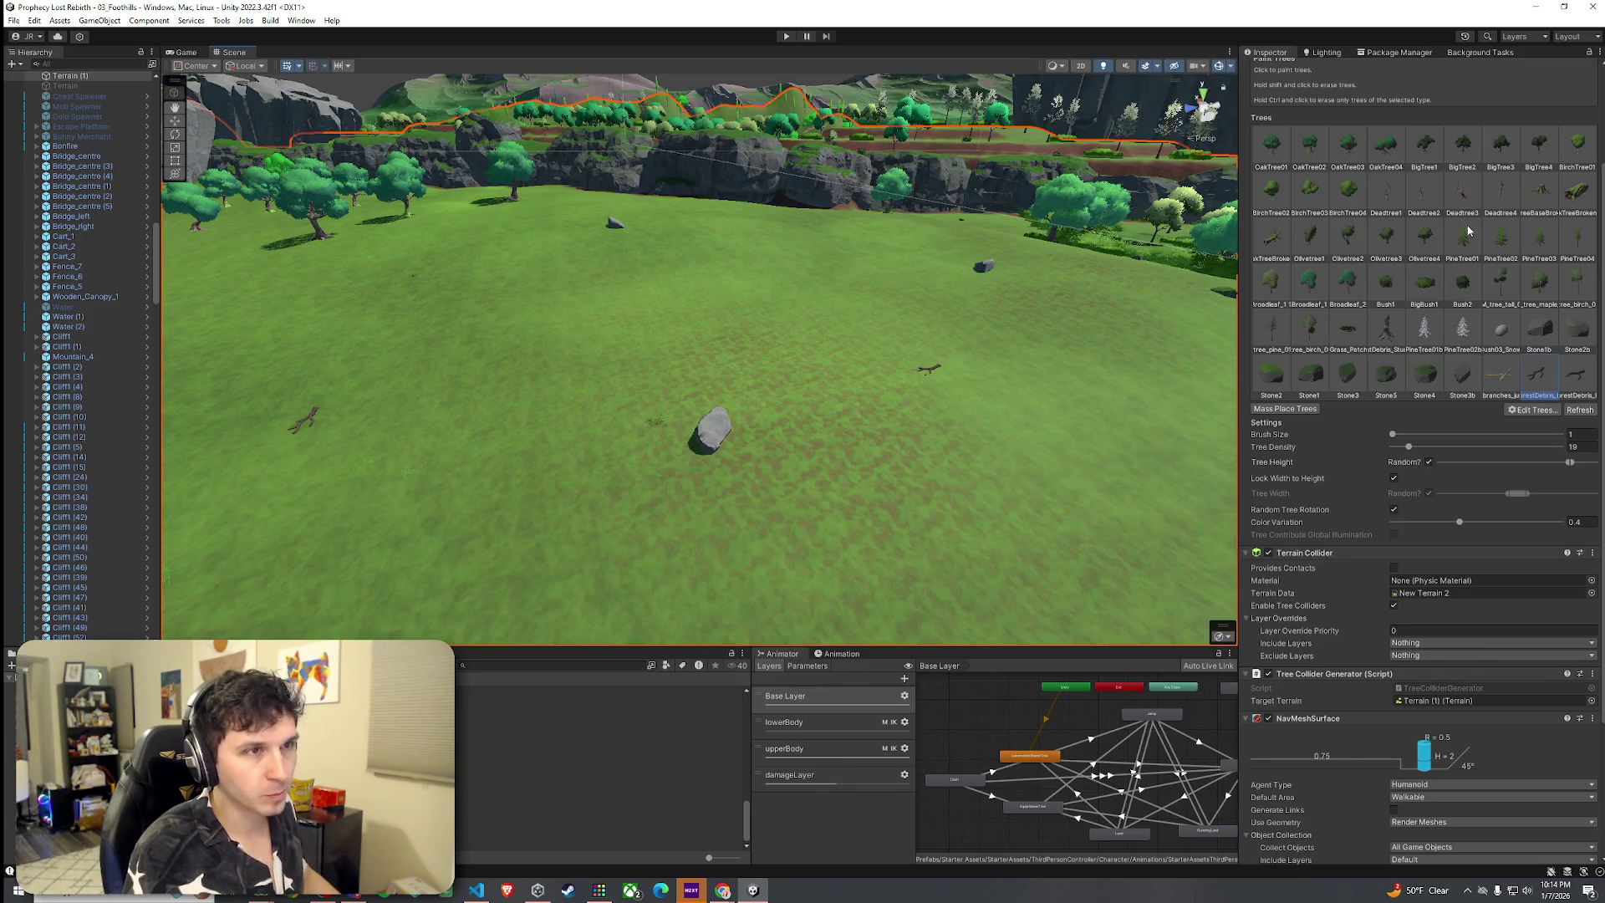
{"action": "left_click", "coordinate": [1501, 285]}
{"action": "left_click", "coordinate": [831, 209]}
{"action": "left_click", "coordinate": [709, 205]}
{"action": "left_click", "coordinate": [602, 205]}
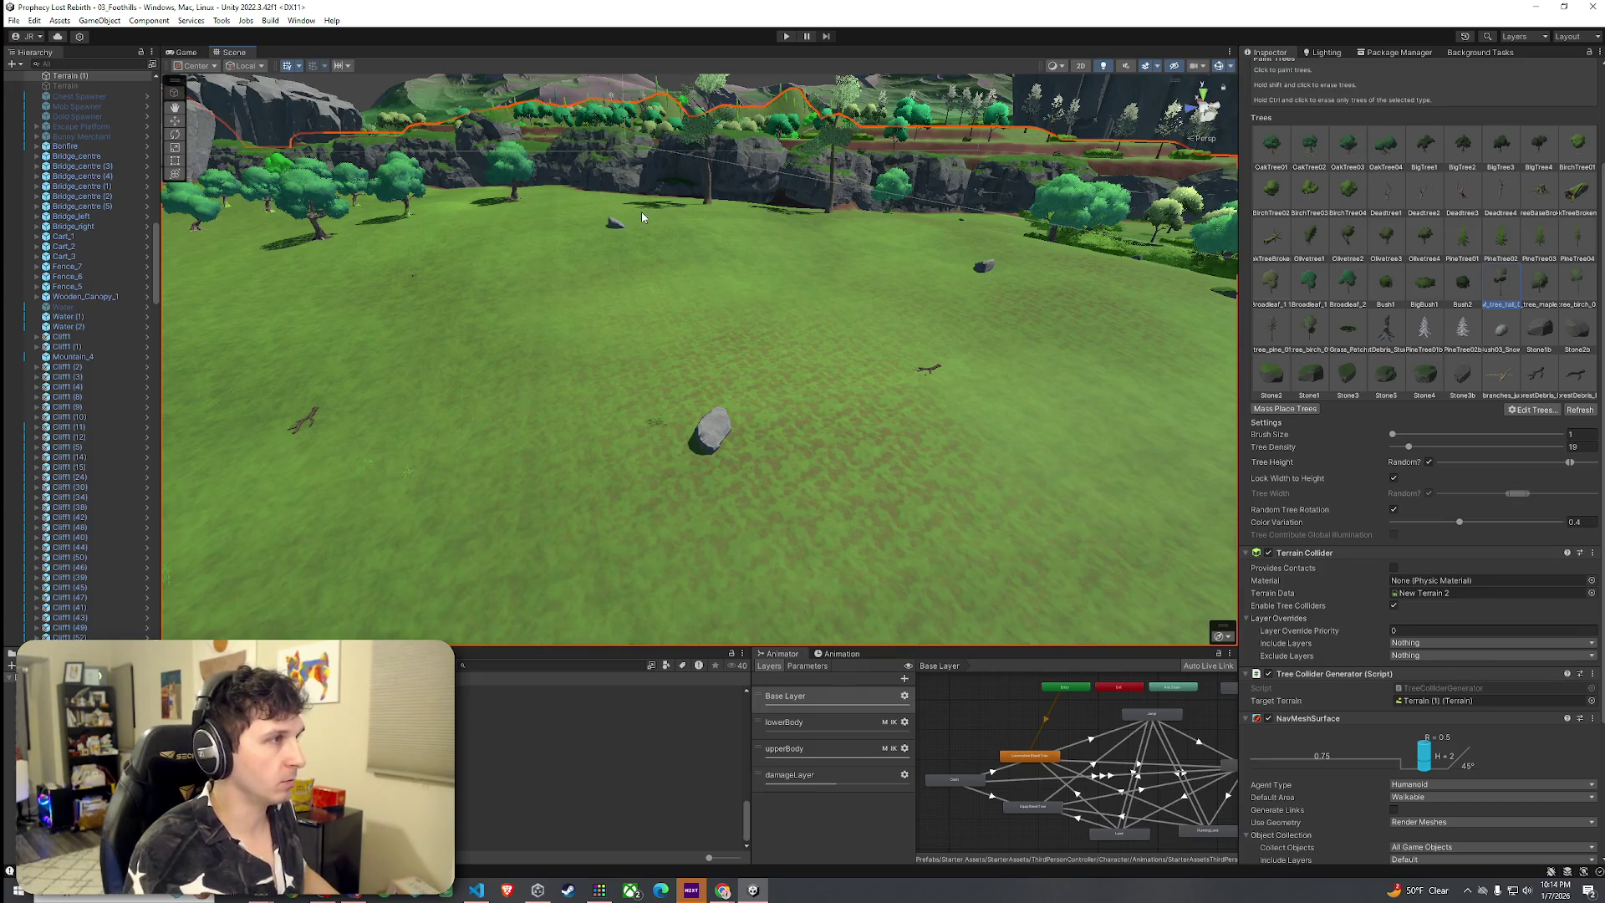
Plant a tree_maple at the clearing's far edge and swing the view toward the cliffs
{"action": "left_click", "coordinate": [1540, 284]}
{"action": "left_click", "coordinate": [767, 213]}
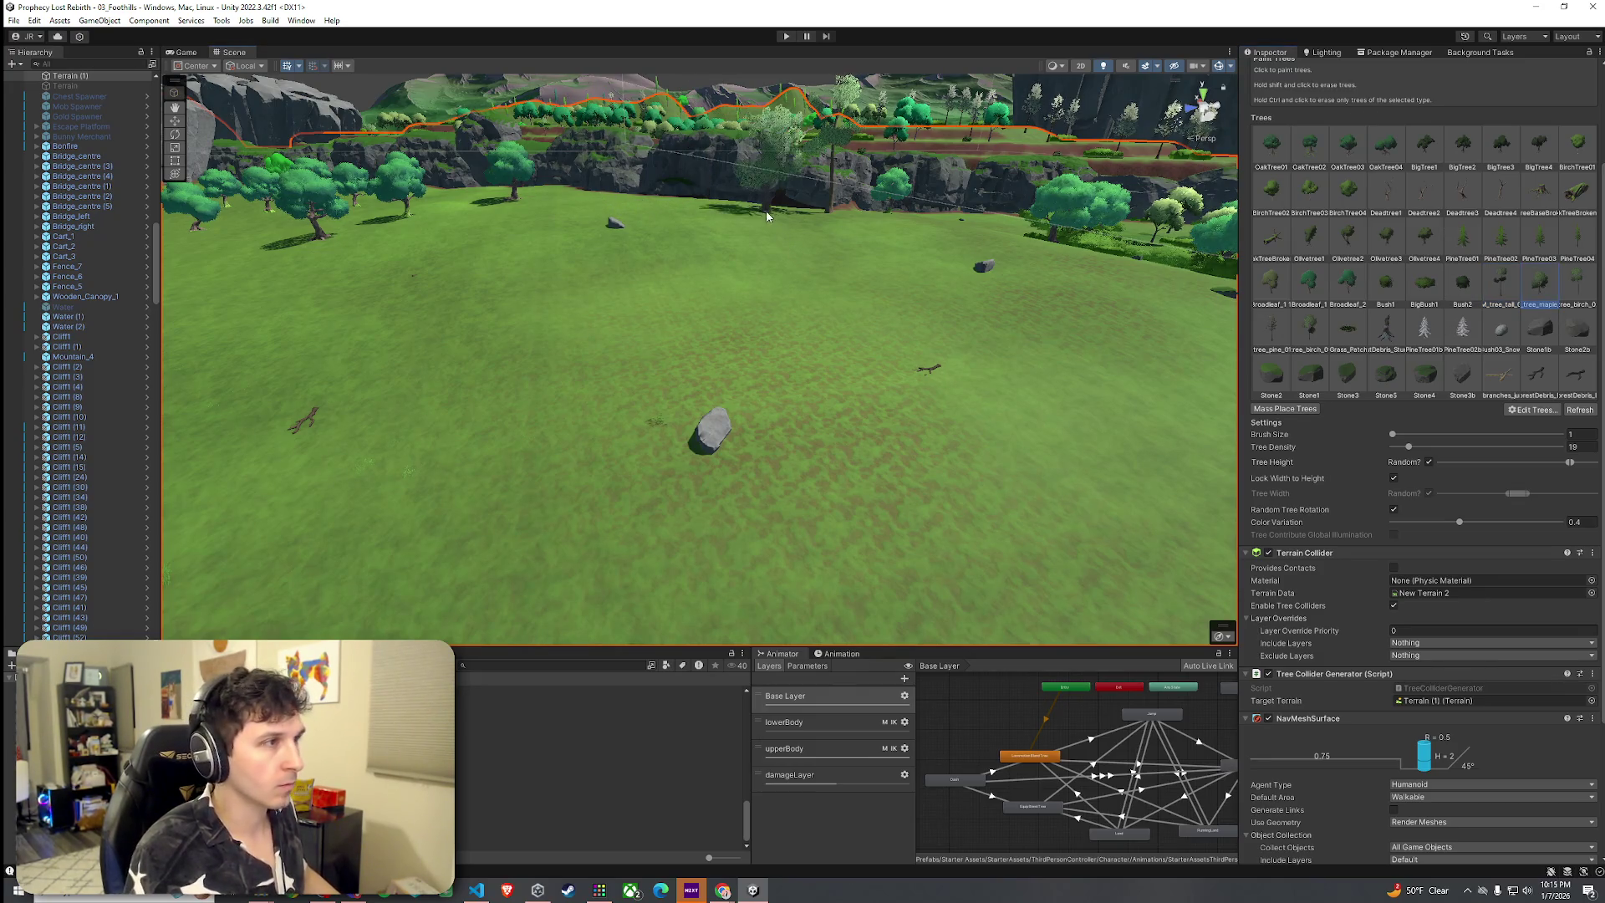
{"action": "left_click", "coordinate": [600, 201]}
{"action": "left_click_drag", "start_coordinate": [669, 251], "coordinate": [870, 300]}
Plant several Broadleaf_1 trees in the clearing below the cliffs
{"action": "left_click", "coordinate": [1309, 288]}
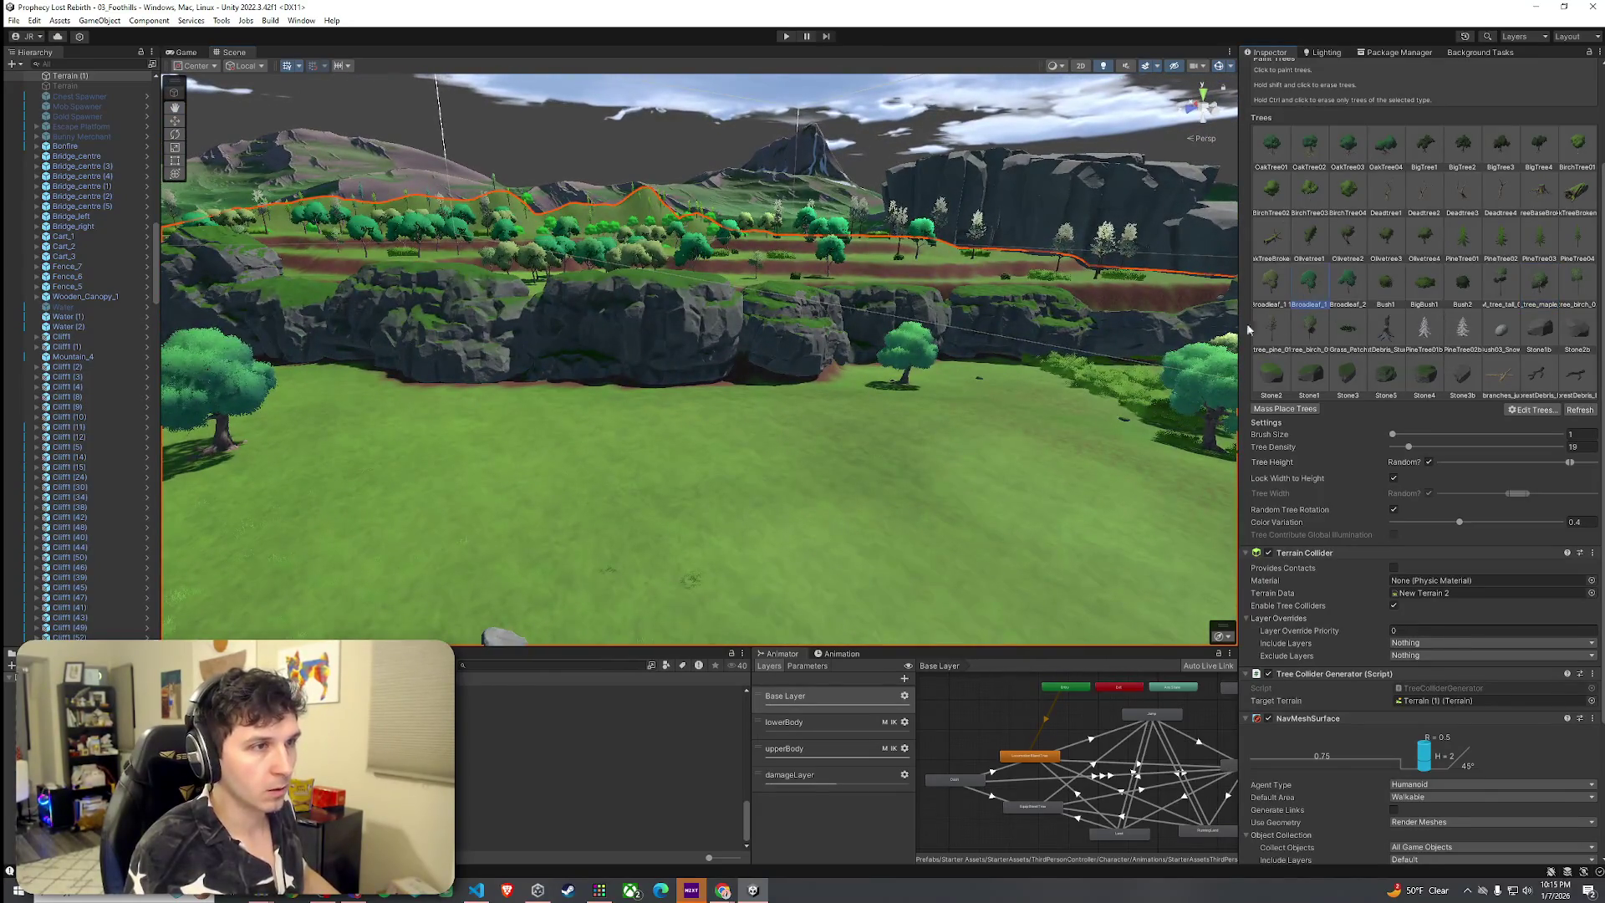
{"action": "left_click", "coordinate": [1270, 289]}
{"action": "left_click", "coordinate": [706, 413]}
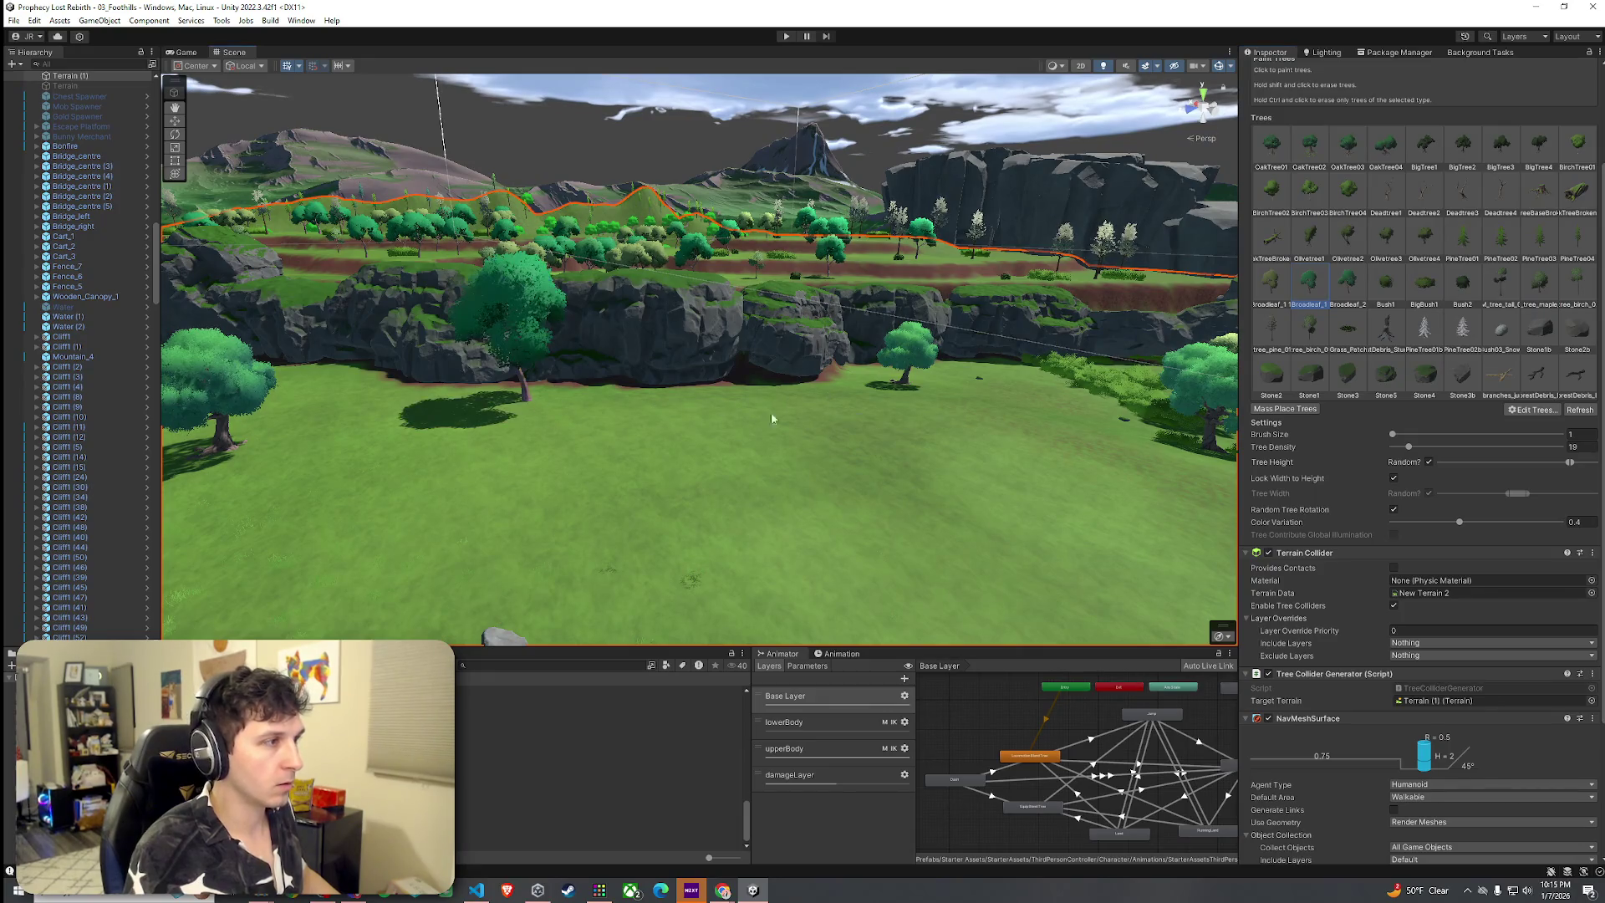
{"action": "left_click", "coordinate": [706, 413]}
{"action": "left_click", "coordinate": [368, 416]}
{"action": "mouse_move", "coordinate": [616, 491]}
{"action": "left_mouse_down"}
{"action": "mouse_move", "coordinate": [674, 552]}
{"action": "mouse_move", "coordinate": [799, 522]}
{"action": "mouse_move", "coordinate": [810, 469]}
{"action": "mouse_move", "coordinate": [545, 455]}
{"action": "mouse_move", "coordinate": [441, 469]}
{"action": "mouse_move", "coordinate": [362, 505]}
{"action": "mouse_move", "coordinate": [535, 446]}
{"action": "left_mouse_up"}
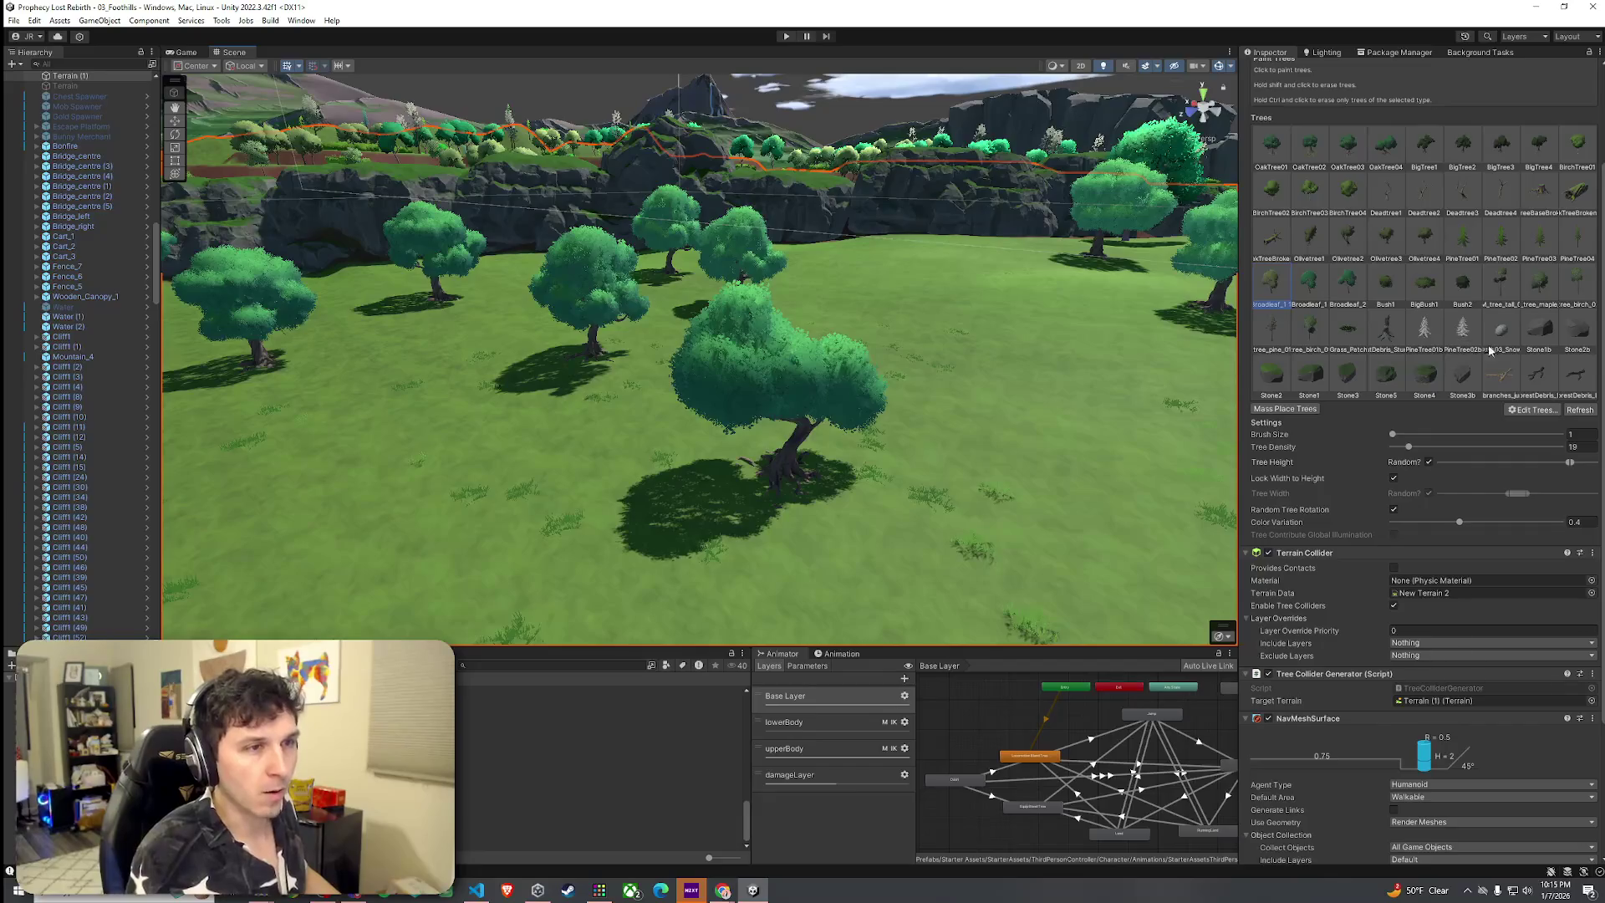
Place two Stone1b rocks and branch debris beside the big broadleaf tree
{"action": "left_click", "coordinate": [1540, 335]}
{"action": "left_click", "coordinate": [954, 364]}
{"action": "left_click", "coordinate": [472, 442]}
{"action": "mouse_move", "coordinate": [472, 441]}
{"action": "left_mouse_down"}
{"action": "mouse_move", "coordinate": [452, 455]}
{"action": "mouse_move", "coordinate": [585, 468]}
{"action": "left_mouse_up"}
{"action": "left_click", "coordinate": [1542, 382]}
{"action": "left_click", "coordinate": [813, 410]}
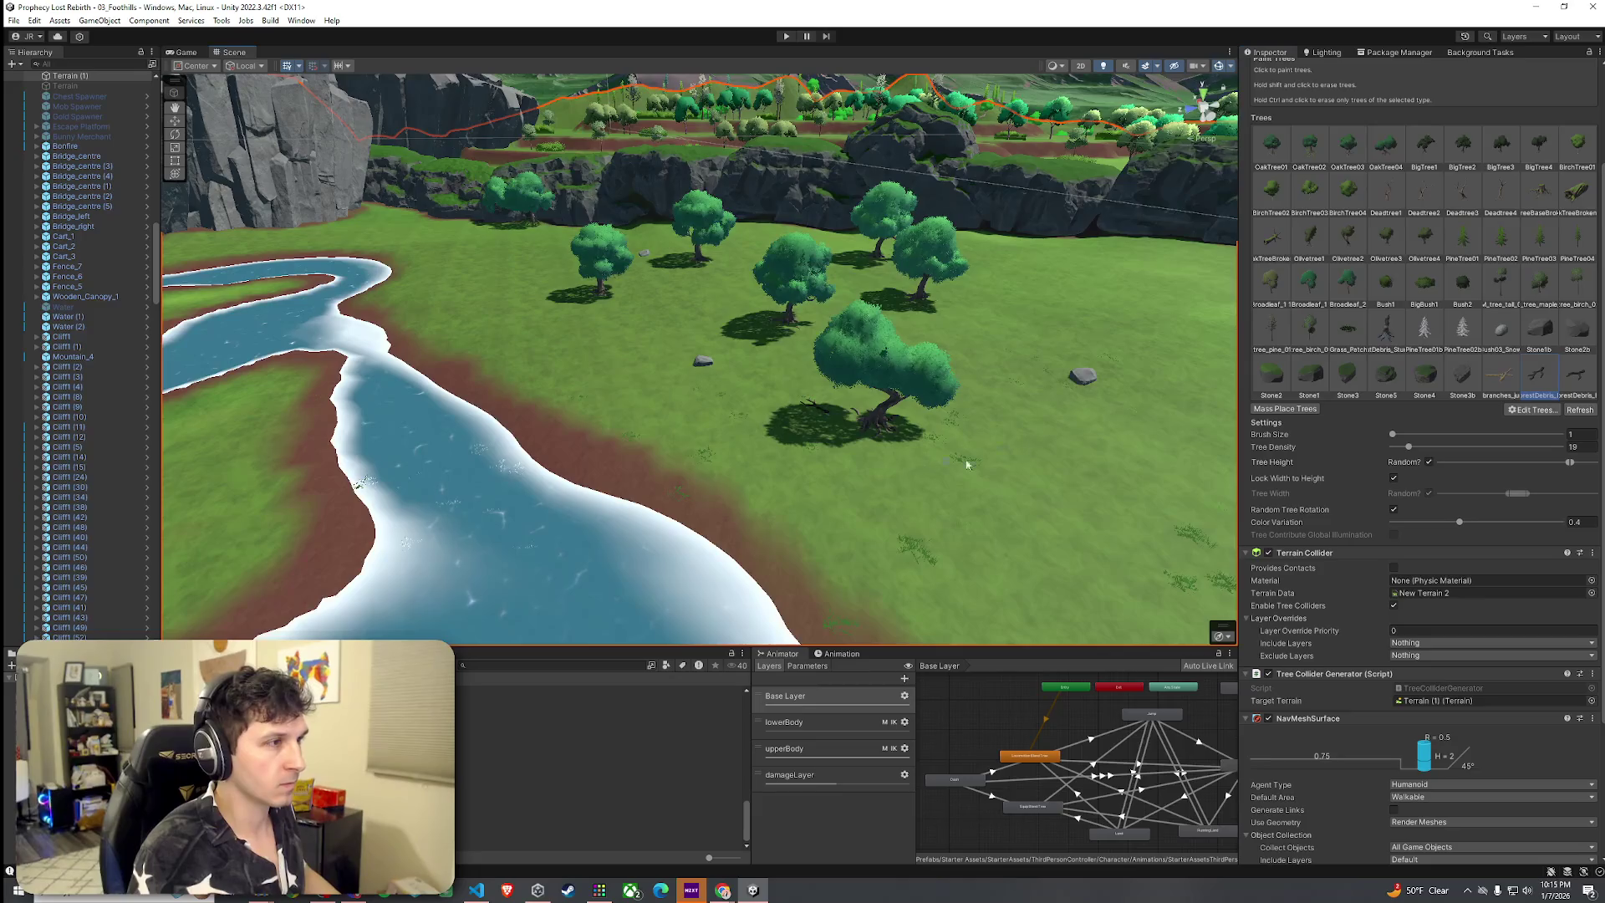
{"action": "left_click", "coordinate": [1577, 376]}
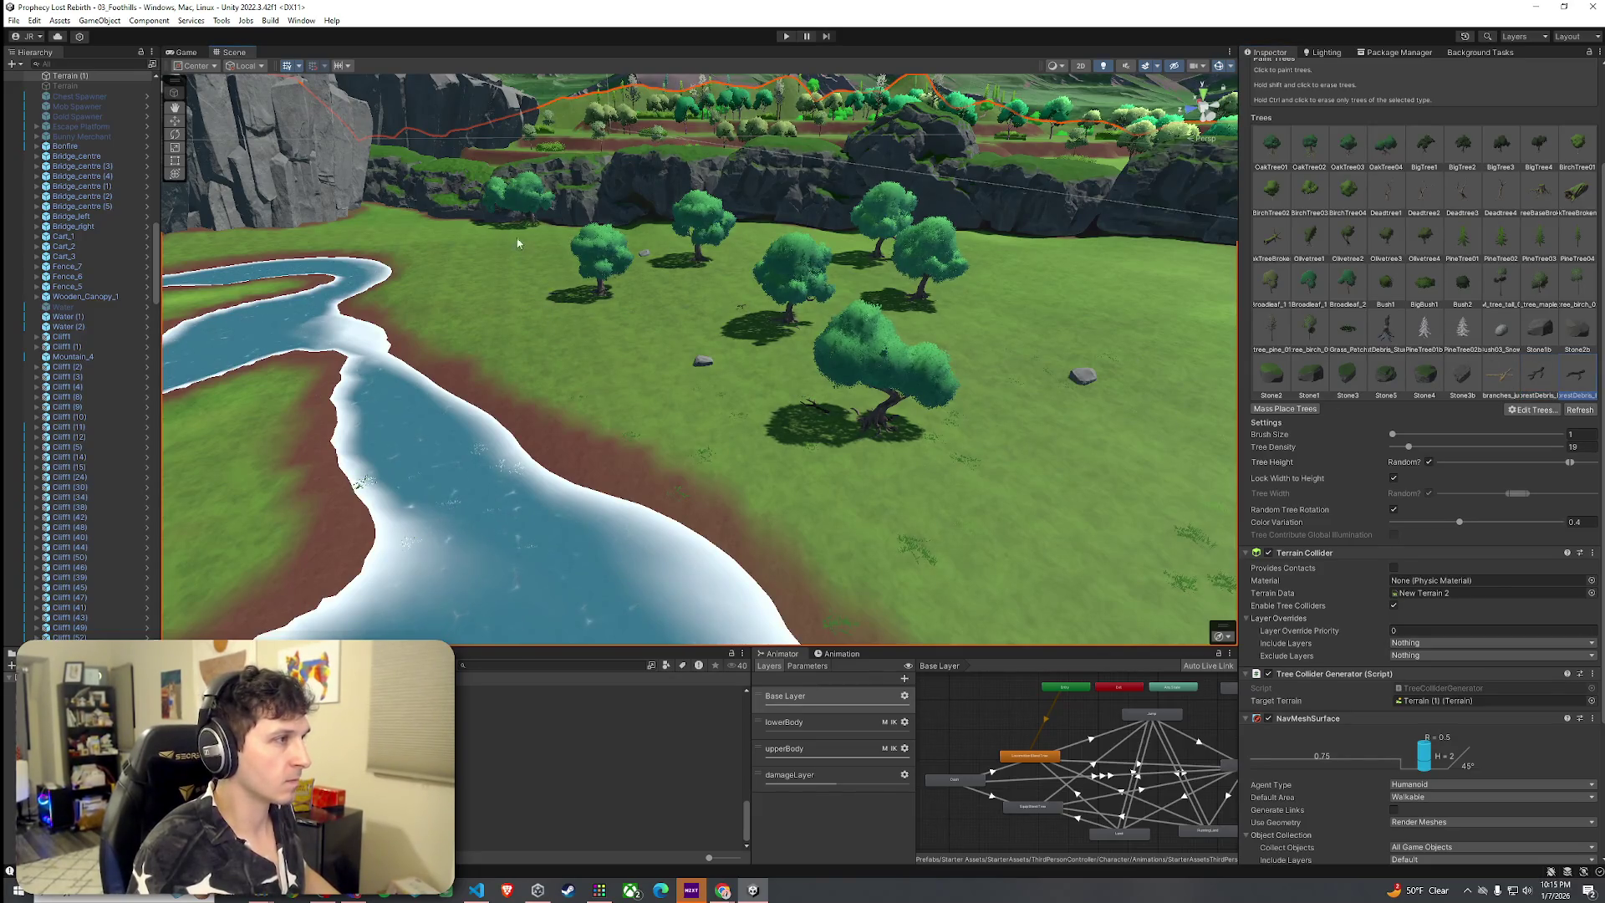
Switch the terrain tool to Paint Details to show the grass detail palette
{"action": "scroll", "coordinate": [558, 260], "scroll_direction": "up", "scroll_amount": 5}
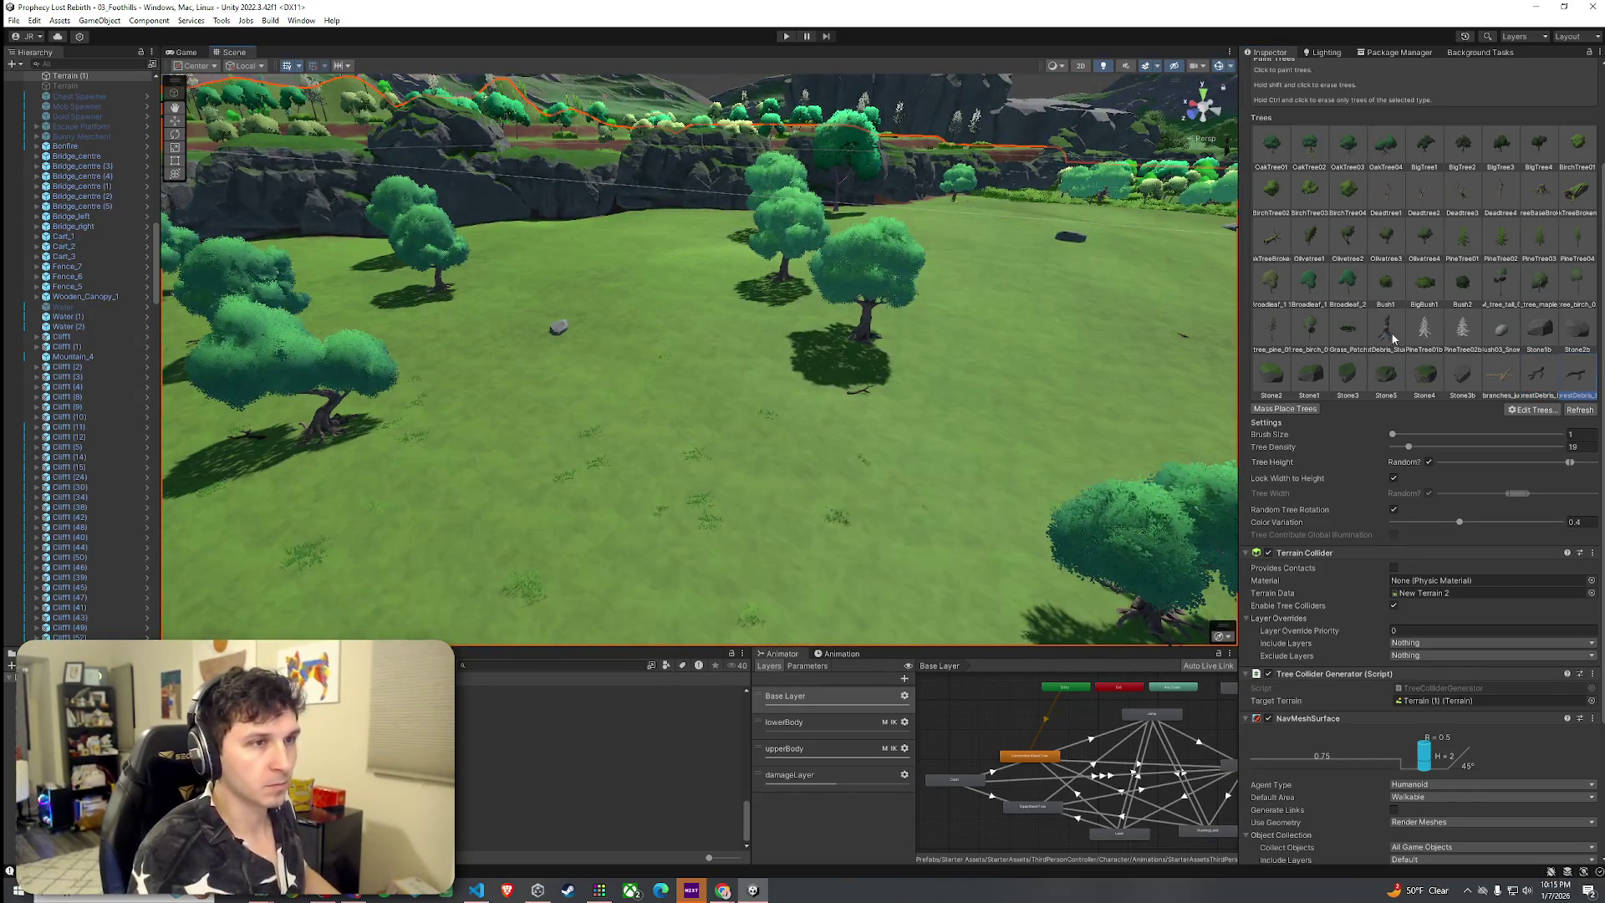
{"action": "scroll", "coordinate": [1393, 336], "scroll_direction": "up", "scroll_amount": 3}
{"action": "left_click", "coordinate": [1442, 178]}
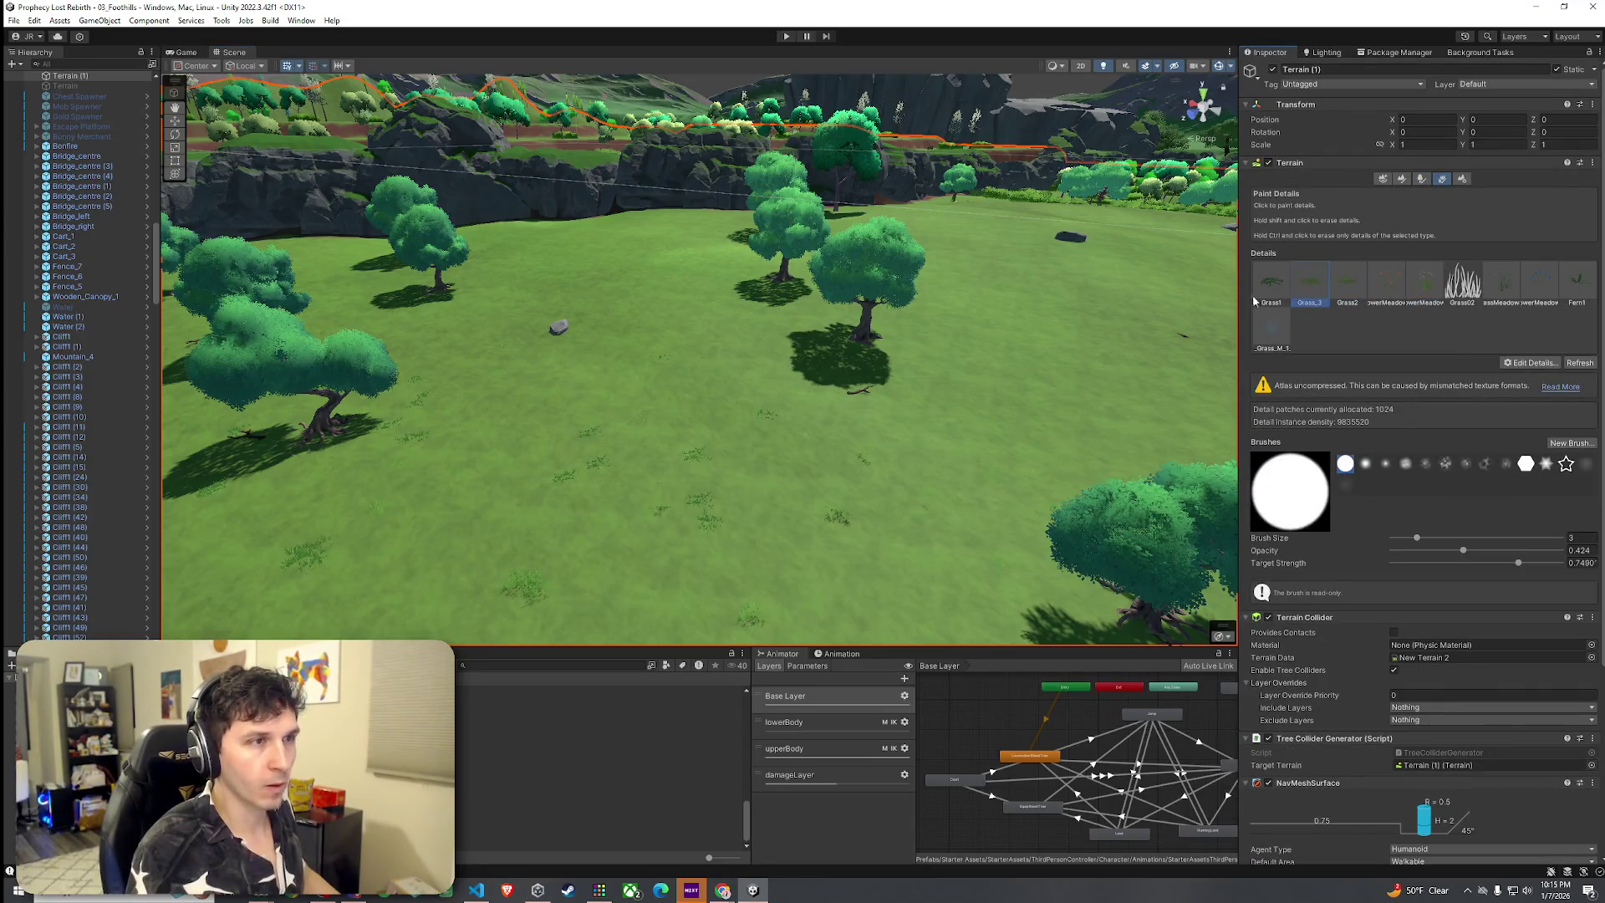
Bring the river and a tree into view and paint grass clumps across the meadow
{"action": "left_click_drag", "start_coordinate": [502, 452], "coordinate": [373, 471]}
{"action": "scroll", "coordinate": [678, 362], "scroll_direction": "up", "scroll_amount": 3}
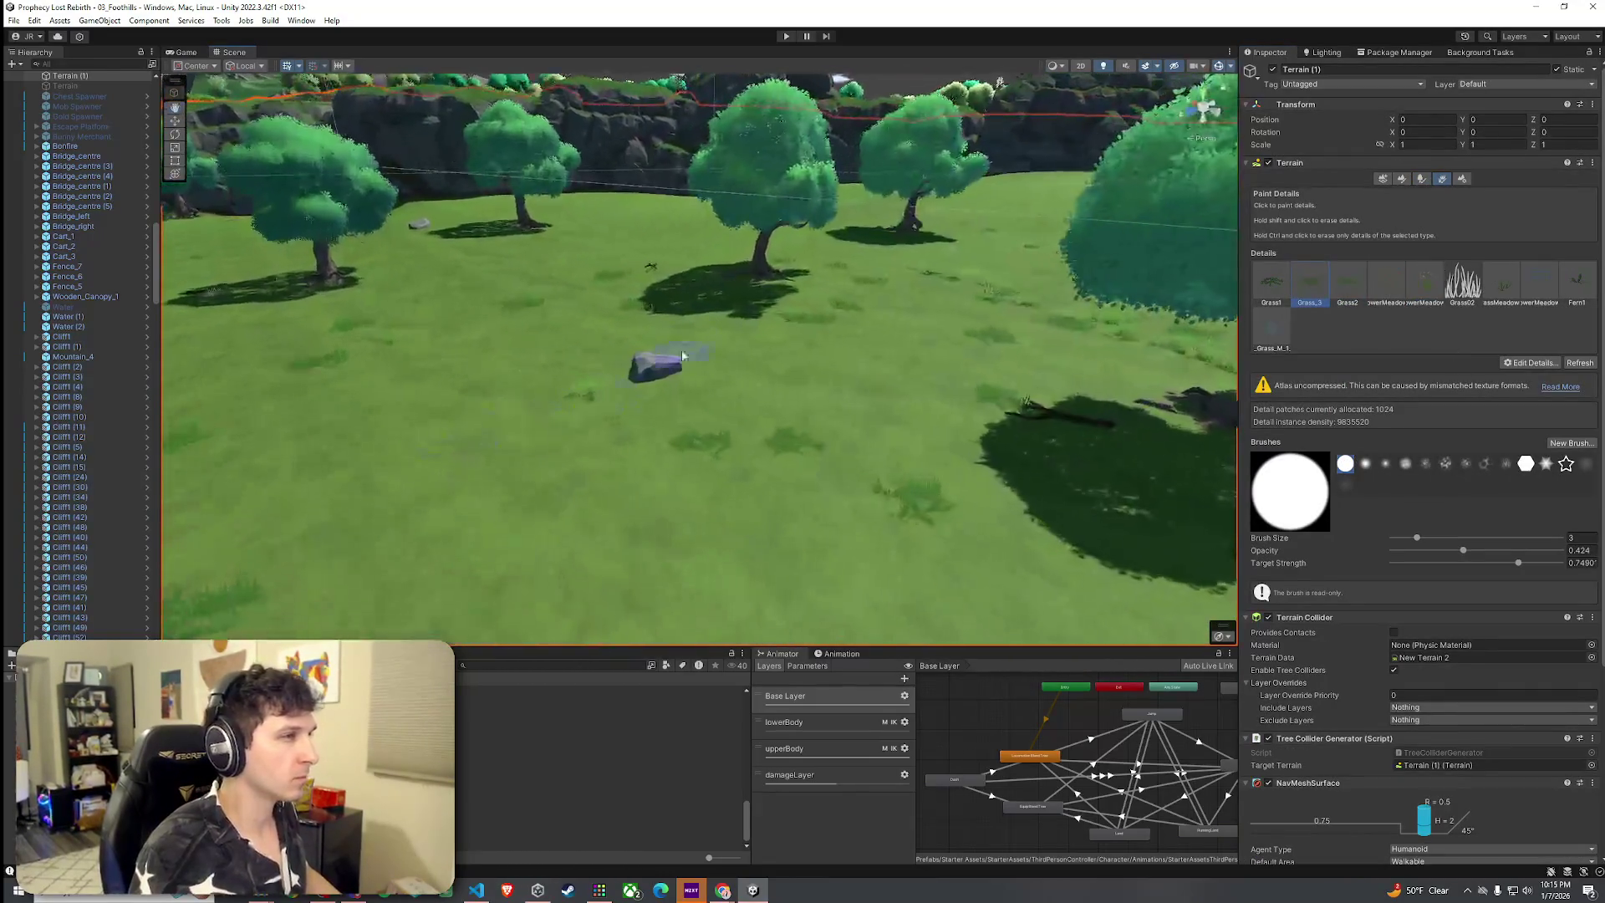
{"action": "mouse_move", "coordinate": [518, 430]}
{"action": "left_mouse_down"}
{"action": "mouse_move", "coordinate": [448, 434]}
{"action": "mouse_move", "coordinate": [564, 401]}
{"action": "left_mouse_up"}
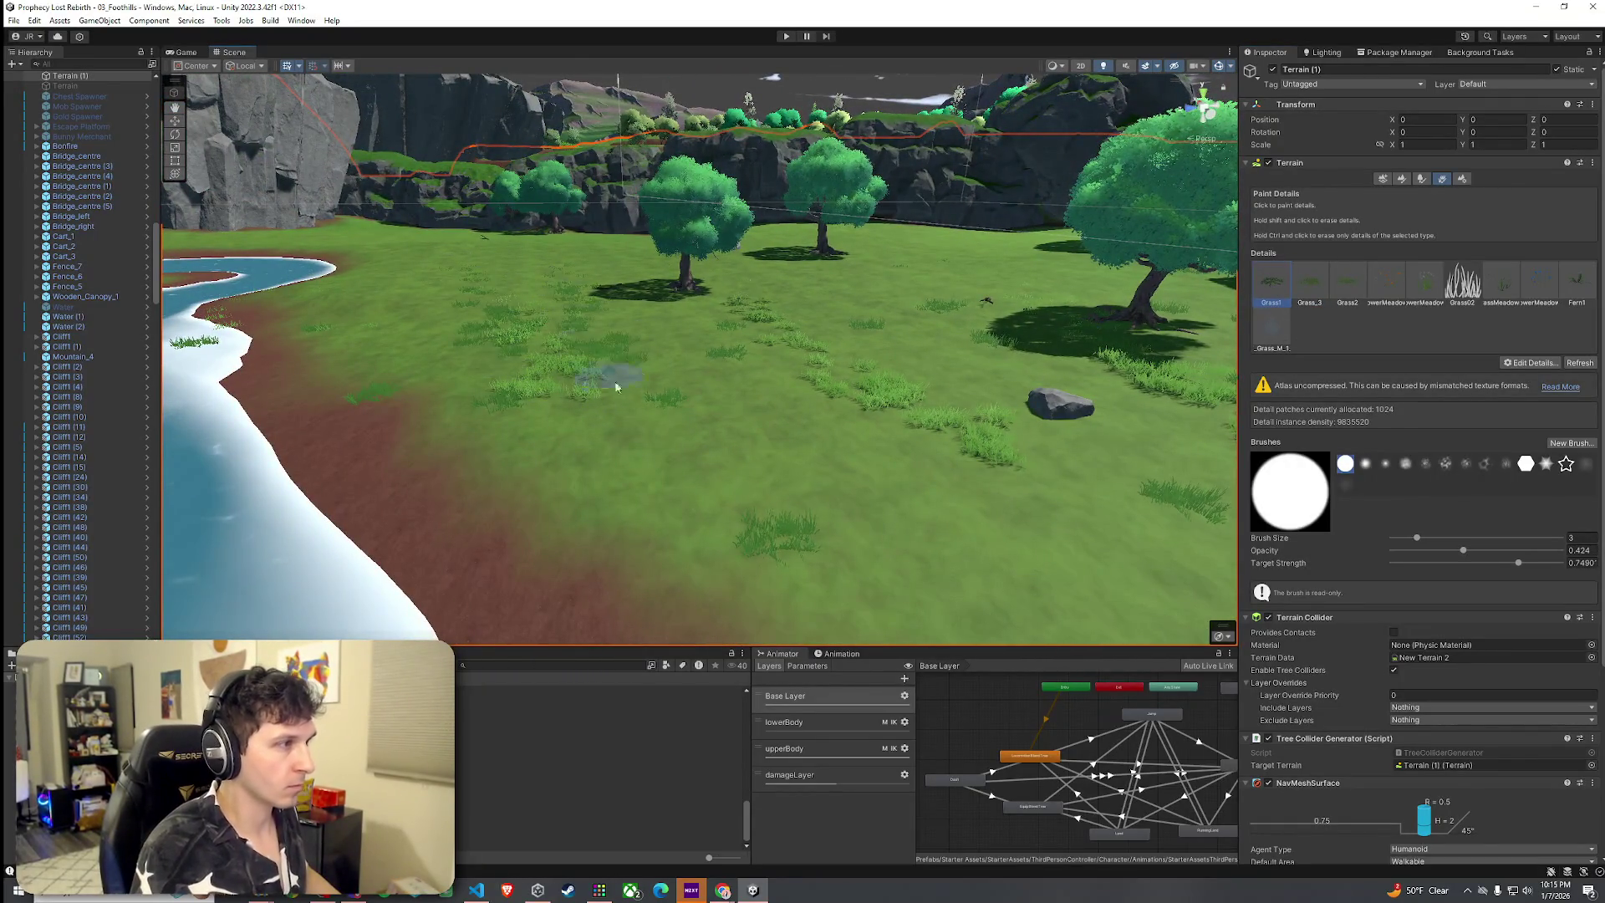
{"action": "mouse_move", "coordinate": [678, 303]}
{"action": "left_mouse_down"}
{"action": "mouse_move", "coordinate": [931, 274]}
{"action": "mouse_move", "coordinate": [854, 439]}
{"action": "left_mouse_up"}
{"action": "scroll", "coordinate": [538, 462], "scroll_direction": "up", "scroll_amount": 5}
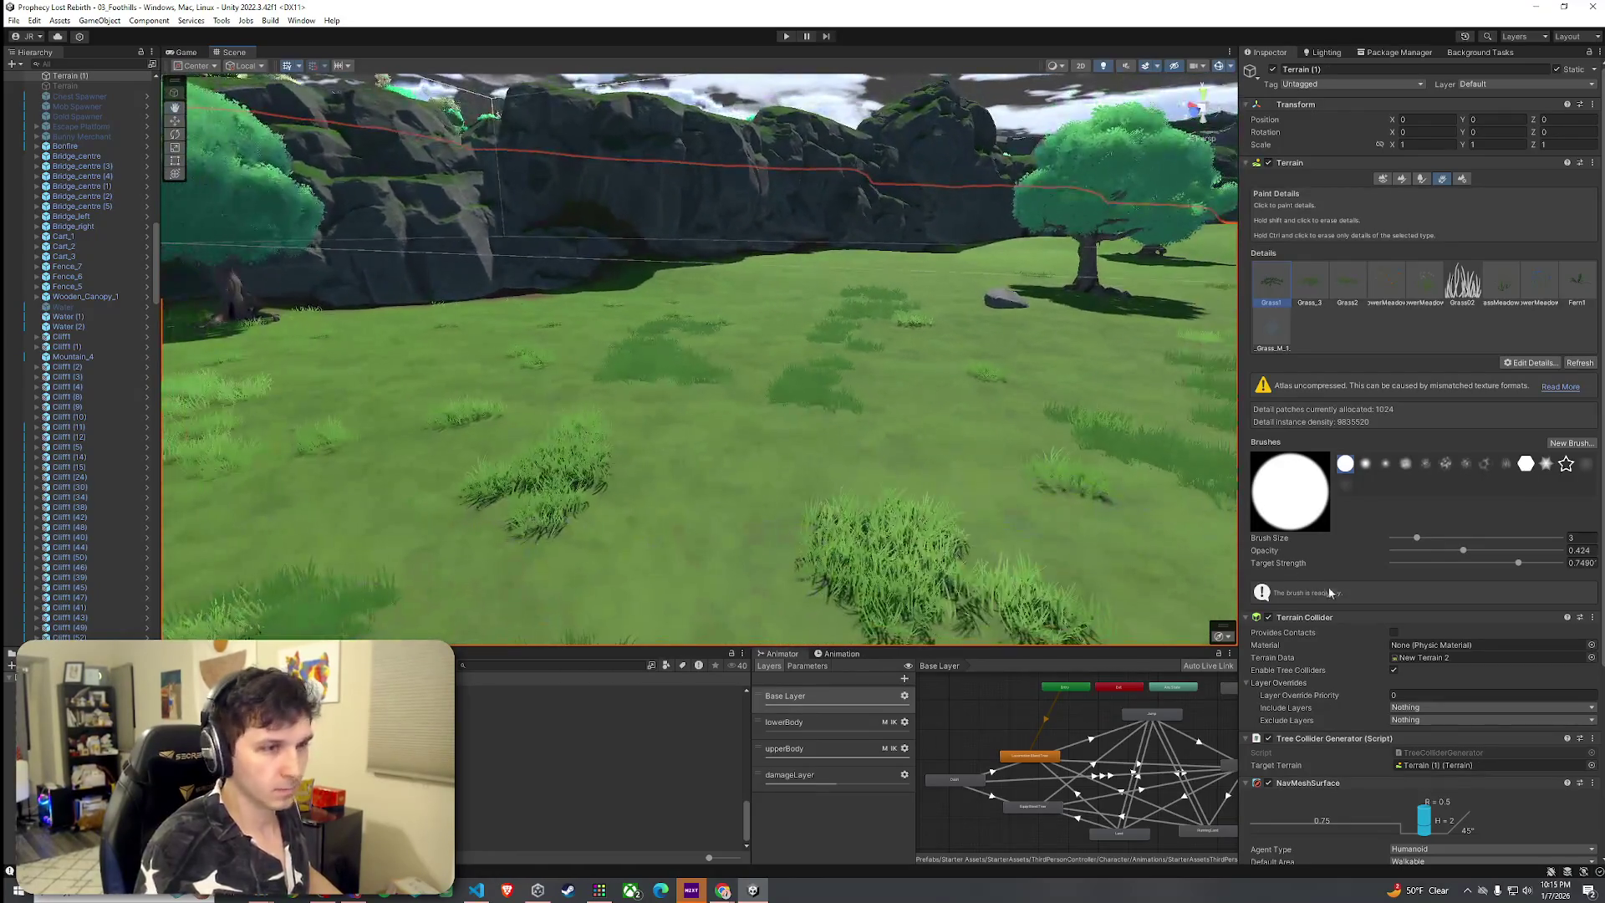
{"action": "left_click_drag", "start_coordinate": [918, 401], "coordinate": [596, 362]}
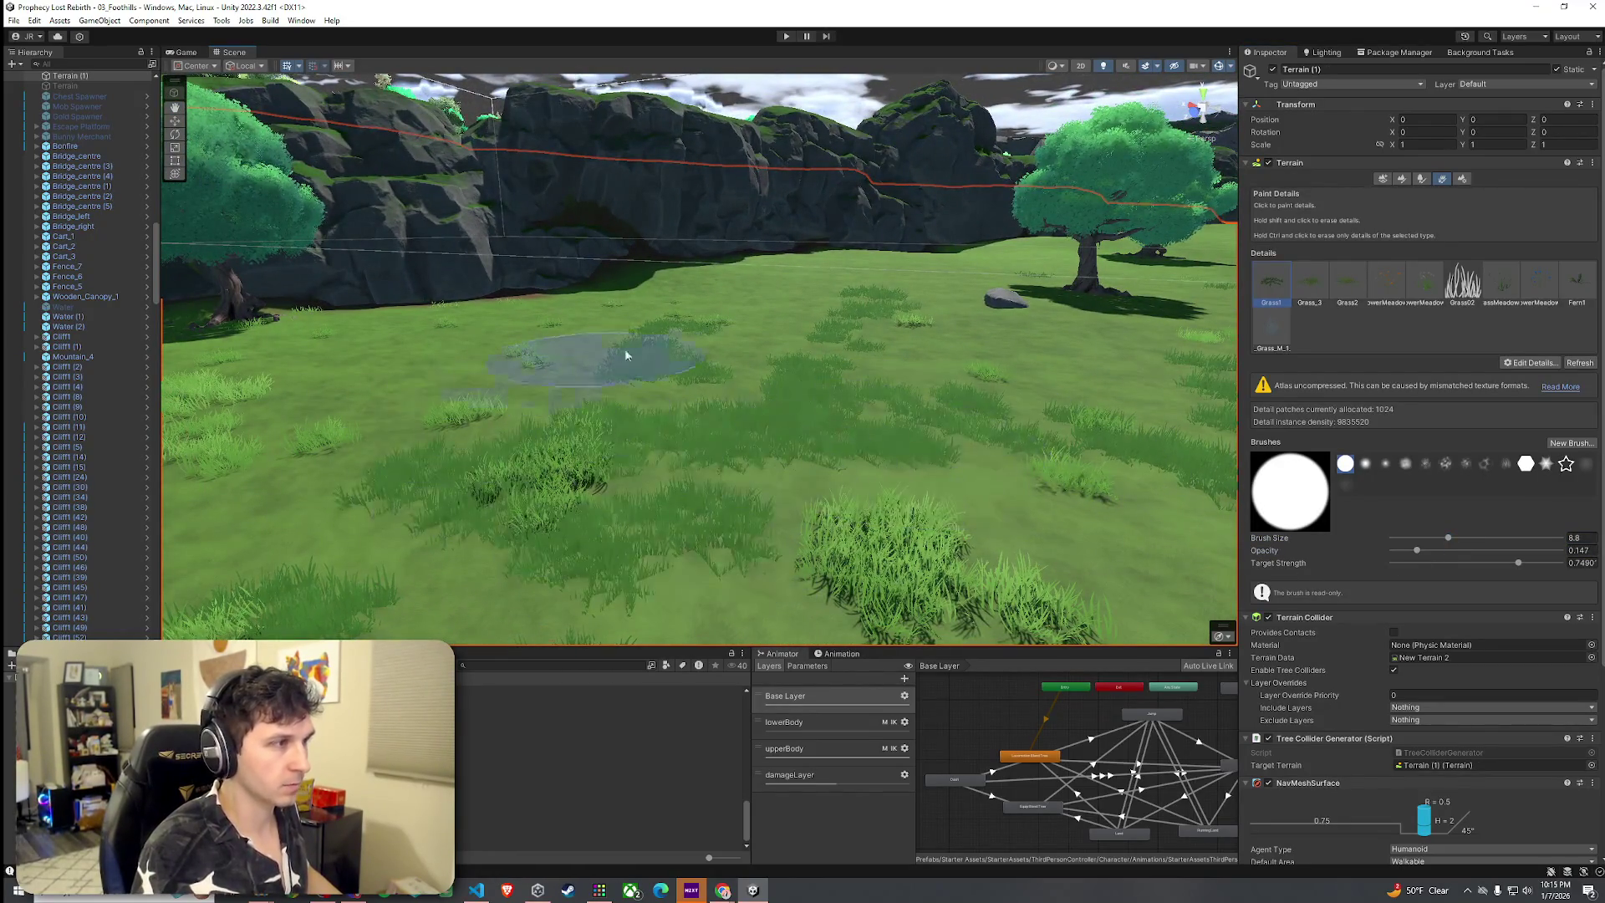
Refocus on the terrain and return to Paint Details over another grassy area
{"action": "mouse_move", "coordinate": [1041, 357]}
{"action": "left_mouse_down"}
{"action": "mouse_move", "coordinate": [715, 398]}
{"action": "mouse_move", "coordinate": [627, 456]}
{"action": "mouse_move", "coordinate": [540, 472]}
{"action": "mouse_move", "coordinate": [738, 430]}
{"action": "mouse_move", "coordinate": [869, 466]}
{"action": "mouse_move", "coordinate": [853, 537]}
{"action": "mouse_move", "coordinate": [764, 459]}
{"action": "mouse_move", "coordinate": [722, 393]}
{"action": "mouse_move", "coordinate": [752, 401]}
{"action": "mouse_move", "coordinate": [710, 418]}
{"action": "mouse_move", "coordinate": [735, 468]}
{"action": "left_mouse_up"}
{"action": "key", "text": "q"}
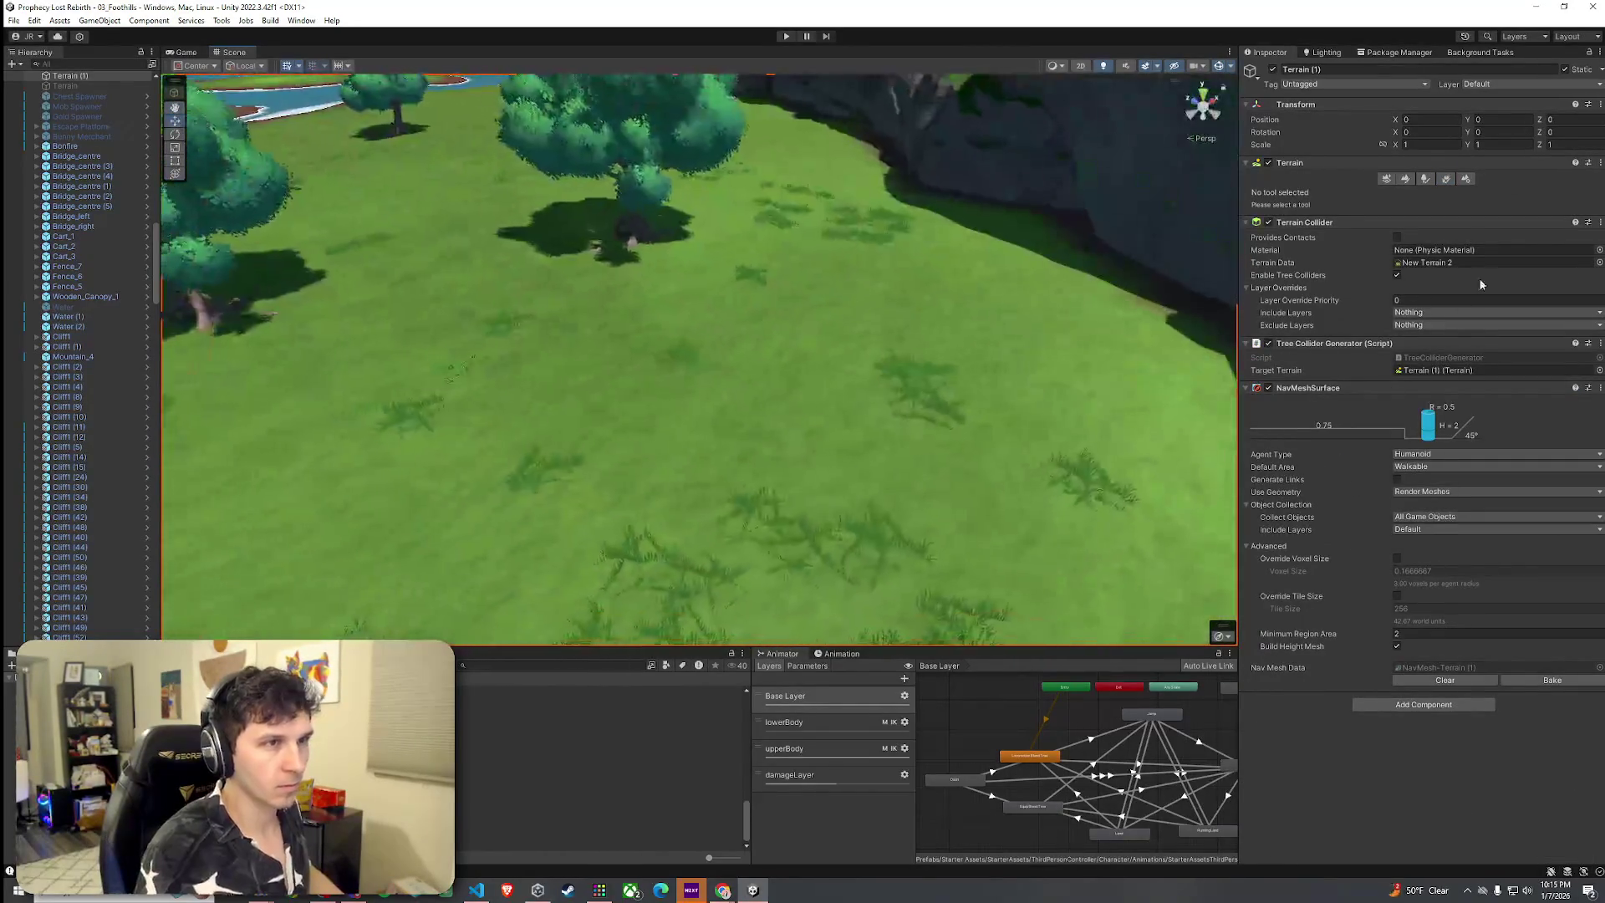
{"action": "left_click", "coordinate": [1445, 179]}
{"action": "mouse_move", "coordinate": [828, 329]}
{"action": "left_mouse_down"}
{"action": "mouse_move", "coordinate": [695, 347]}
{"action": "mouse_move", "coordinate": [627, 535]}
{"action": "mouse_move", "coordinate": [541, 476]}
{"action": "mouse_move", "coordinate": [680, 276]}
{"action": "mouse_move", "coordinate": [644, 178]}
{"action": "mouse_move", "coordinate": [1156, 324]}
{"action": "left_mouse_up"}
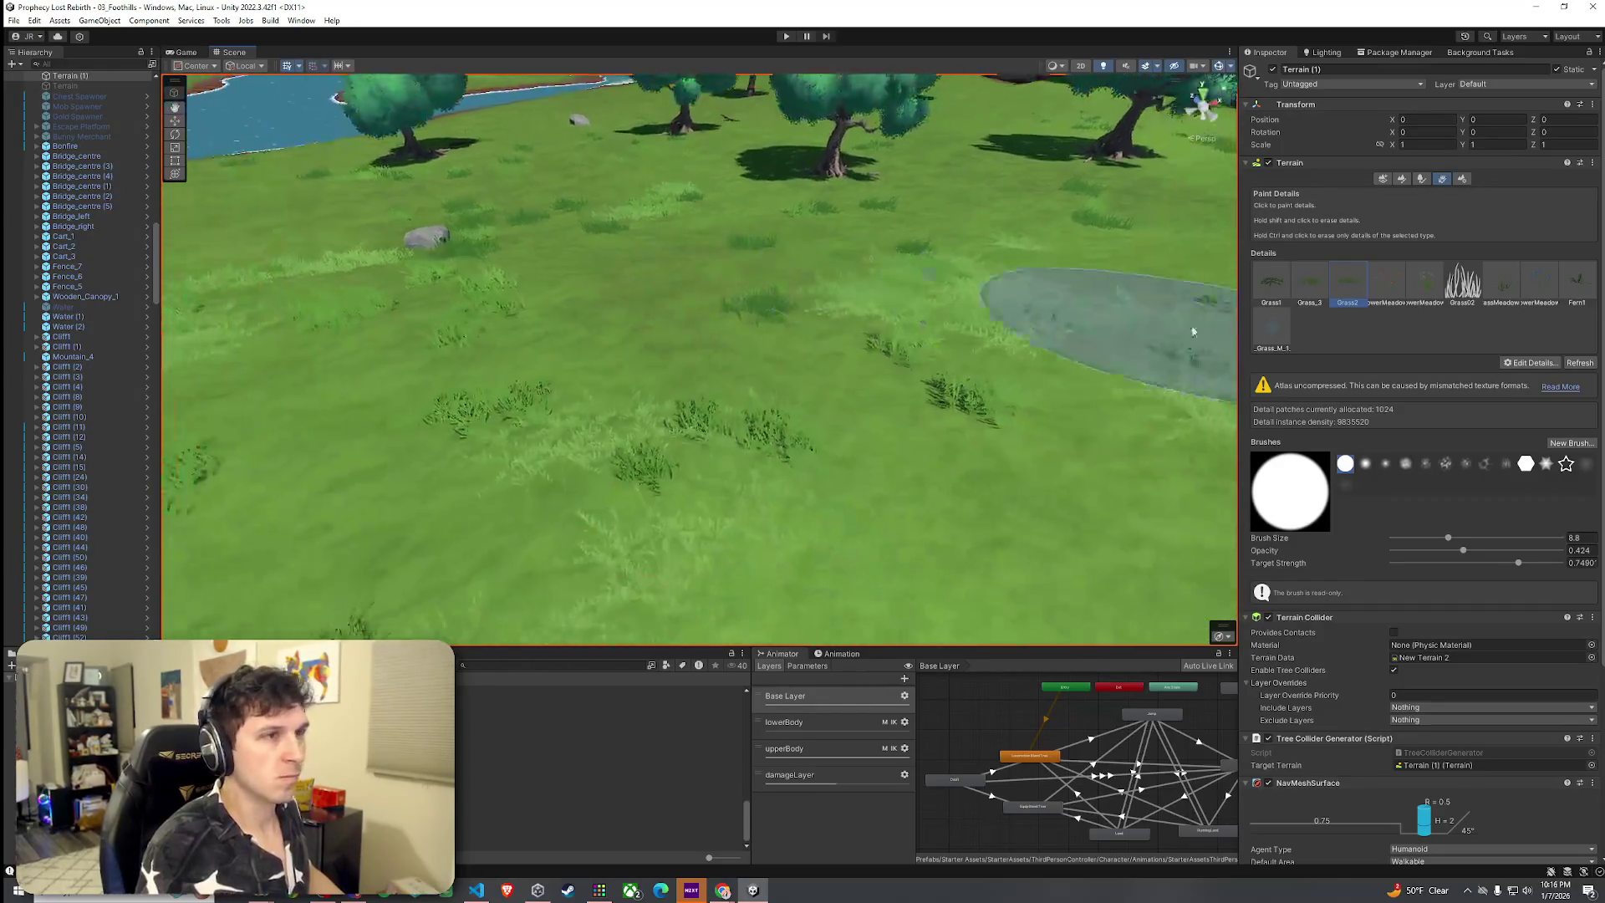